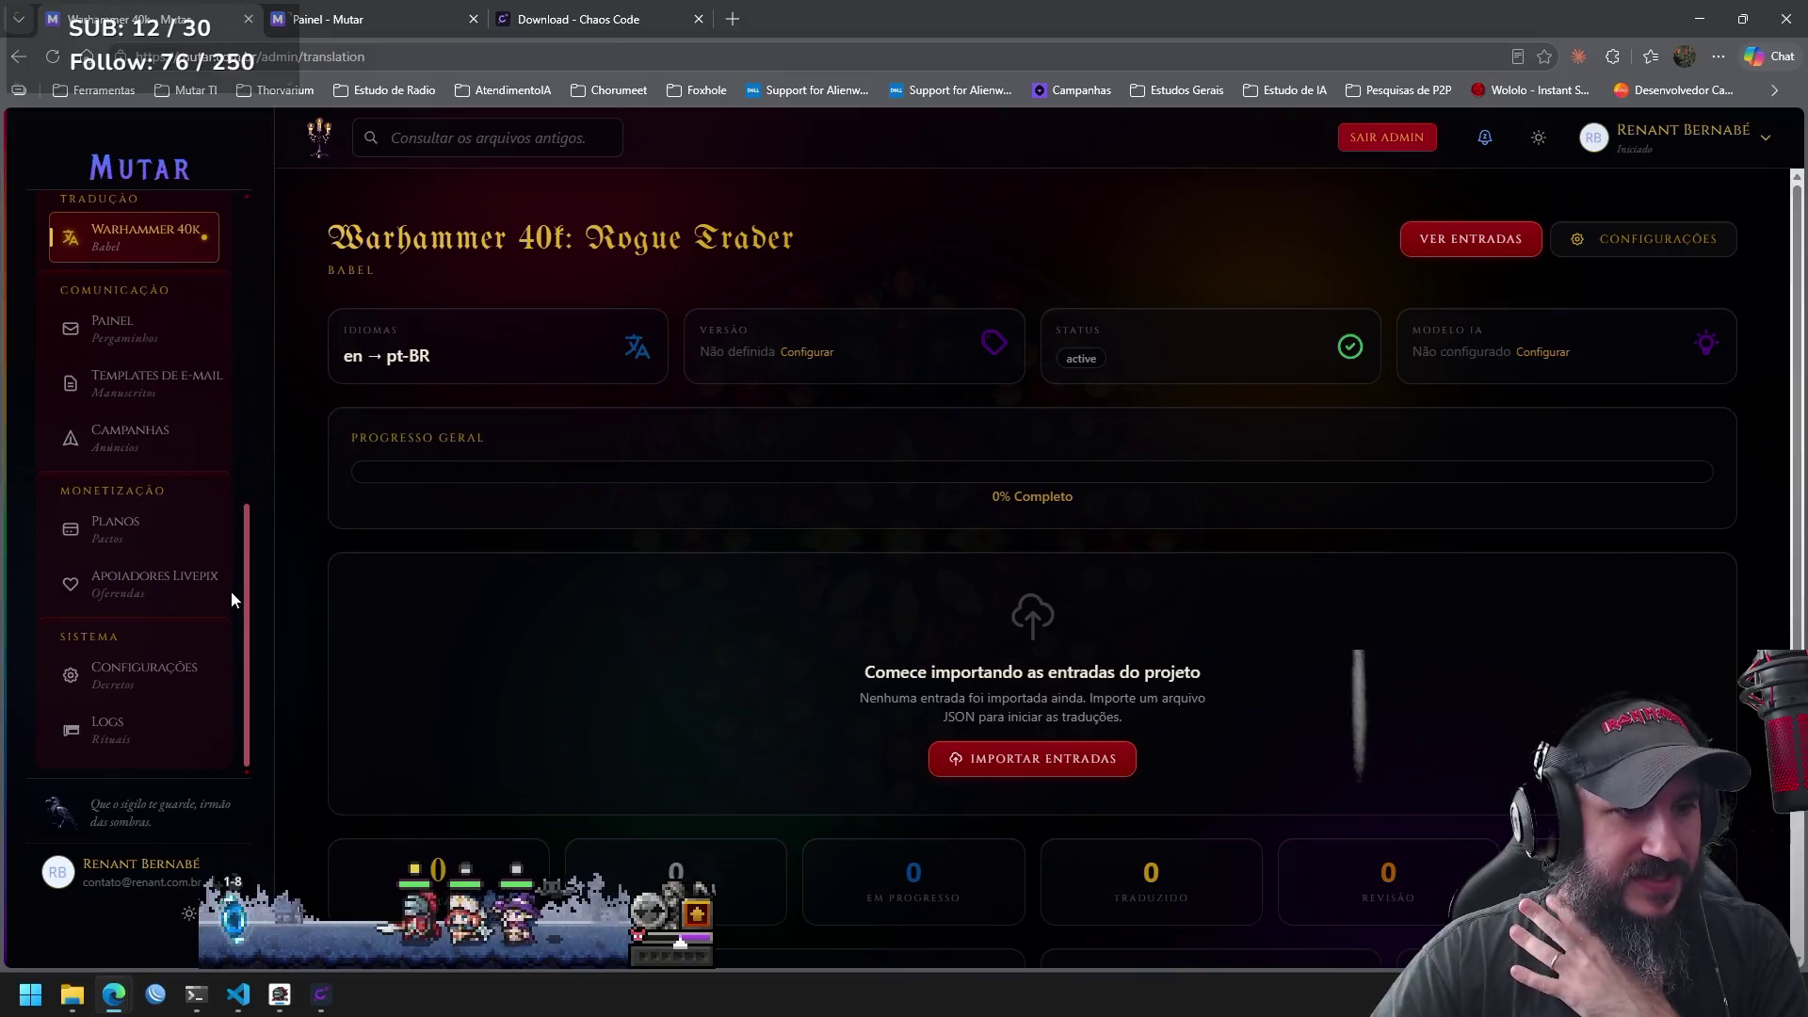
Leave the Rogue Trader translation page for Mutar's home page and sign in to the Painel dashboard.
left_click_drag(244, 388, 258, 231)
left_click(163, 170)
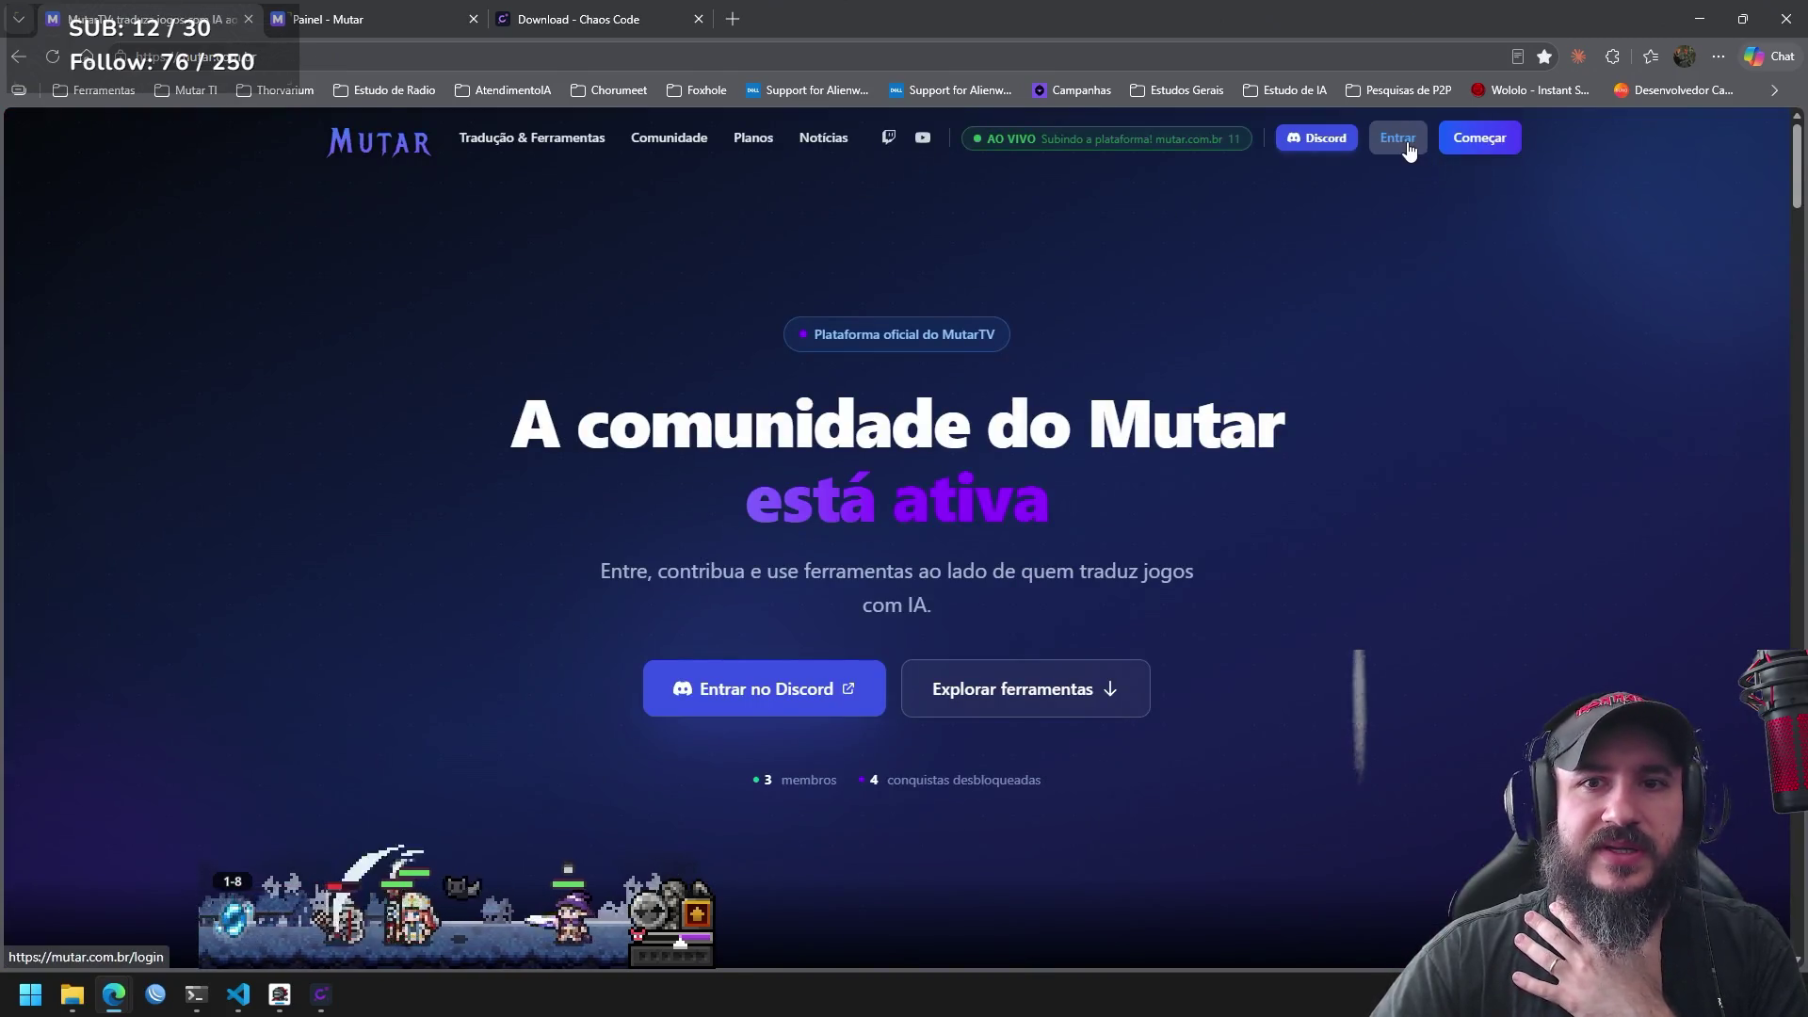
left_click(1410, 151)
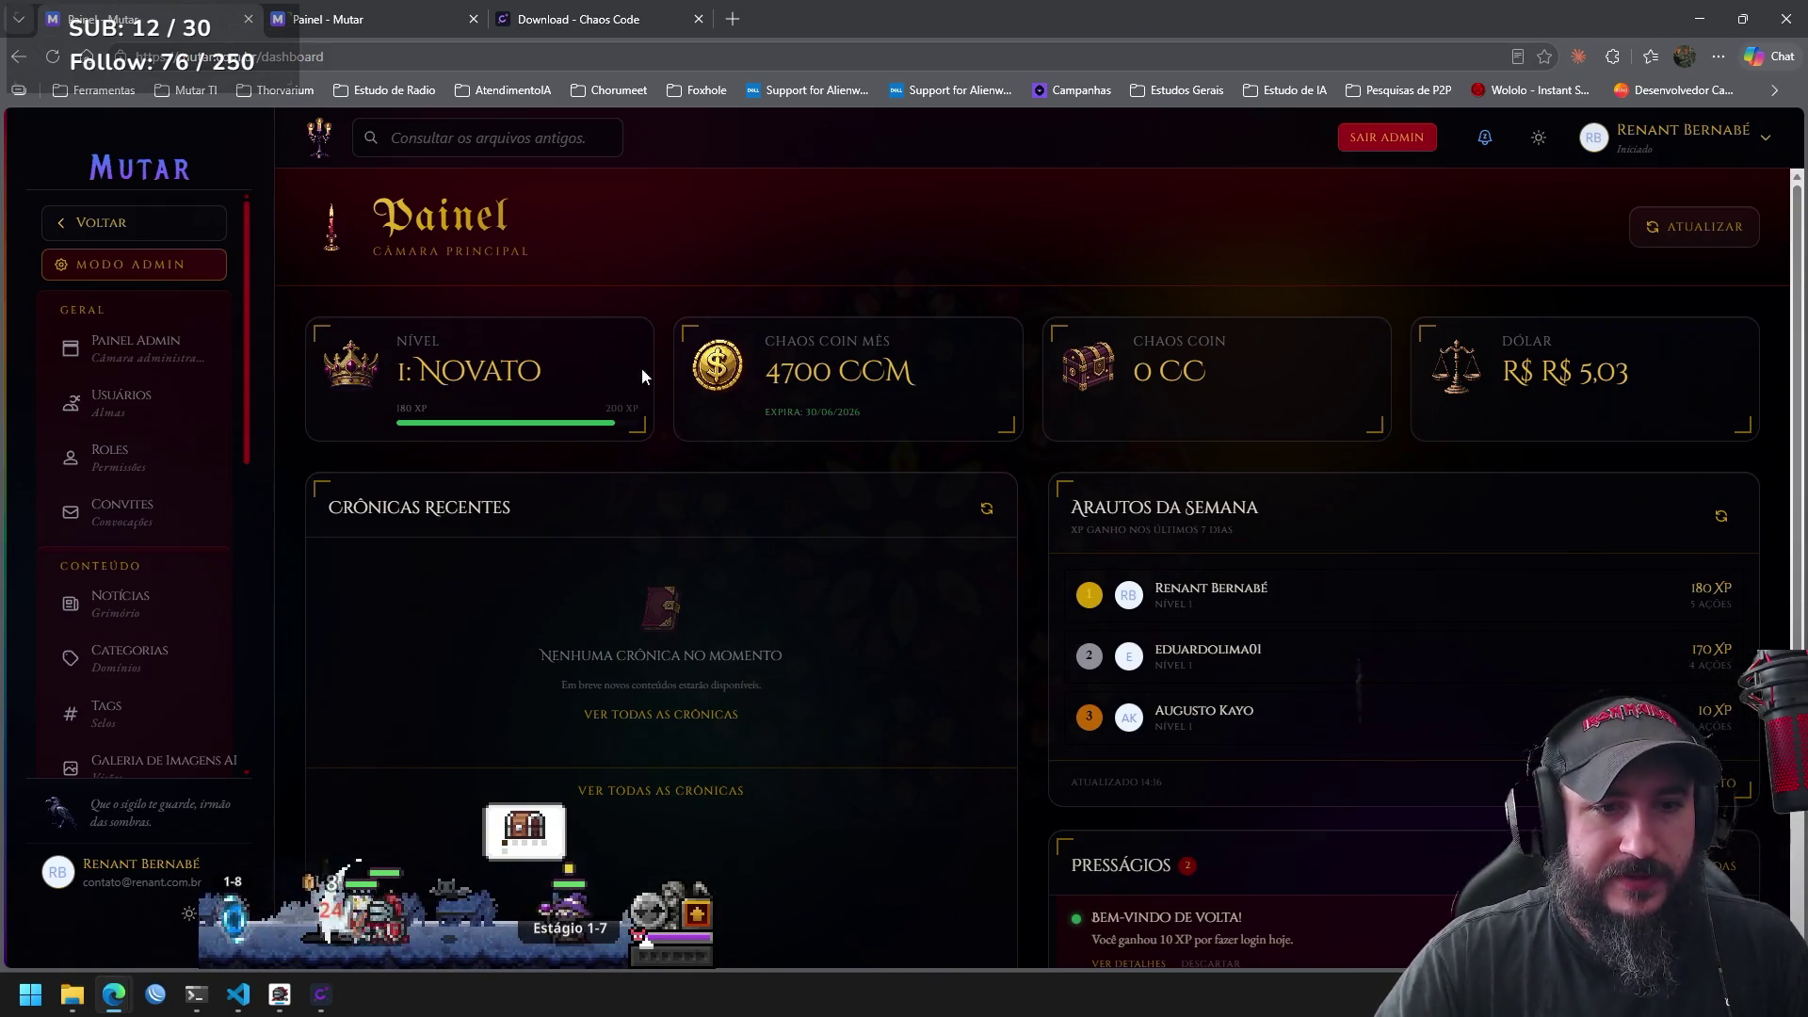
Collect the chest loot and alchemize the spare armour, helmet and hunting bow into gold.
left_click(547, 832)
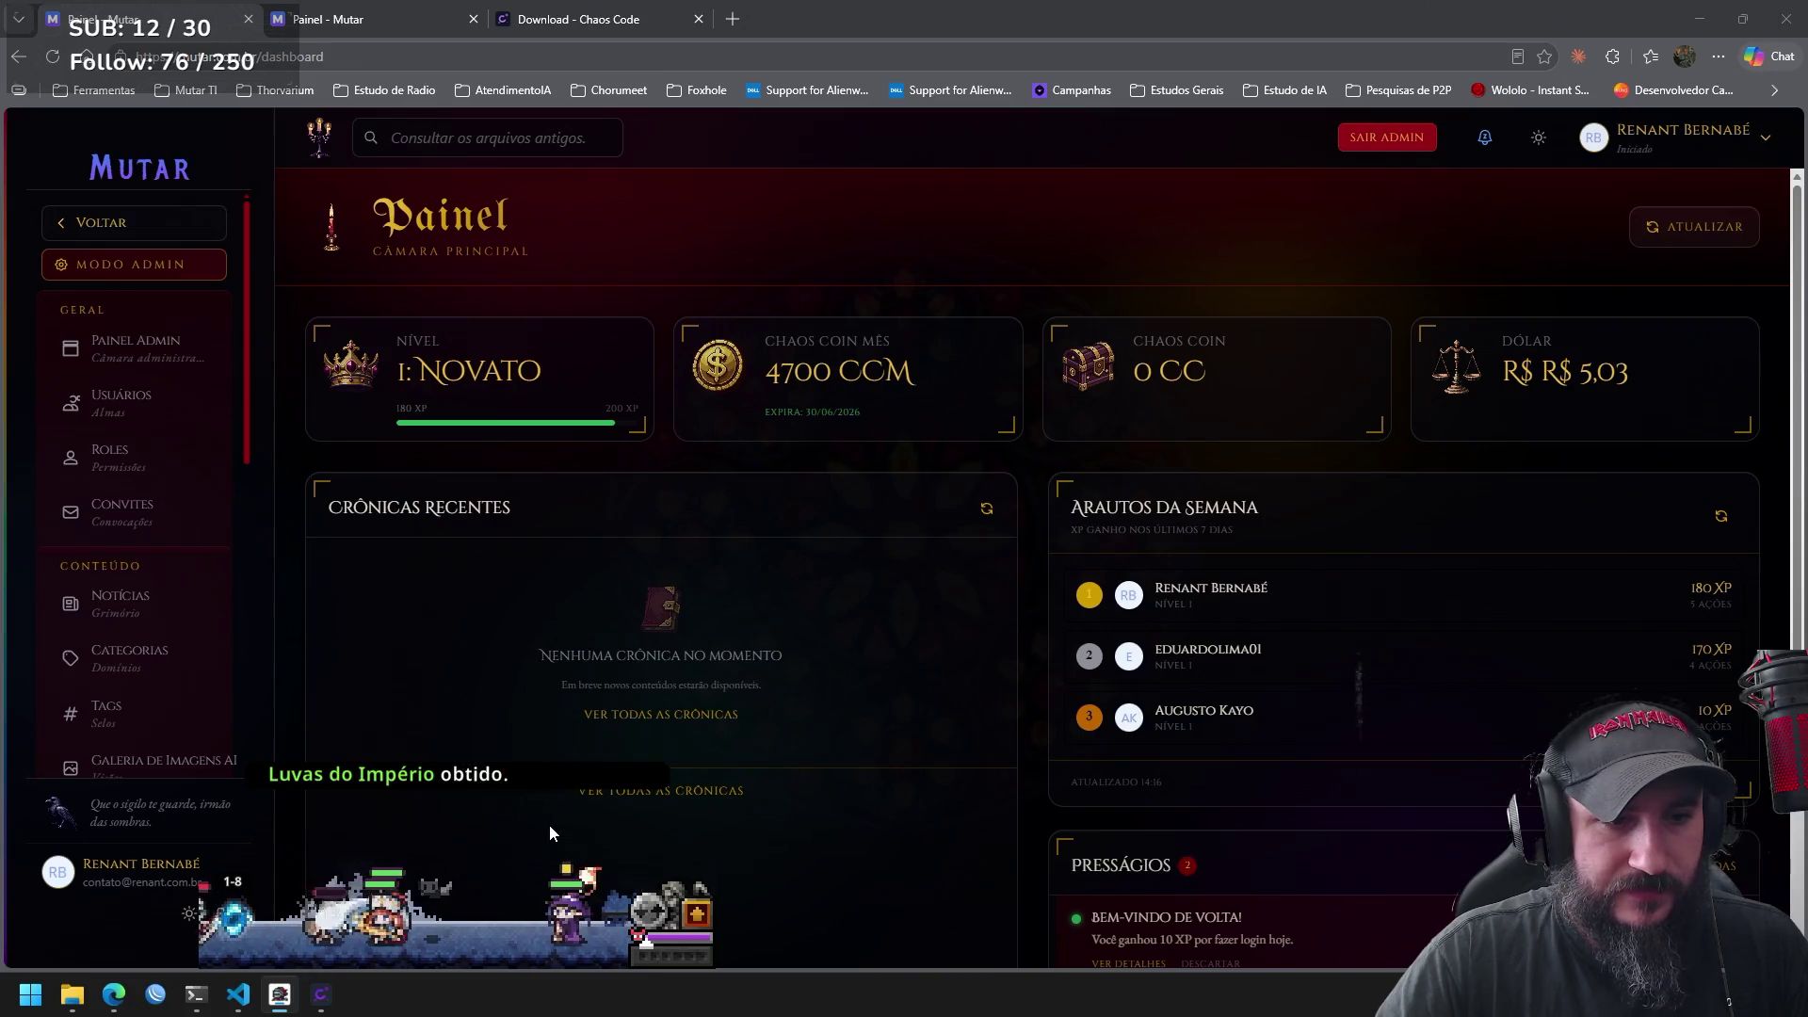
left_click(659, 951)
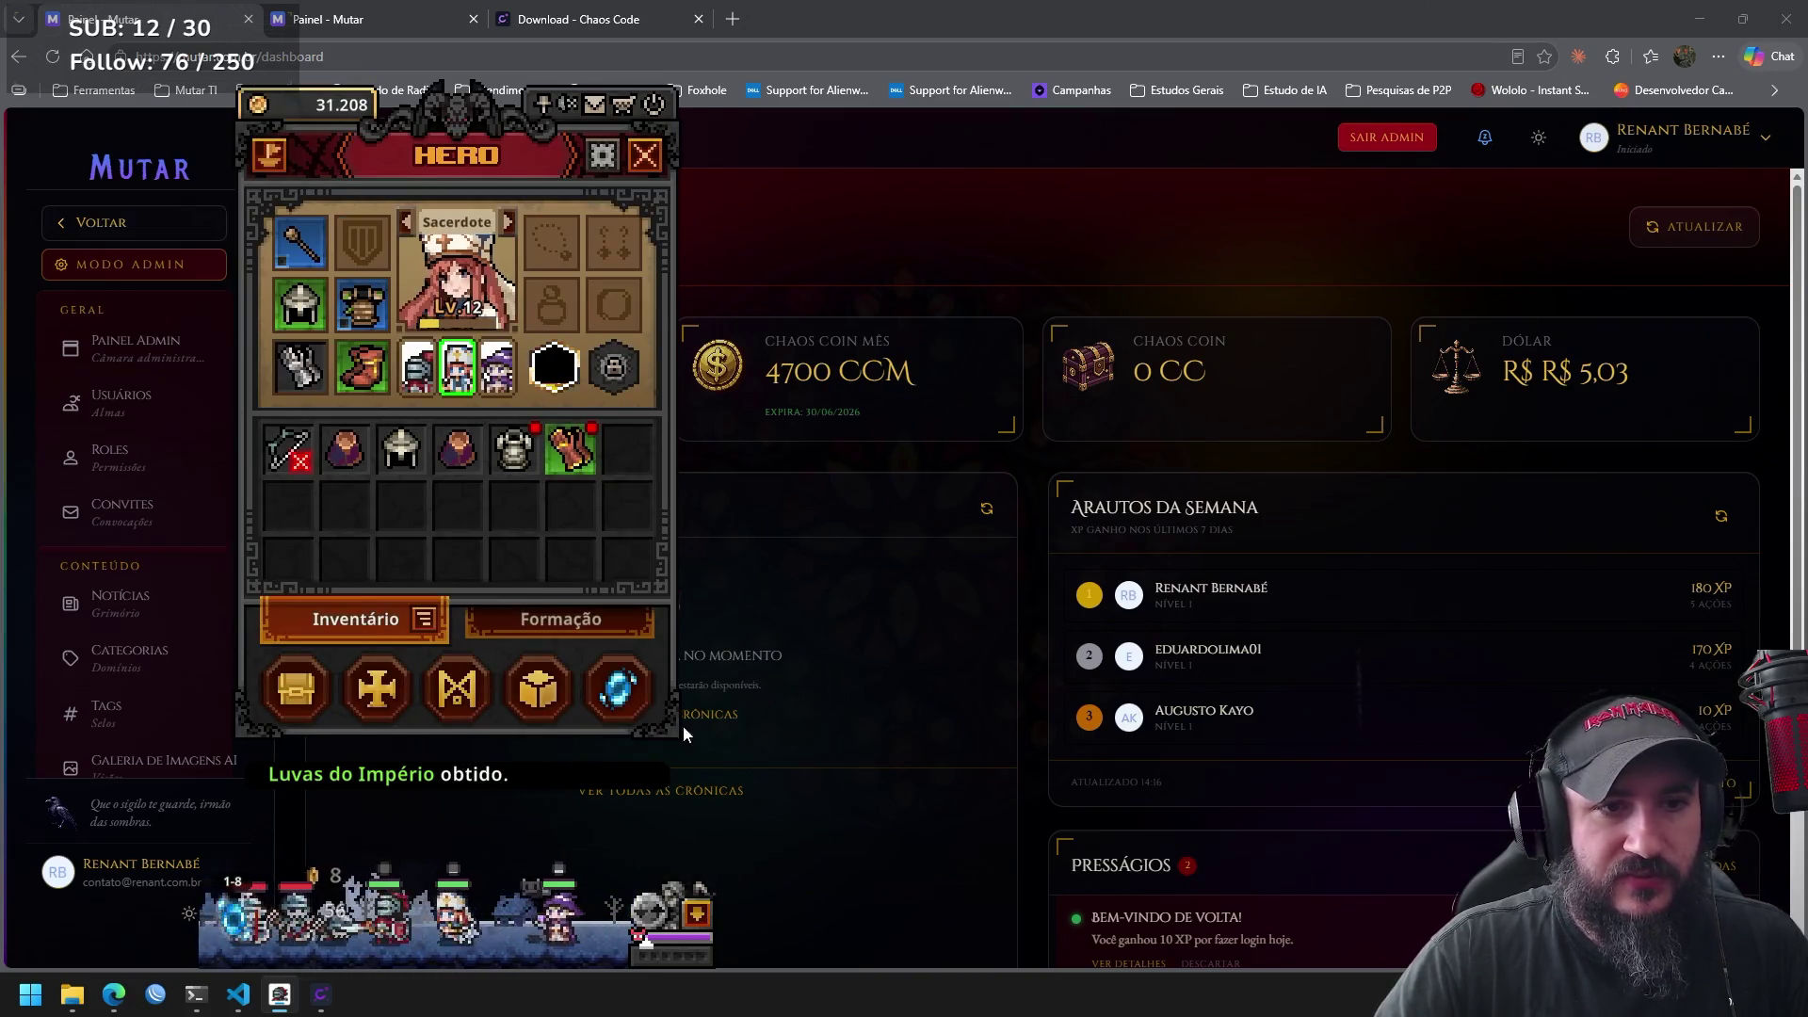
mouse_move(552, 452)
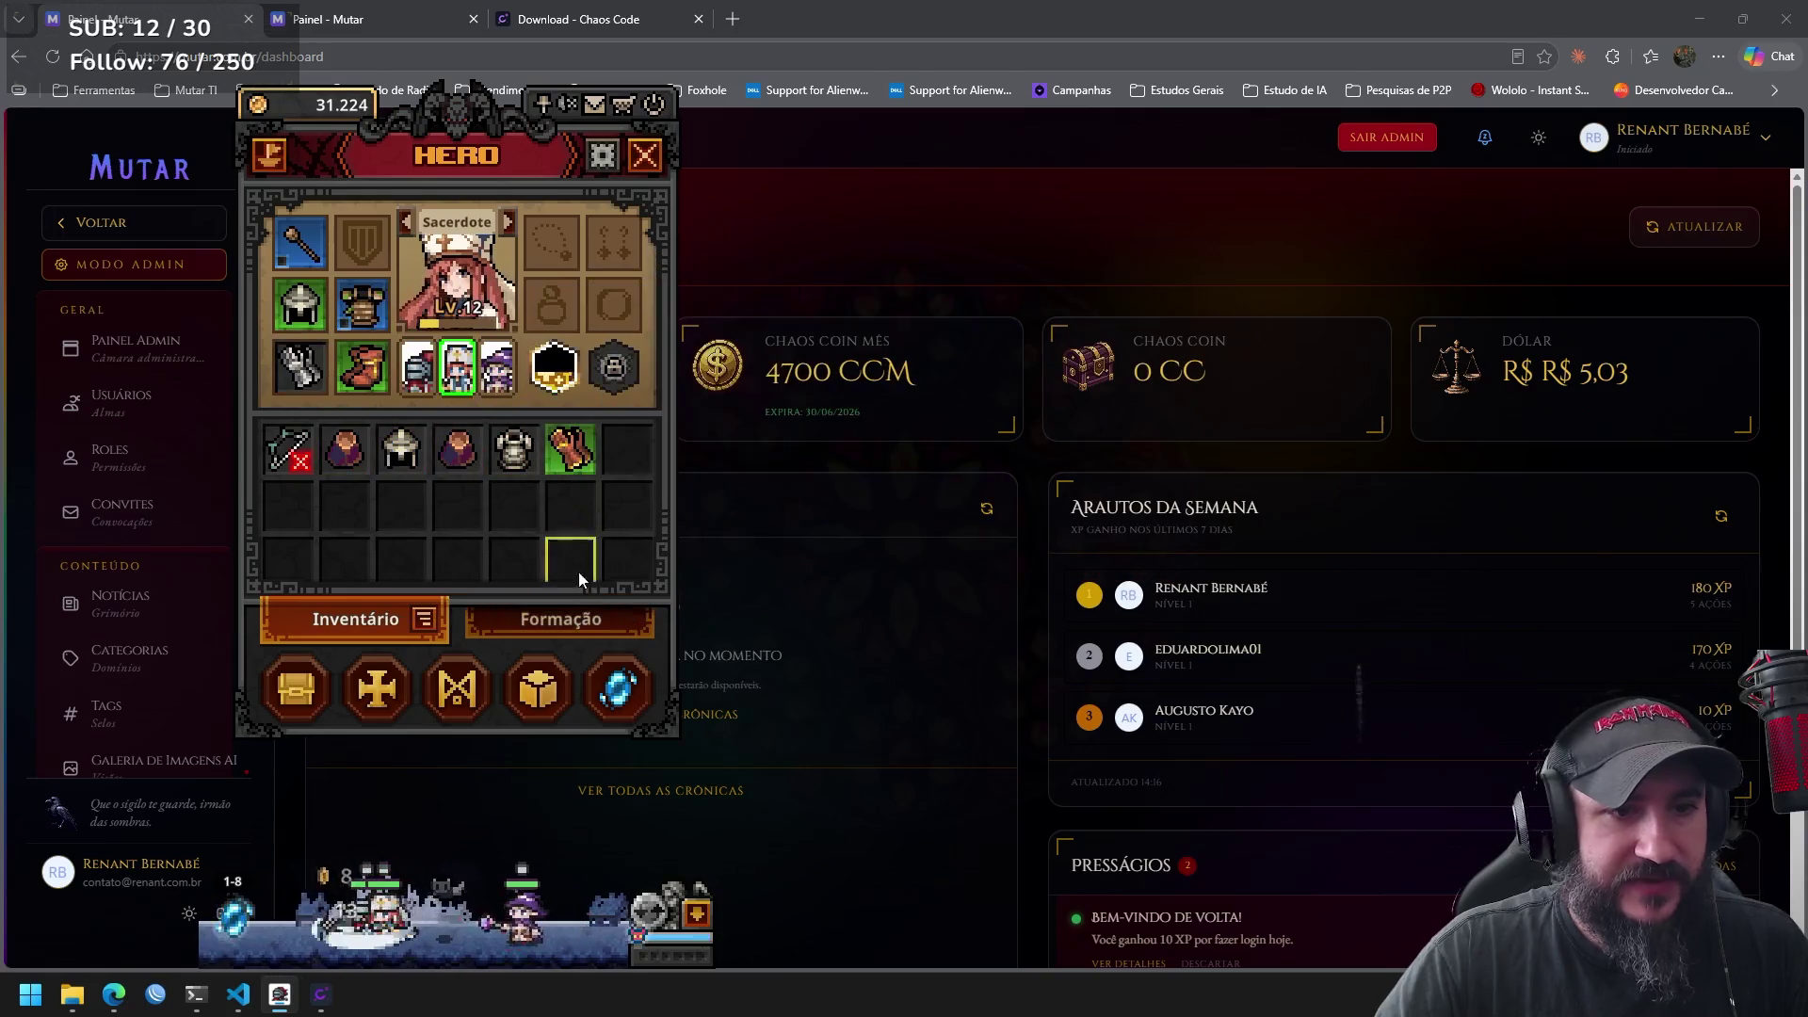
left_click(567, 623)
left_click(413, 619)
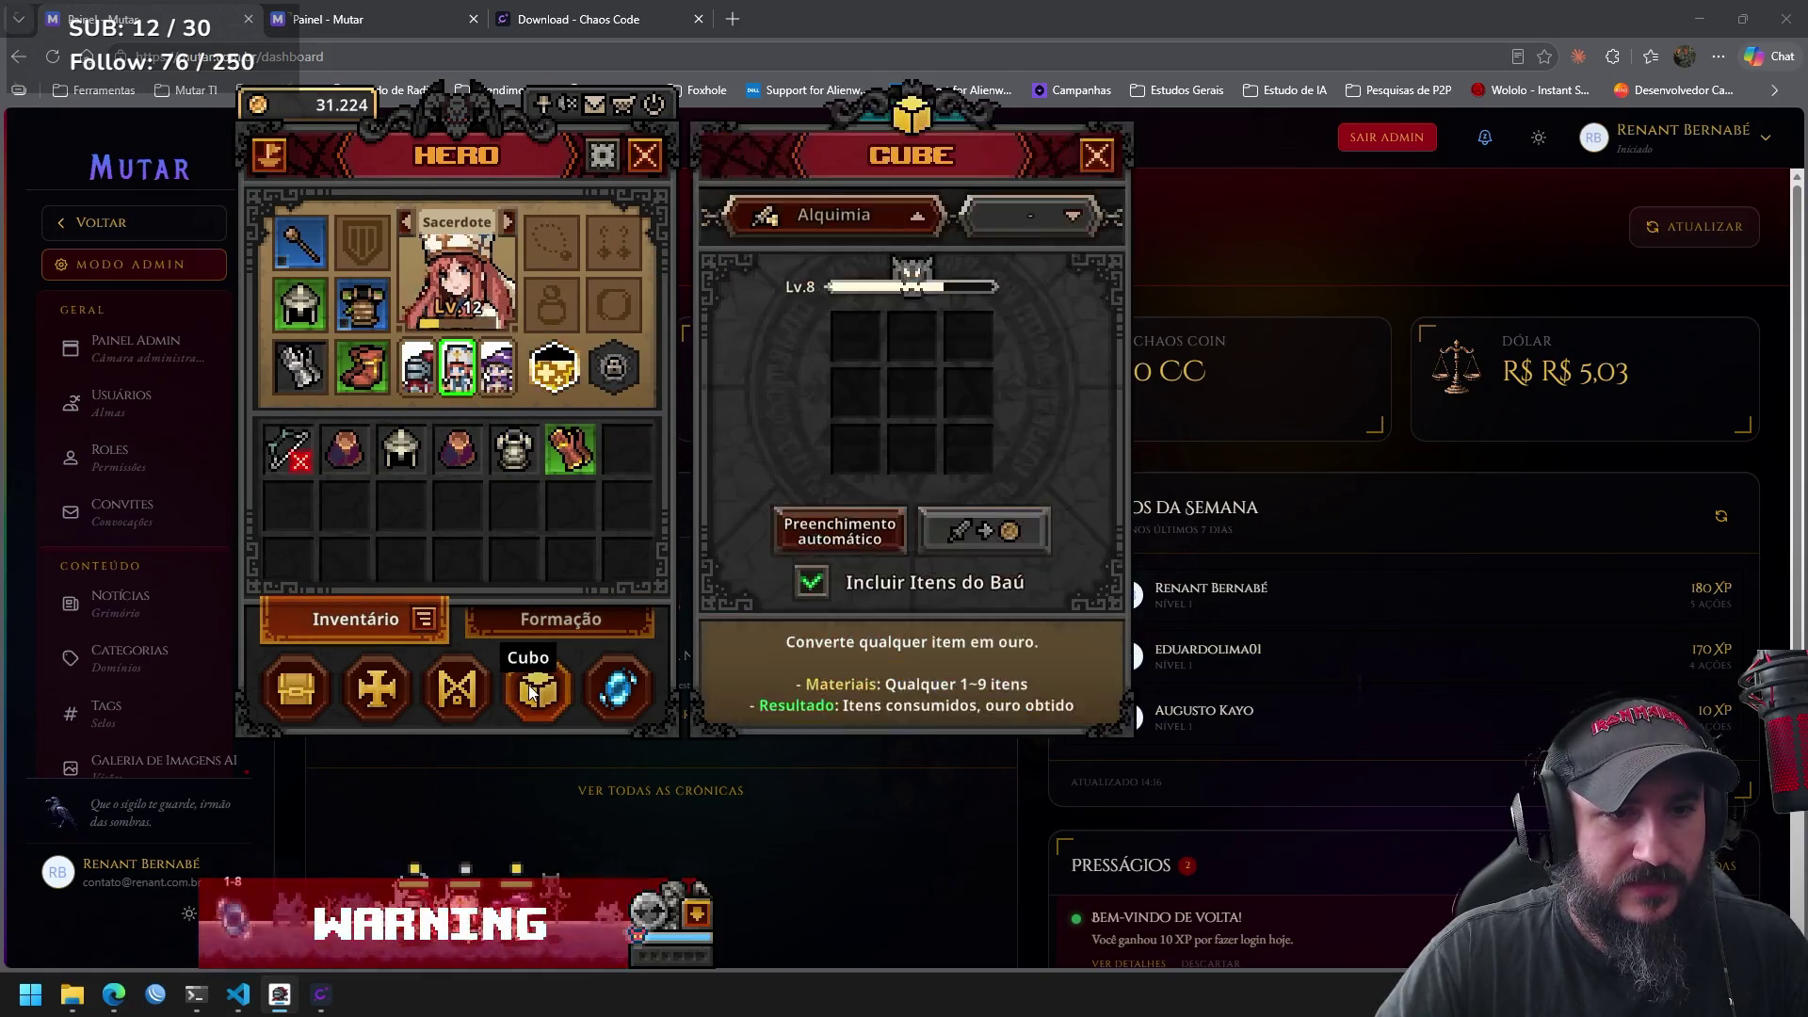
left_click(533, 690)
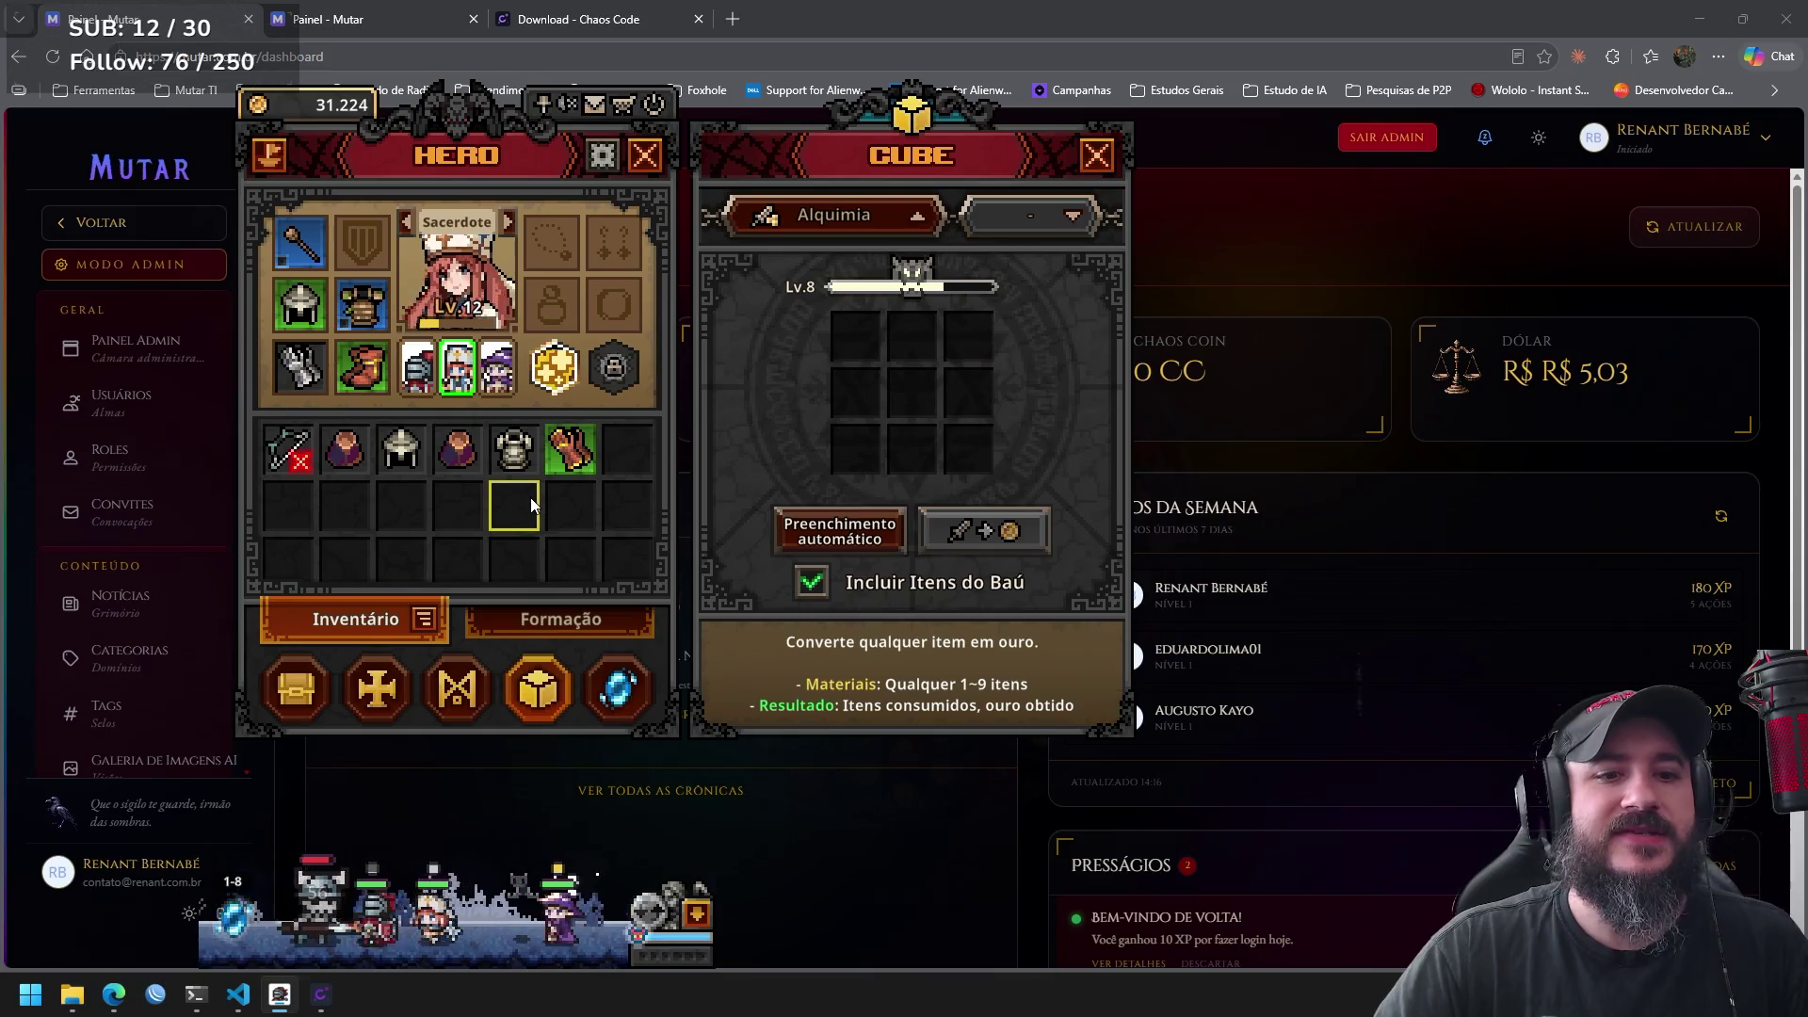
left_click(514, 450)
left_click(388, 461)
left_click(287, 450)
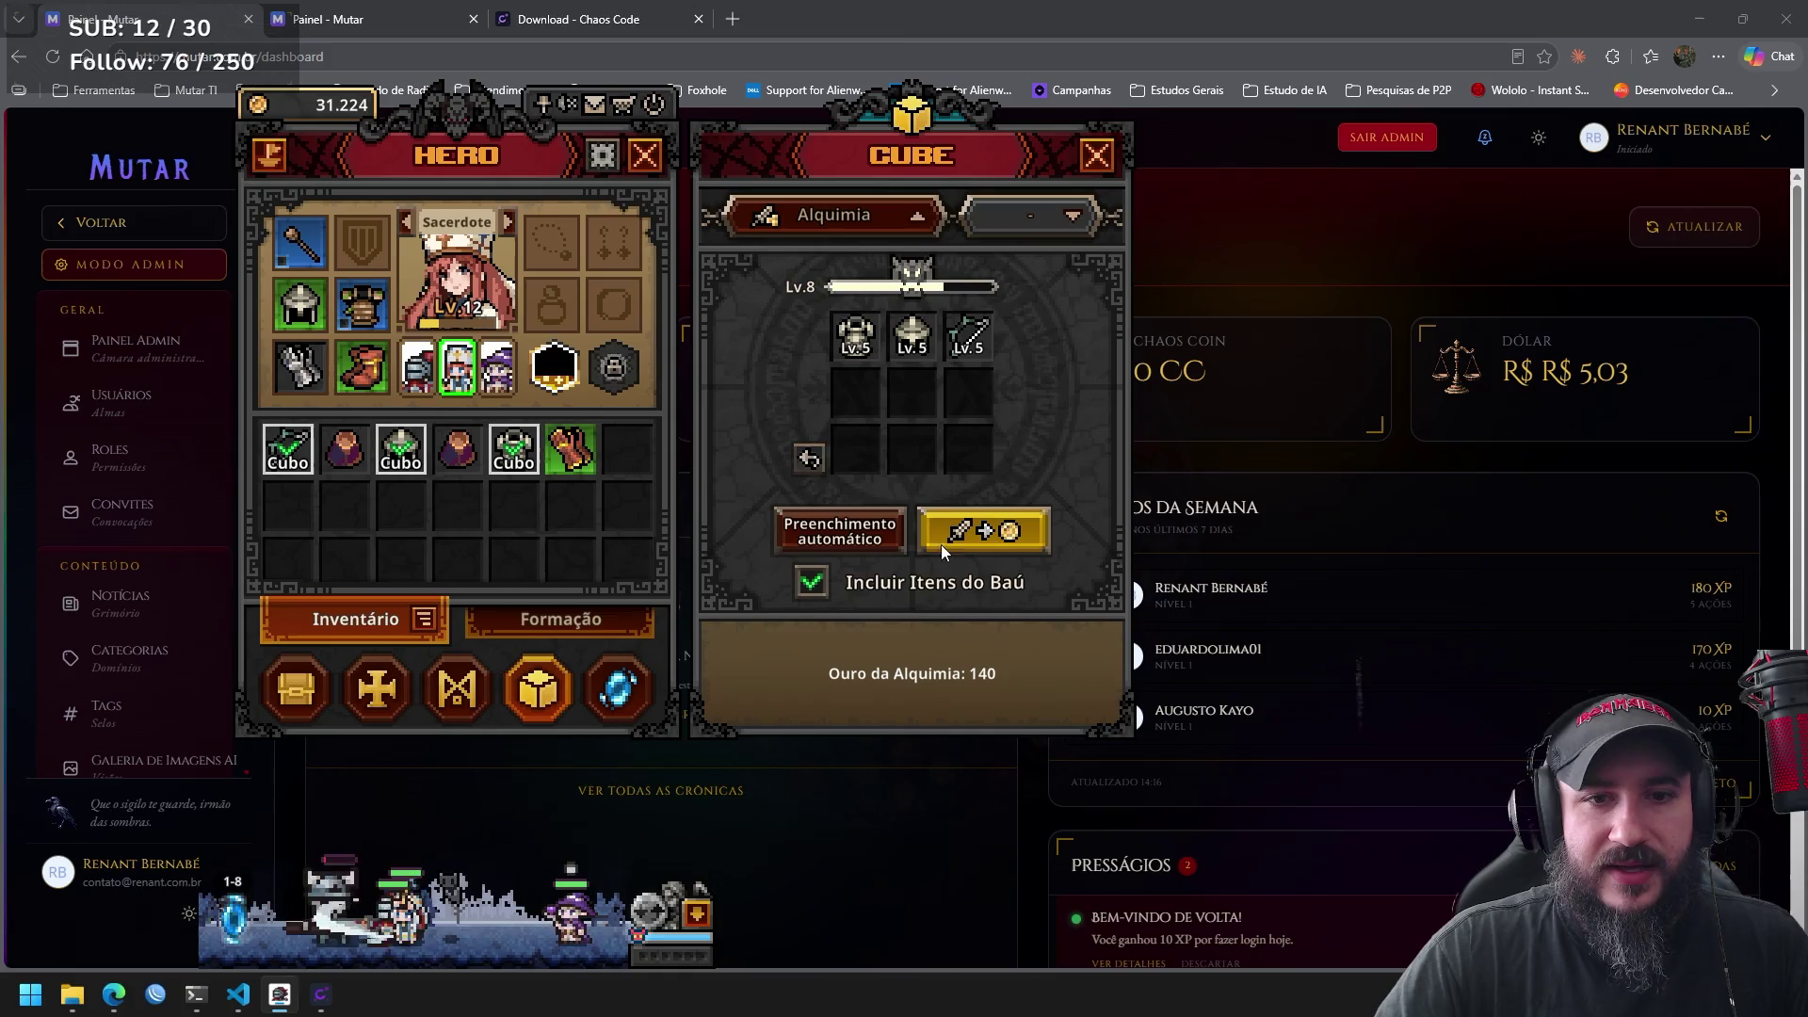
left_click(959, 539)
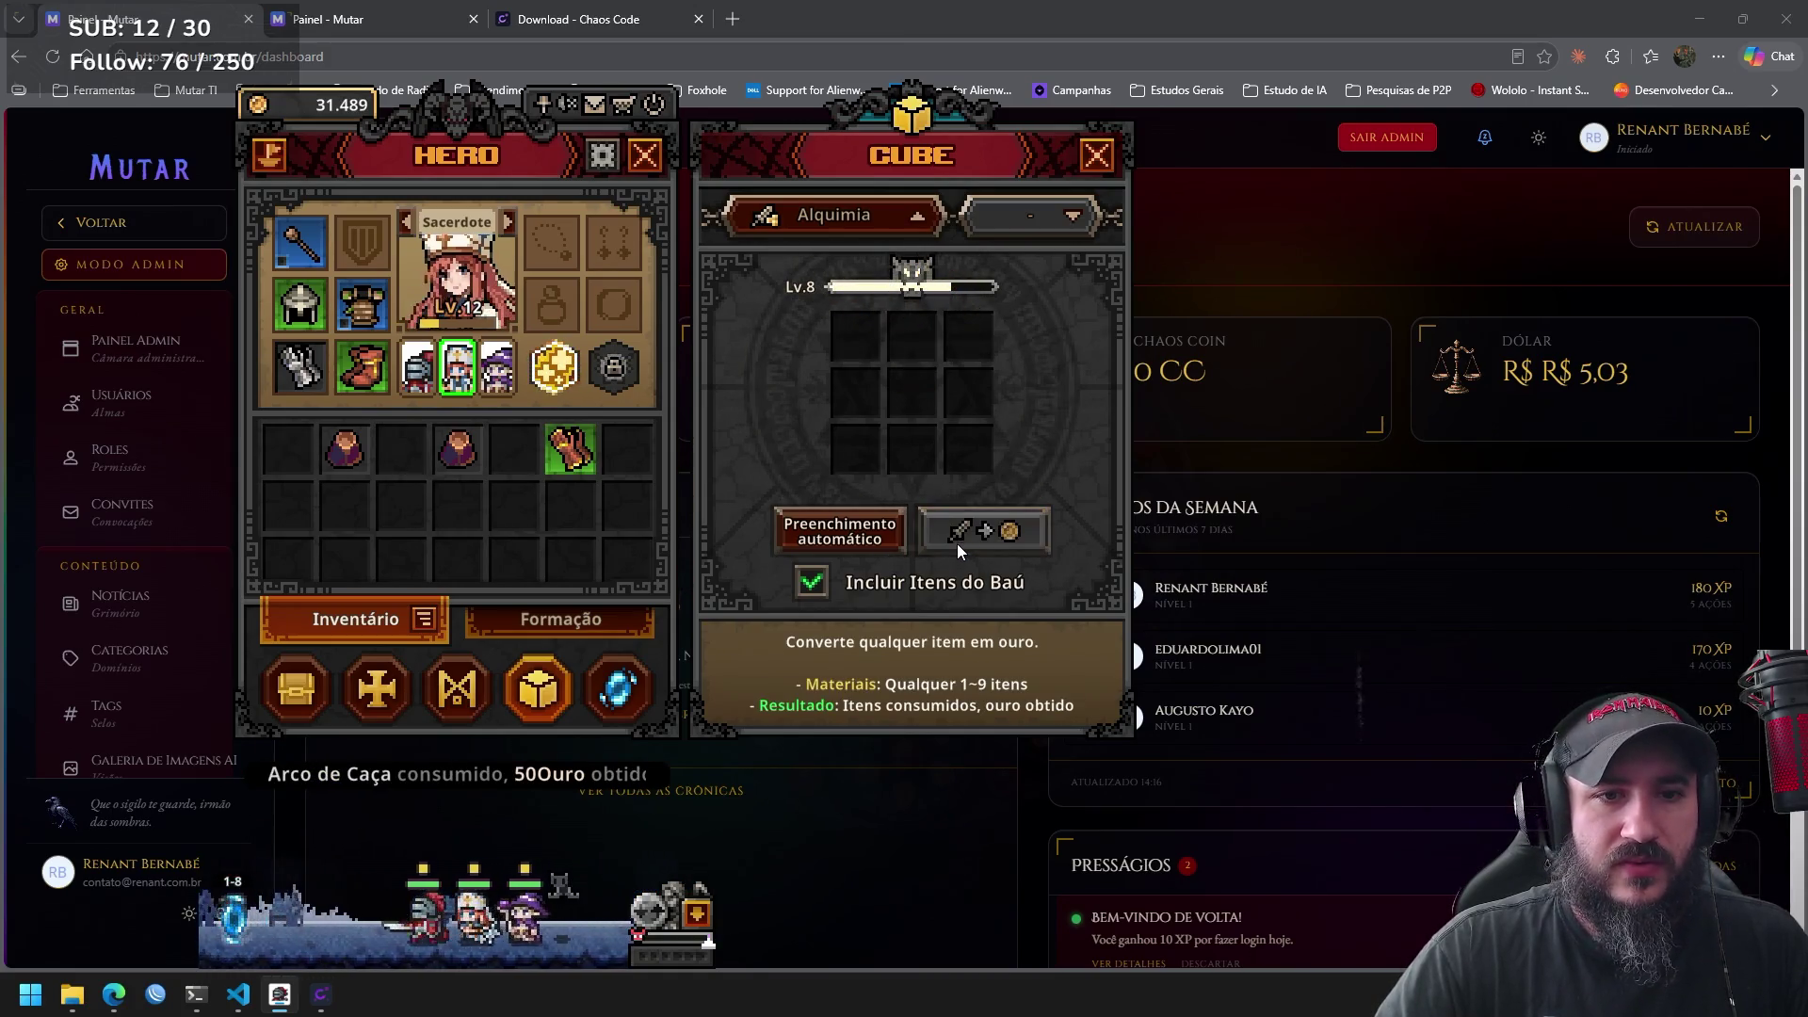
Equip the new Luvas do Império on the Sacerdote.
left_click(613, 624)
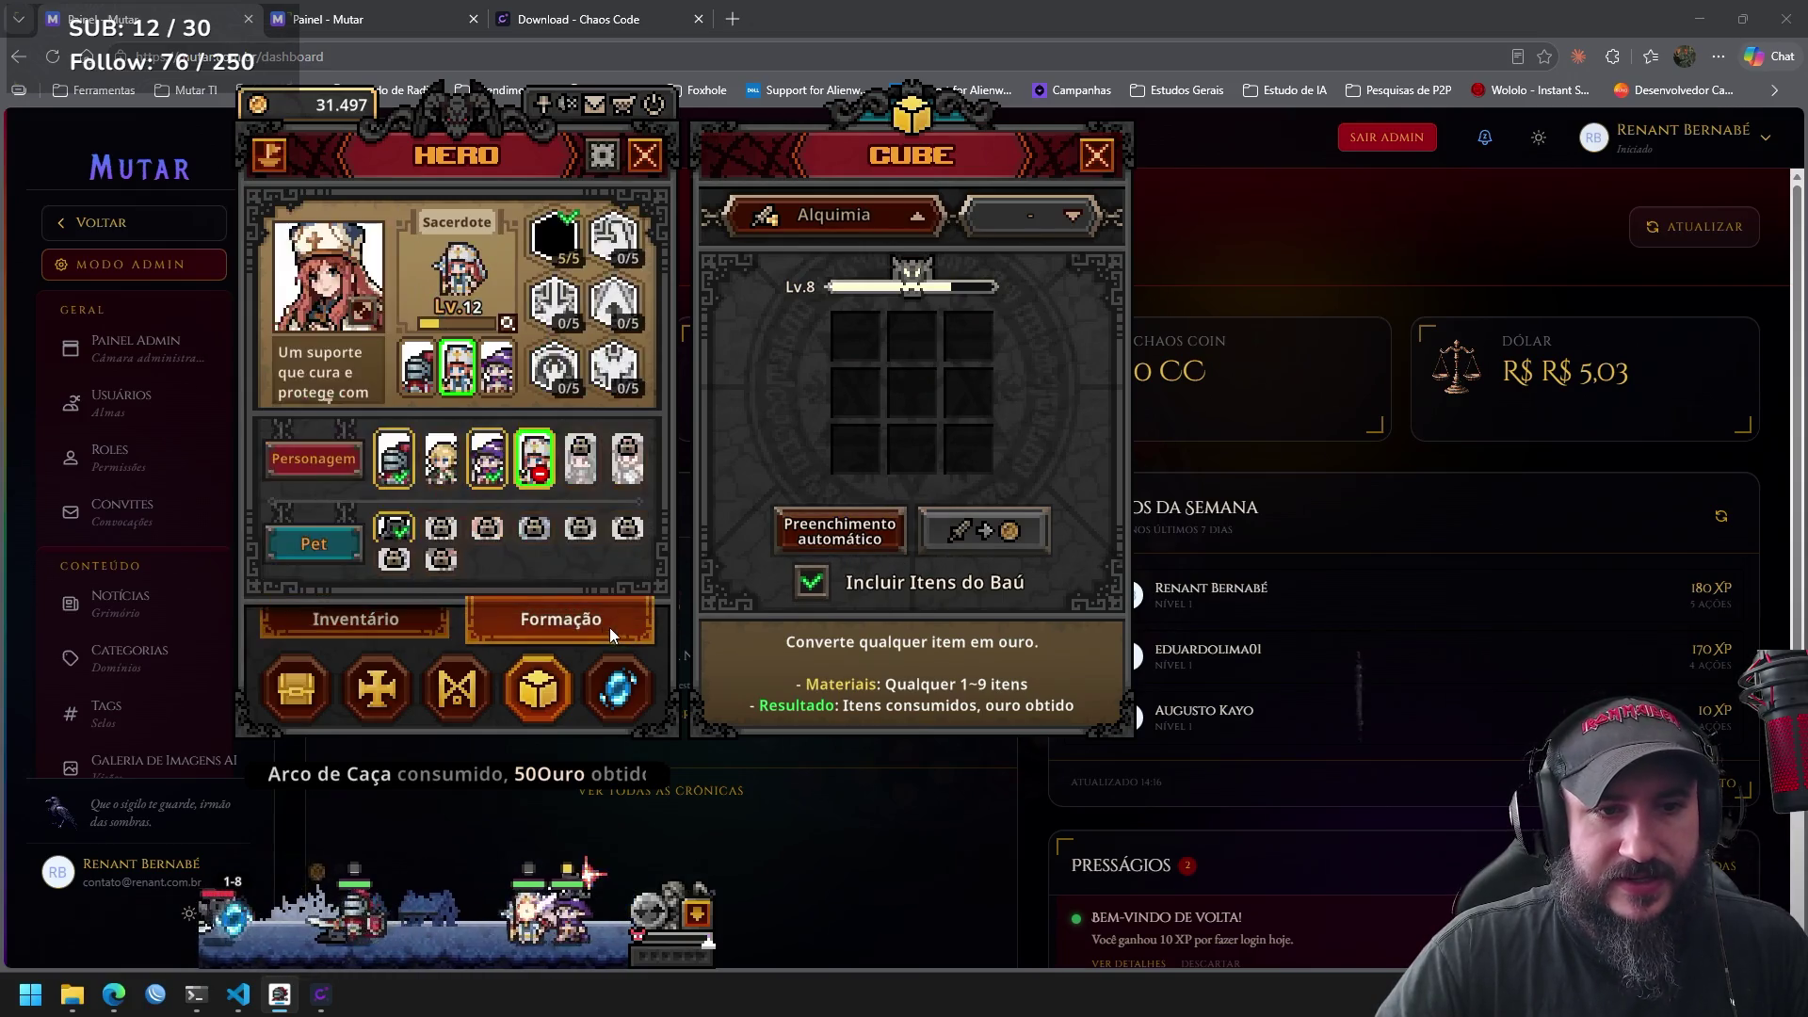
left_click(358, 623)
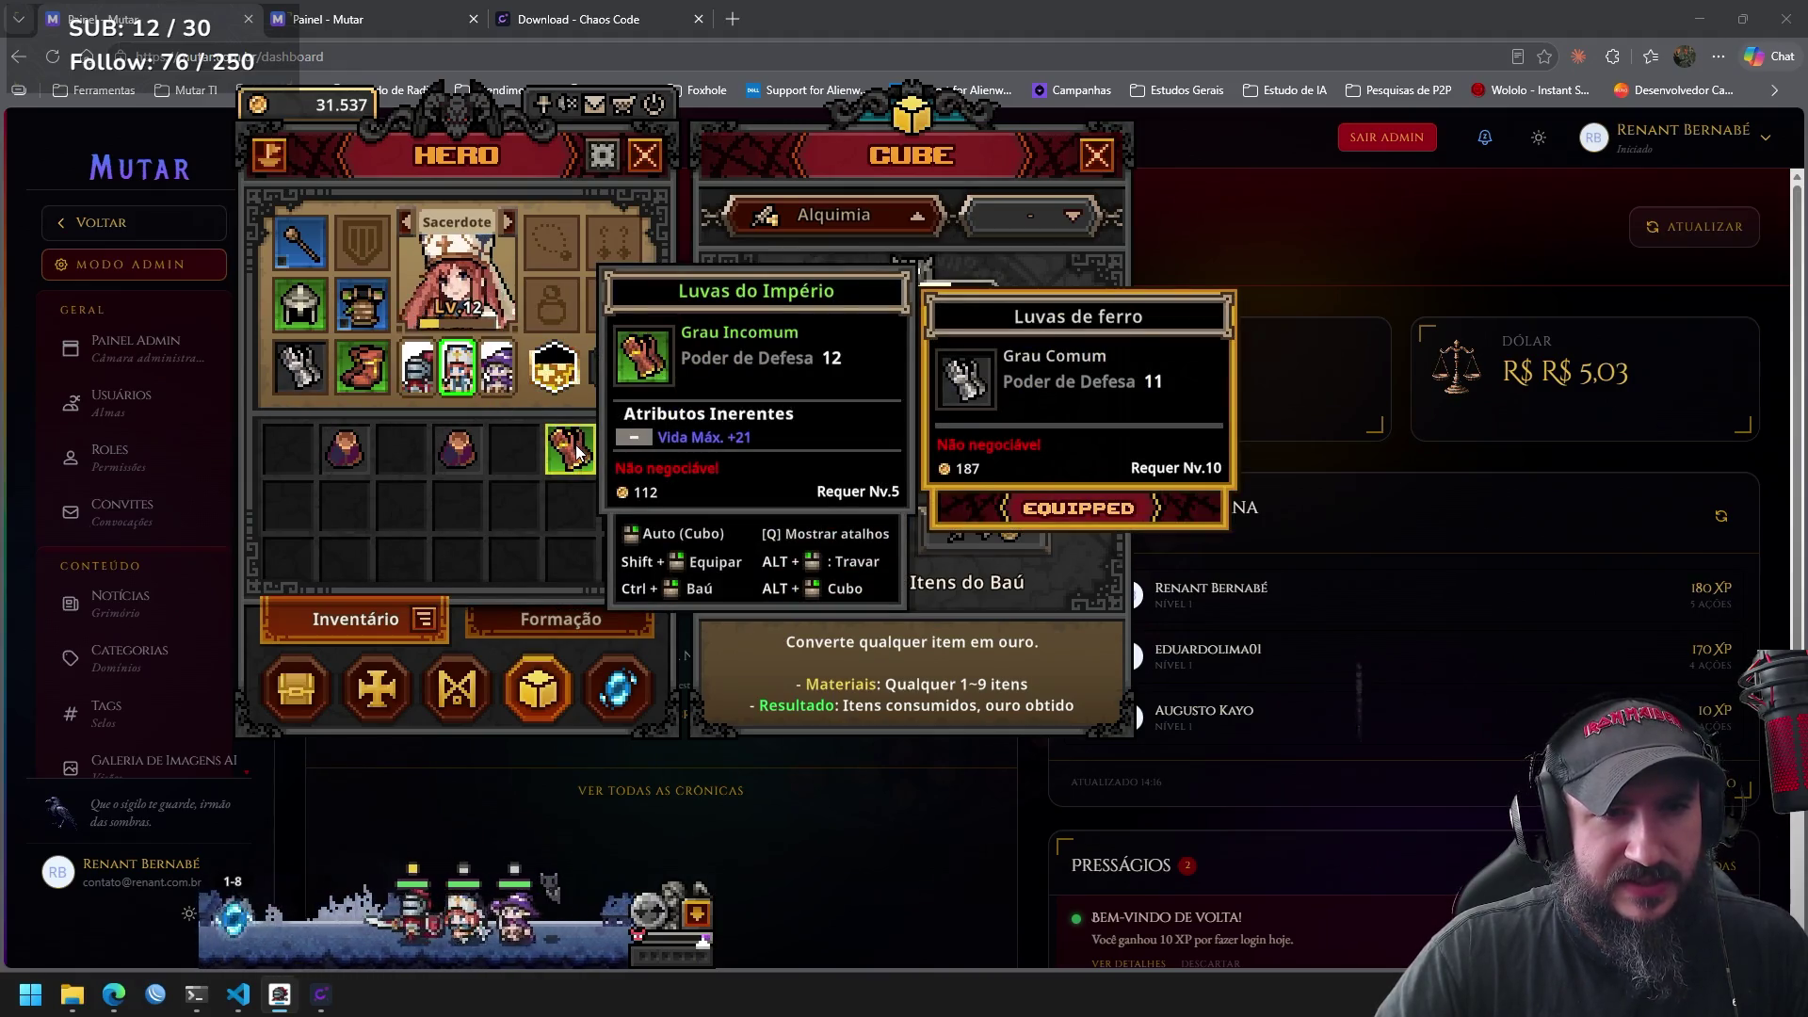
left_click(406, 224)
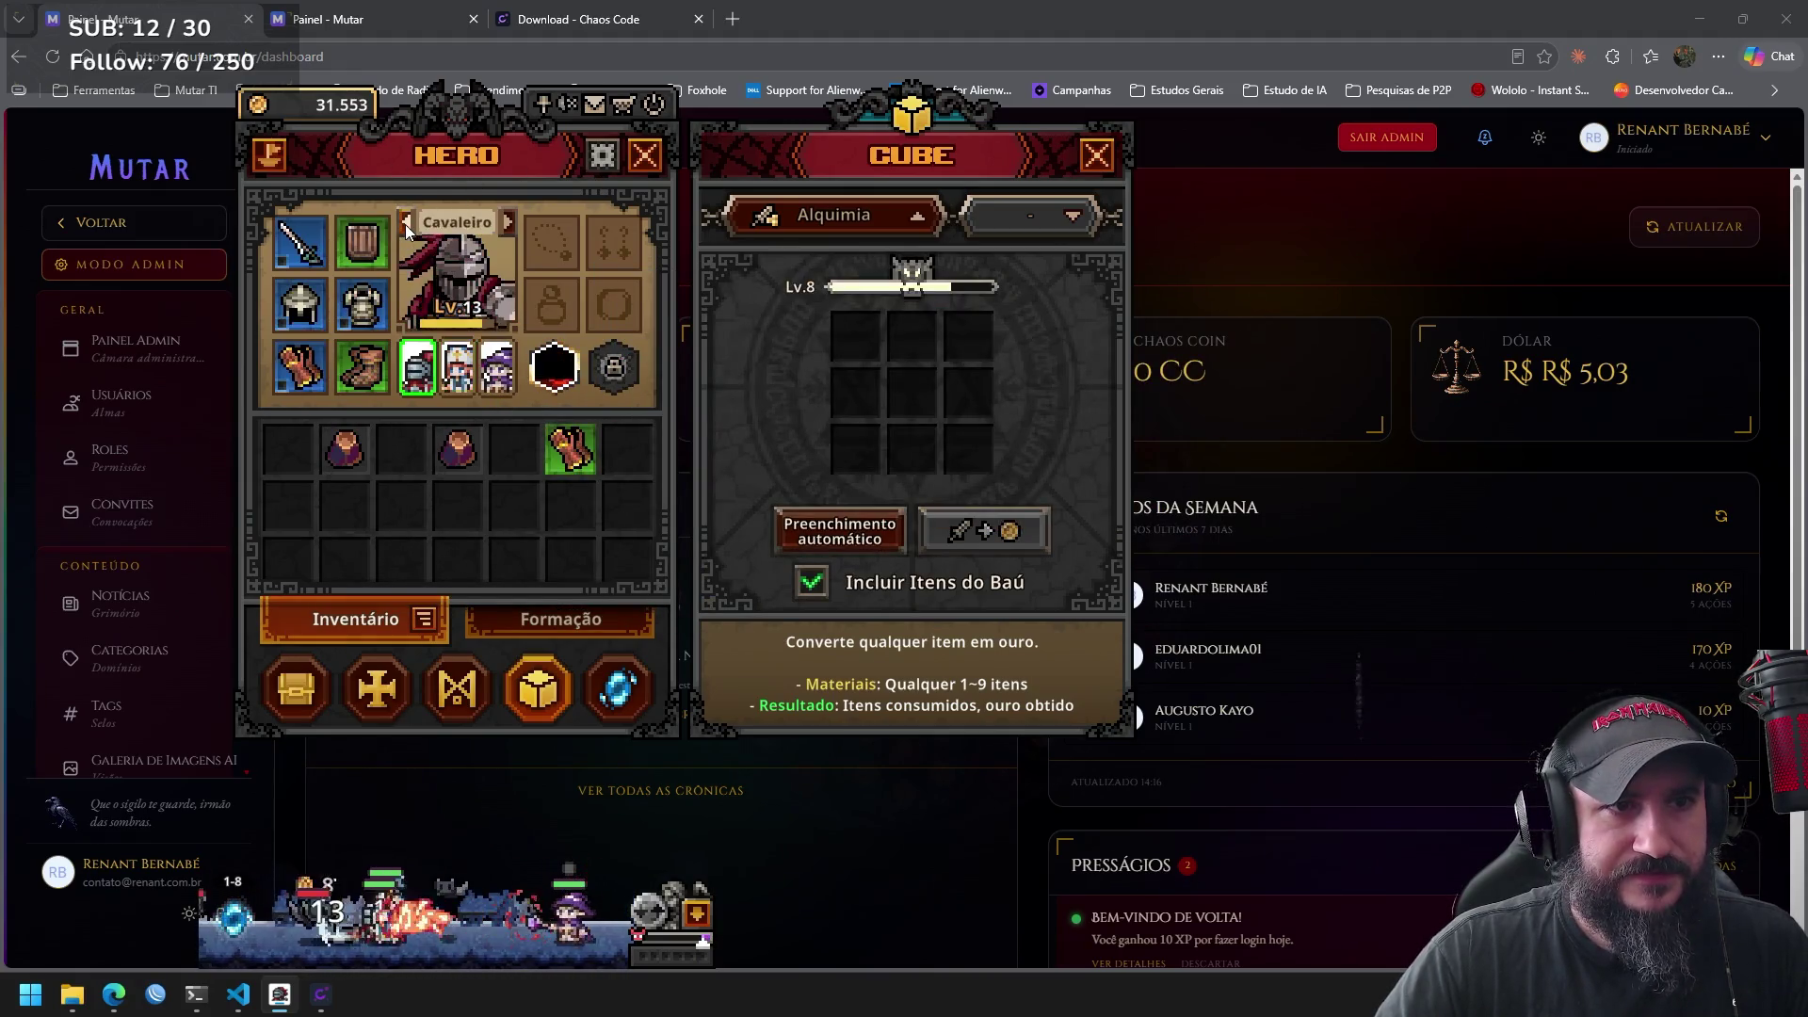
left_click(303, 372)
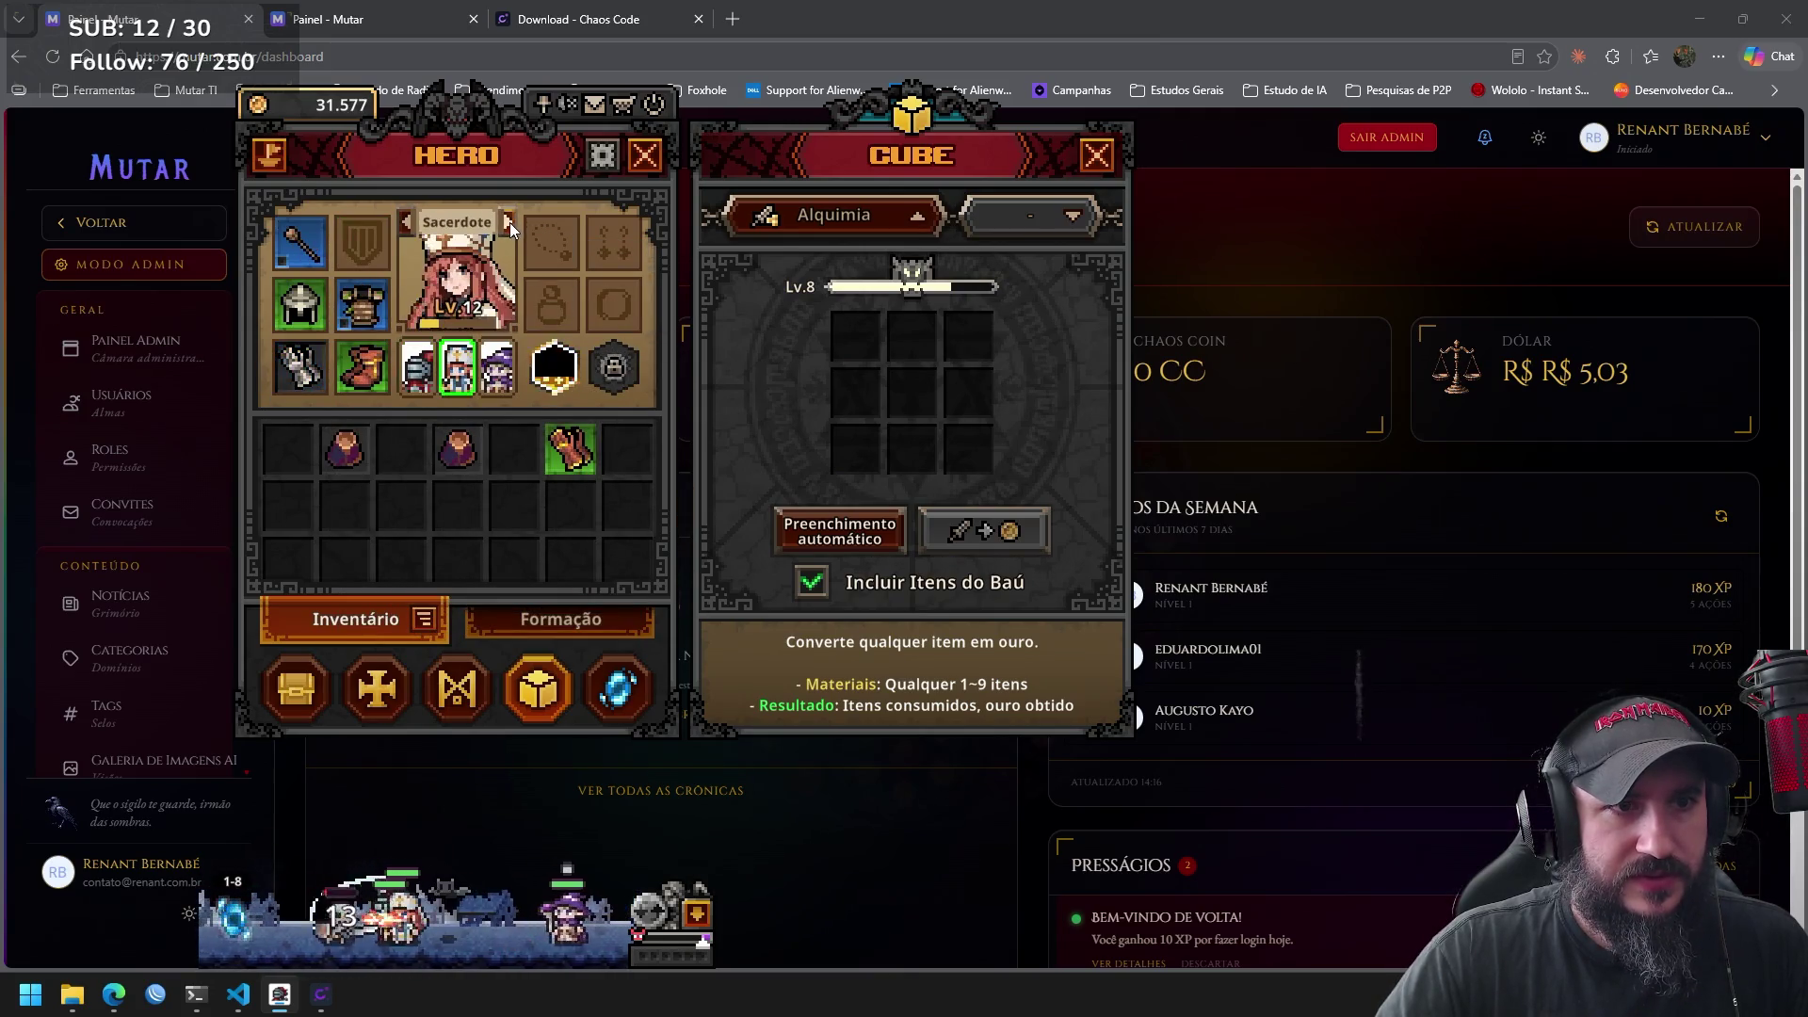
left_click(575, 455)
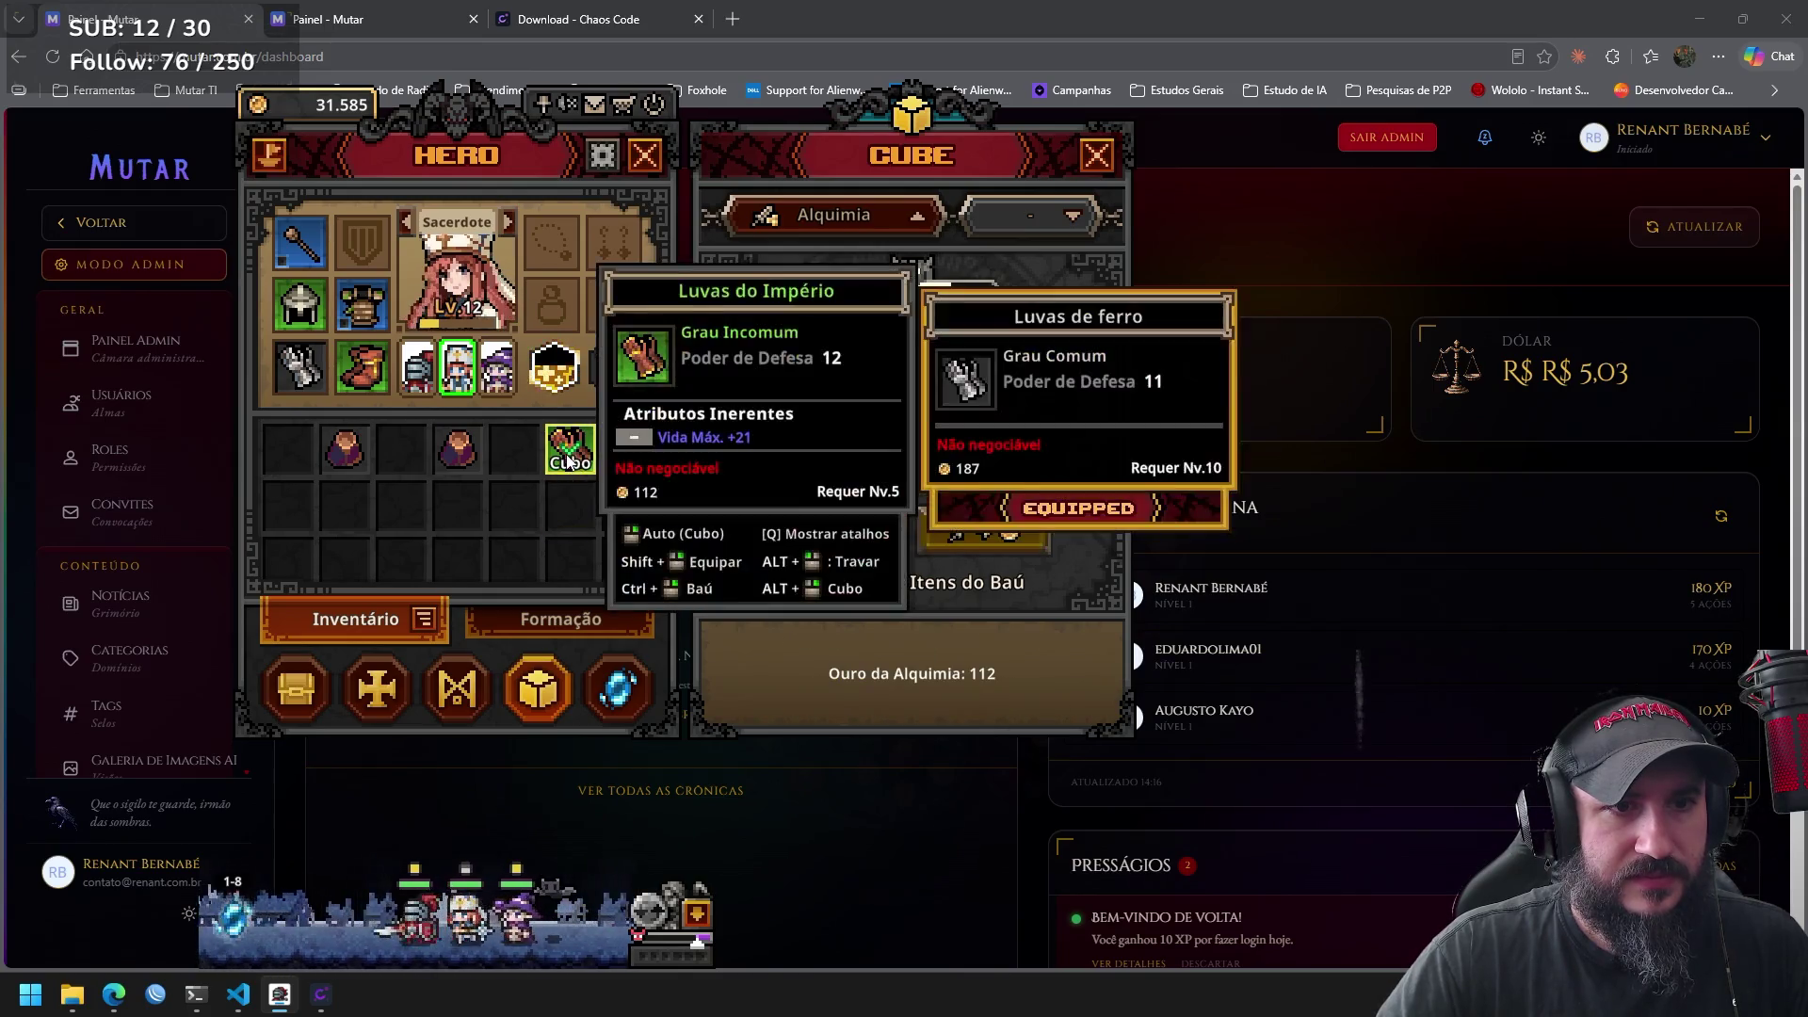
left_click(578, 462)
left_click(578, 461, "shift")
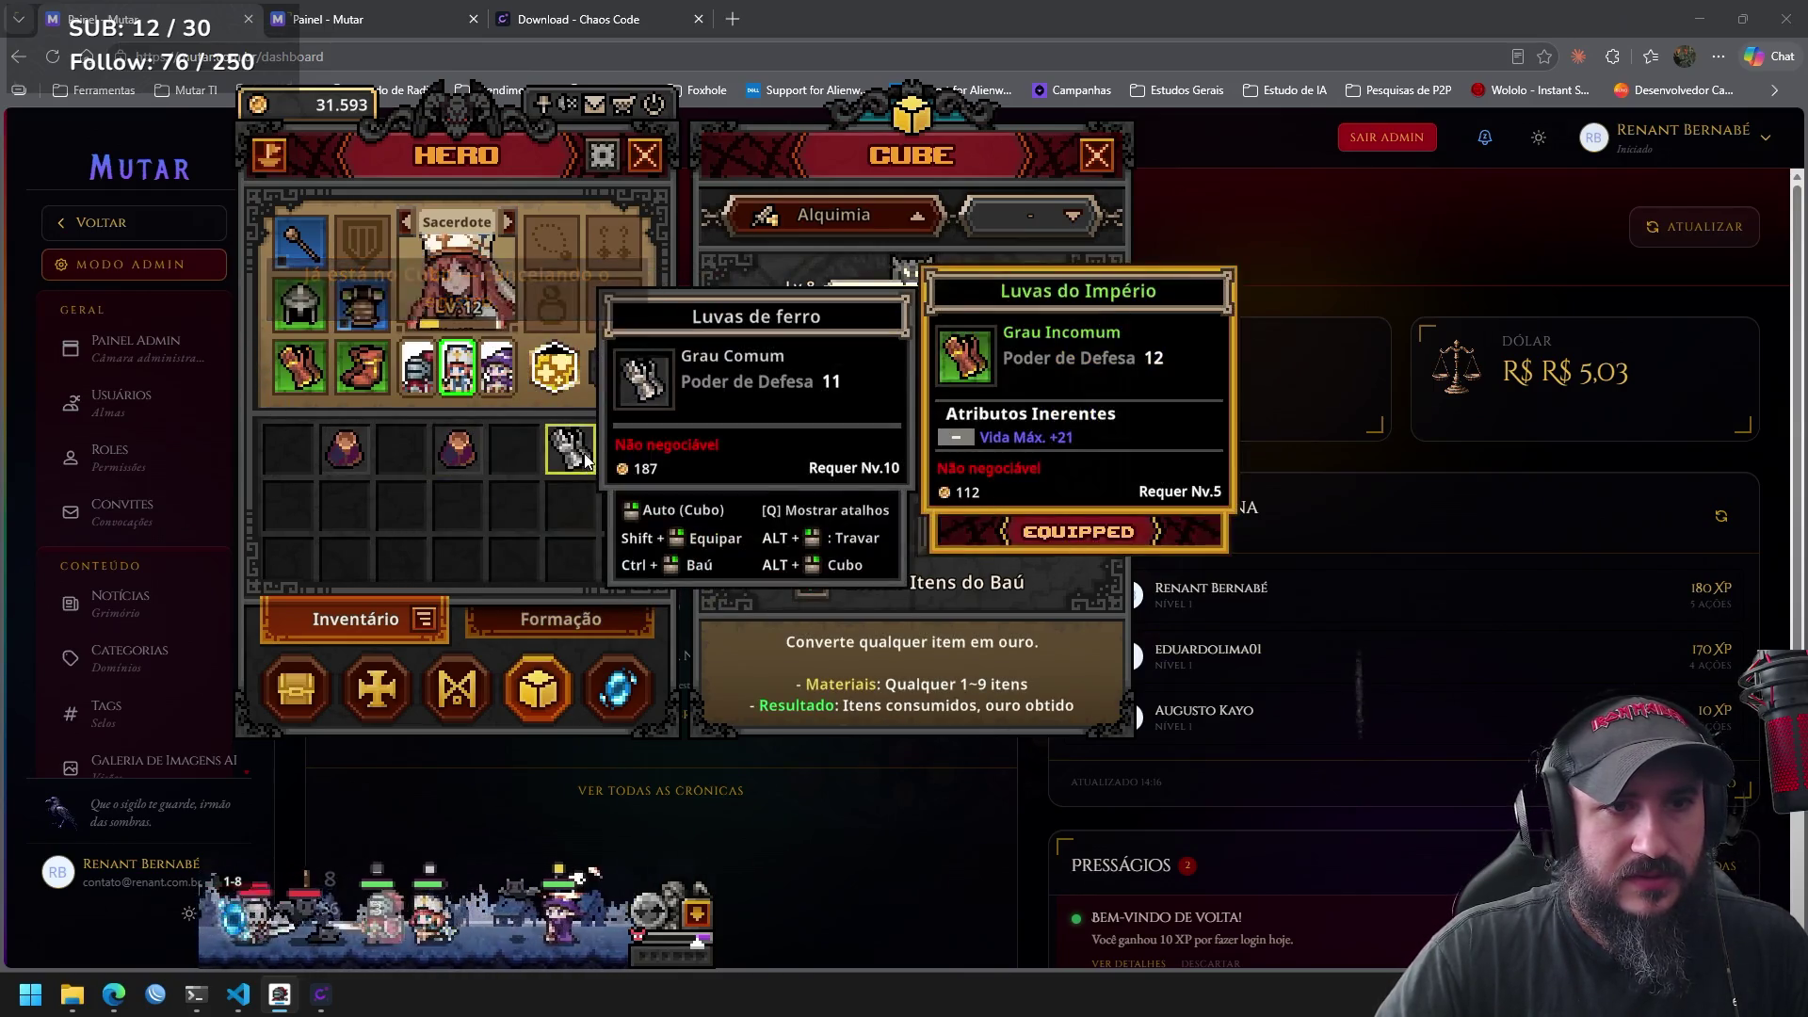
Equip Luvas de ferro on the Feiticeiro and melt the leftover Luvas do Império into 37 gold.
left_click(509, 223)
mouse_move(585, 457)
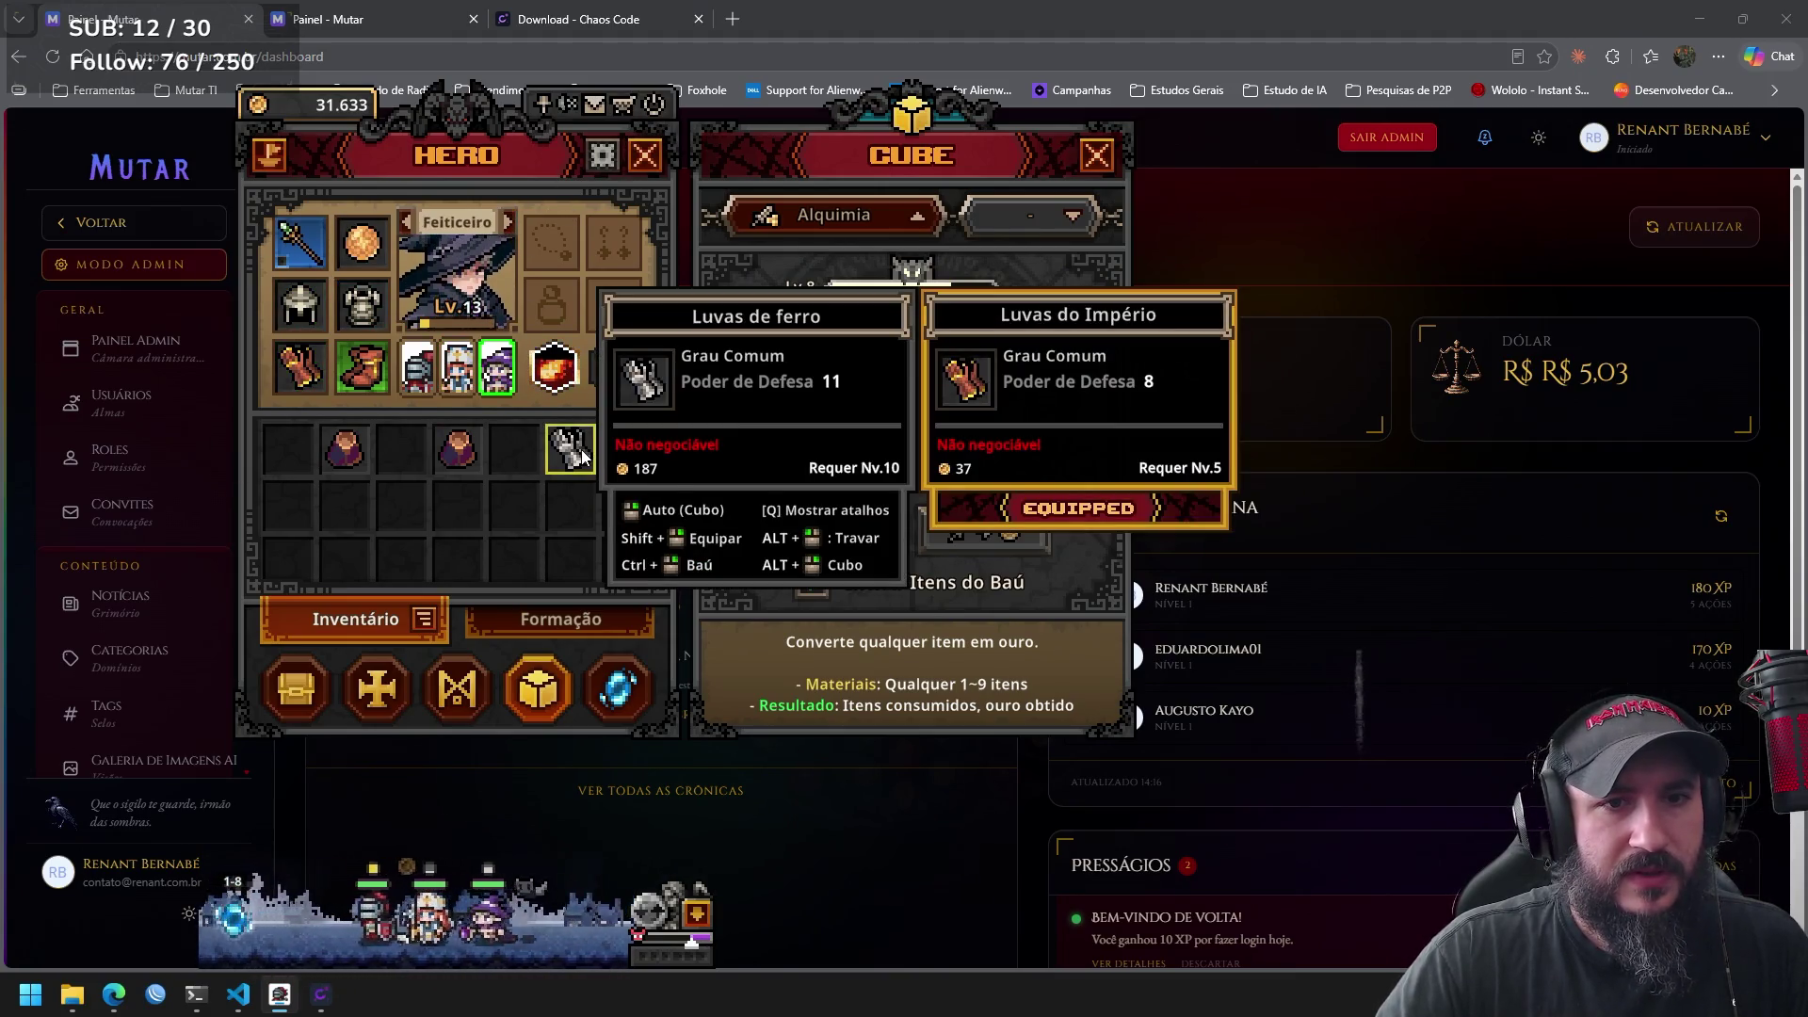
mouse_move(308, 379)
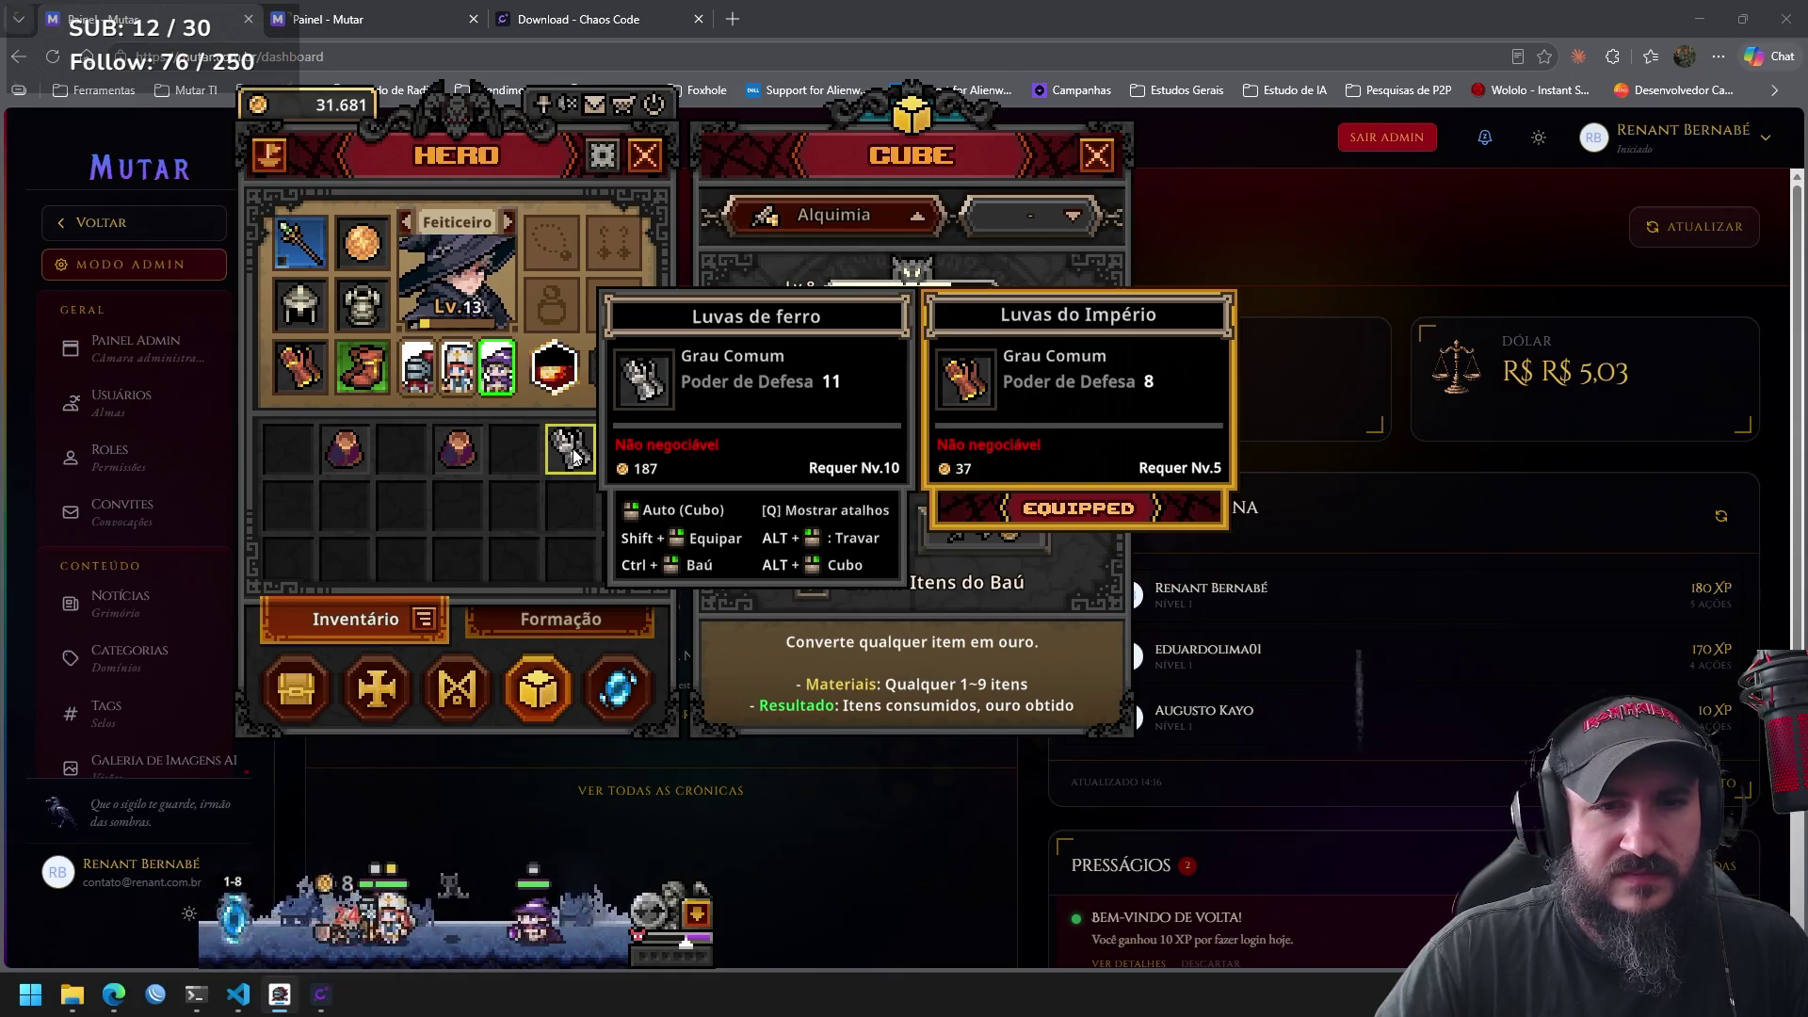
mouse_move(308, 376)
left_mouse_down()
mouse_move(337, 513)
mouse_move(574, 456)
left_mouse_up()
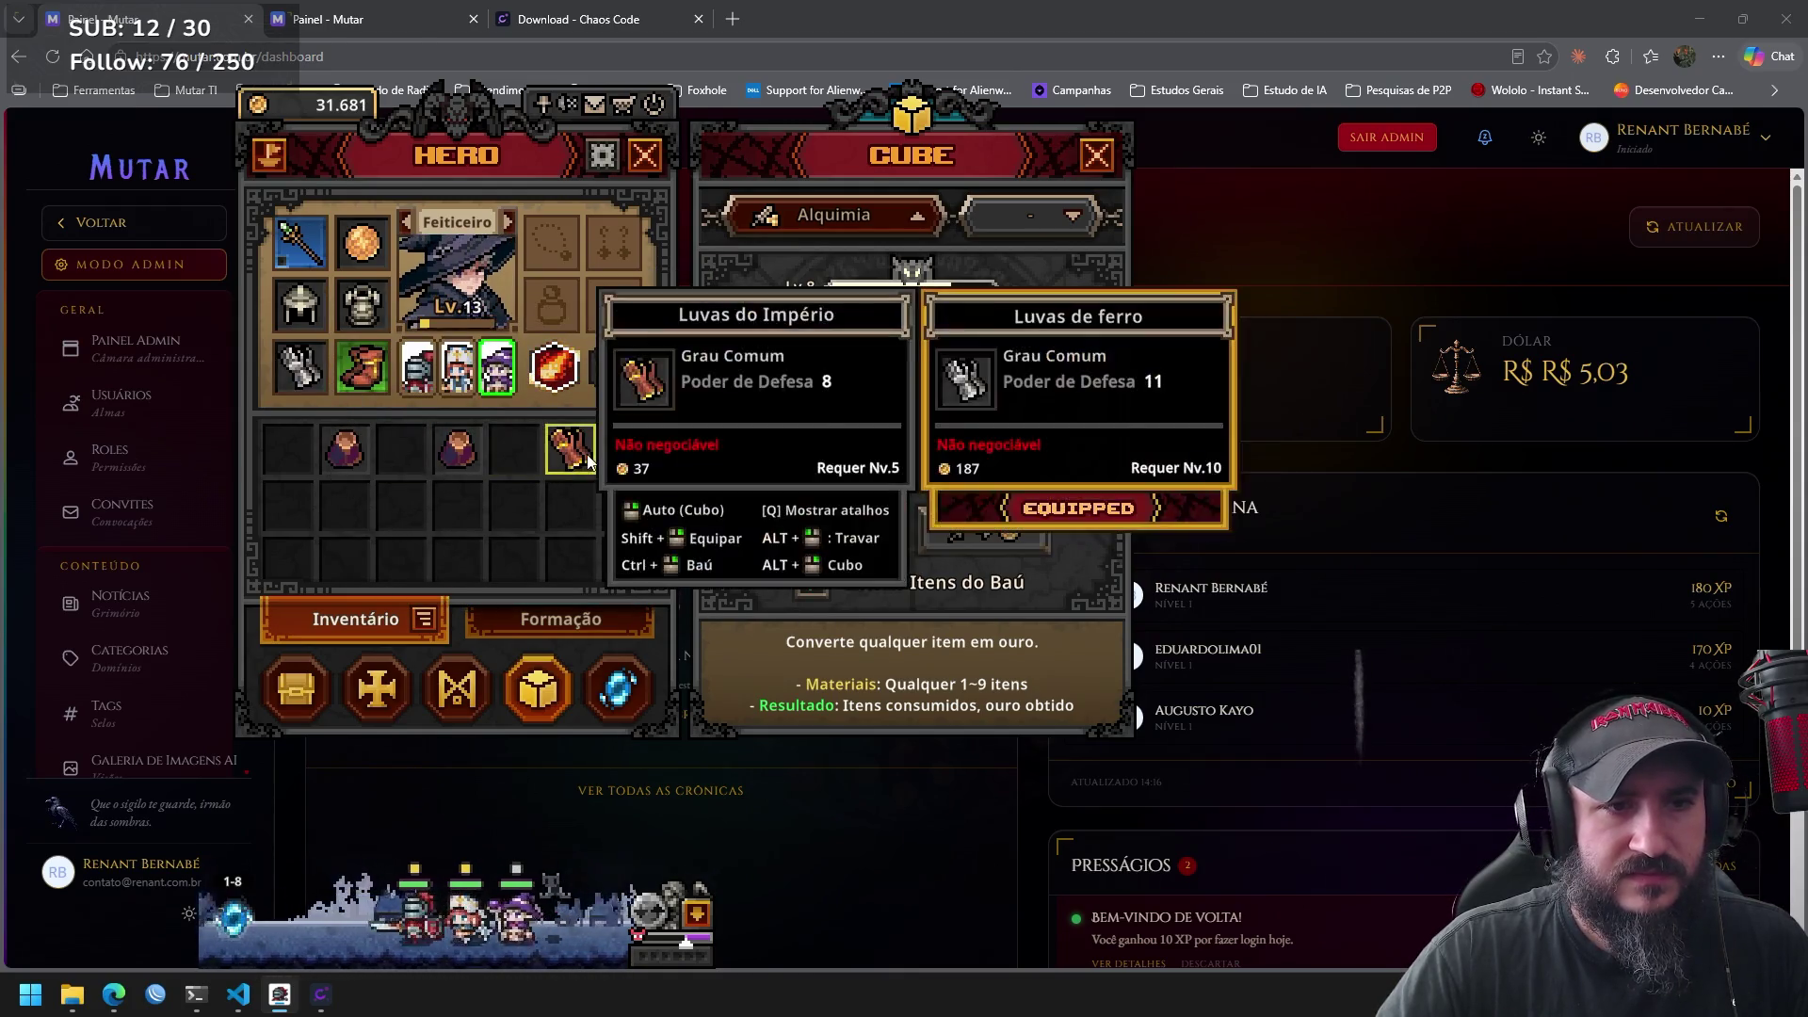
left_click(589, 459)
left_click(1027, 540)
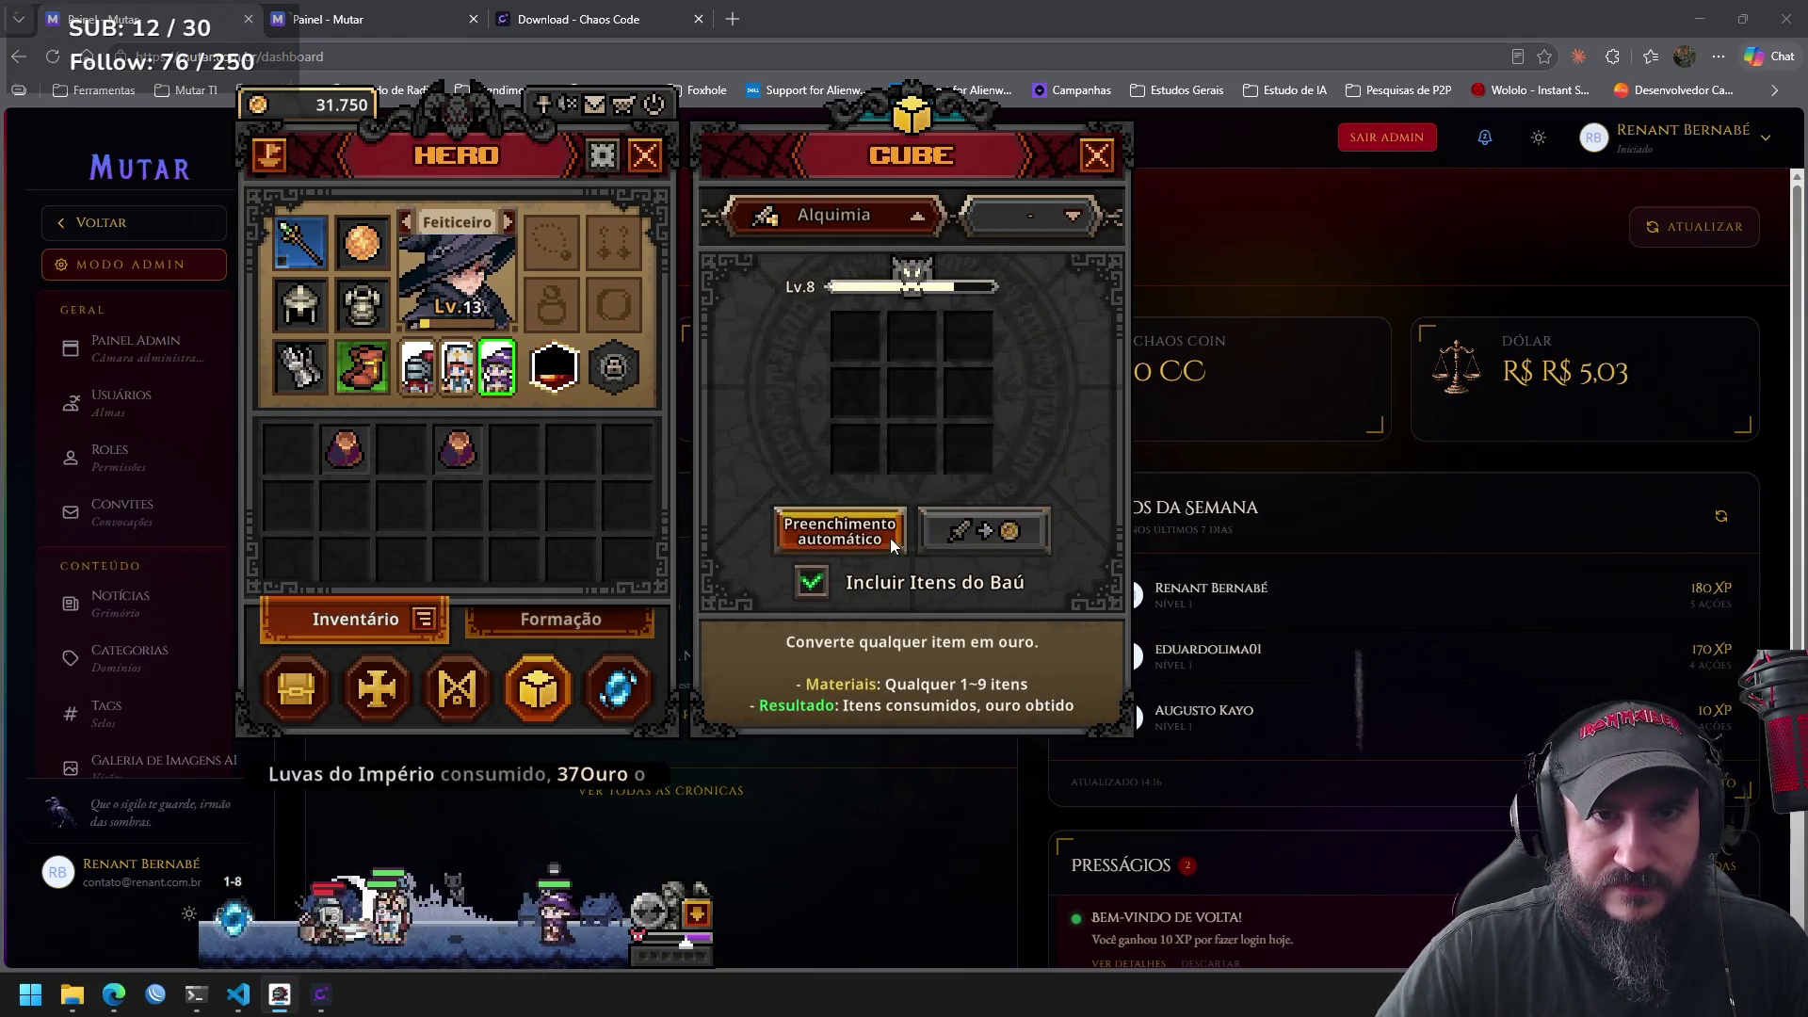
Switch the Cube to Decoração mode and auto-fill it with a decoration gem.
left_click(902, 223)
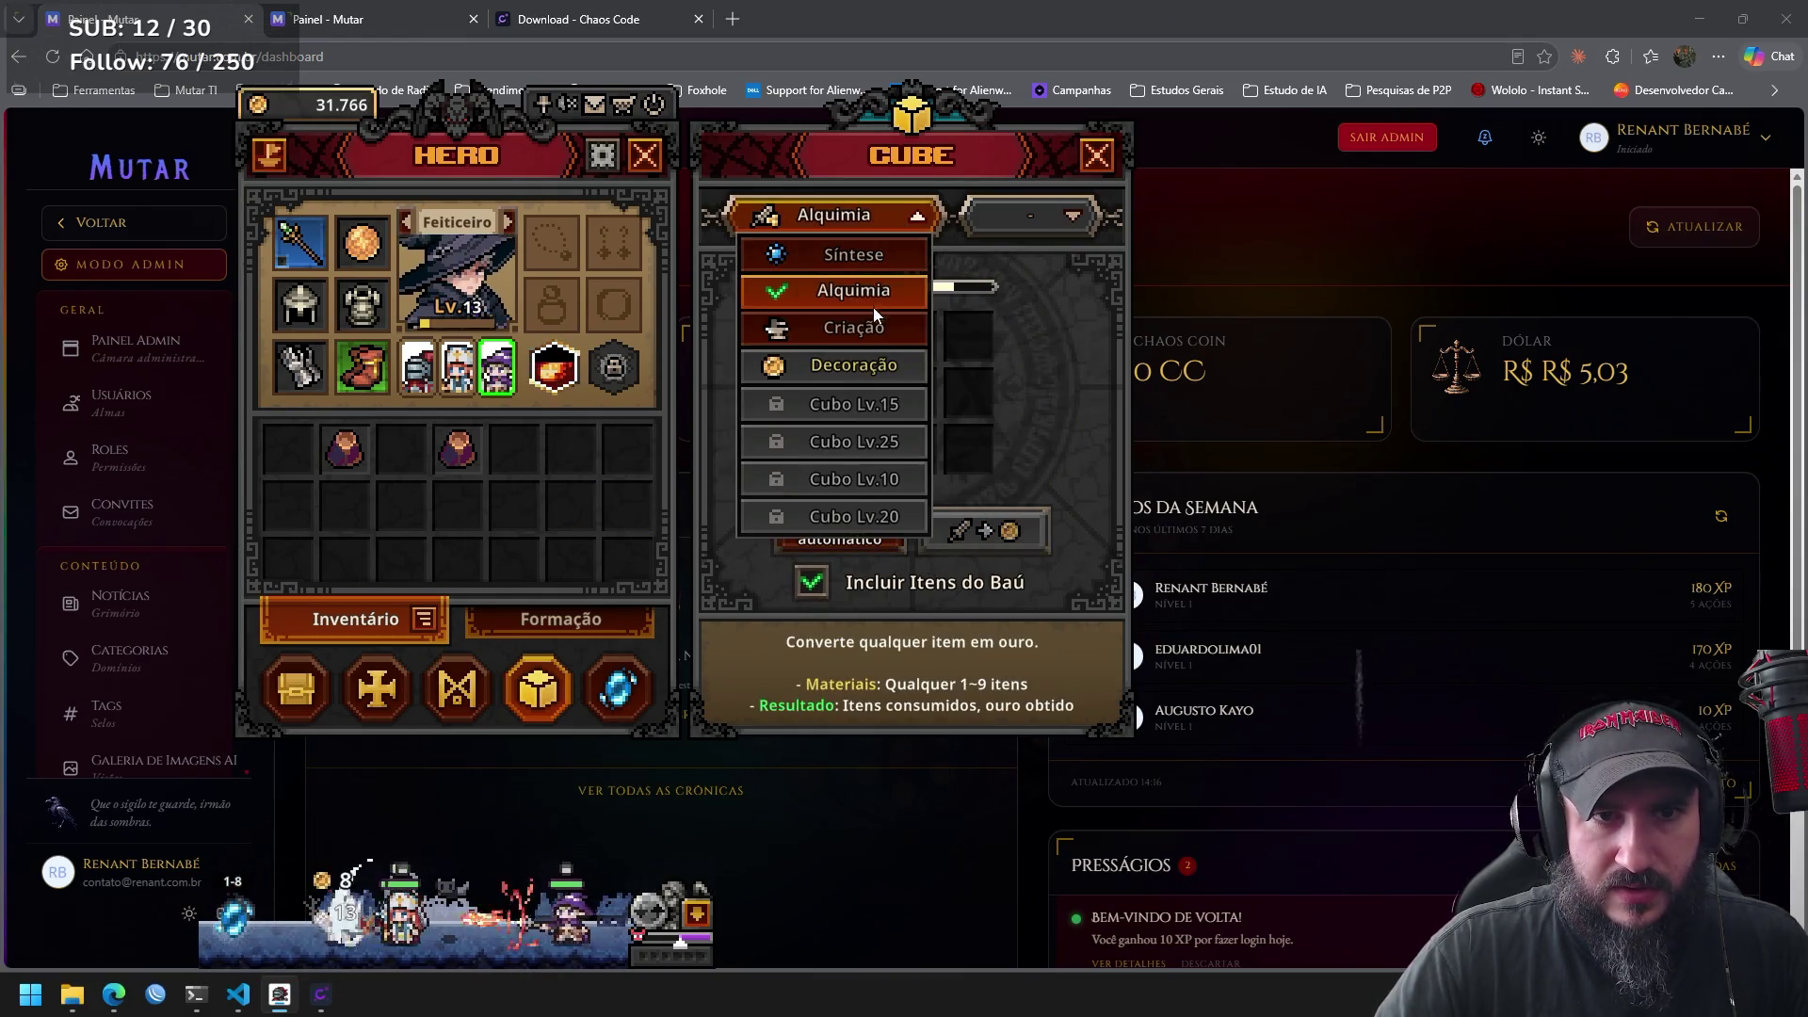
left_click(869, 369)
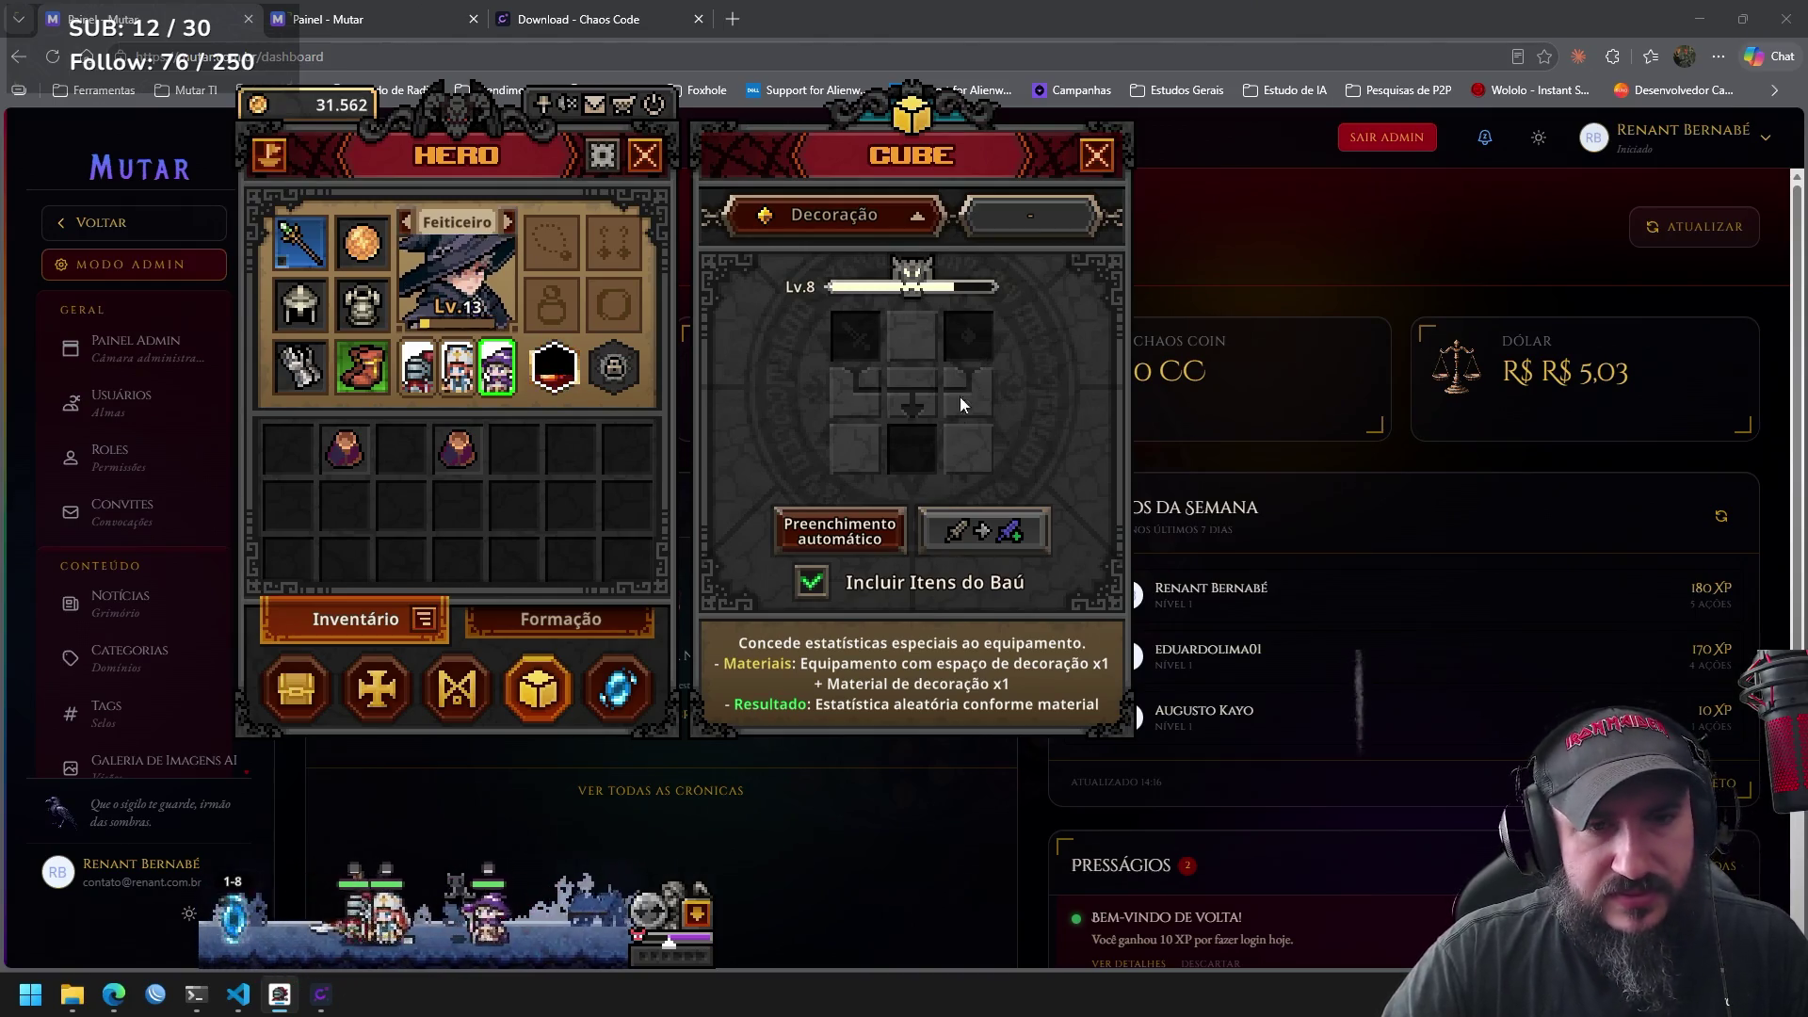
left_click(838, 533)
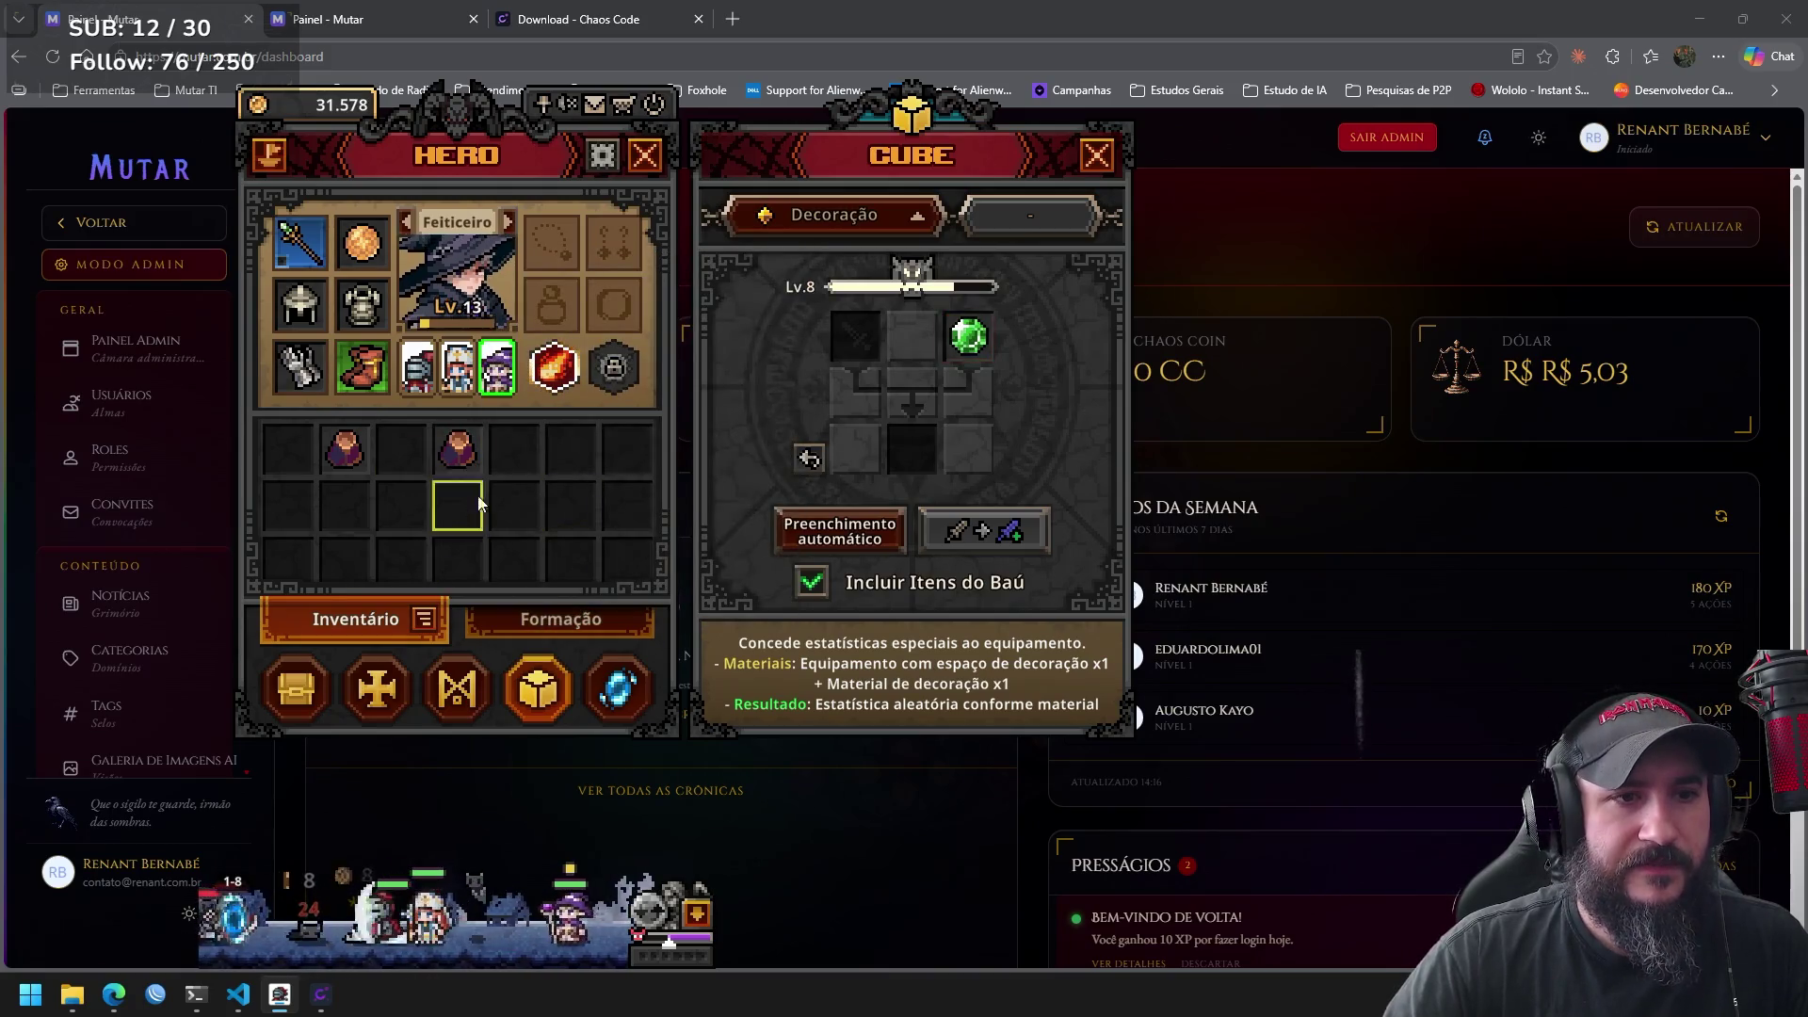
Decorate the Cavaleiro's Armadura do Império with an Esmeralda menor (Abs. de Dano +1) and re-equip it.
left_click(407, 219)
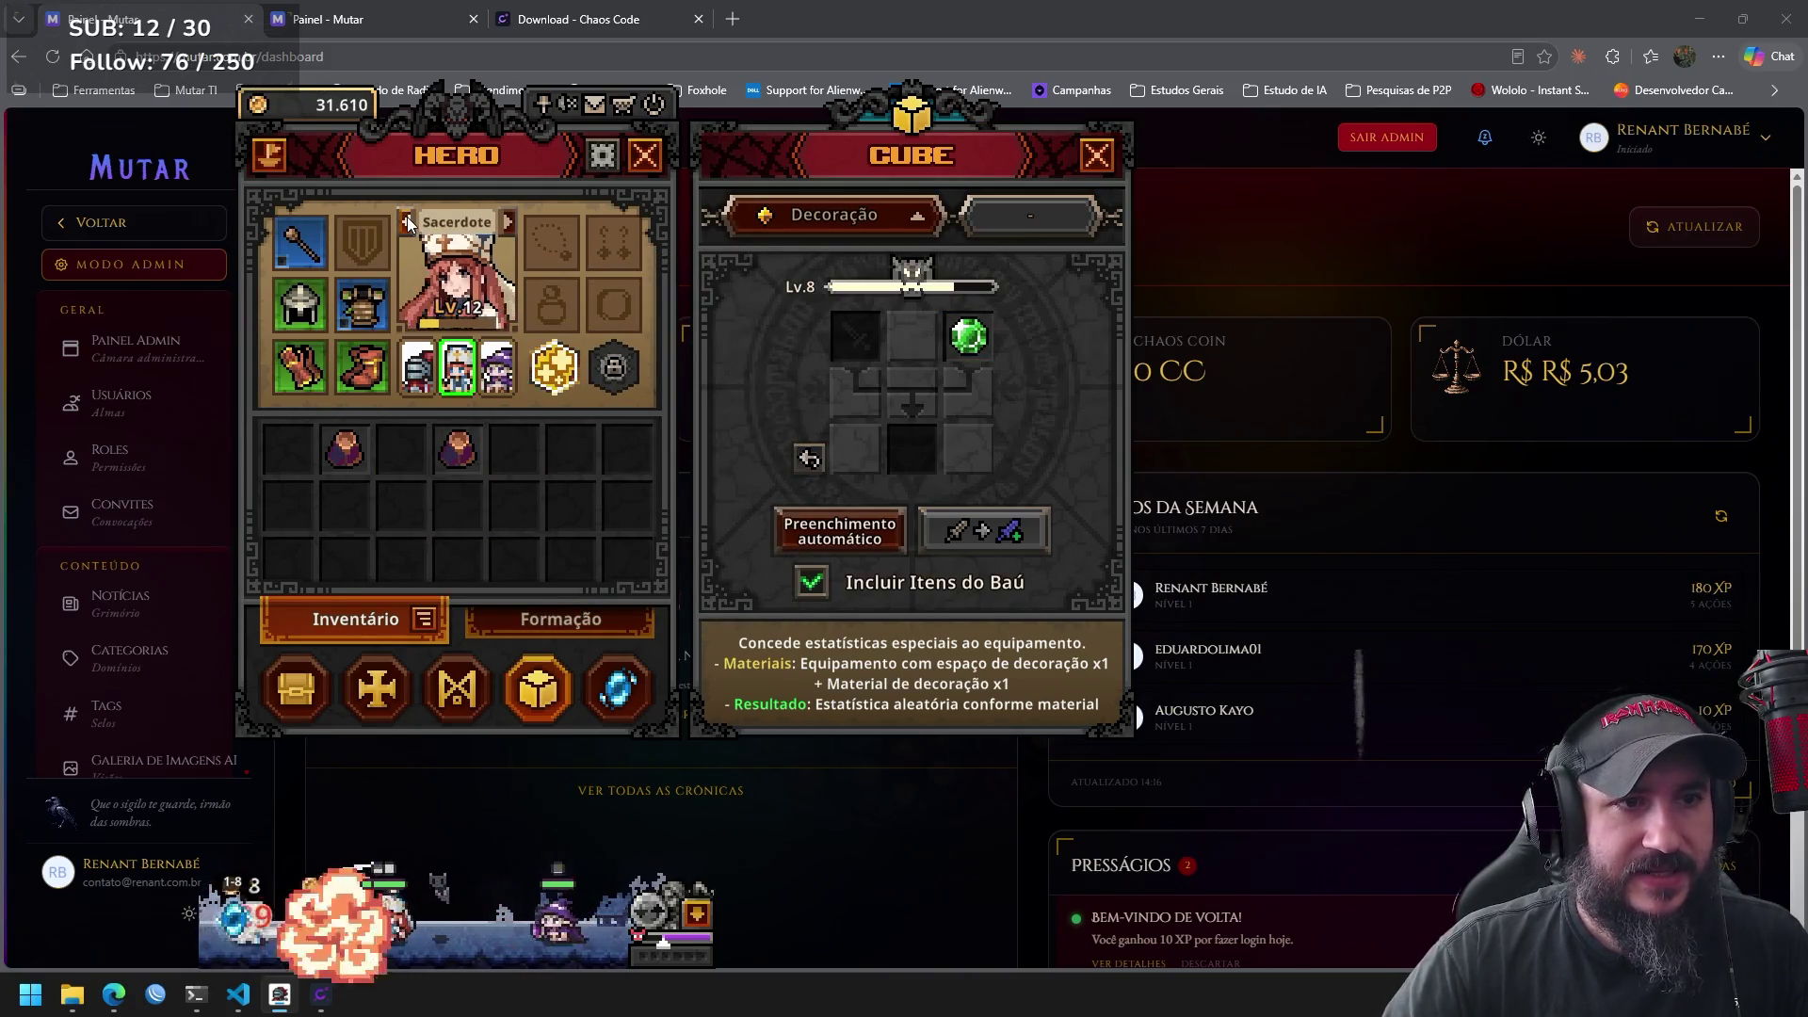
left_click(406, 219)
mouse_move(370, 311)
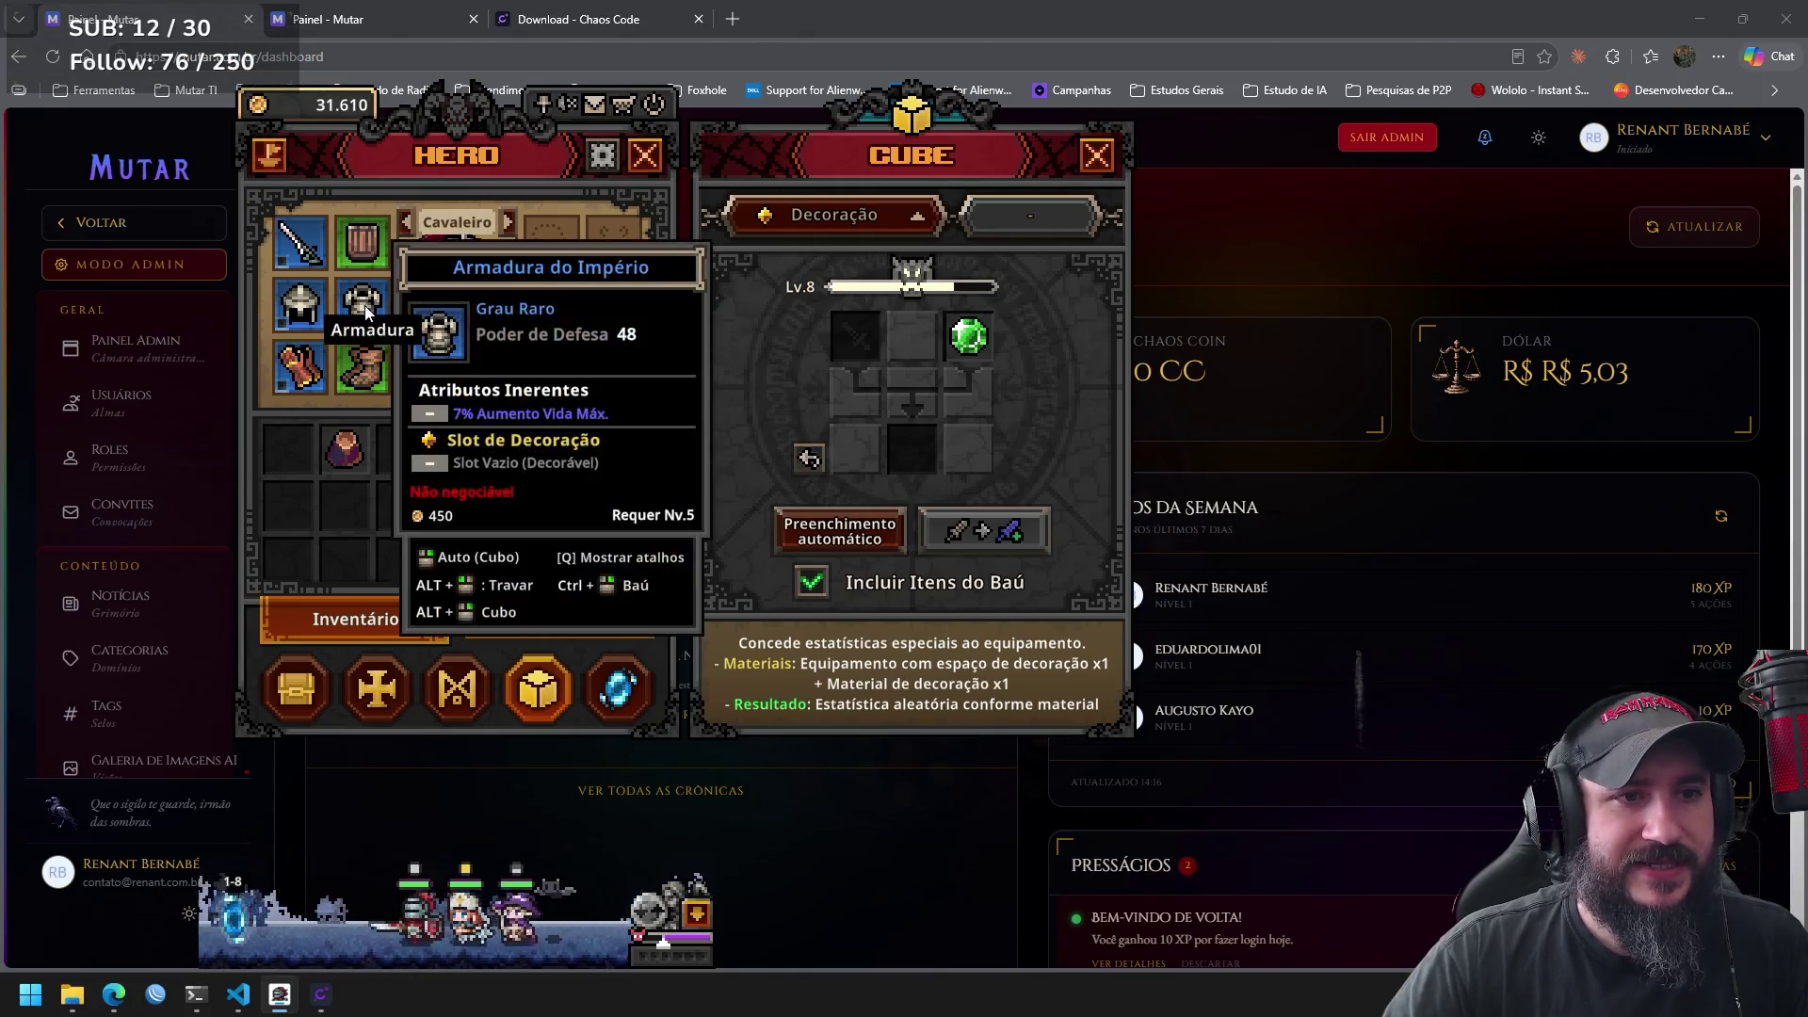
mouse_move(975, 344)
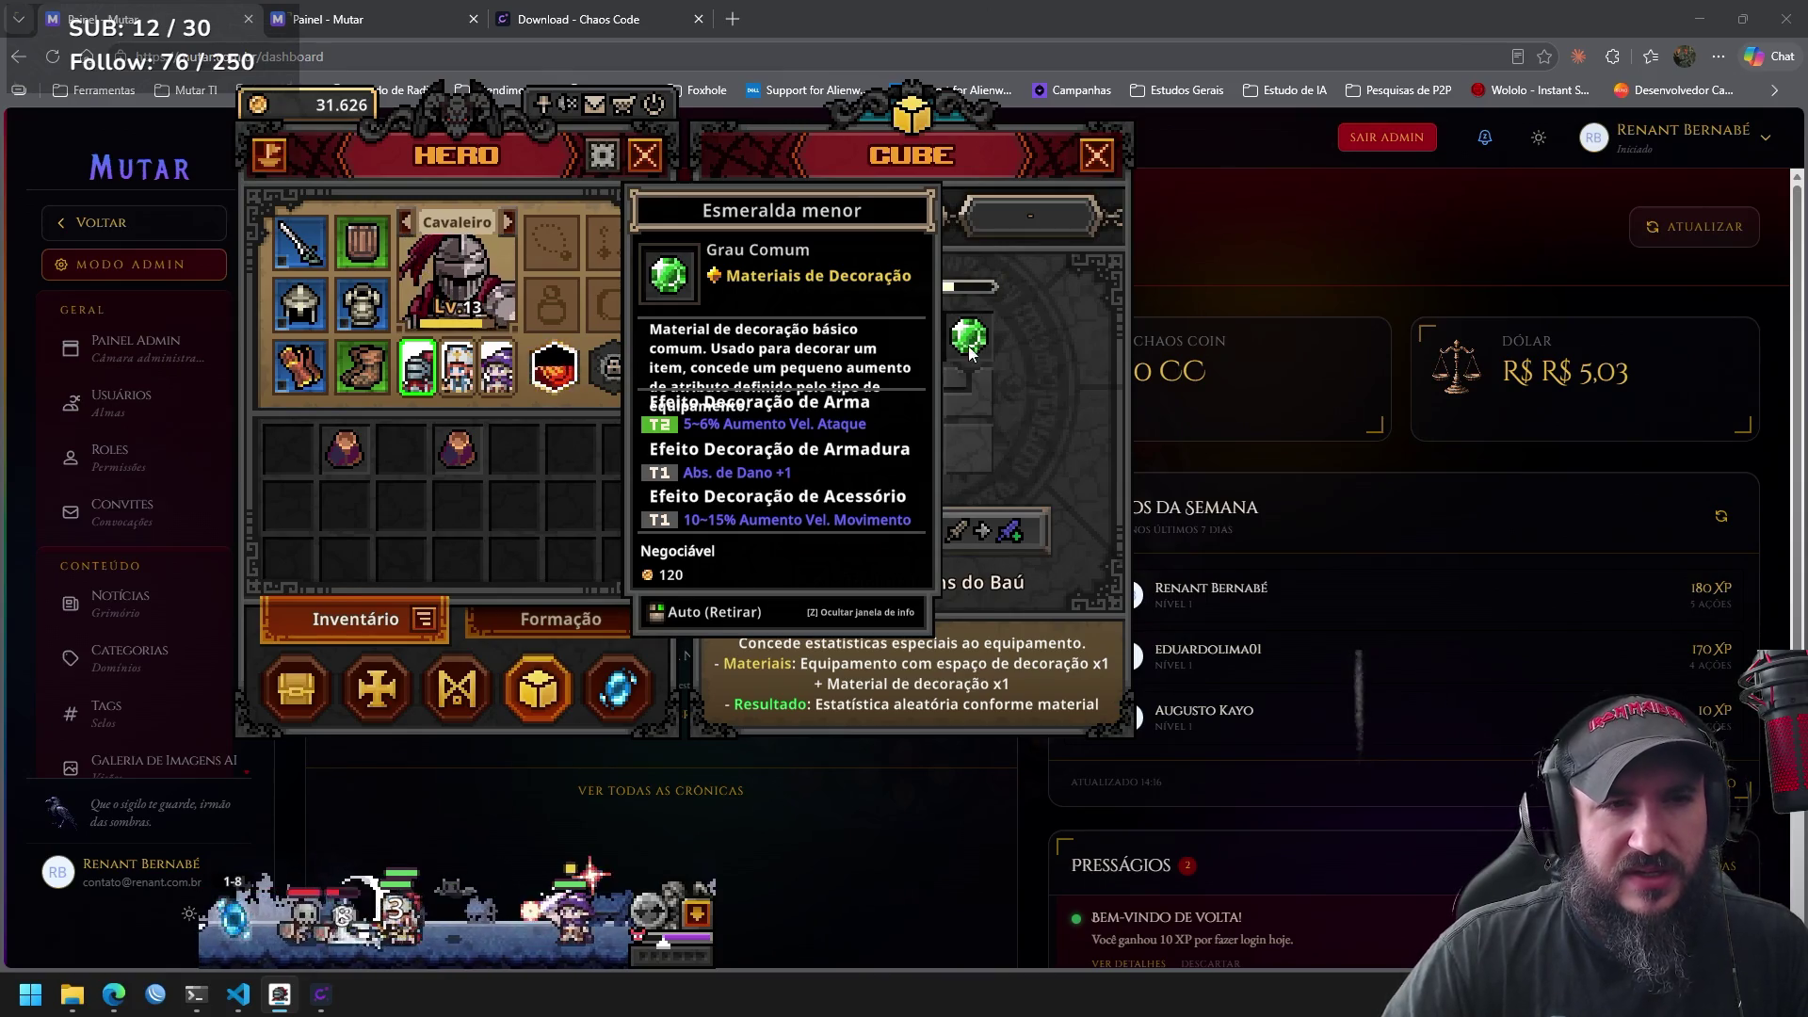
left_click(370, 311)
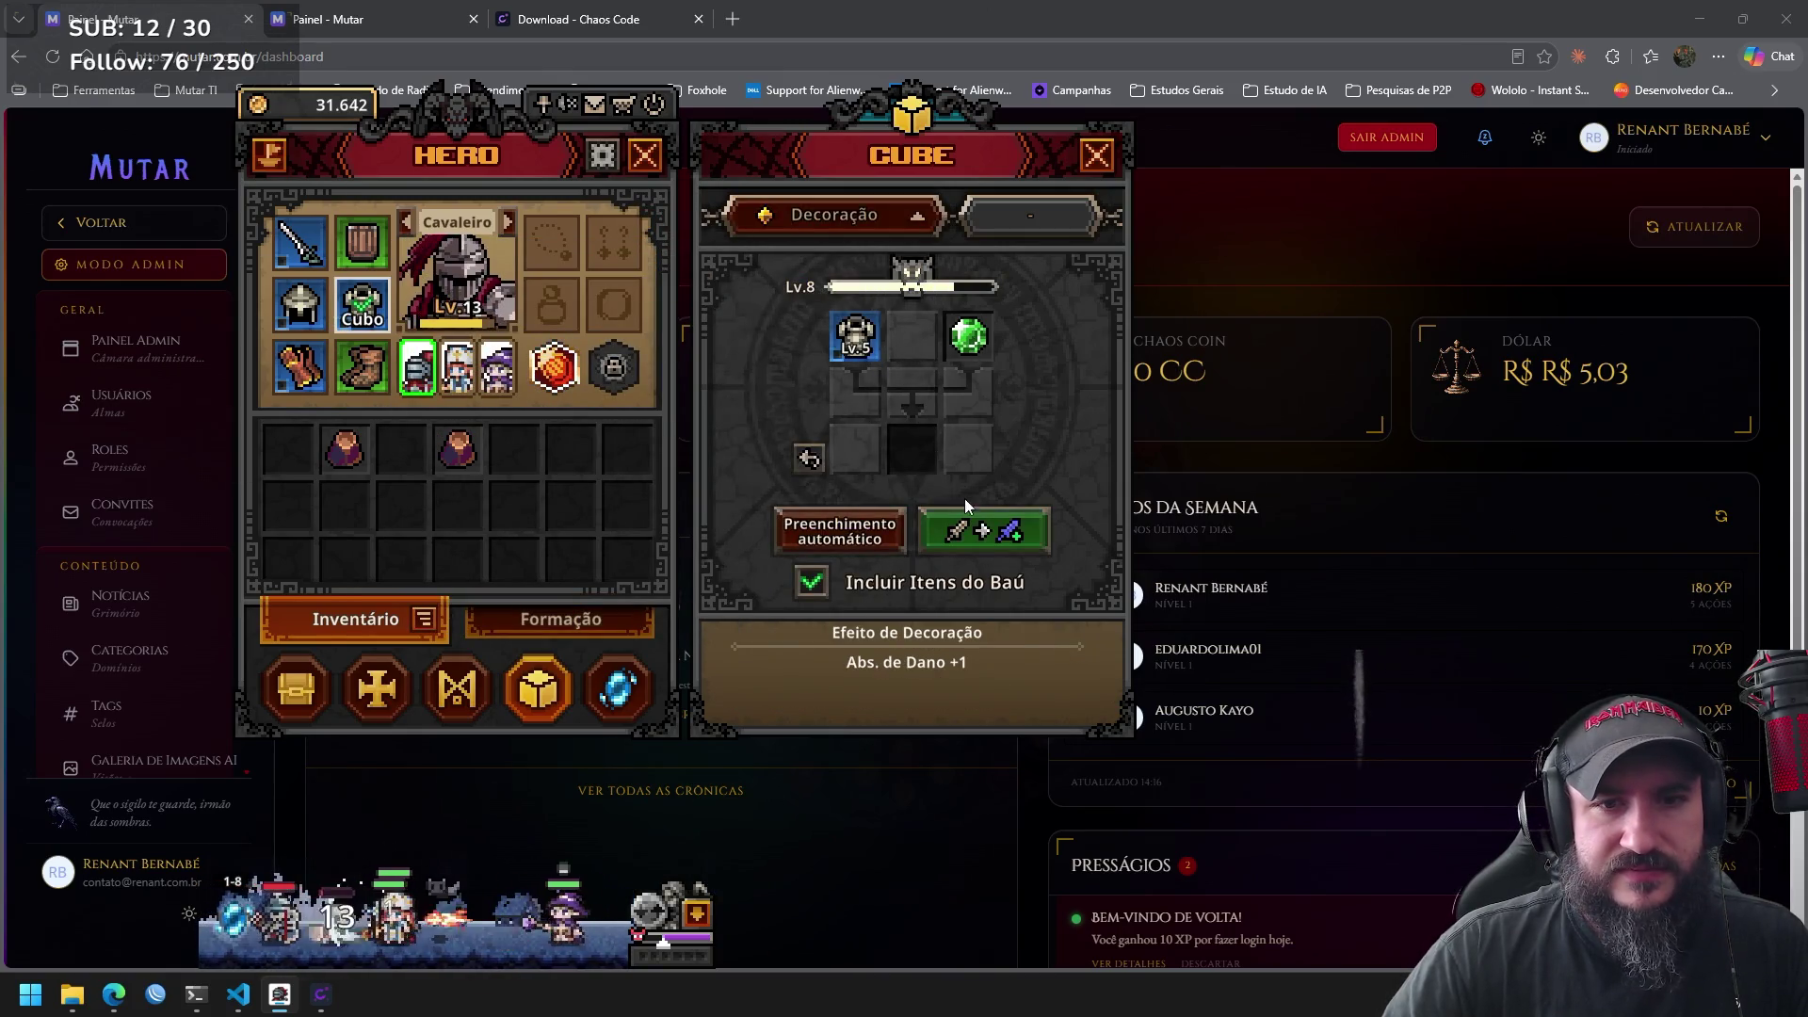
left_click(970, 527)
mouse_move(911, 456)
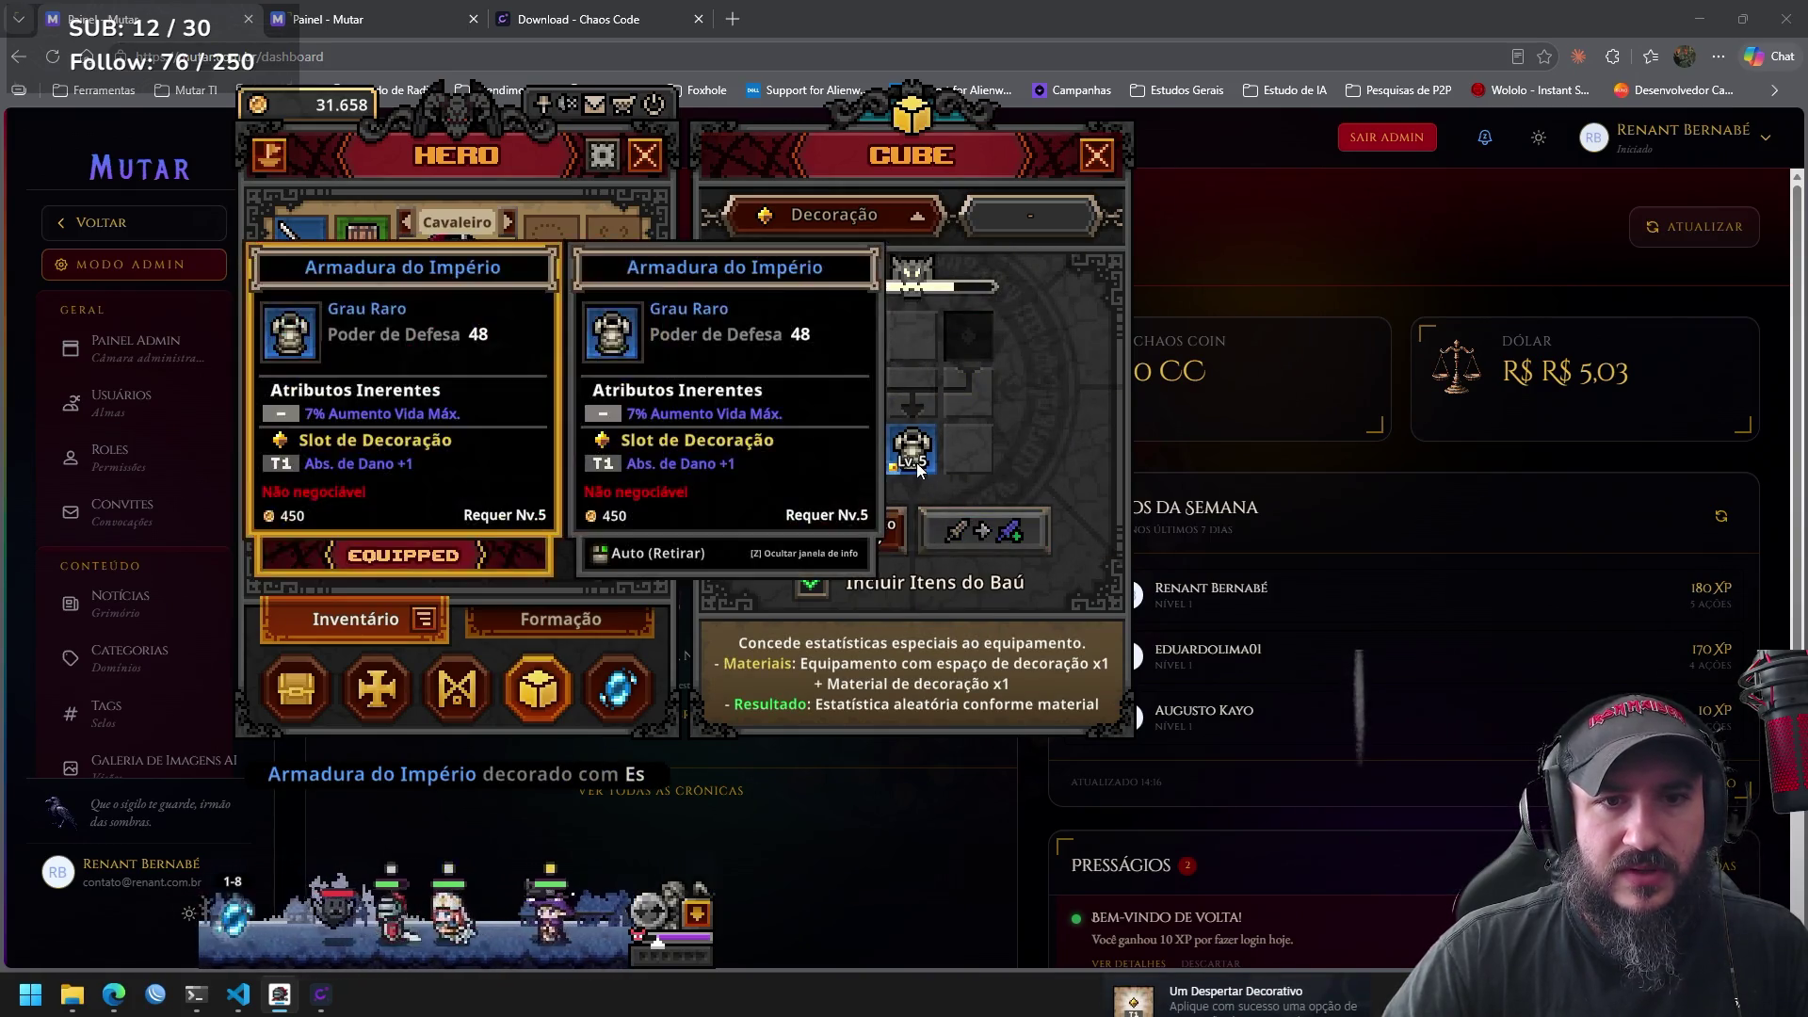
left_click(918, 466)
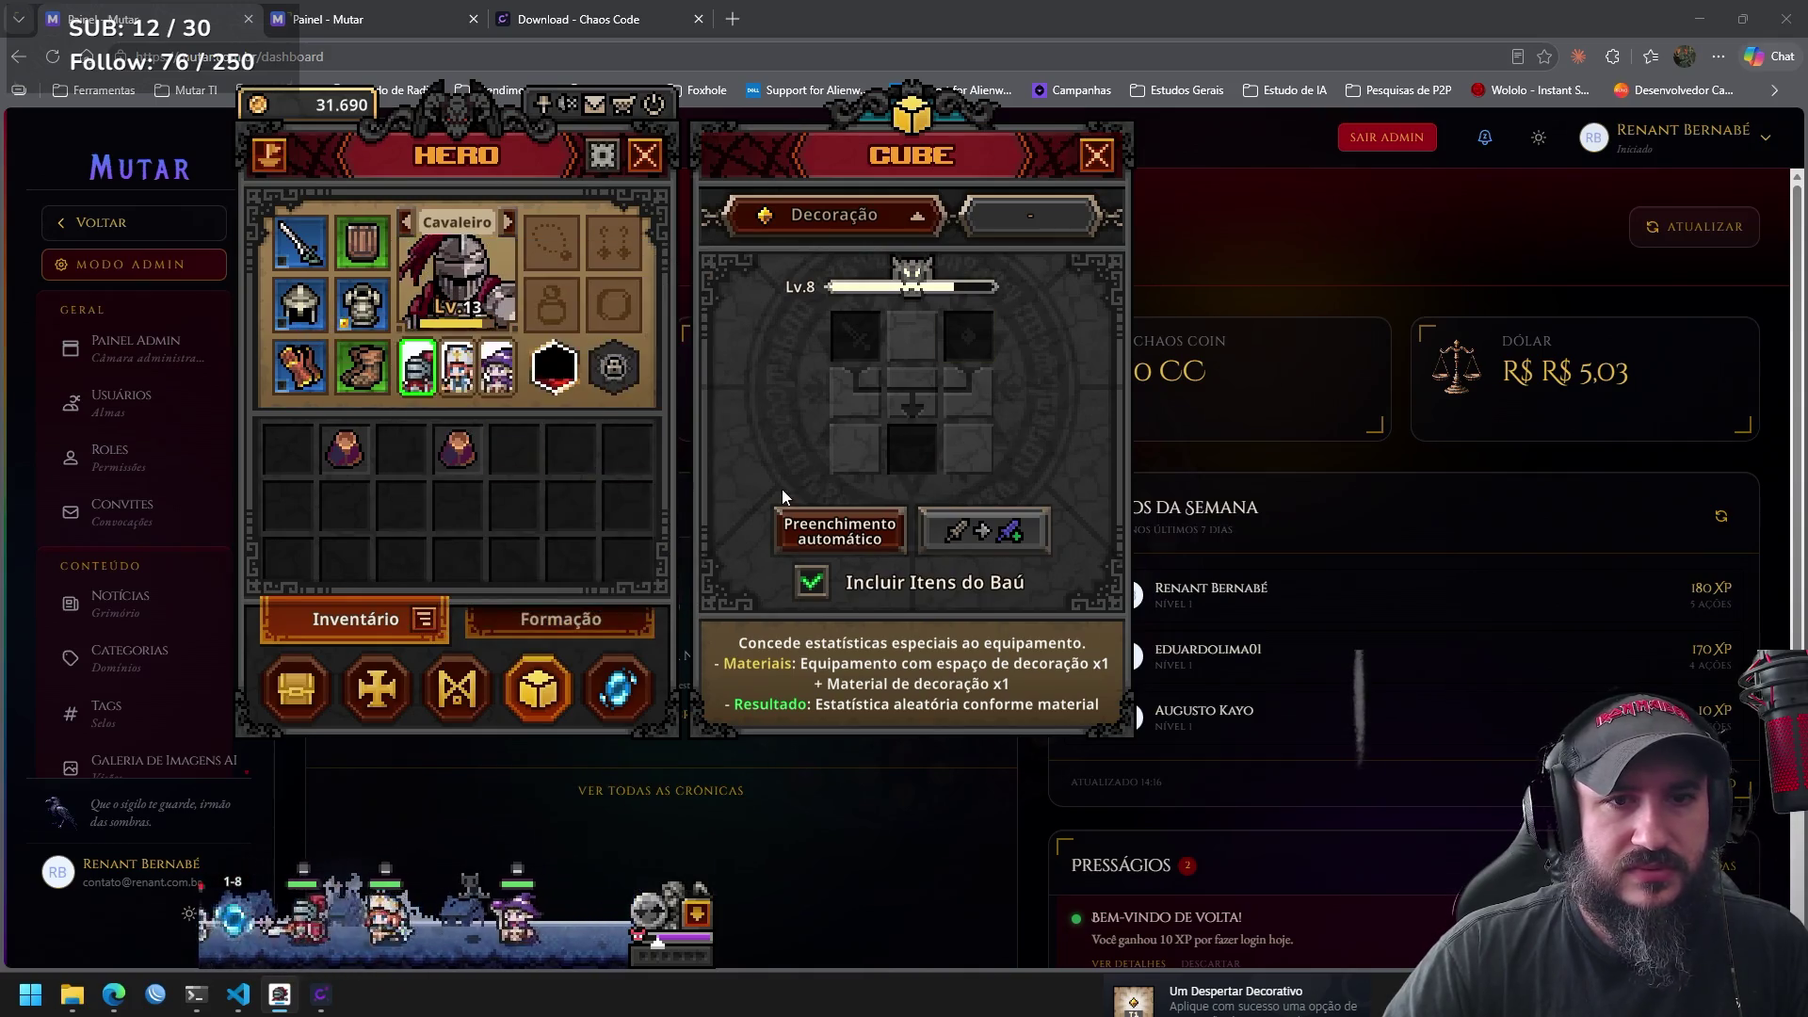
Reopen the Cube mode list, leaving Decoração as the active mode.
left_click(923, 221)
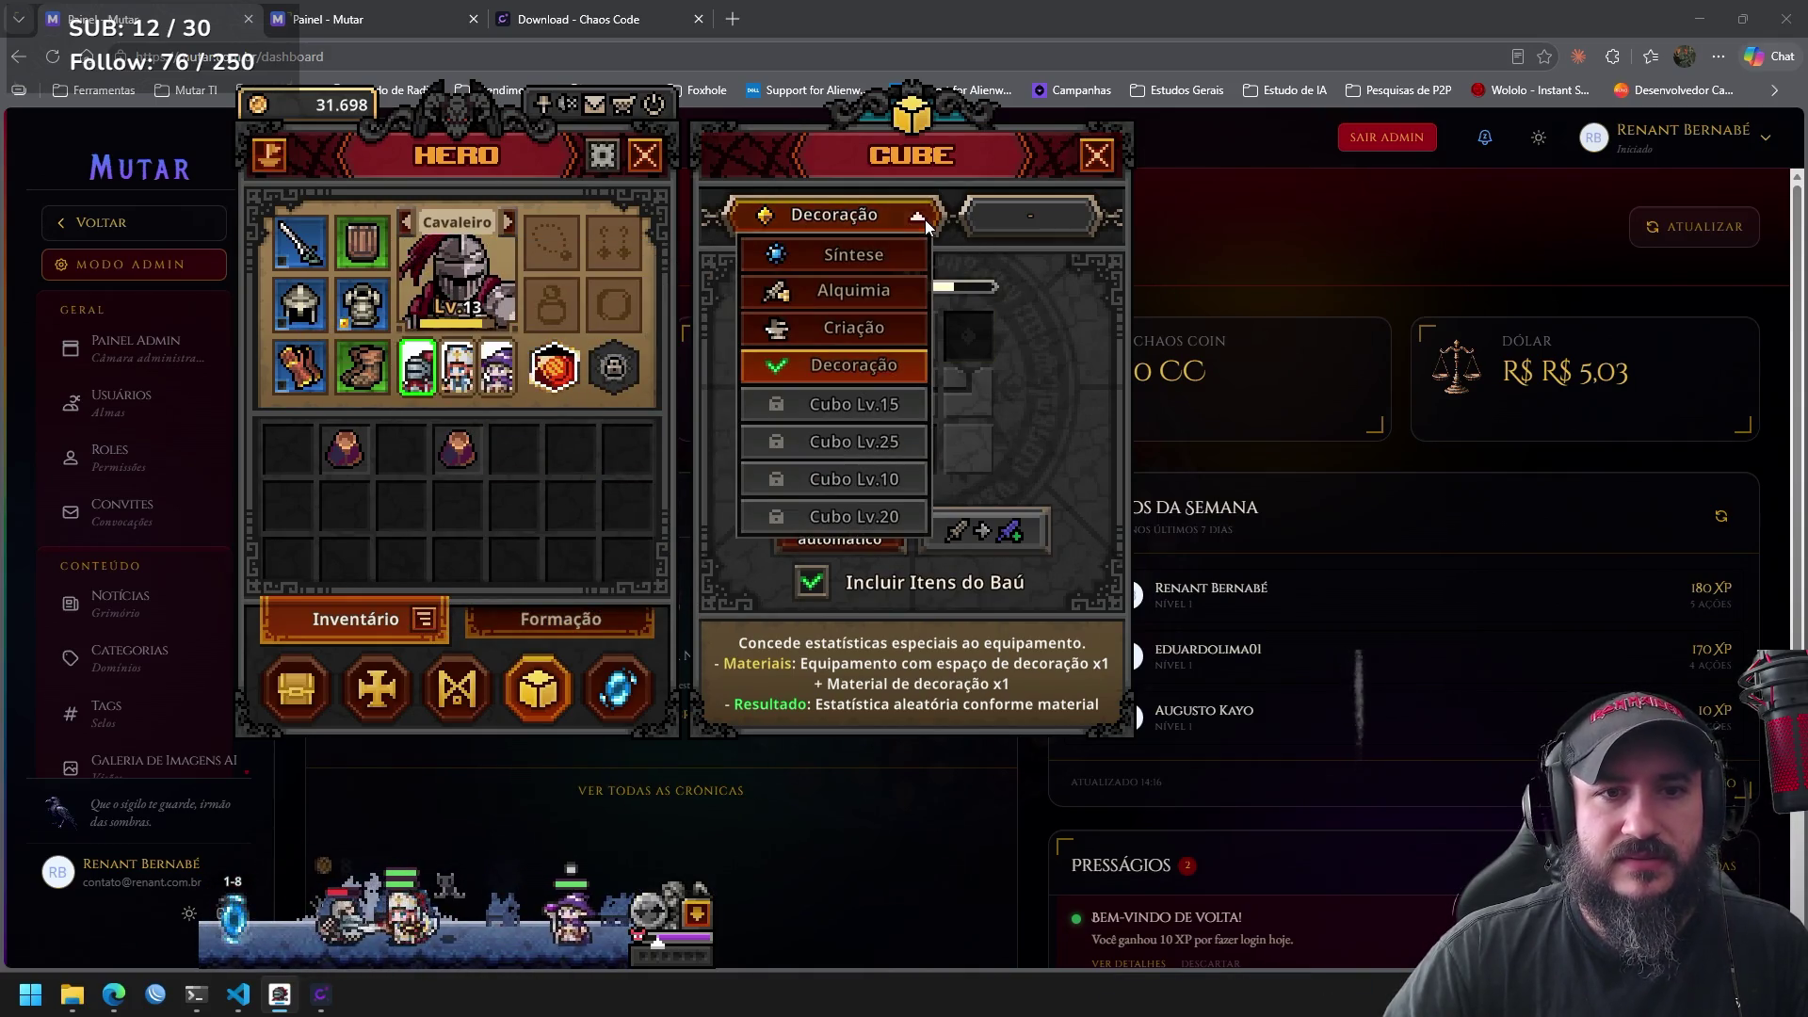
left_click(918, 217)
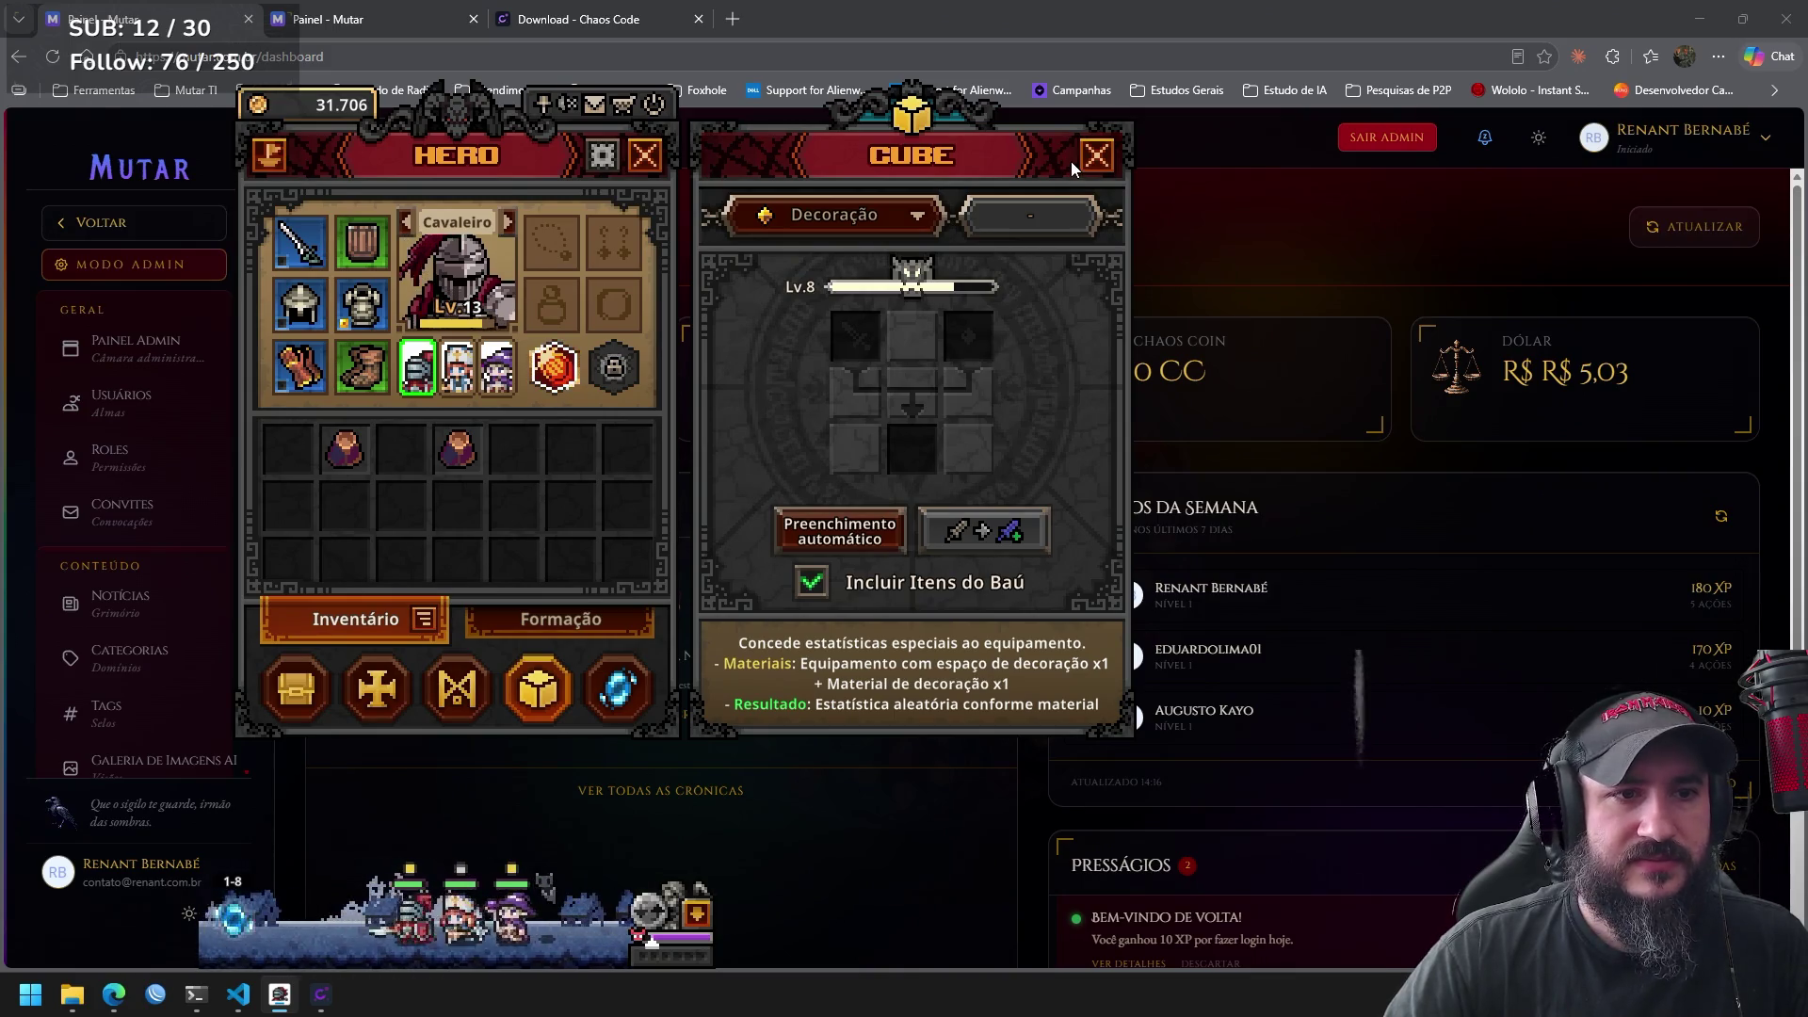
left_click(871, 219)
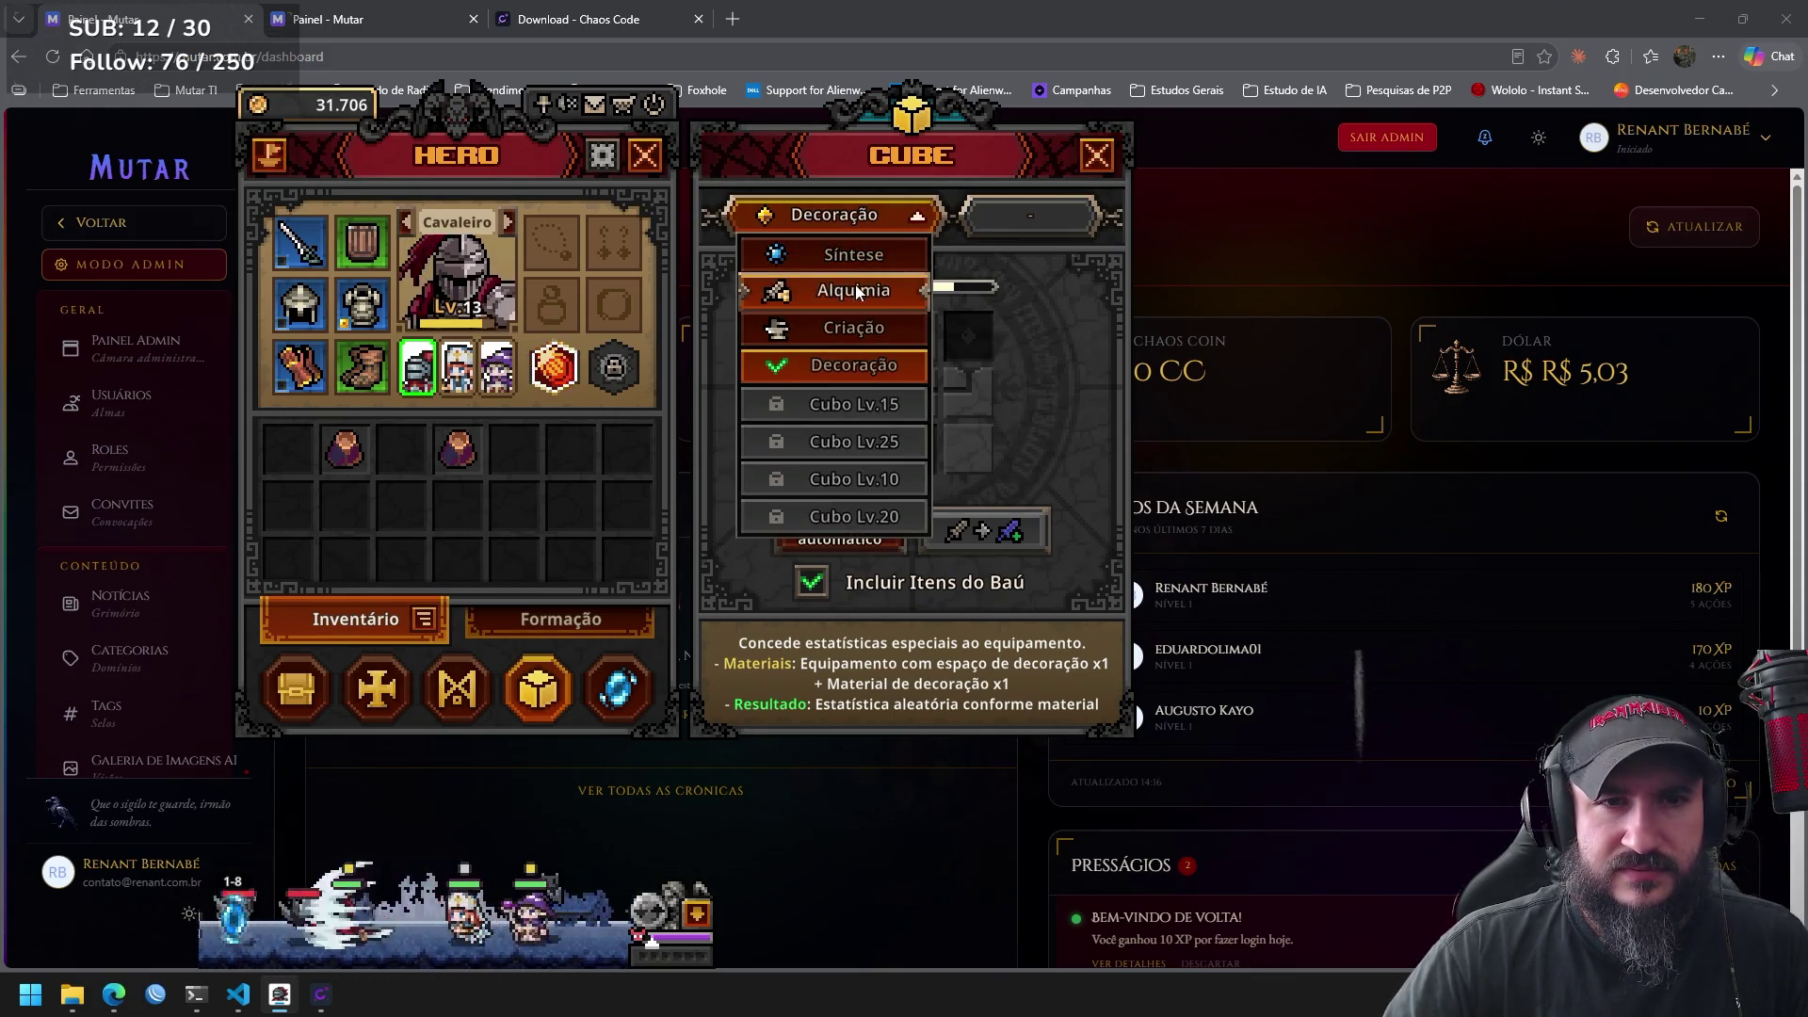
Set the Cube to Criação with a random Lv.1~10 Armadura recipe costing Madeira x 1, then open Runes.
left_click(859, 322)
left_click(912, 391)
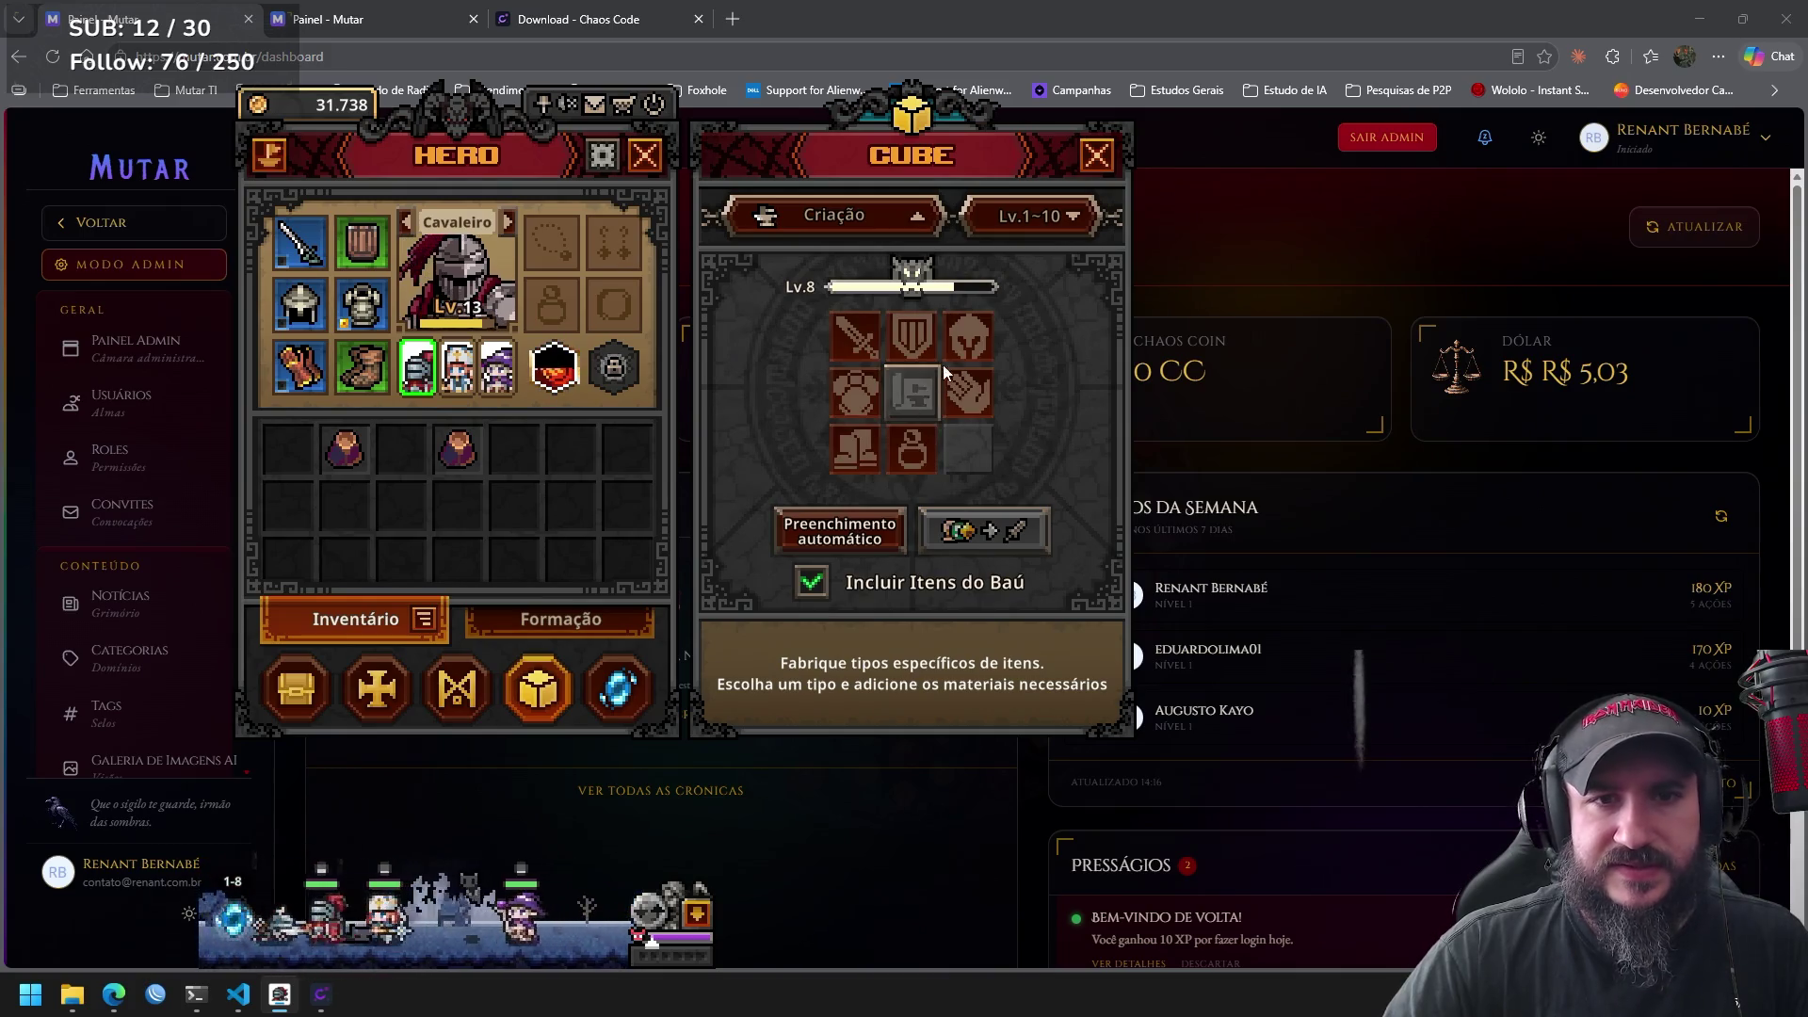
left_click(956, 396)
left_click(913, 395)
left_click(982, 353)
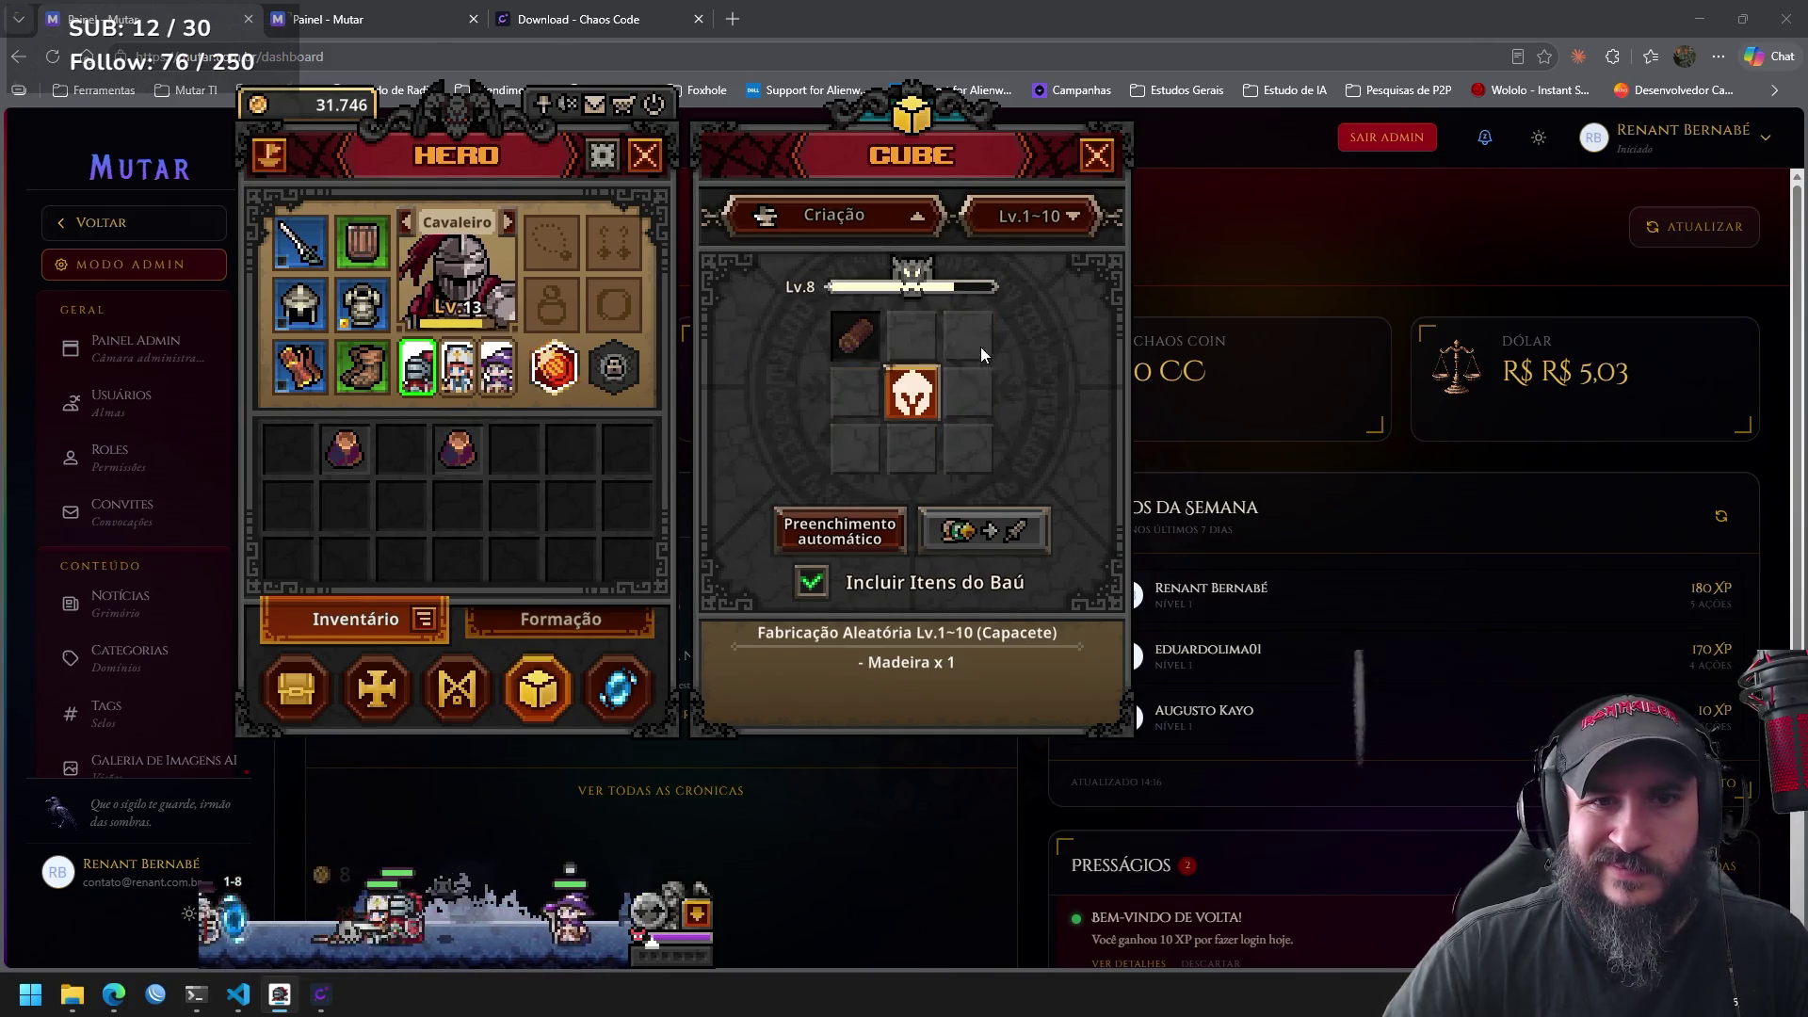
left_click(913, 395)
left_click(900, 363)
left_click(912, 391)
left_click(870, 410)
left_click(911, 391)
left_click(921, 453)
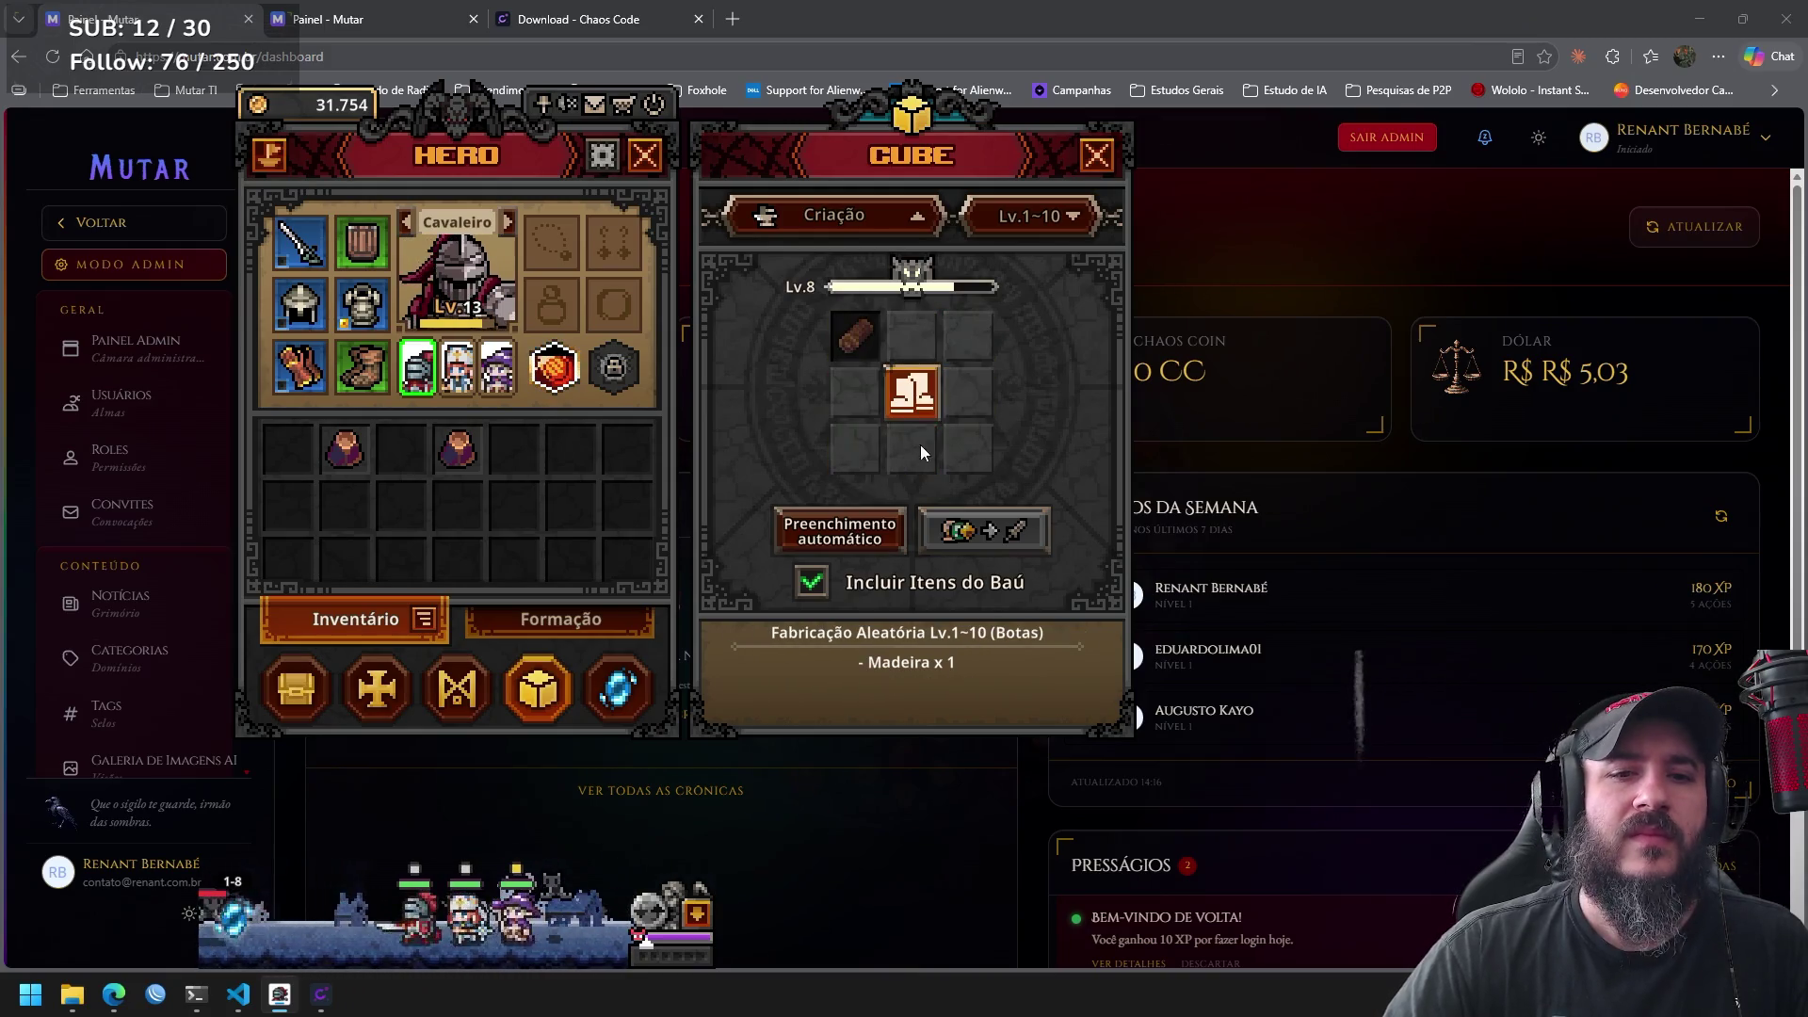
left_click(914, 390)
left_click(865, 400)
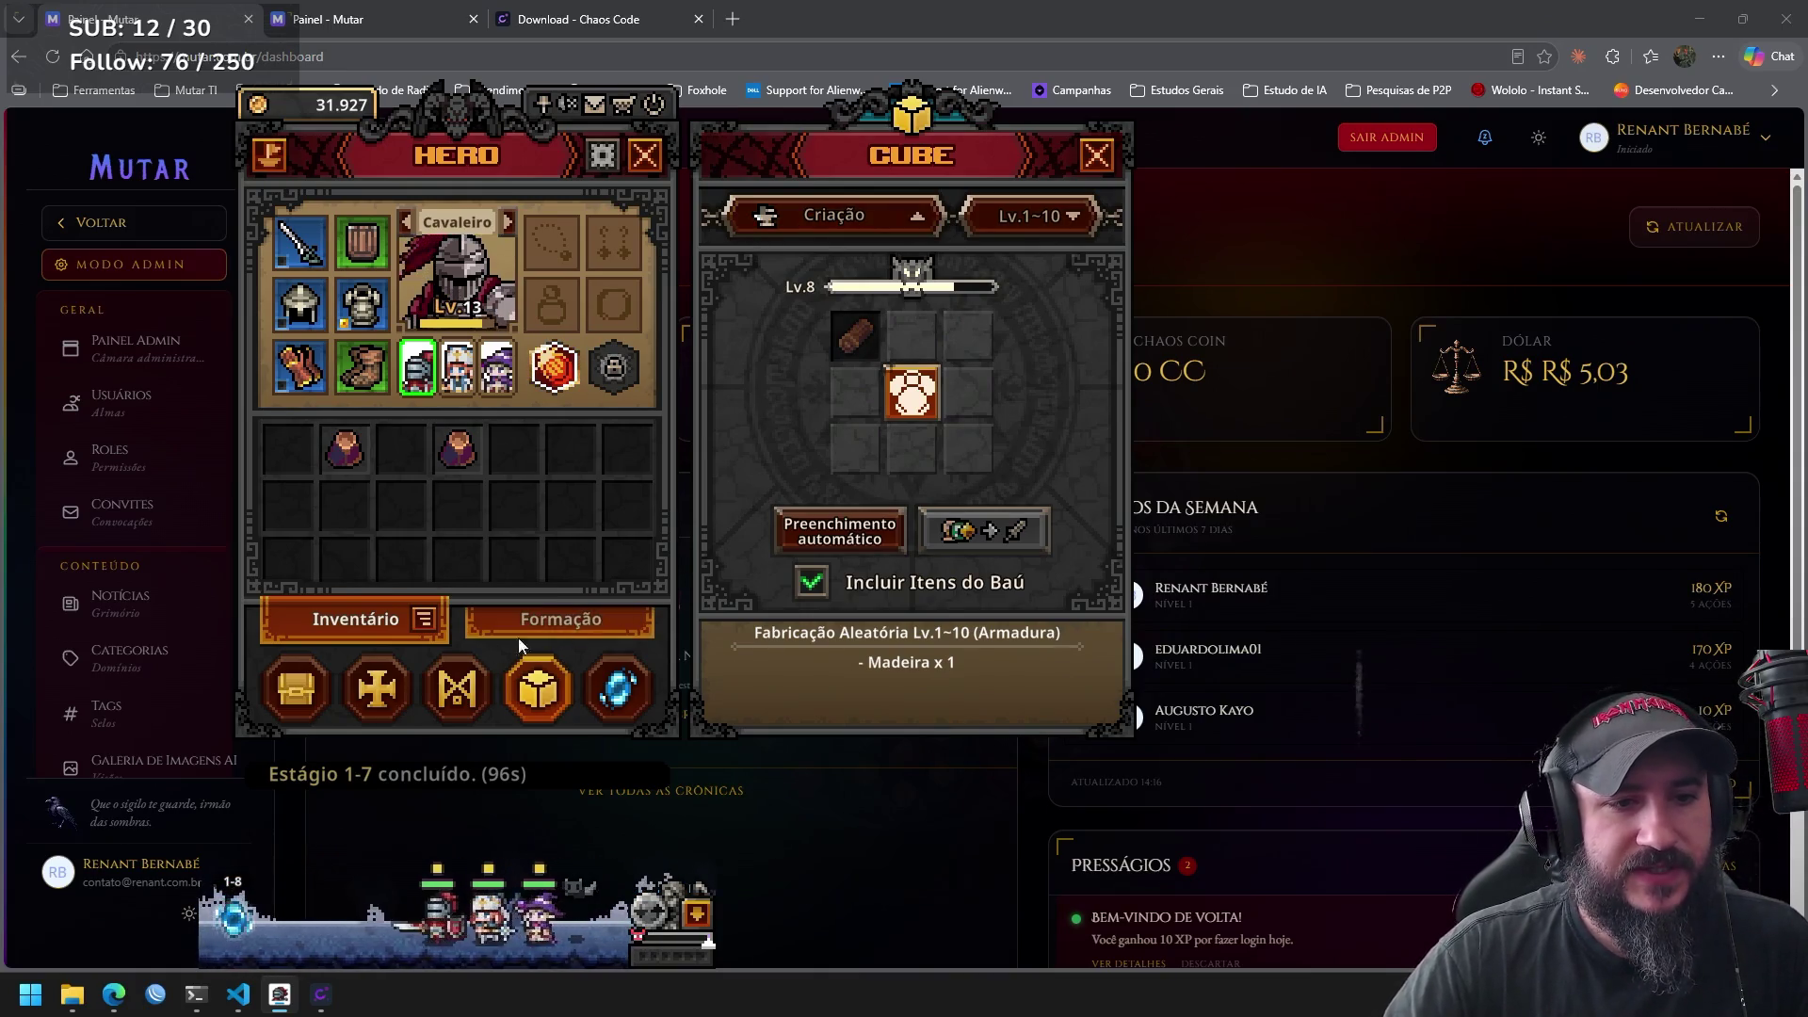
left_click(459, 682)
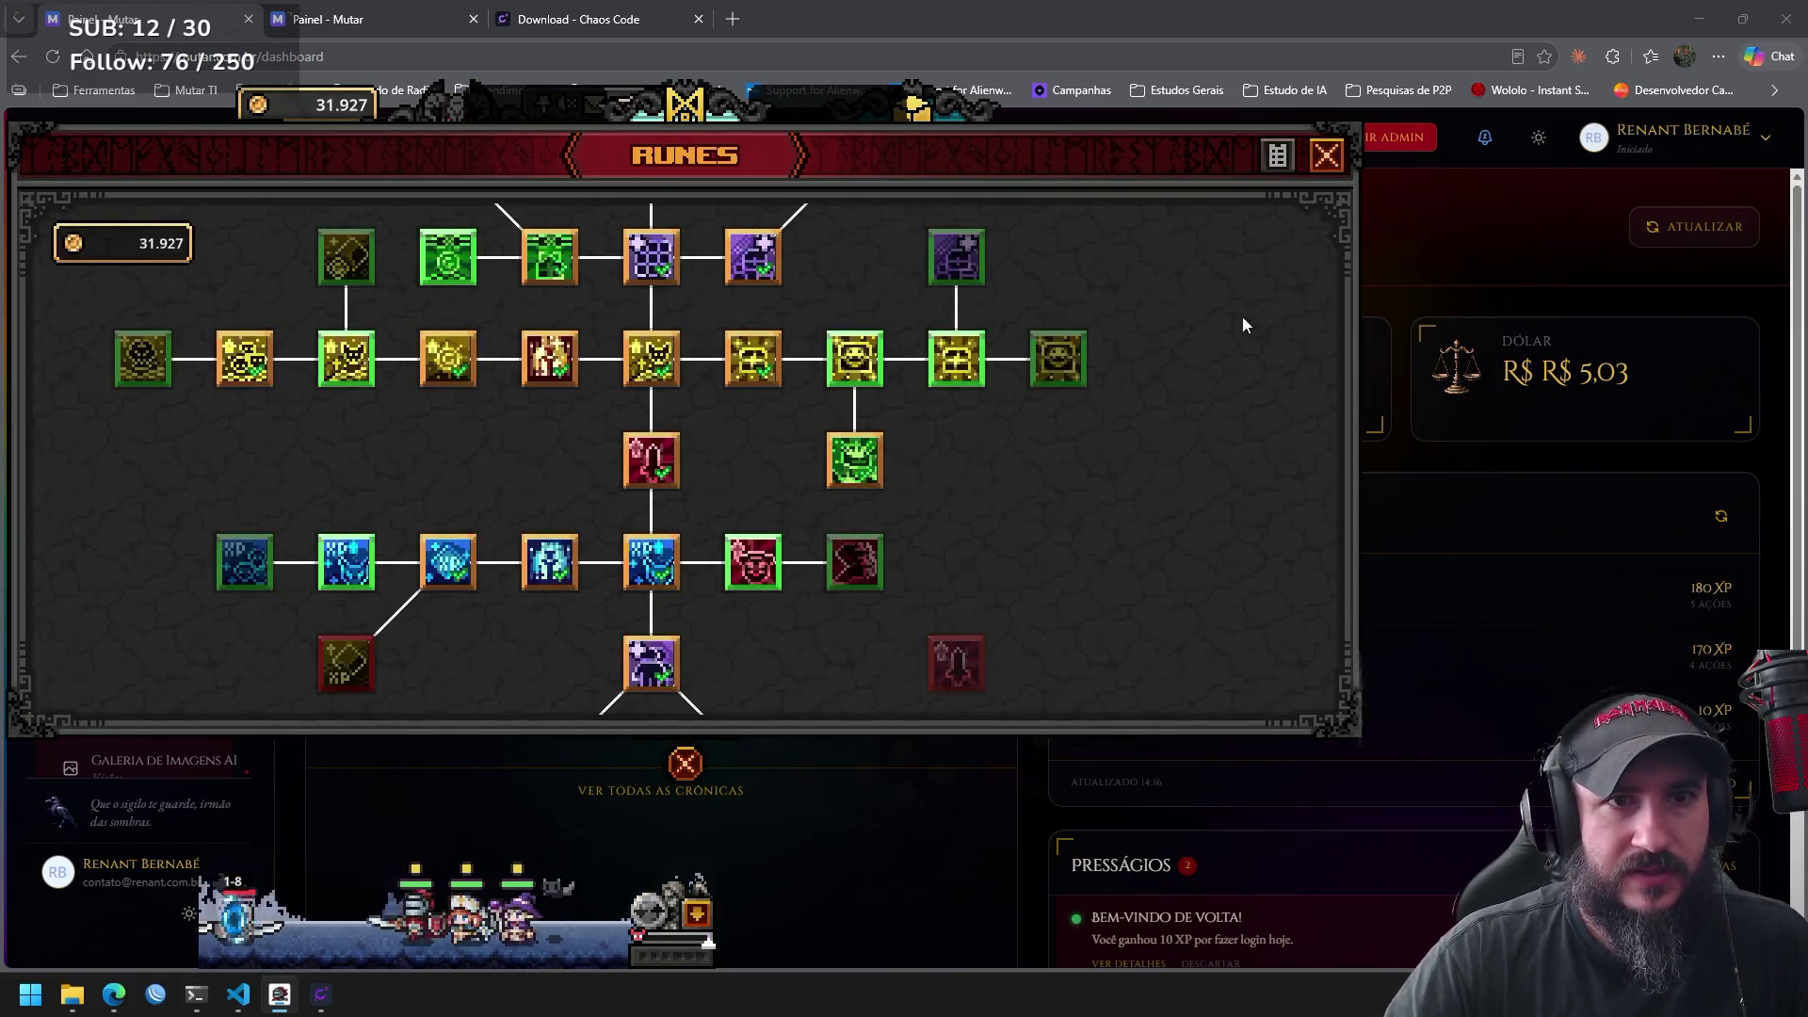
Pan around the Runes tree reading rune cards, including Runa de Alquimia at Nível 0/1.
left_click_drag(953, 485, 1171, 534)
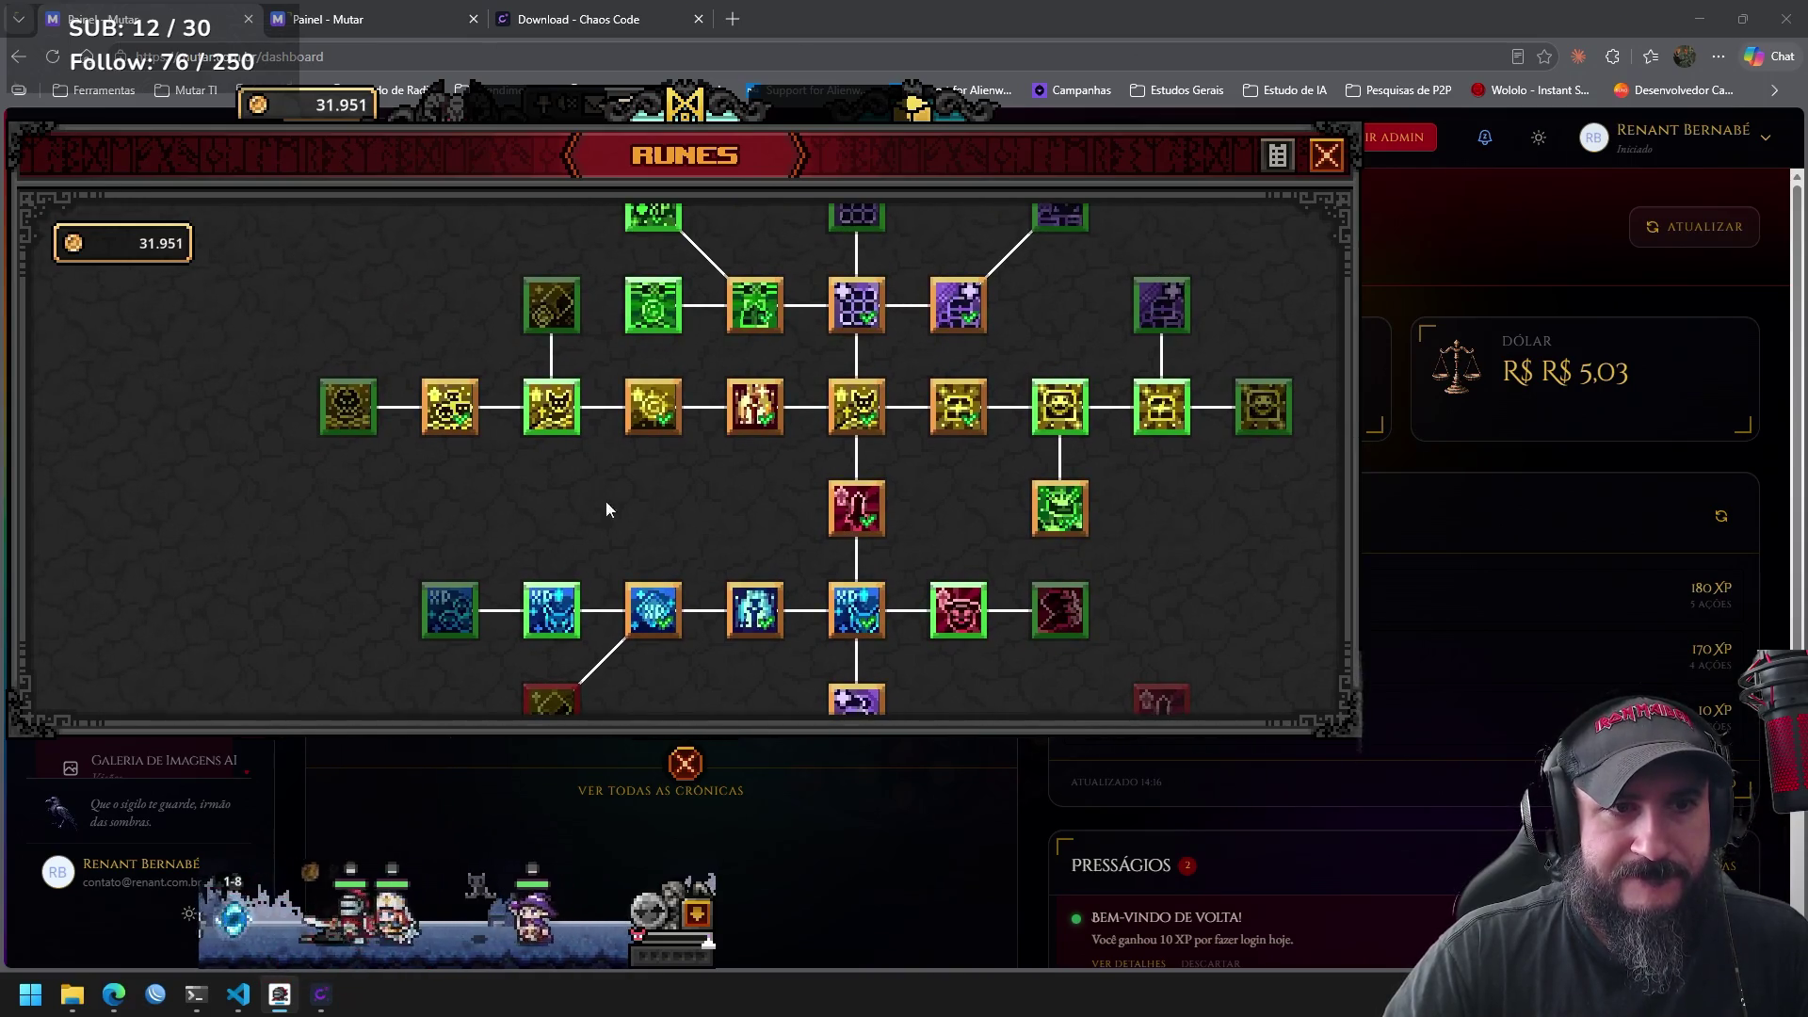
left_click(684, 442)
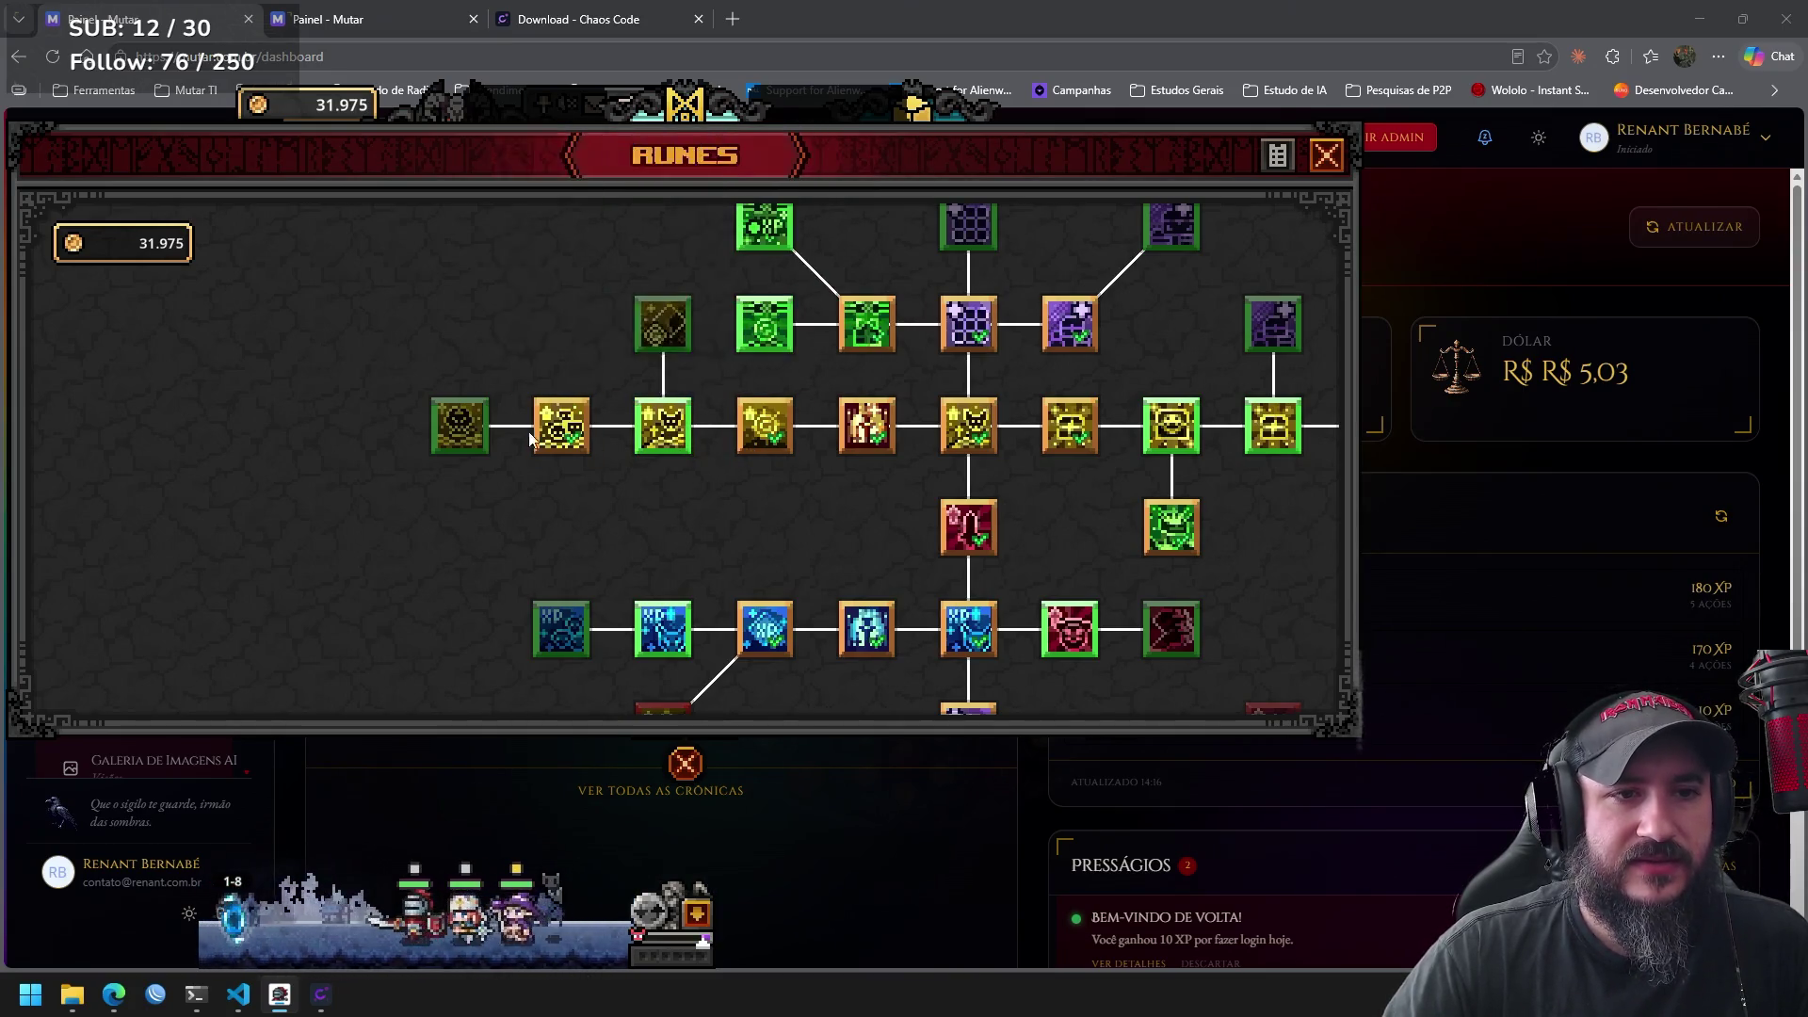
mouse_move(660, 439)
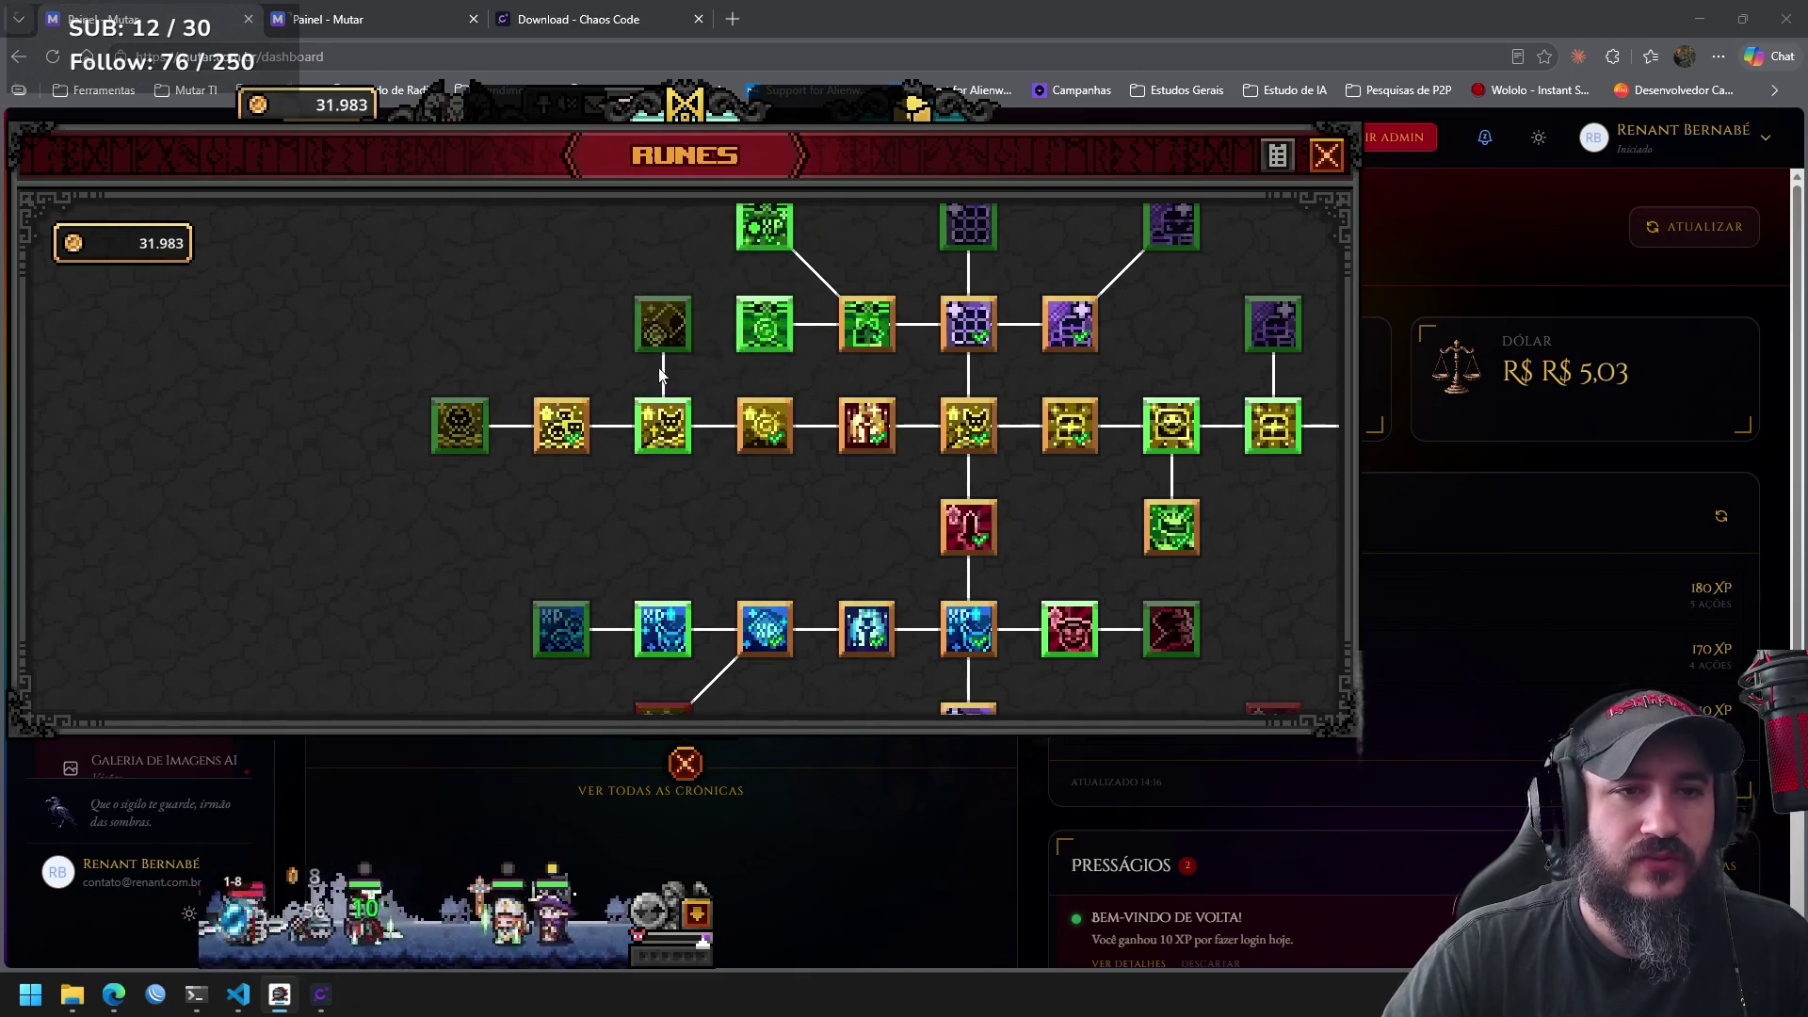
mouse_move(669, 341)
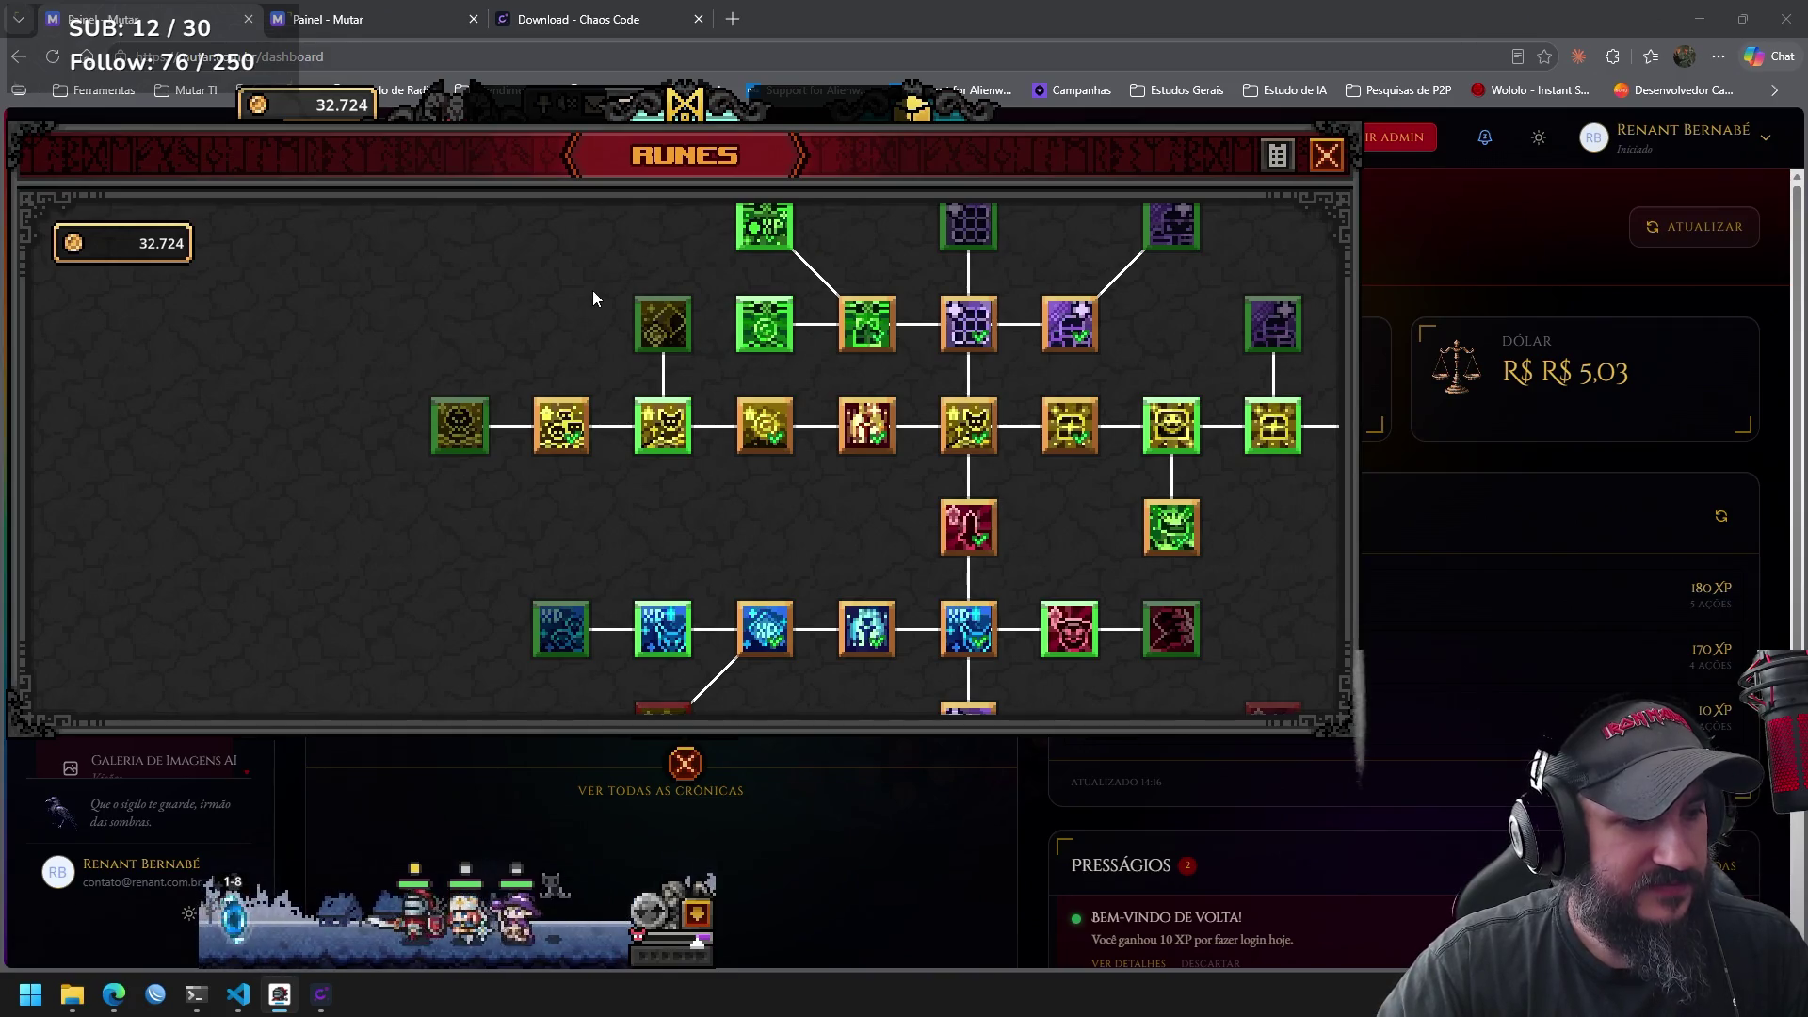
mouse_move(454, 427)
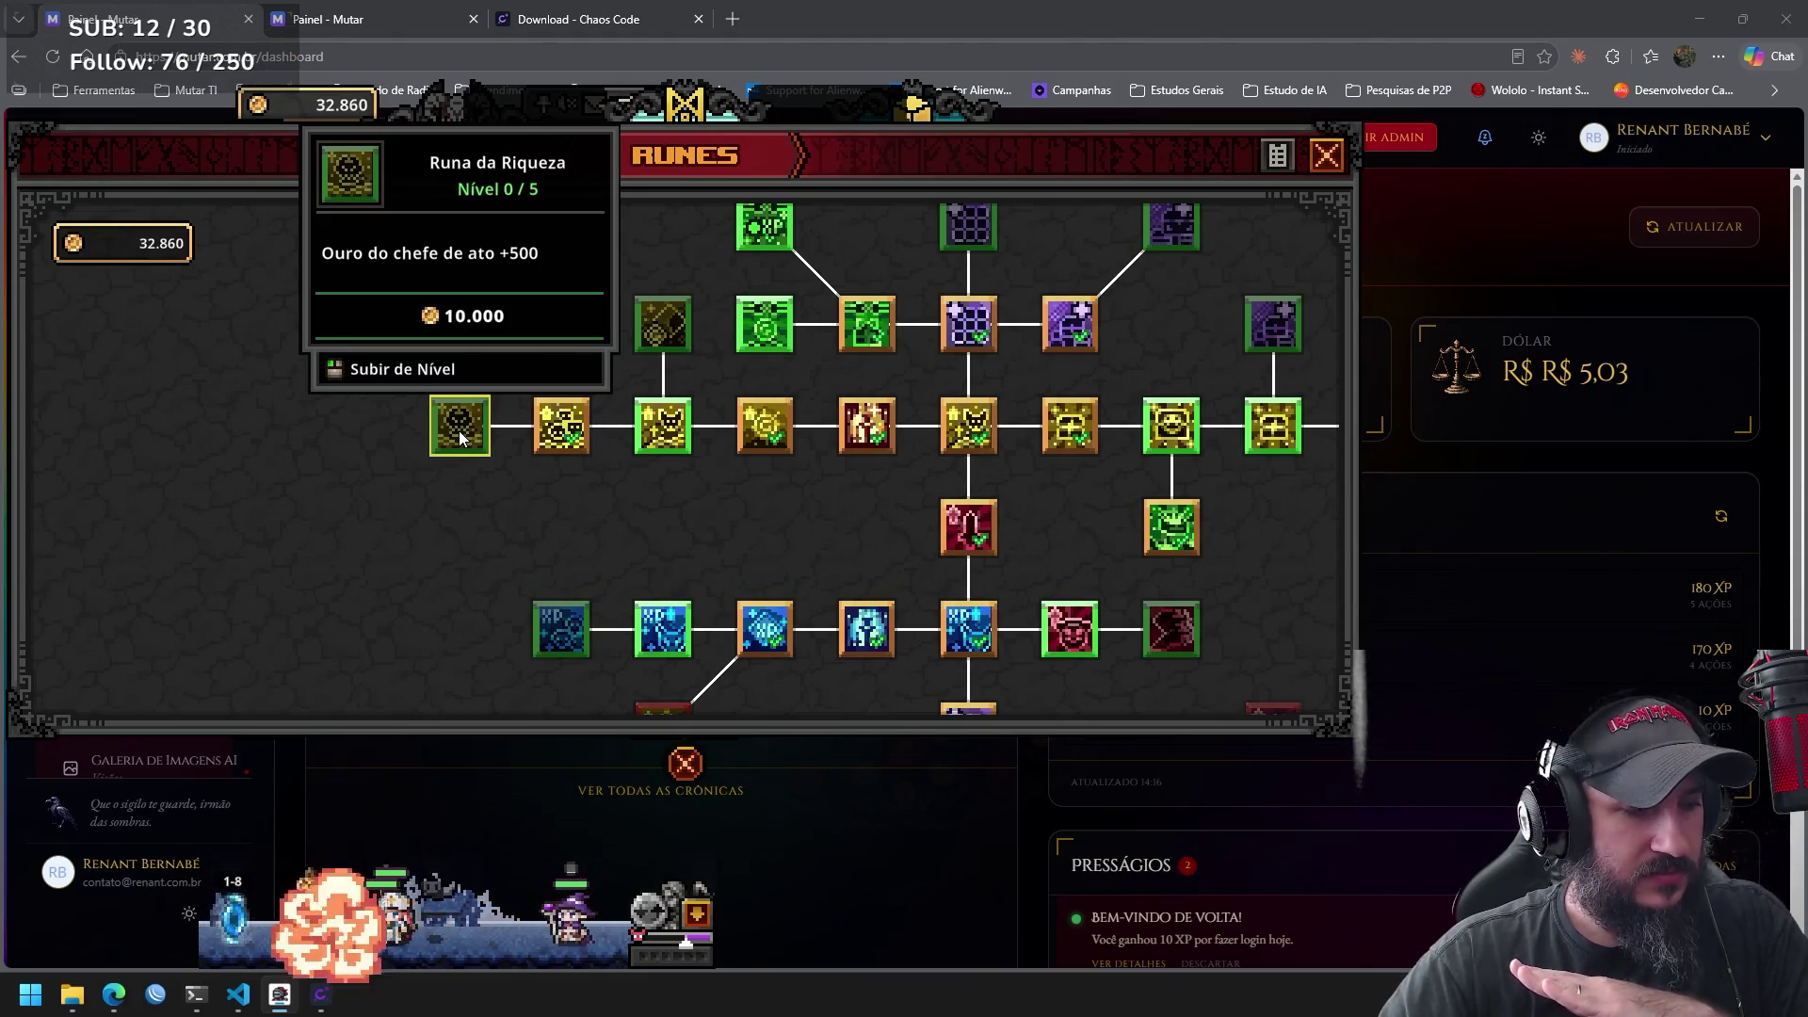
mouse_move(557, 432)
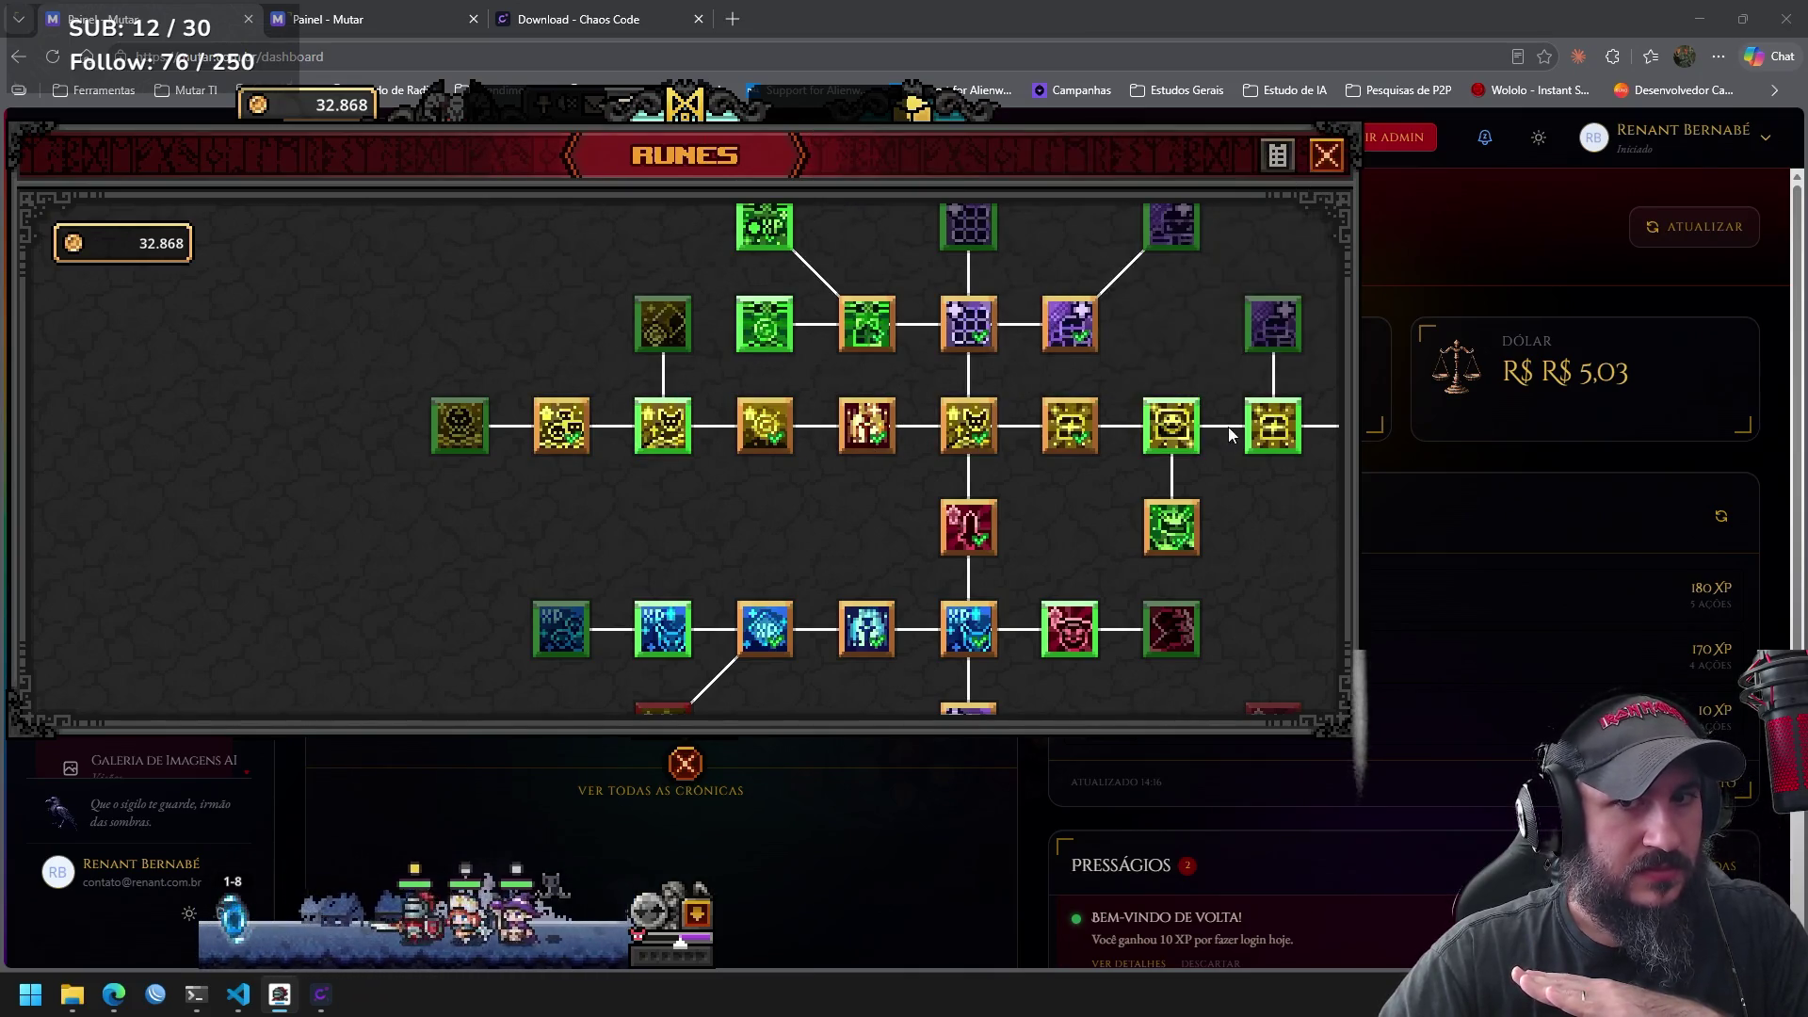
mouse_move(1173, 443)
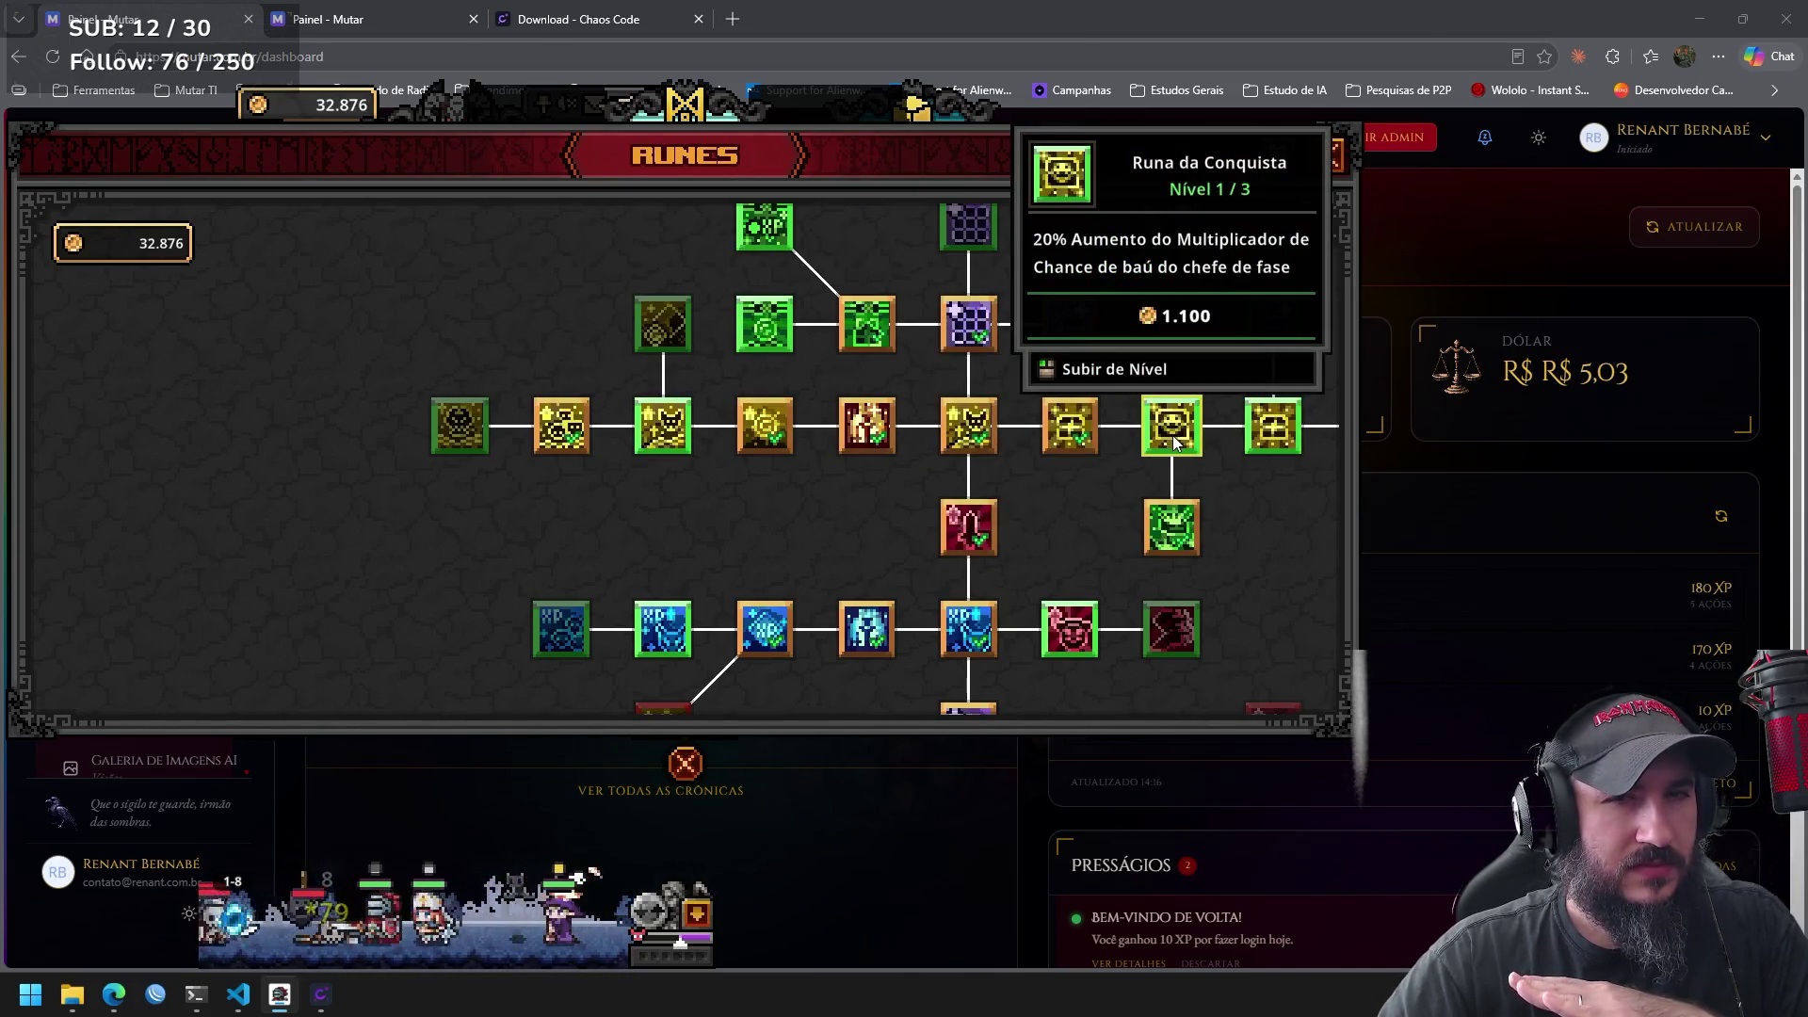
mouse_move(1262, 427)
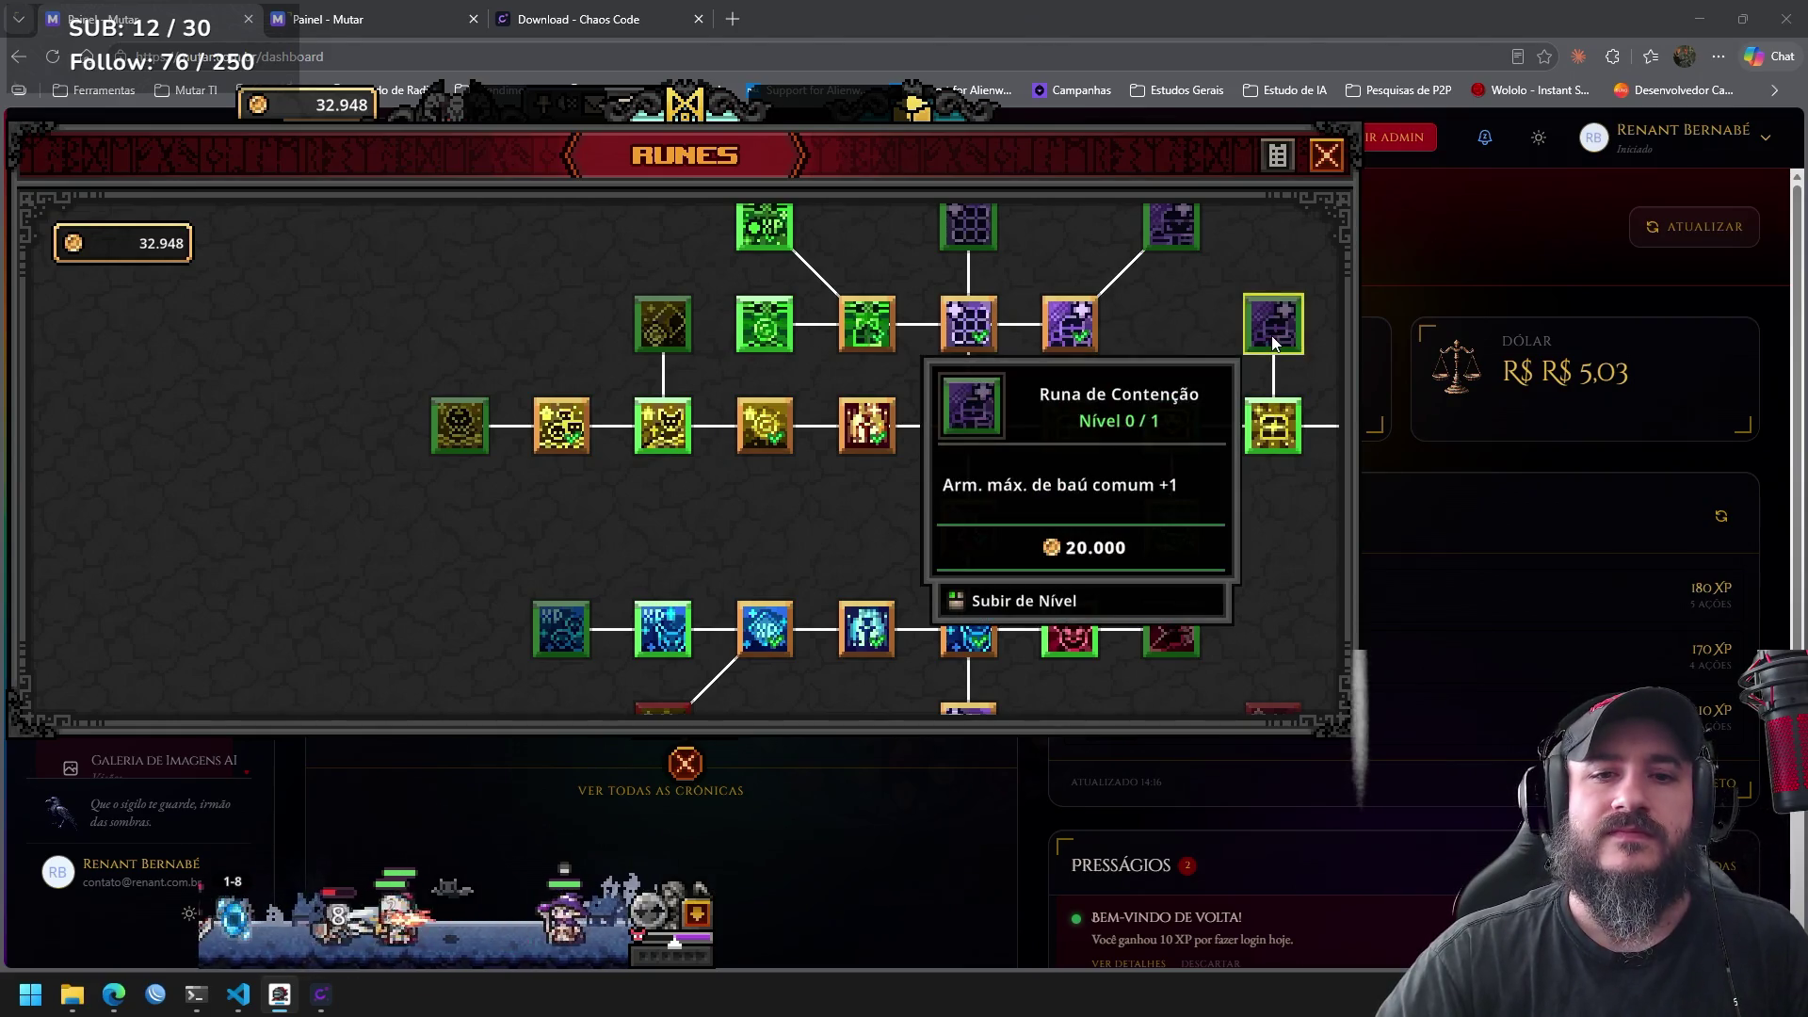
left_click_drag(1292, 528, 949, 525)
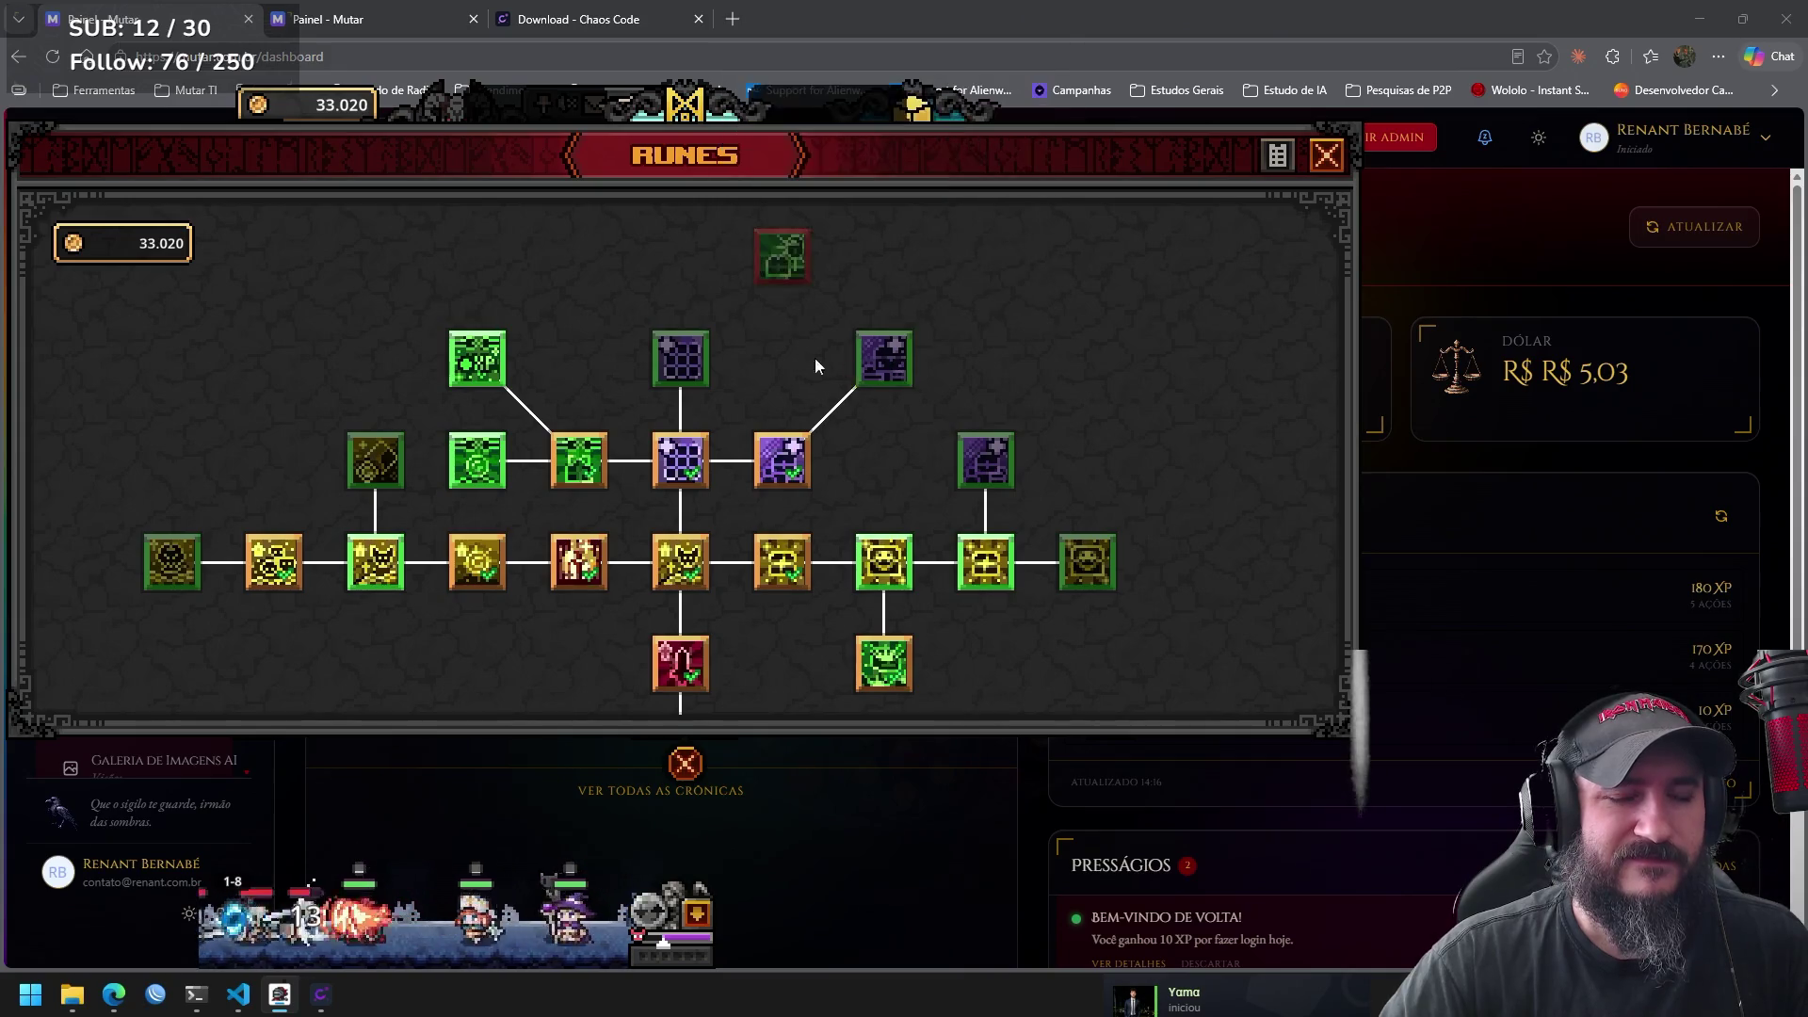
left_click_drag(909, 381, 962, 305)
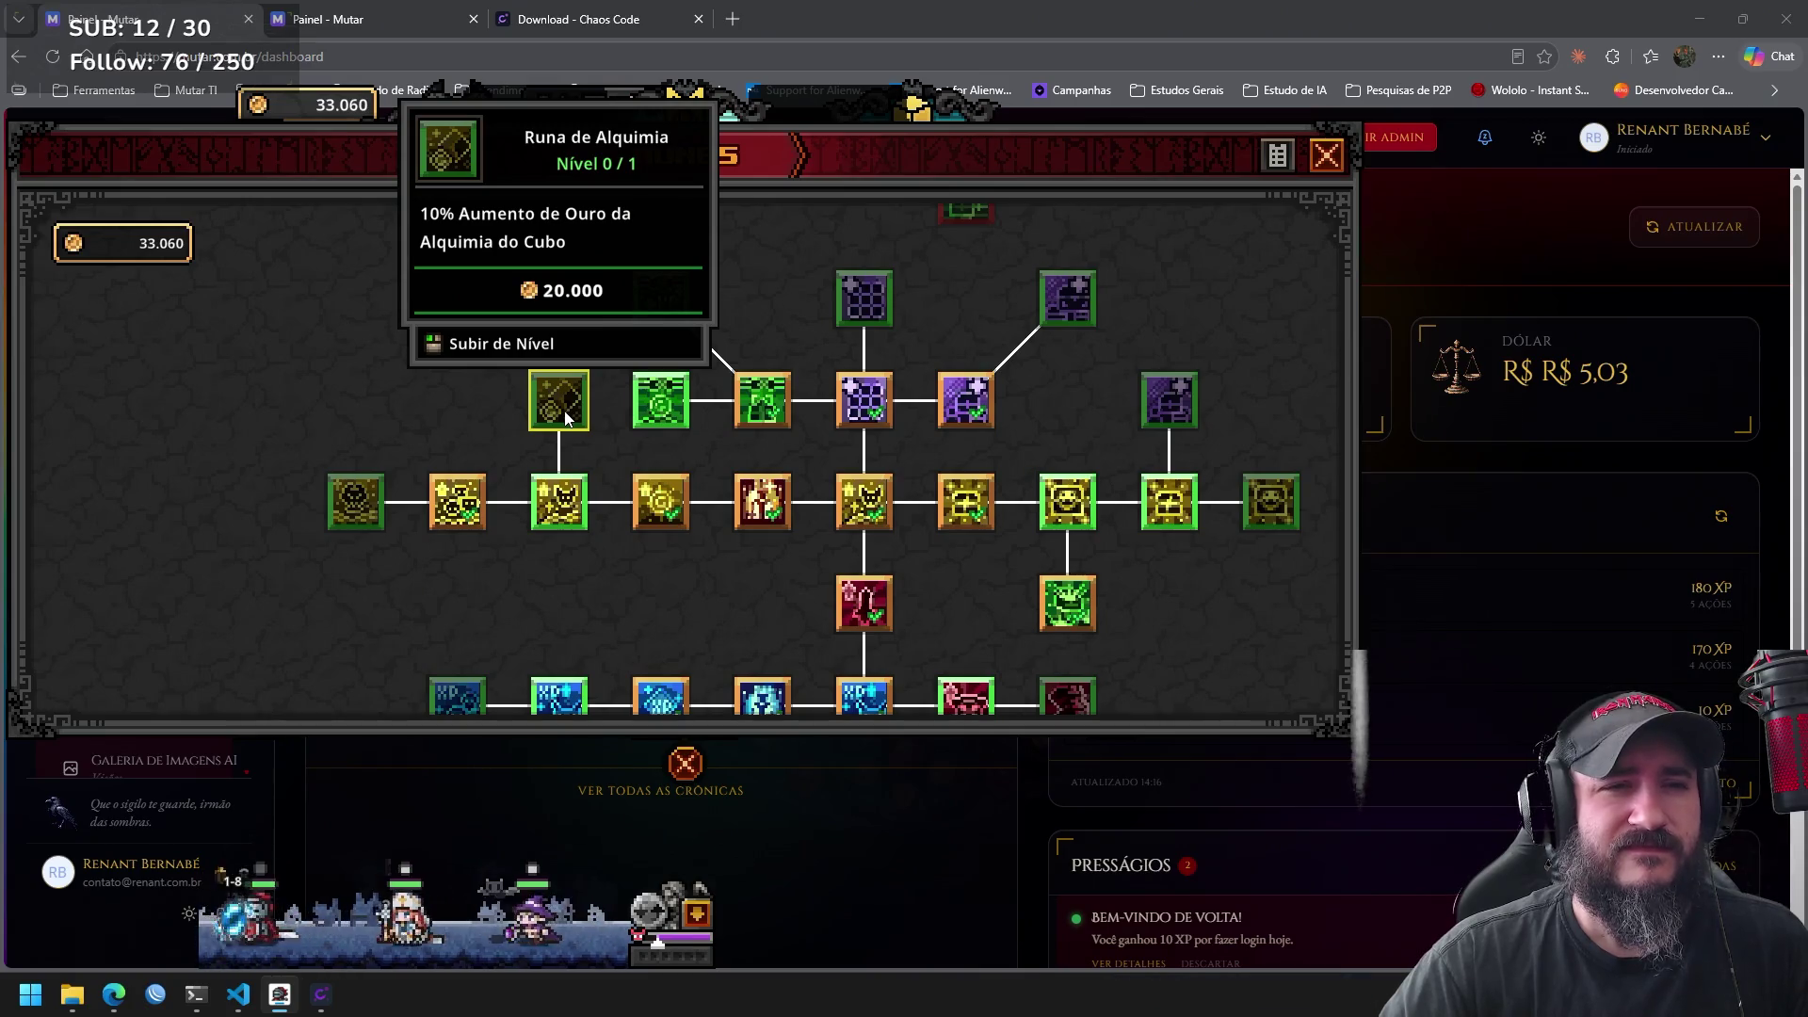
left_click_drag(479, 441, 716, 375)
mouse_move(590, 438)
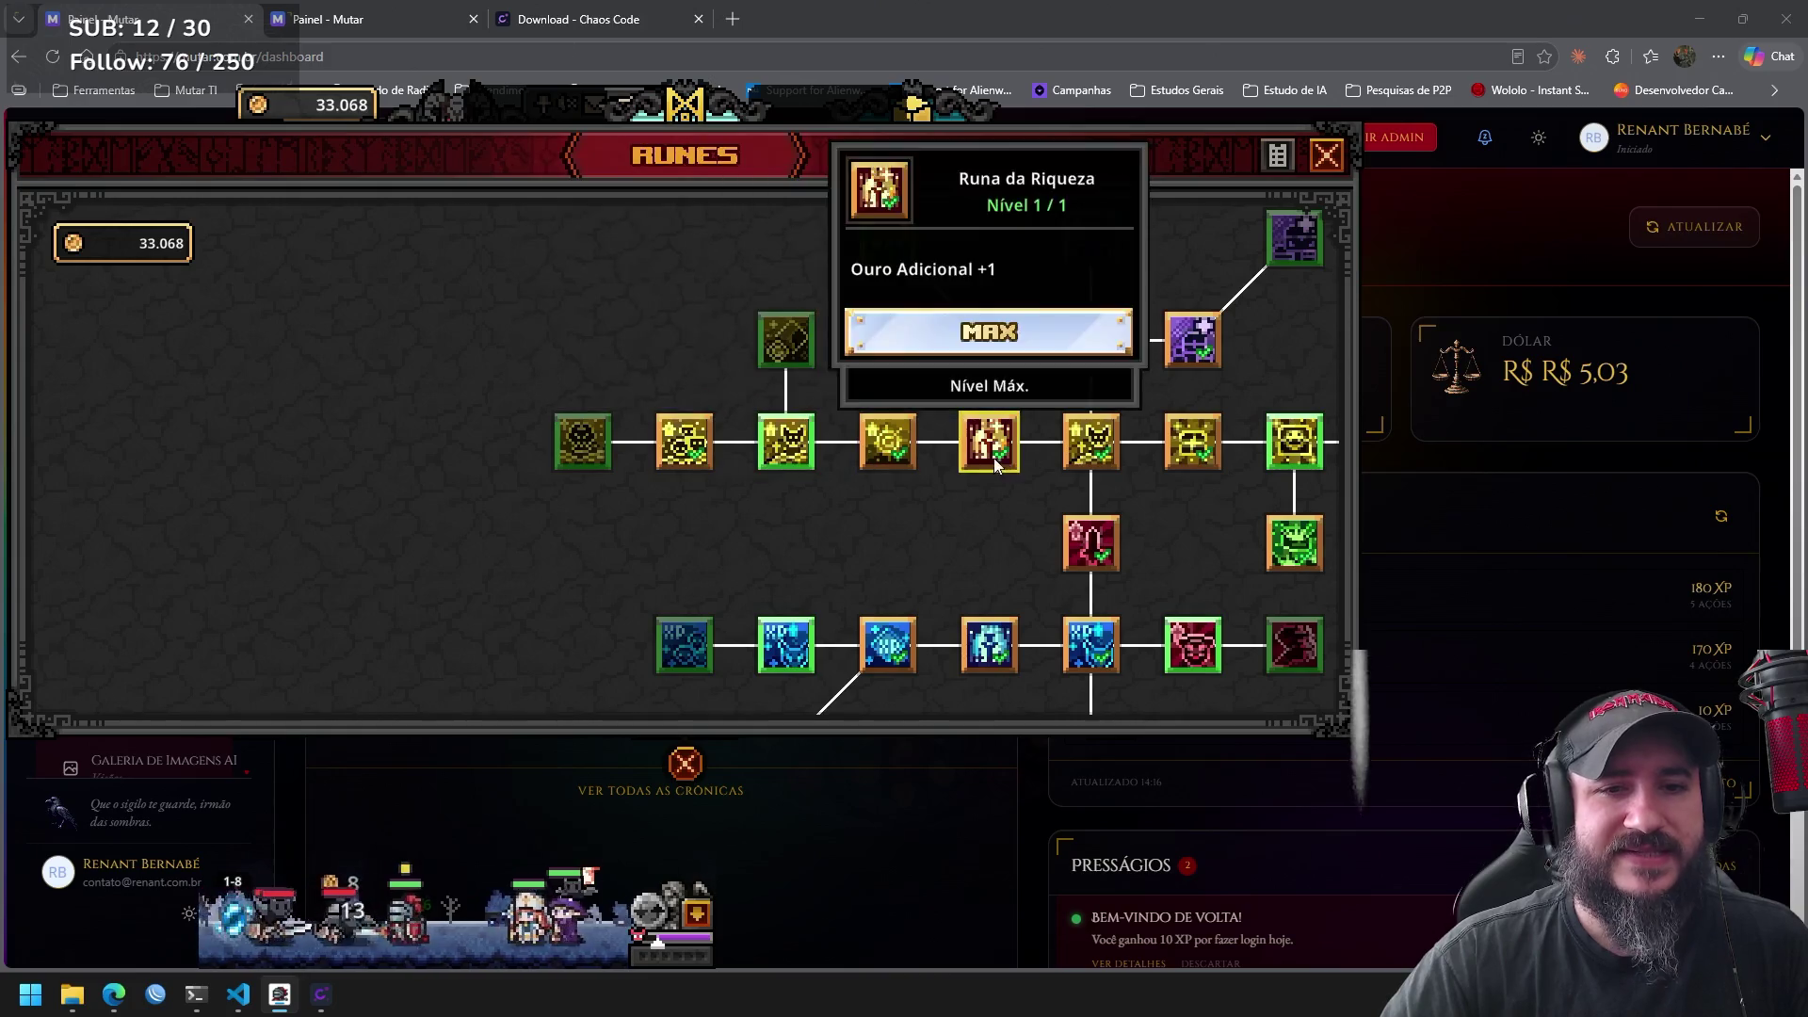
left_click_drag(936, 499, 566, 484)
mouse_move(998, 450)
mouse_move(872, 442)
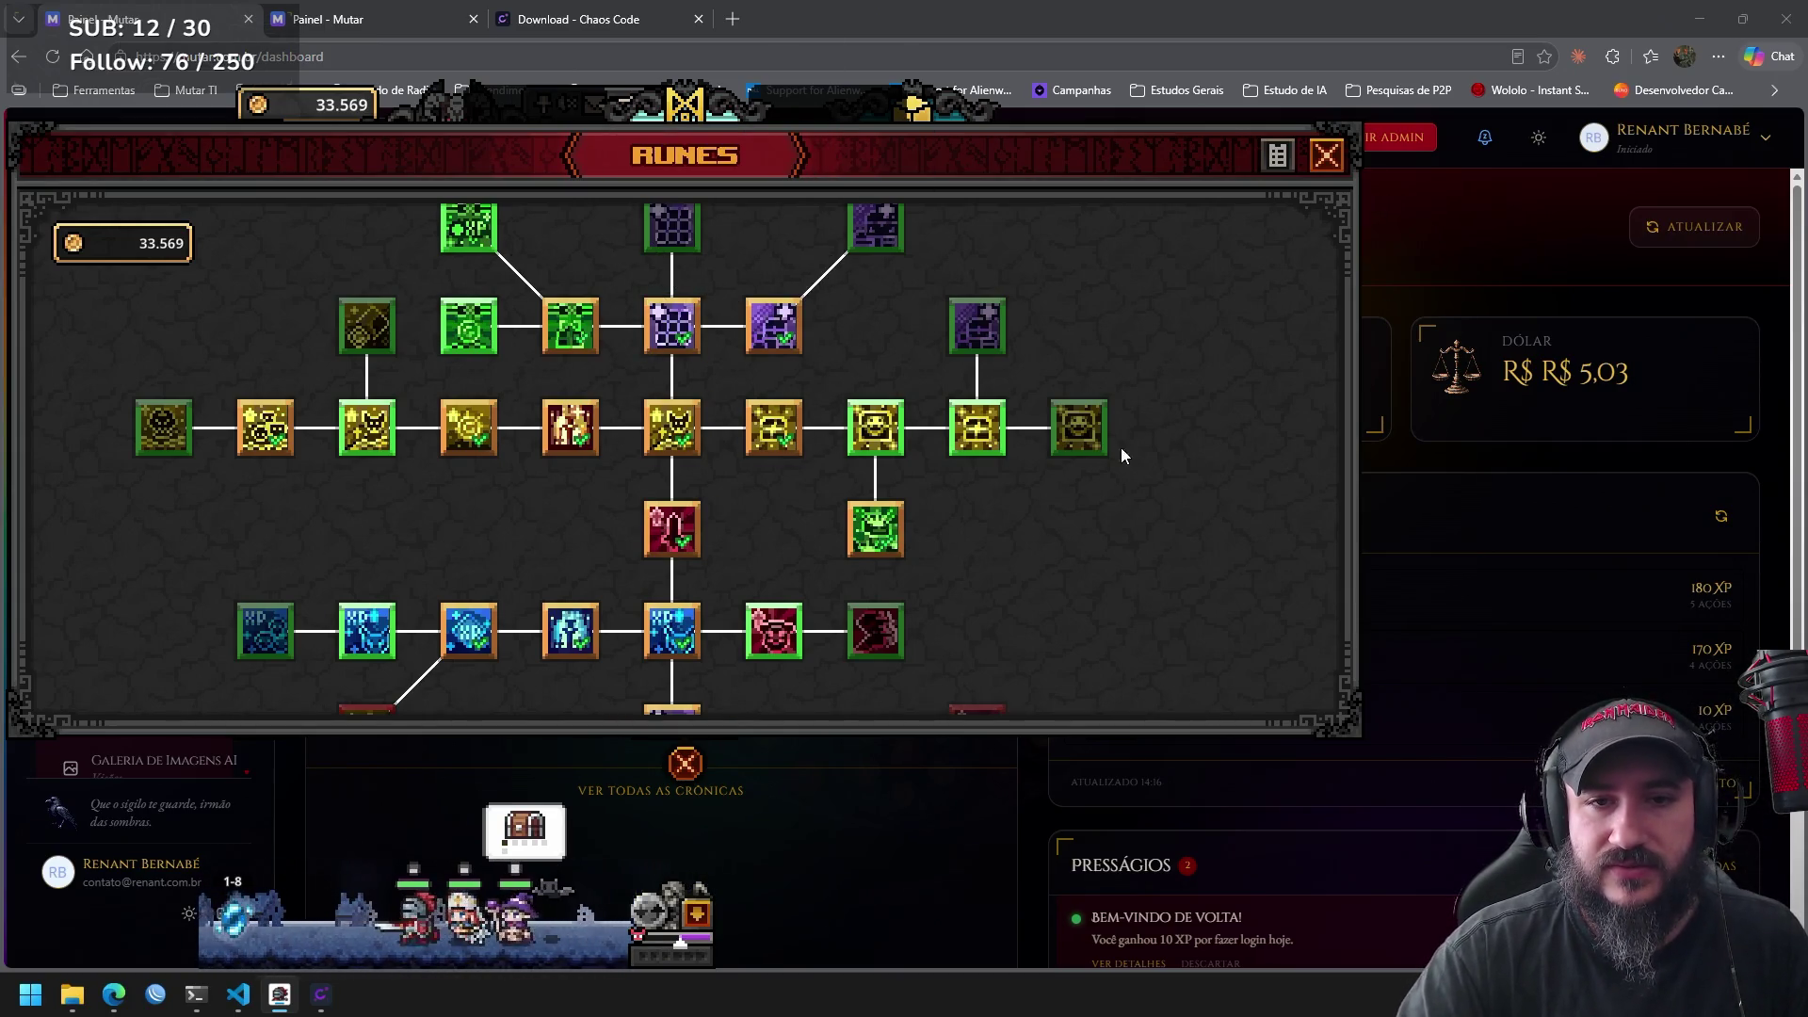
left_click_drag(476, 536, 734, 526)
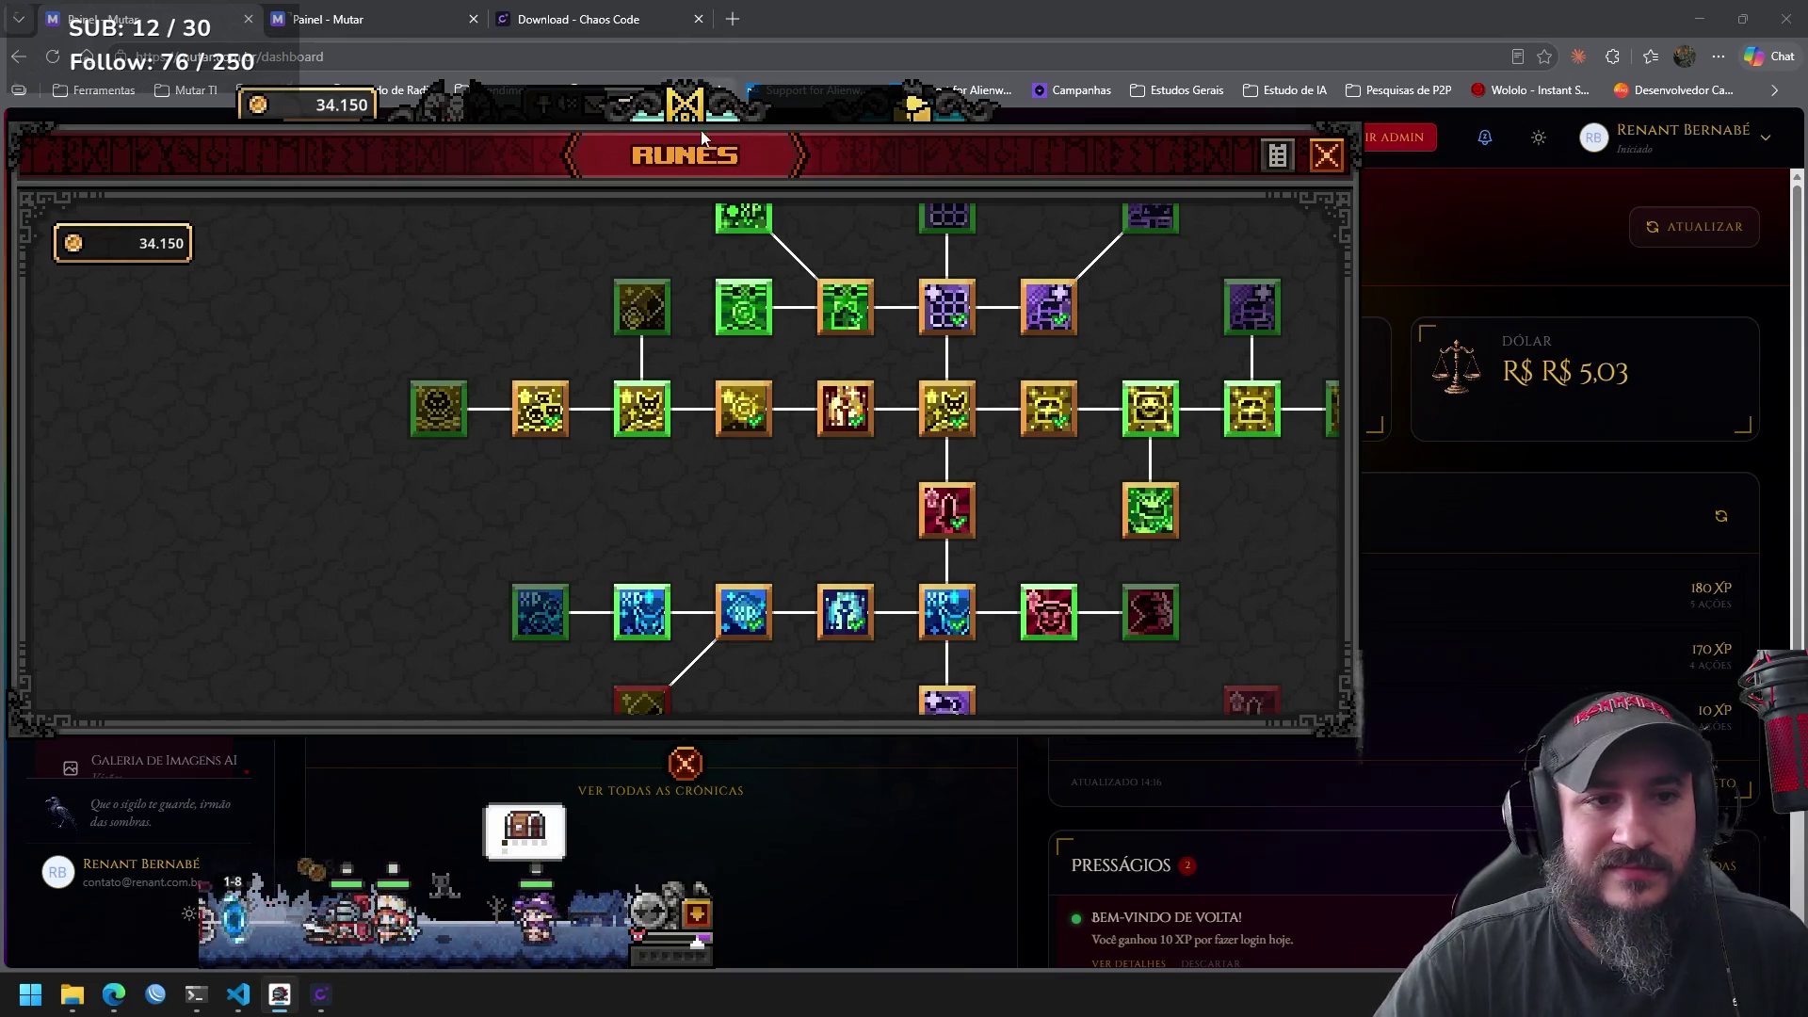
Show the Runa da Riqueza details: Nível 0/5 with a 10.000-gold upgrade cost.
left_click(433, 415)
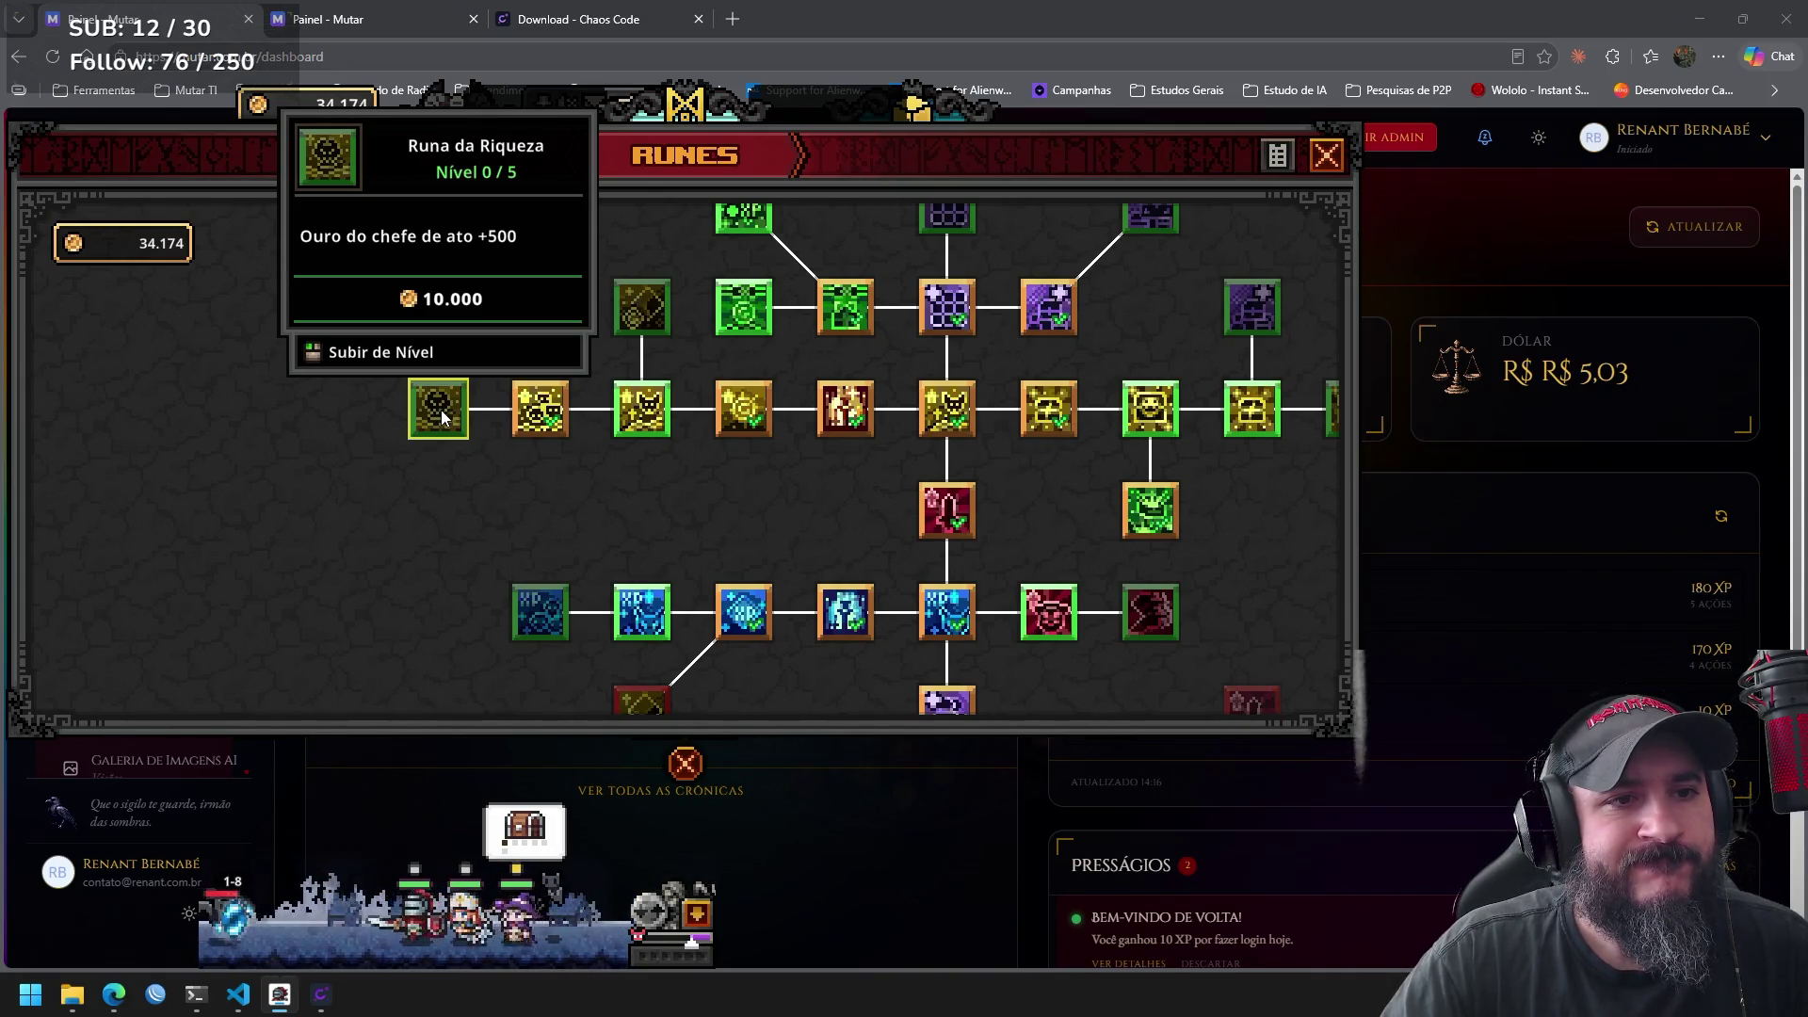
Level up the Runa da Riqueza rune twice.
left_click(441, 411)
left_click(441, 416)
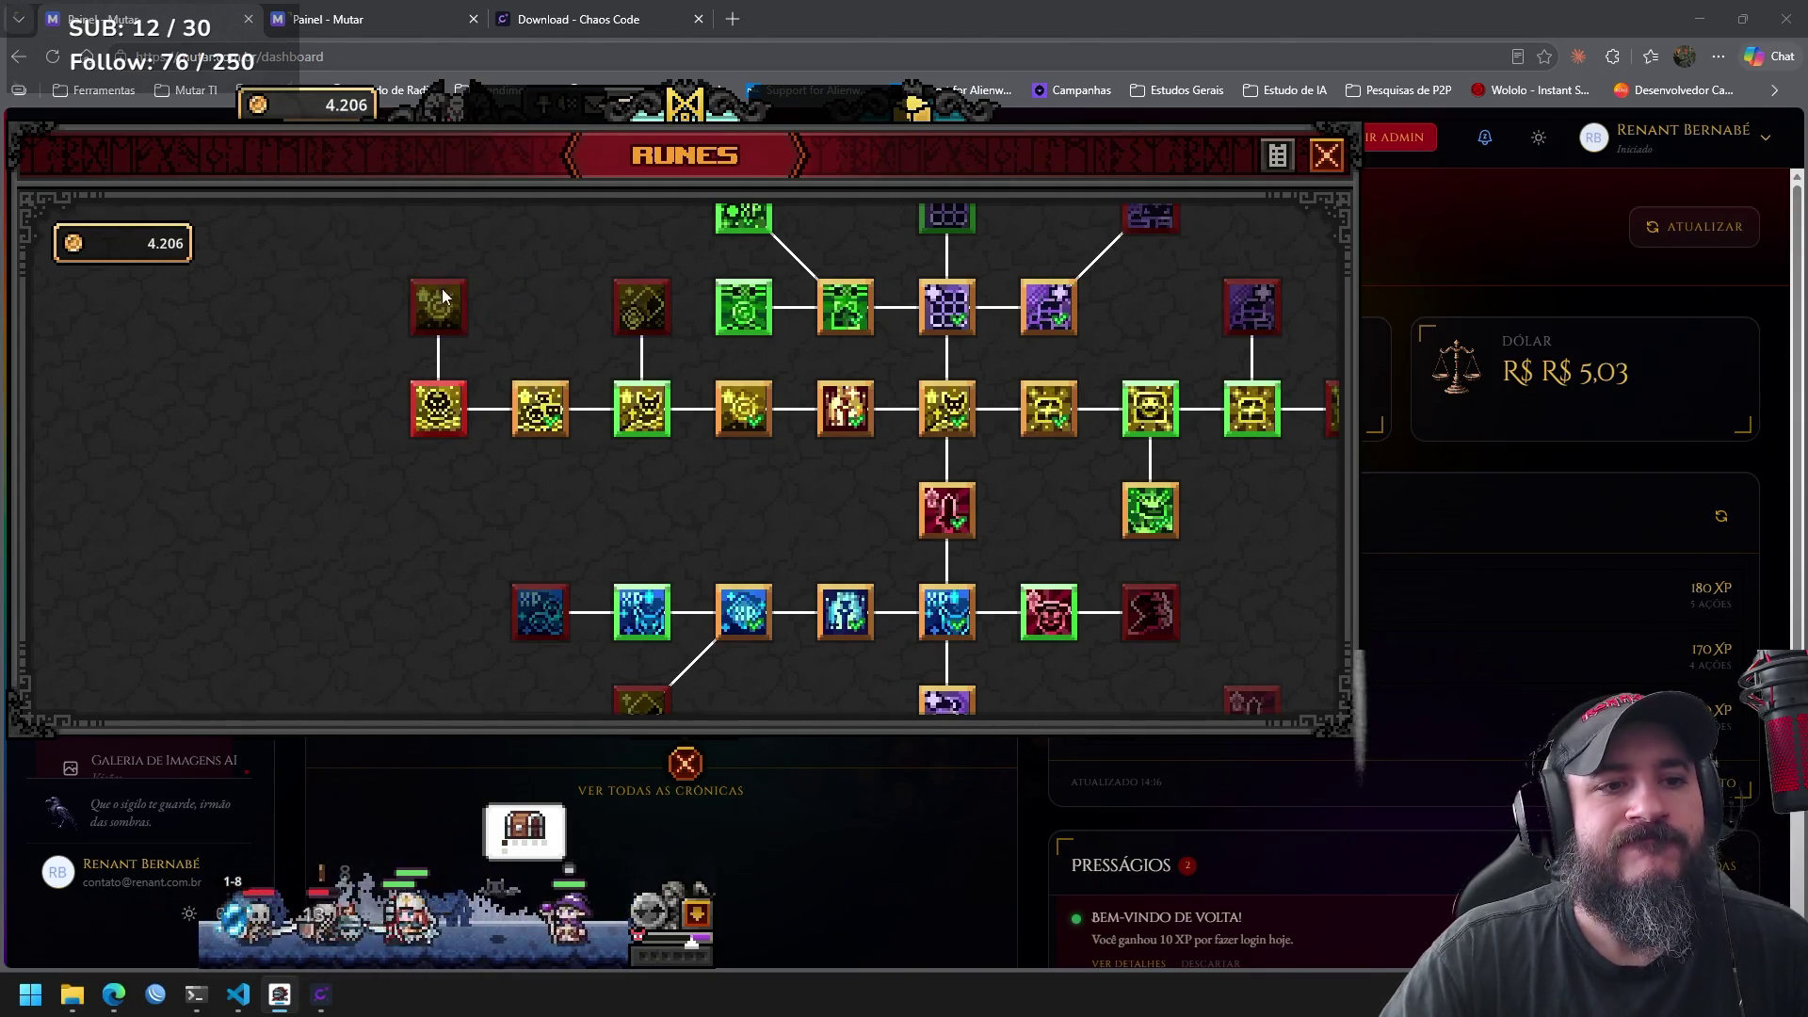
mouse_move(439, 311)
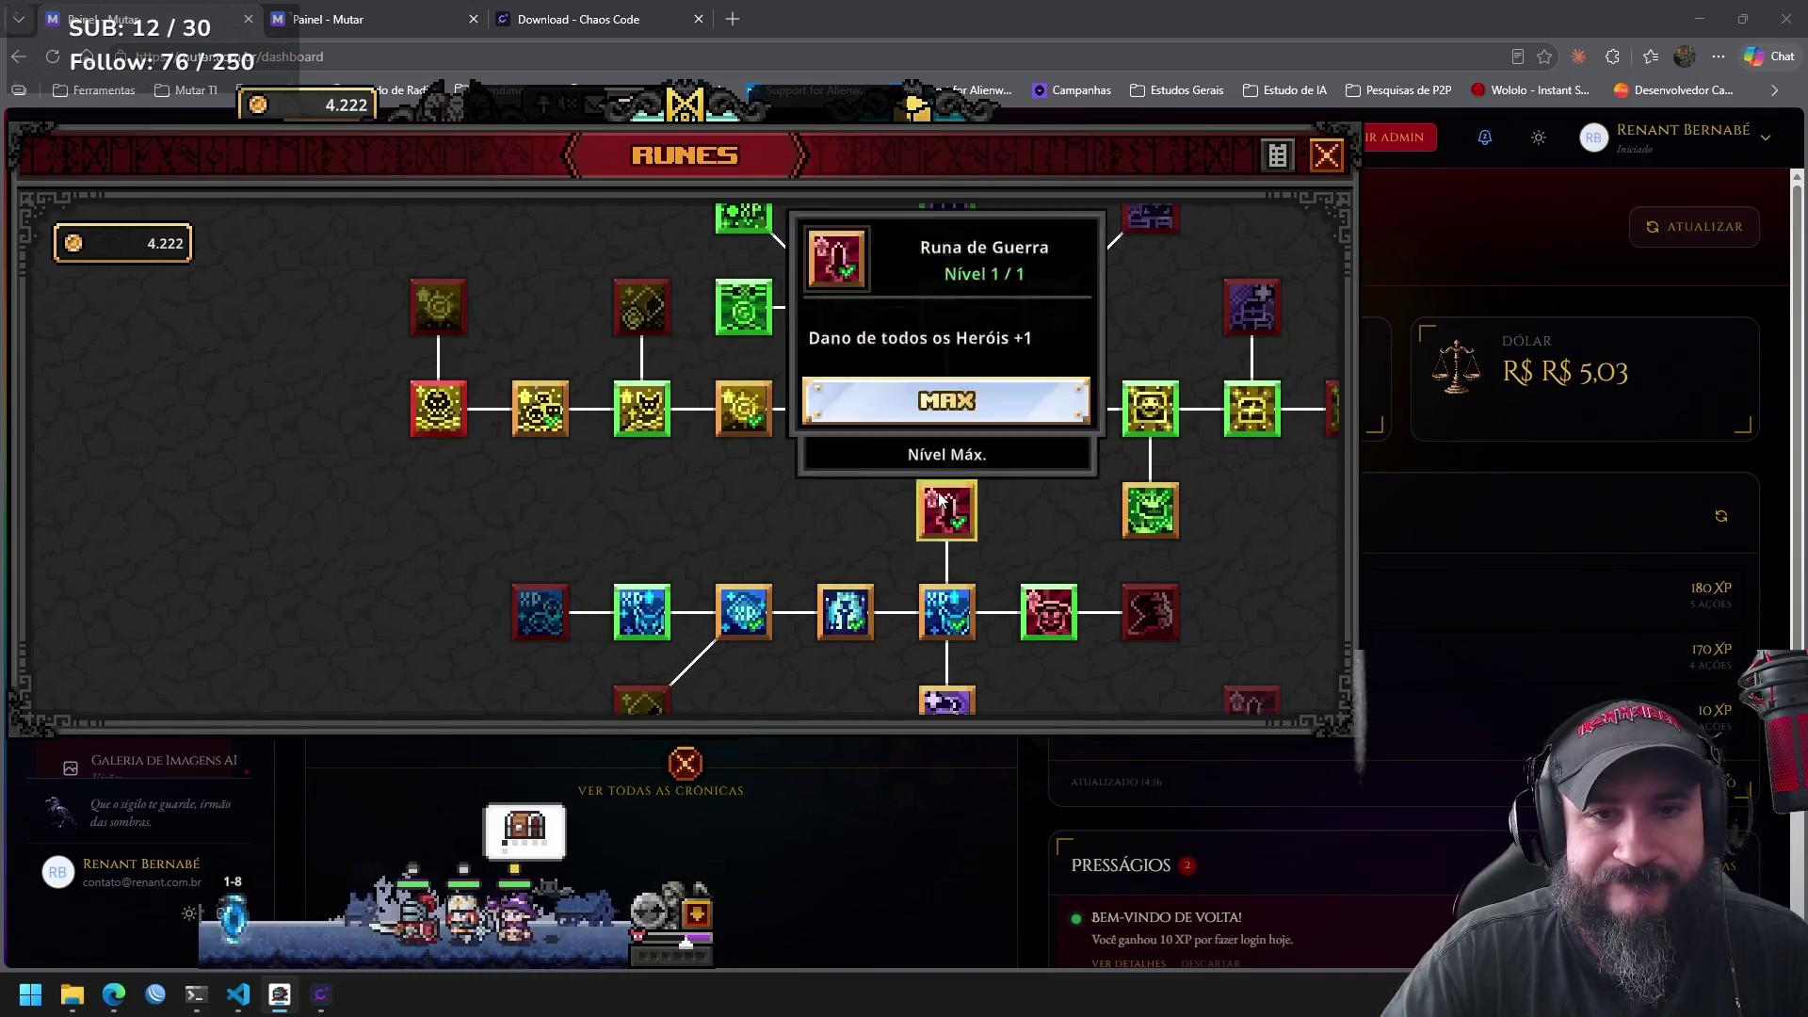
mouse_move(753, 321)
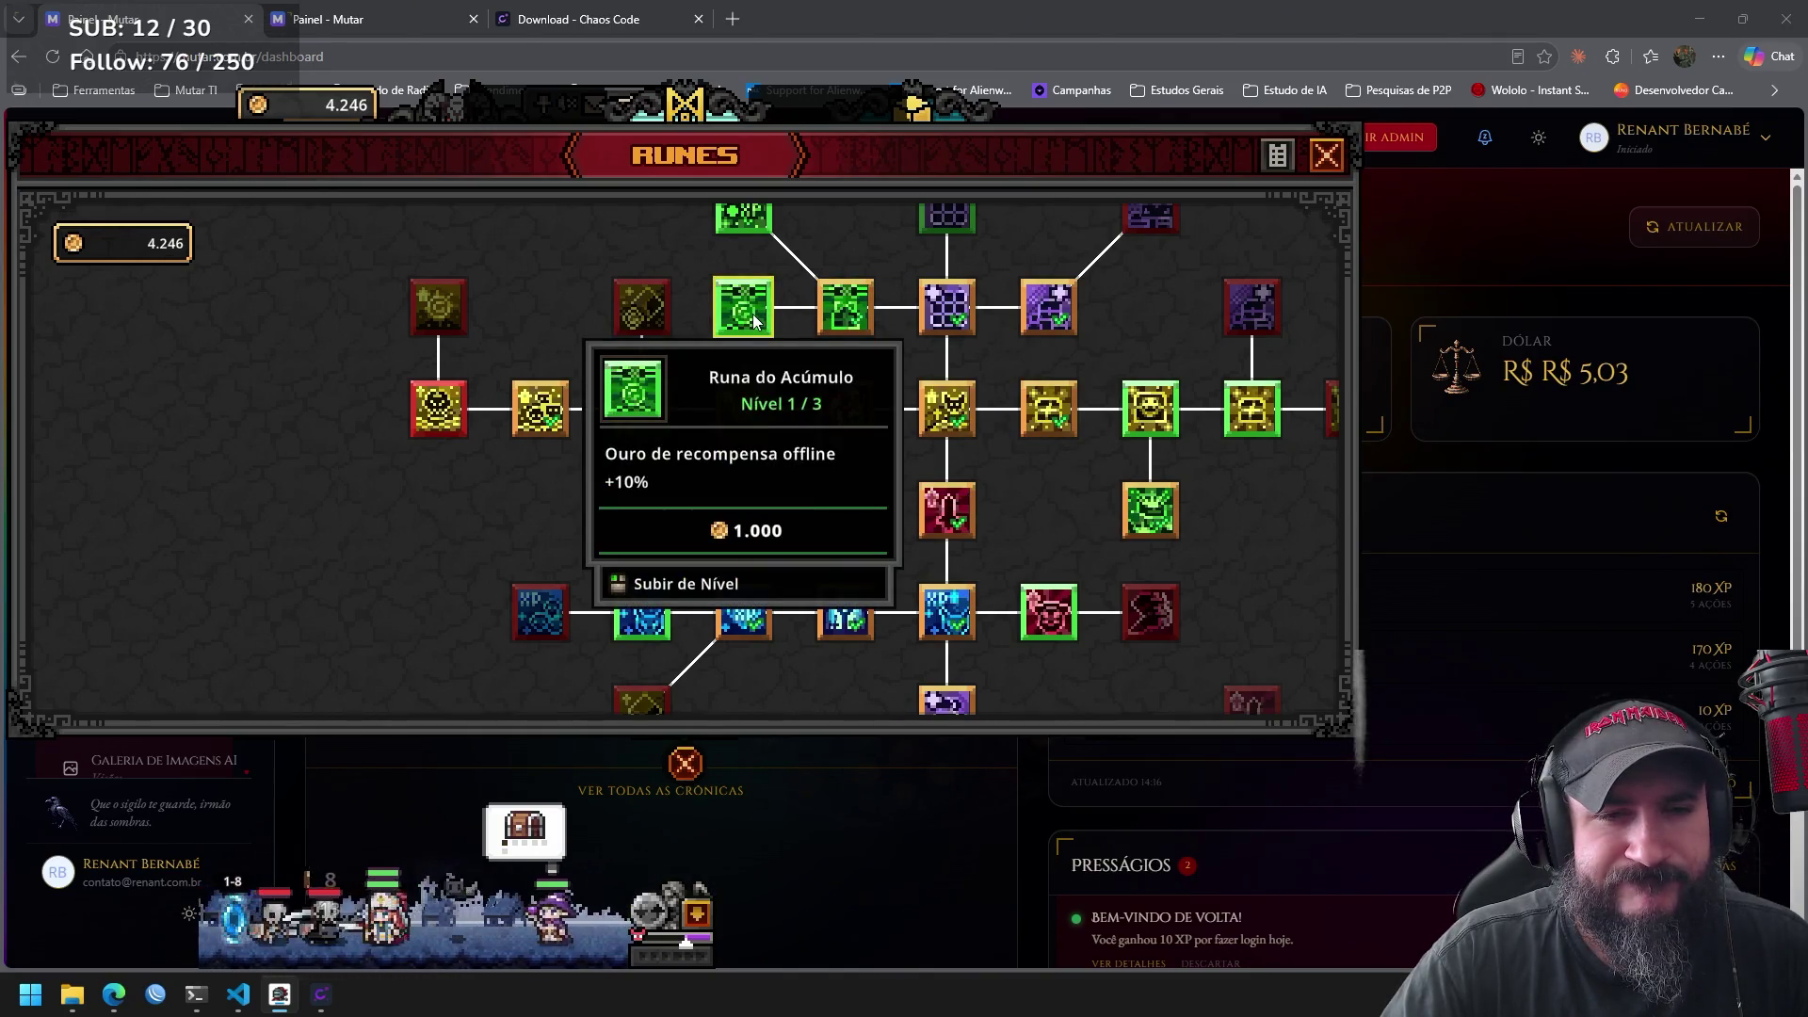
Pan to the upper runes and upgrade Runa da Conquista to Nível 2/3.
left_click_drag(834, 236, 774, 305)
mouse_move(708, 282)
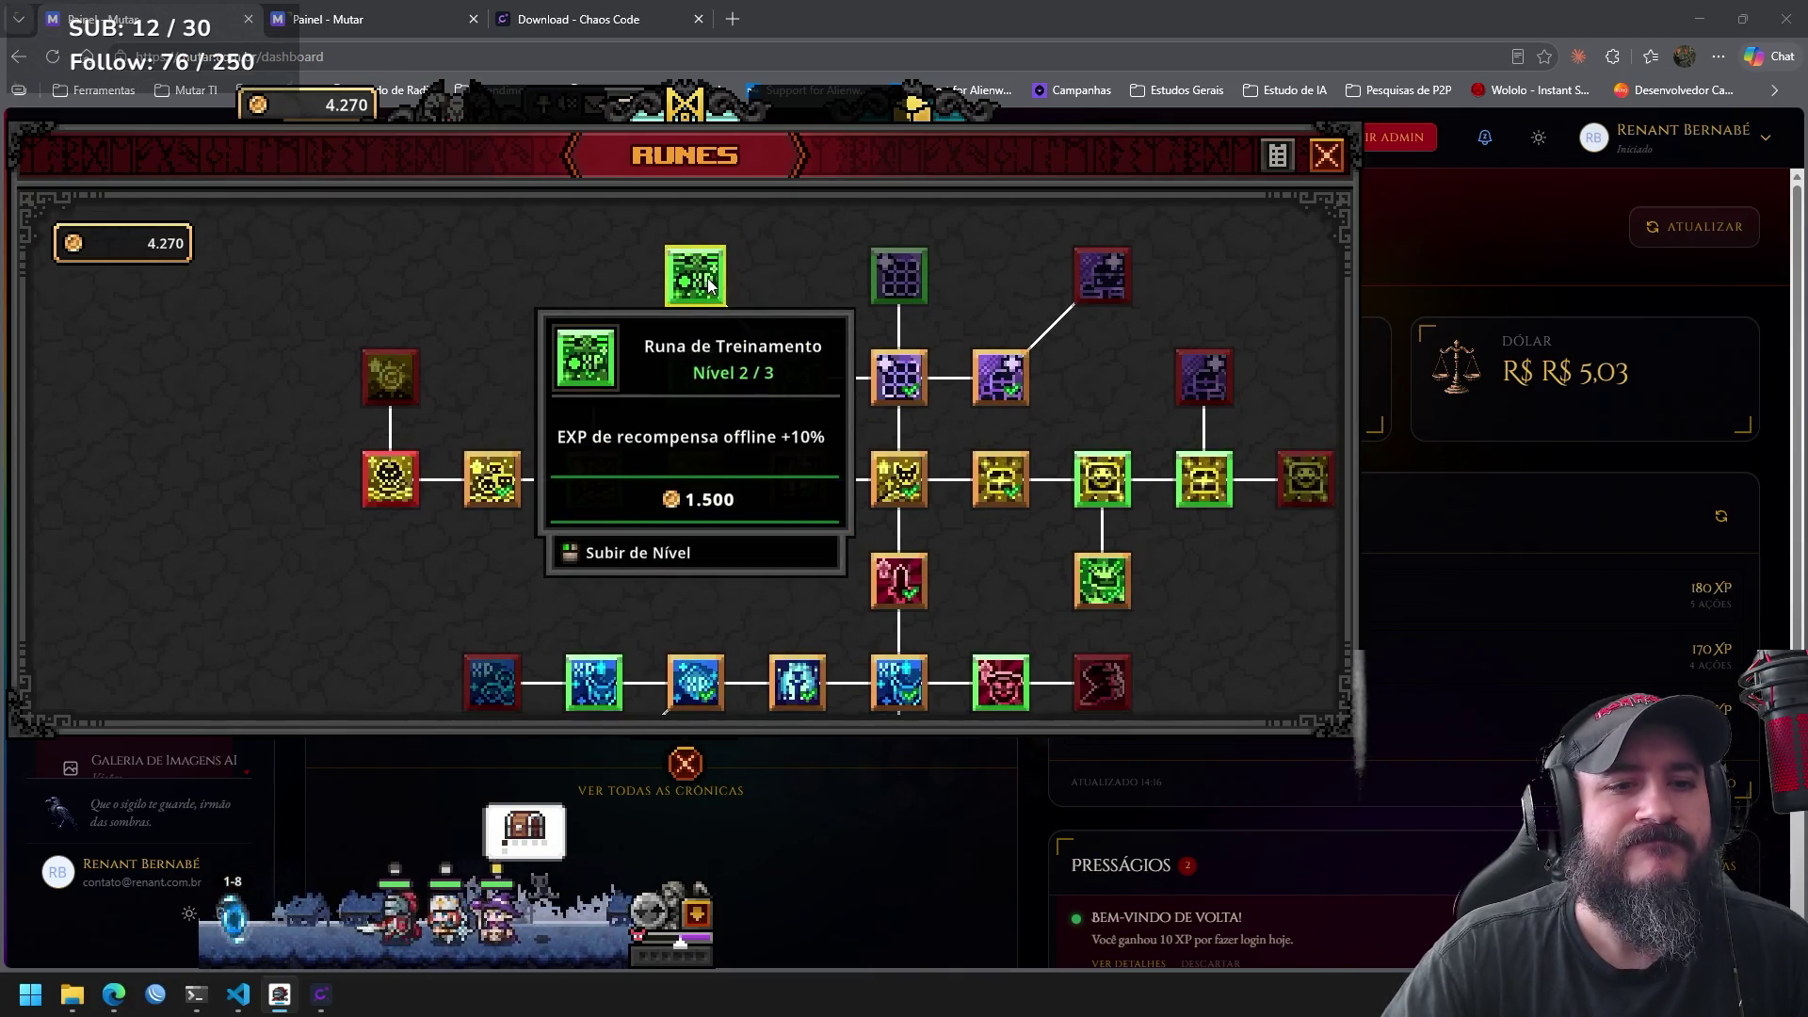
mouse_move(880, 280)
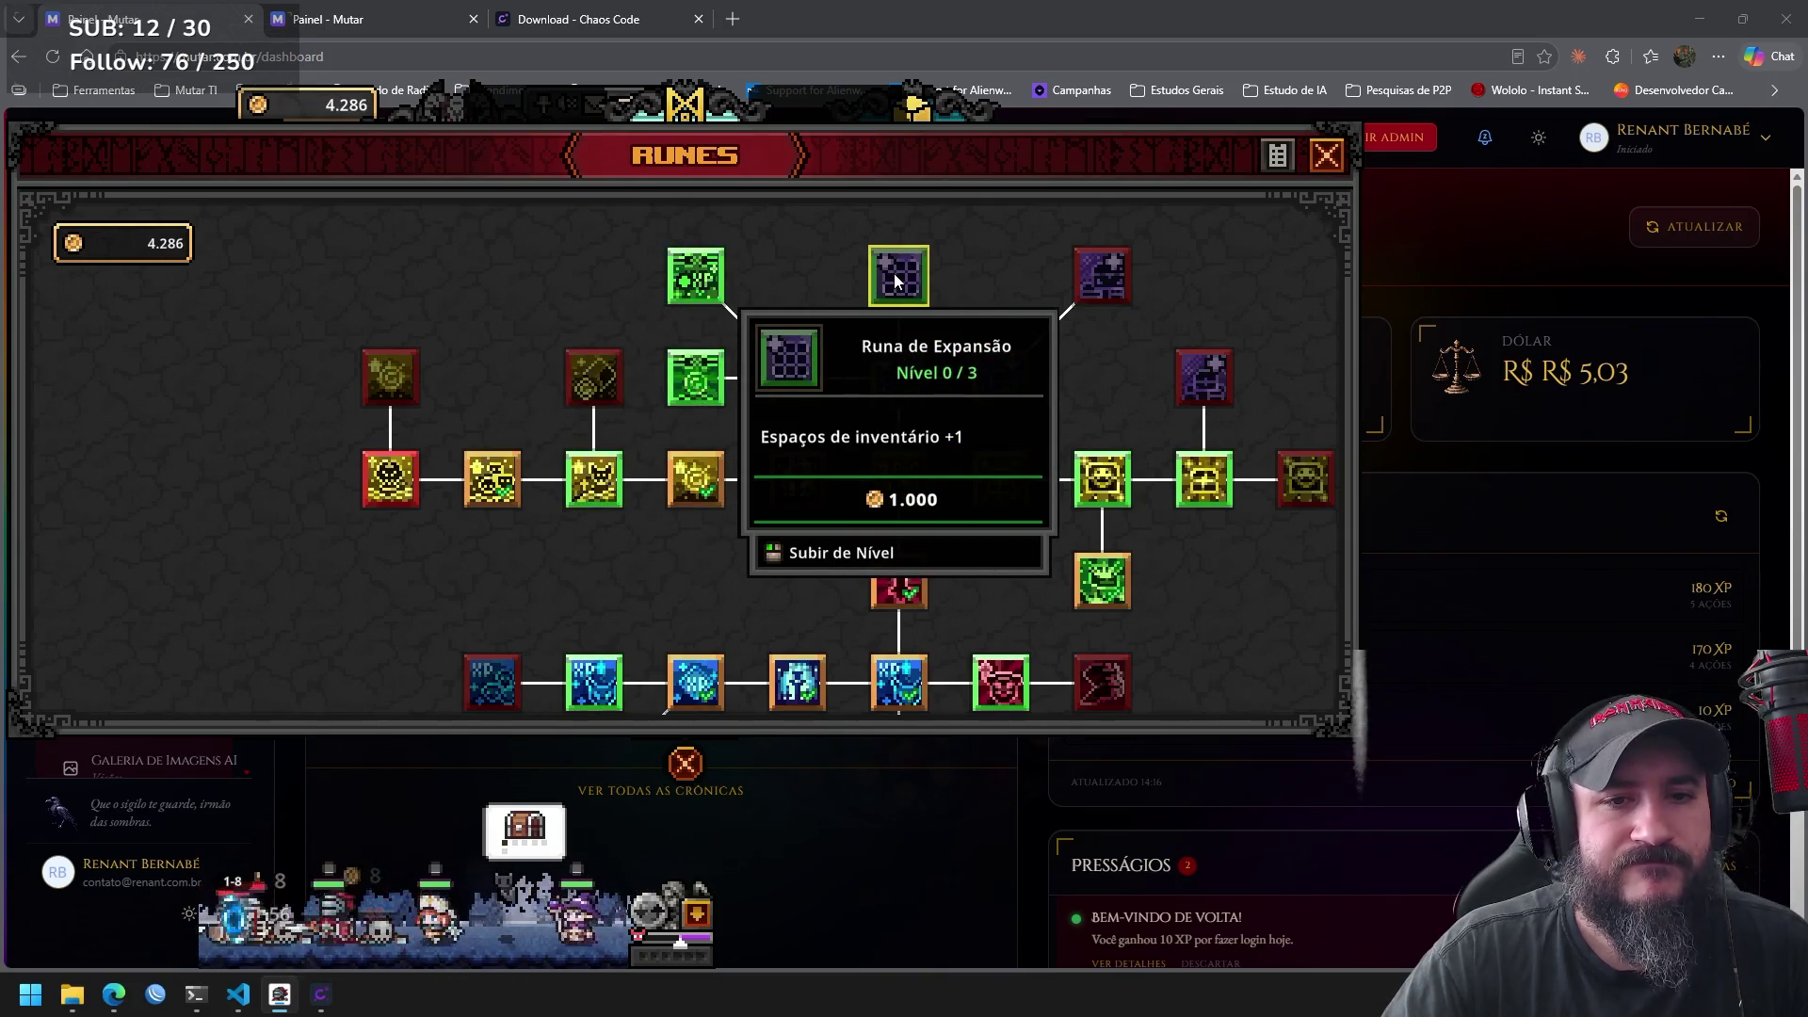
mouse_move(1117, 273)
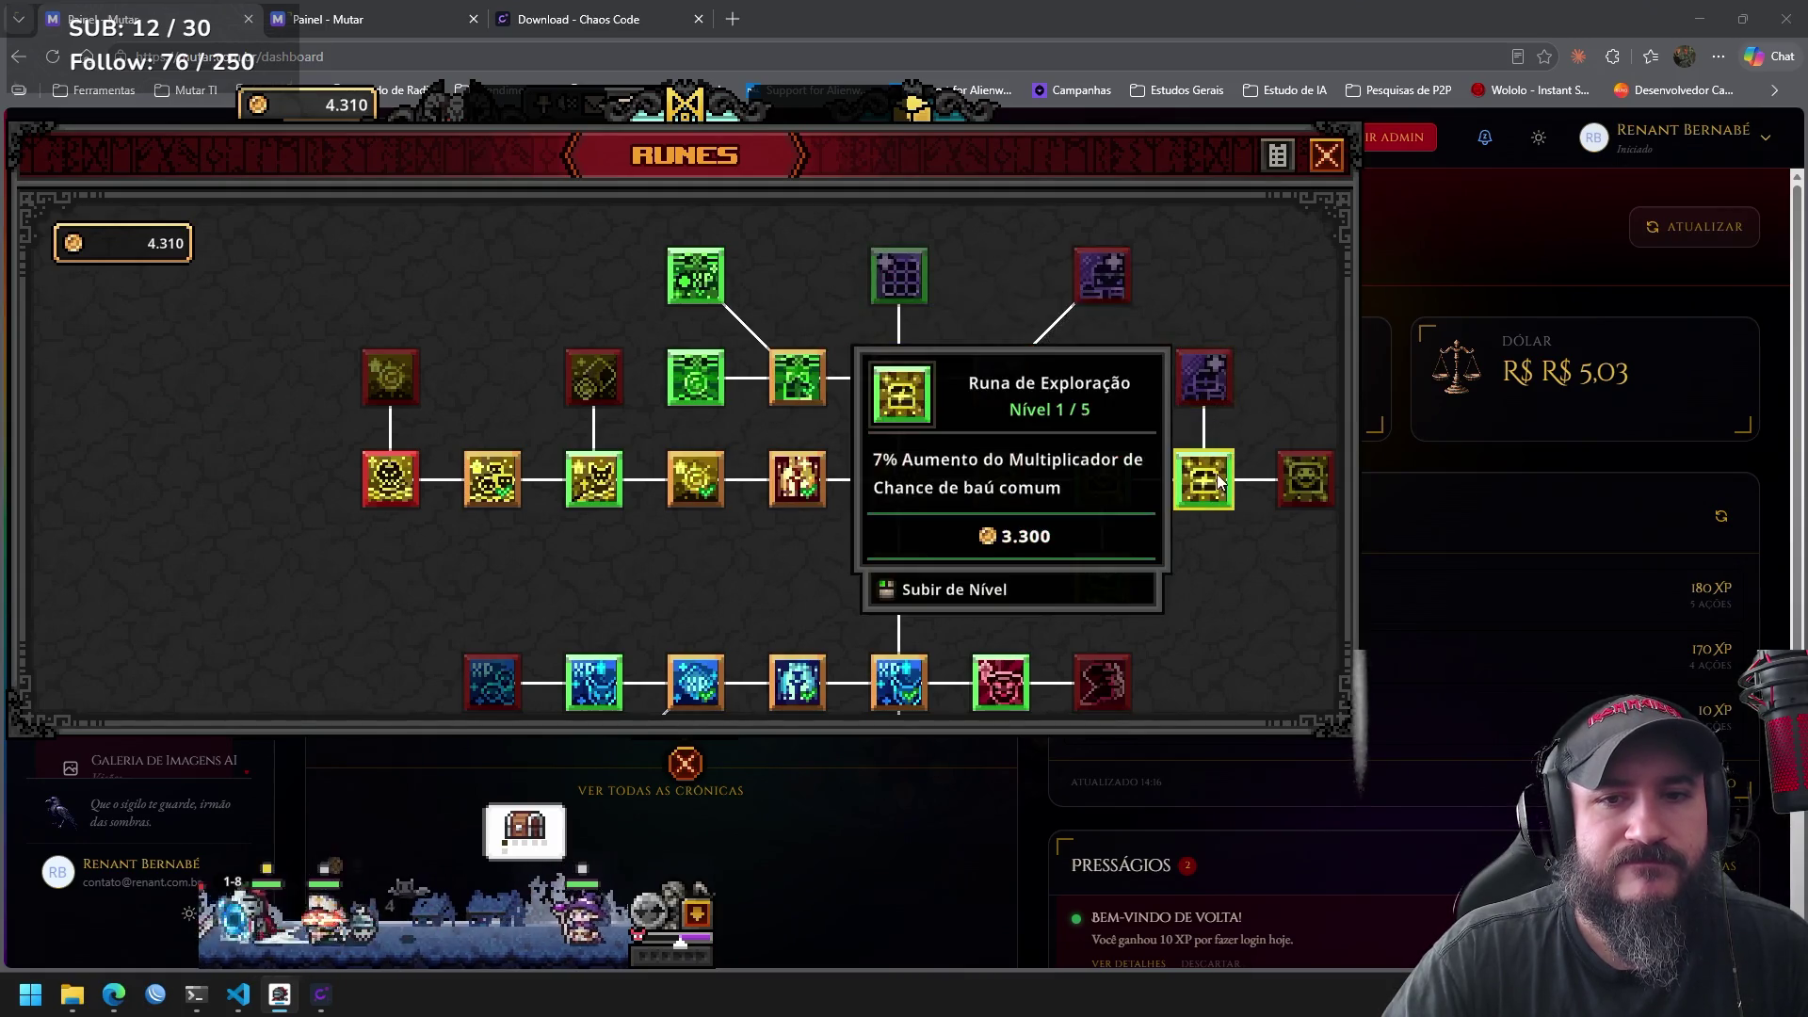
mouse_move(1331, 489)
mouse_move(1226, 490)
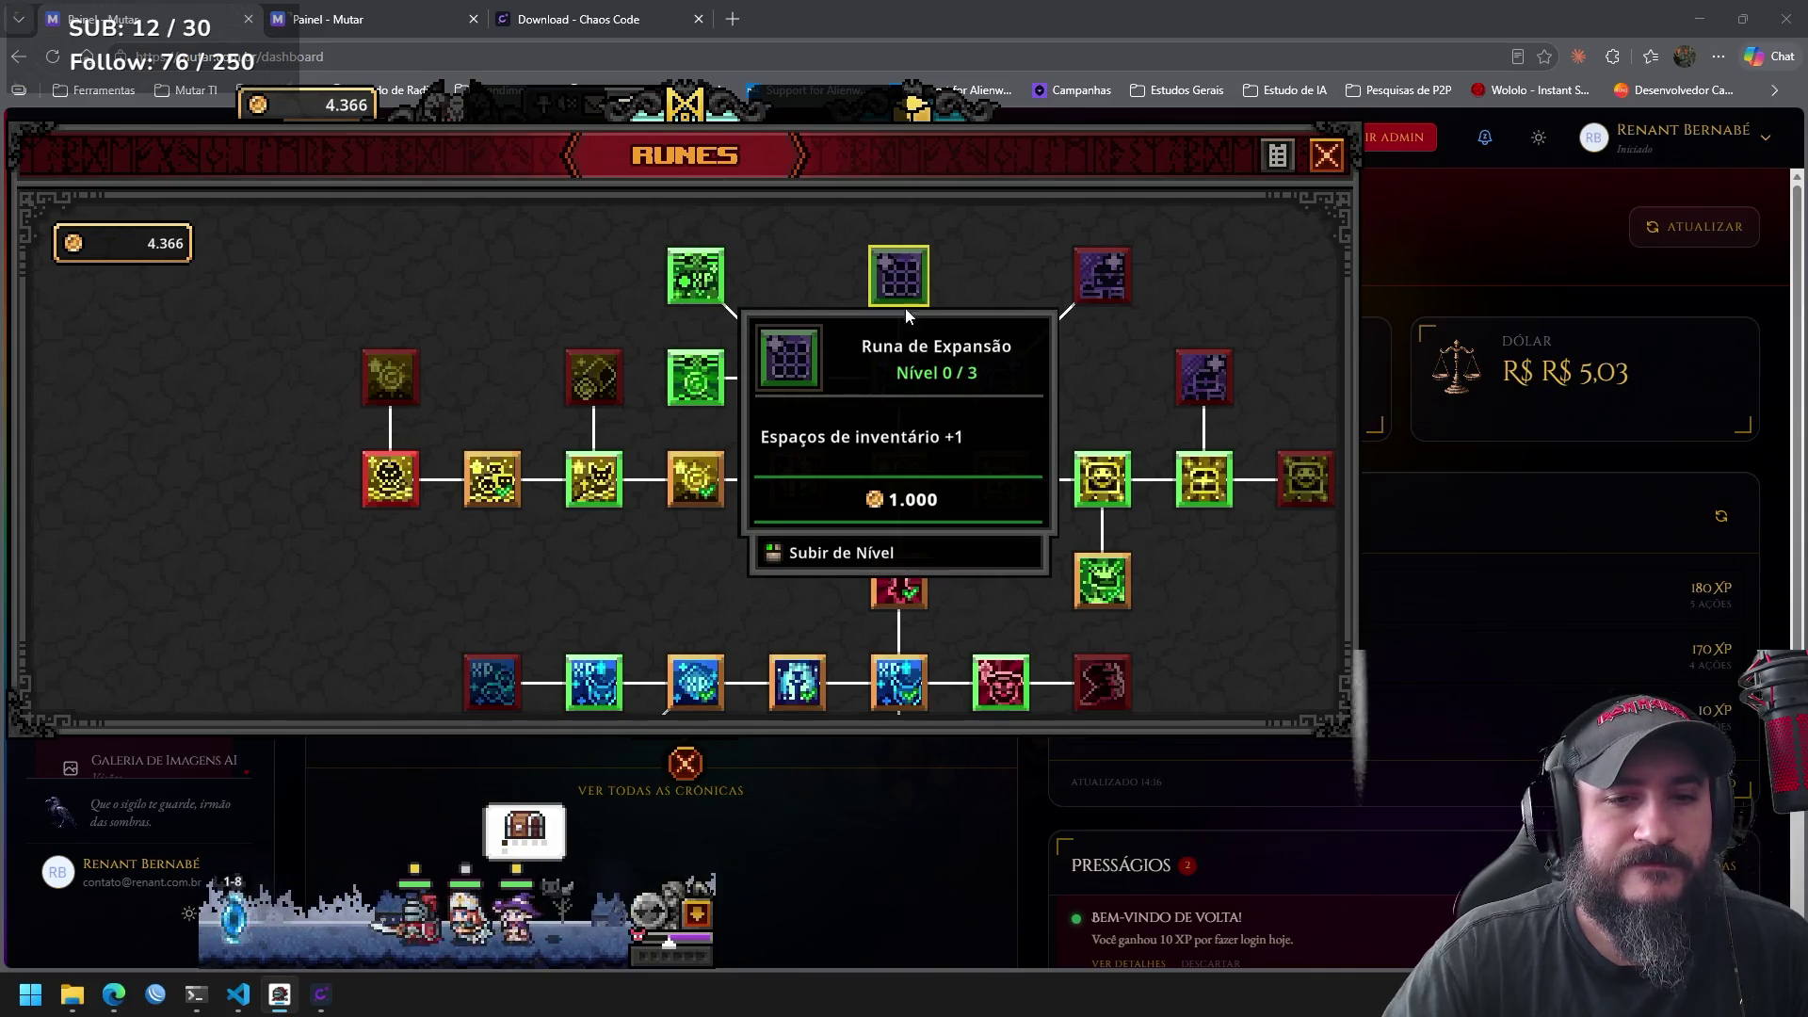
mouse_move(998, 384)
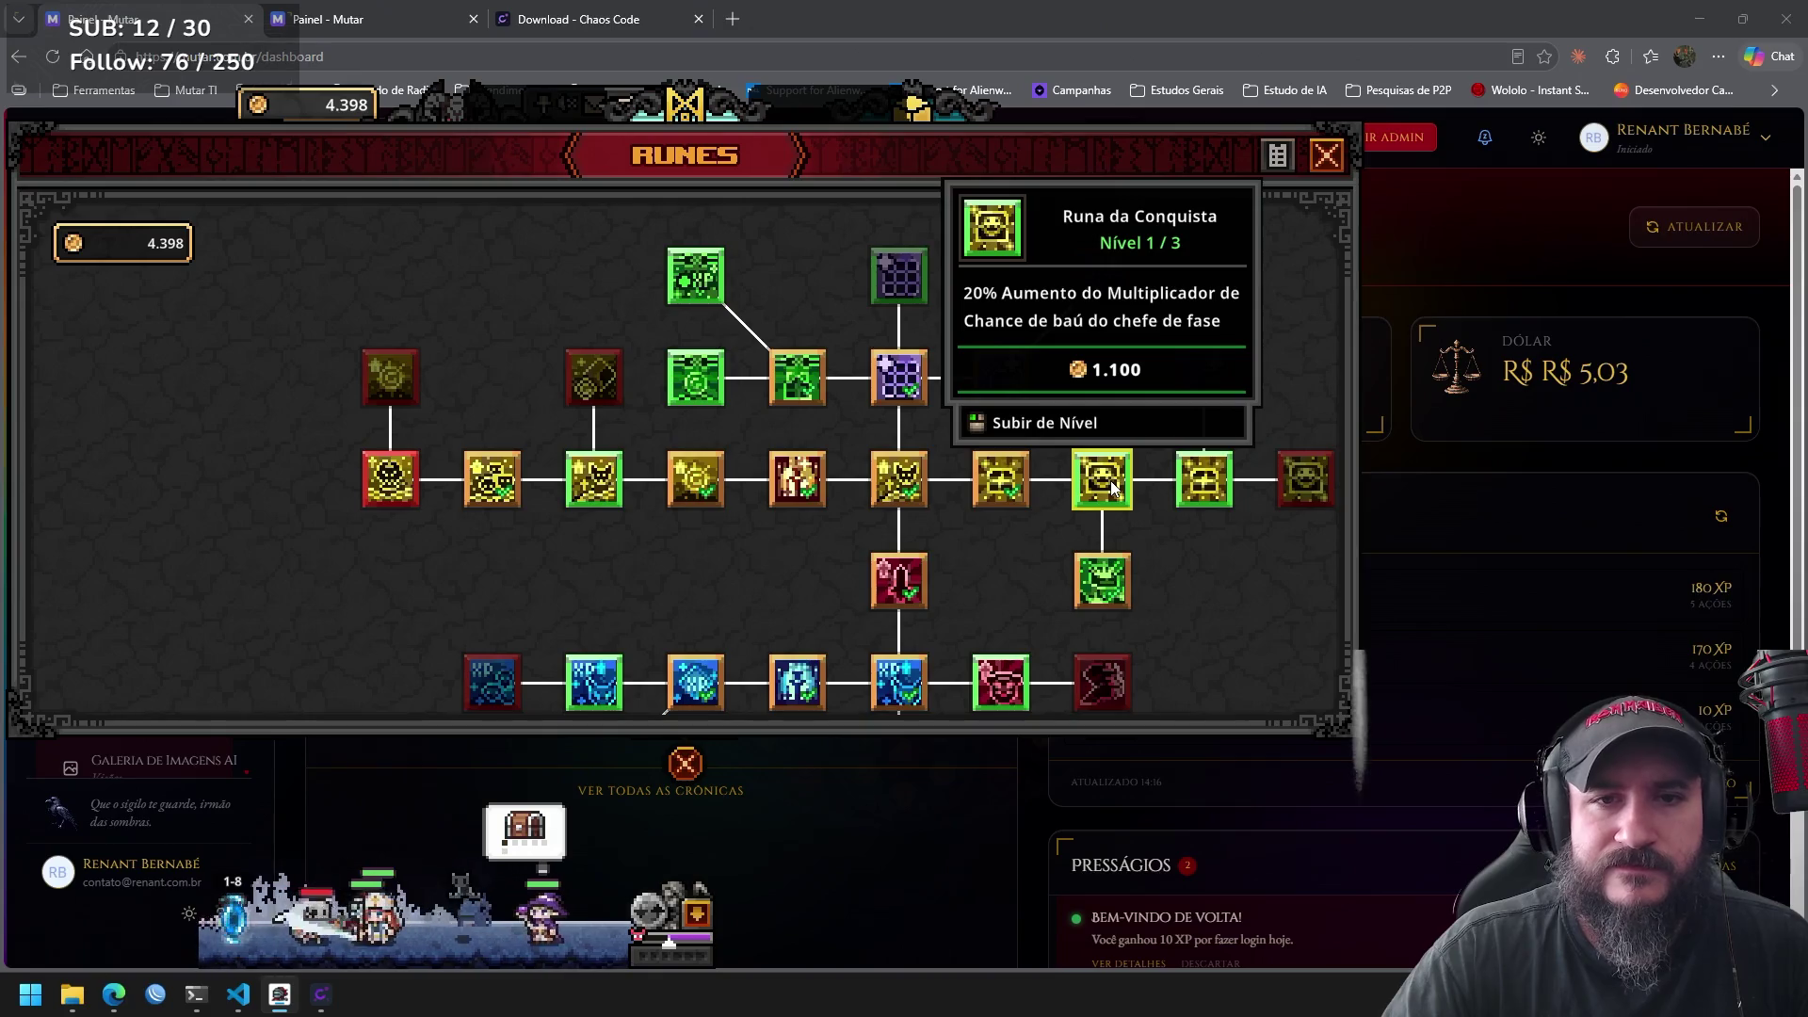
left_click(1112, 487)
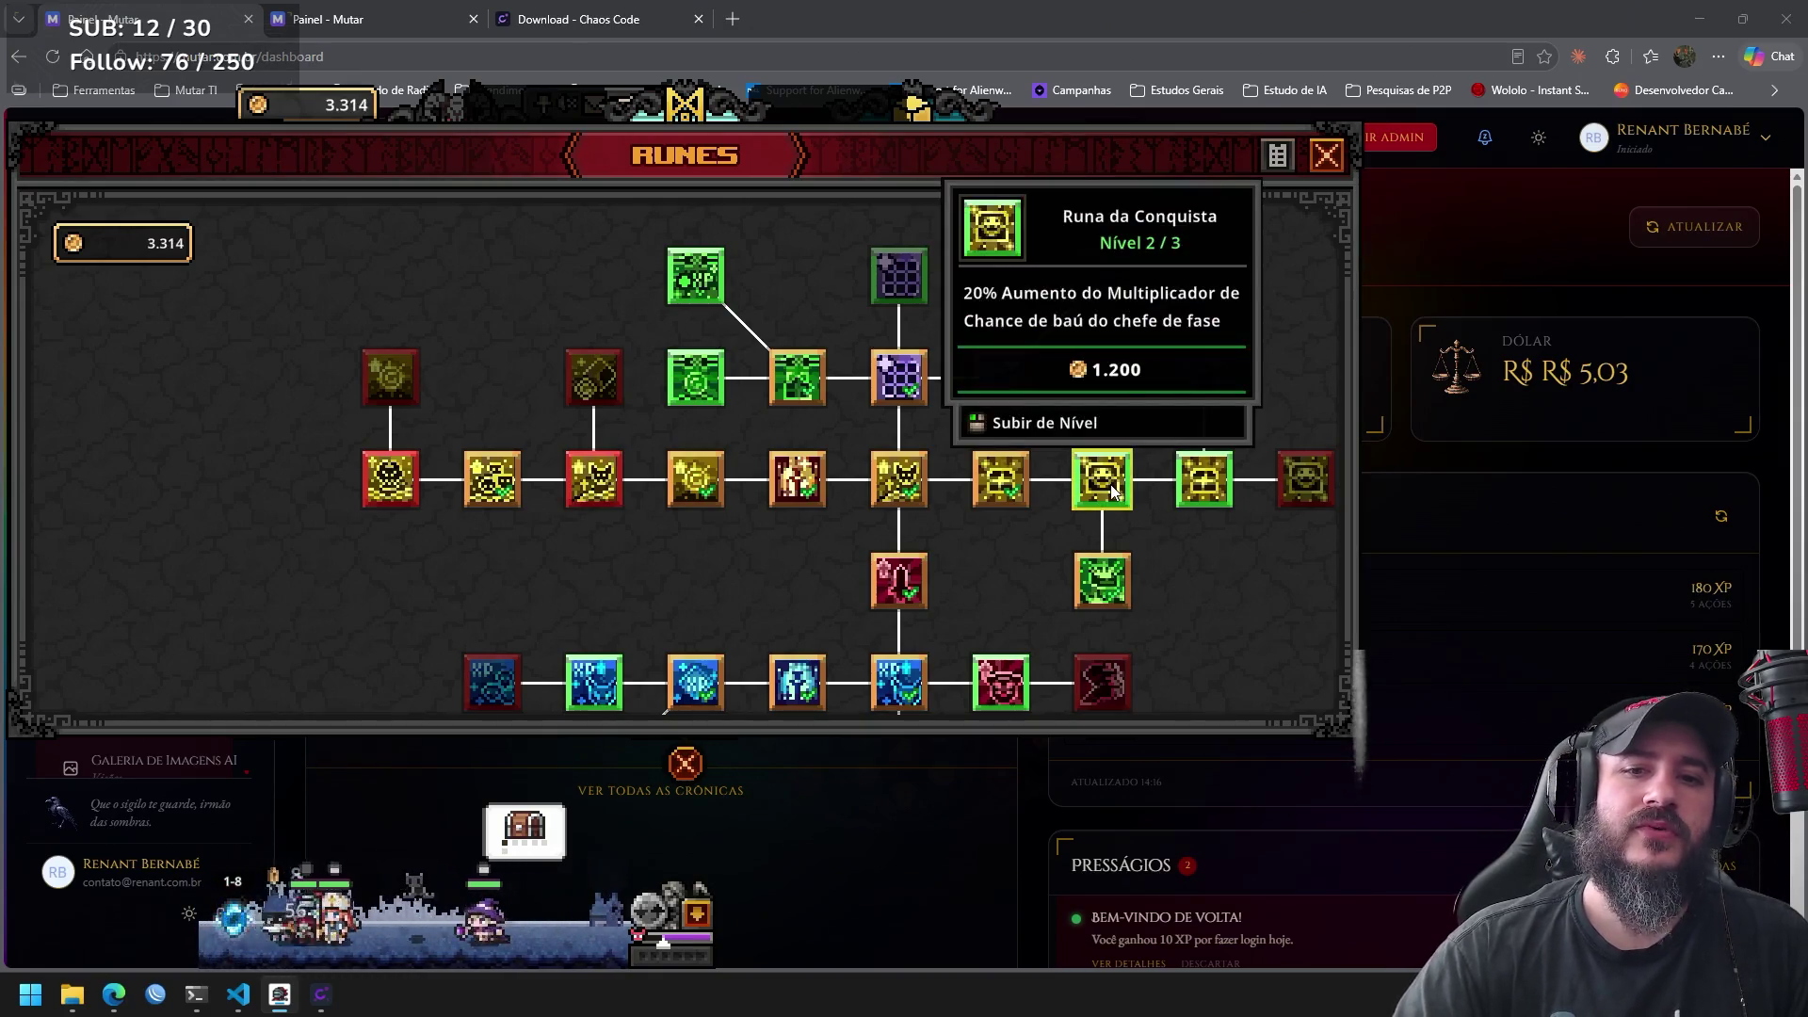
Upgrade Runa da Conquista to its maximum 3/3 and look over the nearby runes.
left_click(1112, 488)
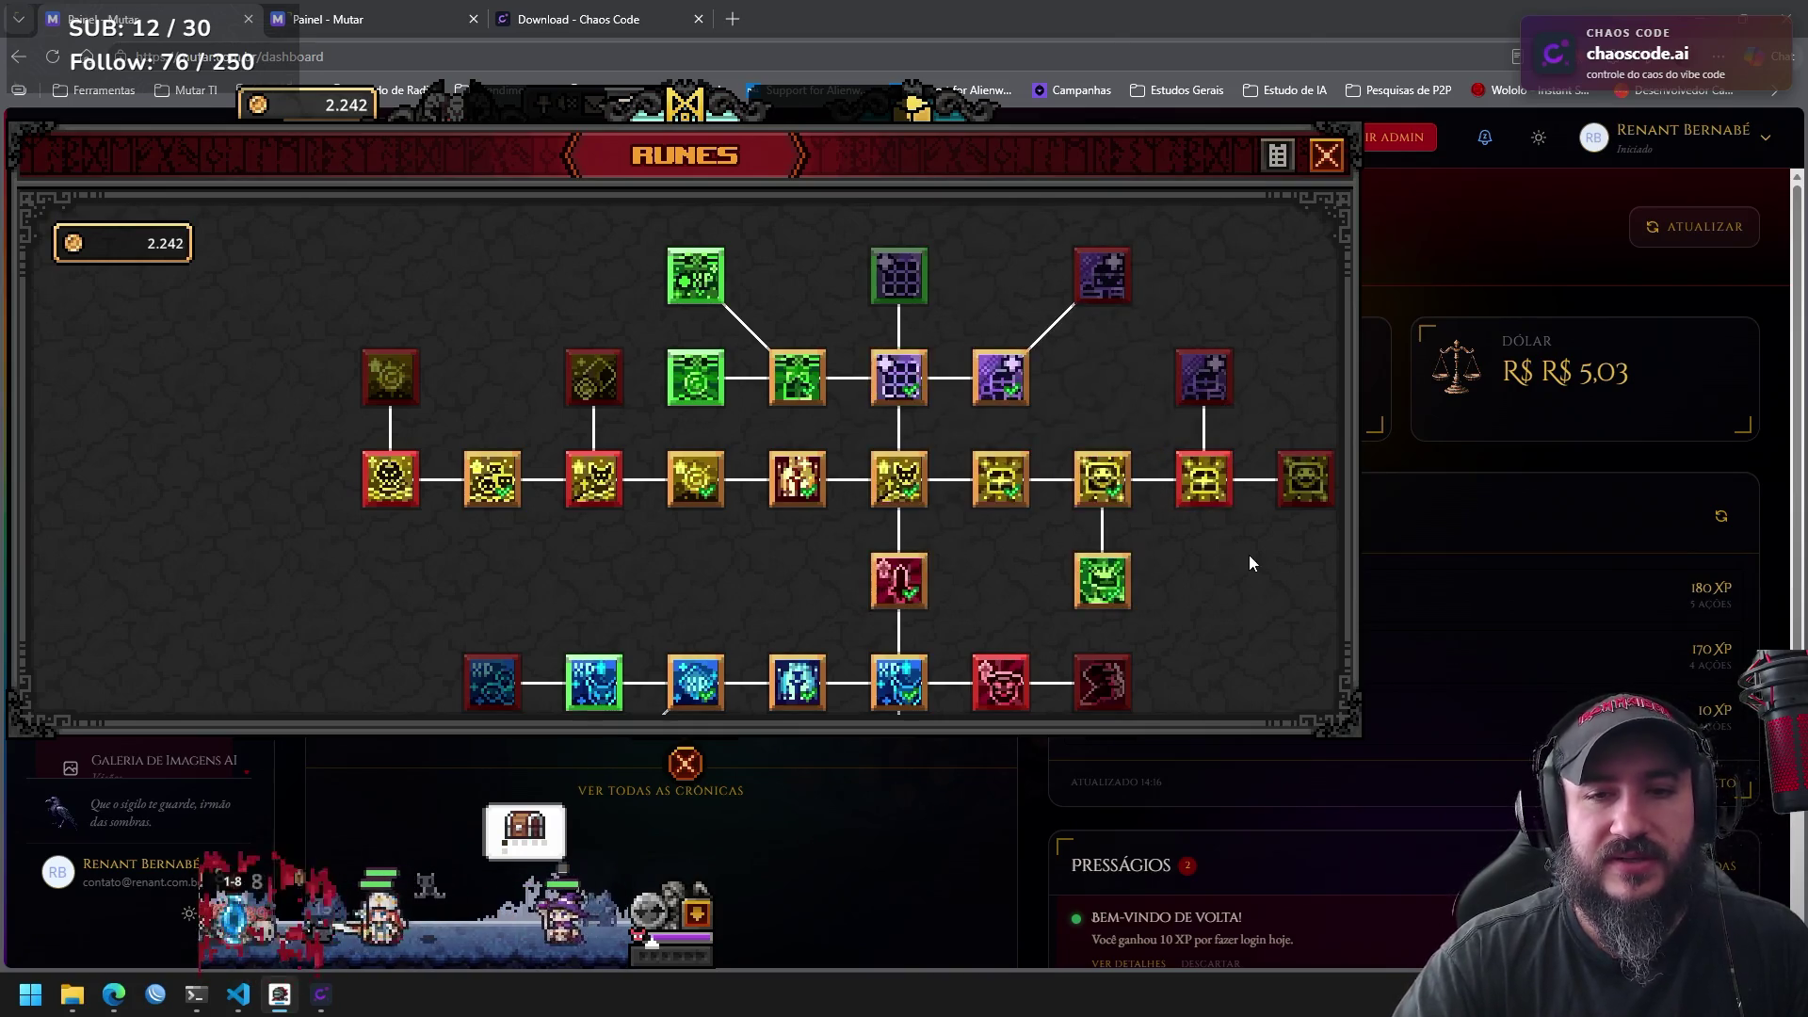
left_click_drag(1248, 556, 1115, 499)
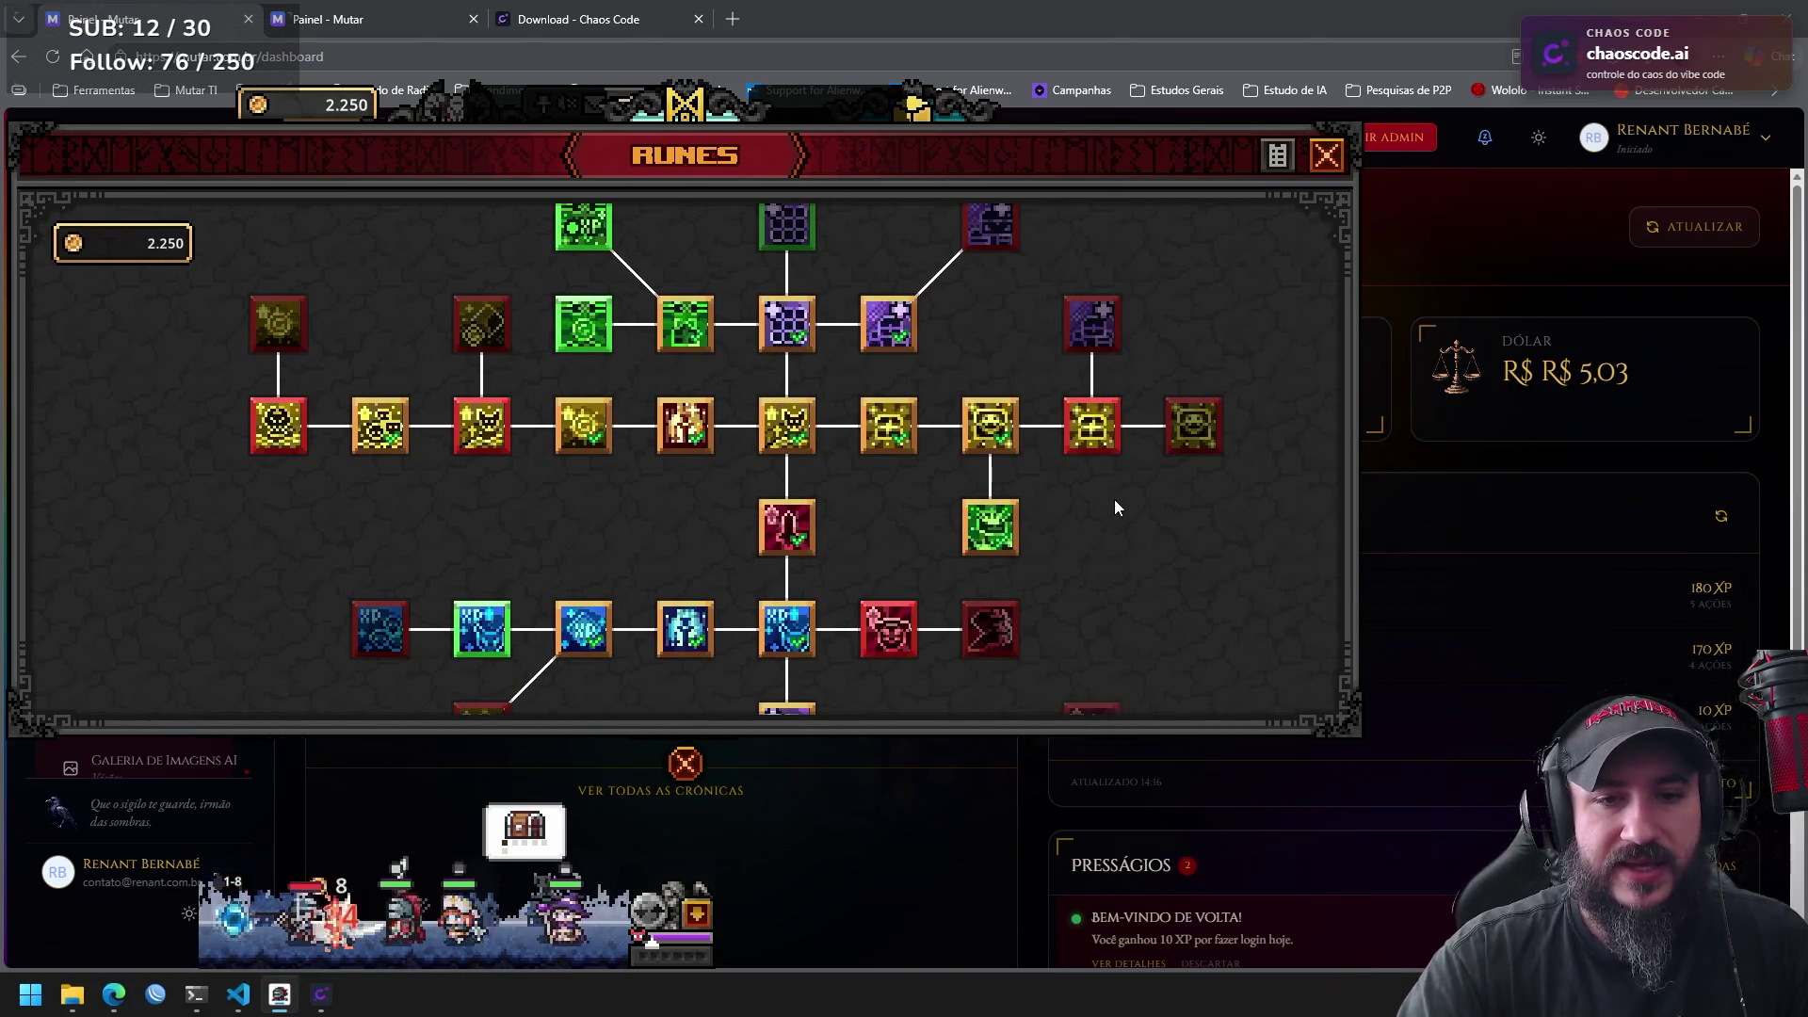
mouse_move(972, 521)
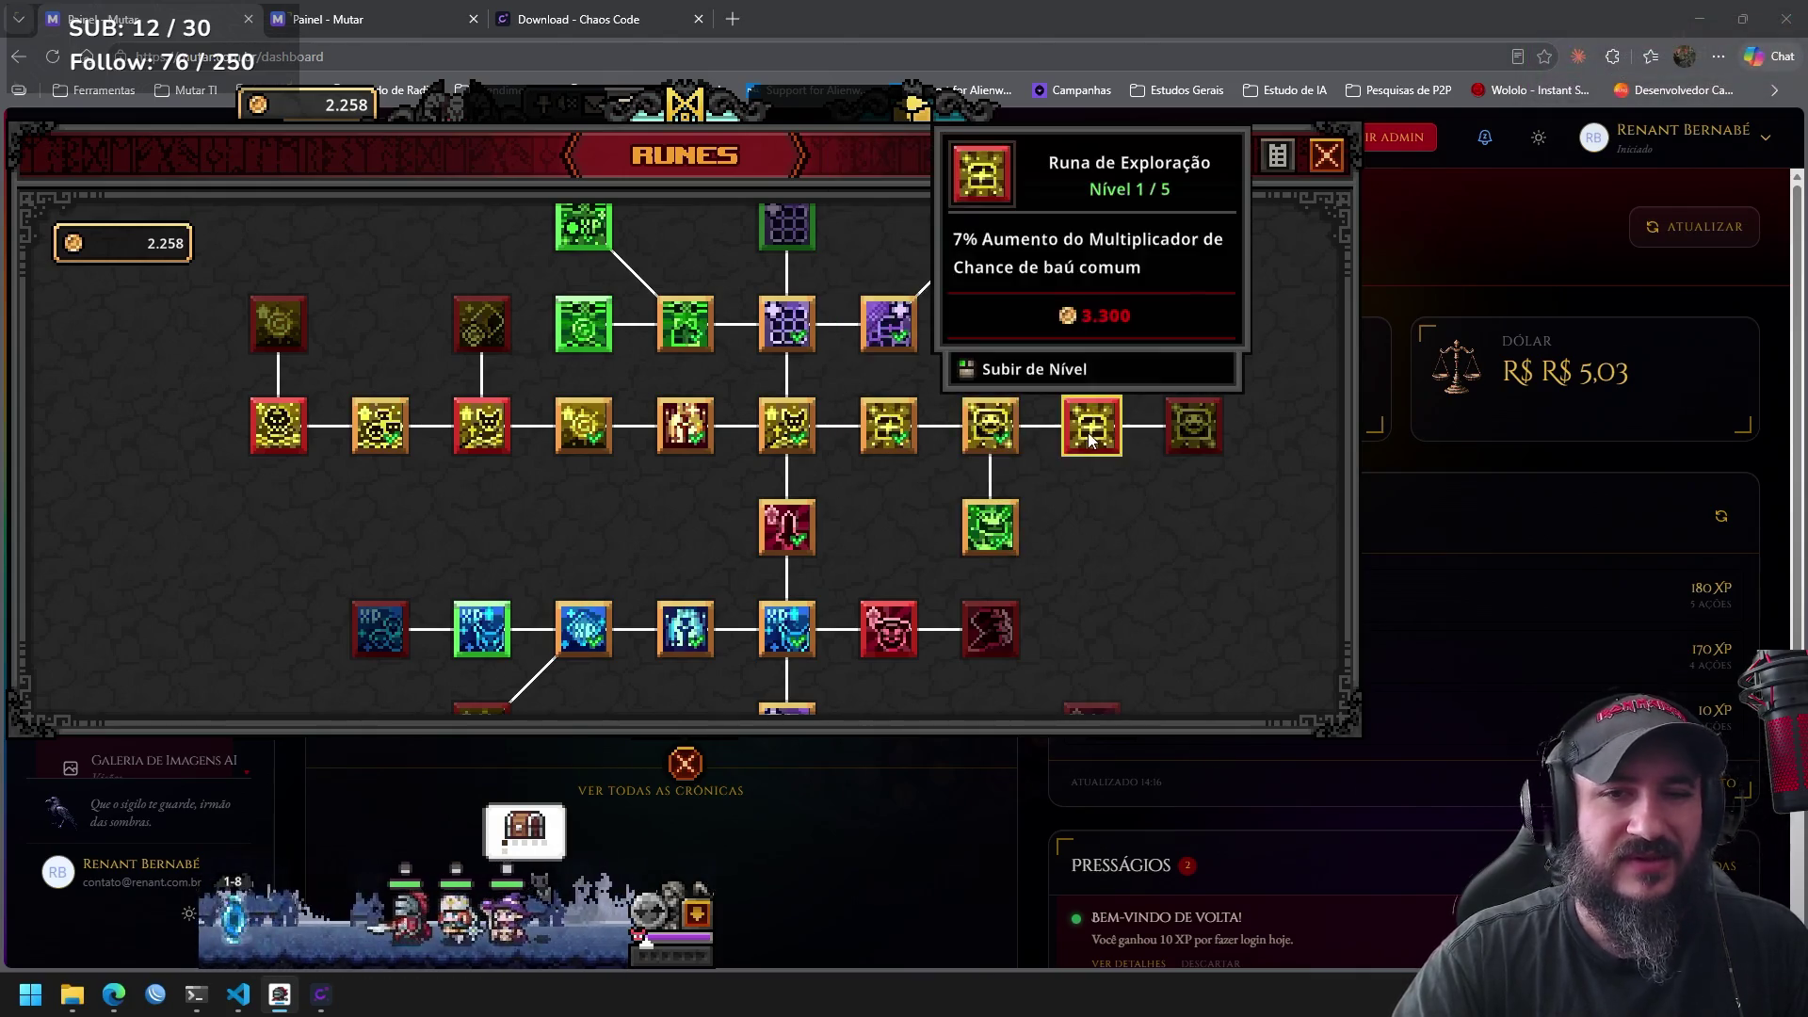
mouse_move(1094, 348)
mouse_move(1179, 429)
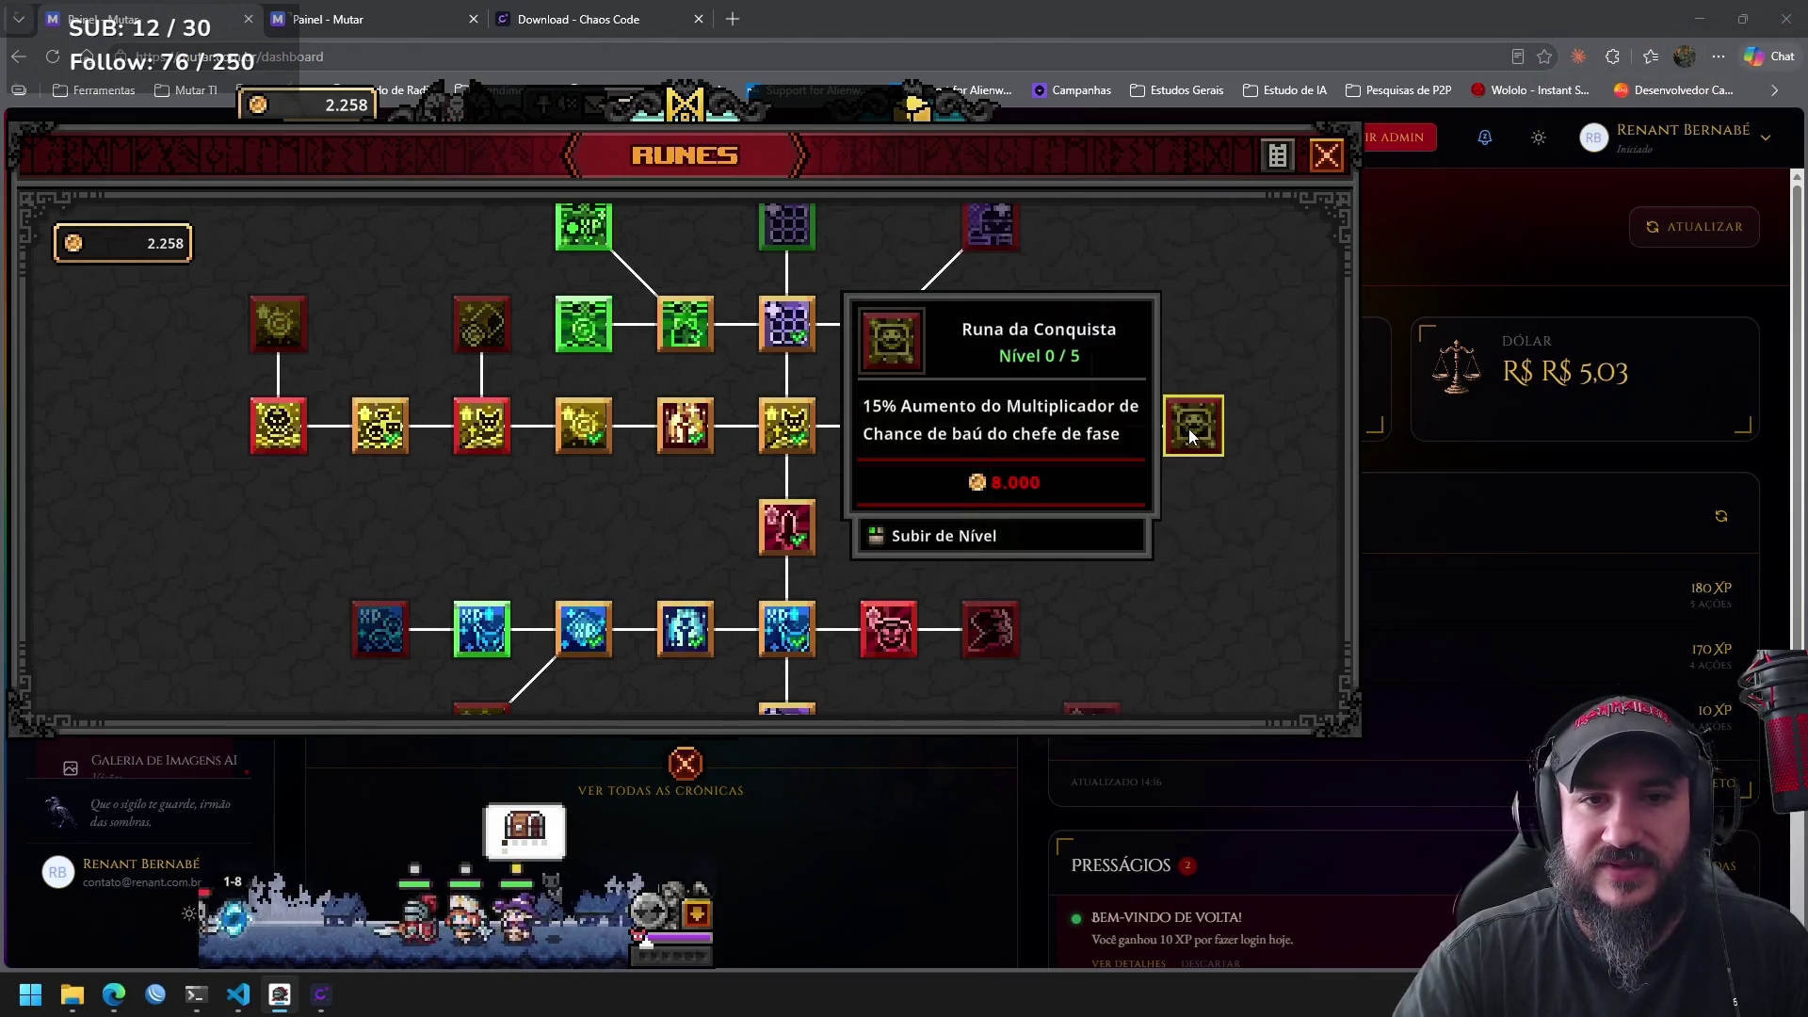
Pan and scroll the rune tree to inspect its lower branches.
mouse_move(1089, 497)
left_mouse_down()
mouse_move(1149, 409)
mouse_move(1069, 298)
left_mouse_up()
mouse_move(1083, 507)
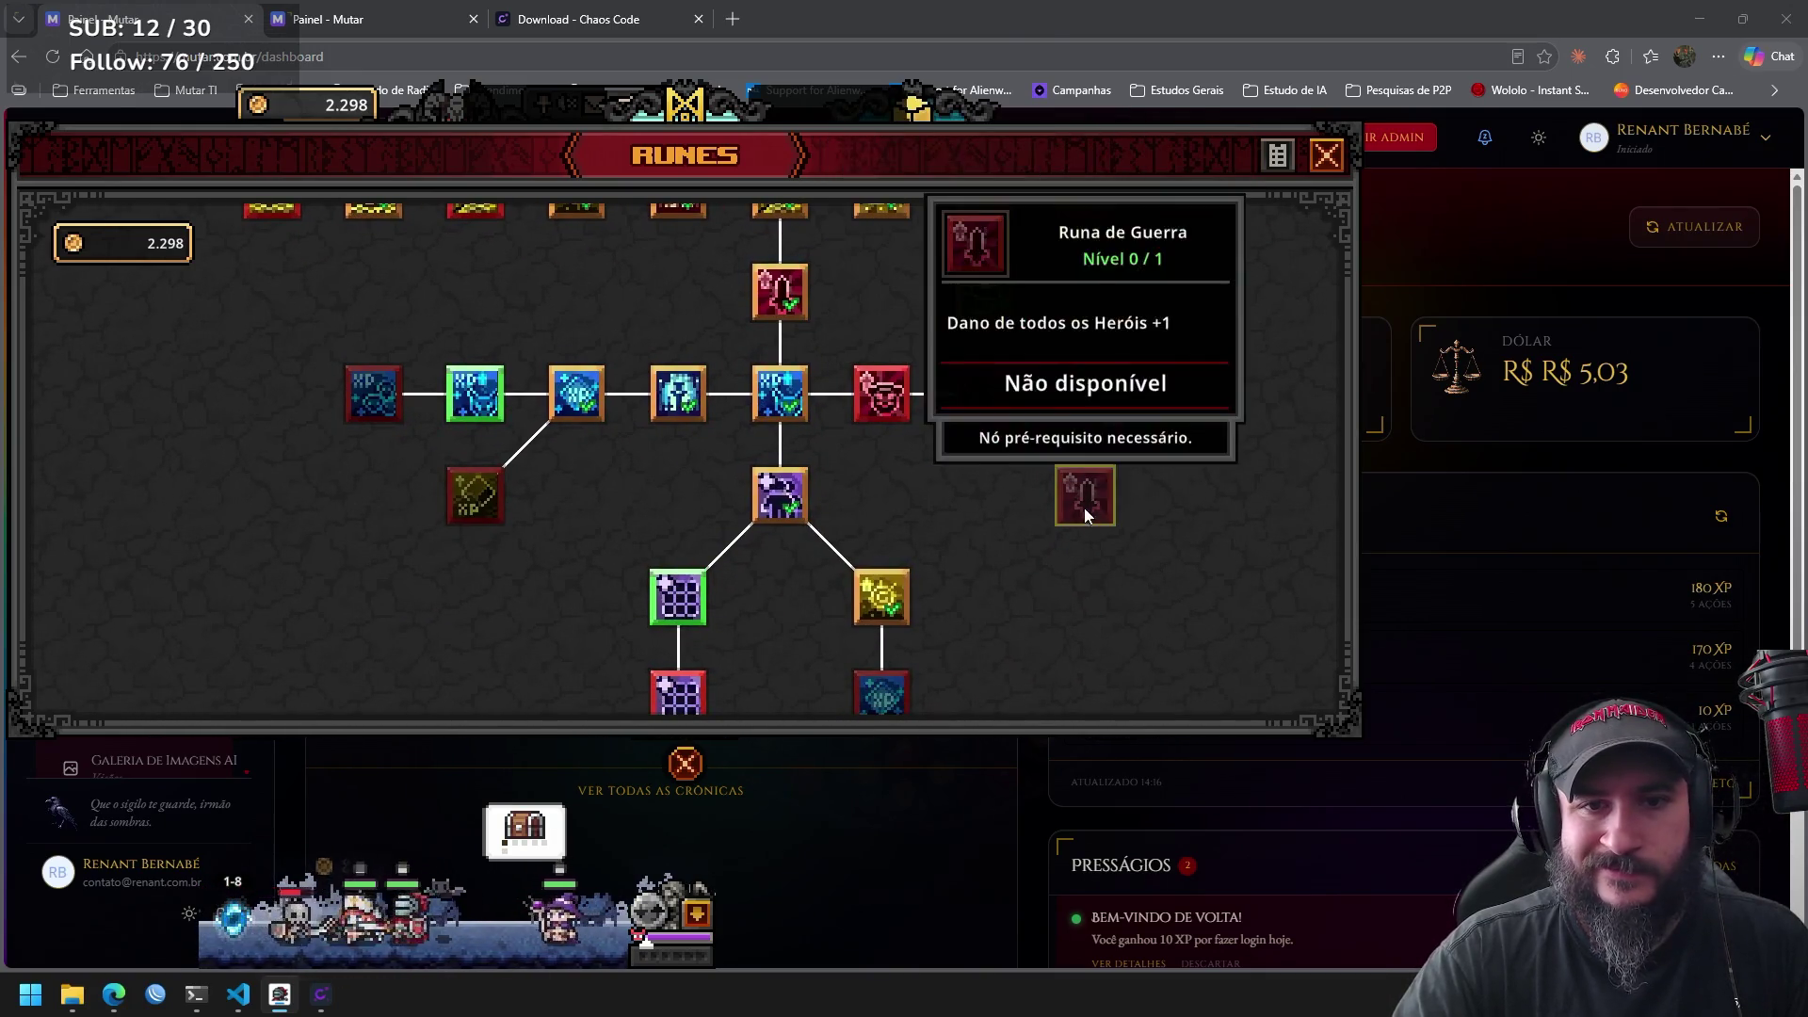
scroll(923, 555, "down", 3)
mouse_move(872, 577)
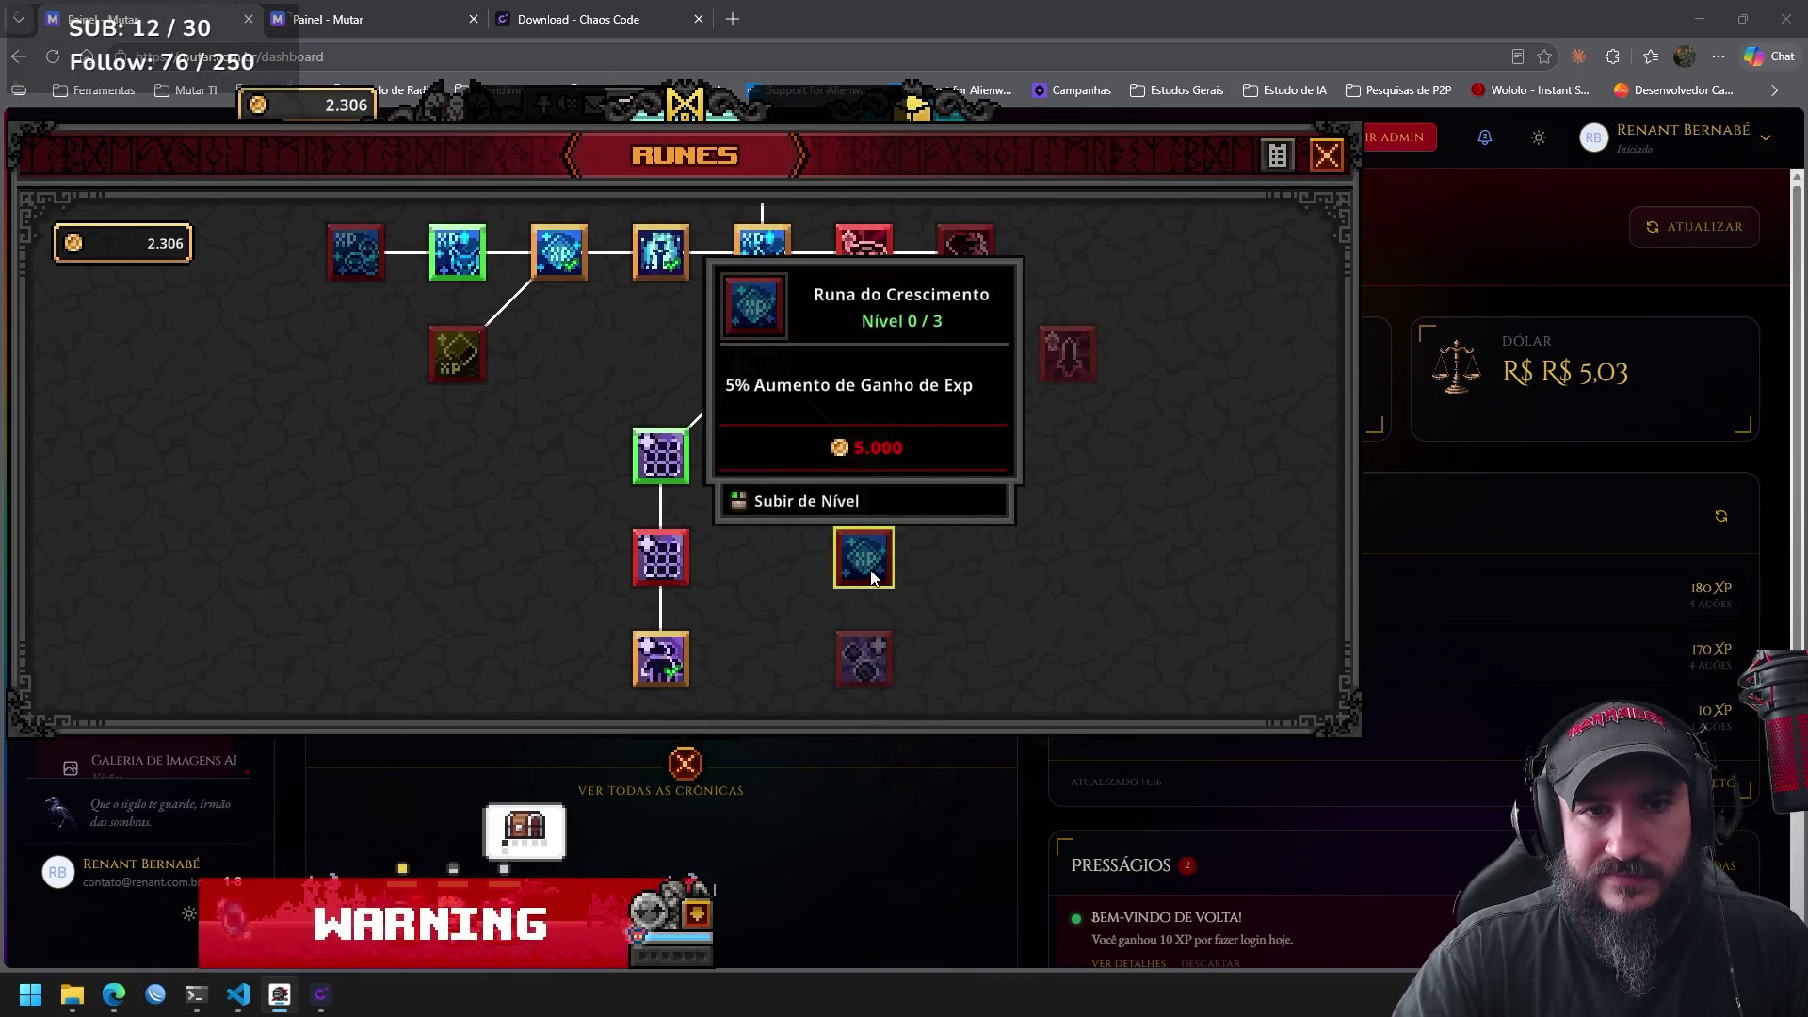
mouse_move(655, 572)
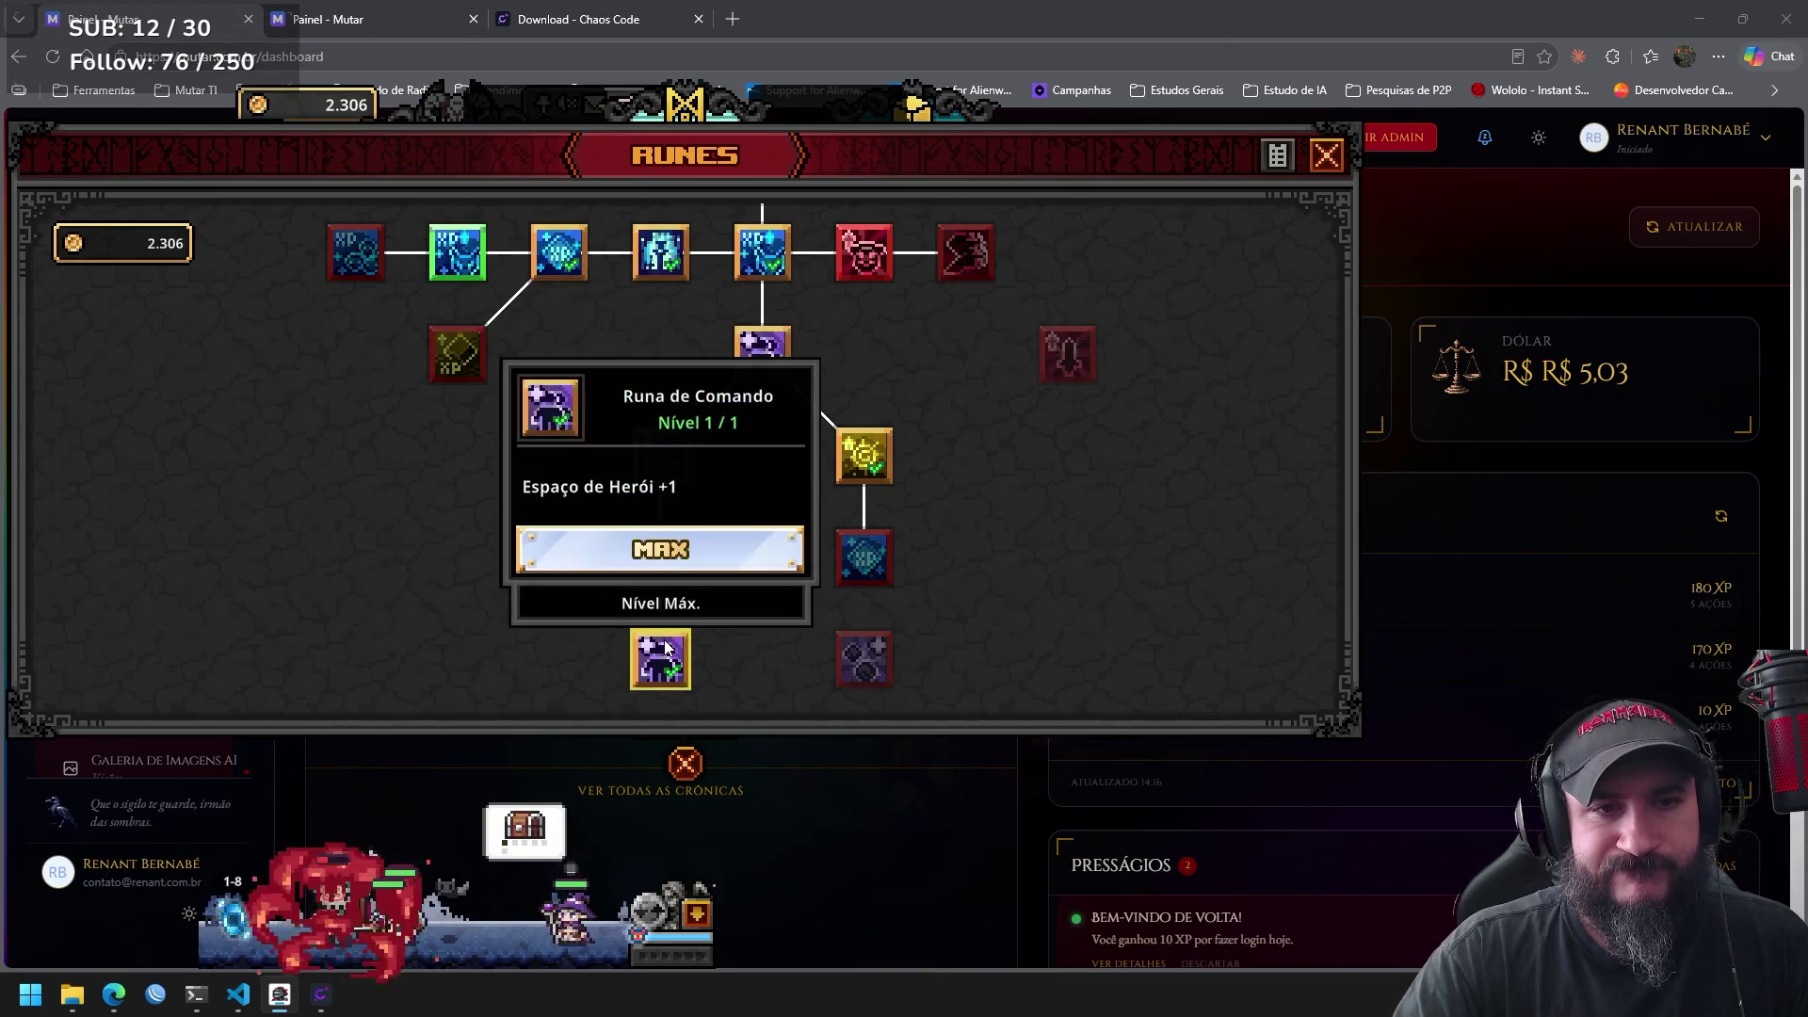
scroll(873, 529, "down", 2)
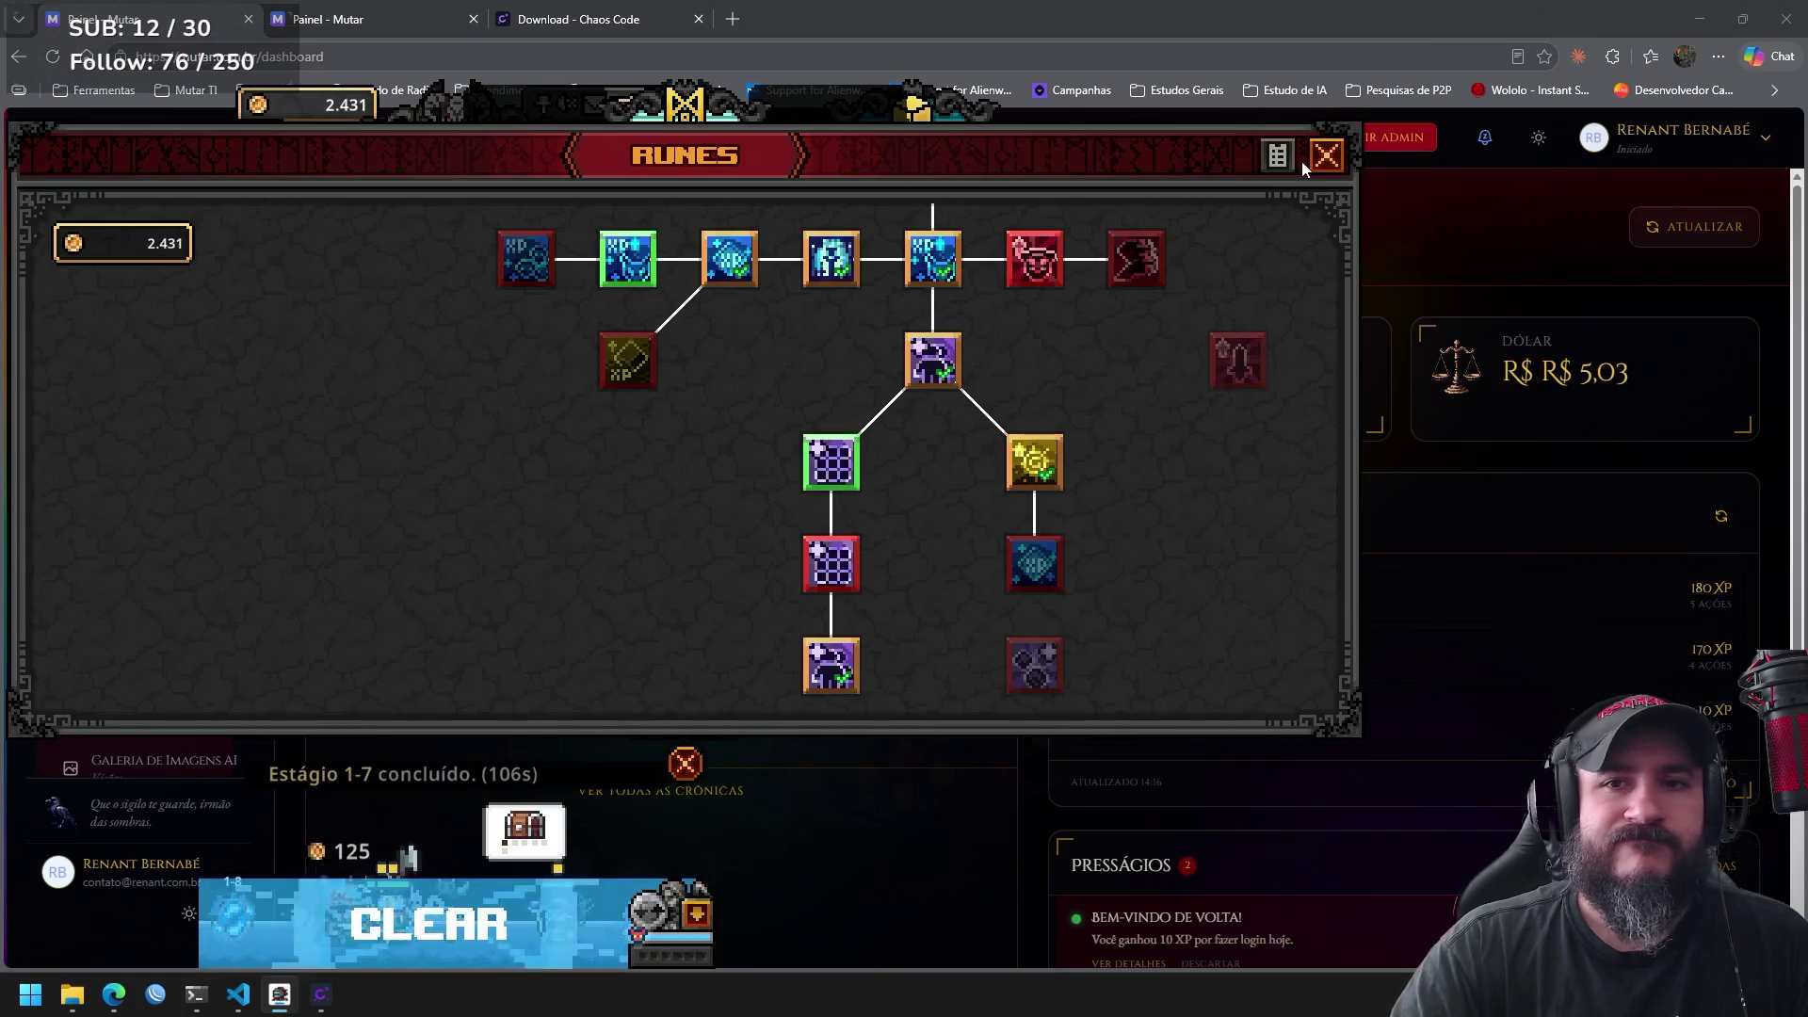
Close the rune tree and switch the Cube from Decoração to Síntese mode.
left_click(1326, 156)
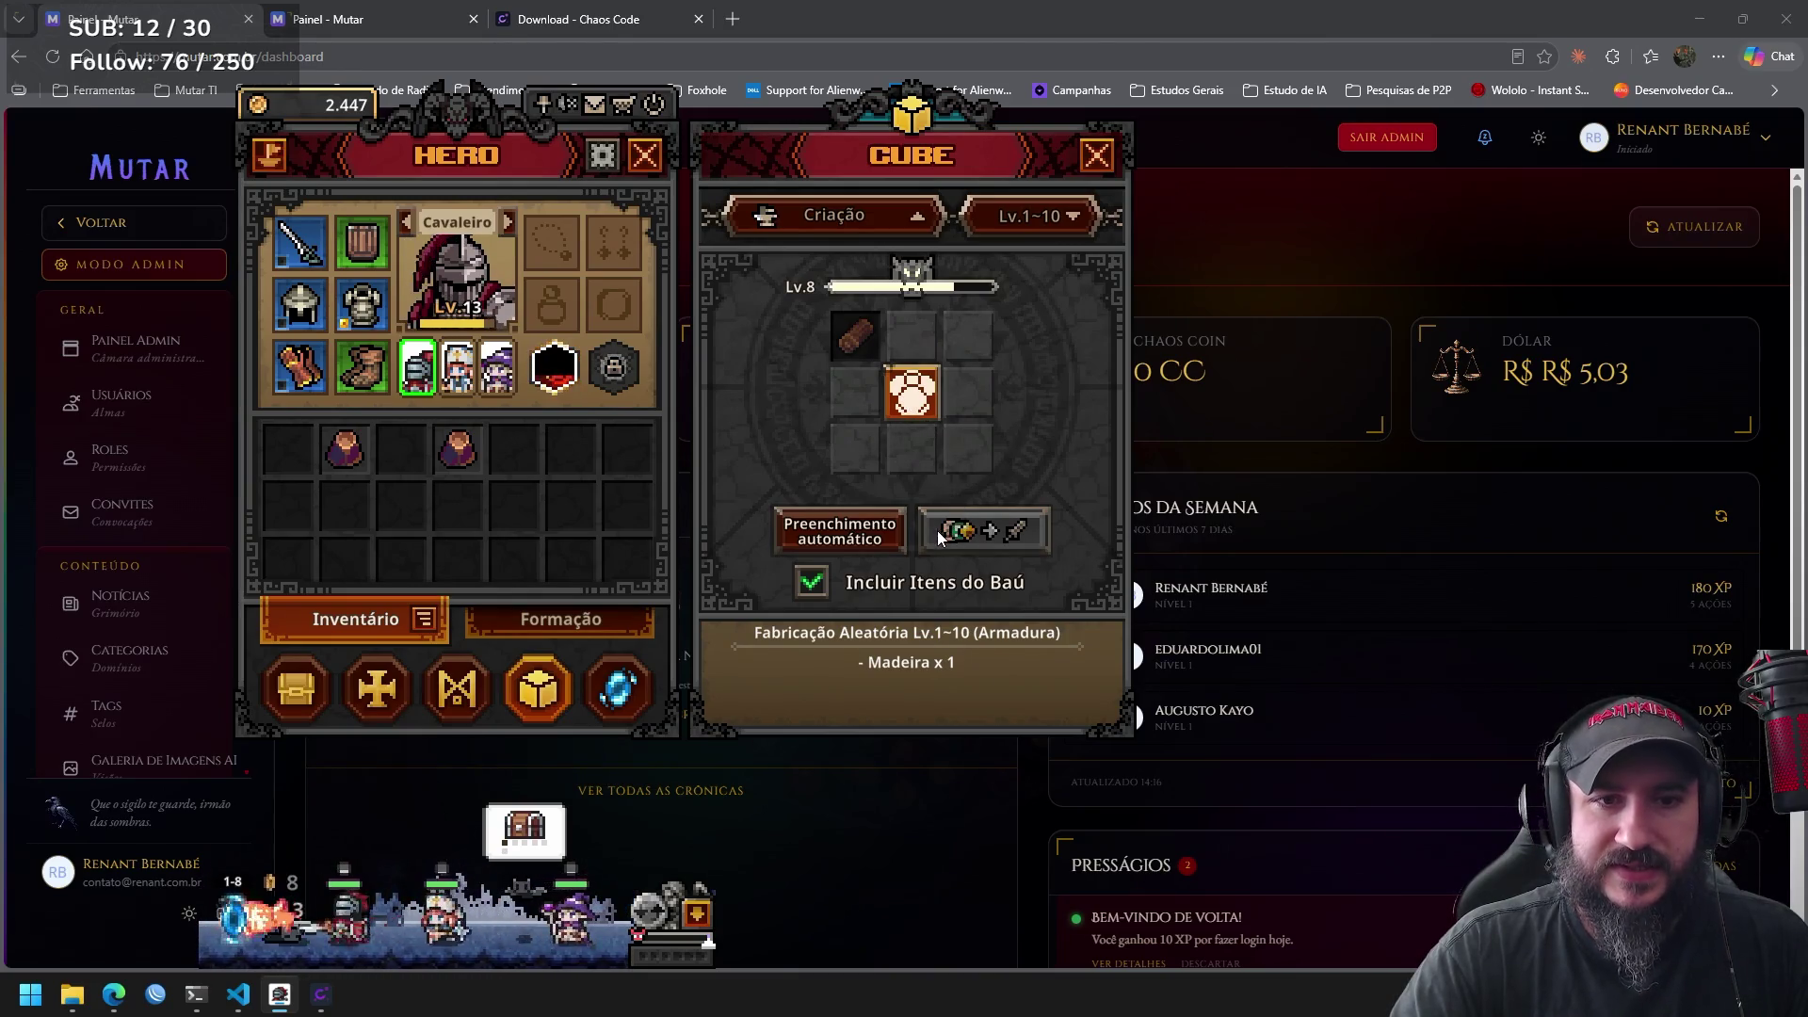
left_click(892, 216)
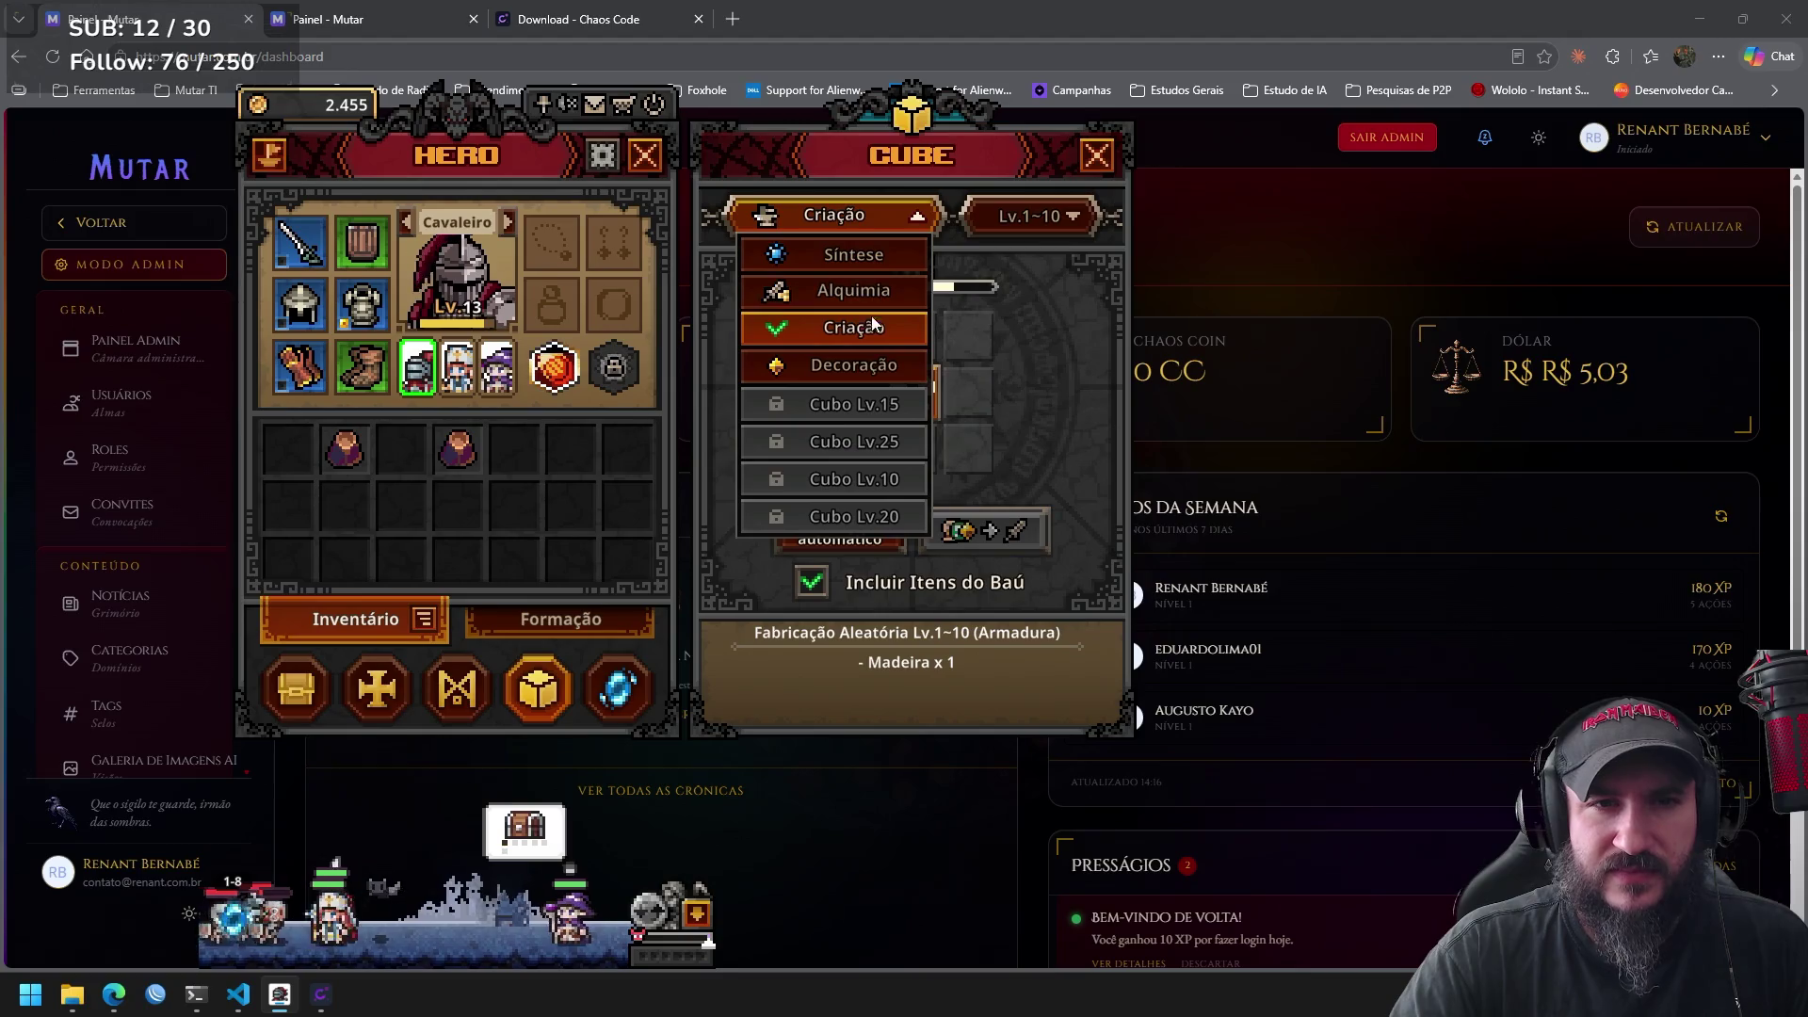
left_click(860, 366)
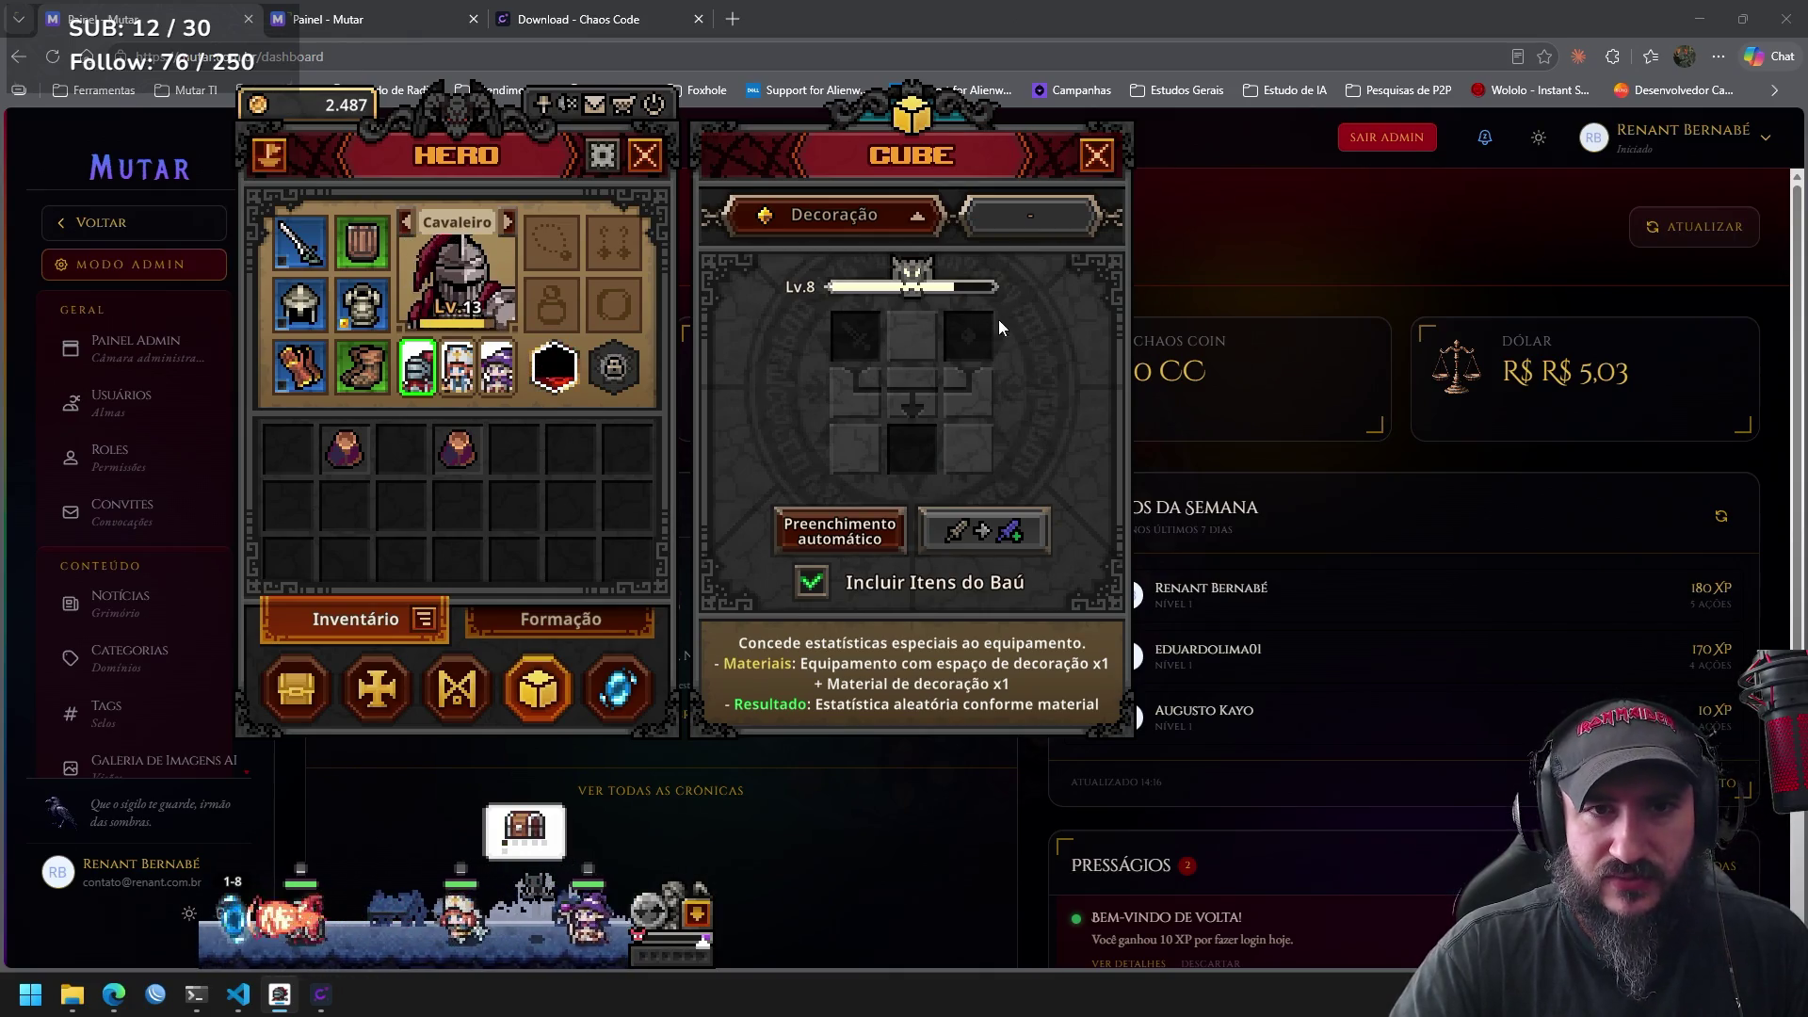
left_click(848, 215)
left_click(888, 256)
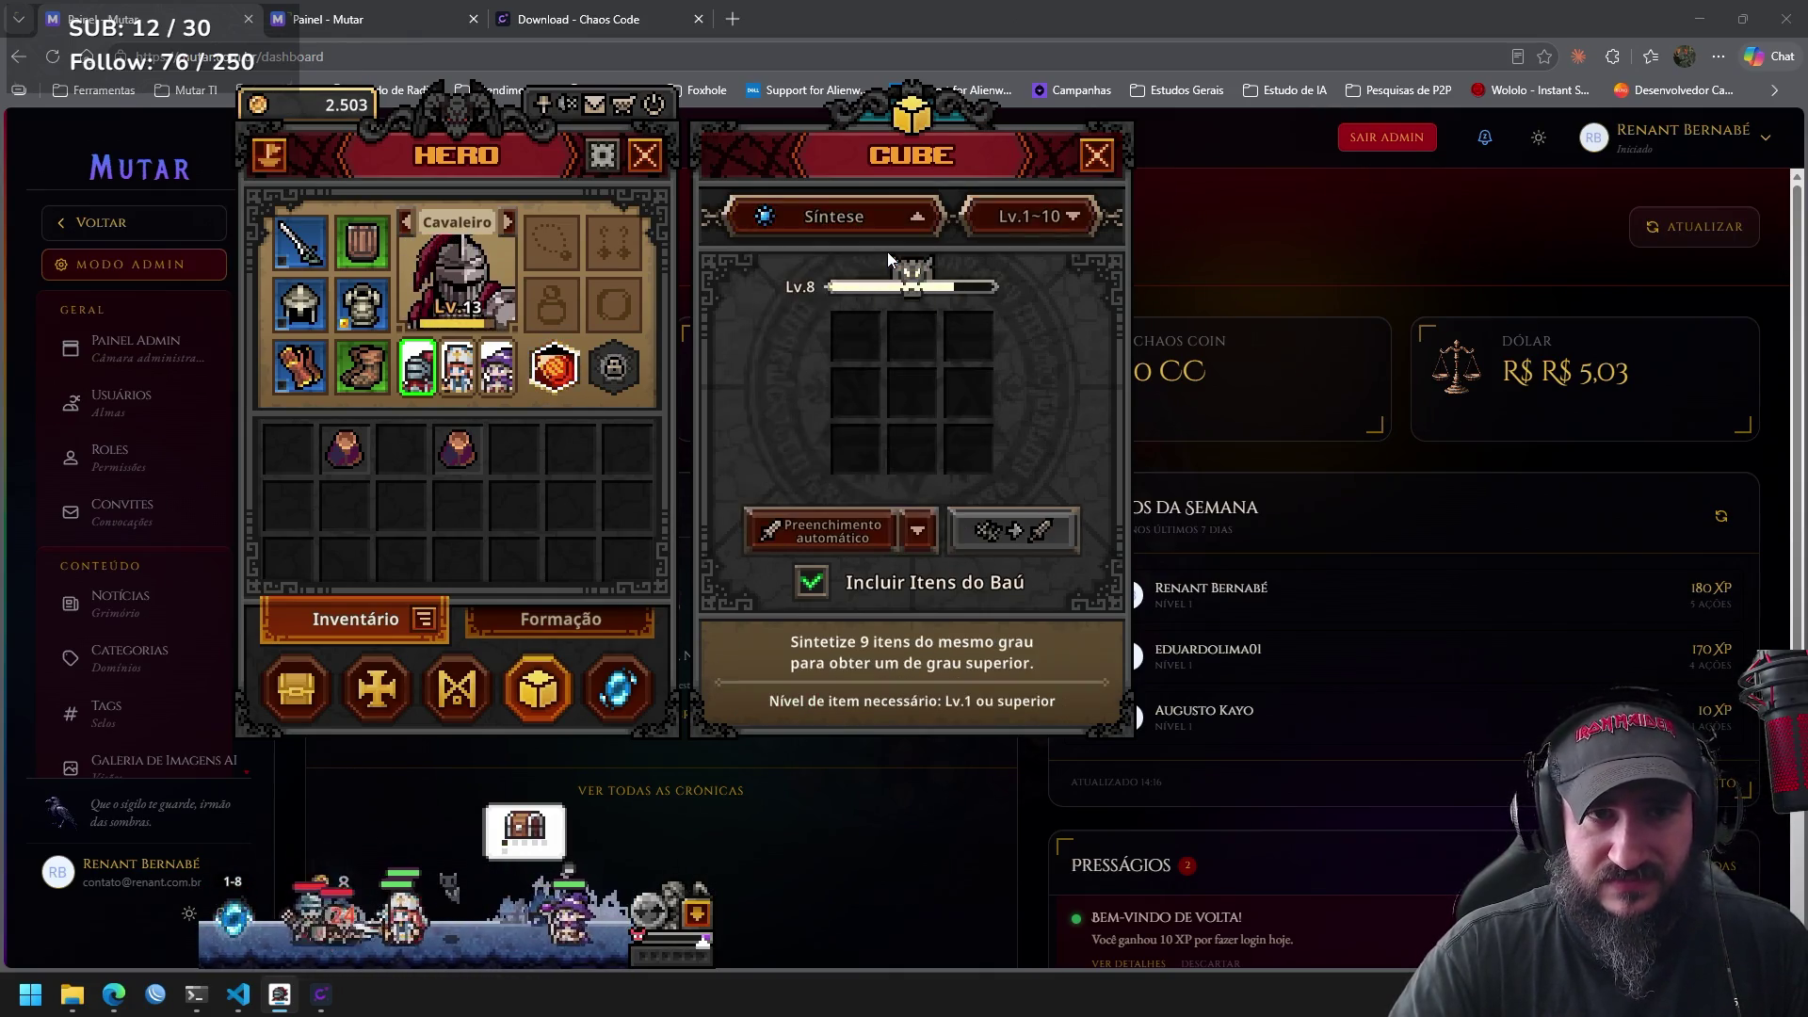
Auto-fill the Síntese cube with Materiais, return its items to the inventory and close the Cube.
left_click(845, 528)
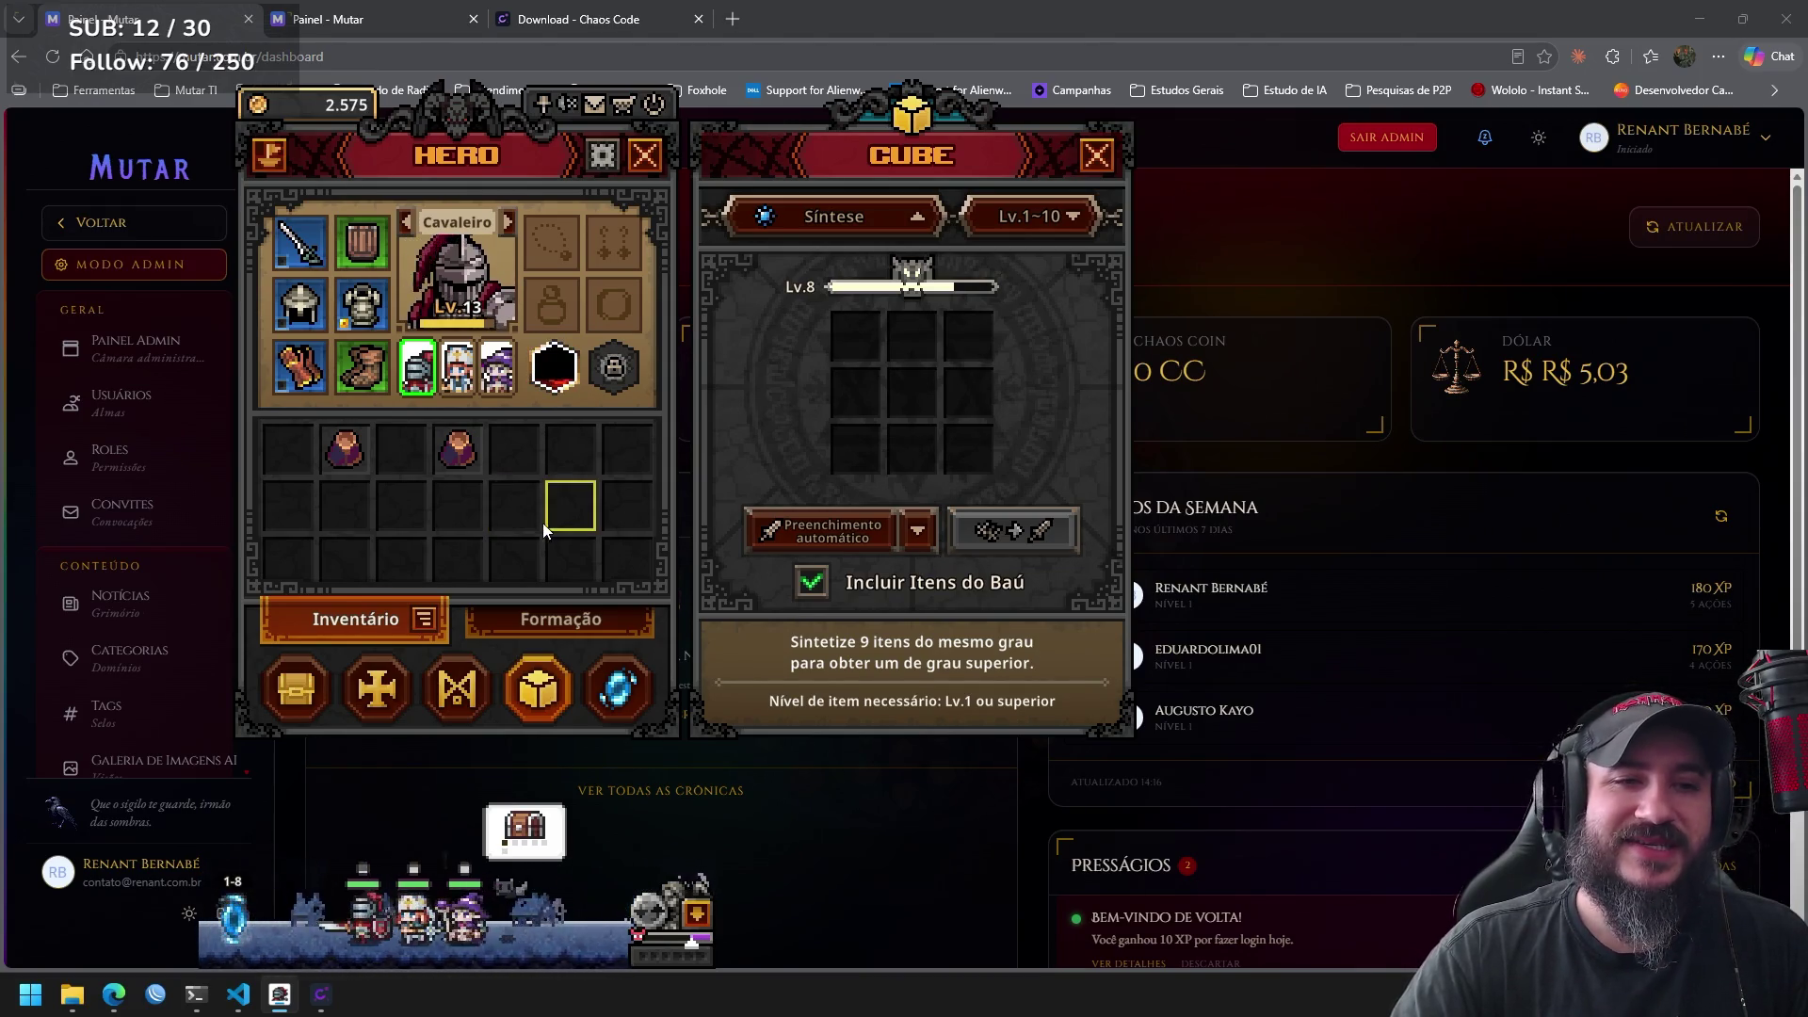
mouse_move(483, 465)
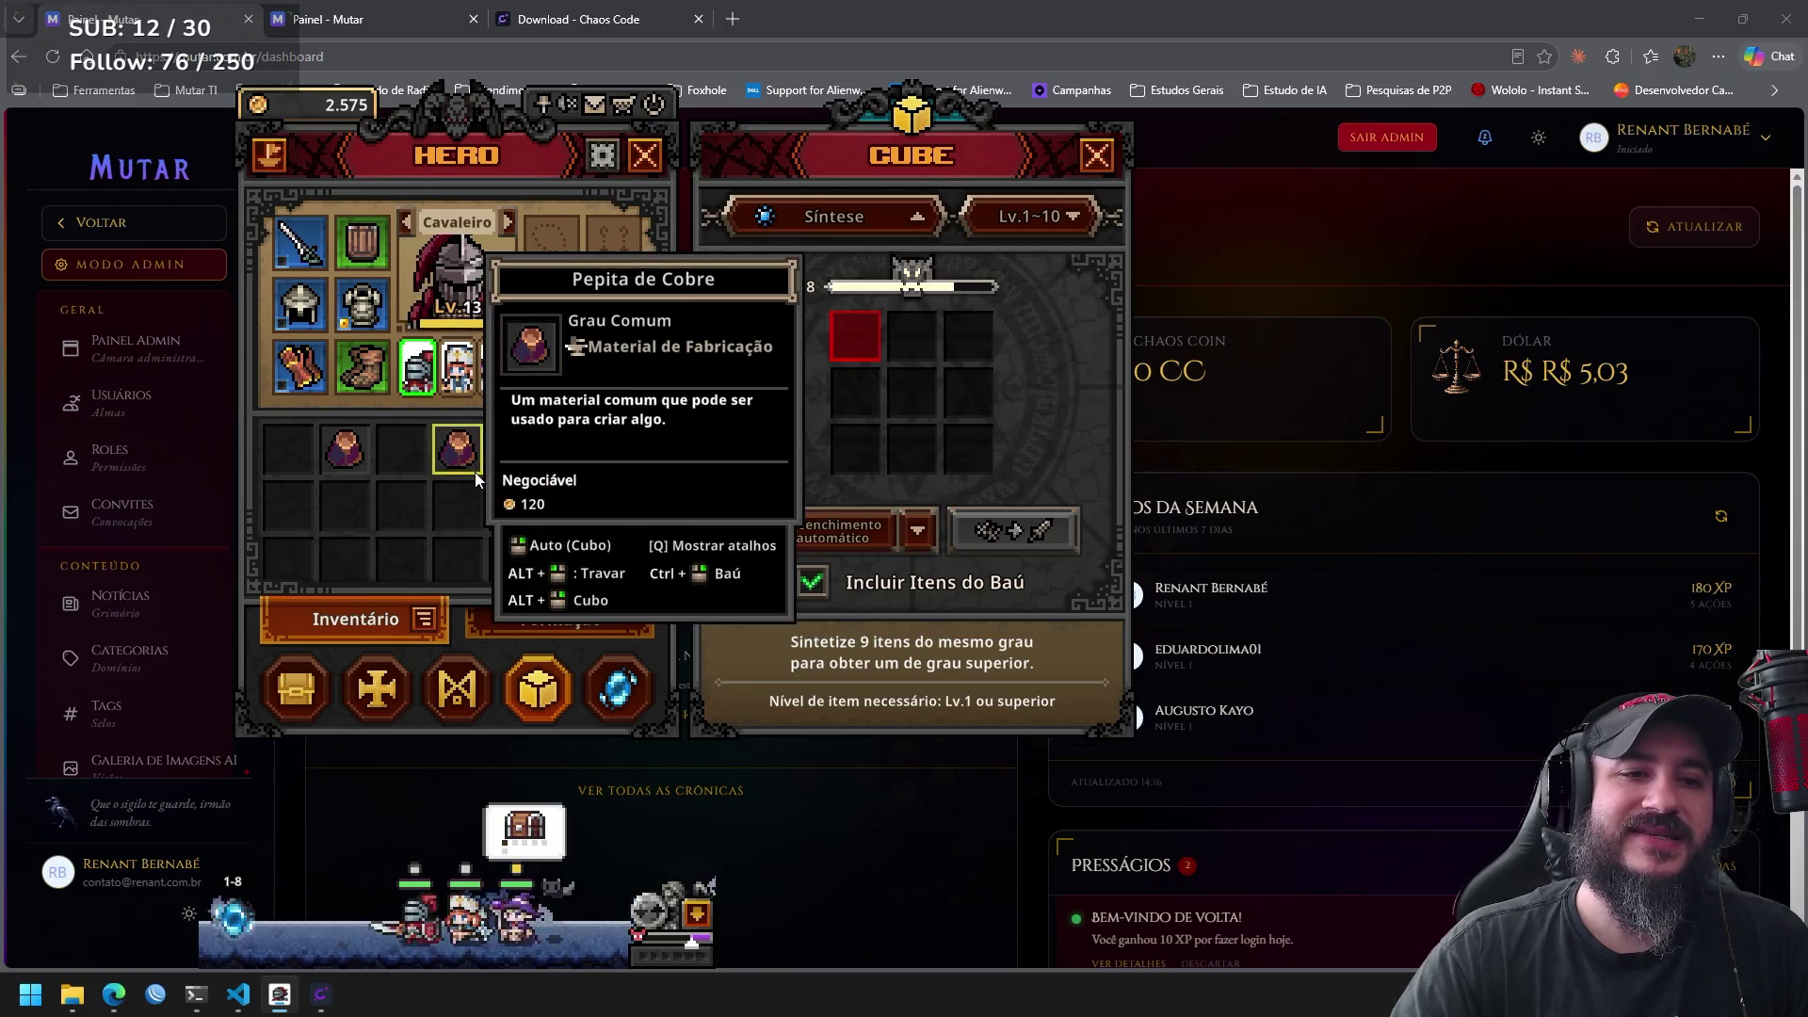
left_click(918, 532)
left_click(847, 613)
left_click(837, 534)
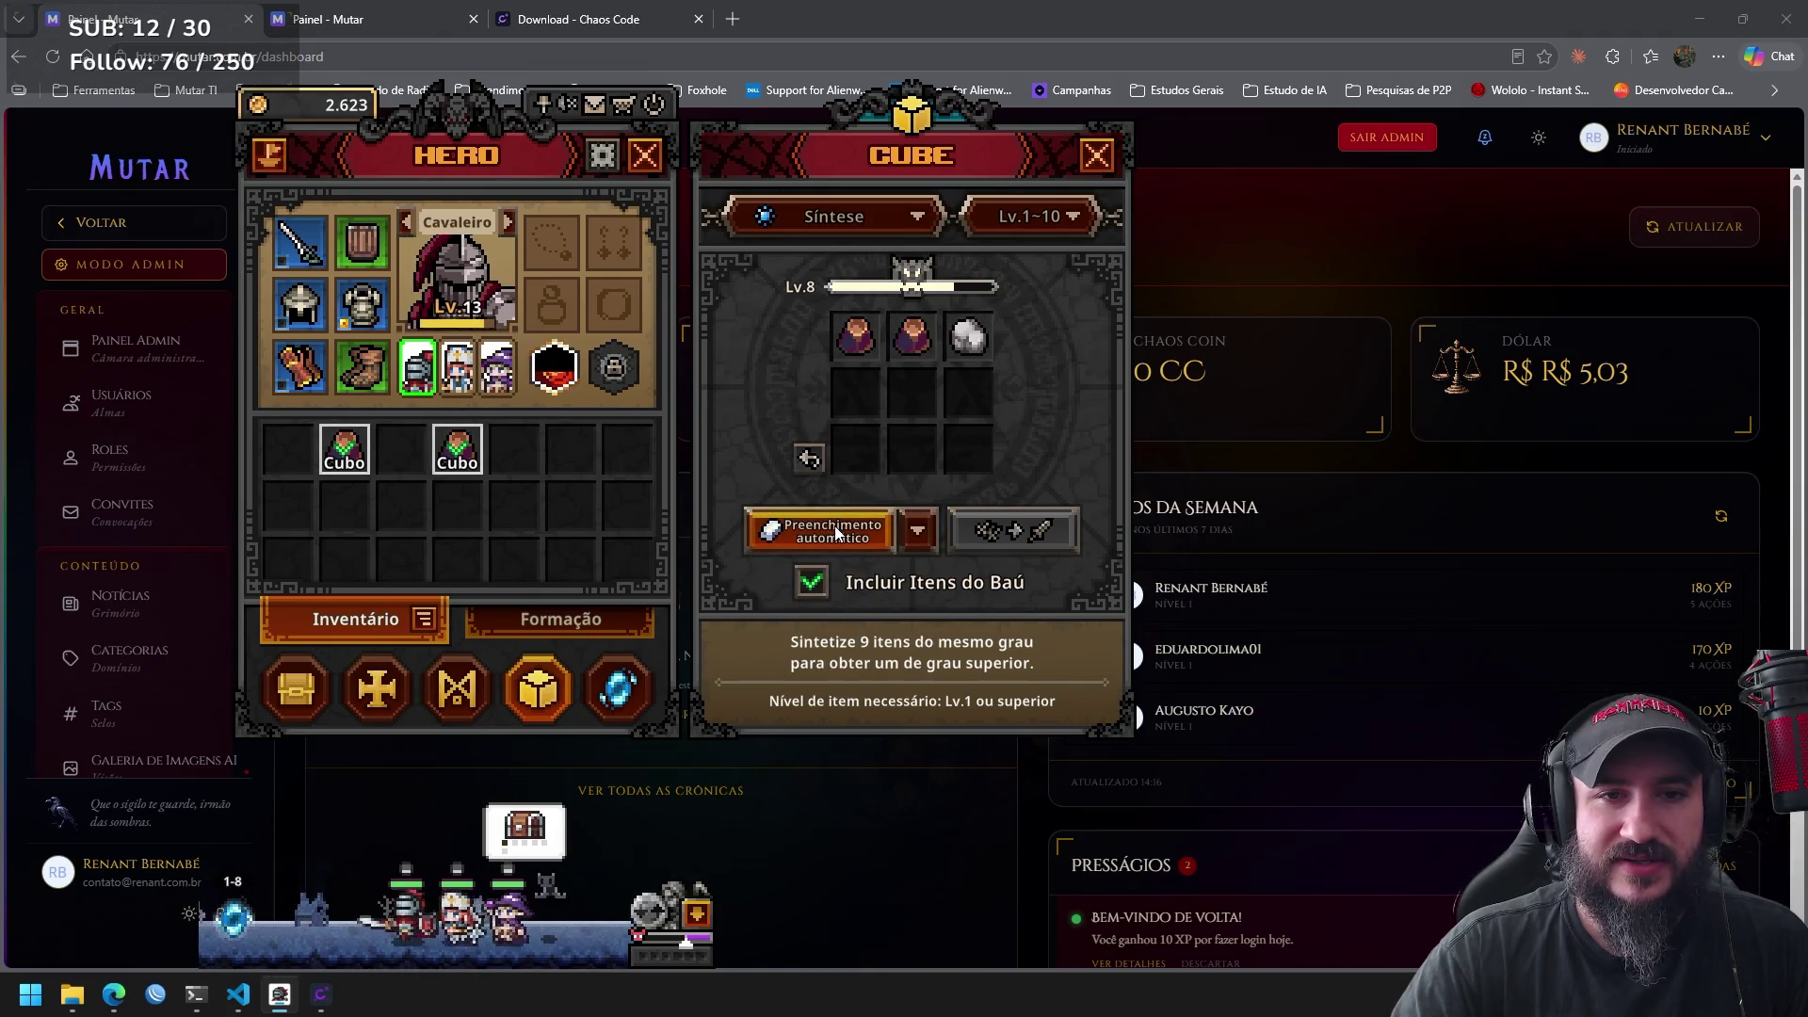
left_click(812, 464)
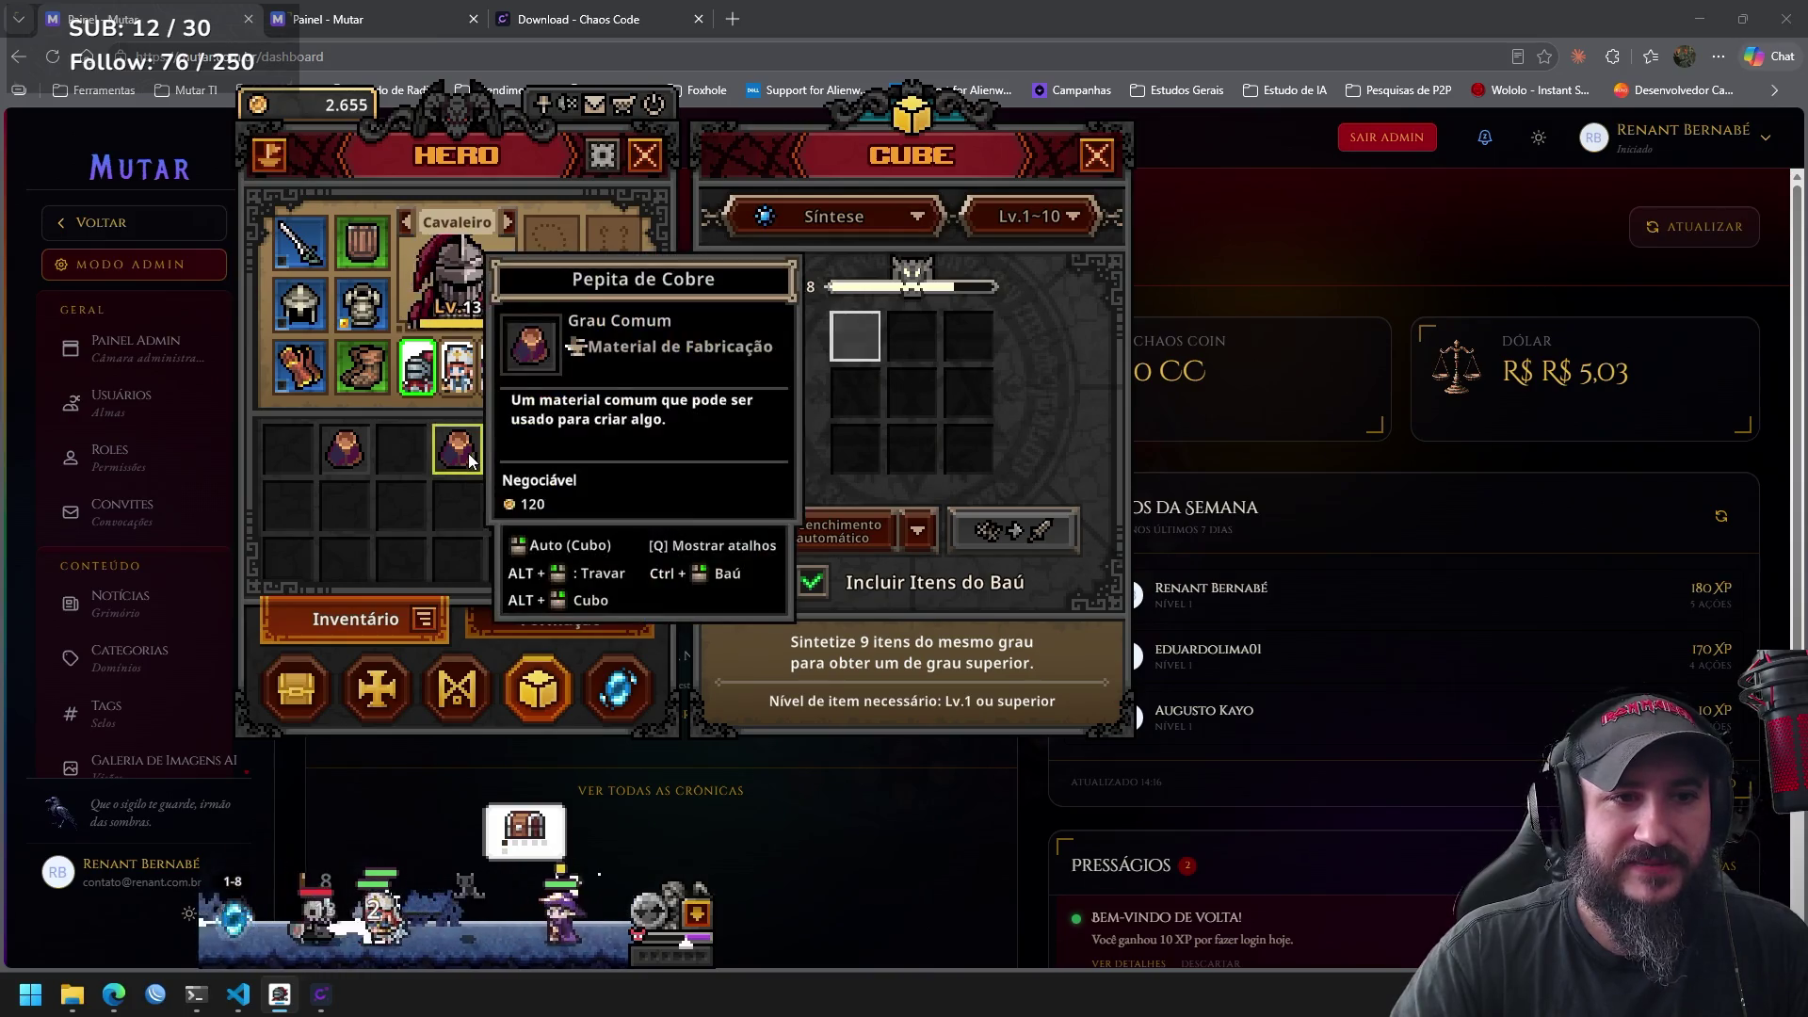
left_click(540, 690)
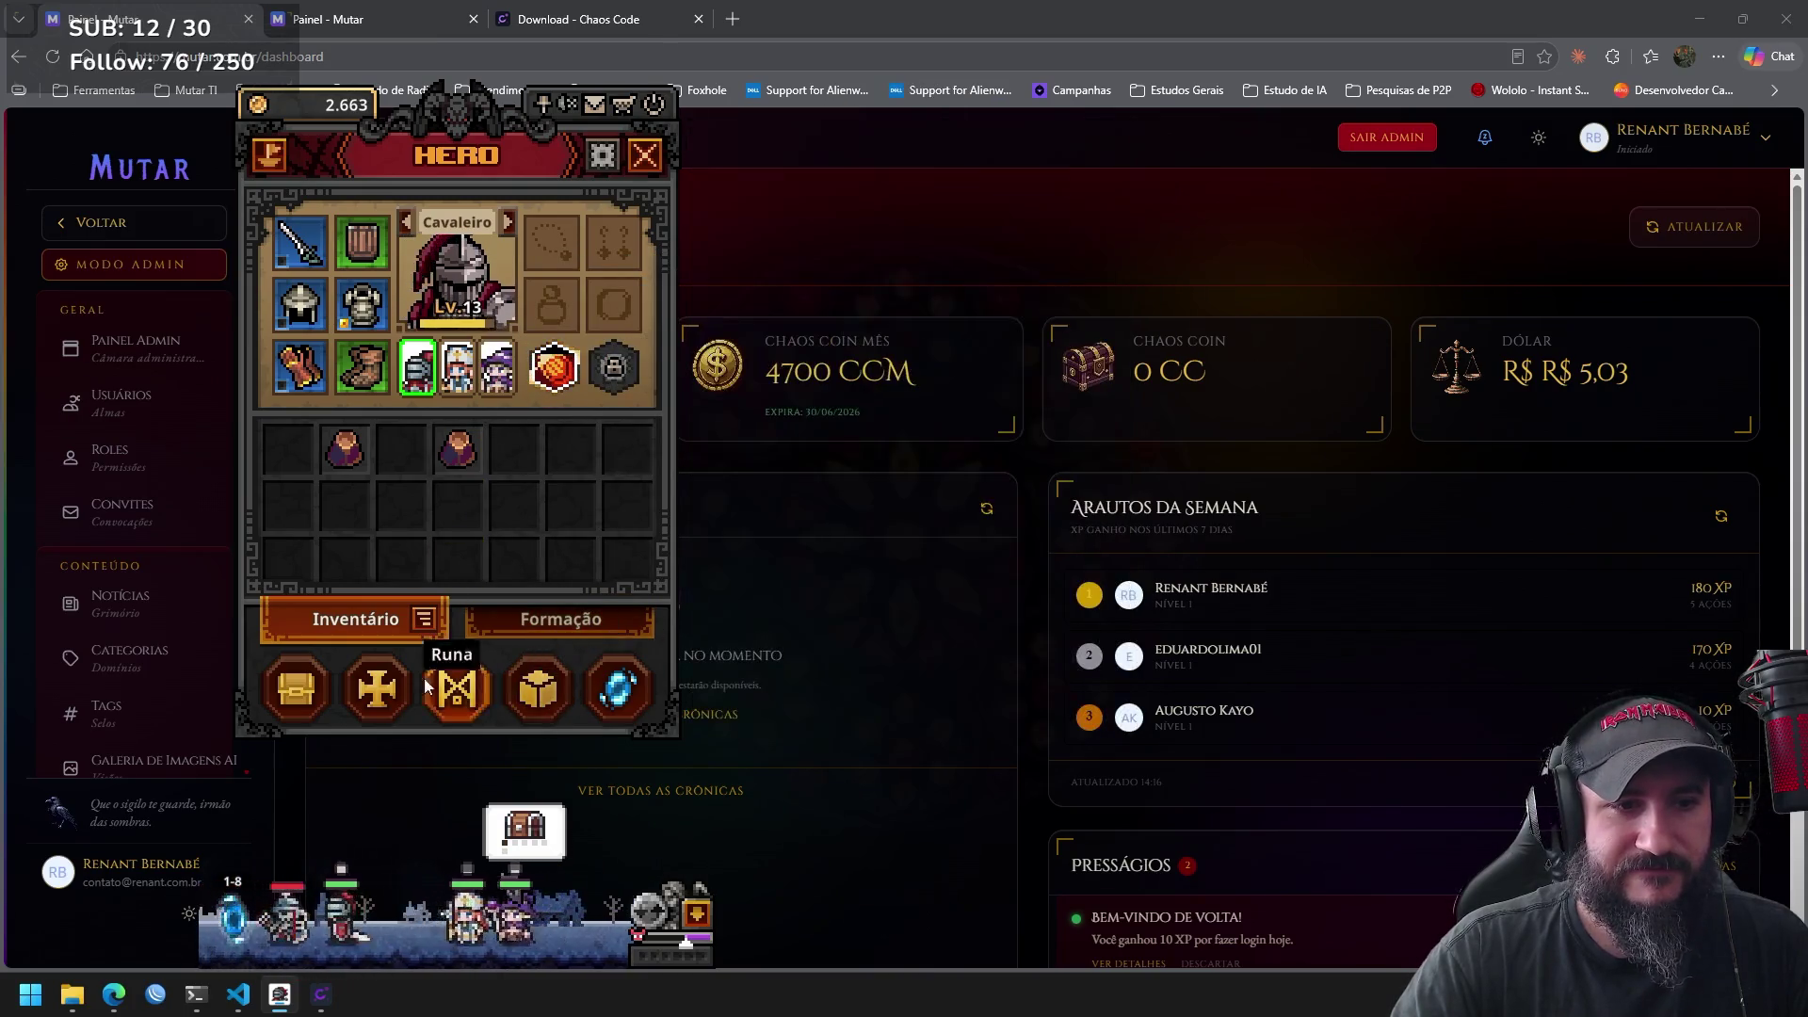
left_click(296, 687)
Move both Pepita de Cobre nuggets into the stash and close the stash and hero windows.
left_click(575, 450)
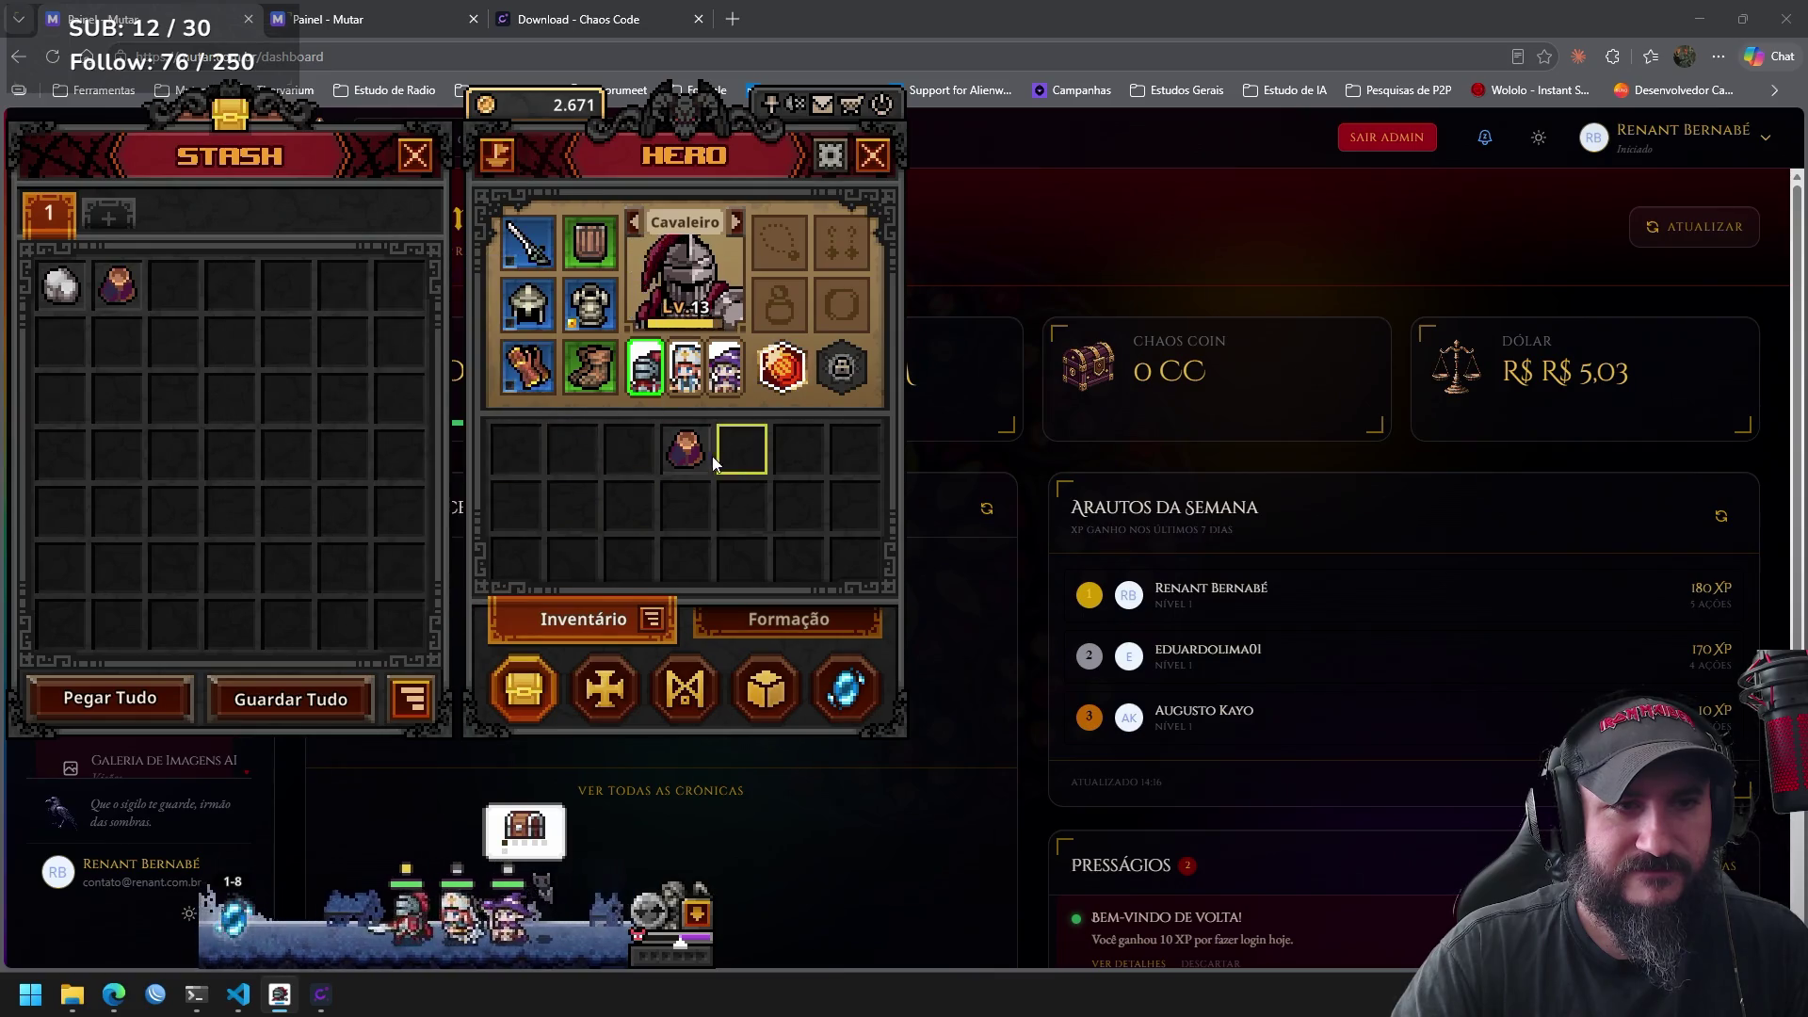
left_click(685, 449)
left_click(526, 683)
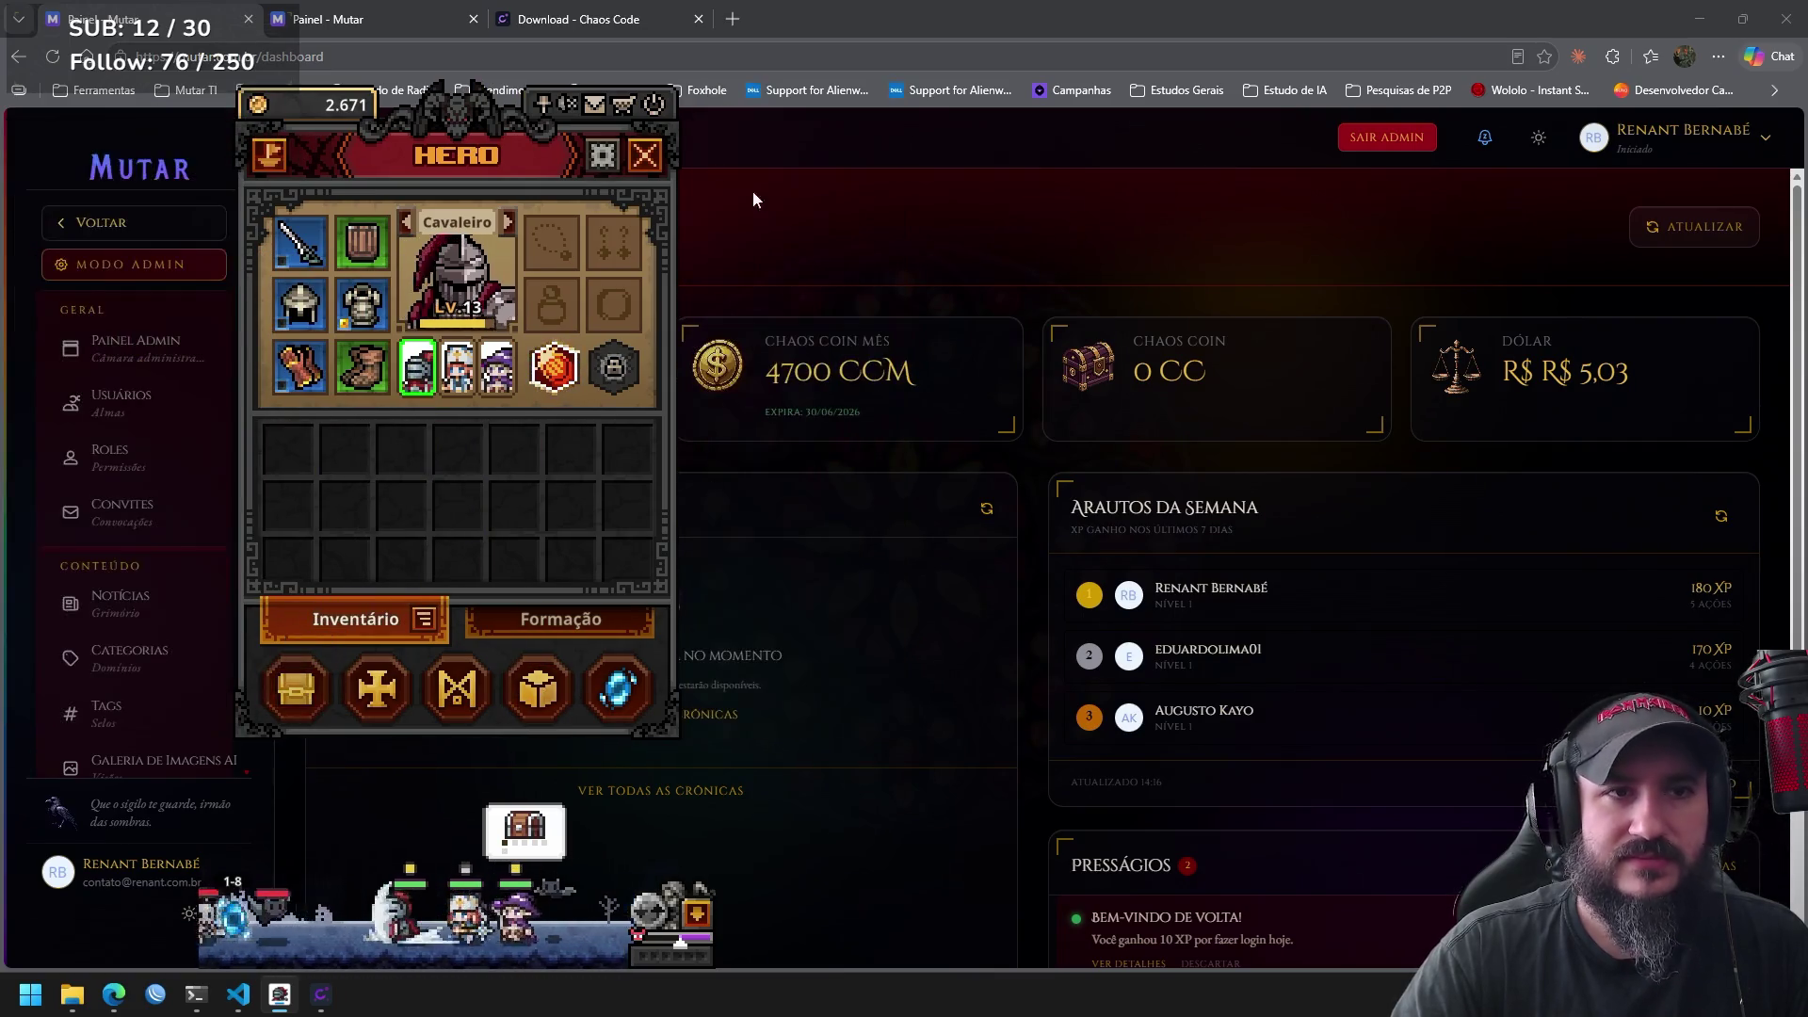
left_click(645, 154)
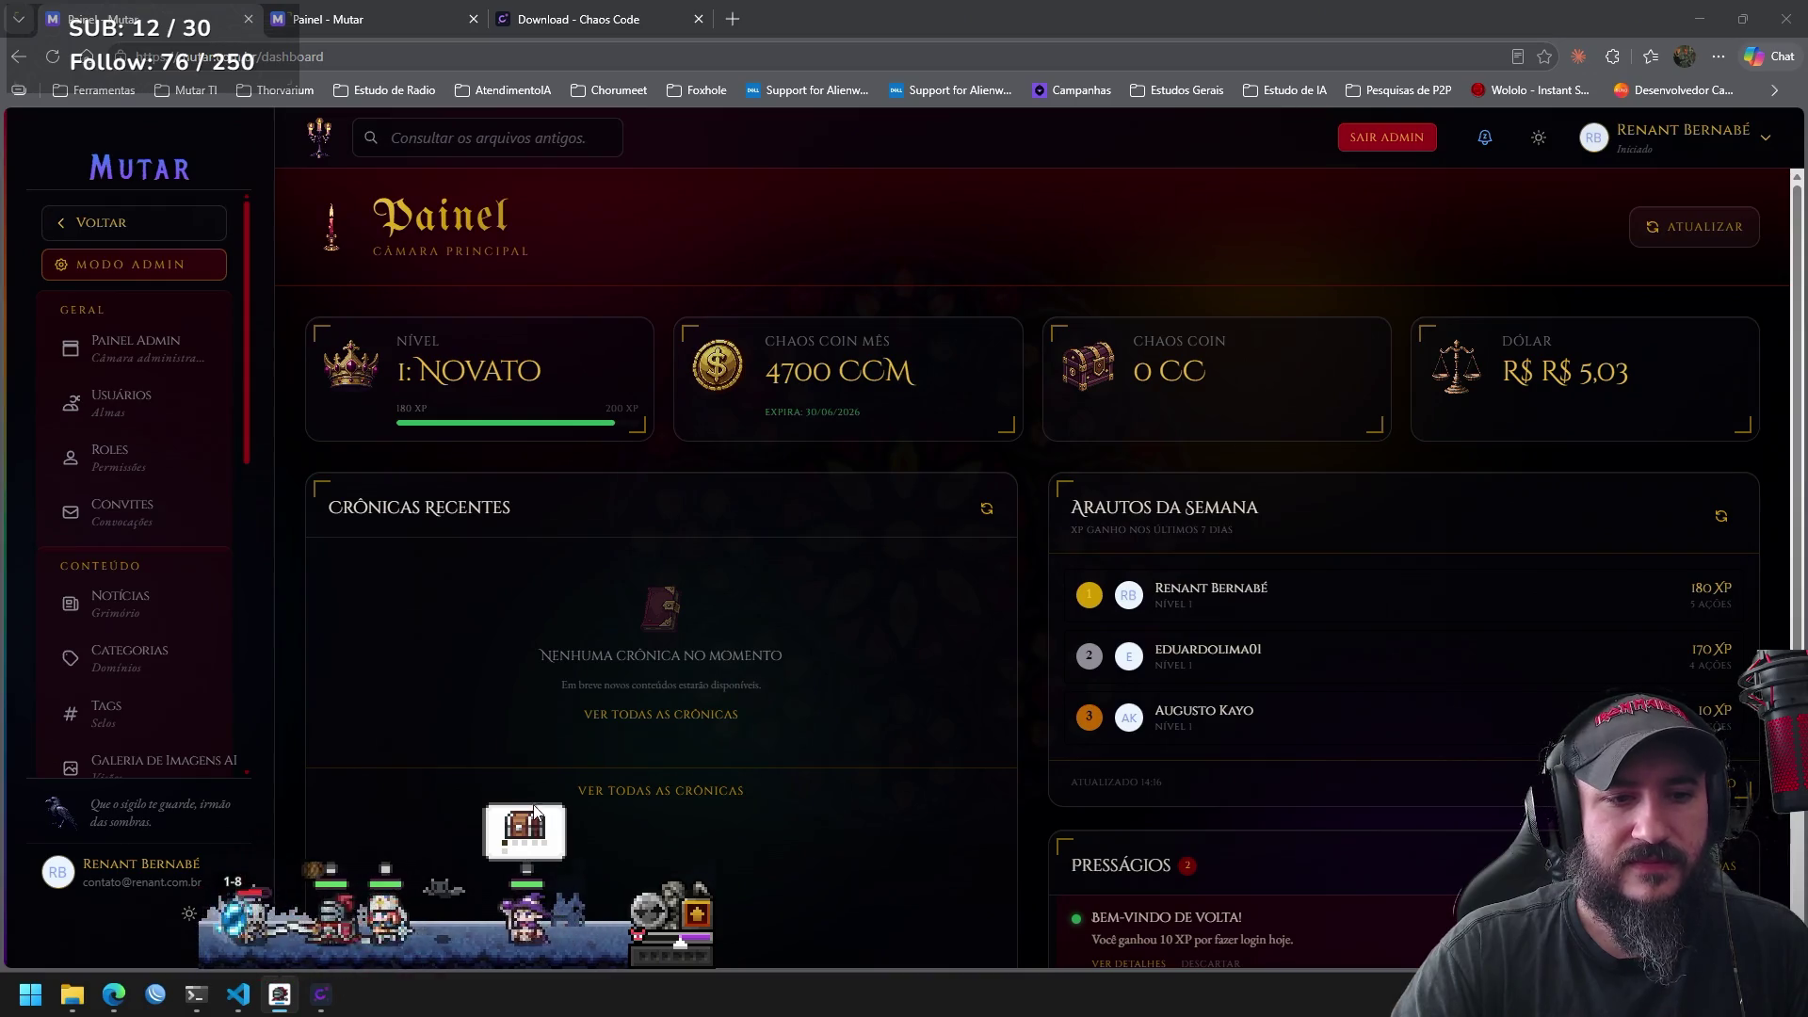
Claim the Armadura and Luvas do Império chest rewards and reopen the hero inventory.
left_click(524, 826)
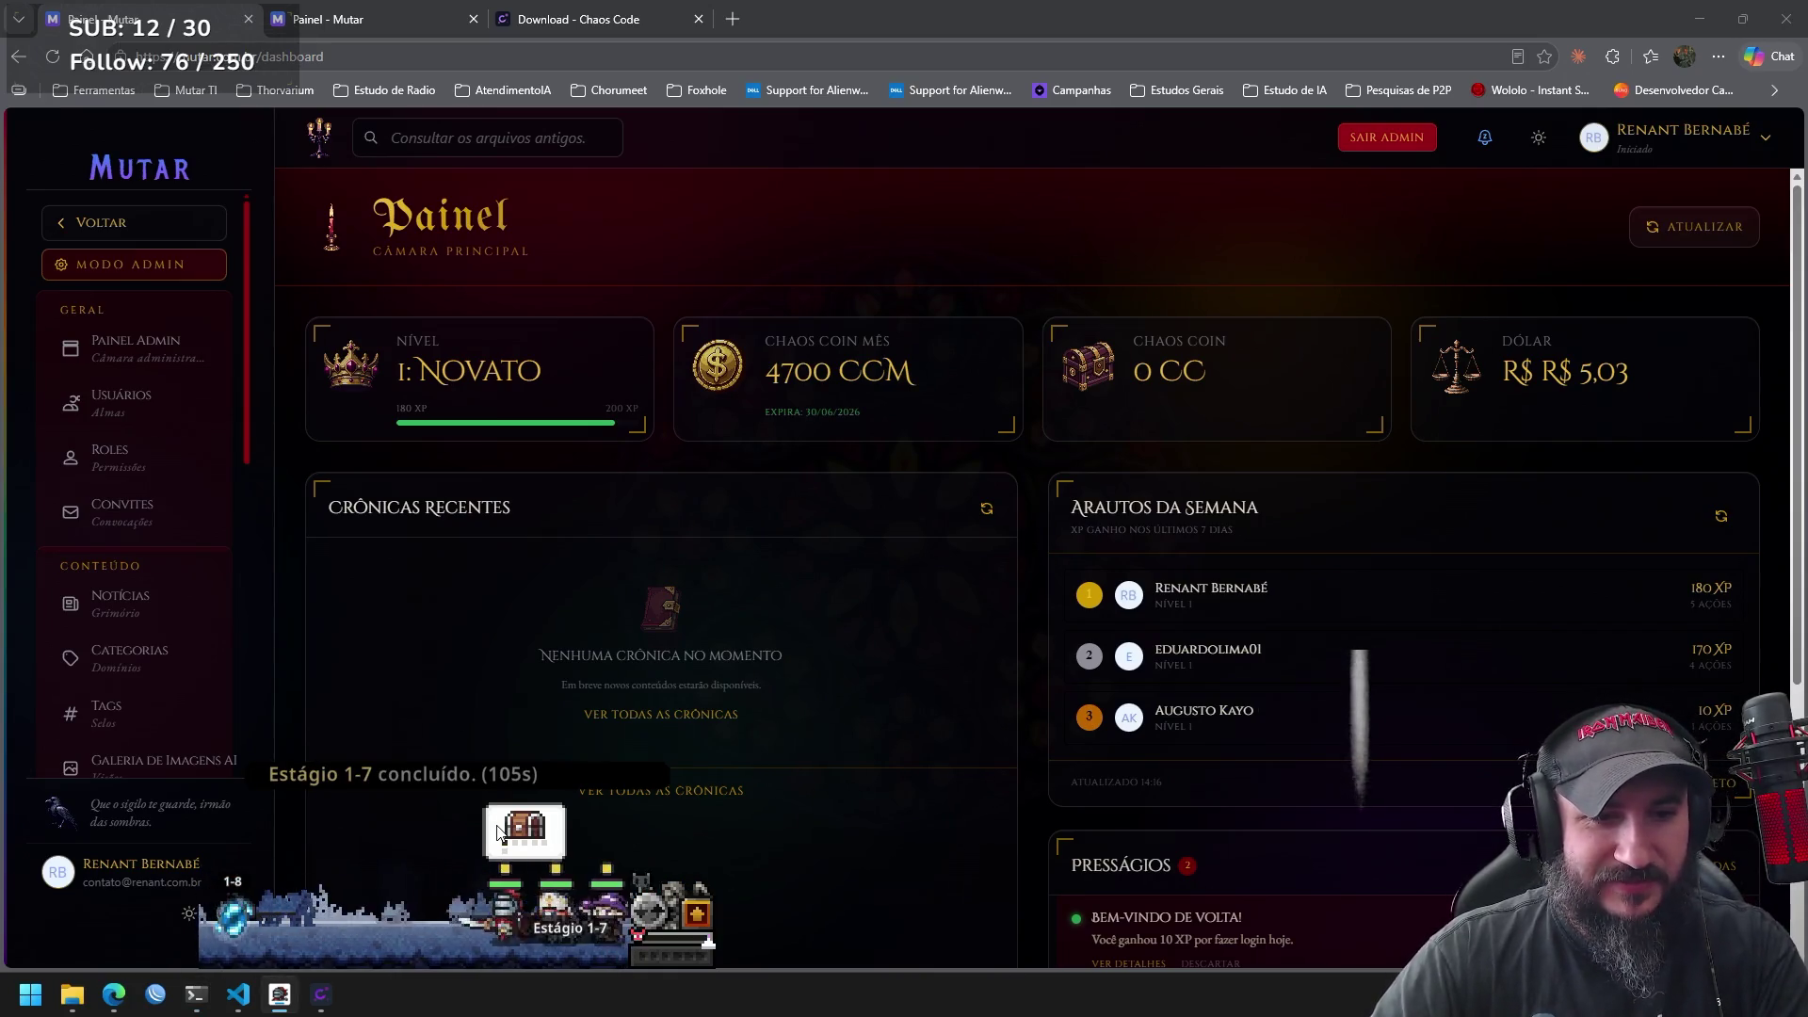
left_click(544, 852)
left_click(697, 916)
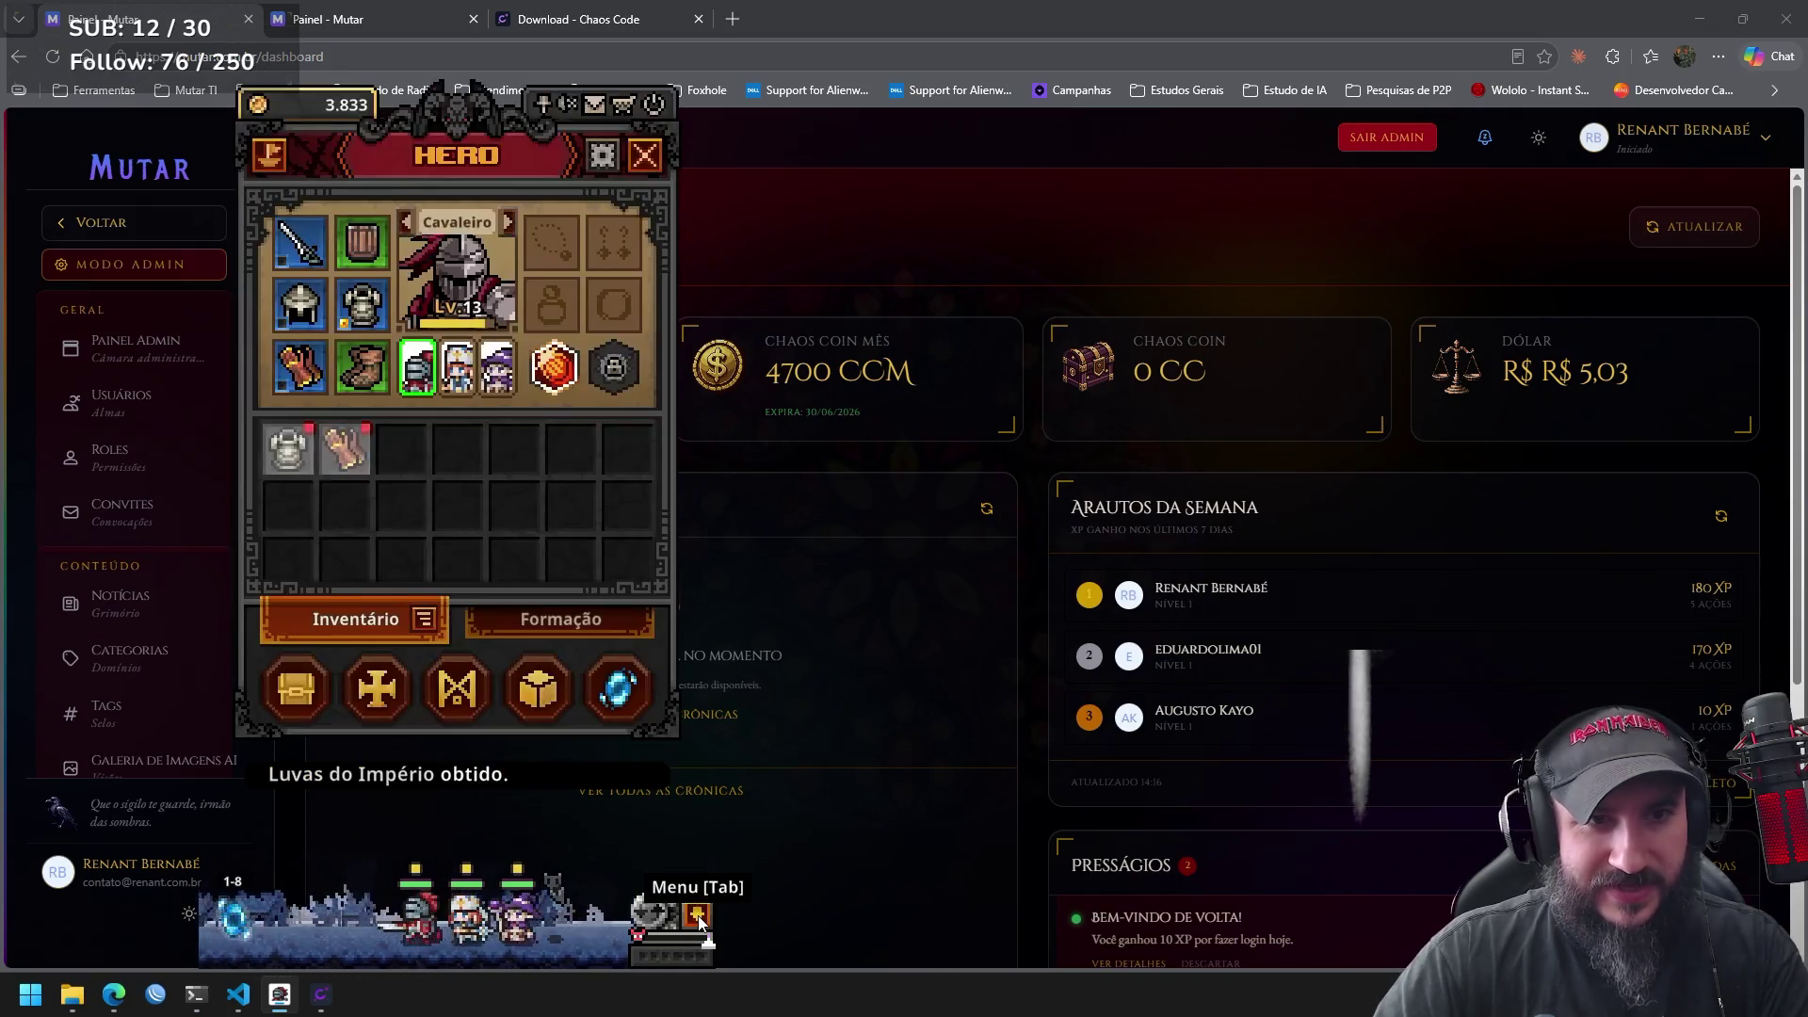
mouse_move(364, 454)
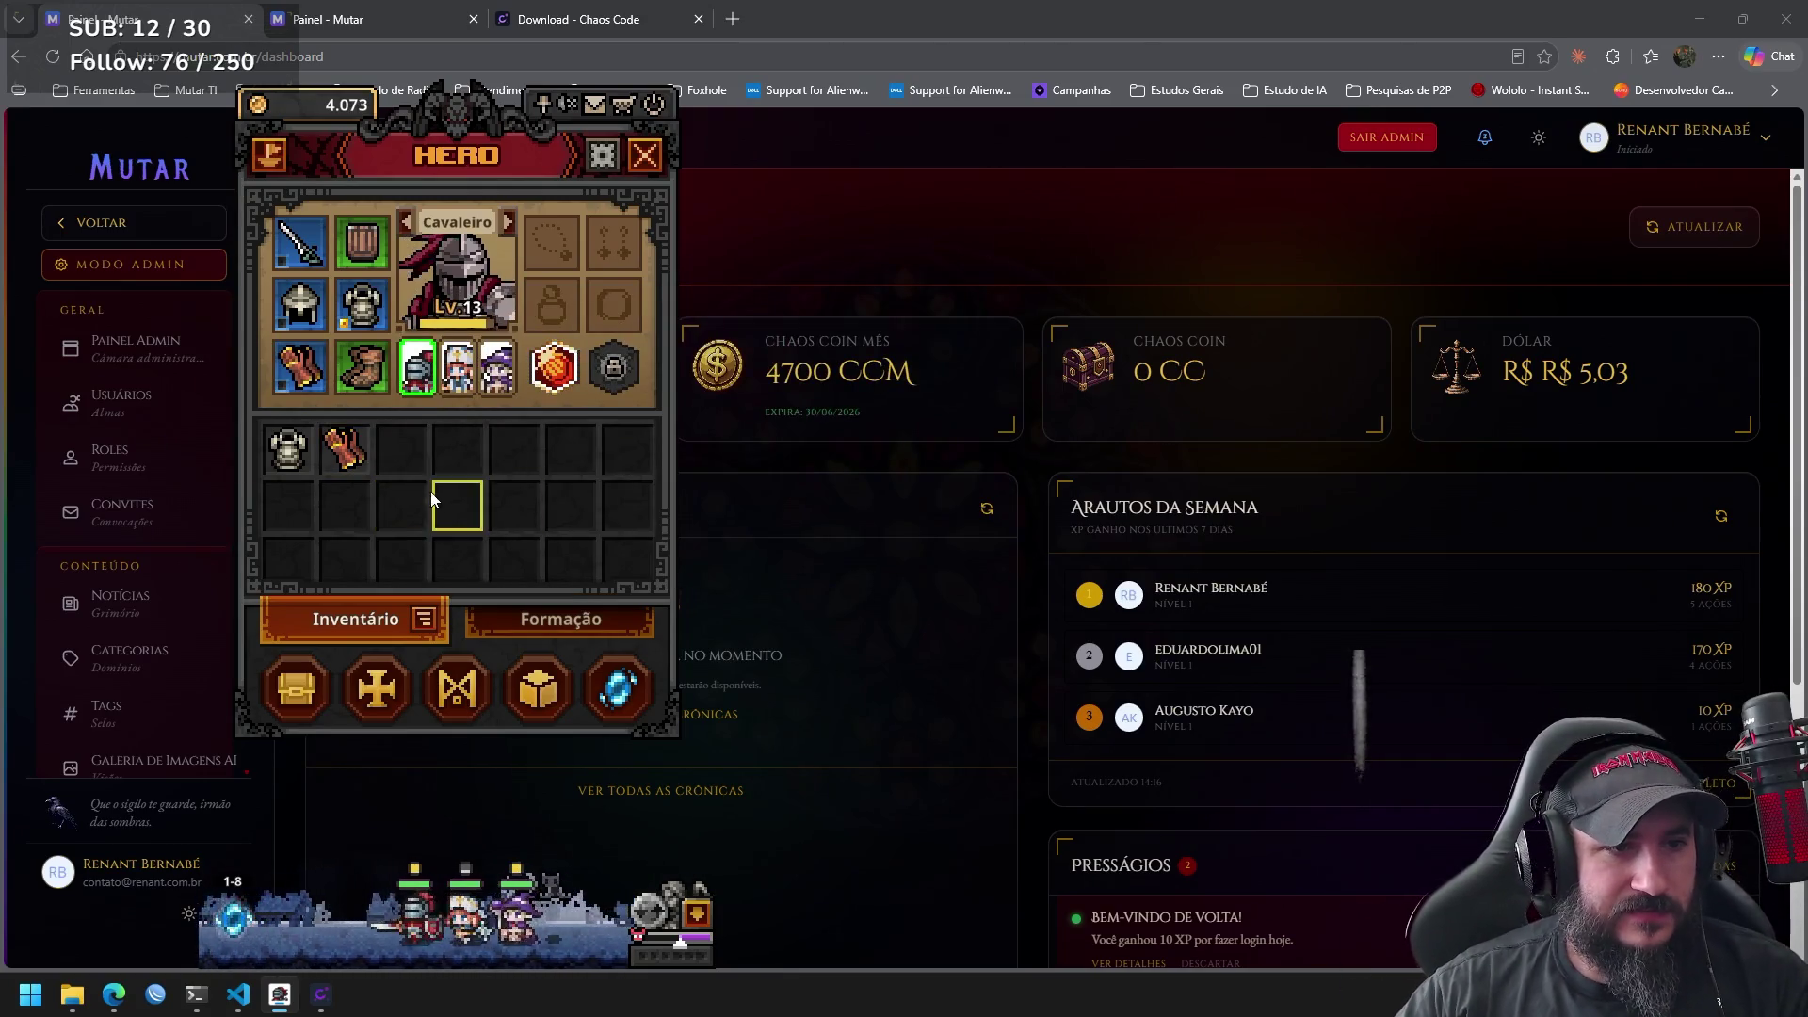
Open the cube, try loading Luvas do Império and auto-filled materials, then empty it.
left_click(528, 685)
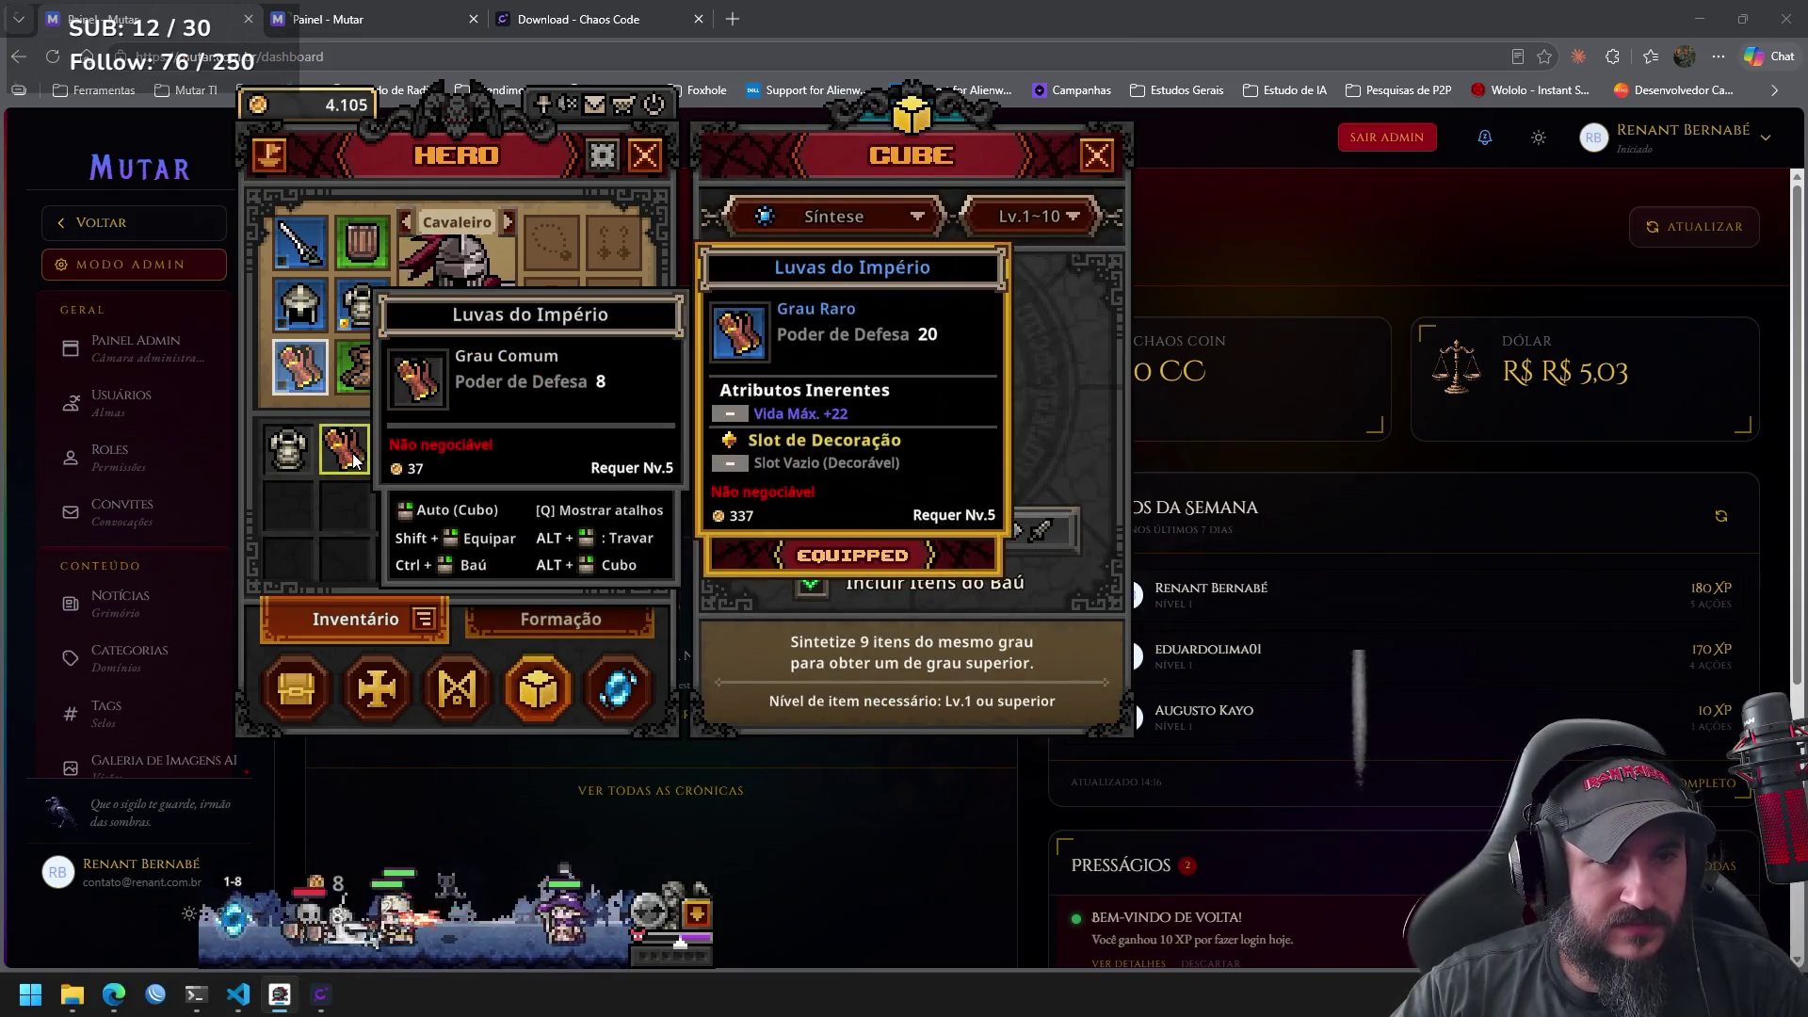
left_click(344, 450)
left_click(313, 459)
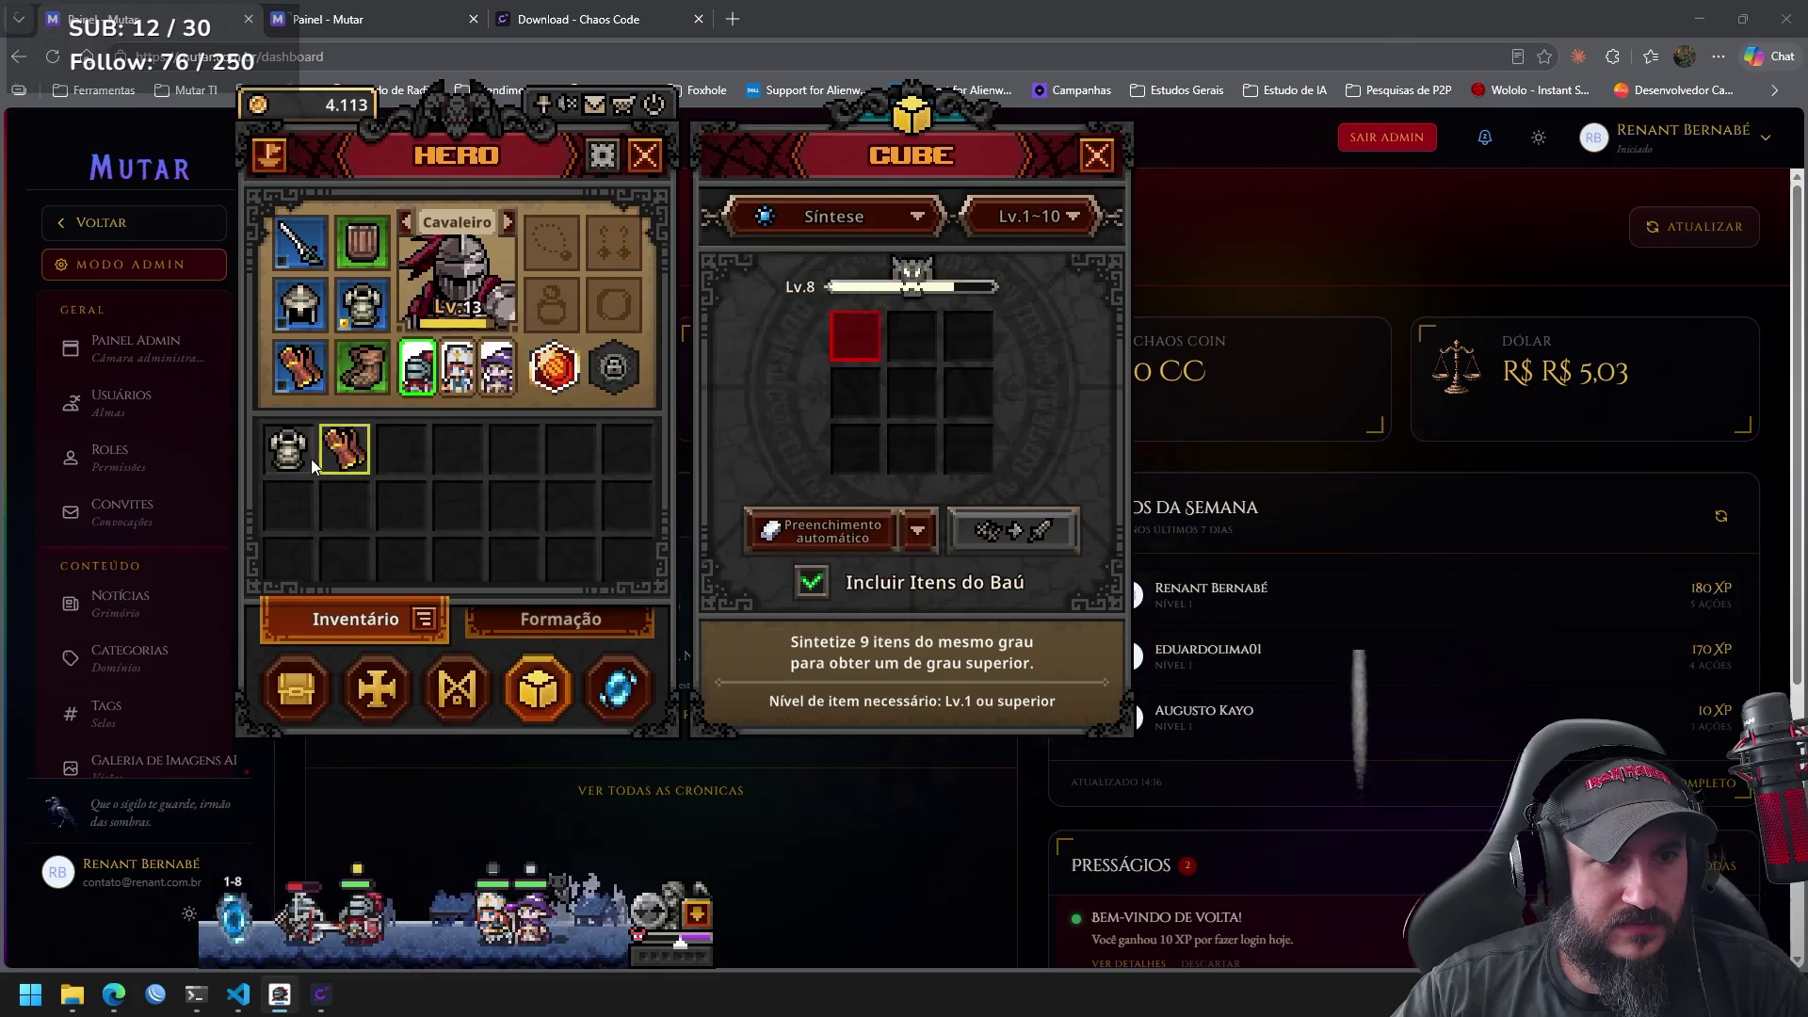
left_click(859, 535)
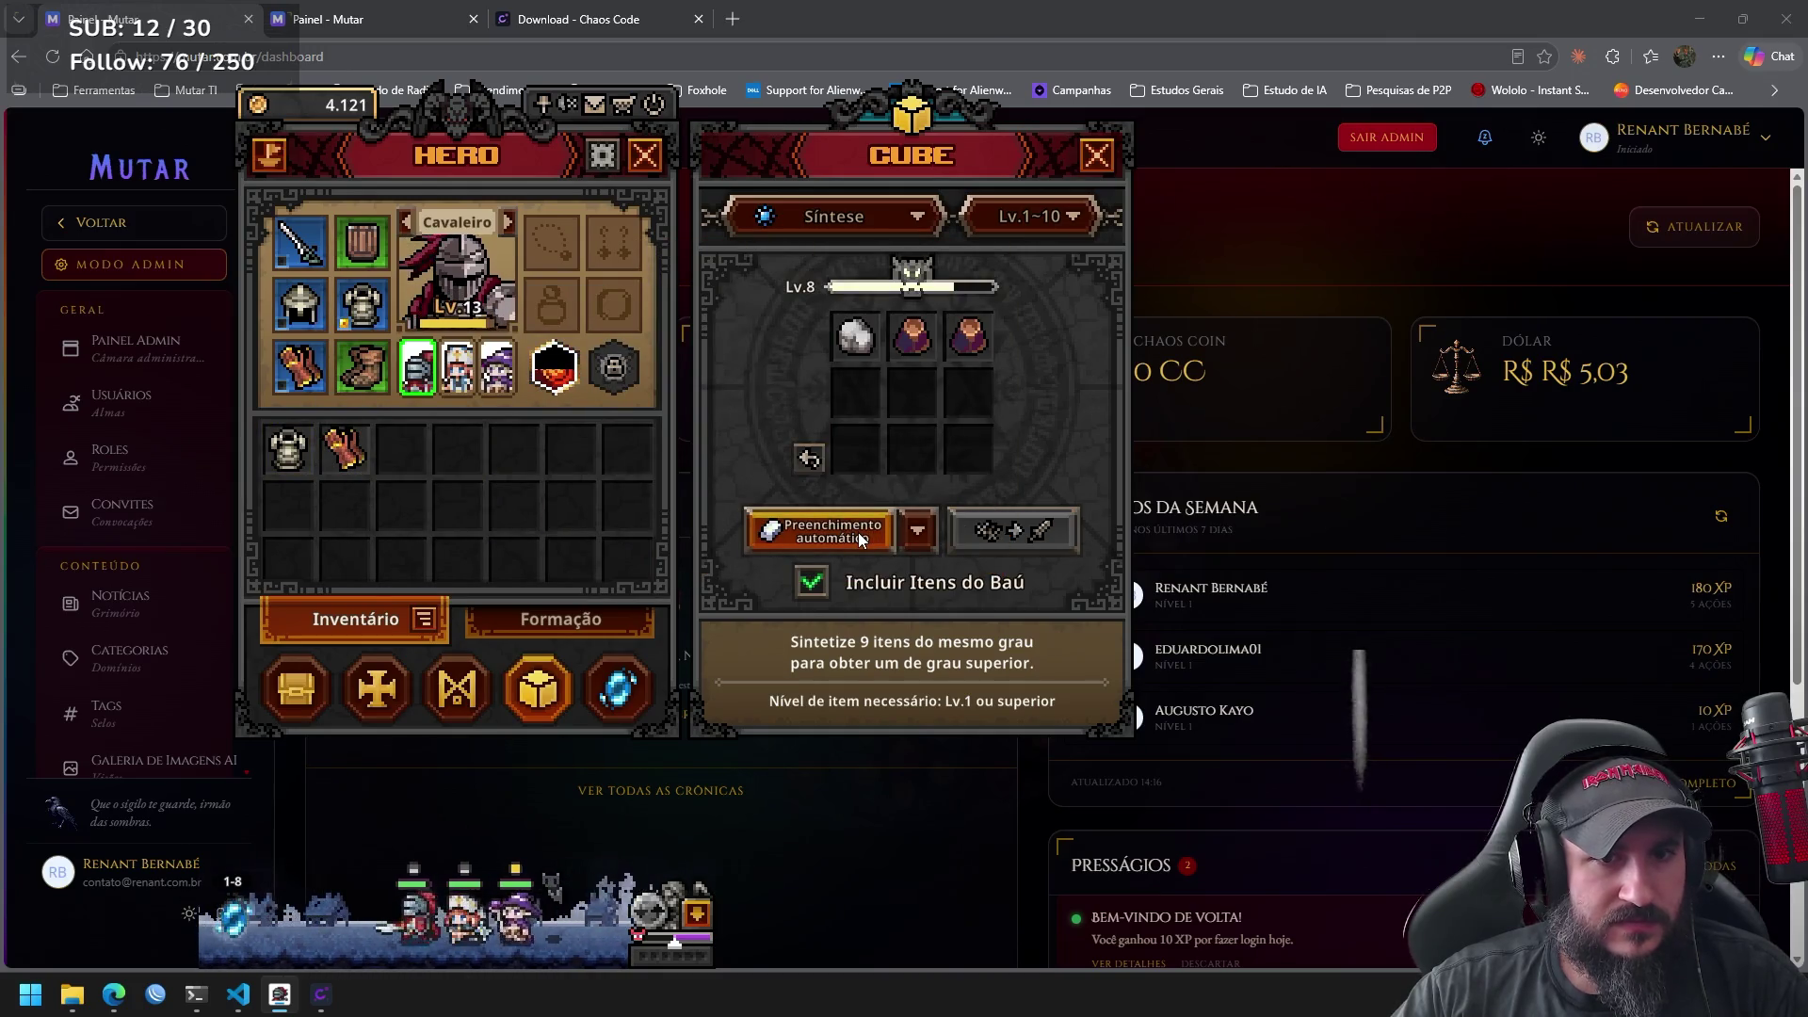
left_click(807, 465)
Switch the cube to Alquimia, auto-fill it, and convert every item to gold, reaching 4.360.
left_click(906, 221)
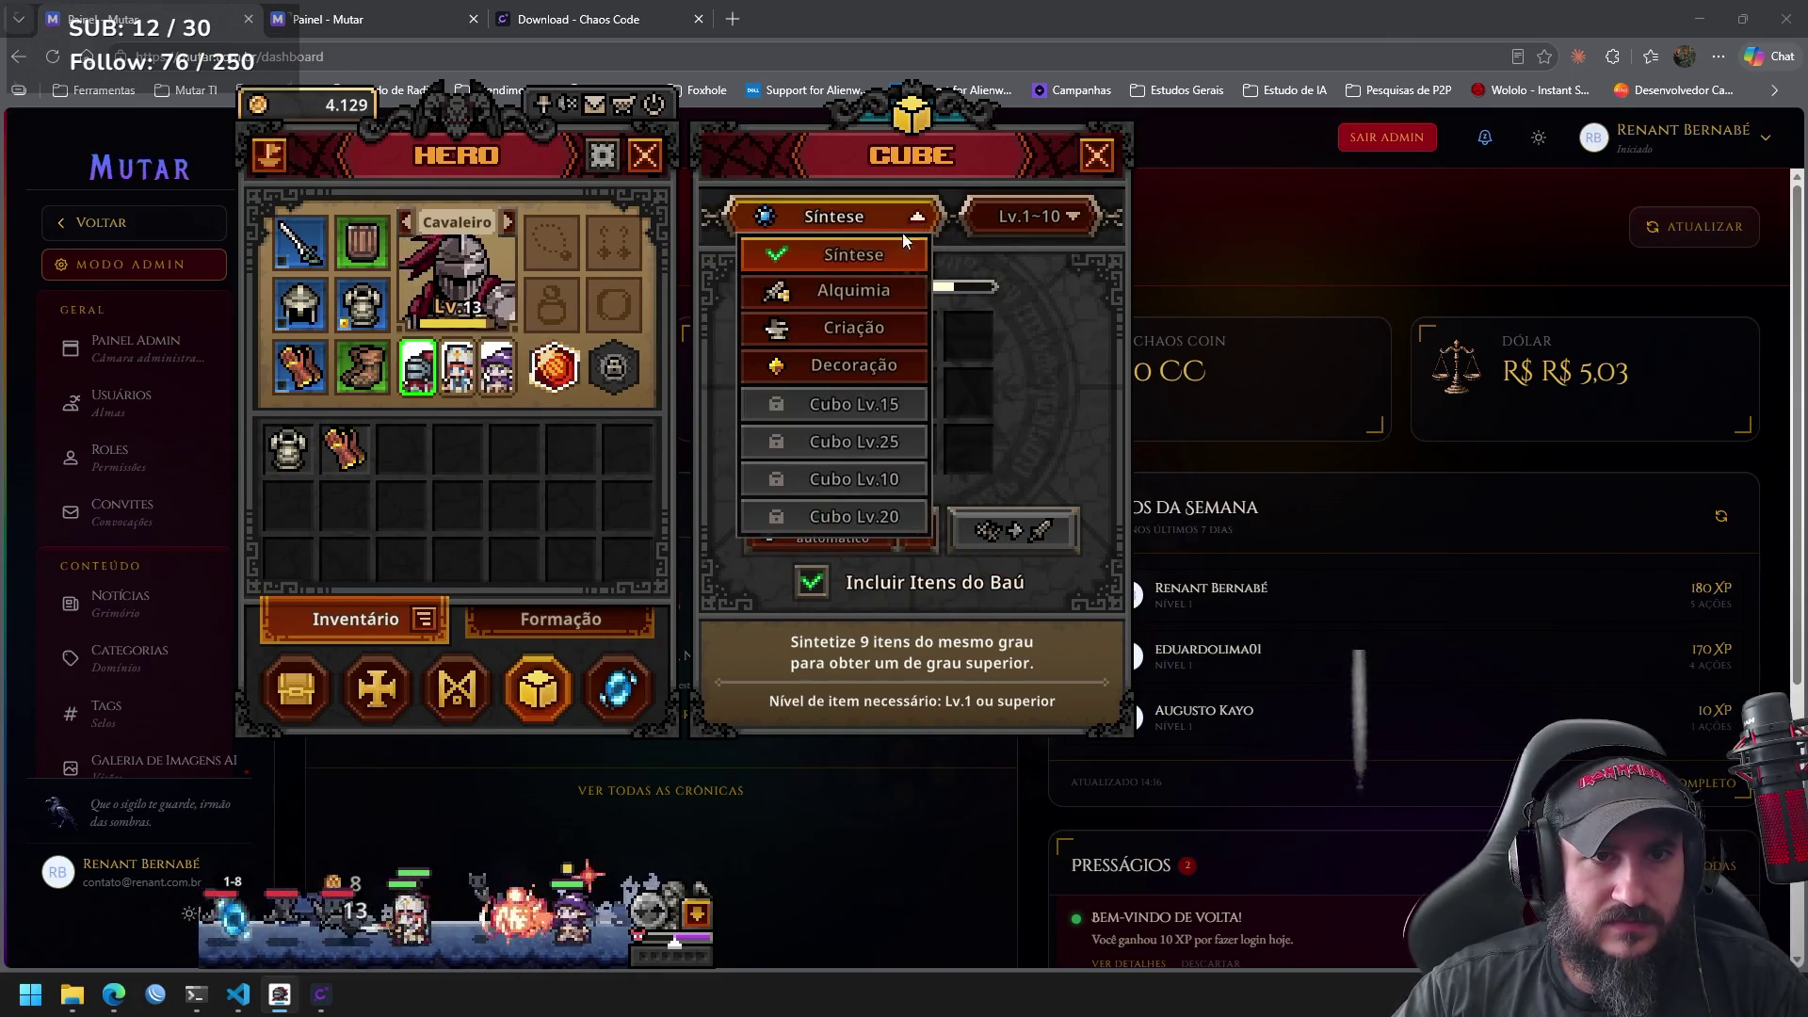
left_click(872, 292)
left_click(866, 539)
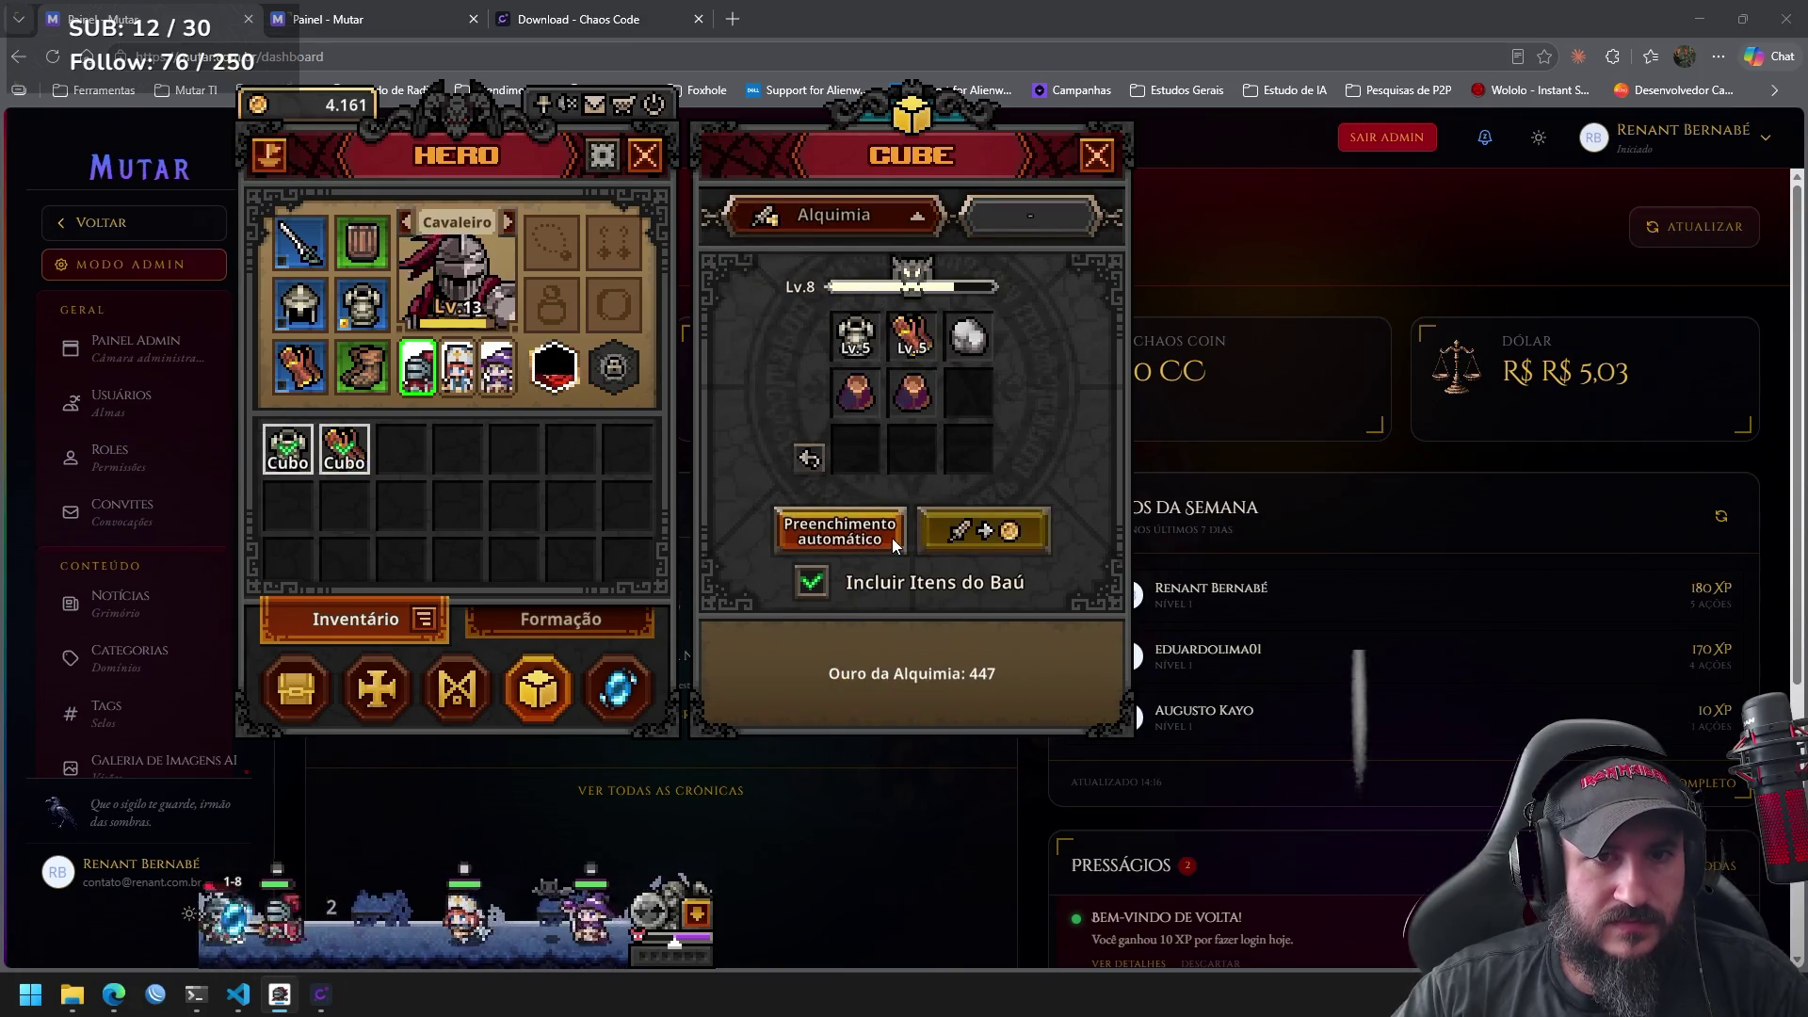
left_click(926, 393)
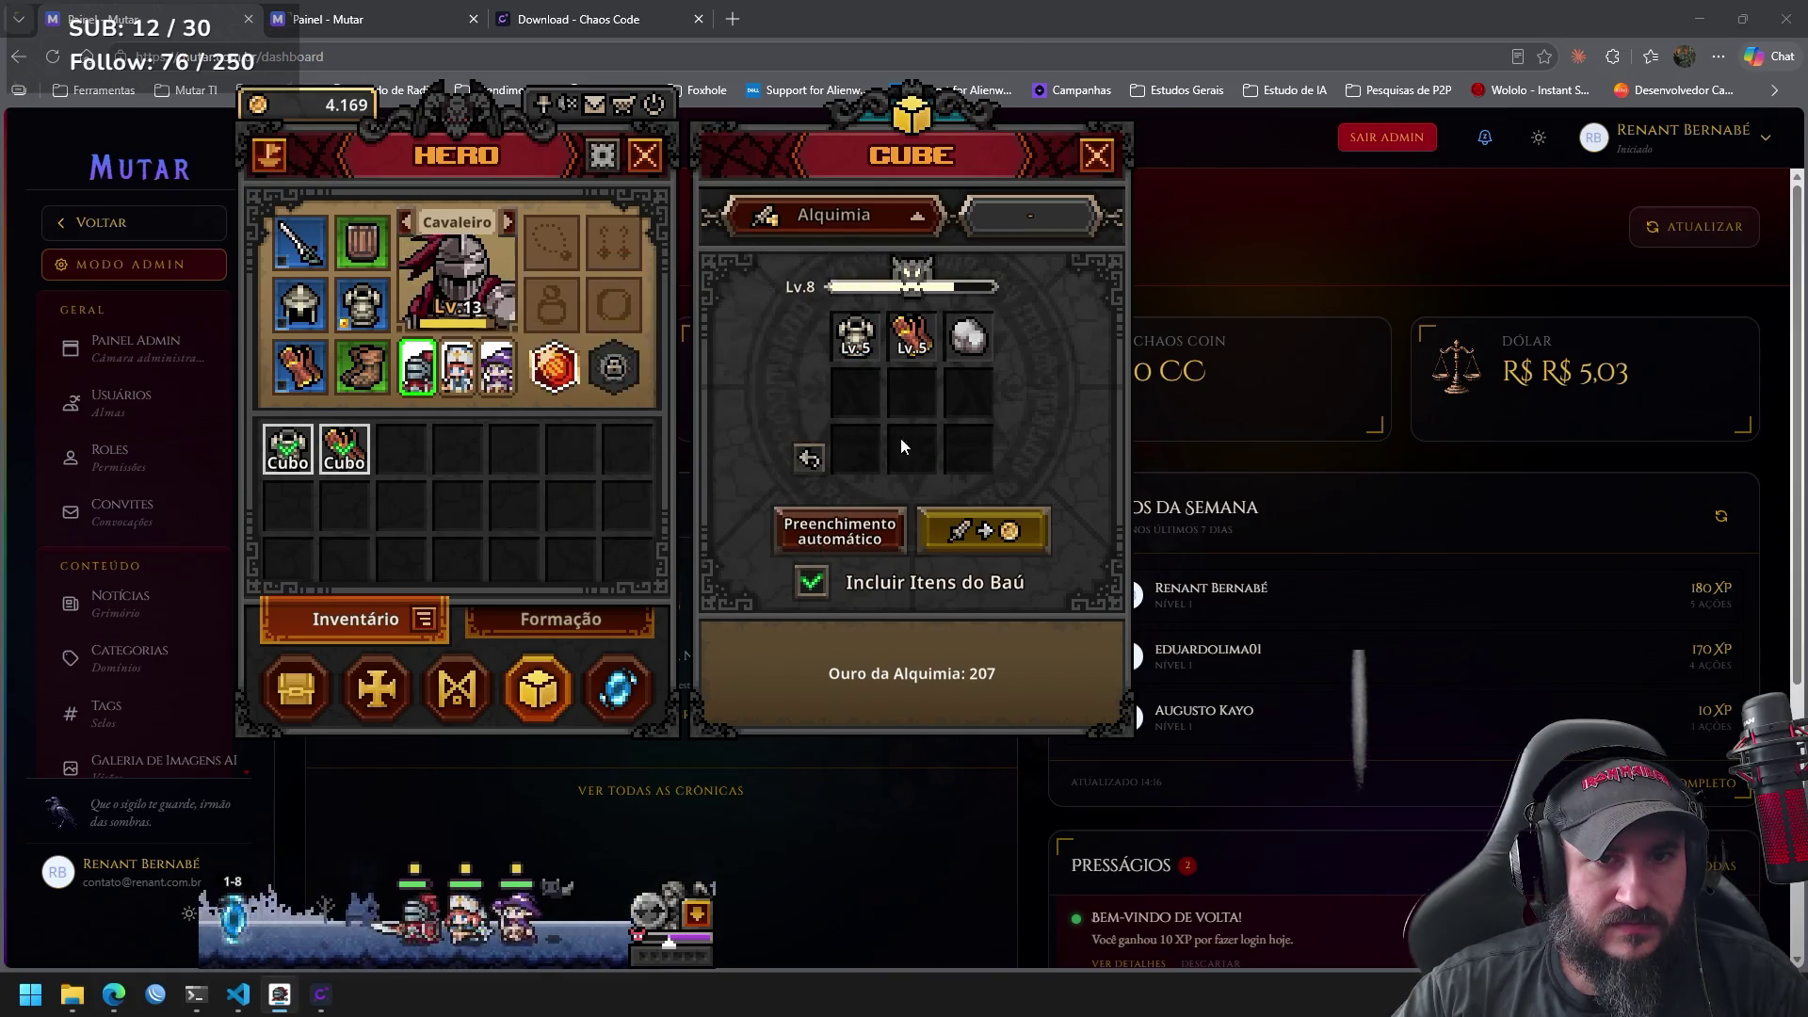
left_click(979, 341)
left_click(992, 534)
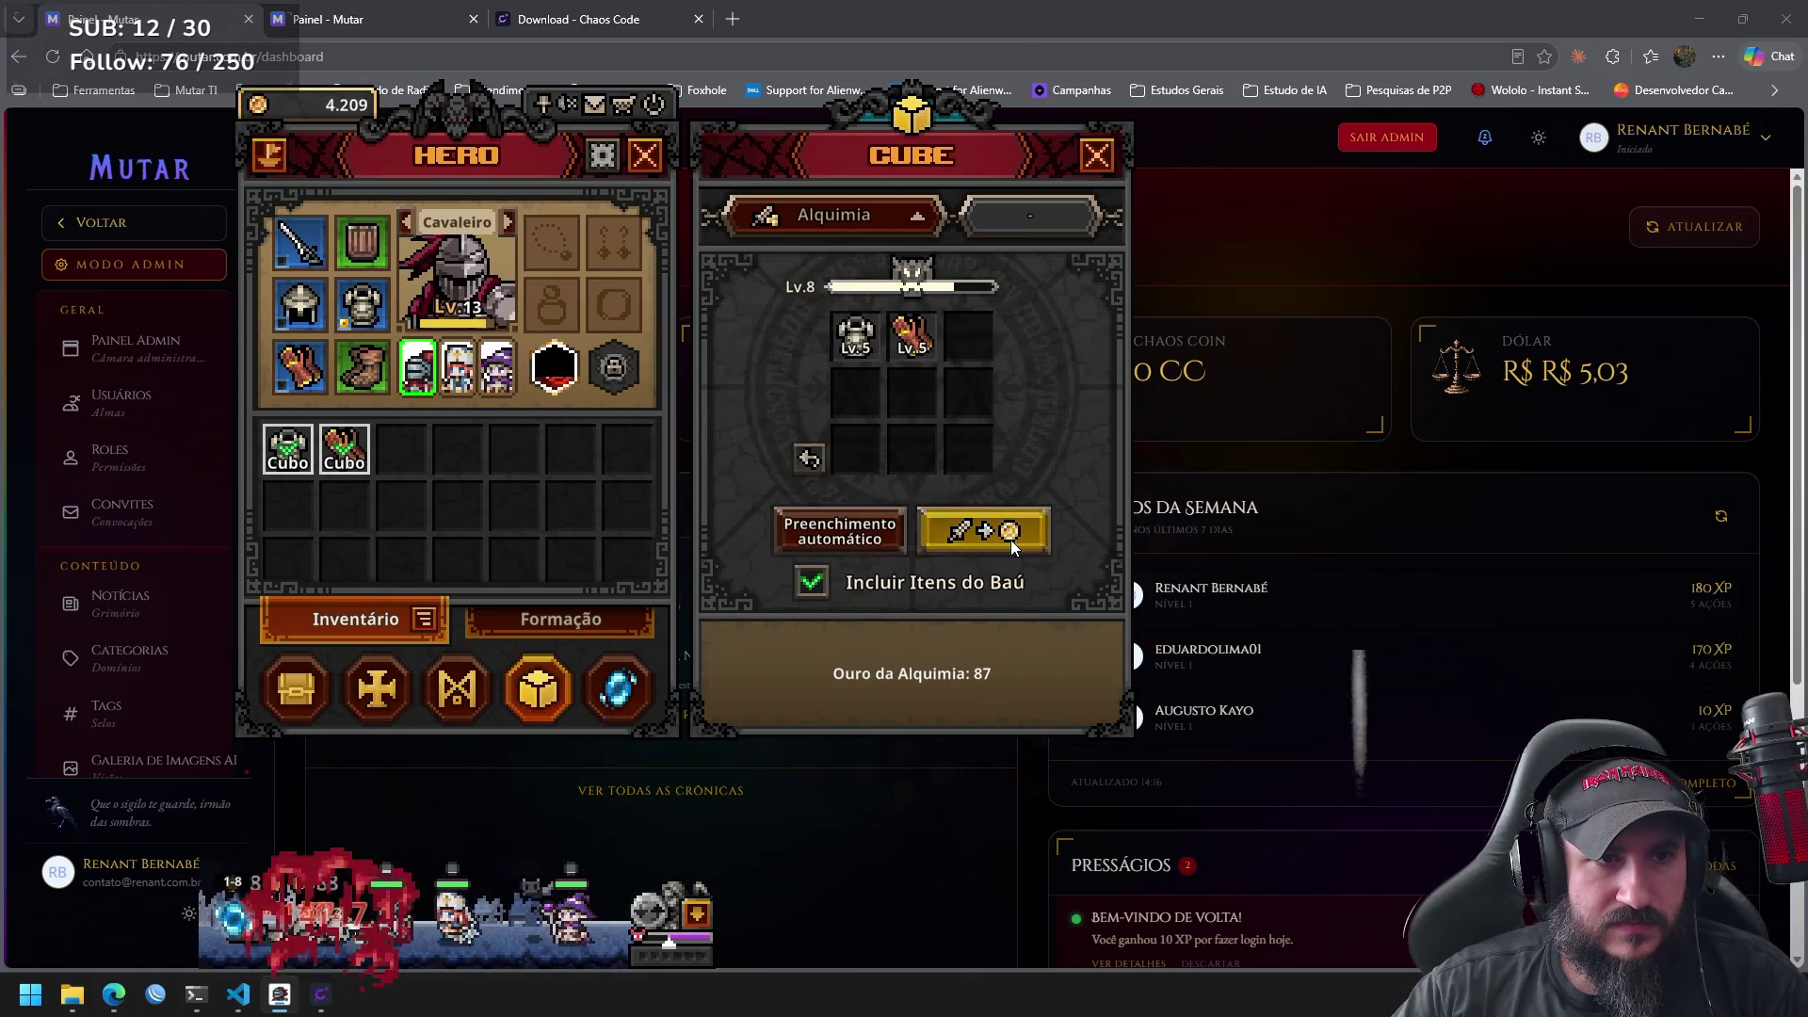
left_click(991, 533)
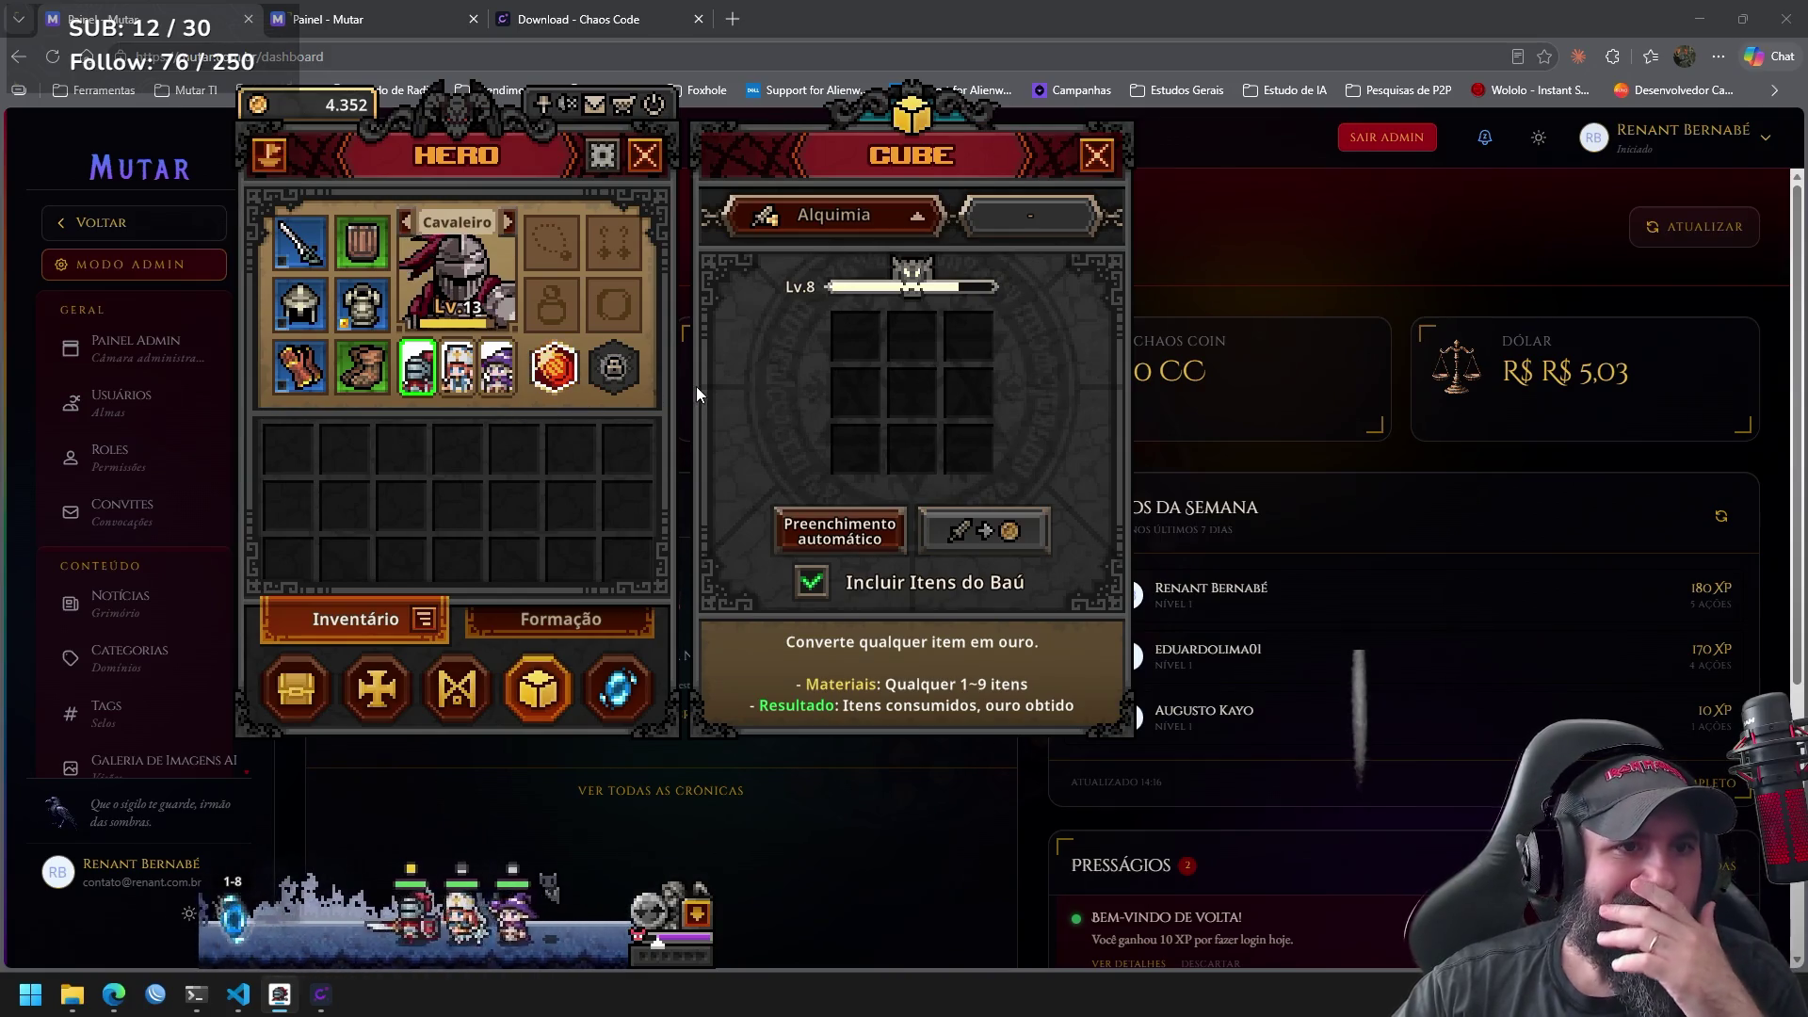
left_click(1095, 157)
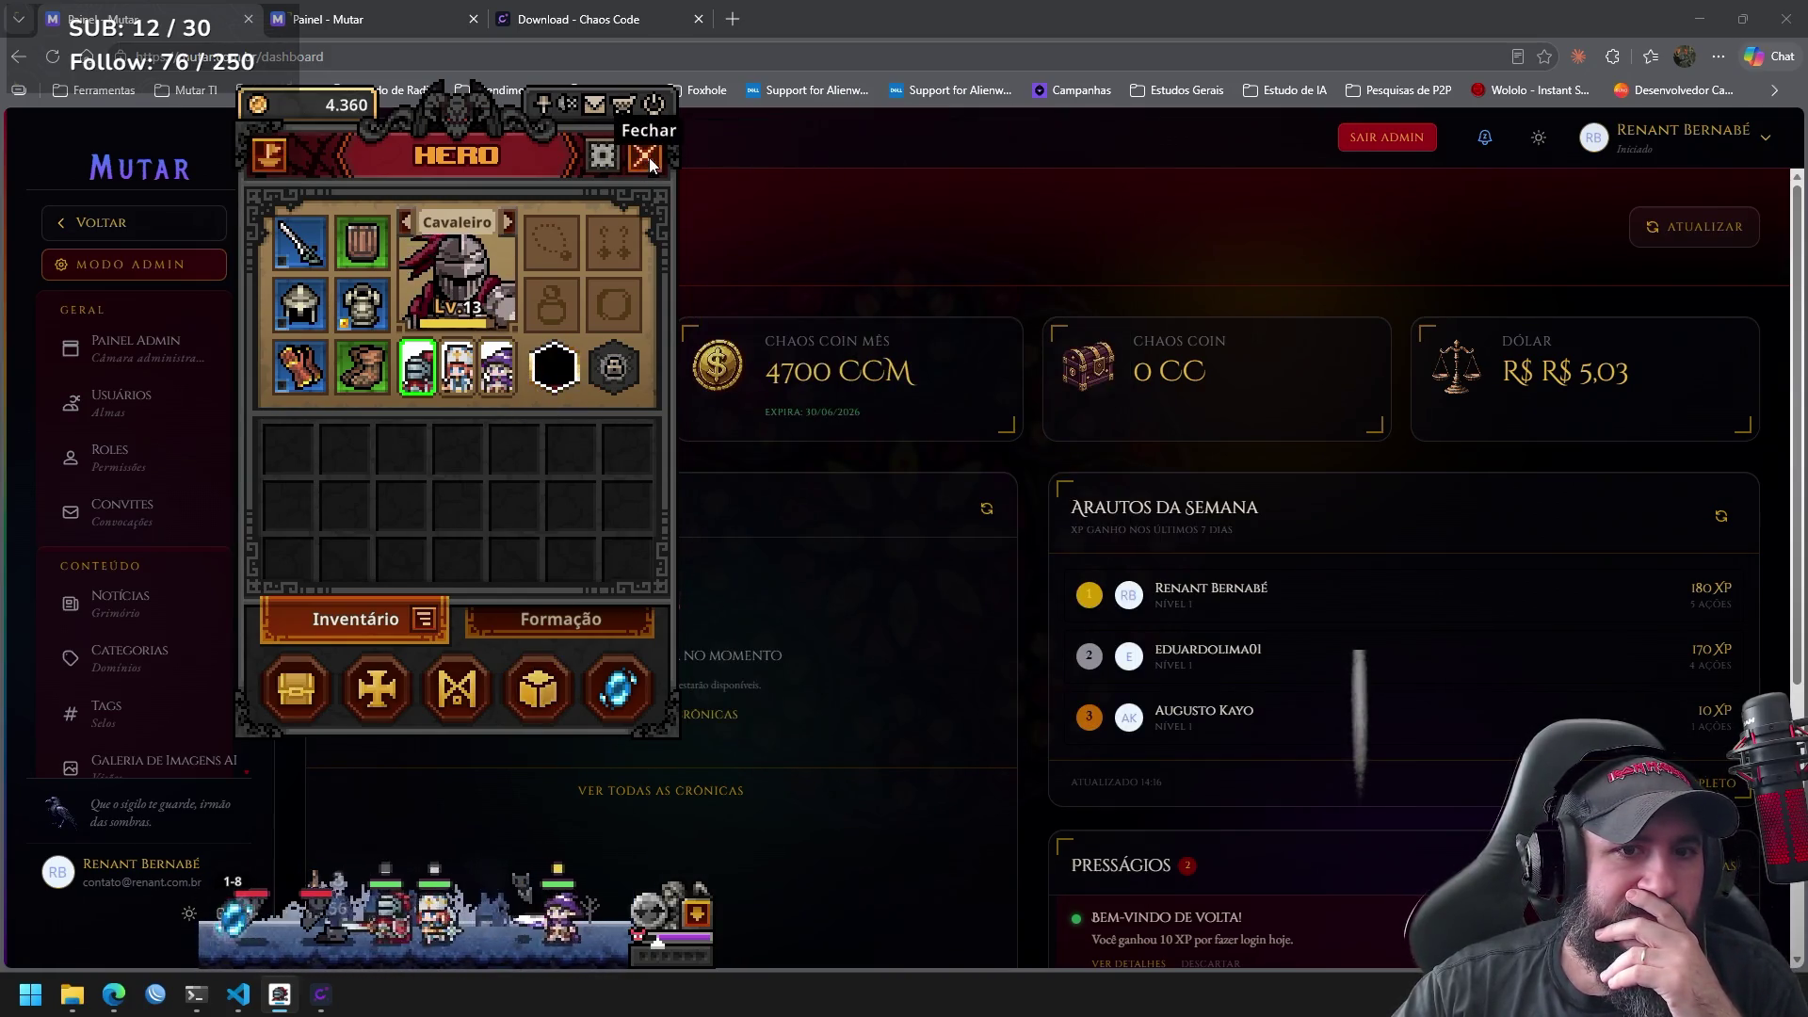
Close the Hero panel and search the Hugging Face Spaces directory for 'klein-4B'.
left_click(645, 155)
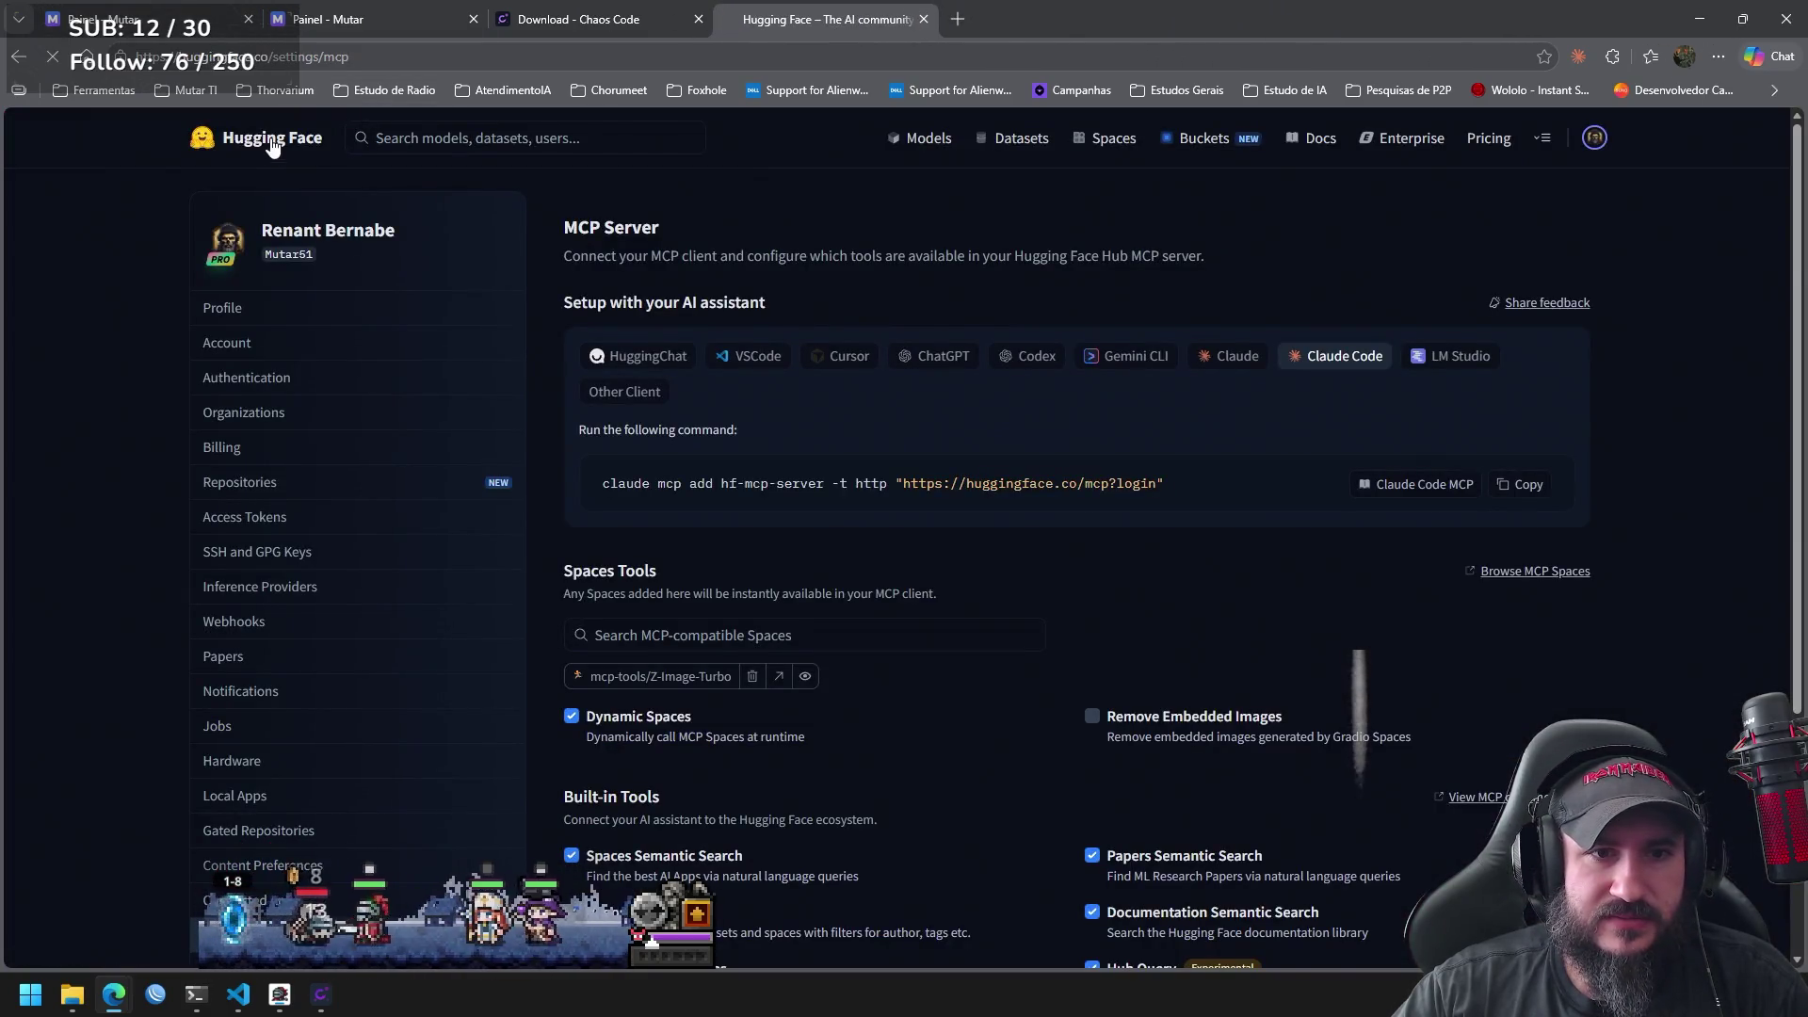
left_click(276, 140)
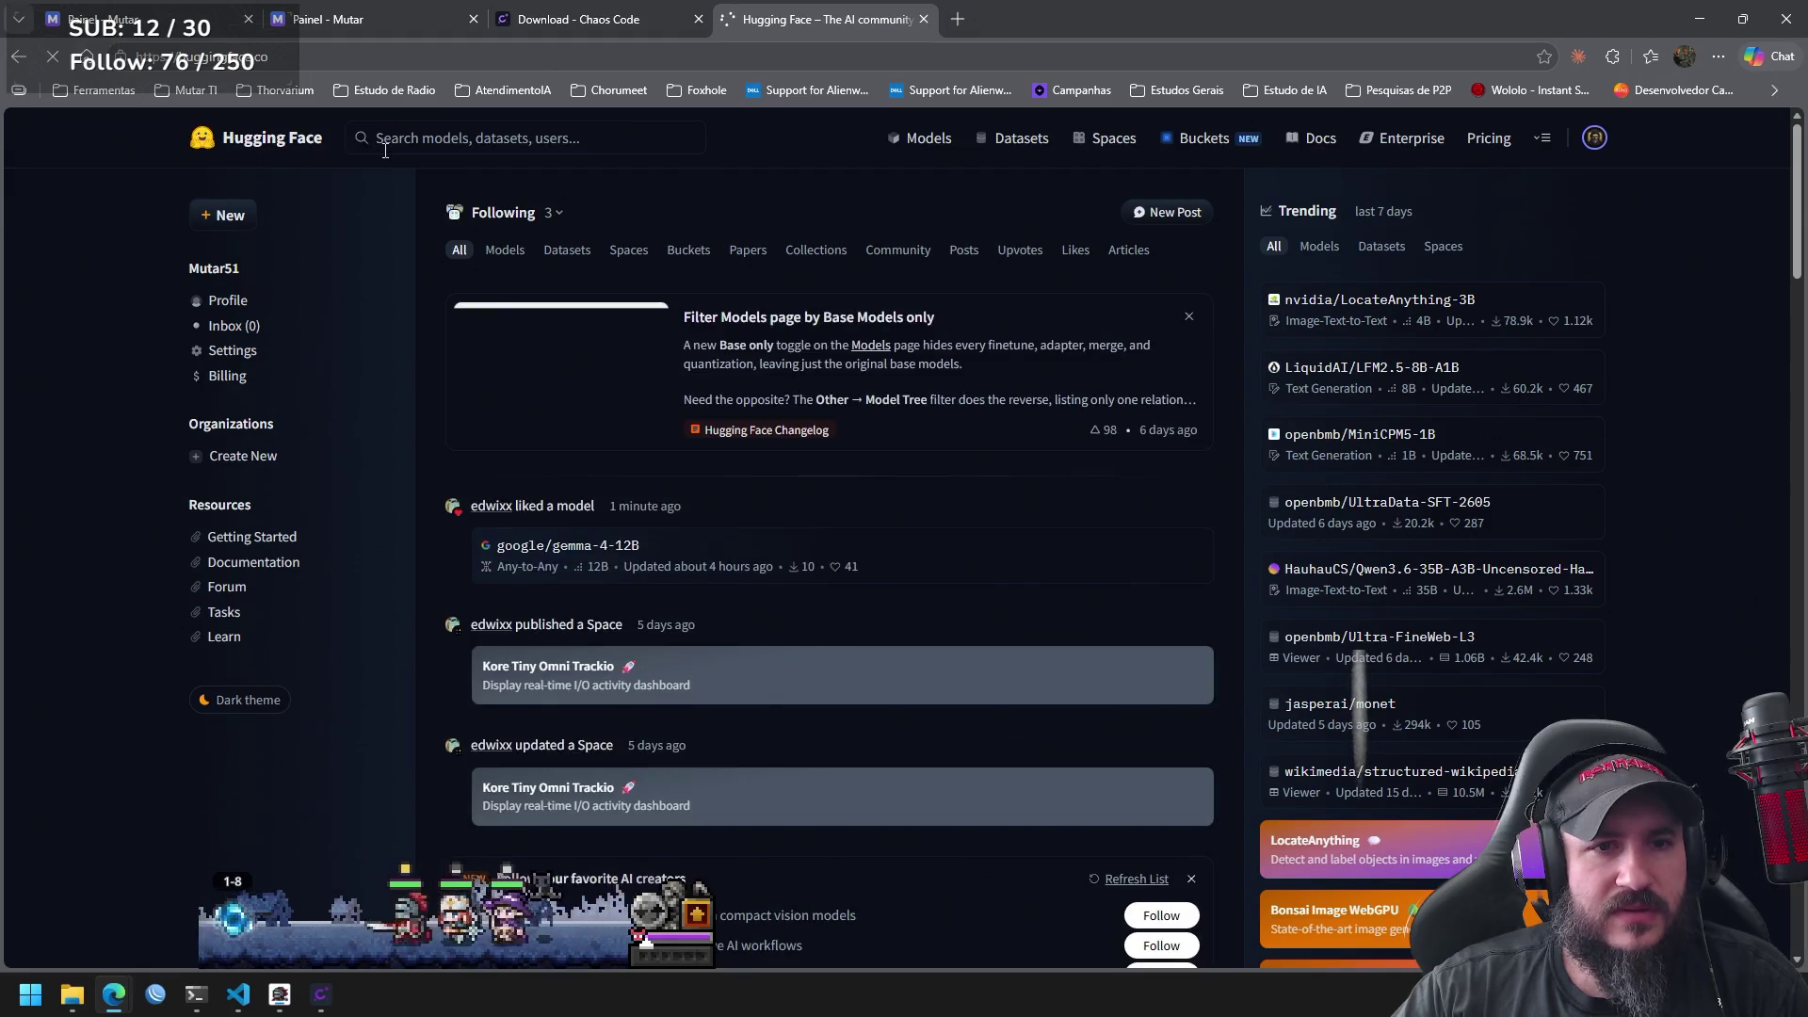
left_click(1119, 147)
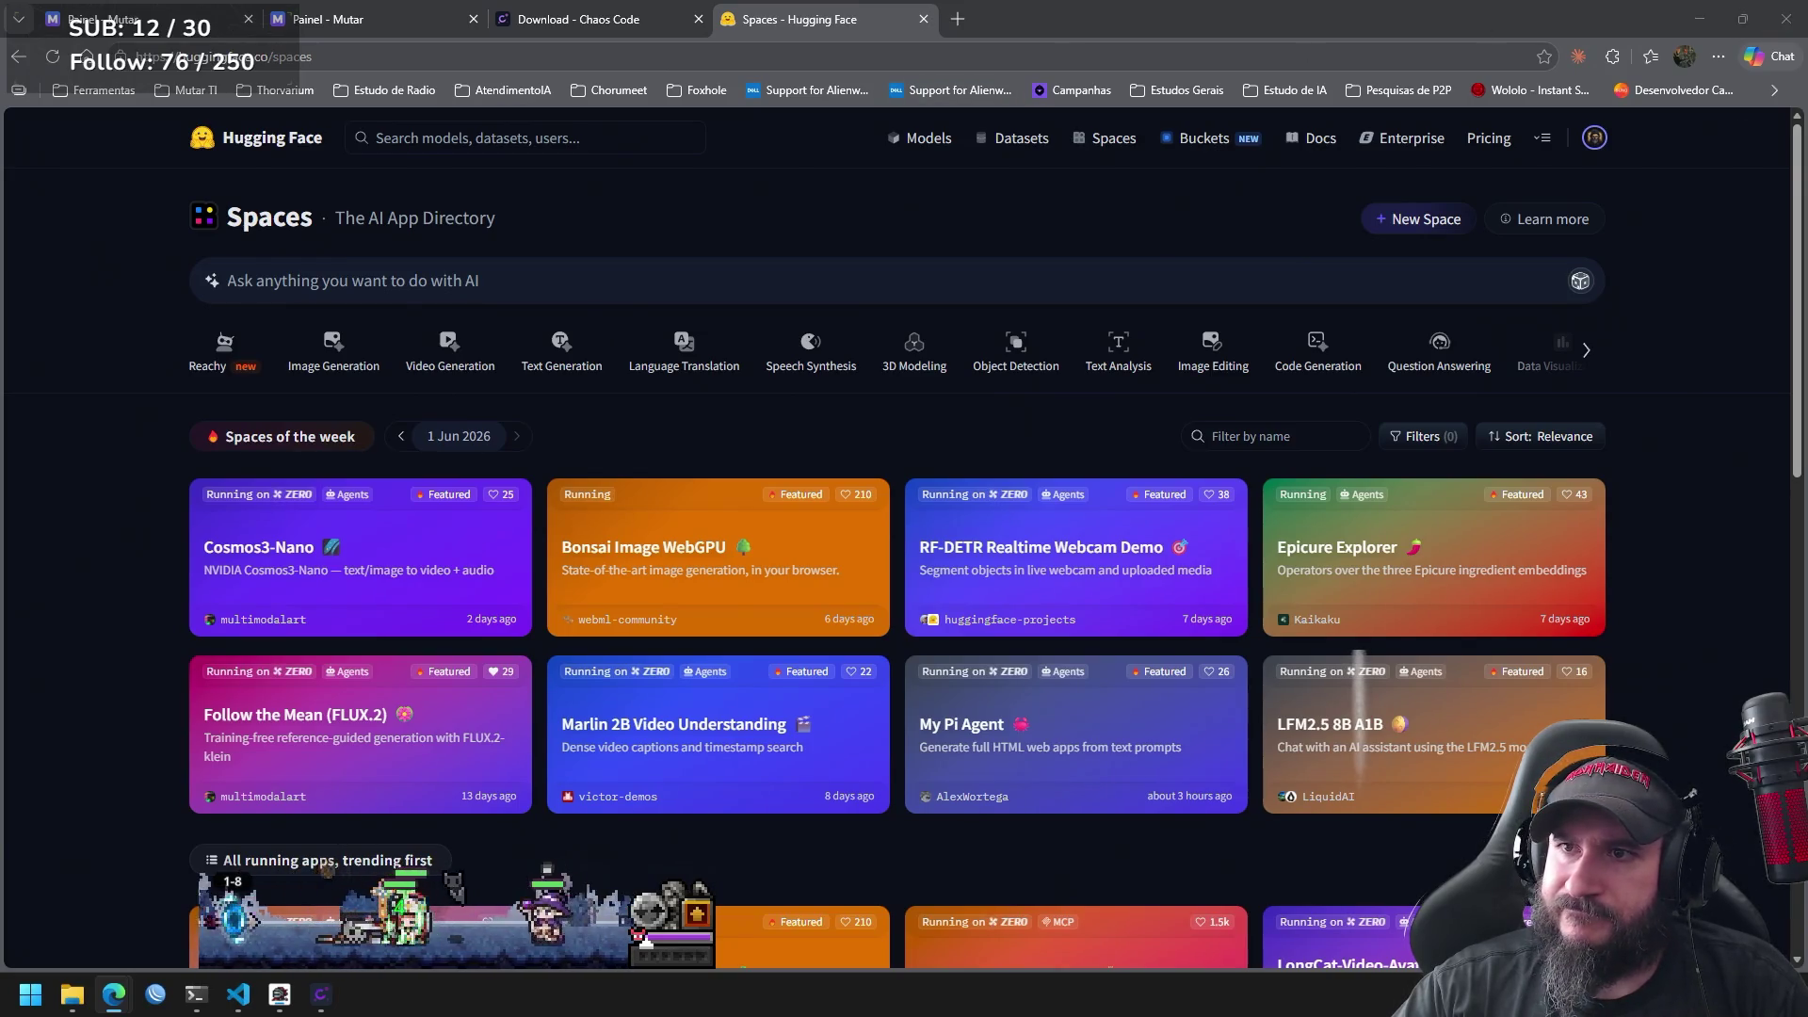
left_click(581, 289)
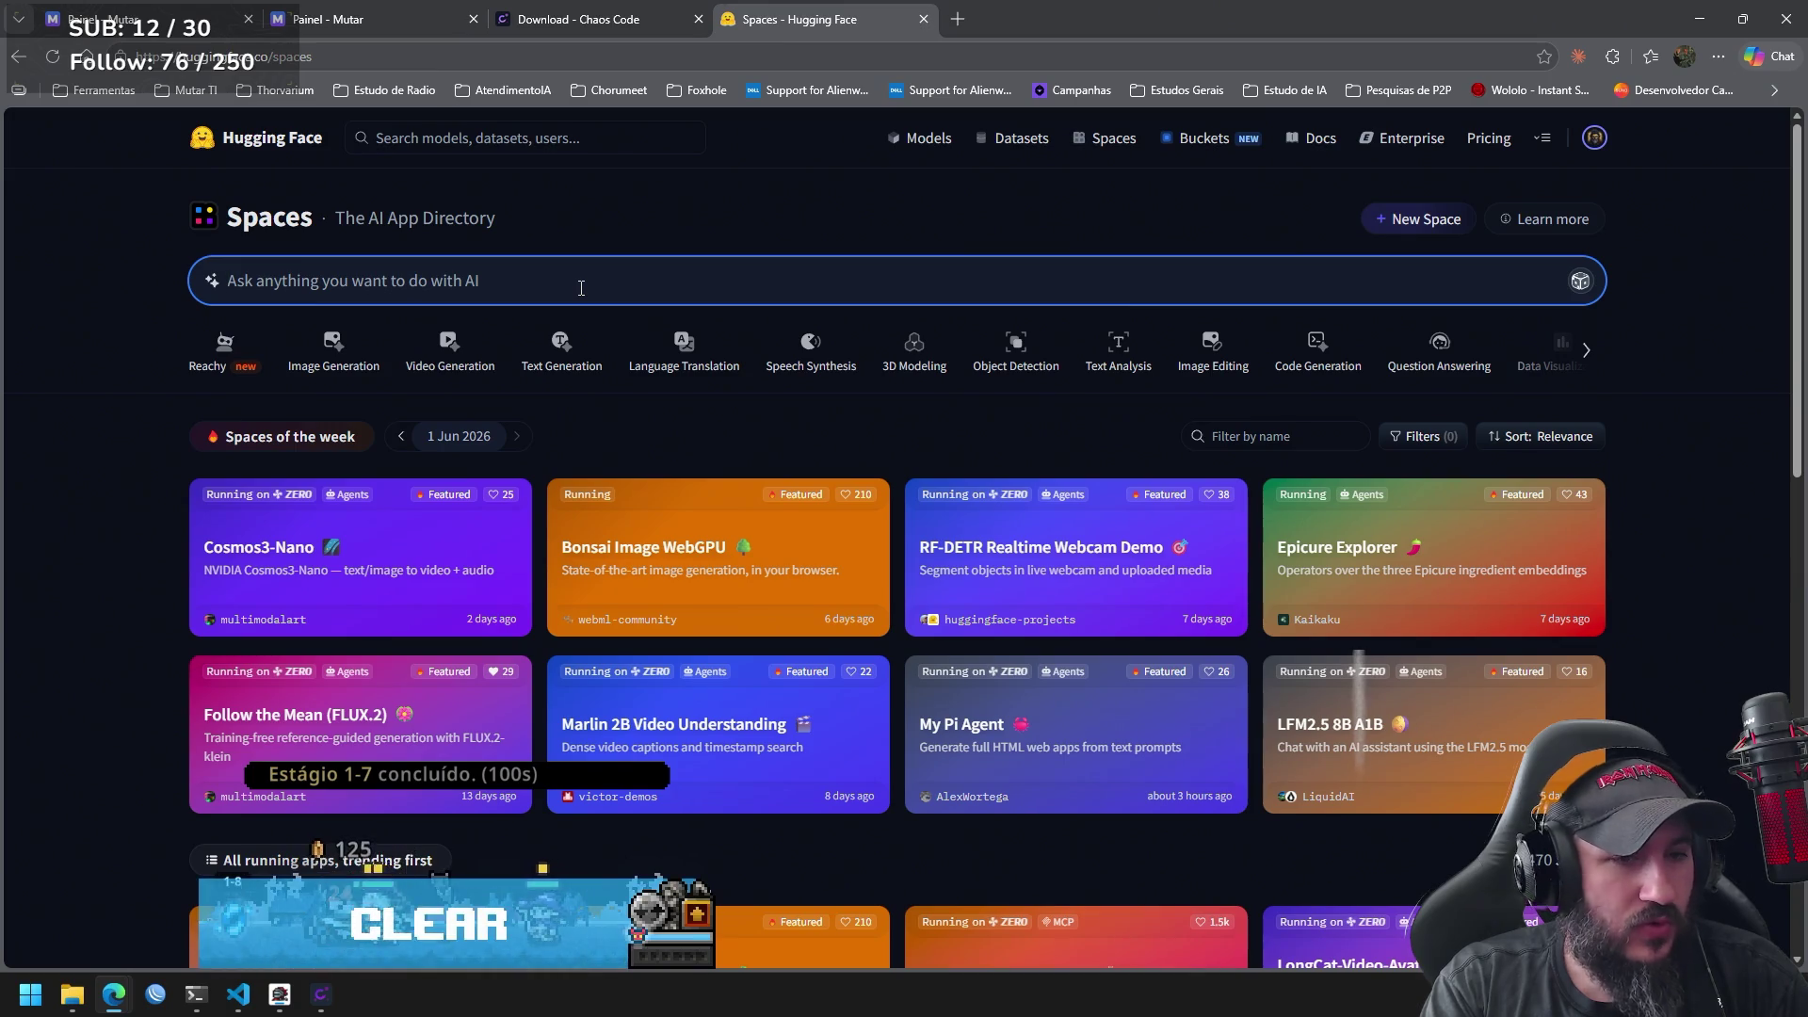
type("klein-4B")
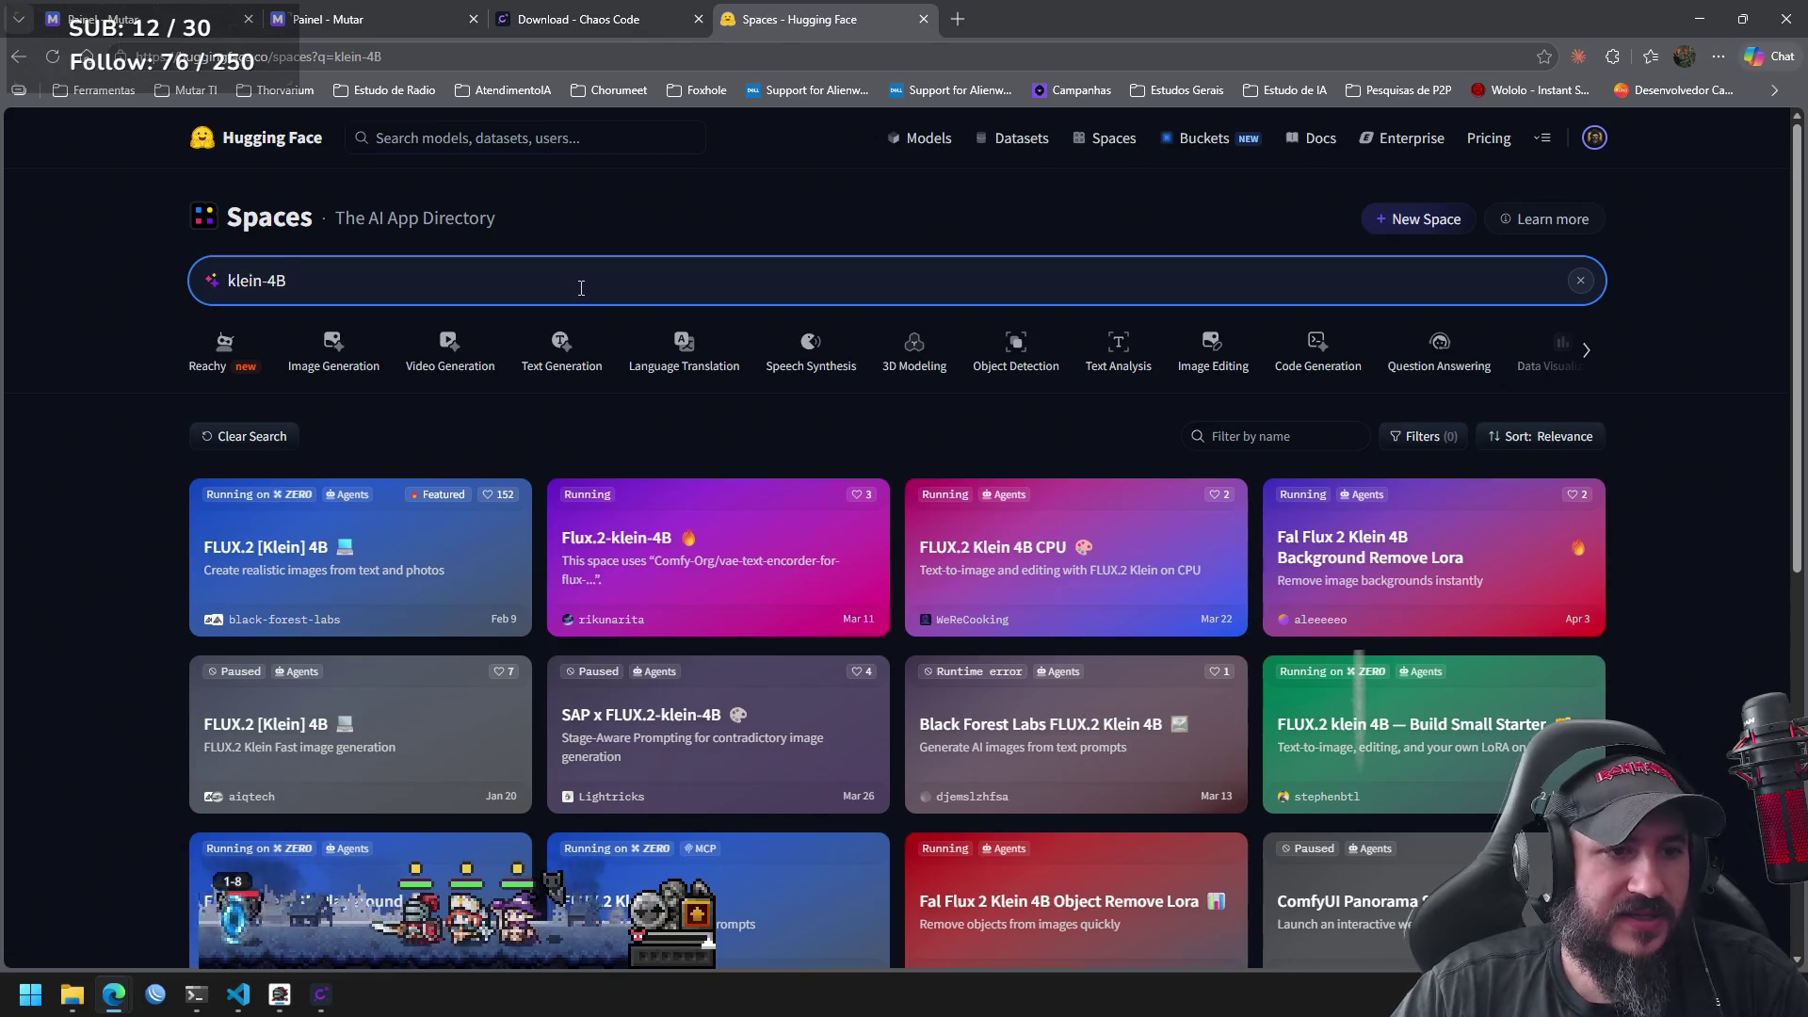
Open the FLUX.2 [Klein] 4B Space and generate a test image from 'teste'.
left_click(328, 558)
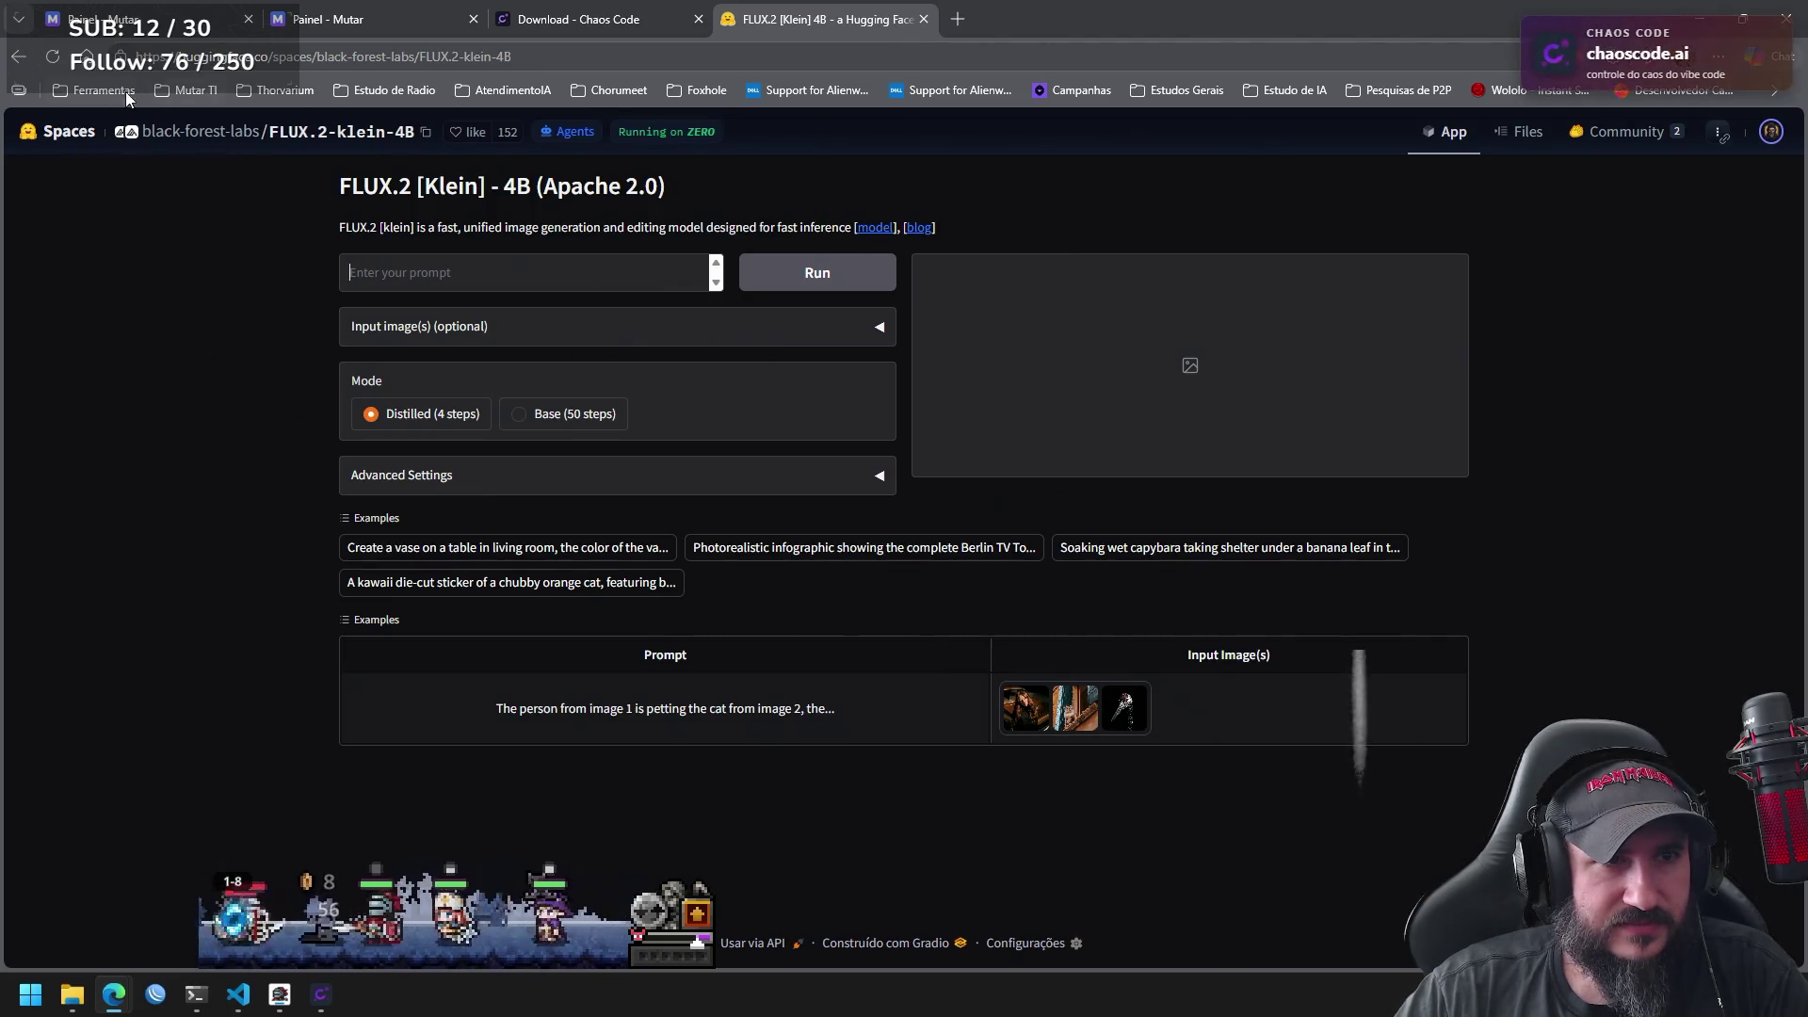
type("teste")
left_click(865, 287)
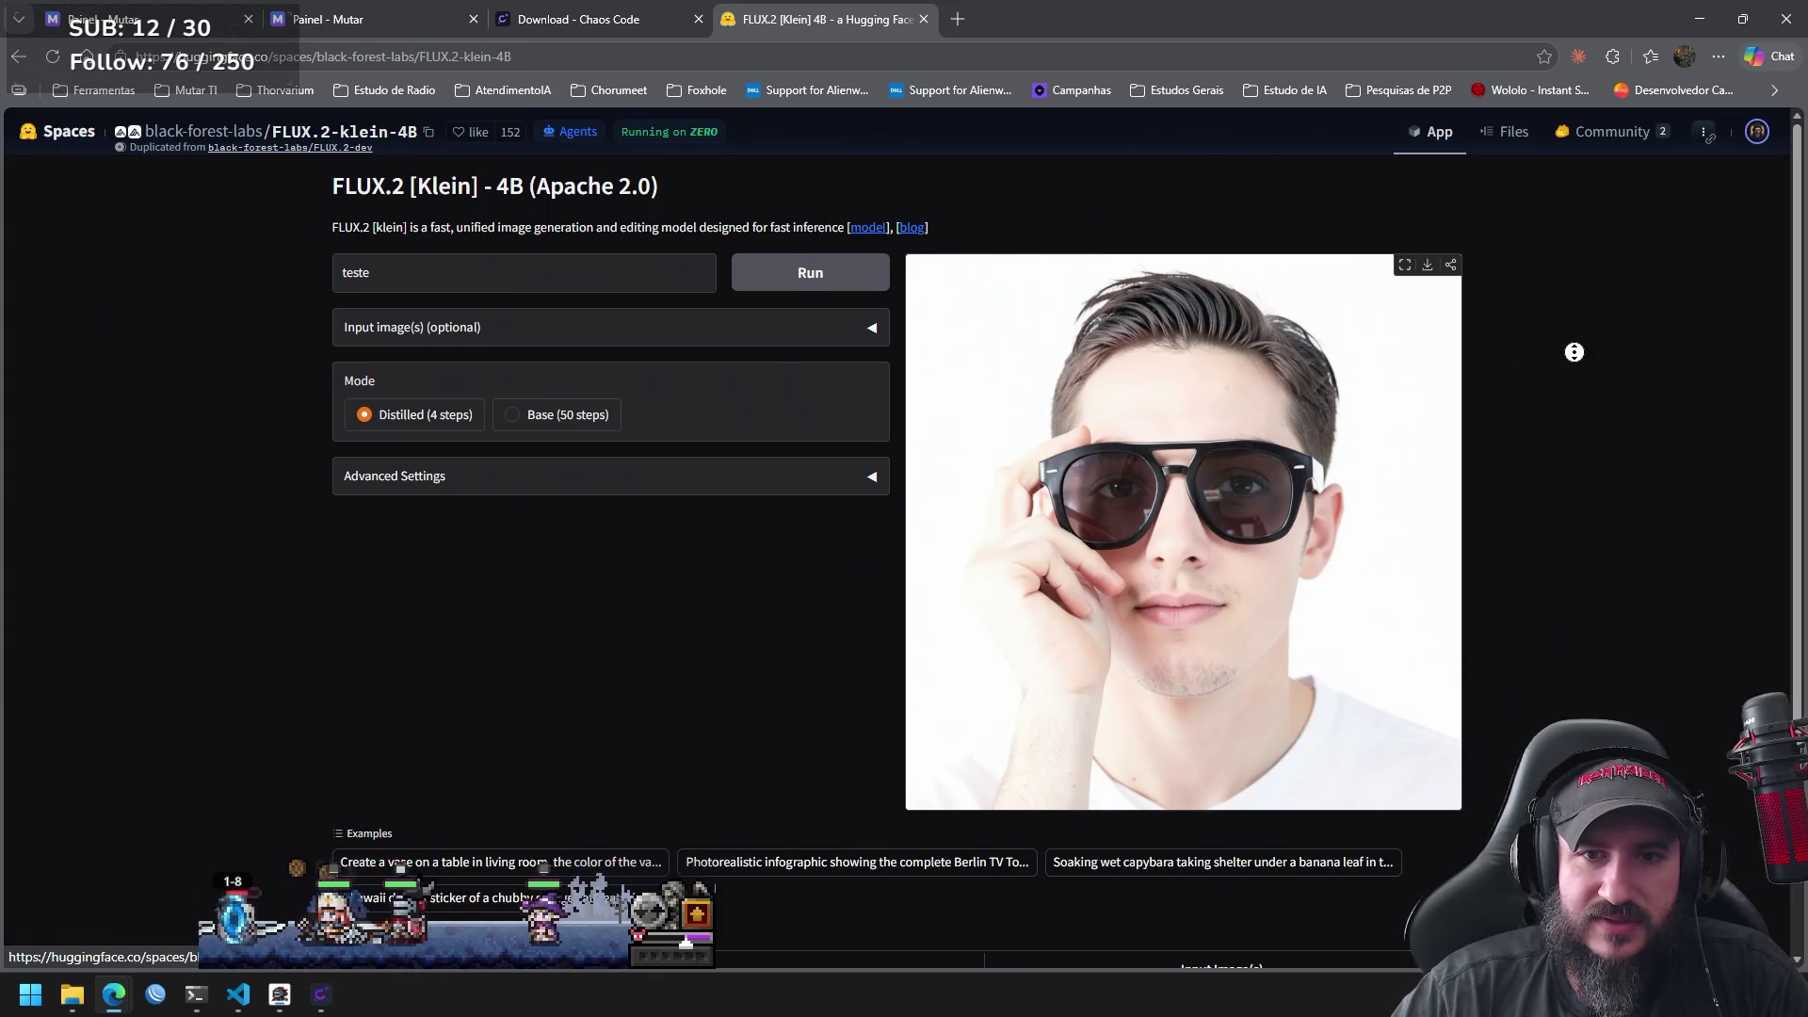
scroll(1575, 352, "down", 2)
scroll(1567, 369, "up", 2)
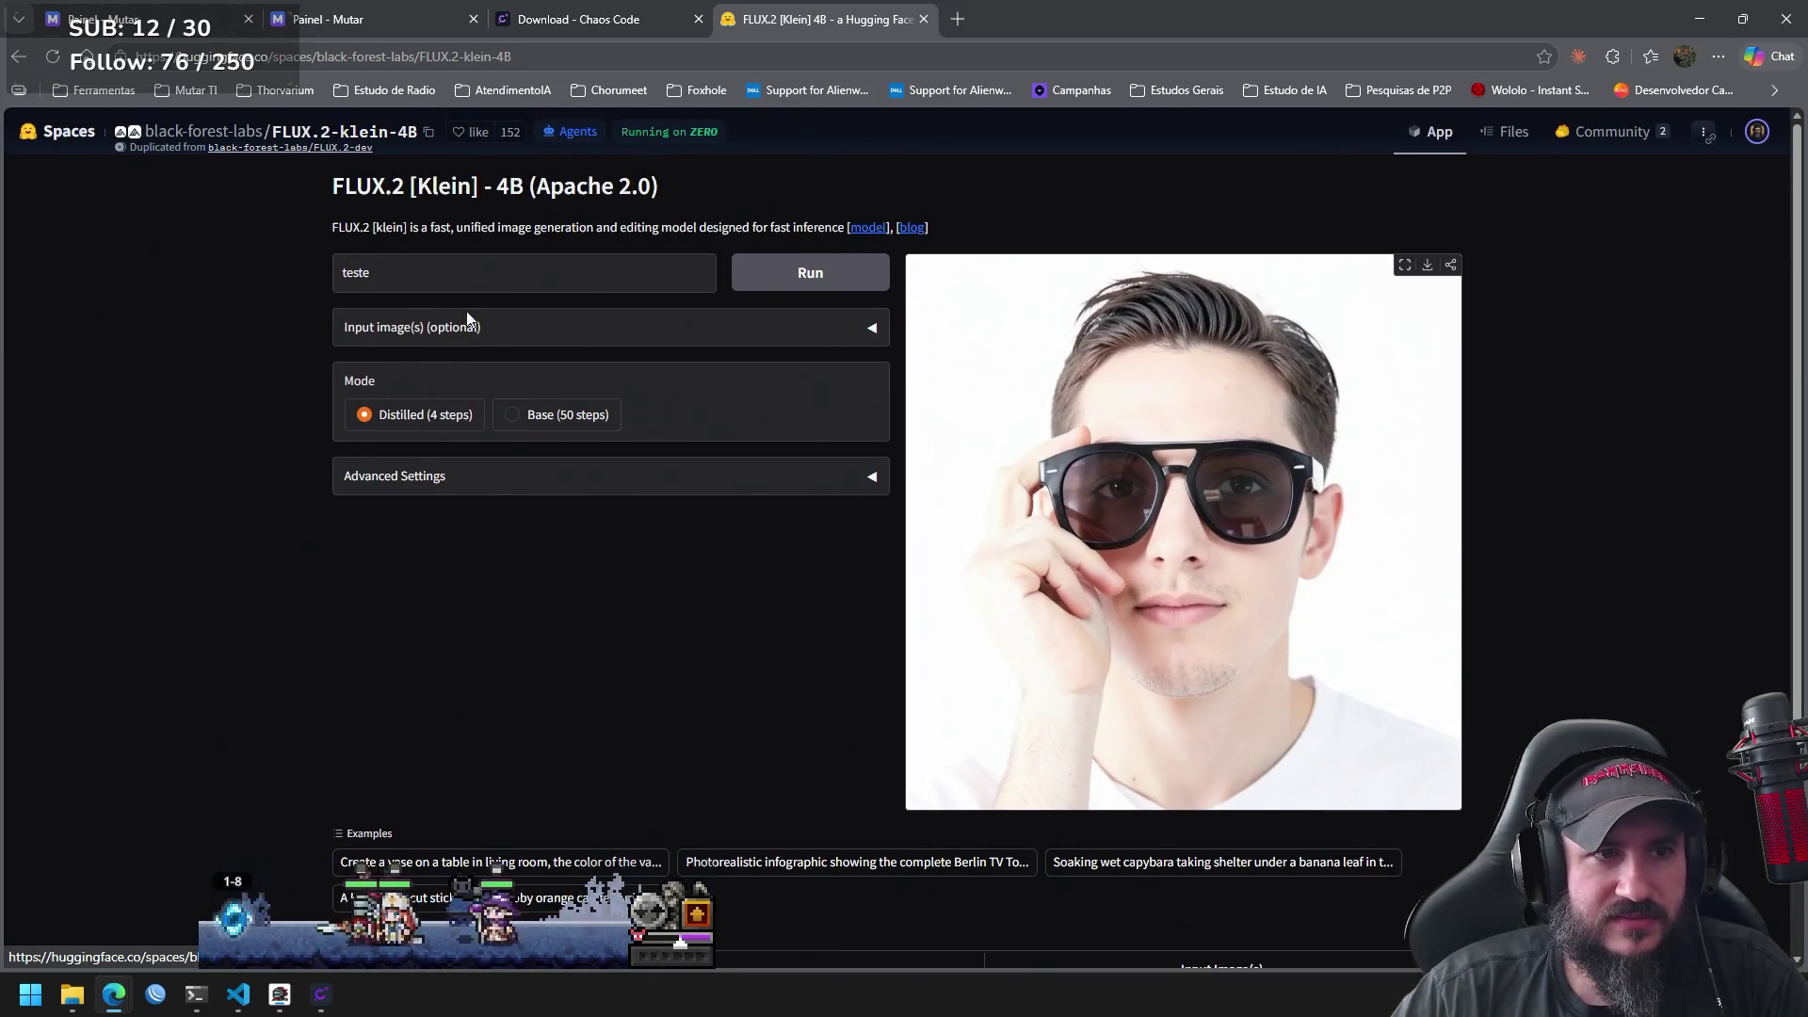
Generate an image from 'hulk caotico', then return to the klein-4B Spaces results.
type("c")
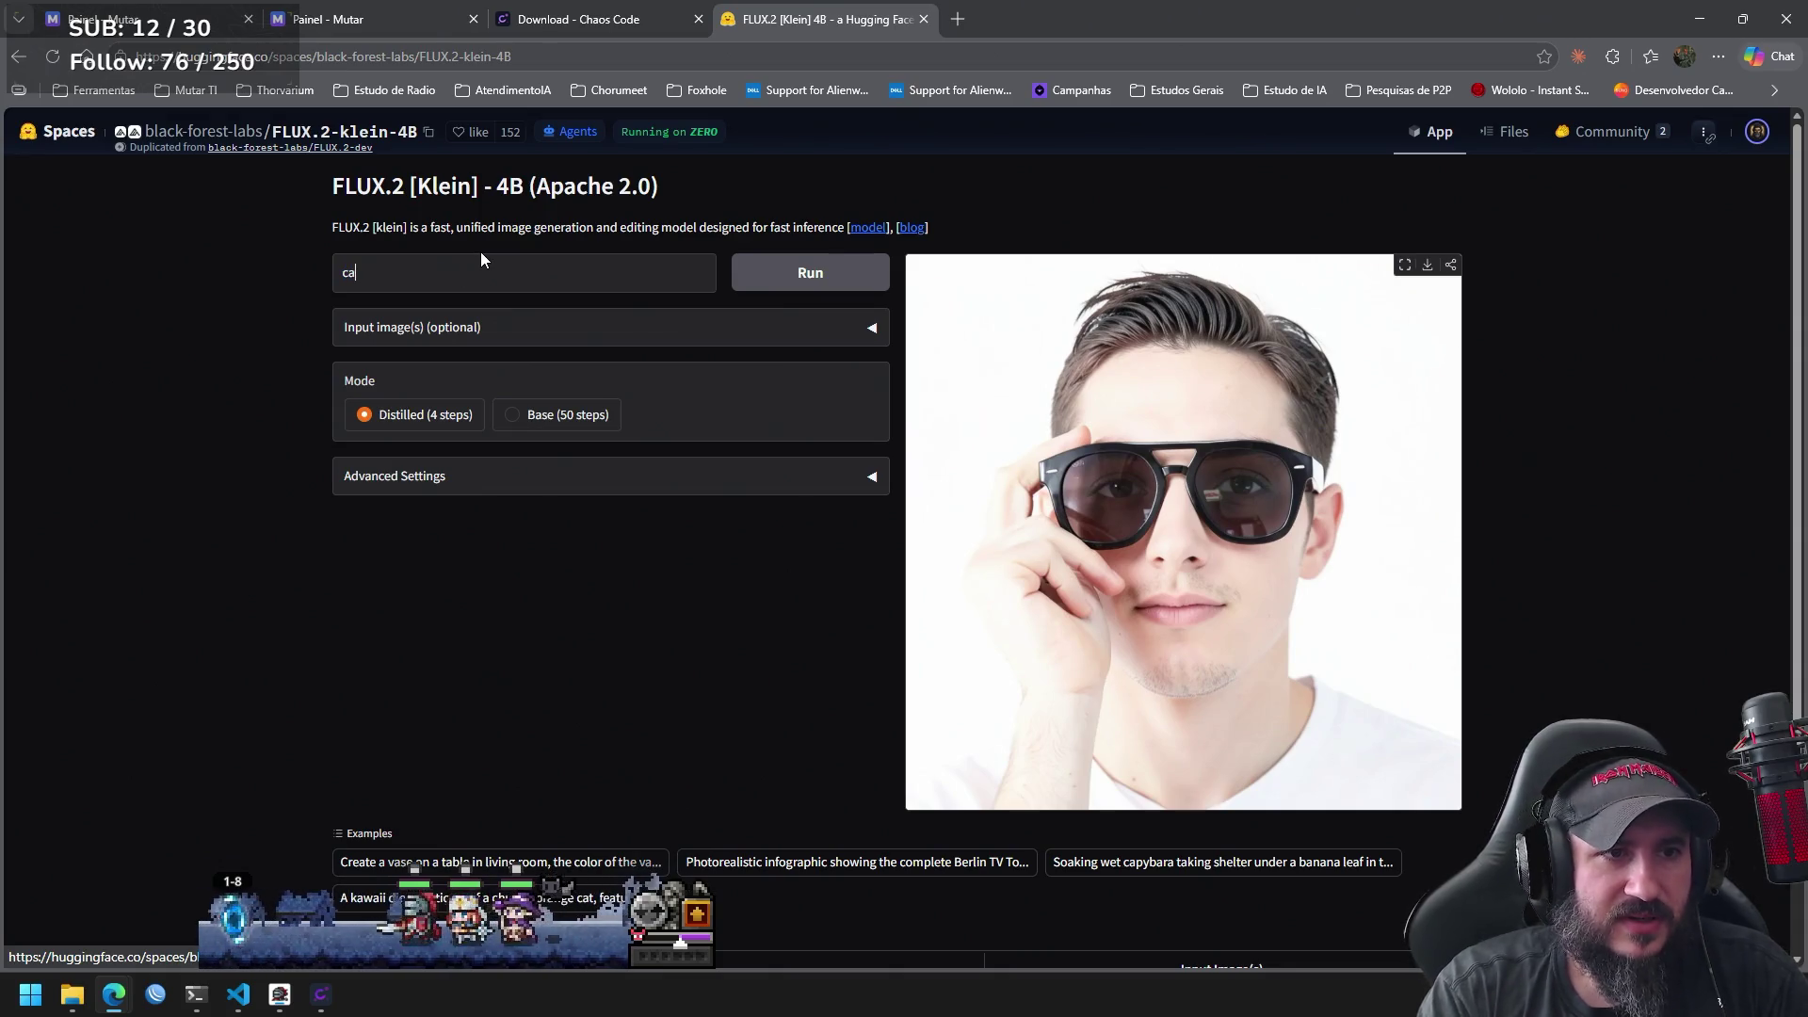
key("BackSpace")
type("hu")
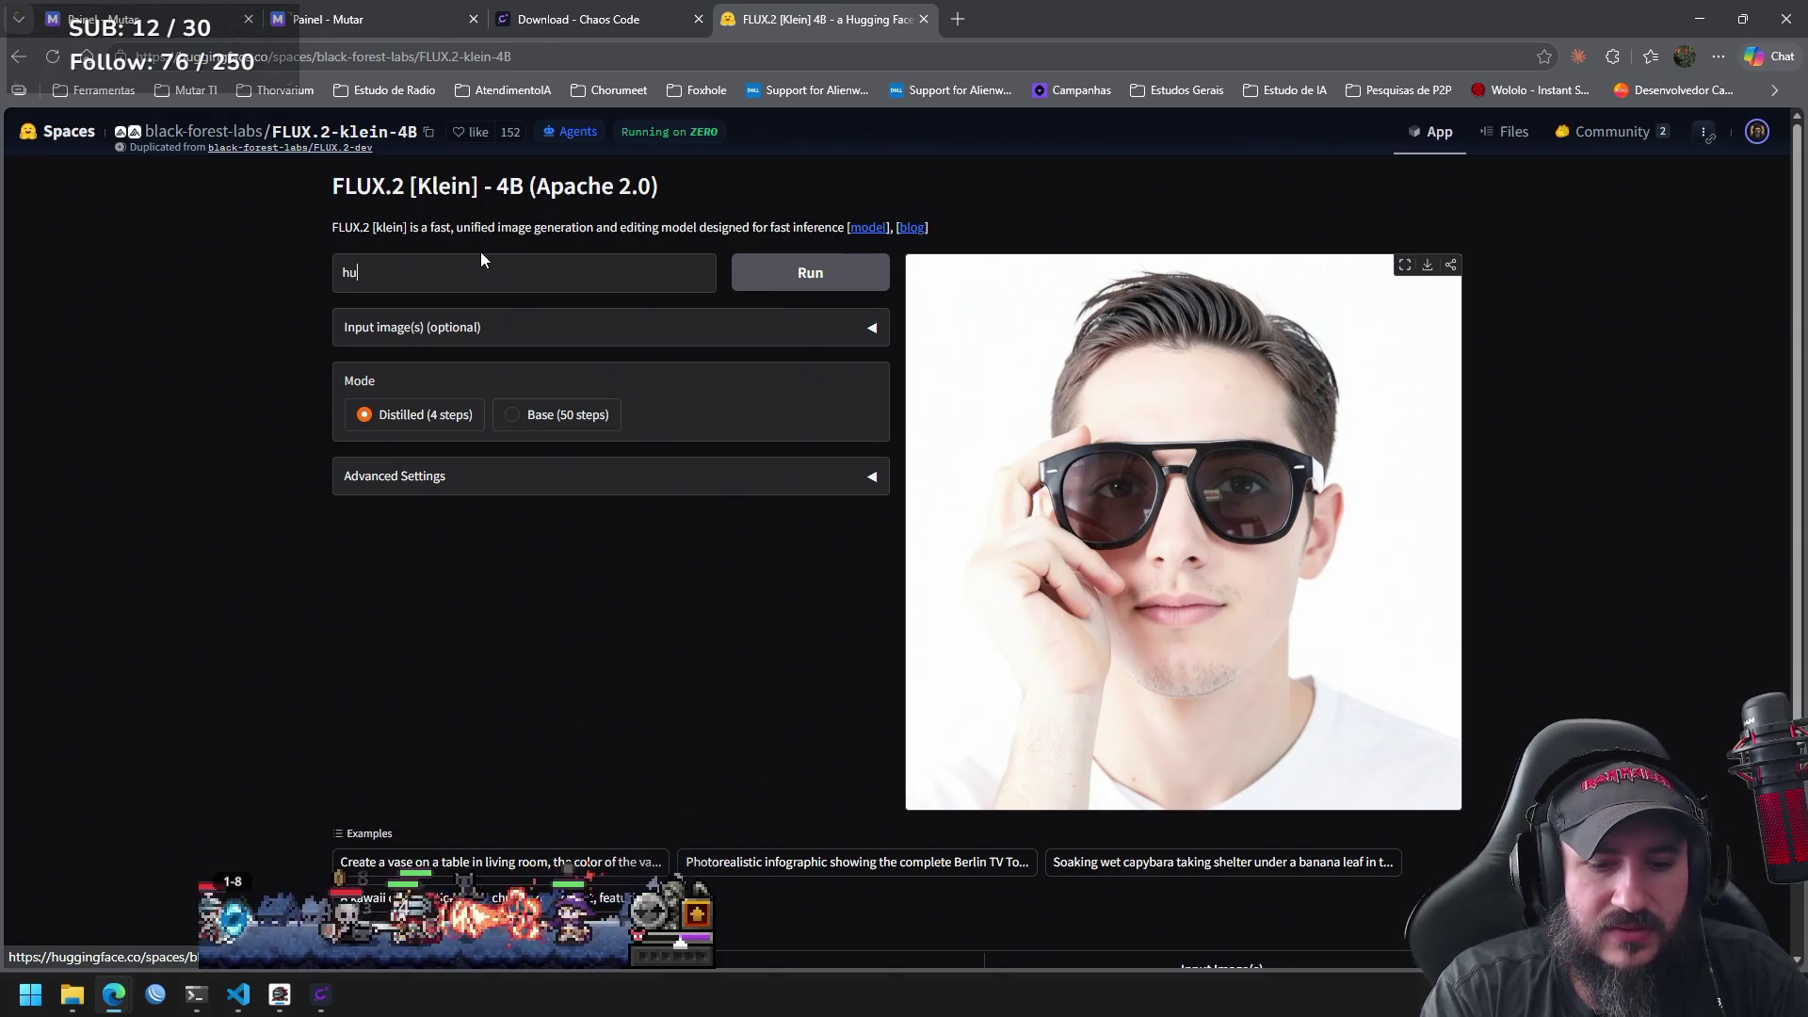
type("lk caotico")
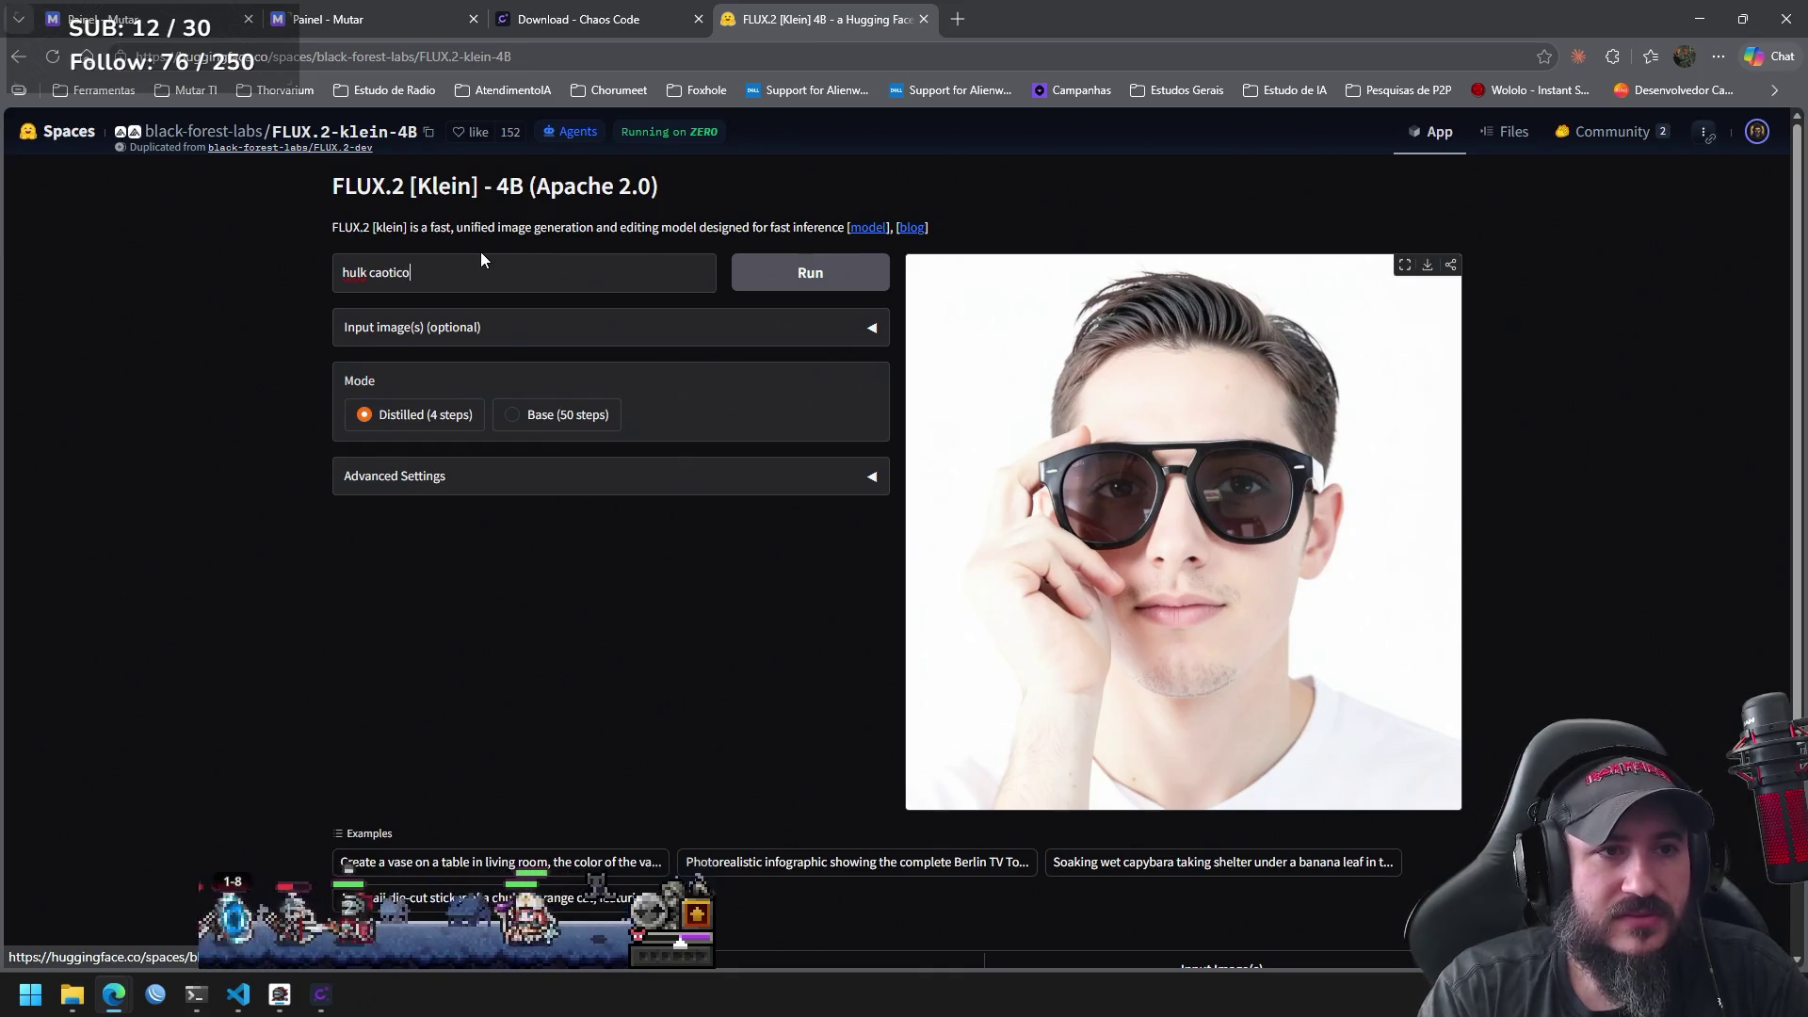
left_click(812, 288)
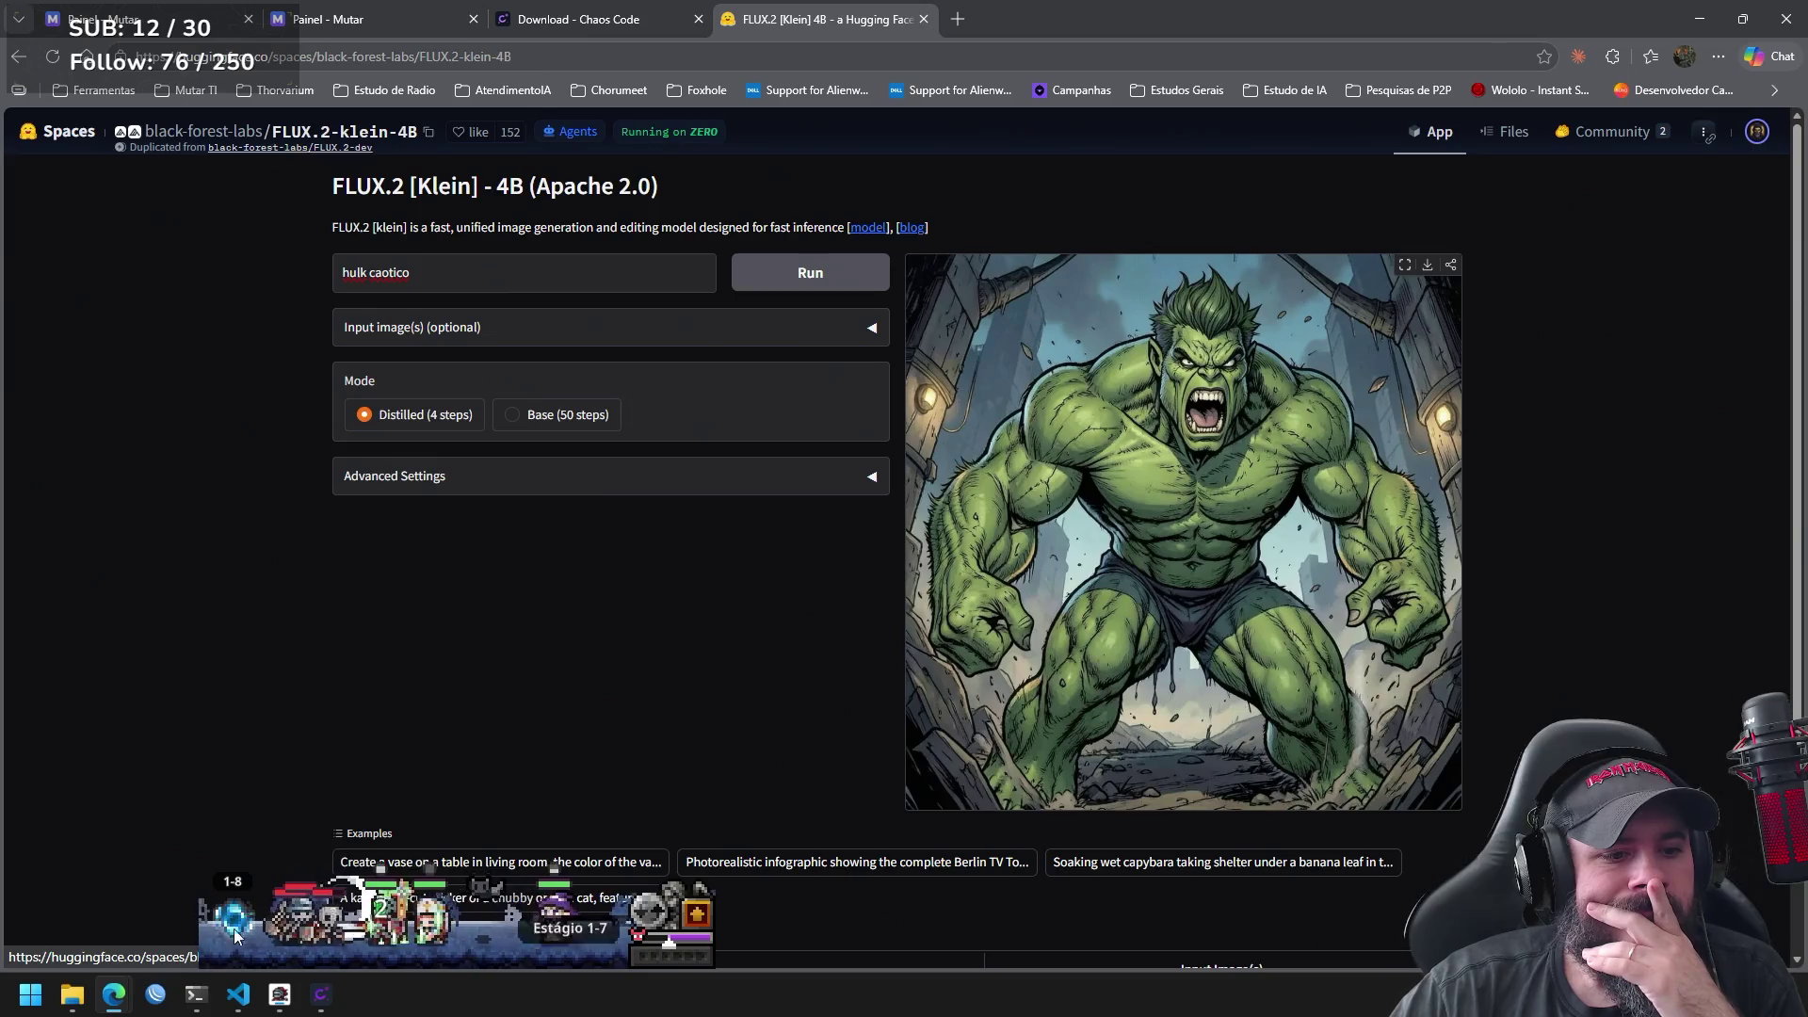
mouse_move(195, 994)
mouse_move(505, 894)
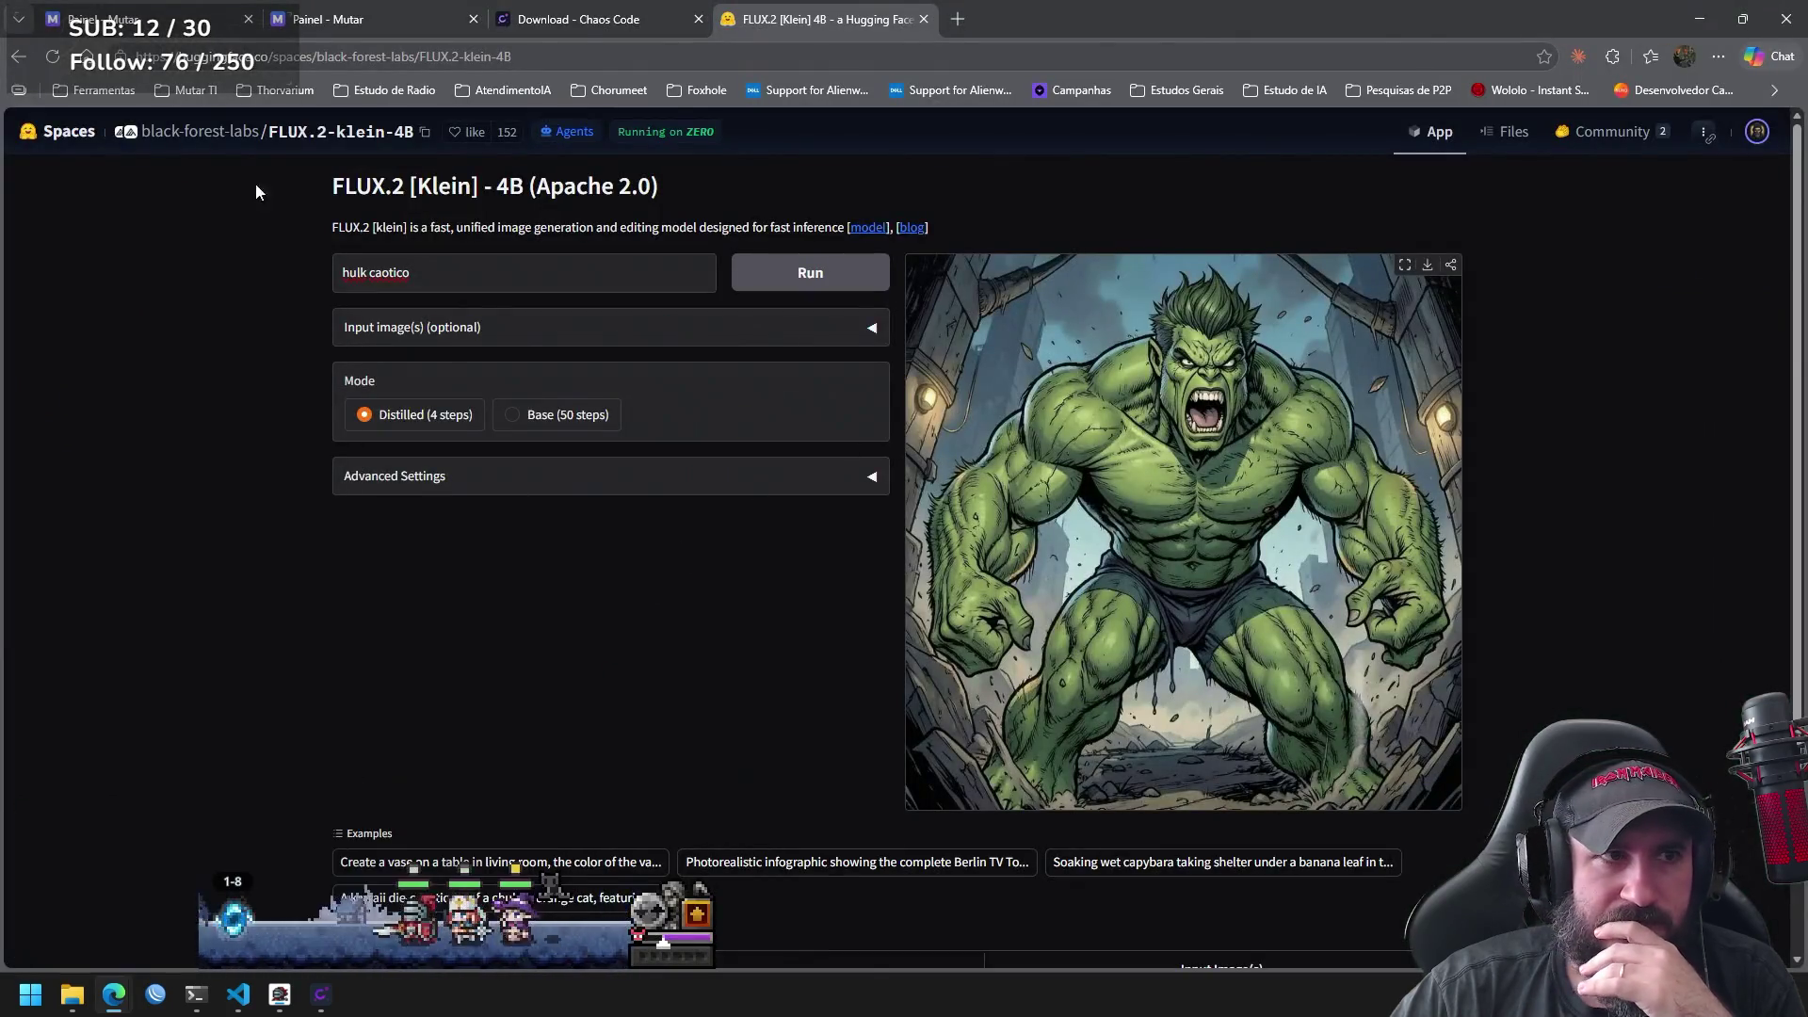
left_click(21, 57)
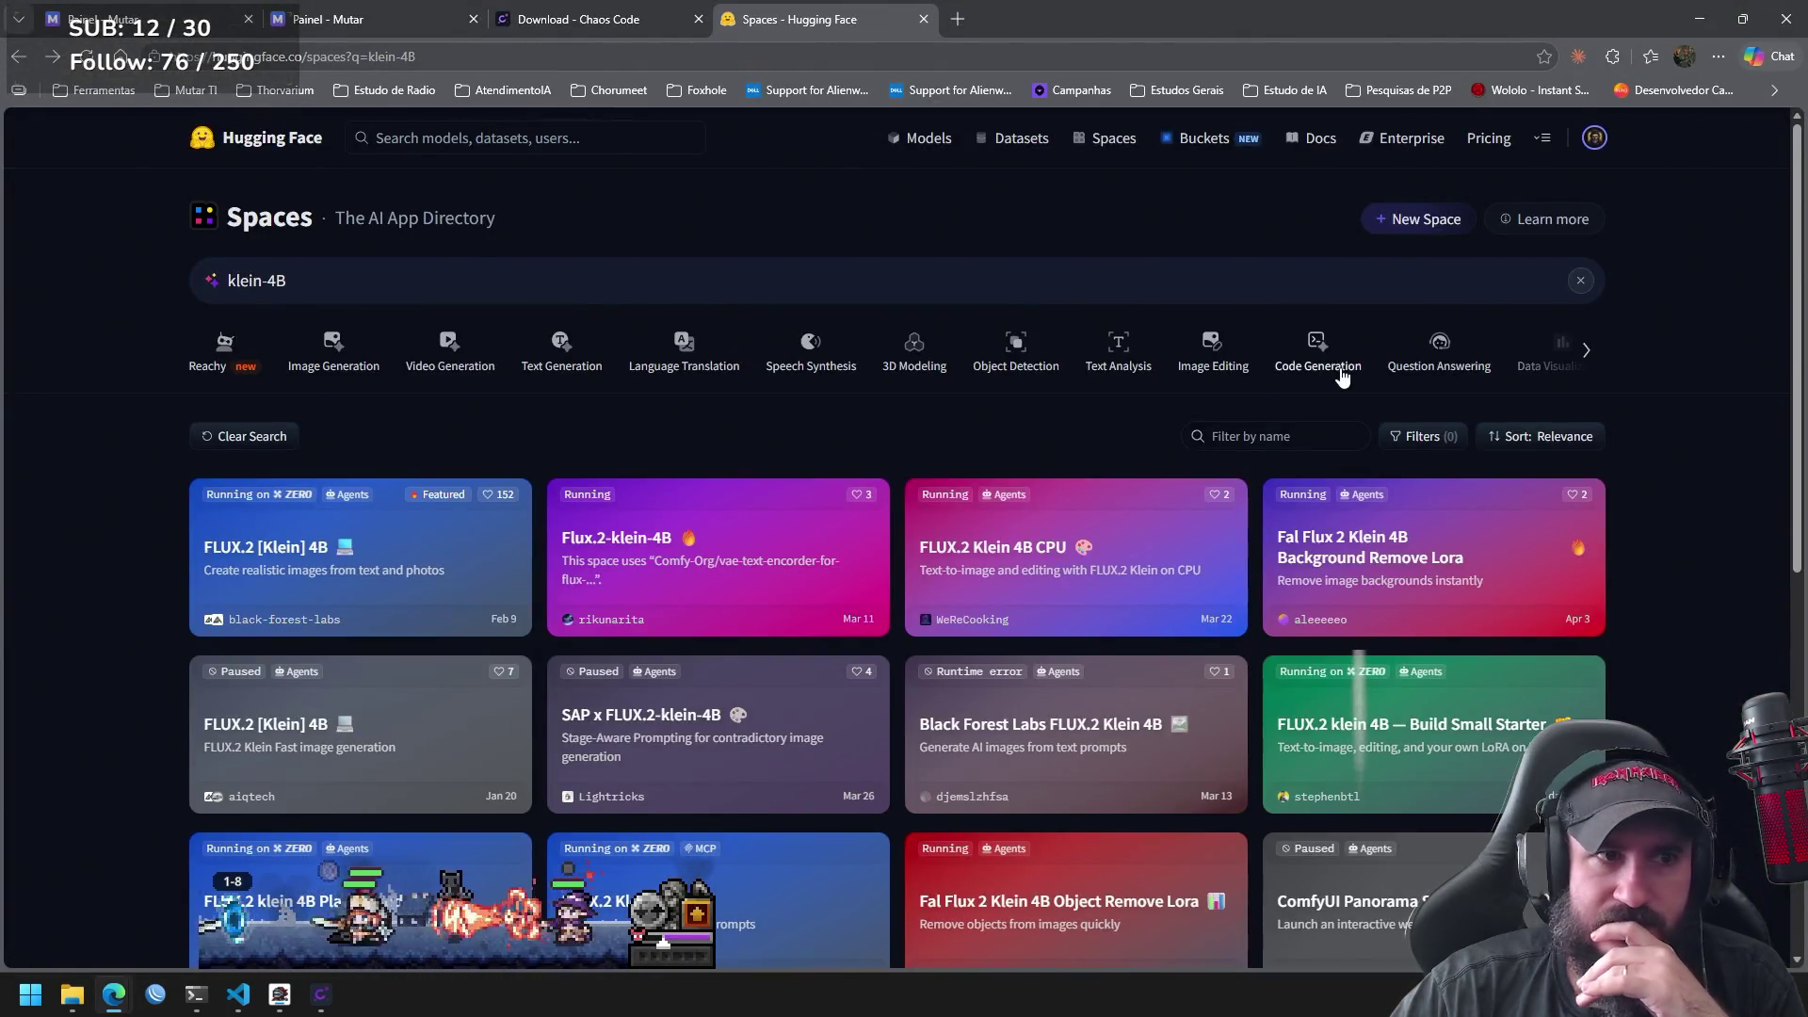
Minimize the browser to the desktop and restore it from the taskbar Edge icon.
left_click(114, 994)
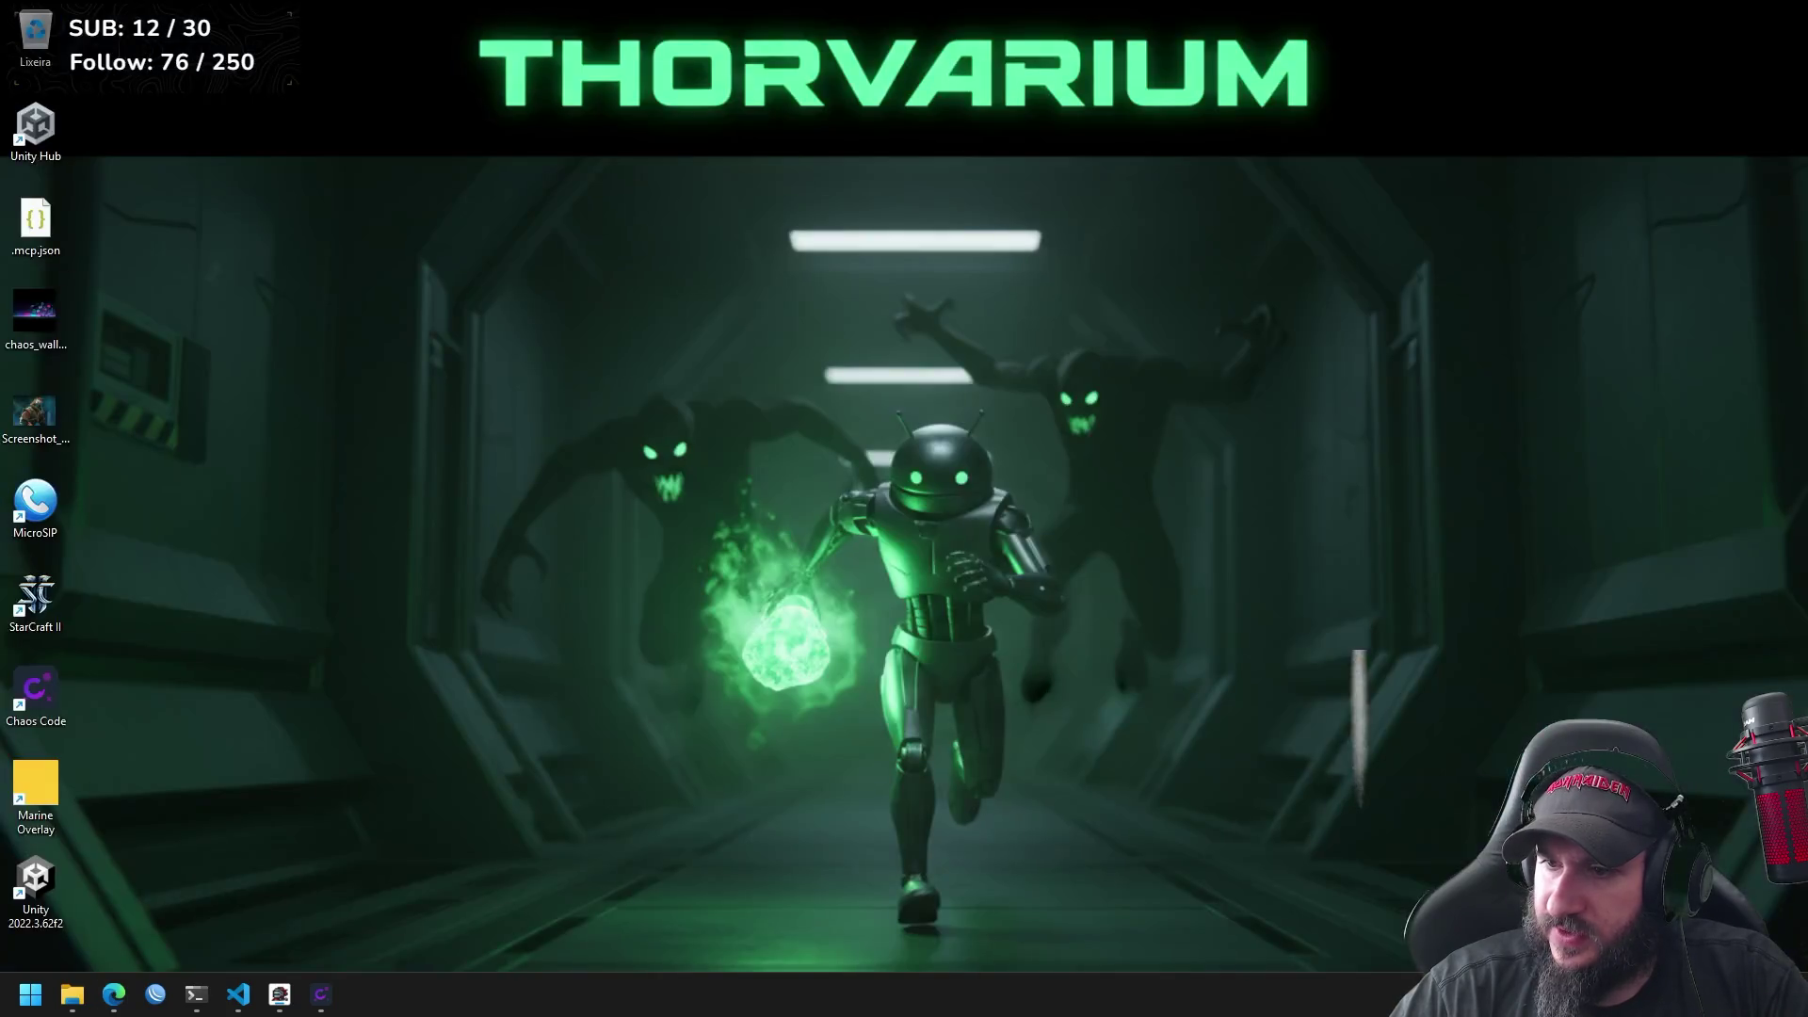
left_click(114, 994)
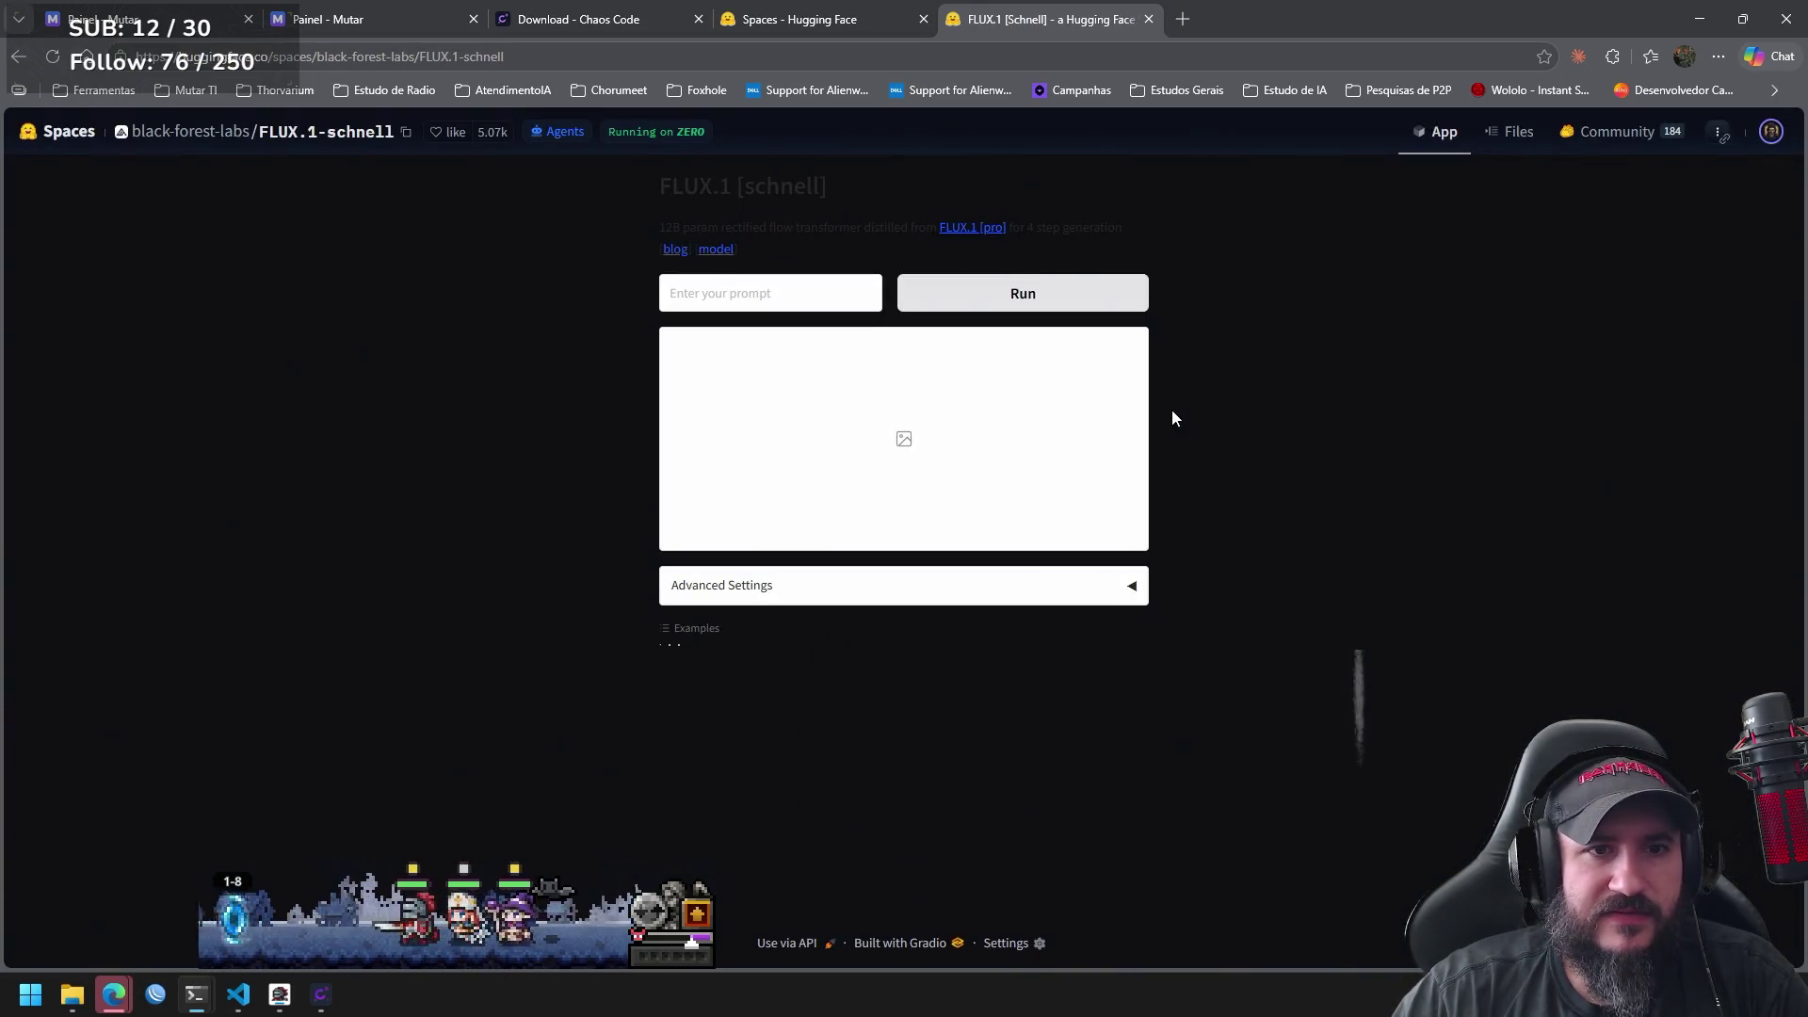
Try FLUX.1 schnell with 'teste', retry after the error, then run the wiener schnitzel example.
left_click(847, 298)
type("teste")
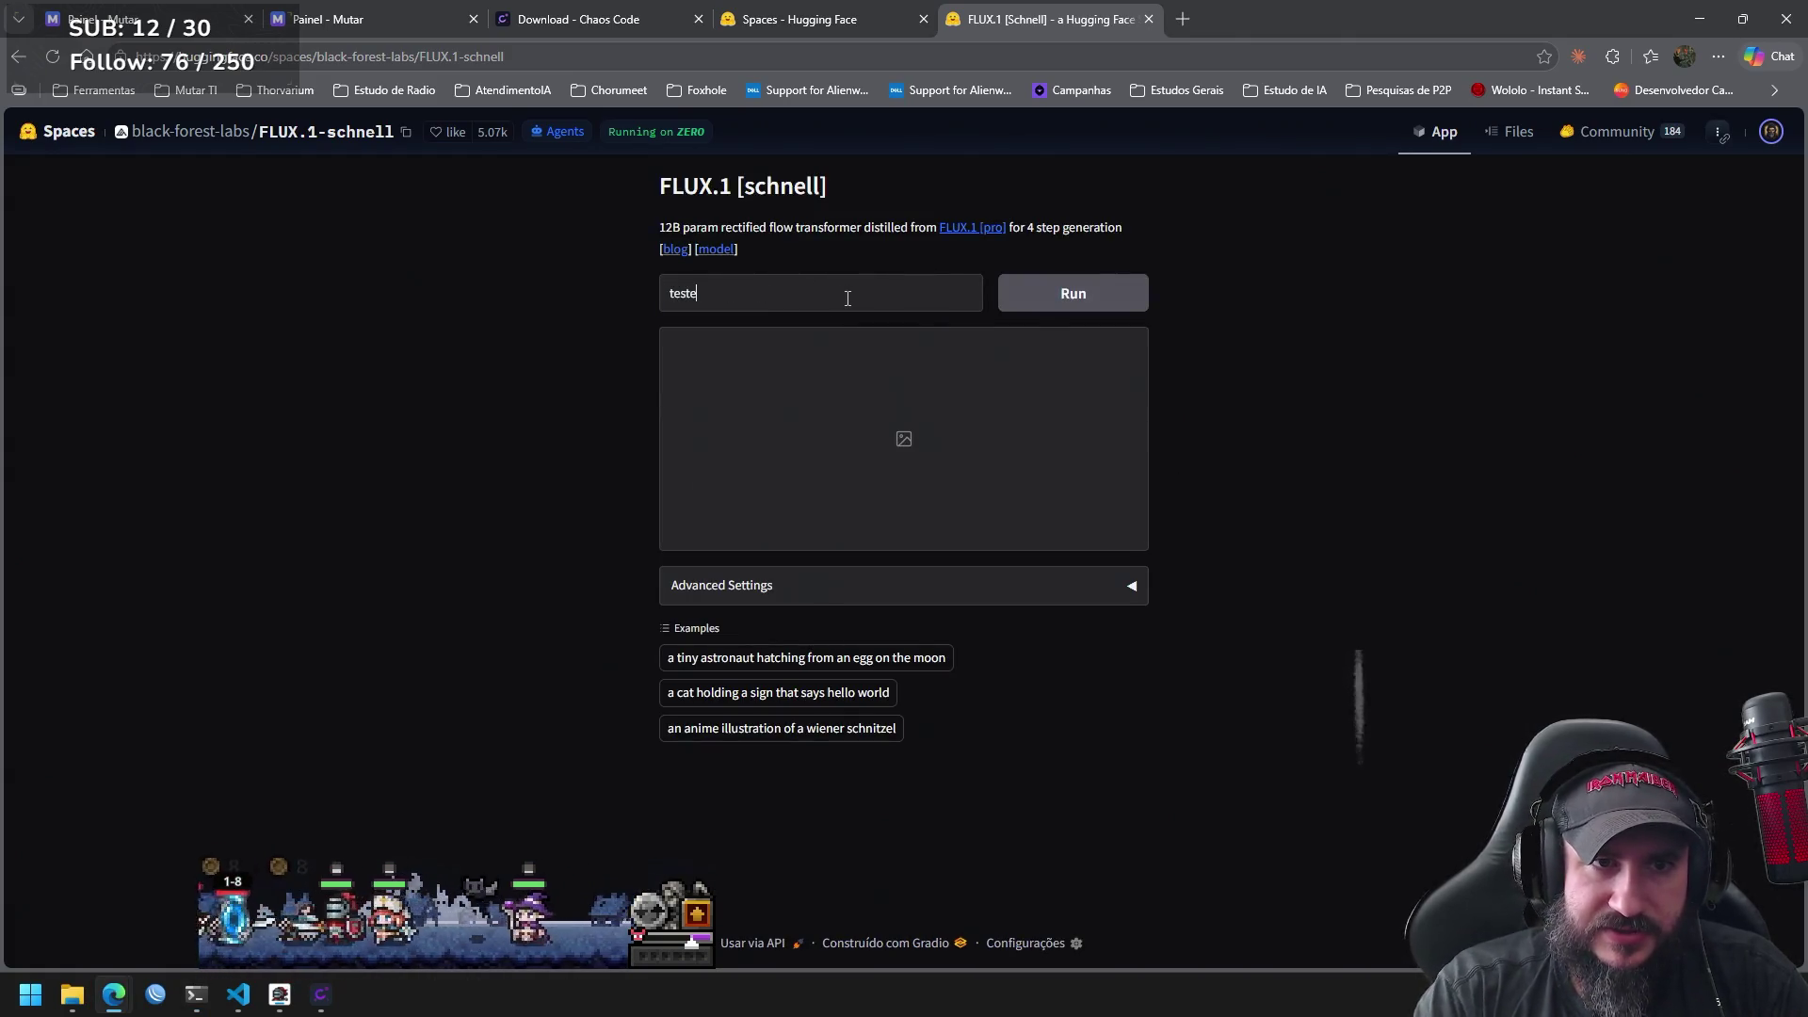
left_click(1080, 294)
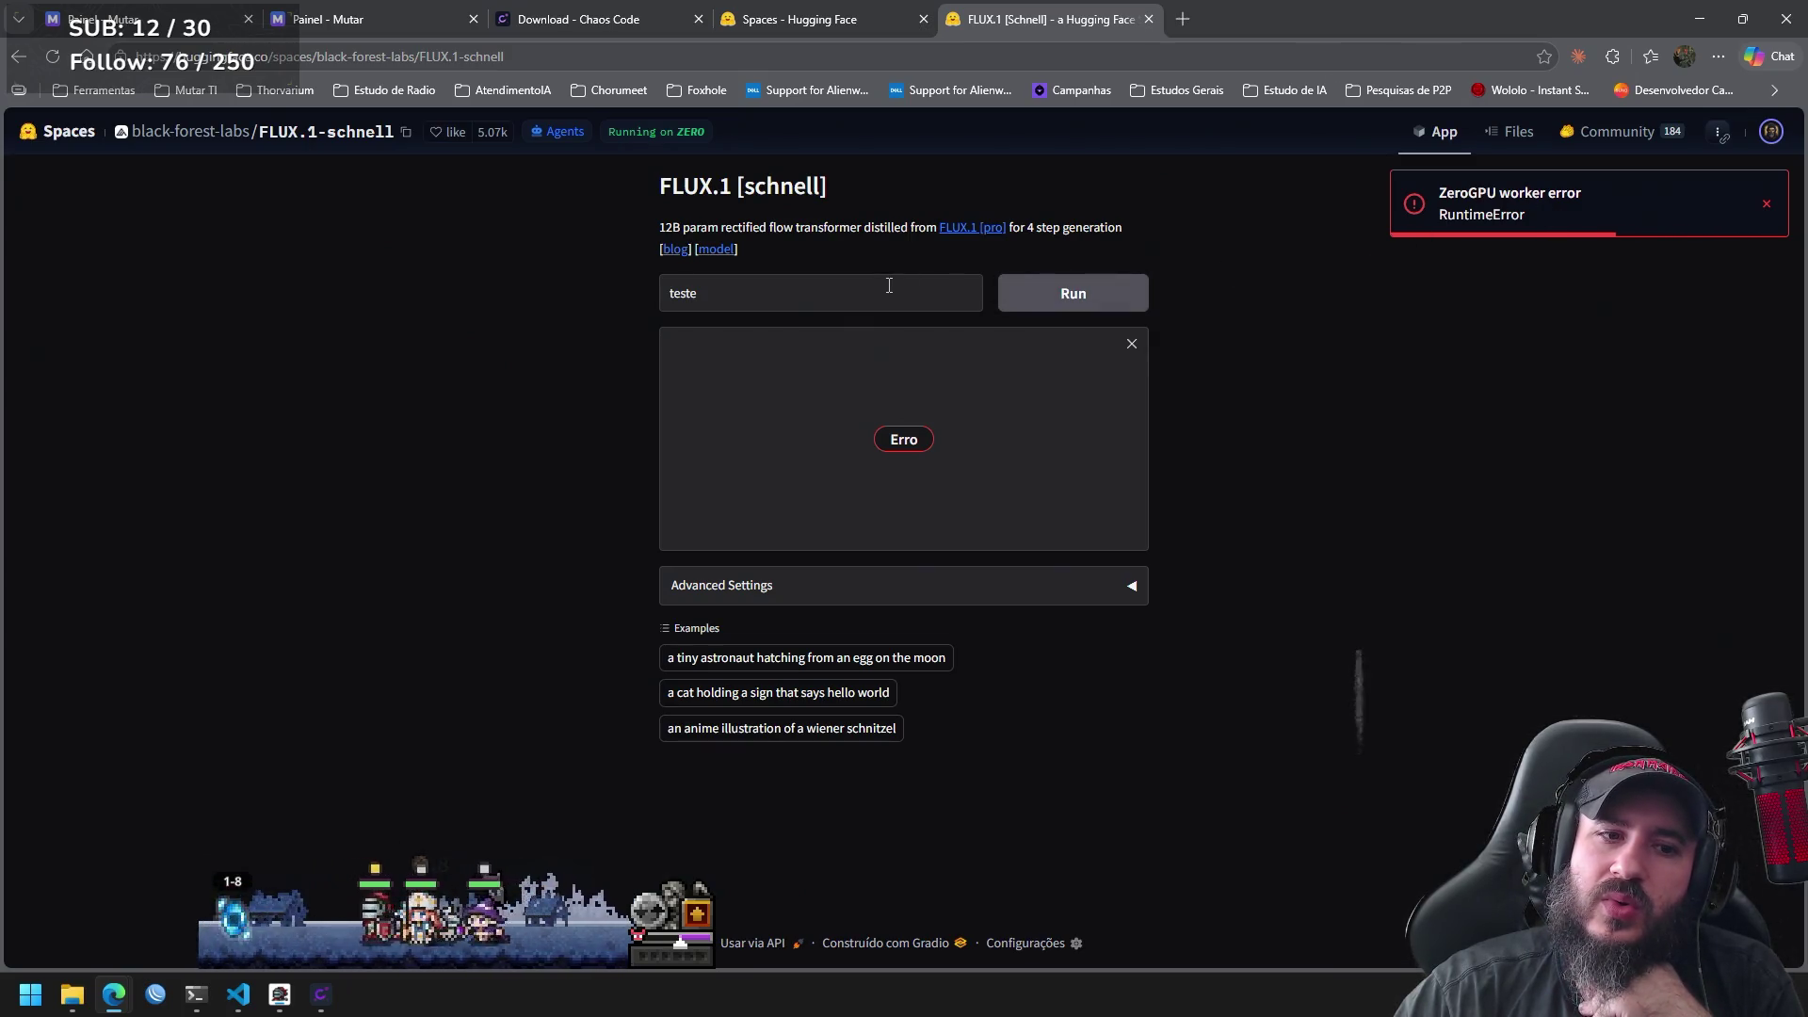
left_click(1060, 299)
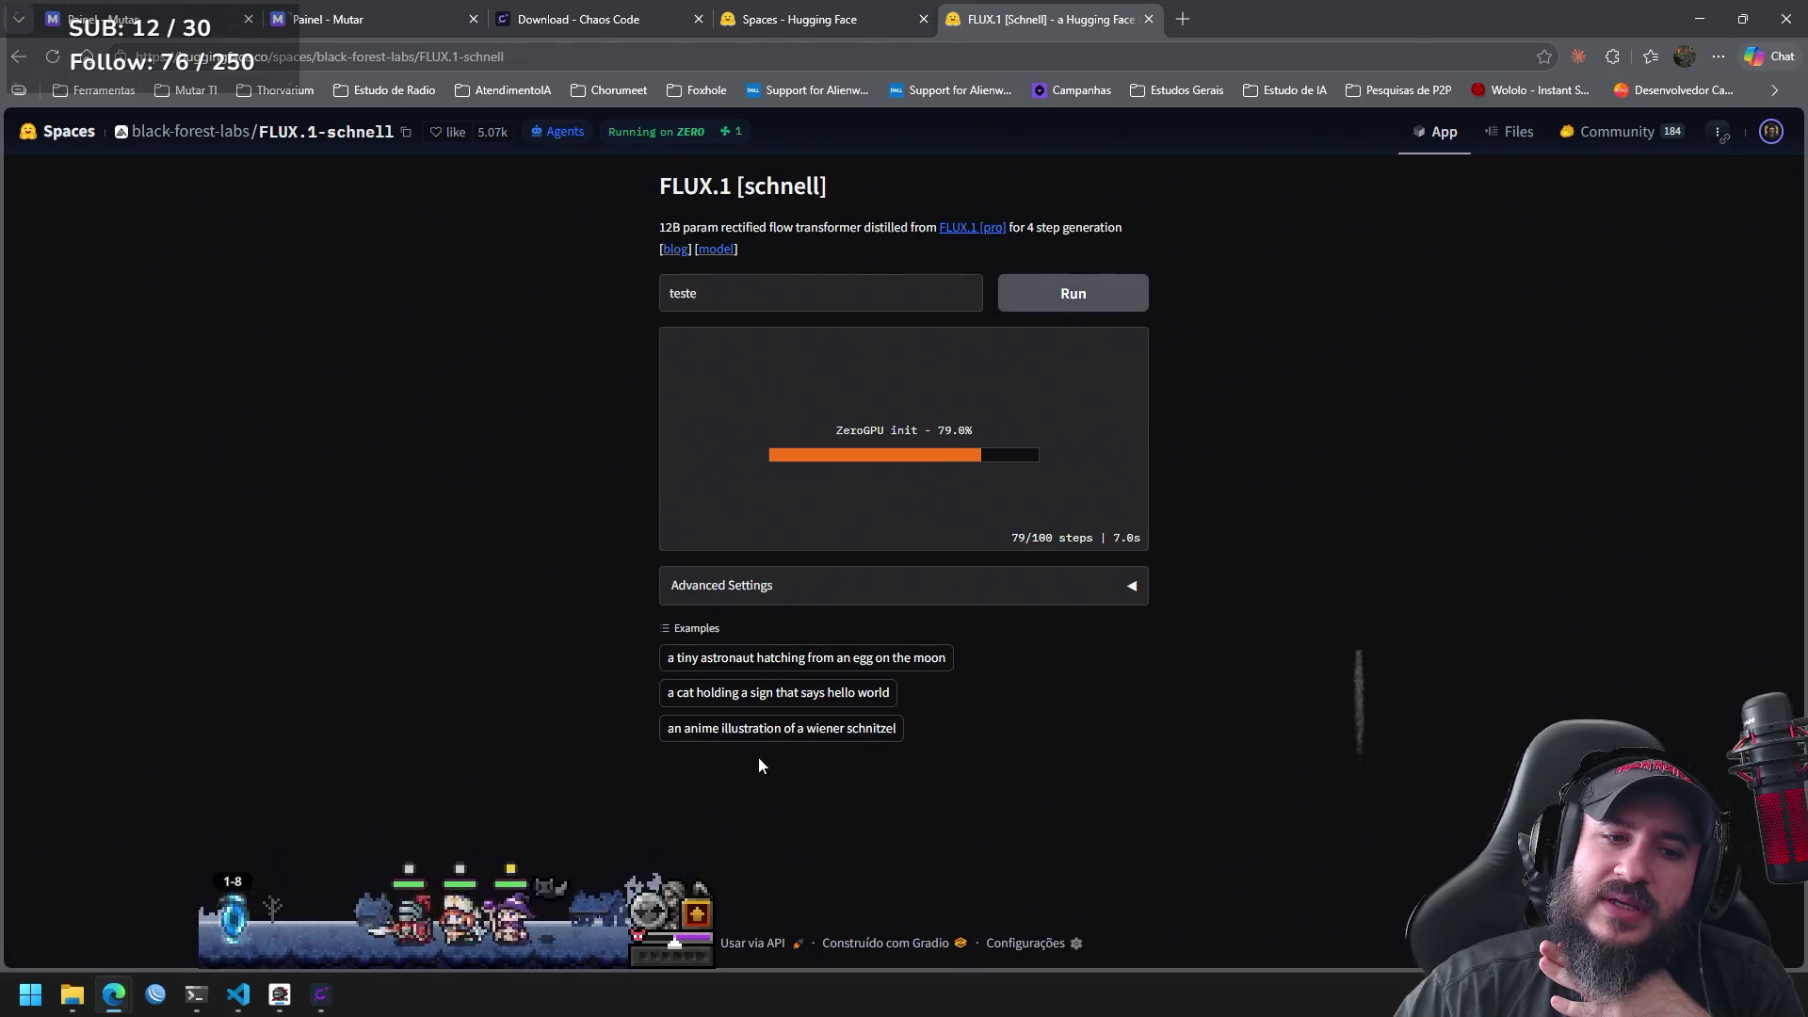
left_click(859, 734)
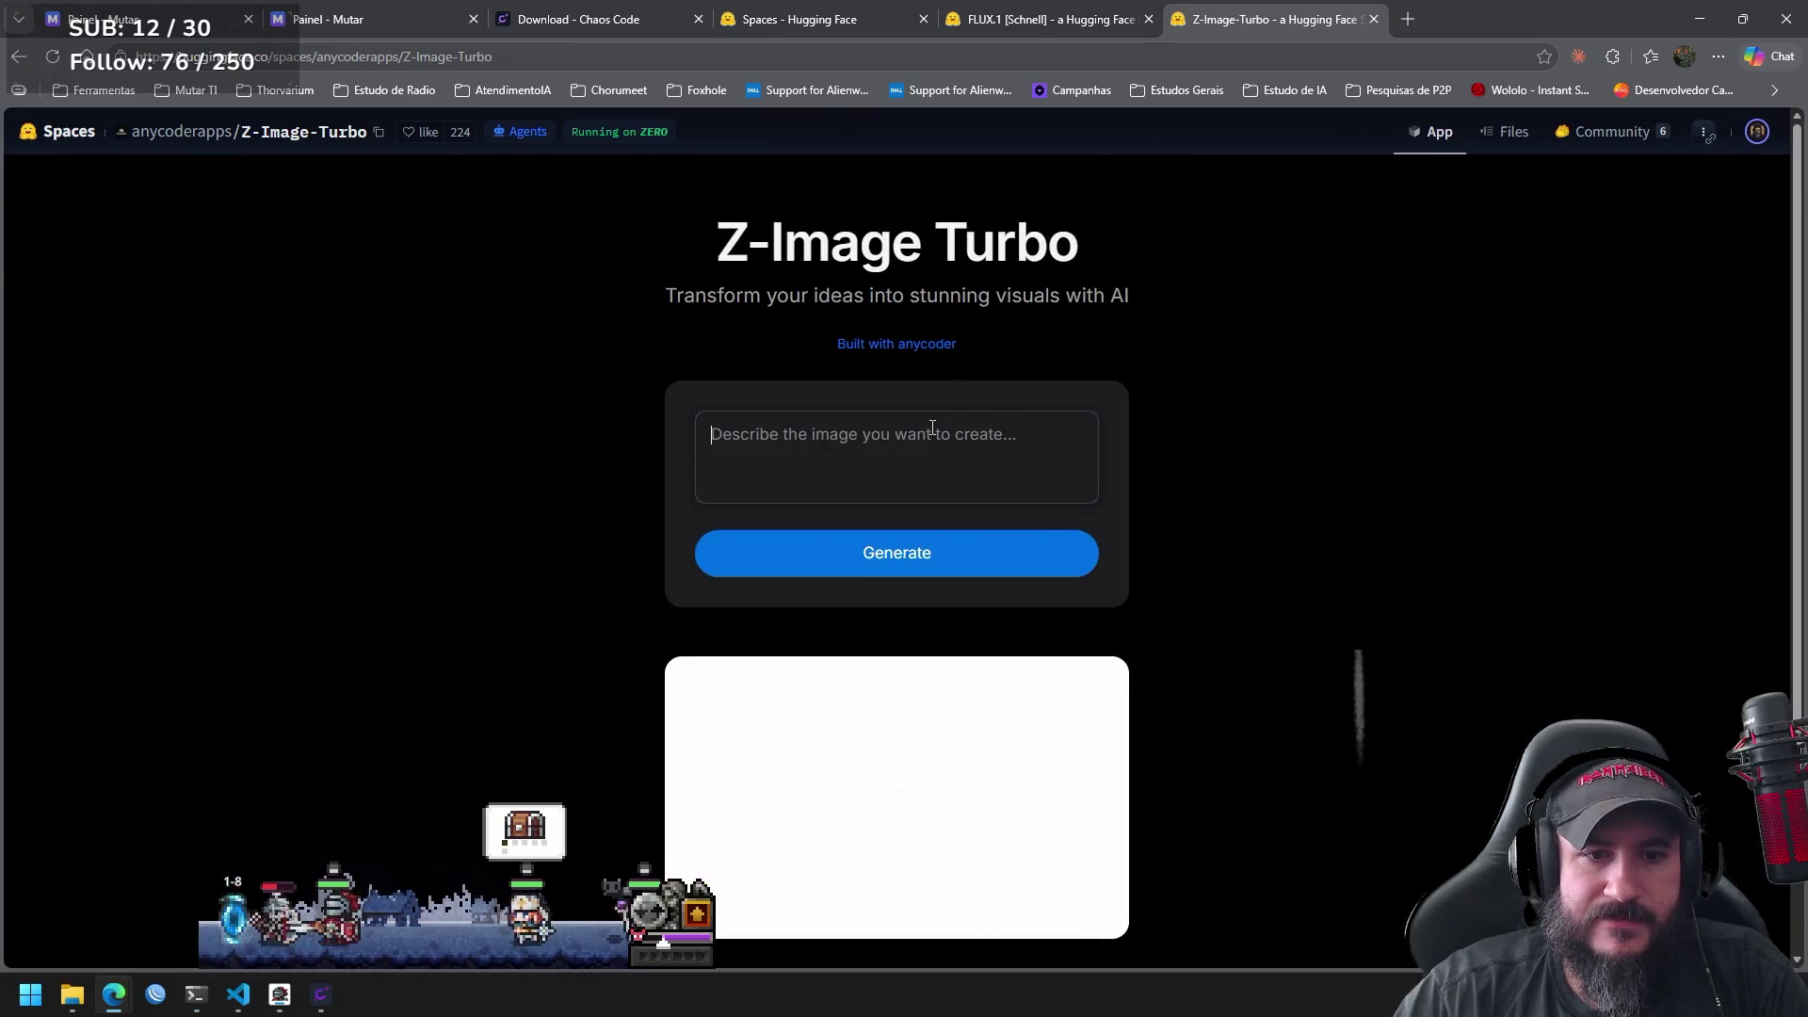
Replace the Z-Image Turbo prompt with 'hulk' and generate the image.
type("teste")
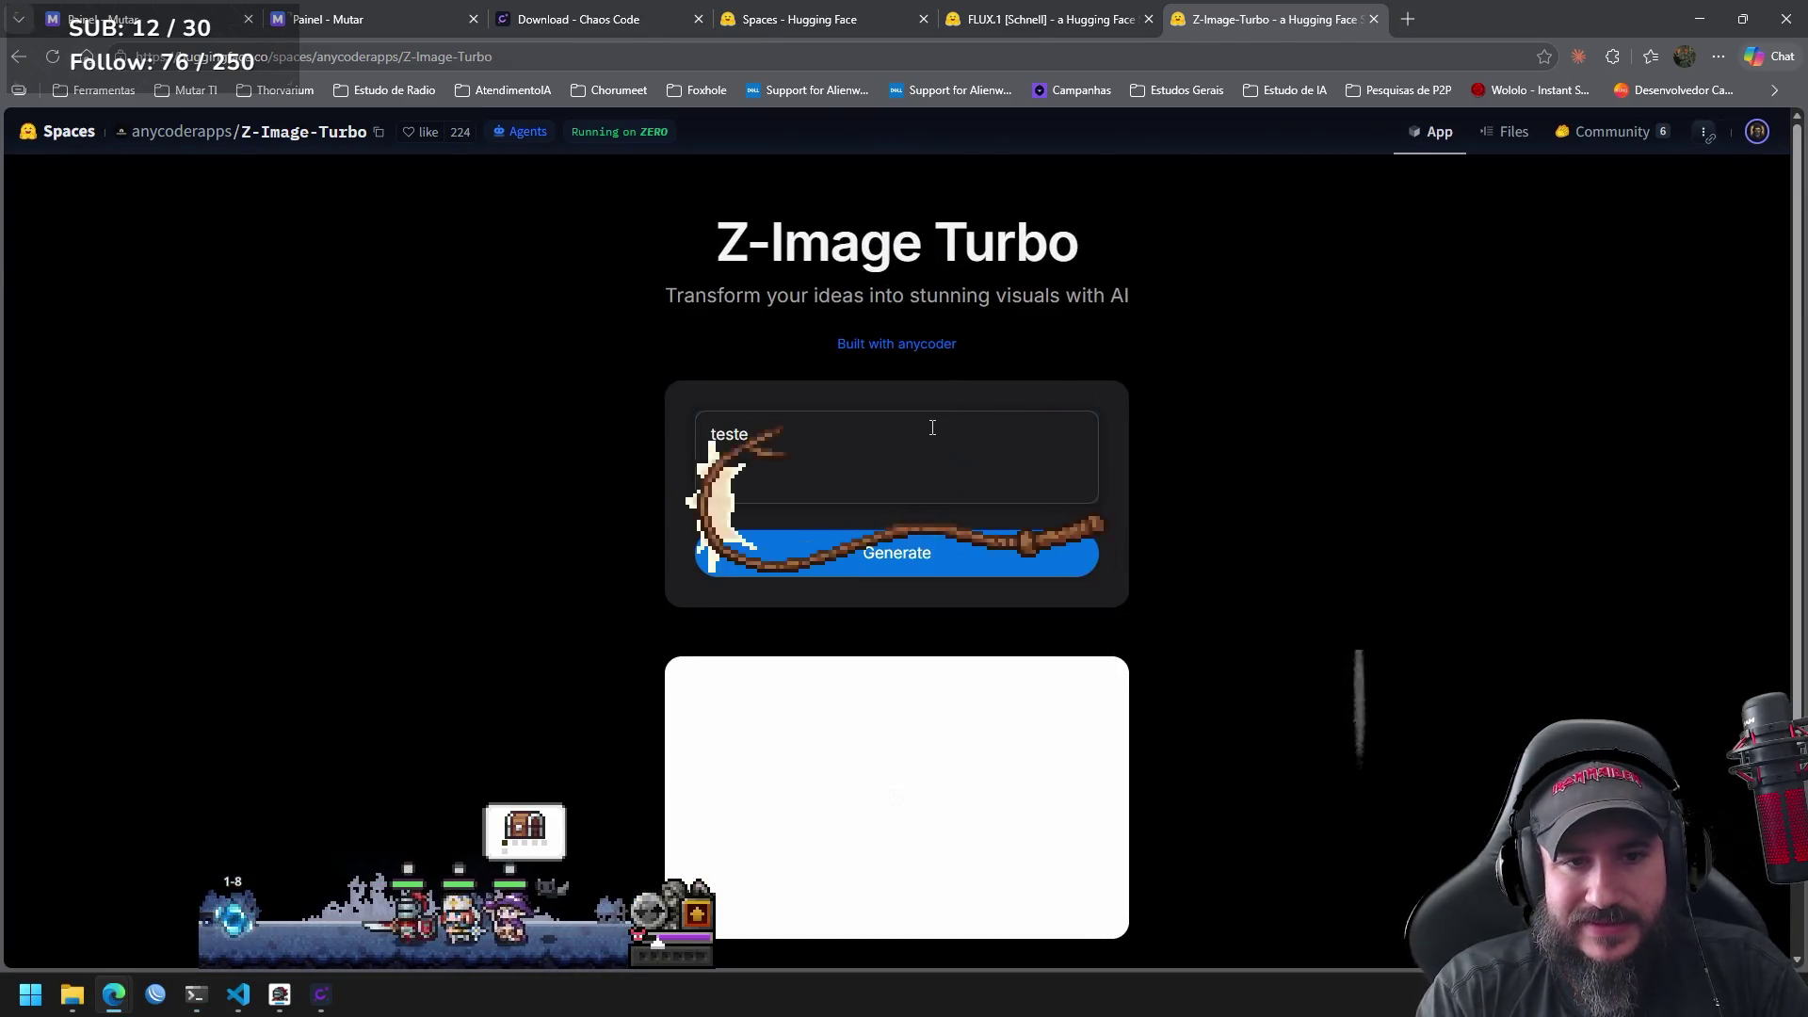
key("ctrl+a")
type("hulk")
key("Return")
Look over the Hulk result, then collect the game's treasure chest and open the hero inventory.
scroll(1194, 483, "down", 1)
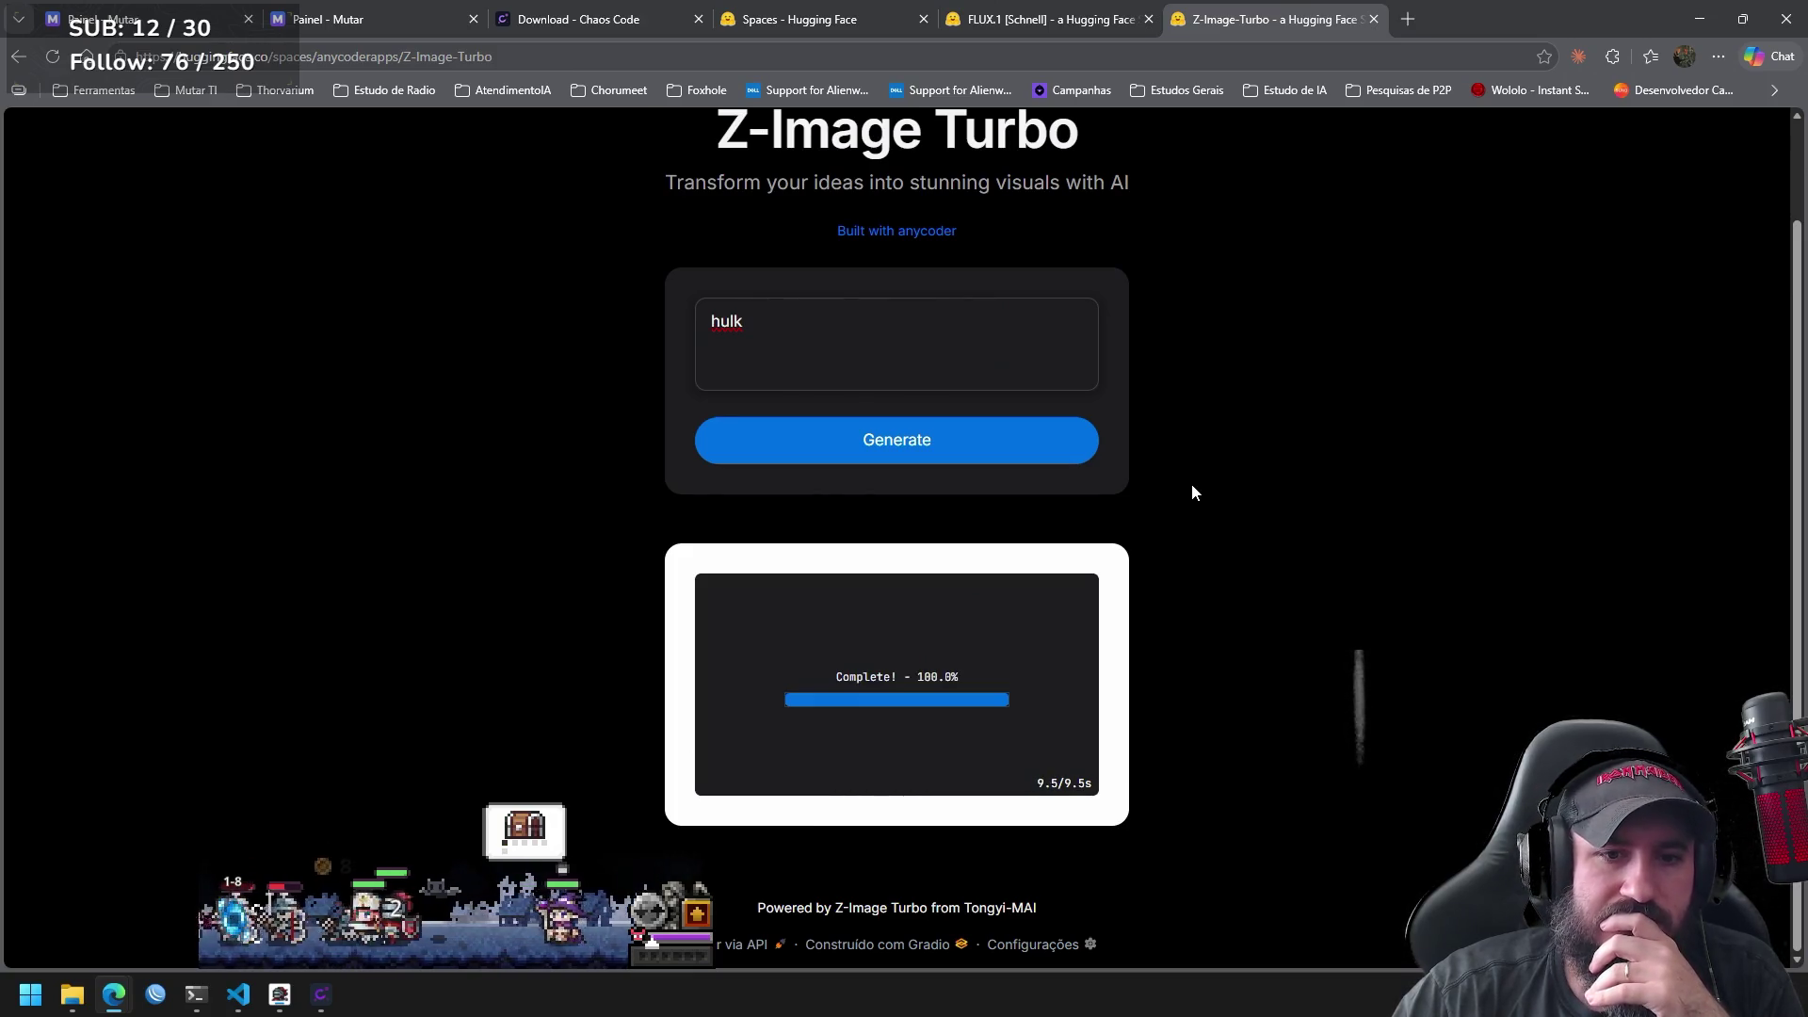
scroll(1365, 512, "down", 5)
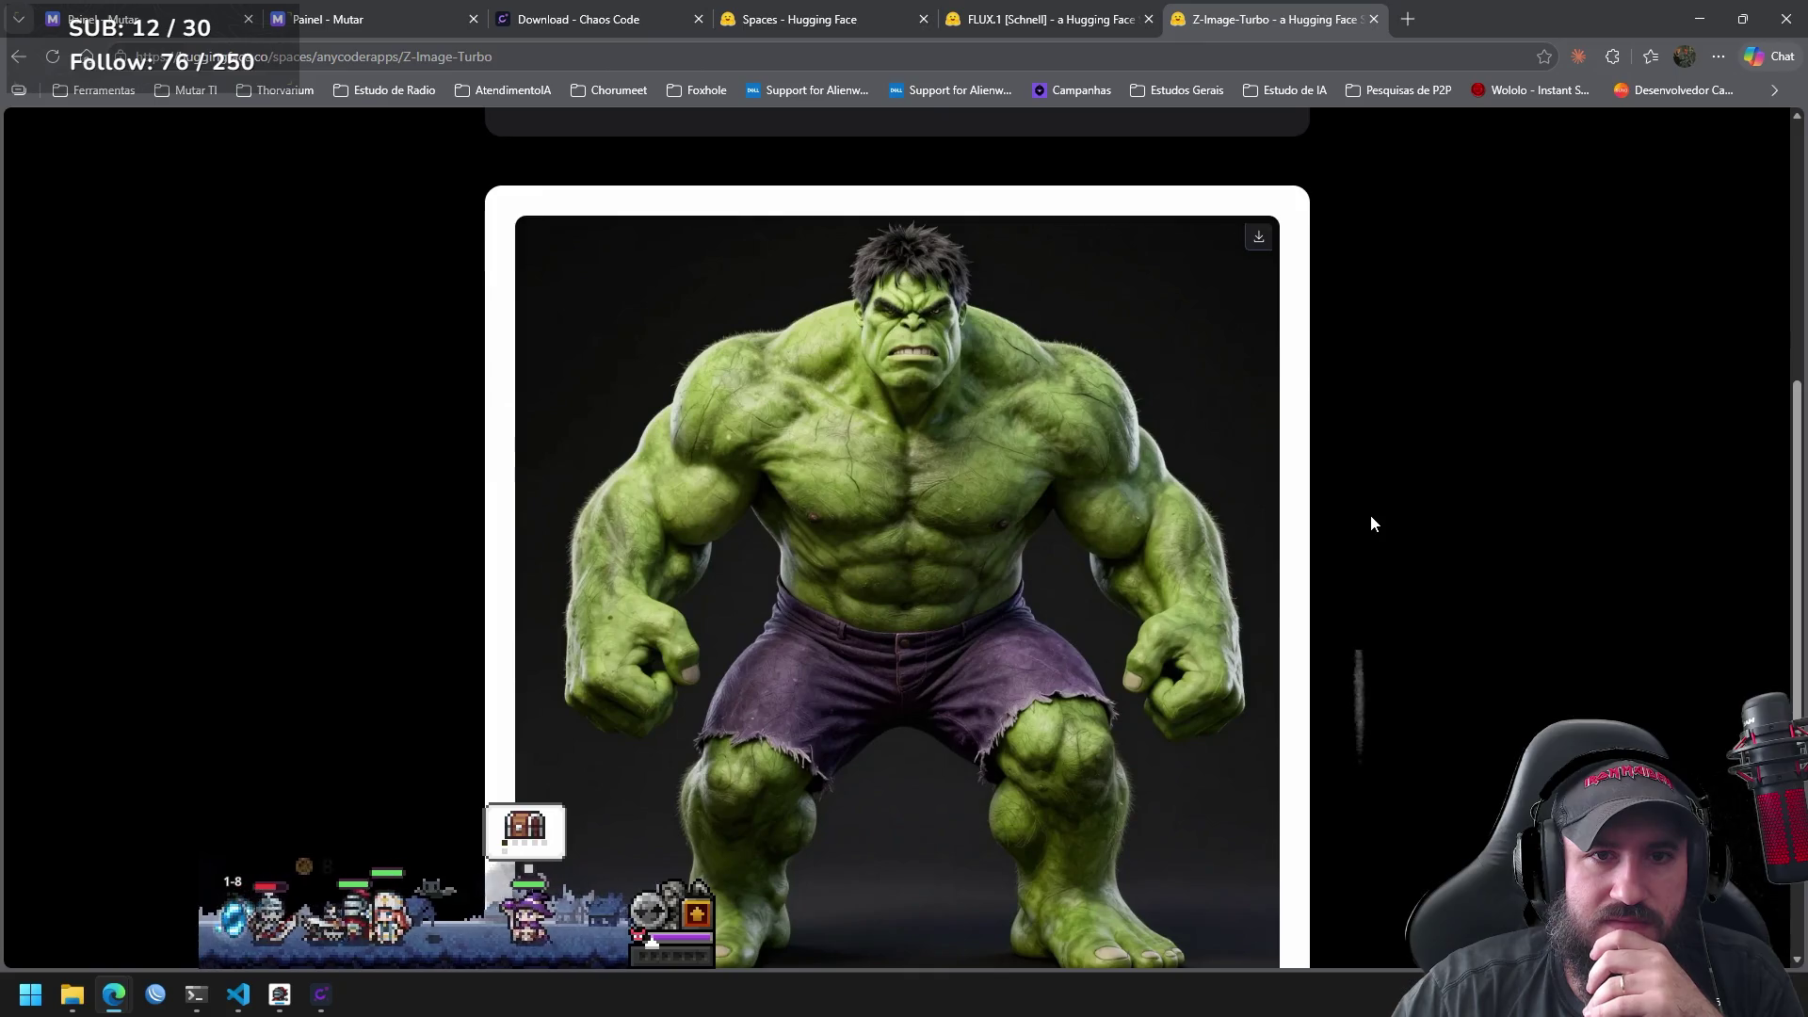
scroll(1369, 525, "up", 5)
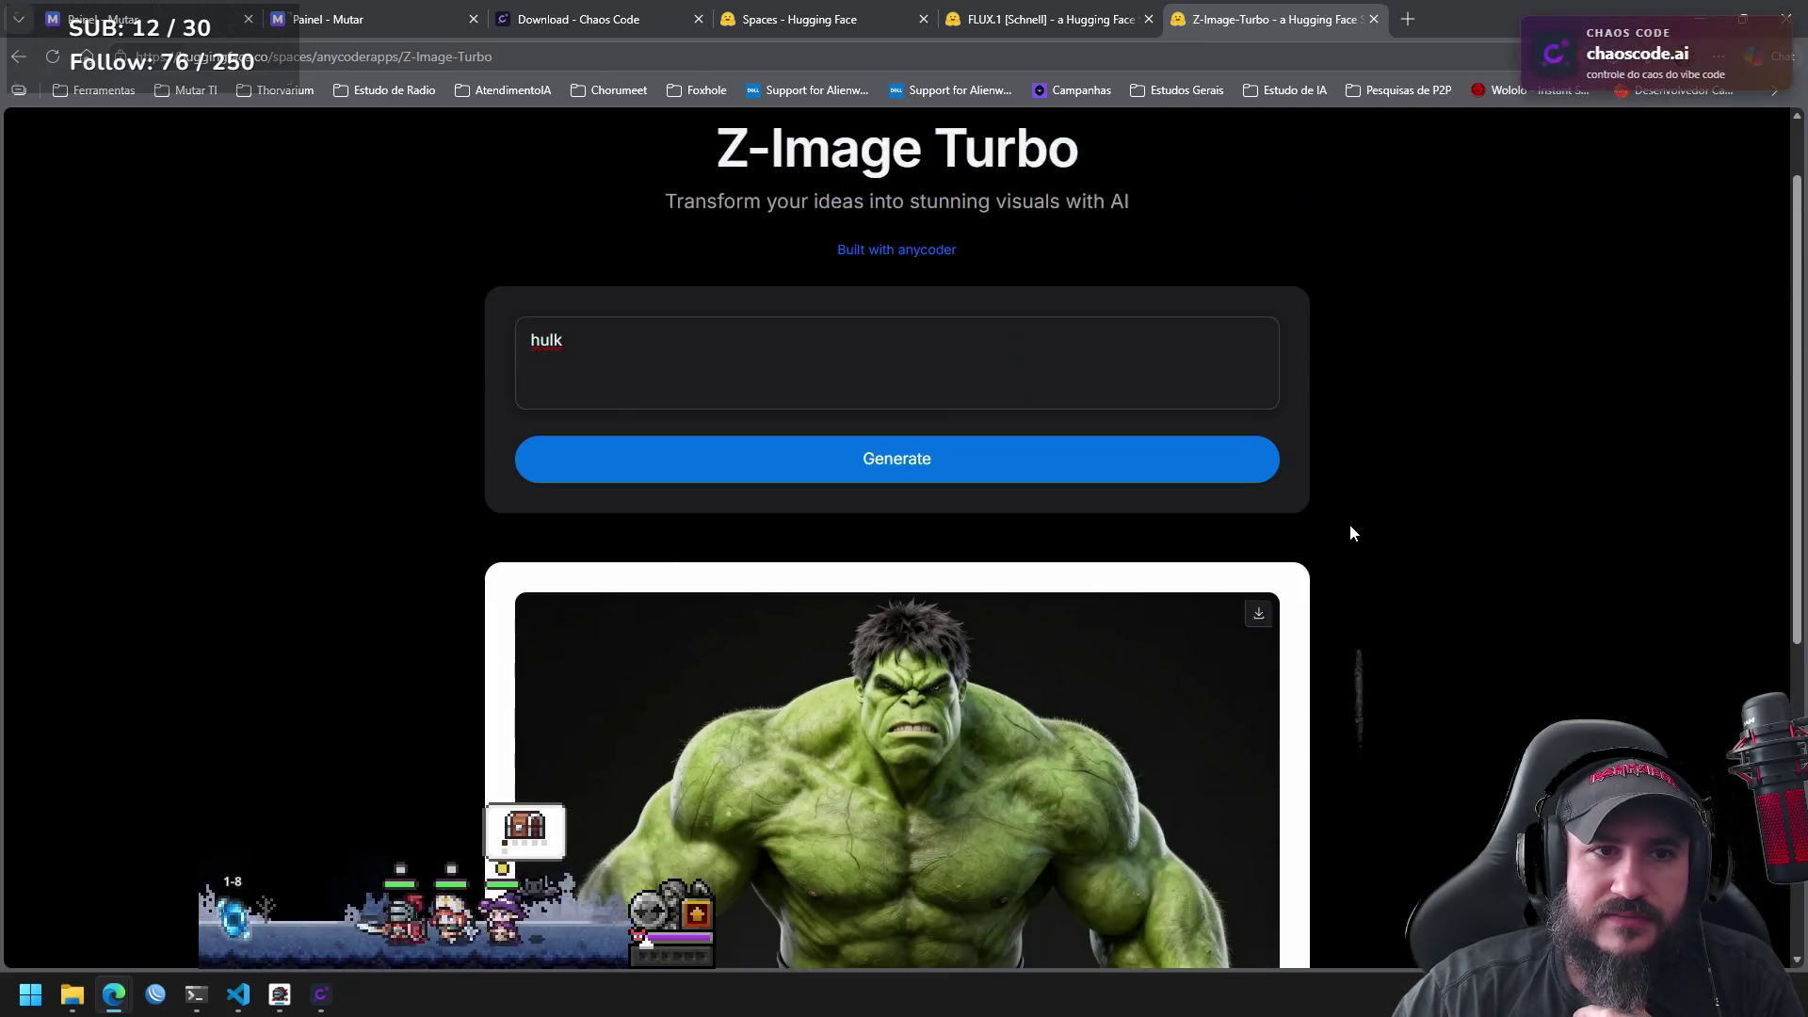
scroll(1350, 534, "down", 5)
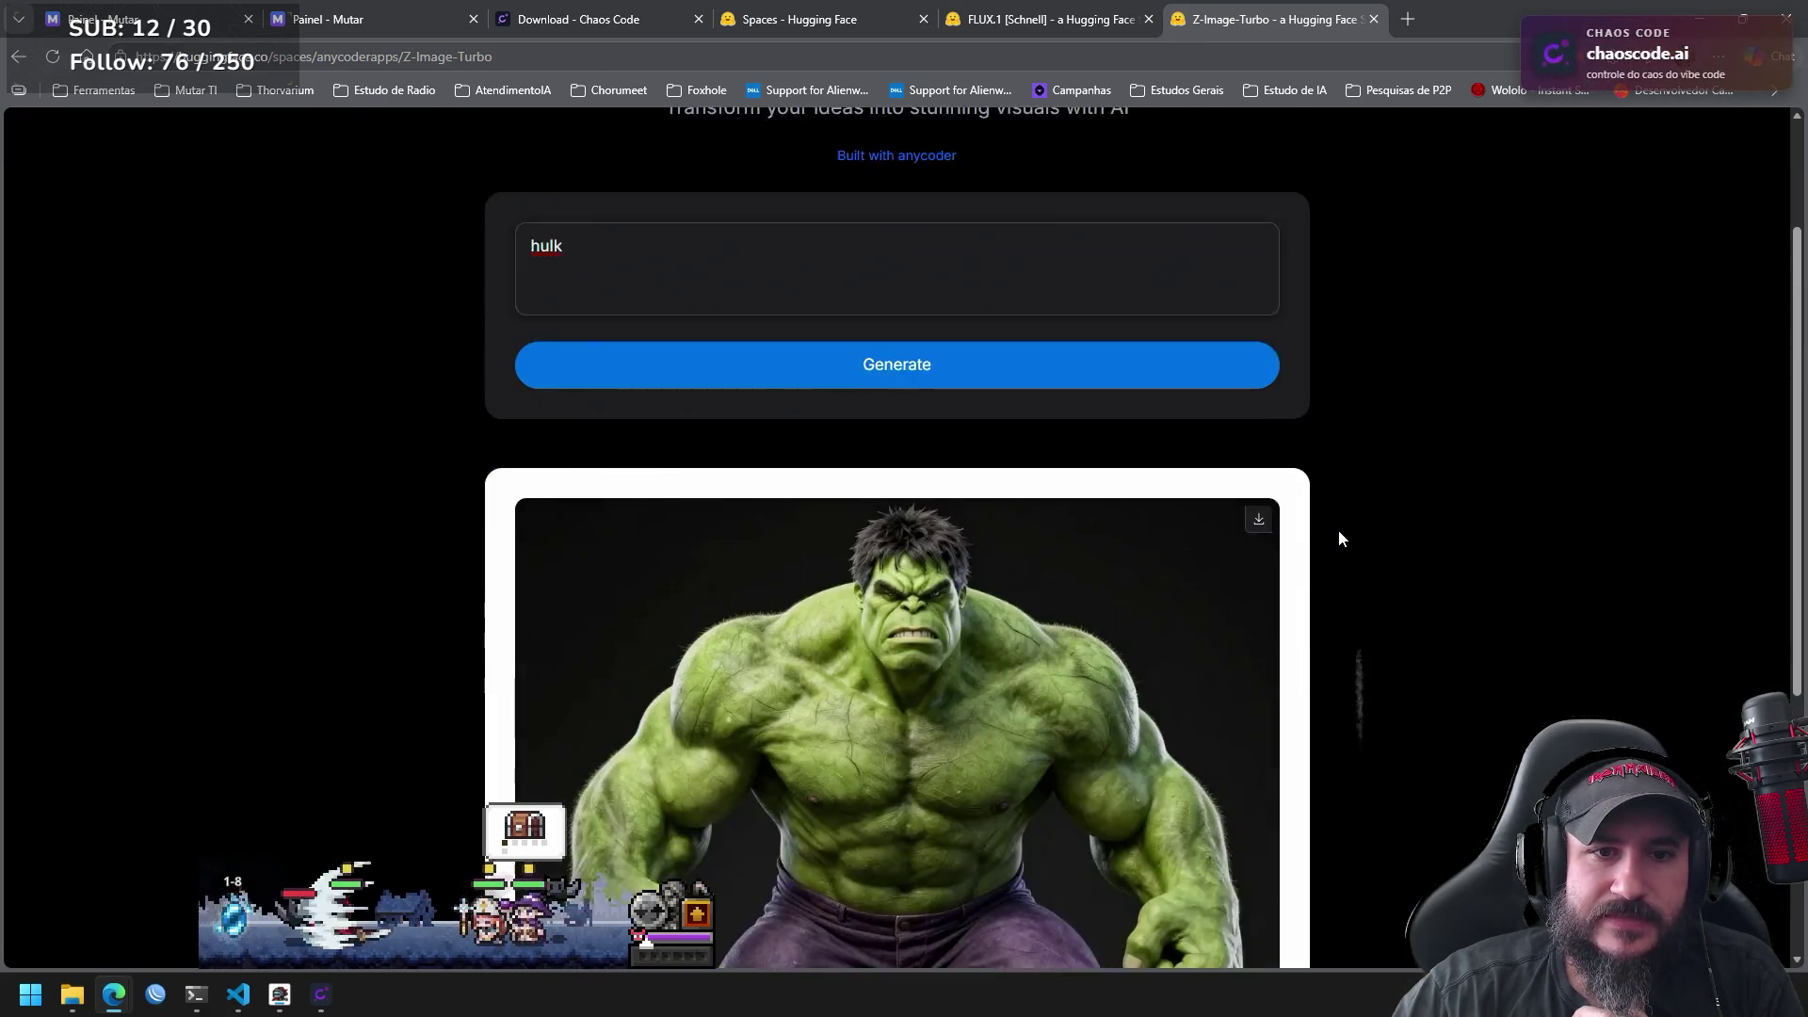
mouse_move(1802, 495)
left_mouse_down()
mouse_move(1801, 591)
mouse_move(1801, 473)
left_mouse_up()
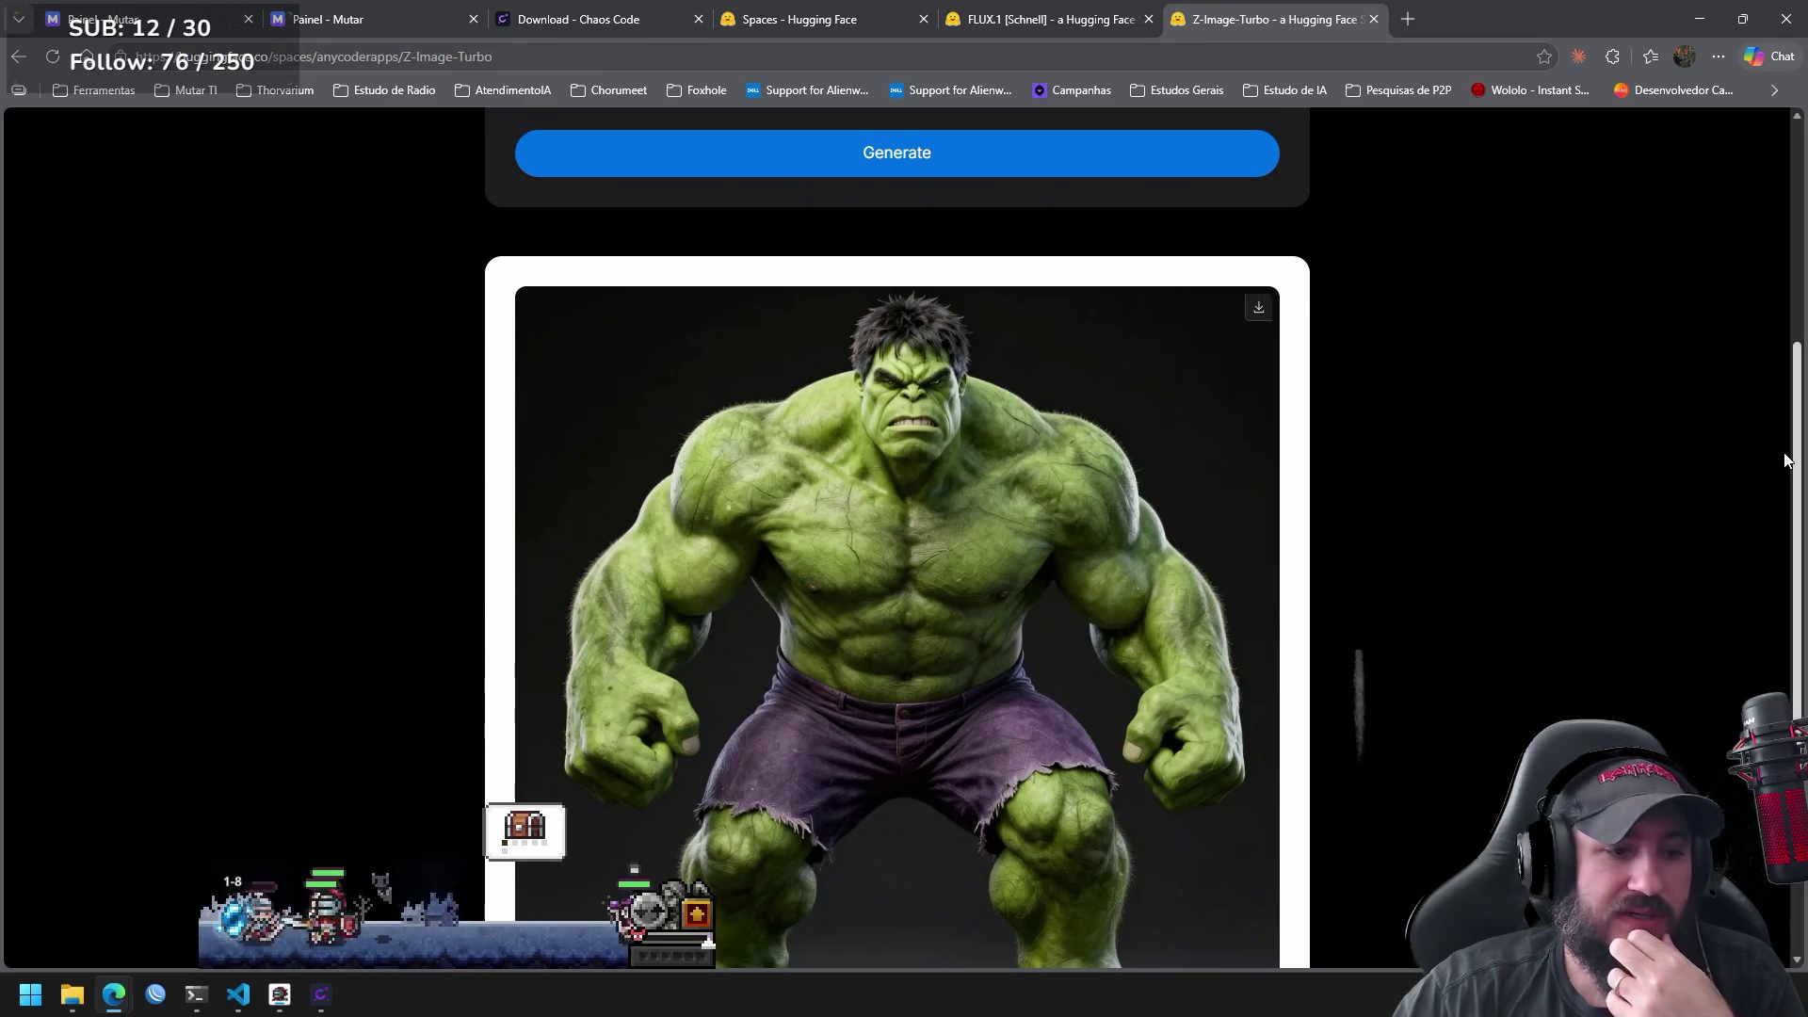
mouse_move(1786, 460)
left_mouse_down()
mouse_move(1793, 248)
mouse_move(1791, 335)
left_mouse_up()
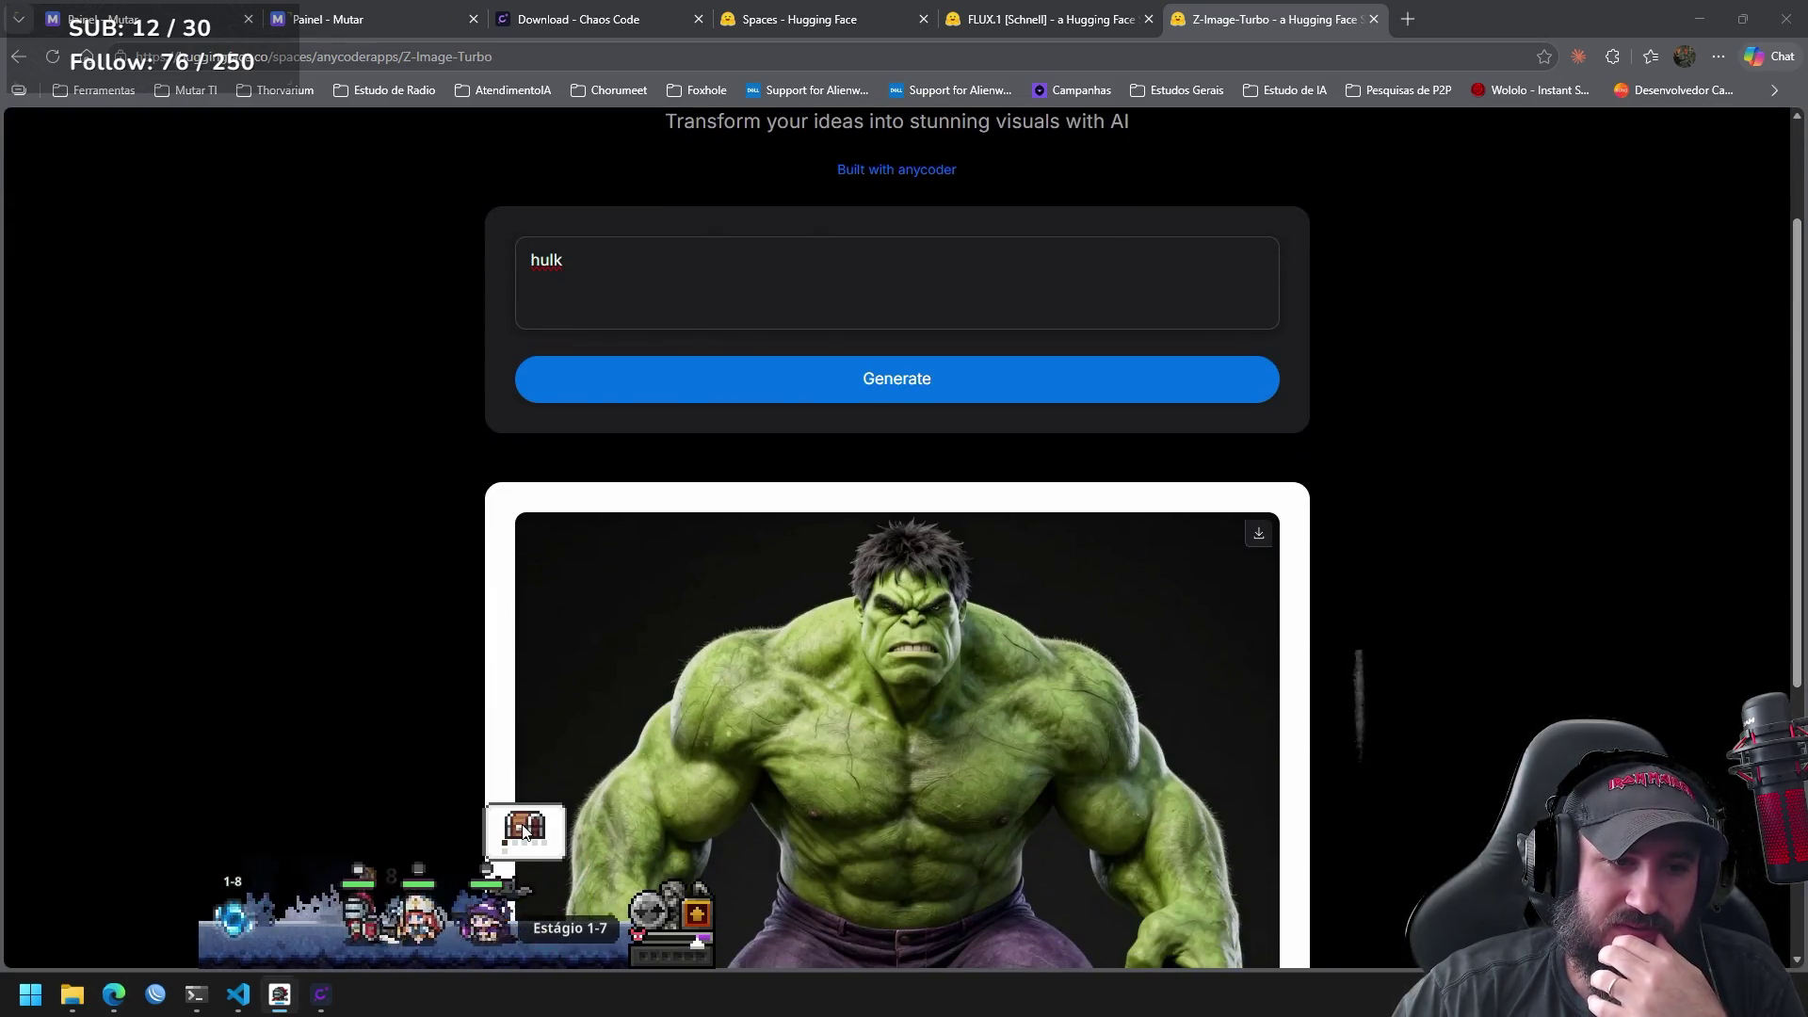
left_click(563, 815)
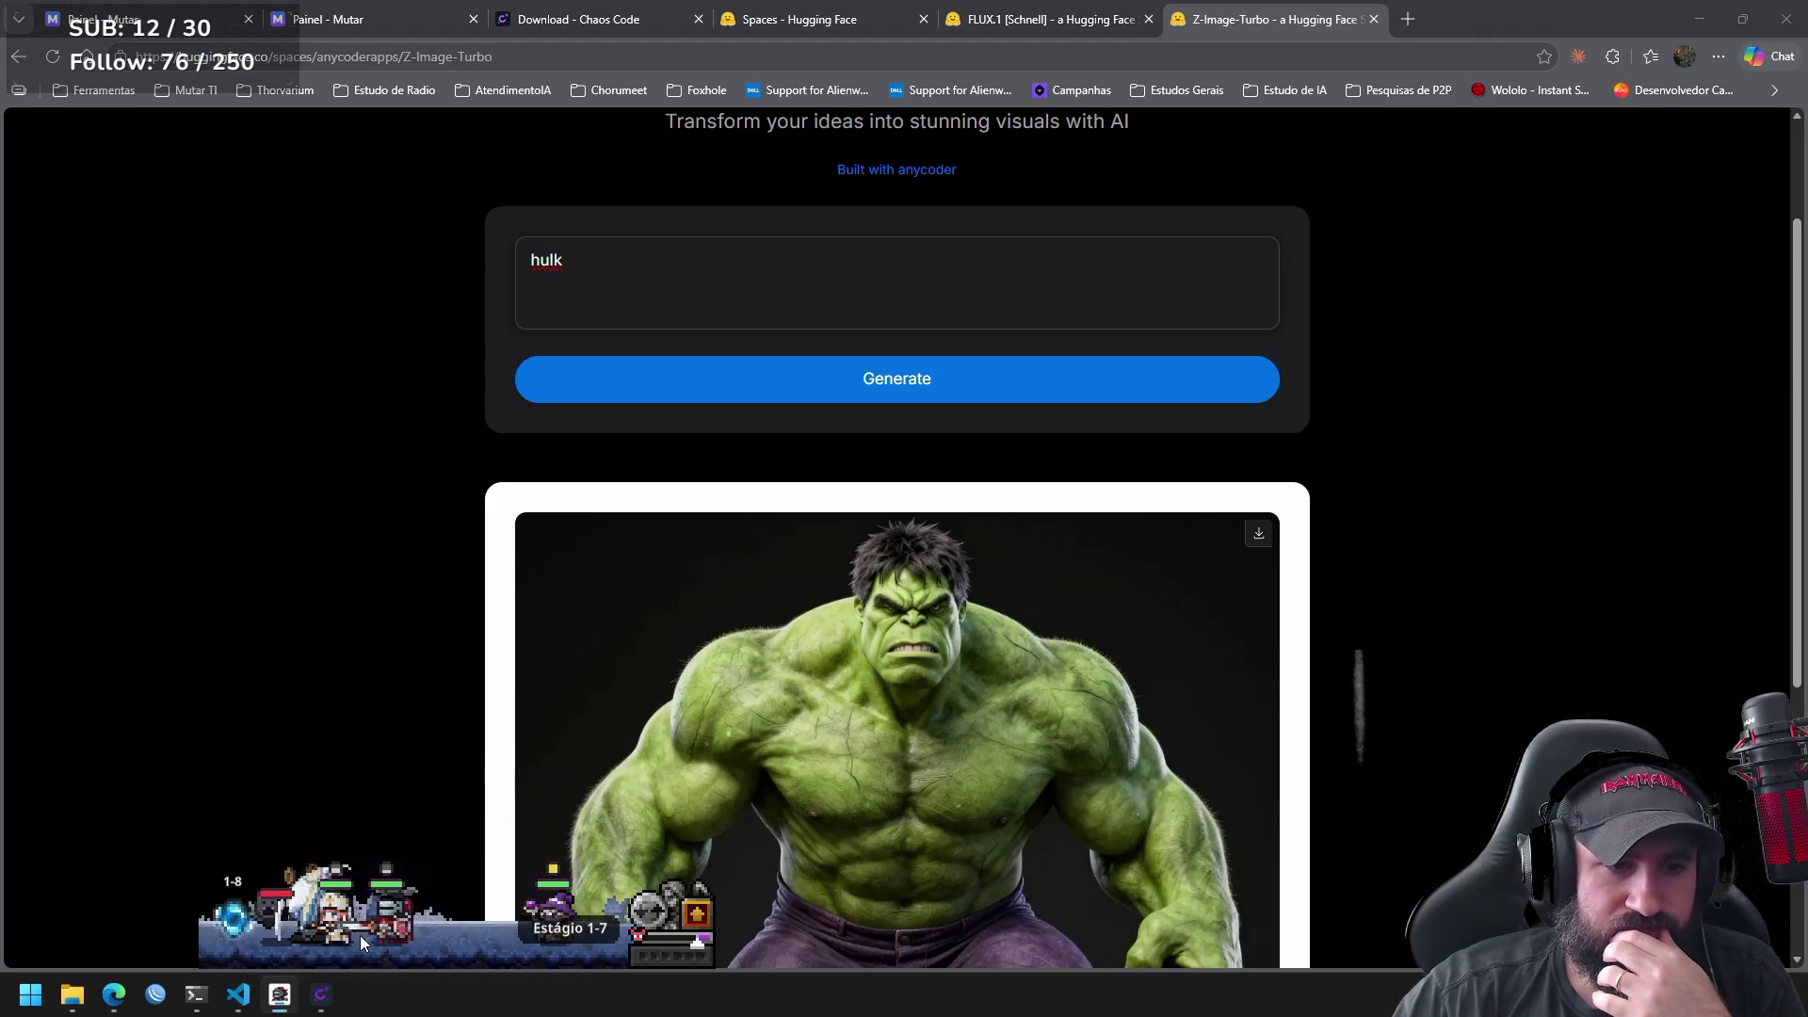
left_click(696, 913)
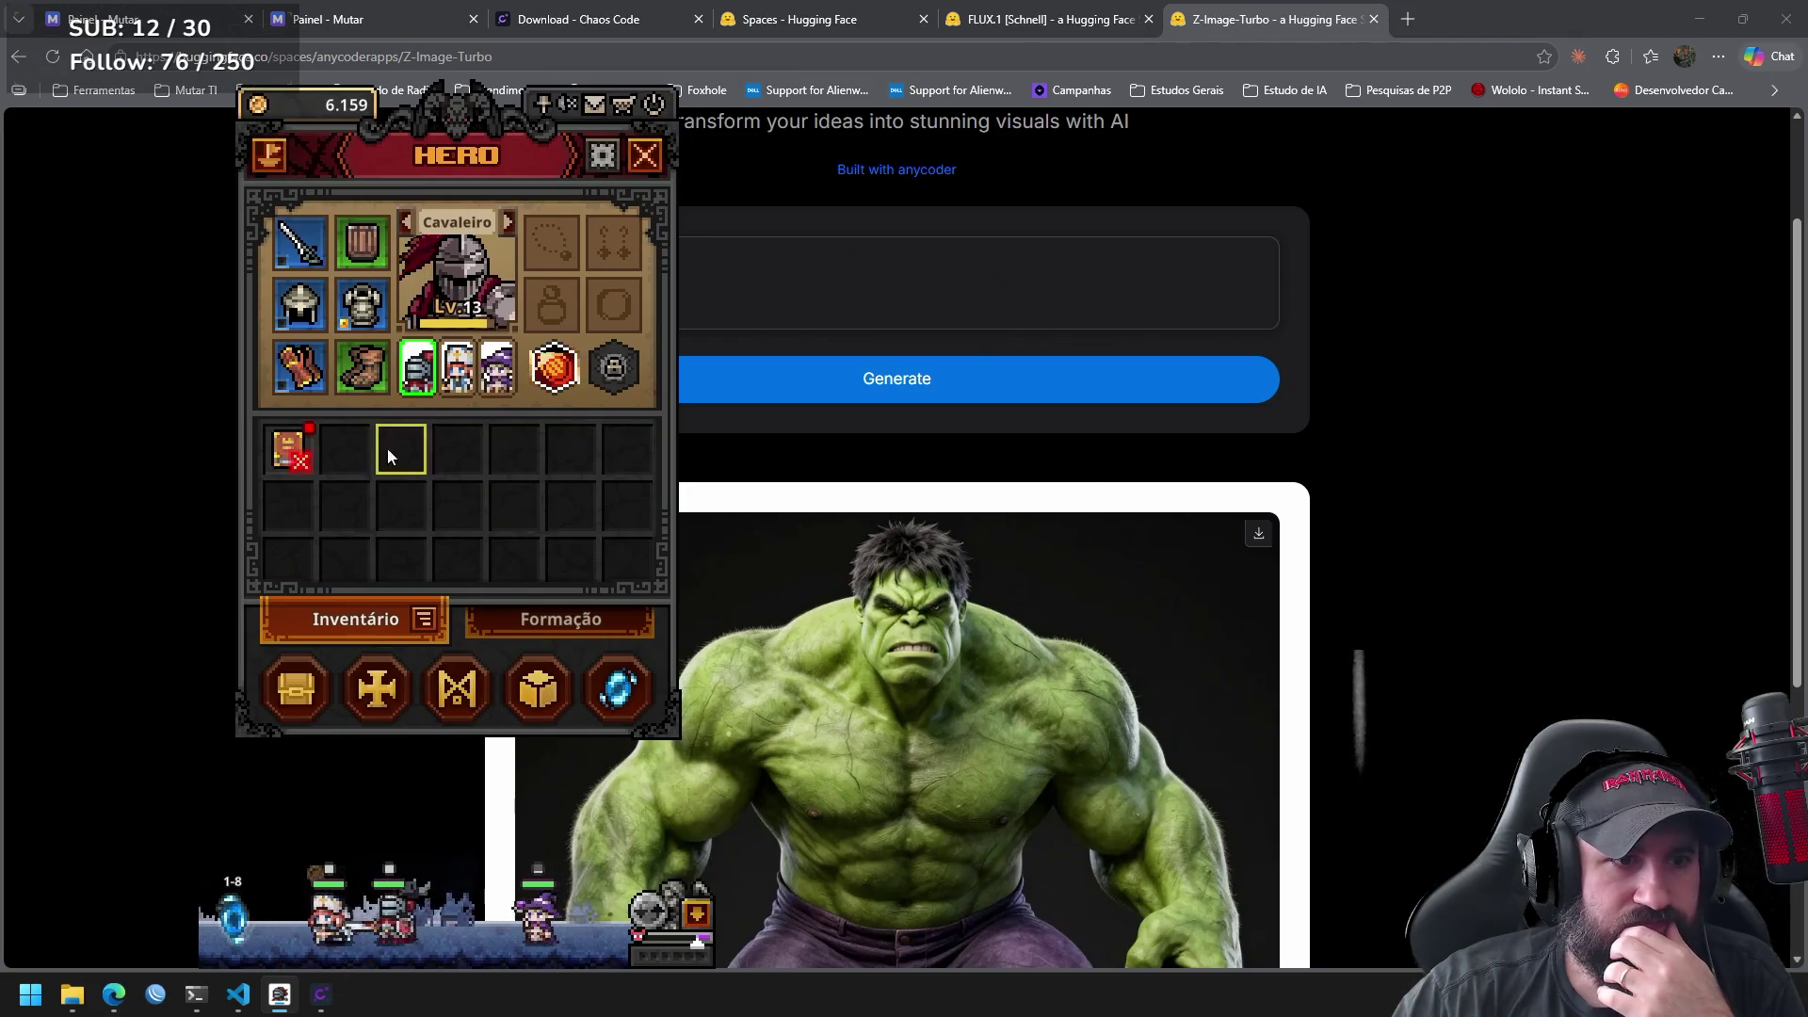
Equip Tomo do Império on the Sacerdote, close the Hero window and return to the browser.
left_click(466, 379)
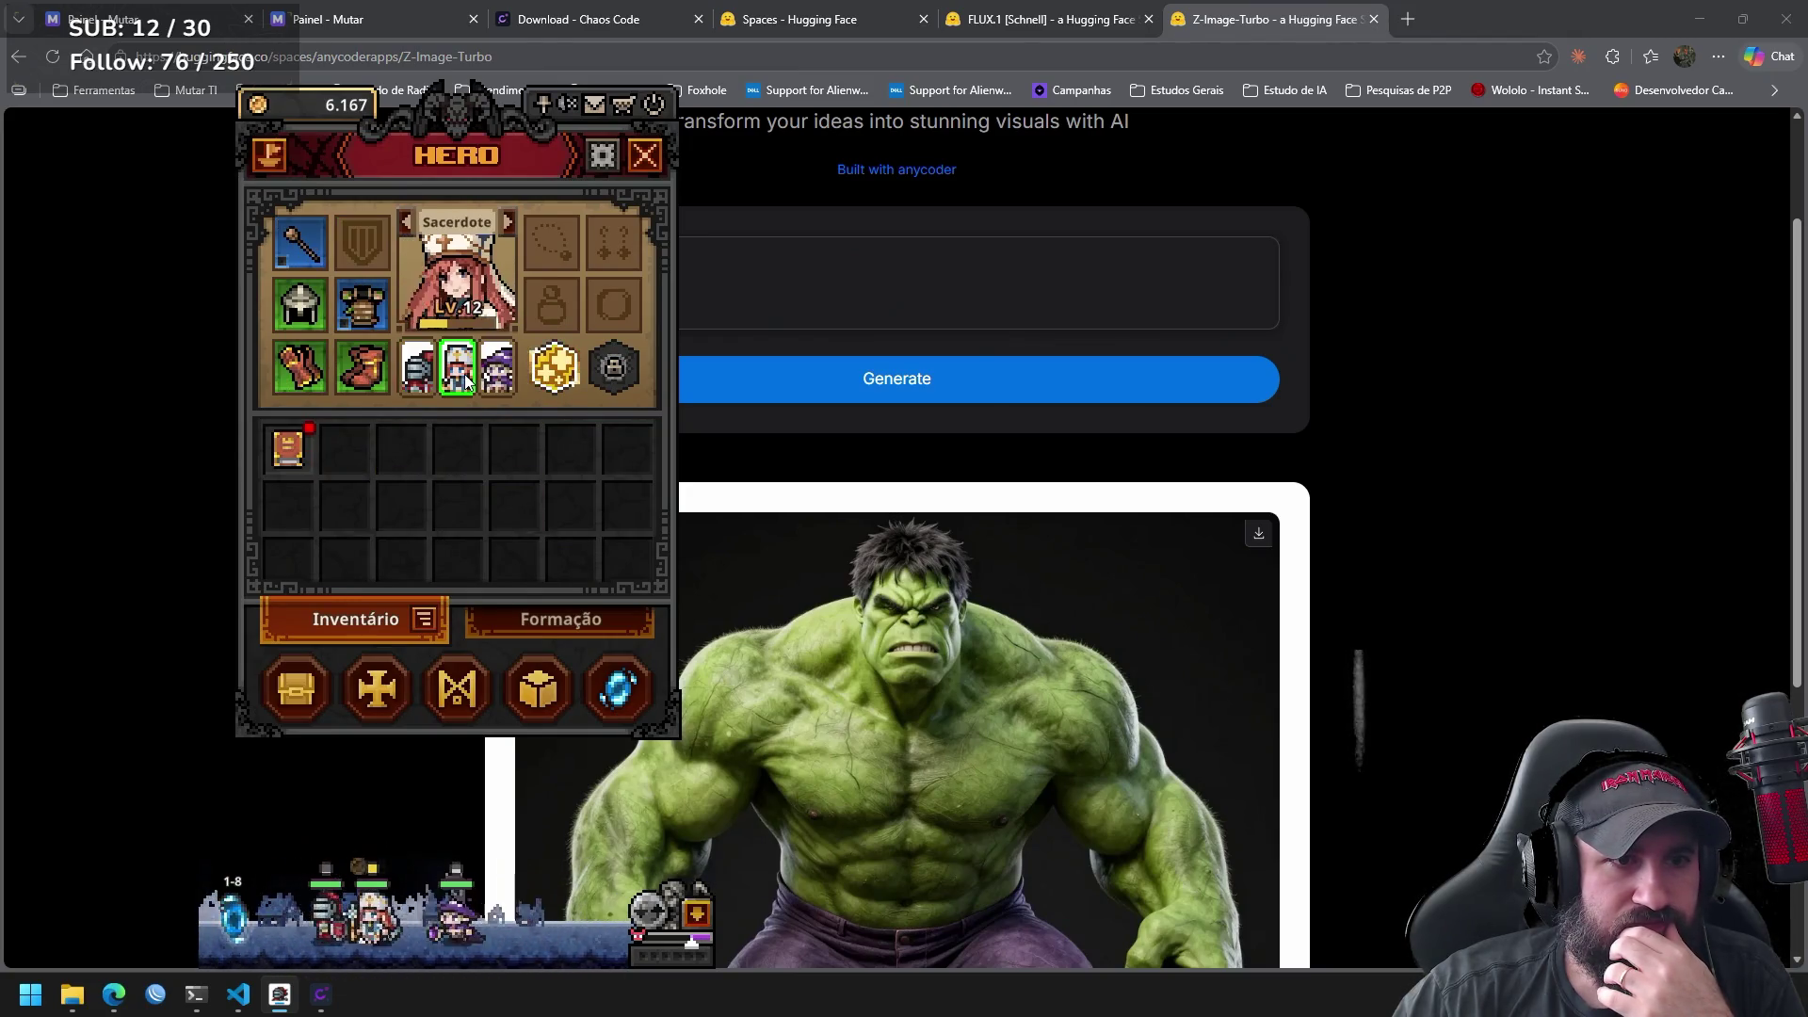
right_click(287, 447)
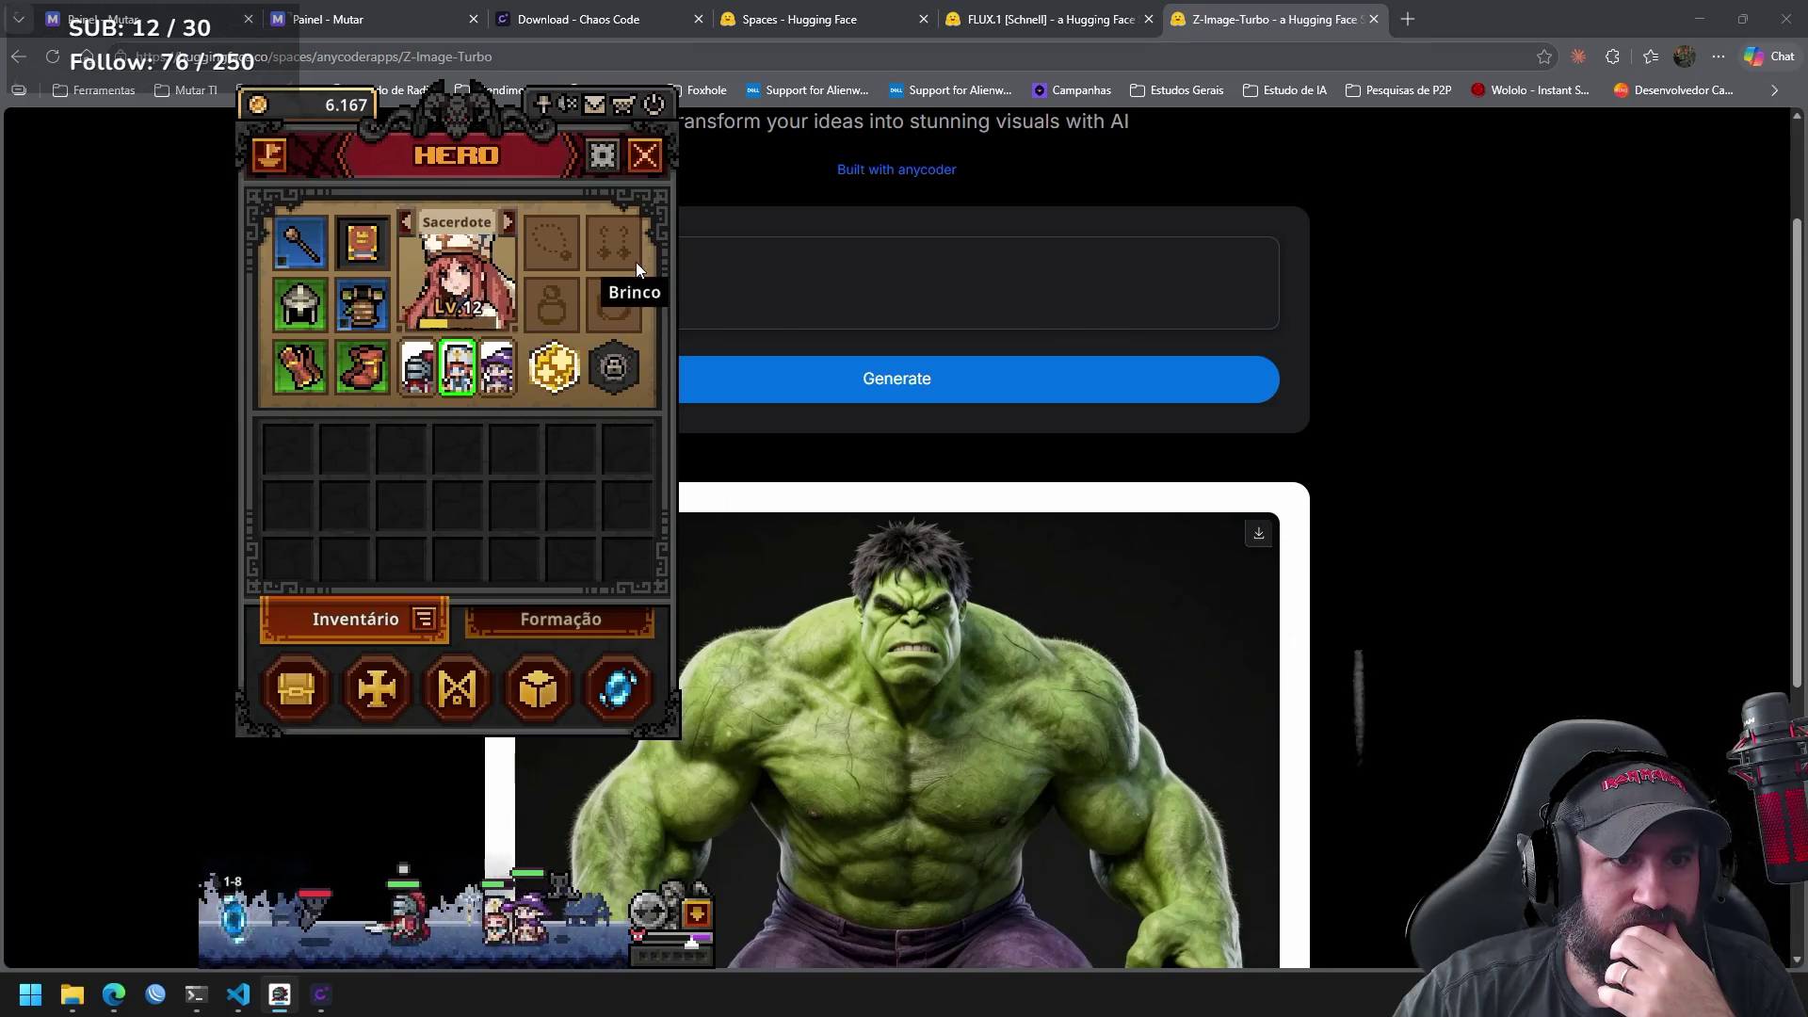
left_click(648, 167)
left_click(1354, 541)
scroll(1804, 437, "down", 1)
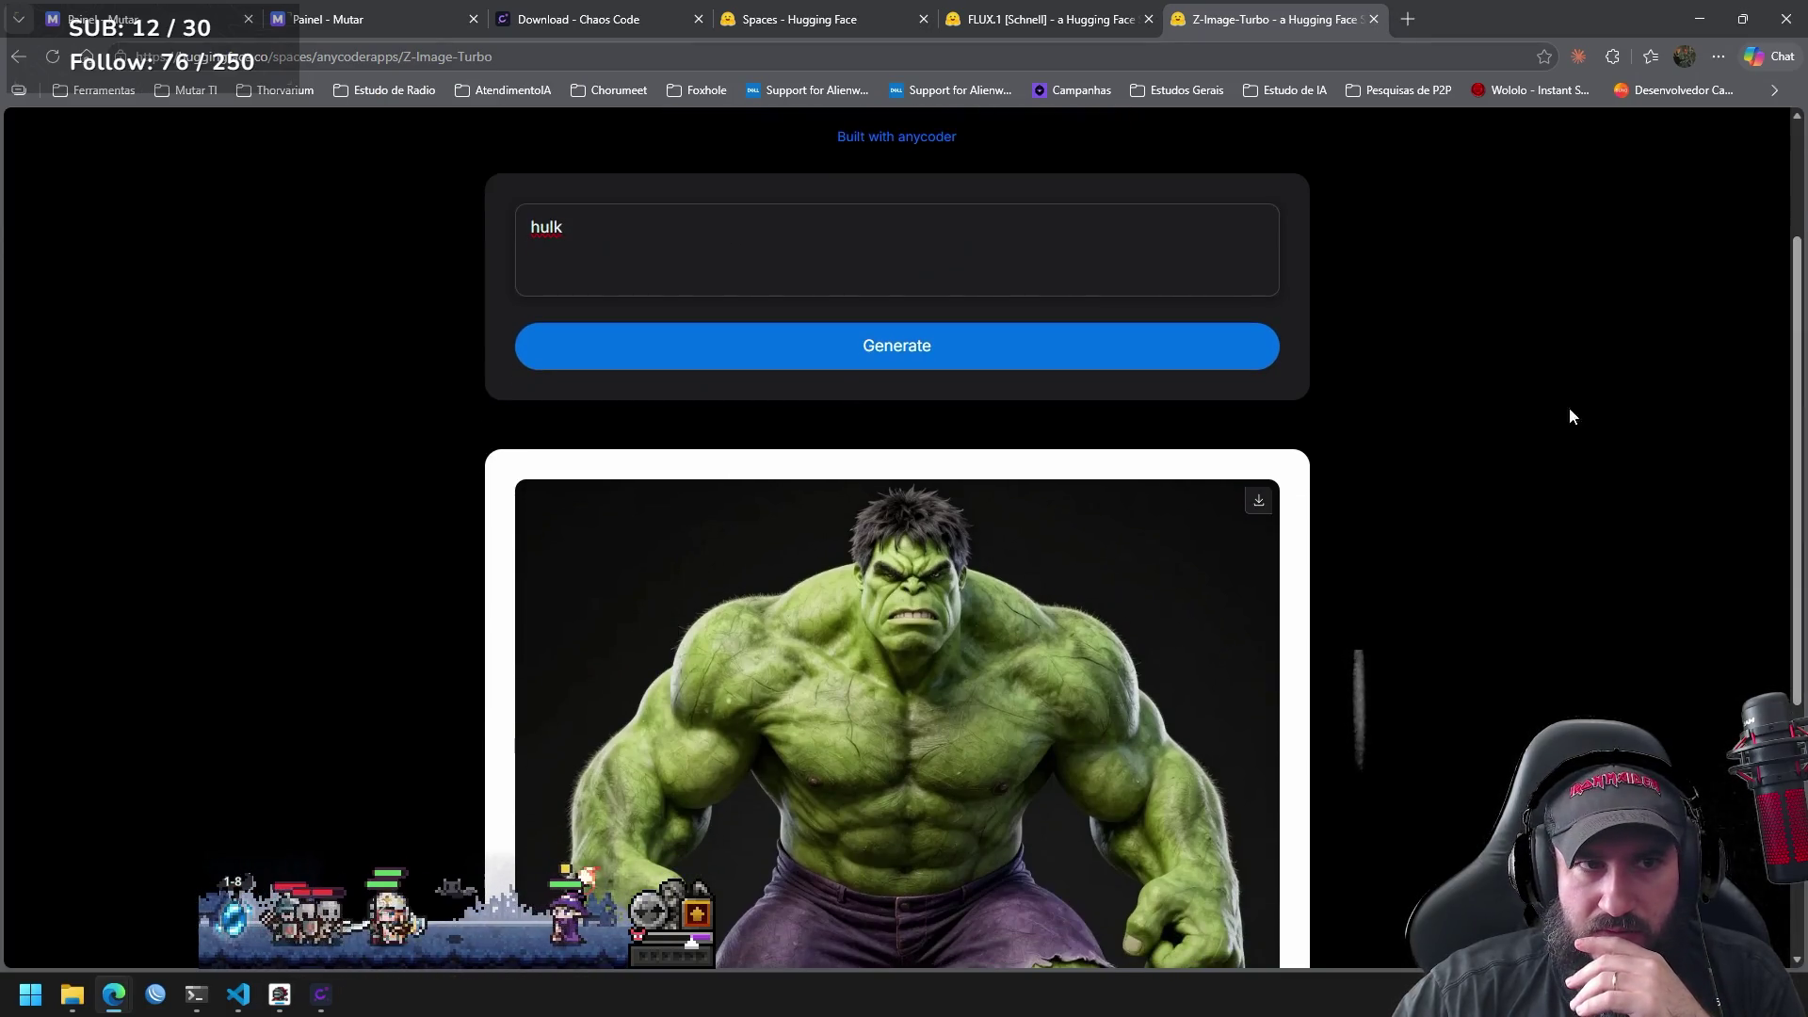
Replace the prompt with 'iron man', generate, and scroll down to view the Iron Man image.
left_click(856, 260)
key("ctrl+a")
type("iron man")
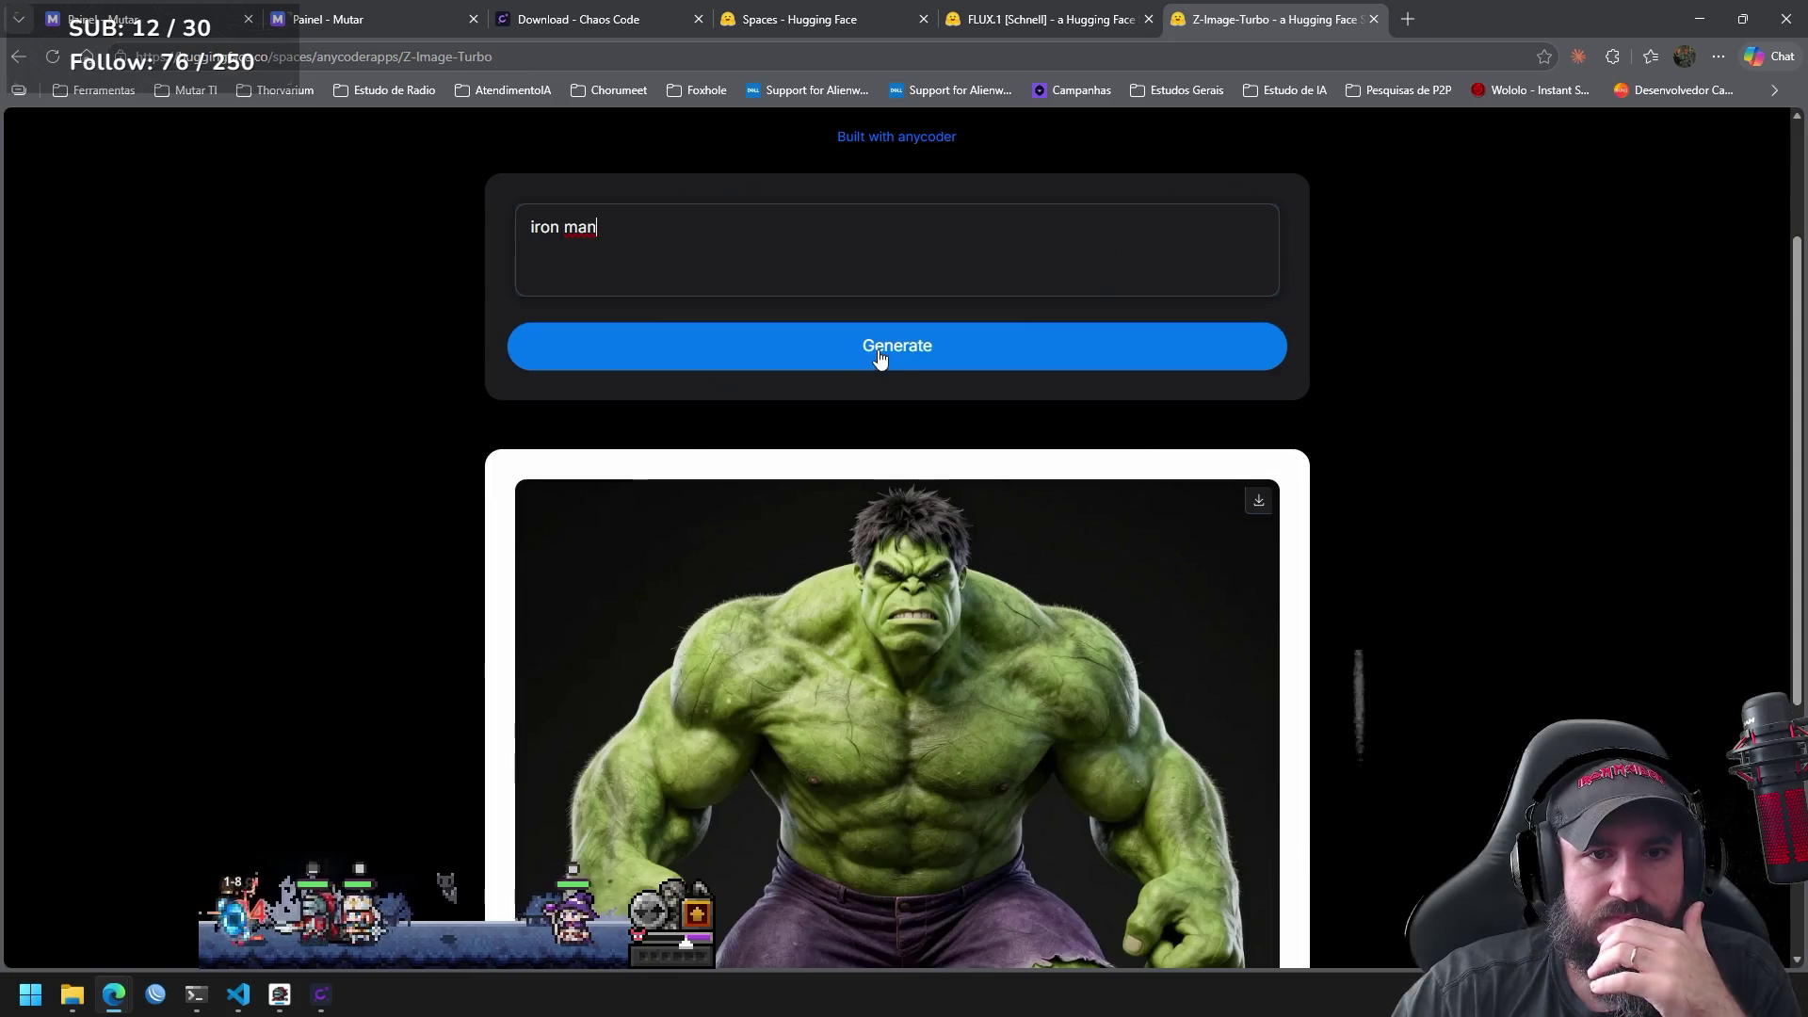
left_click(927, 356)
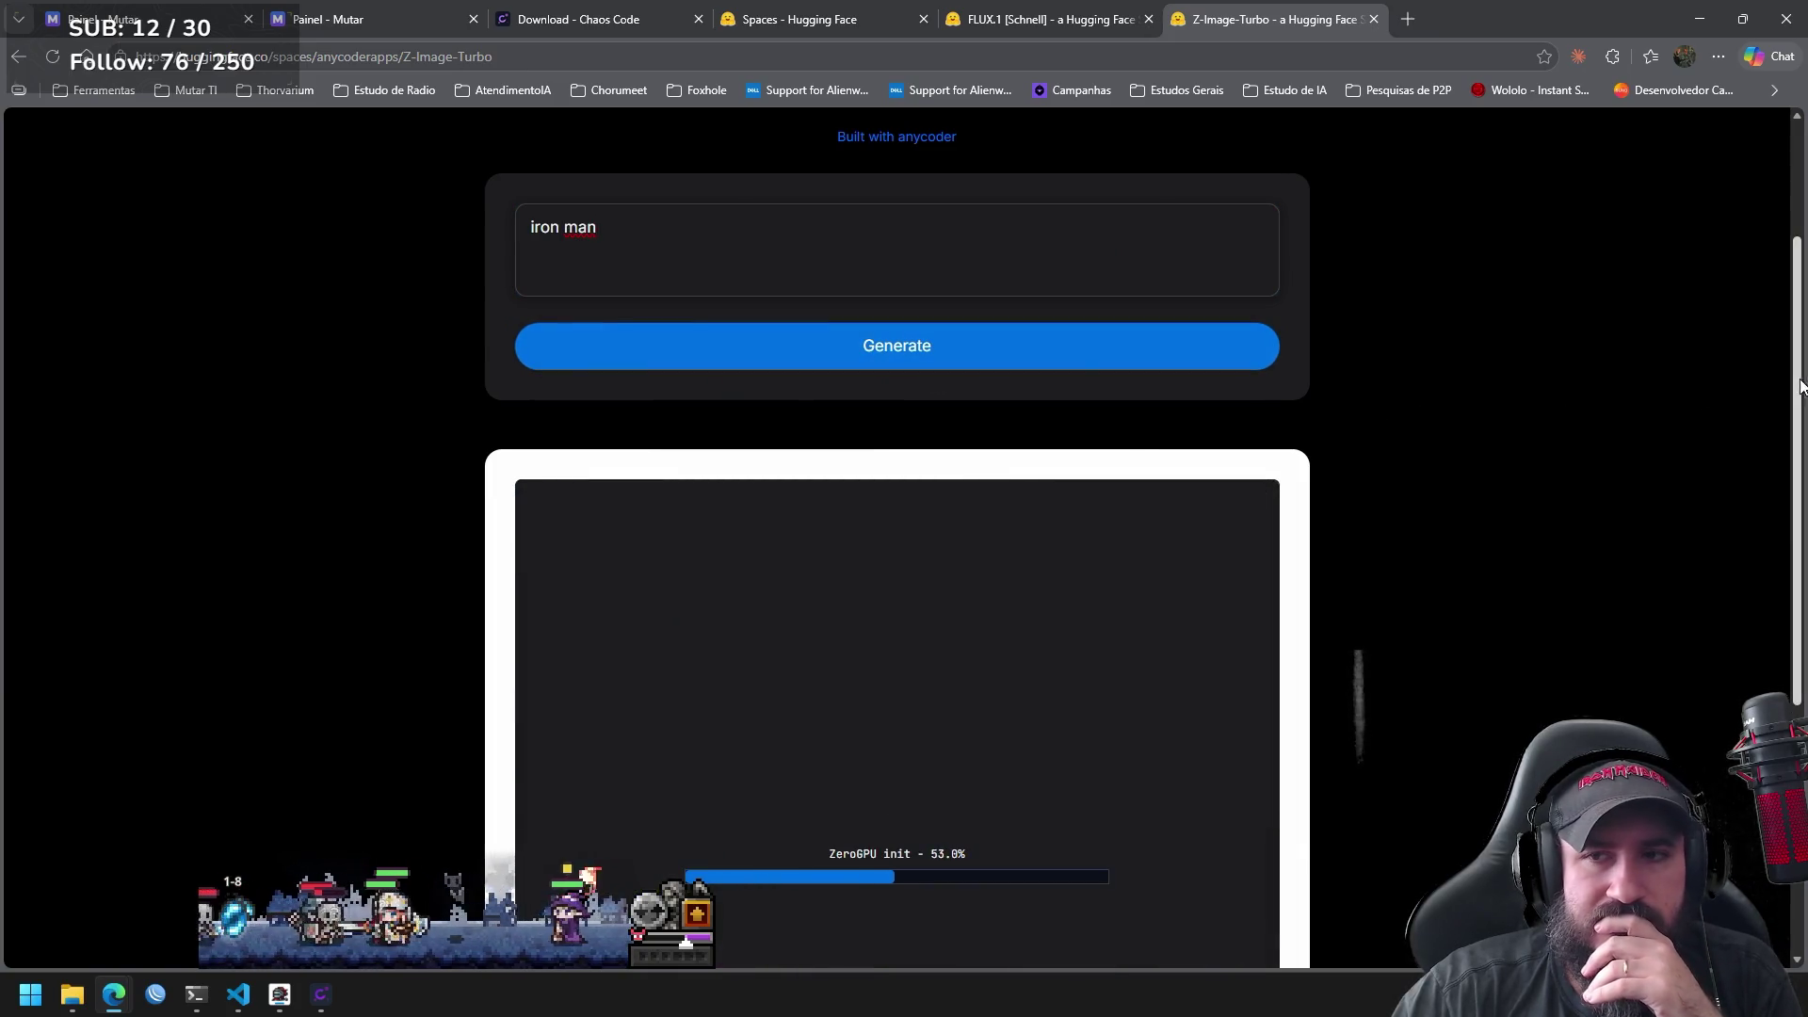
scroll(1767, 462, "down", 2)
scroll(1760, 471, "down", 2)
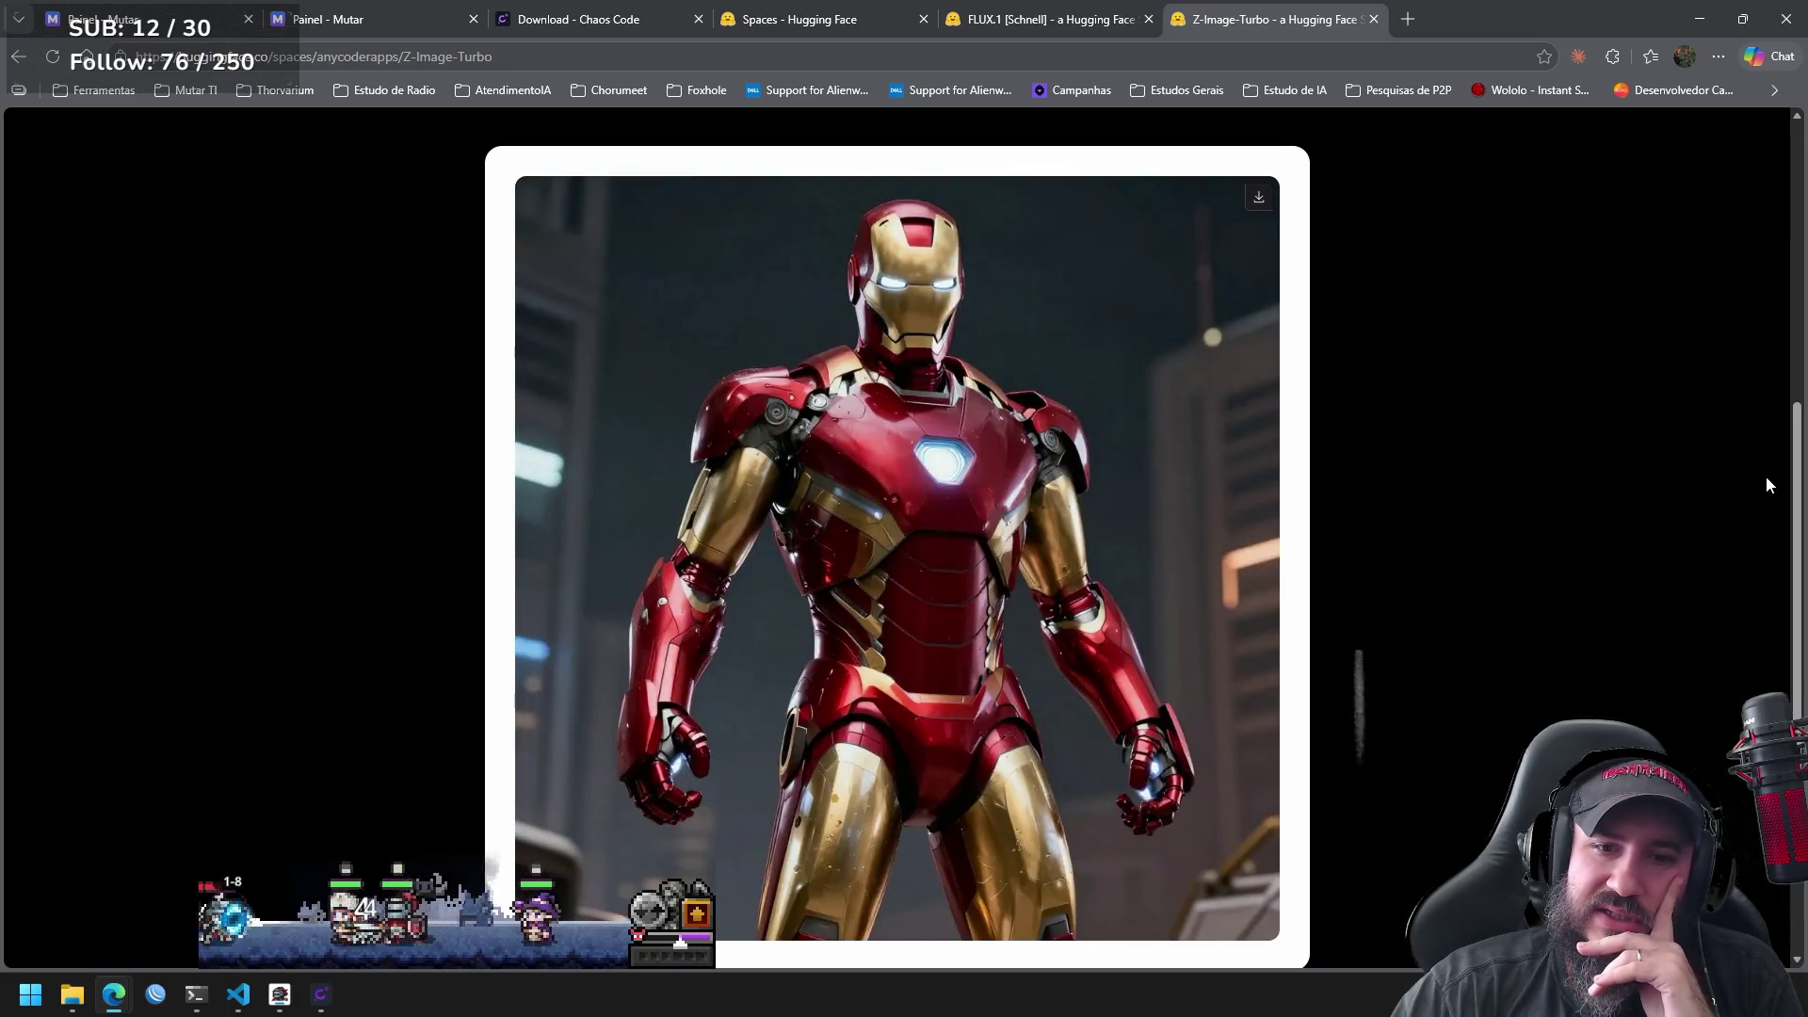
mouse_move(1794, 471)
left_mouse_down()
mouse_move(1794, 527)
mouse_move(1784, 211)
left_mouse_up()
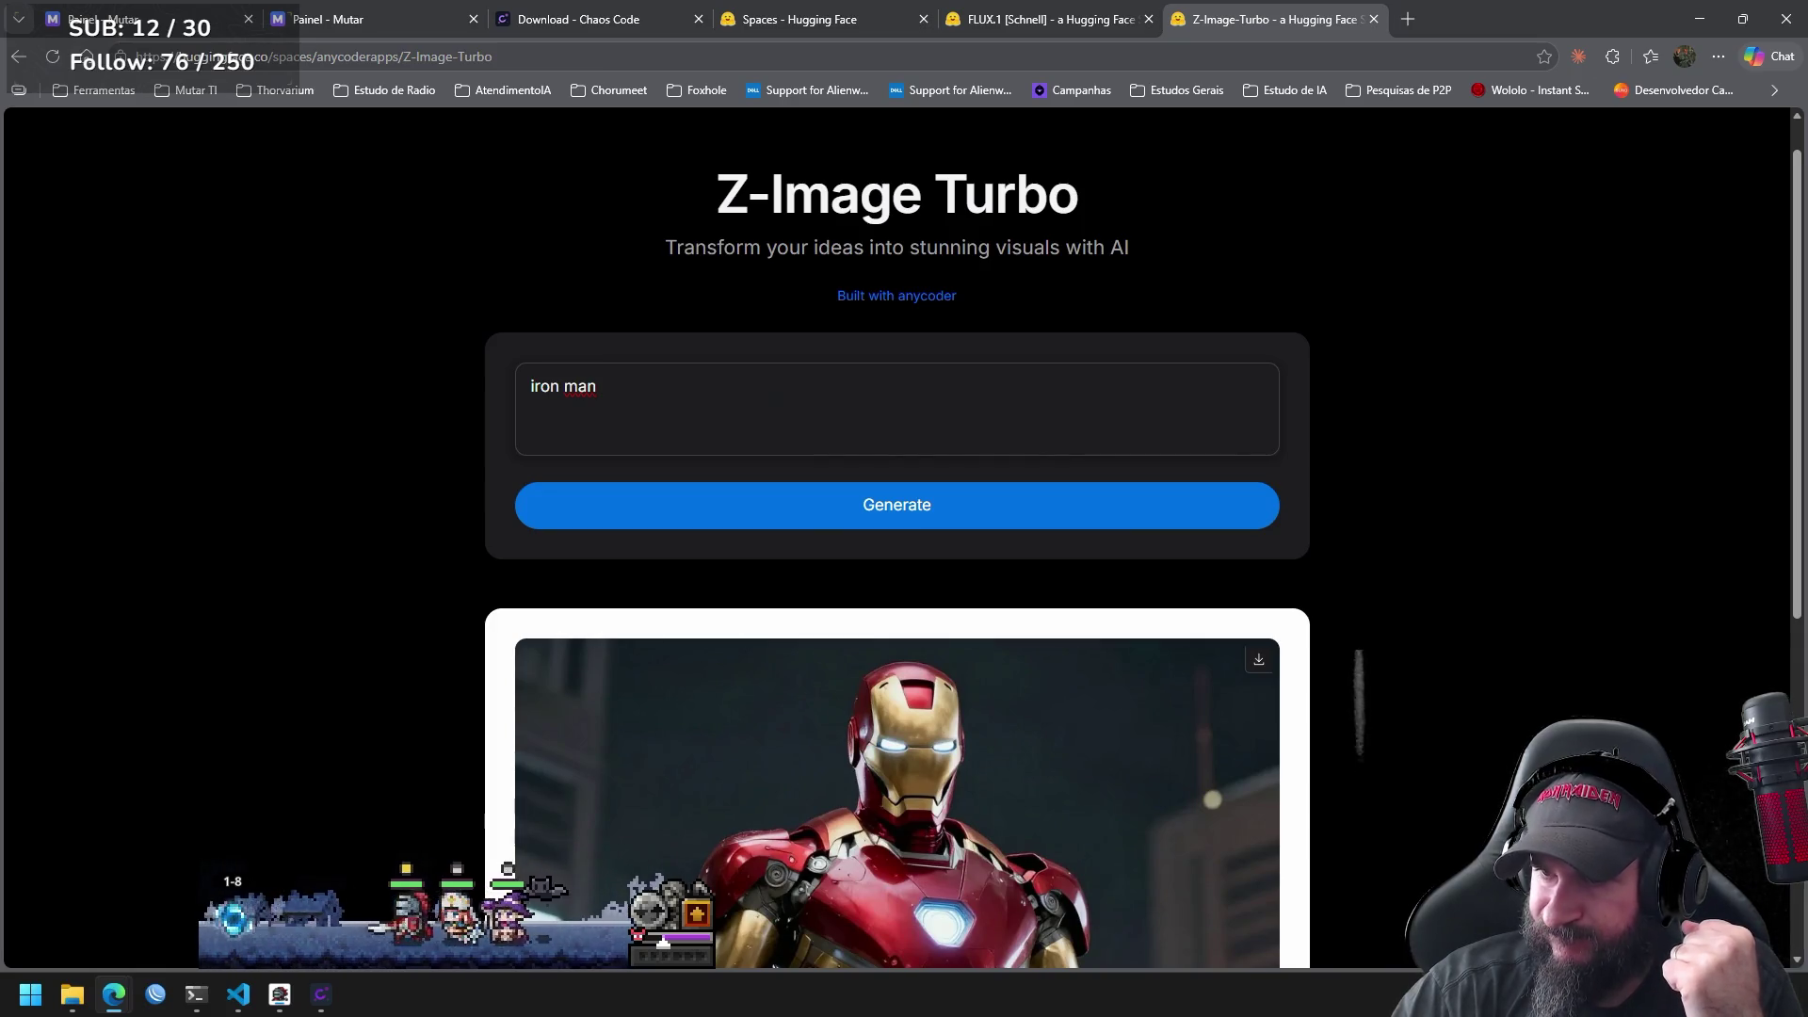
key("alt+Tab")
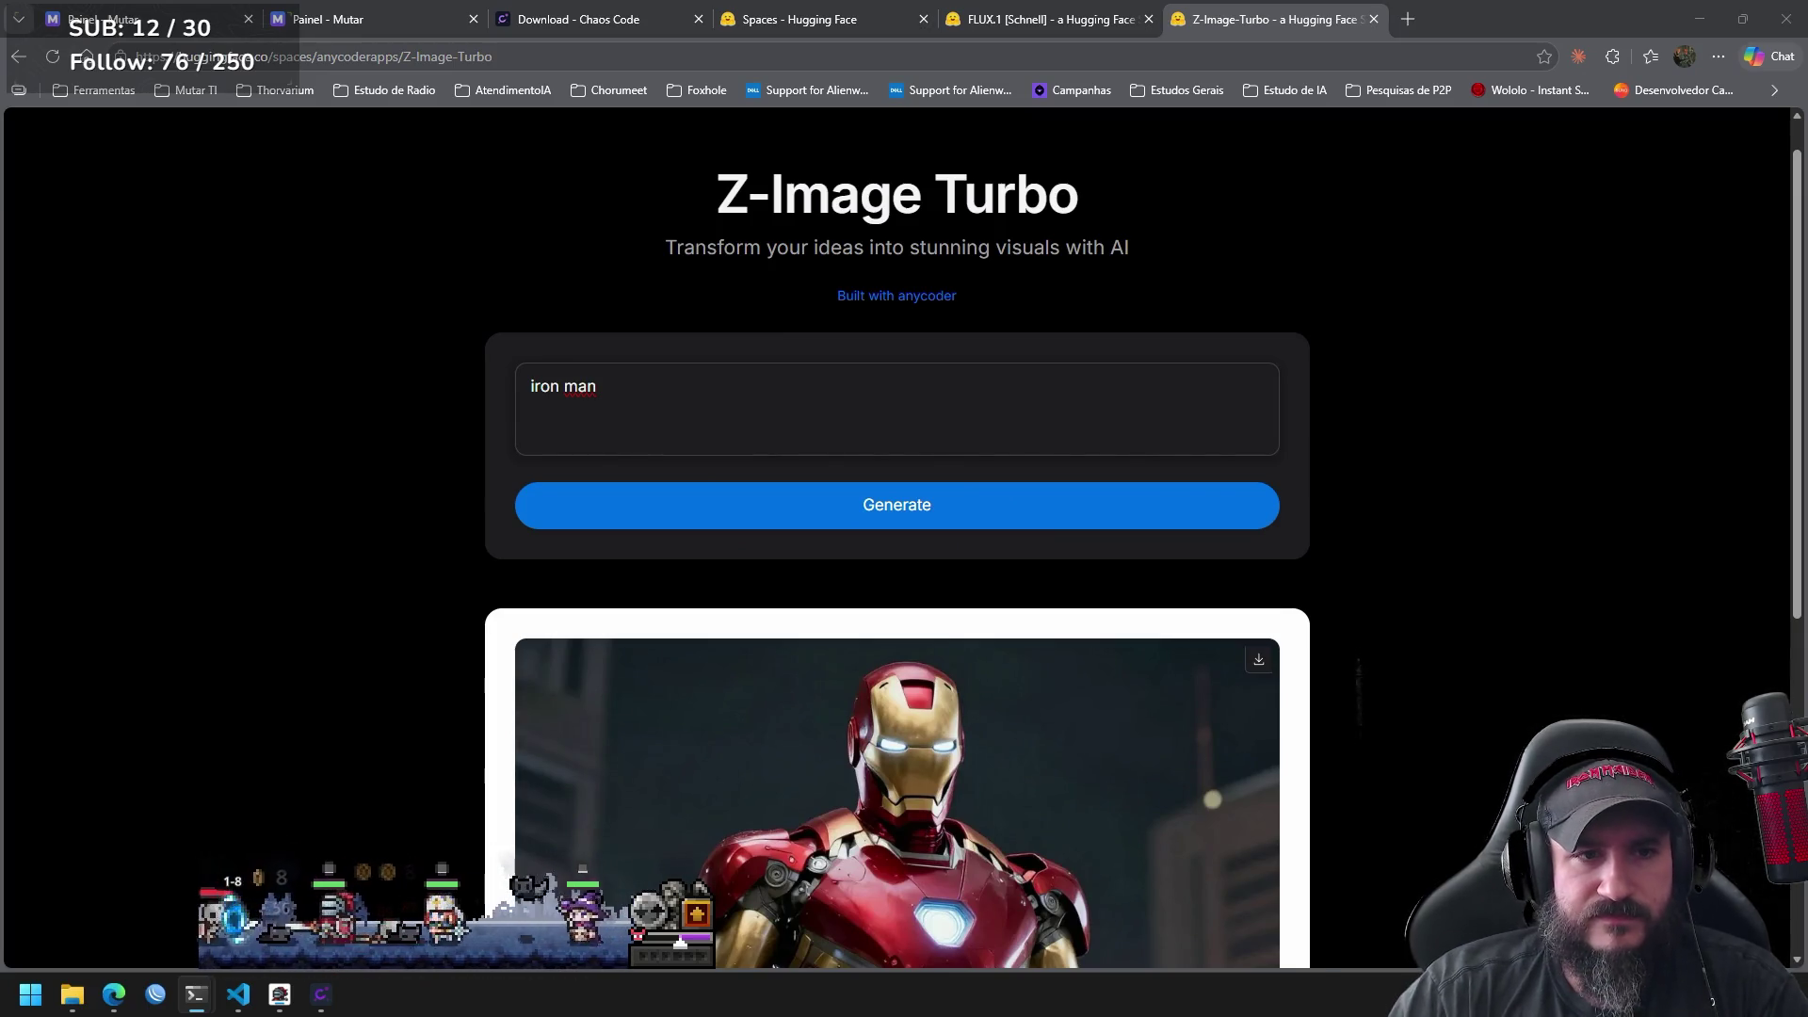
left_click(756, 393)
Replace the prompt with 'shehulk' and generate an image.
key("ctrl+a")
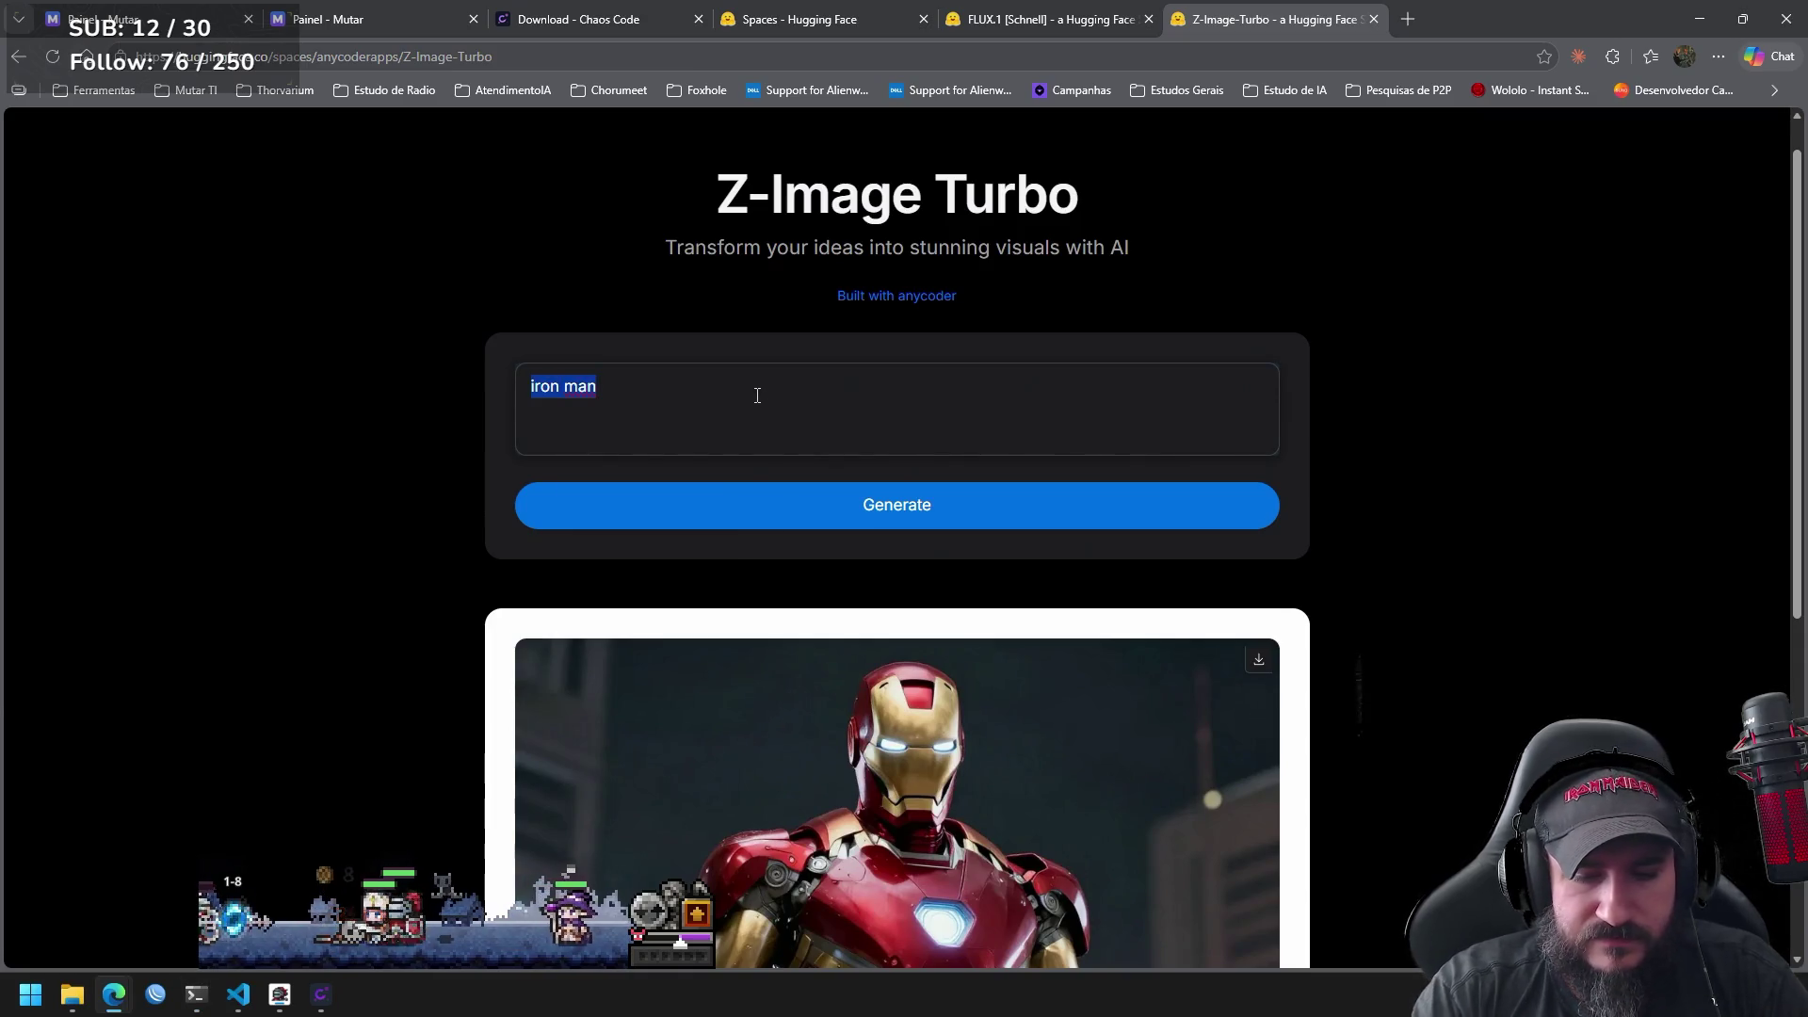
type("she")
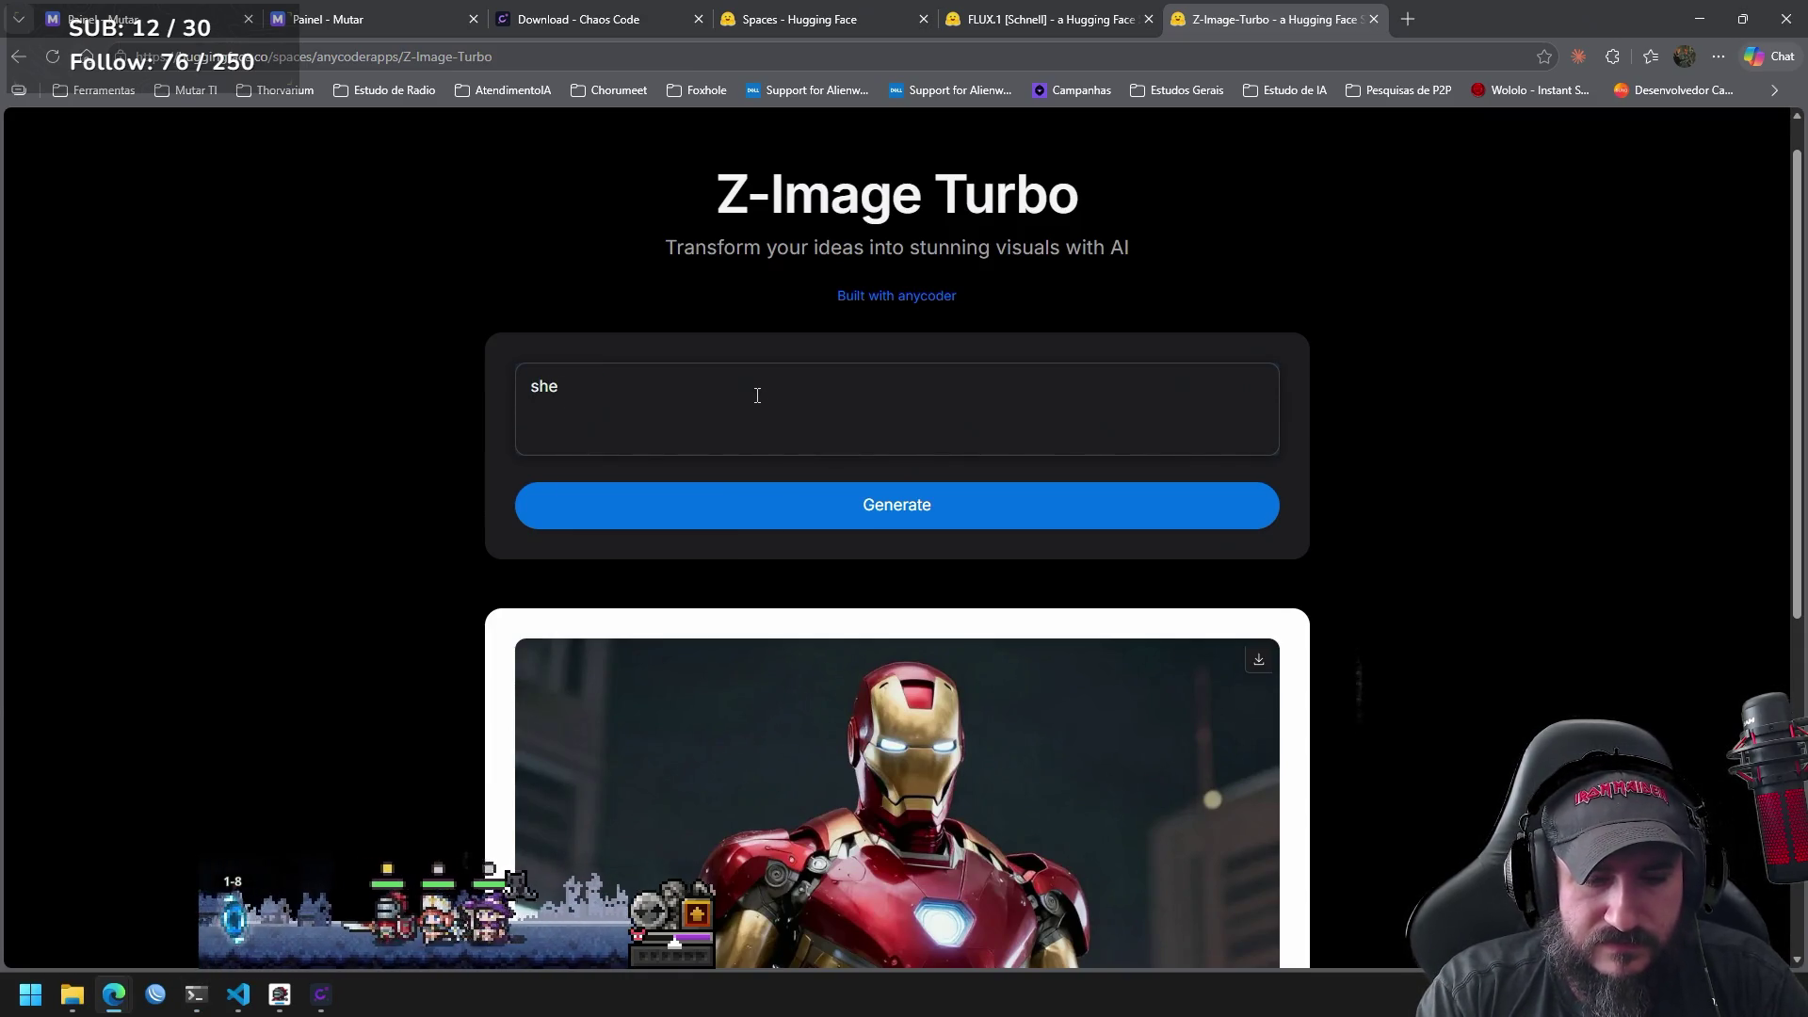
type("hulk")
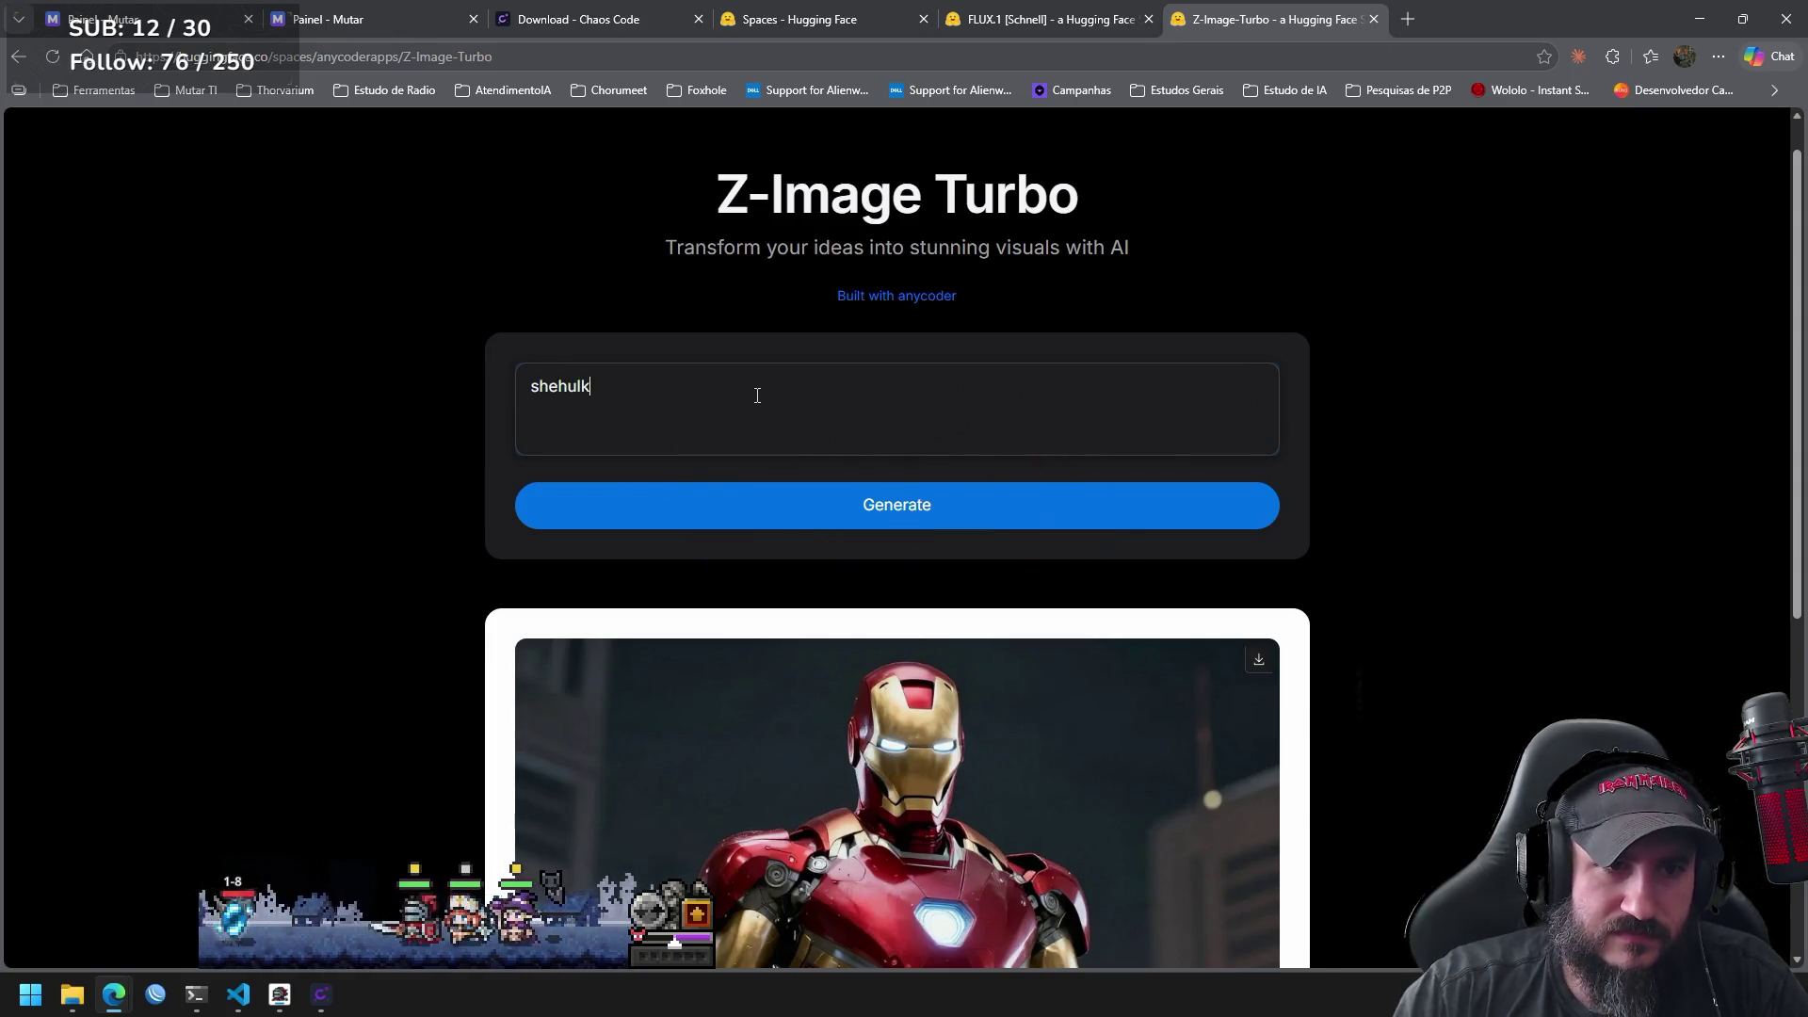
left_click(1026, 520)
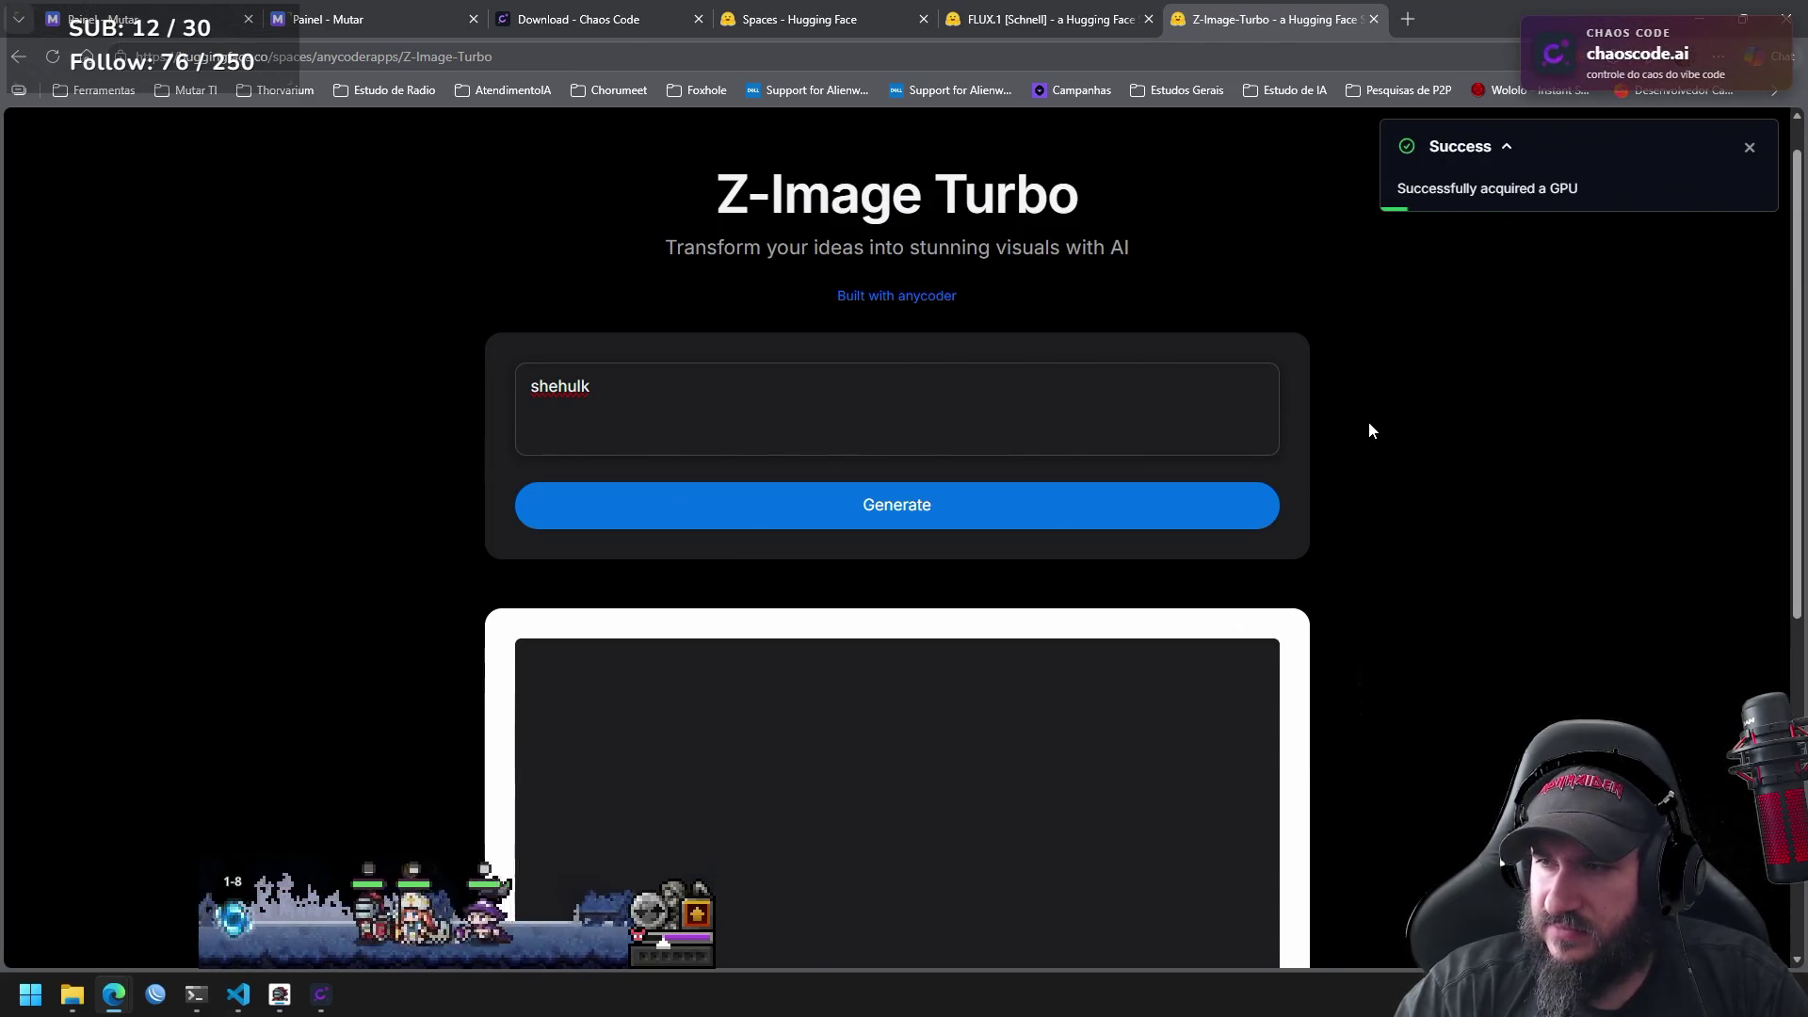
scroll(1369, 426, "down", 1)
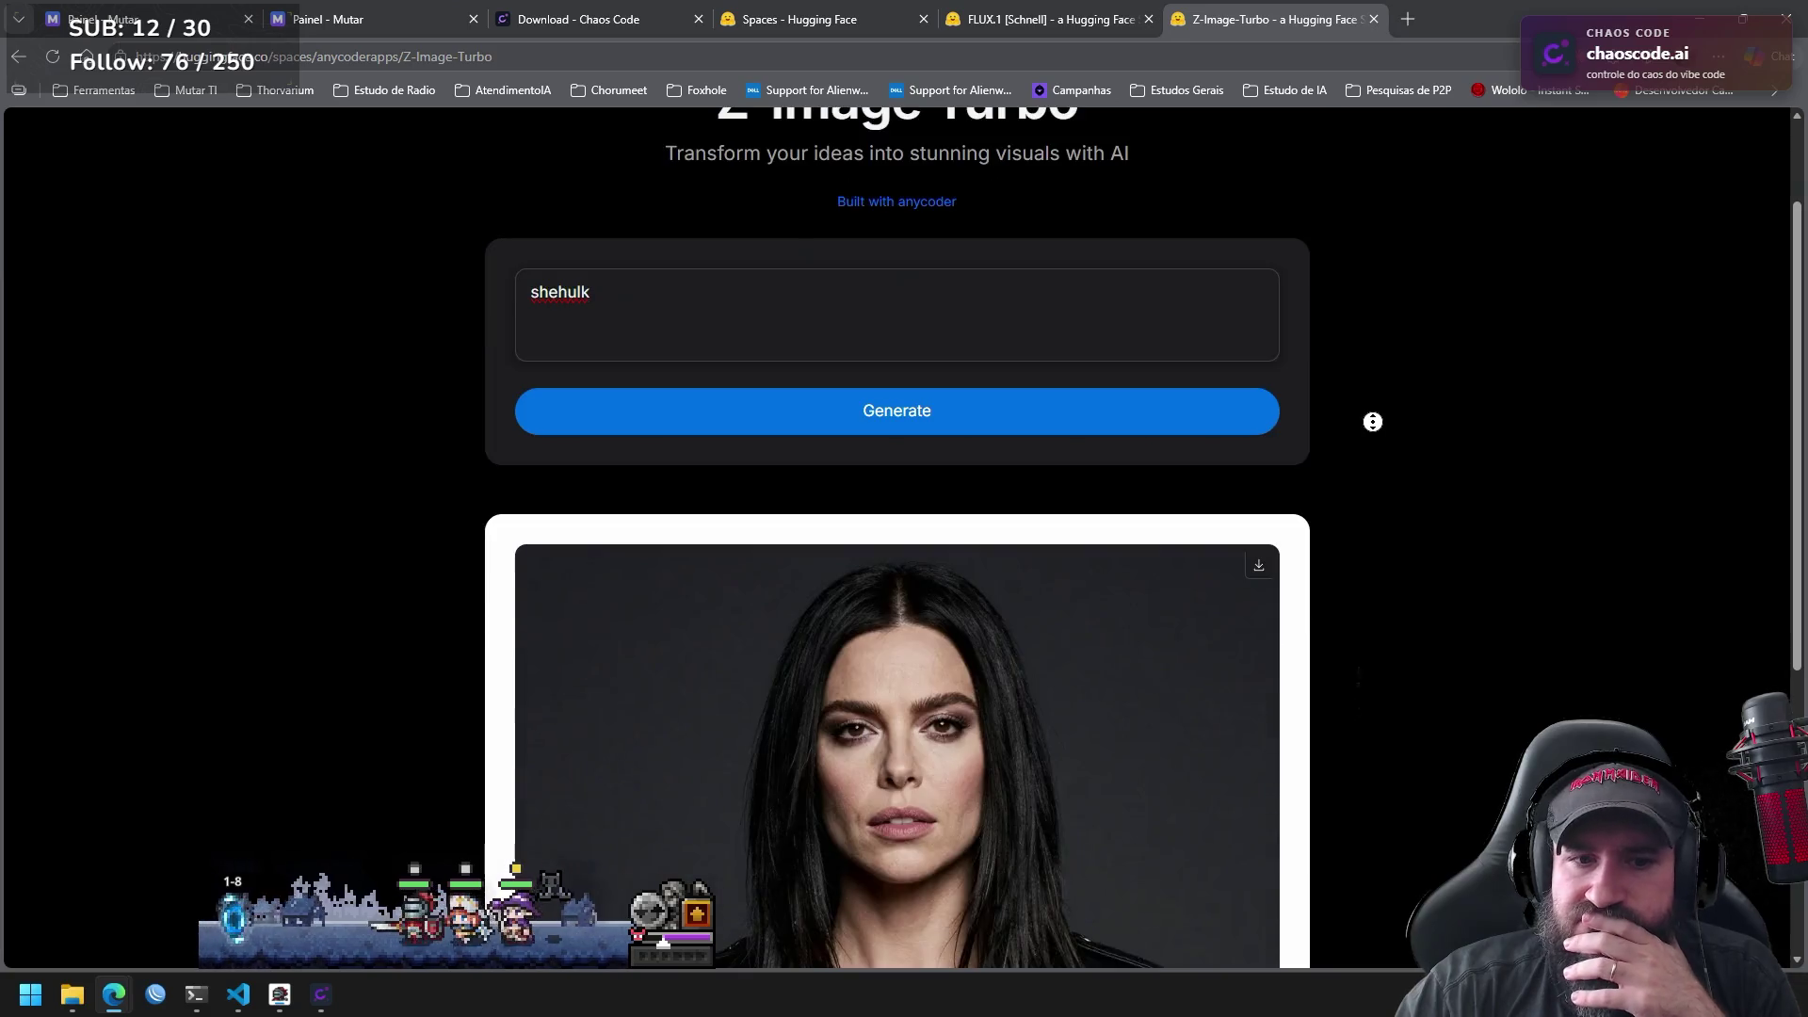
Correct the prompt to 'she-hulk', regenerate, and scroll through the She-Hulk result.
left_click(560, 296)
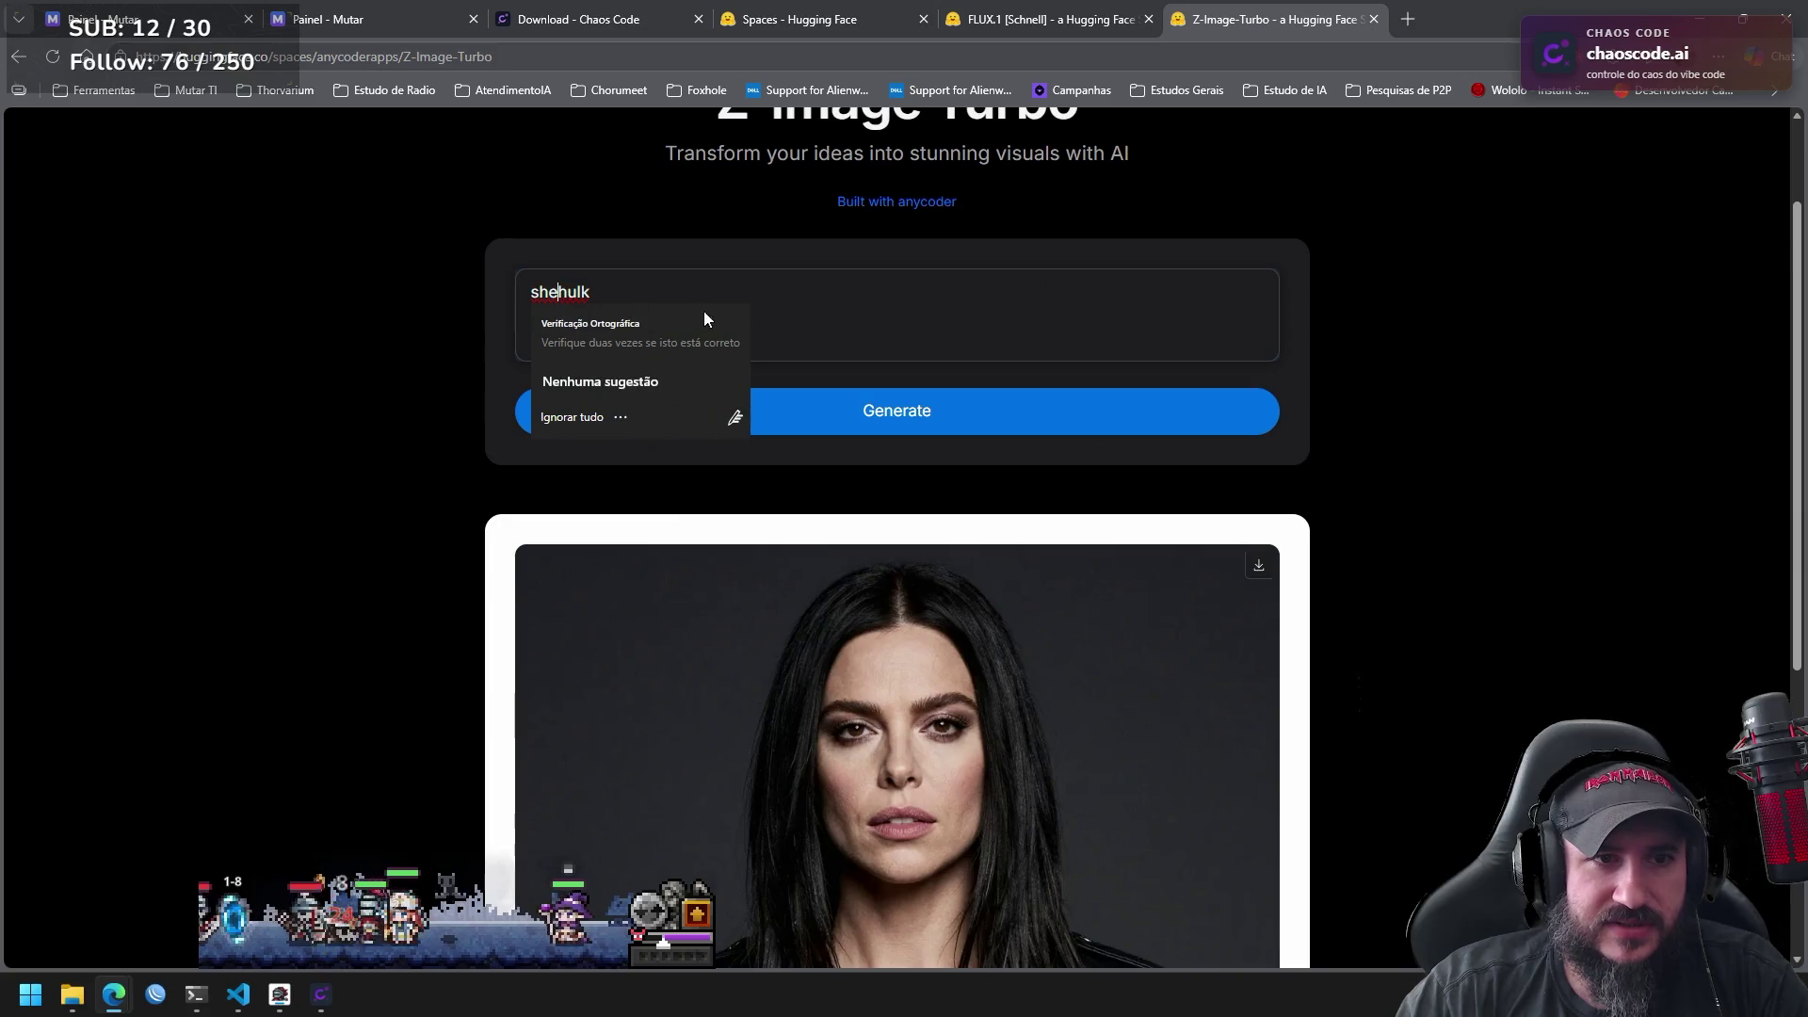
type("-")
left_click(903, 408)
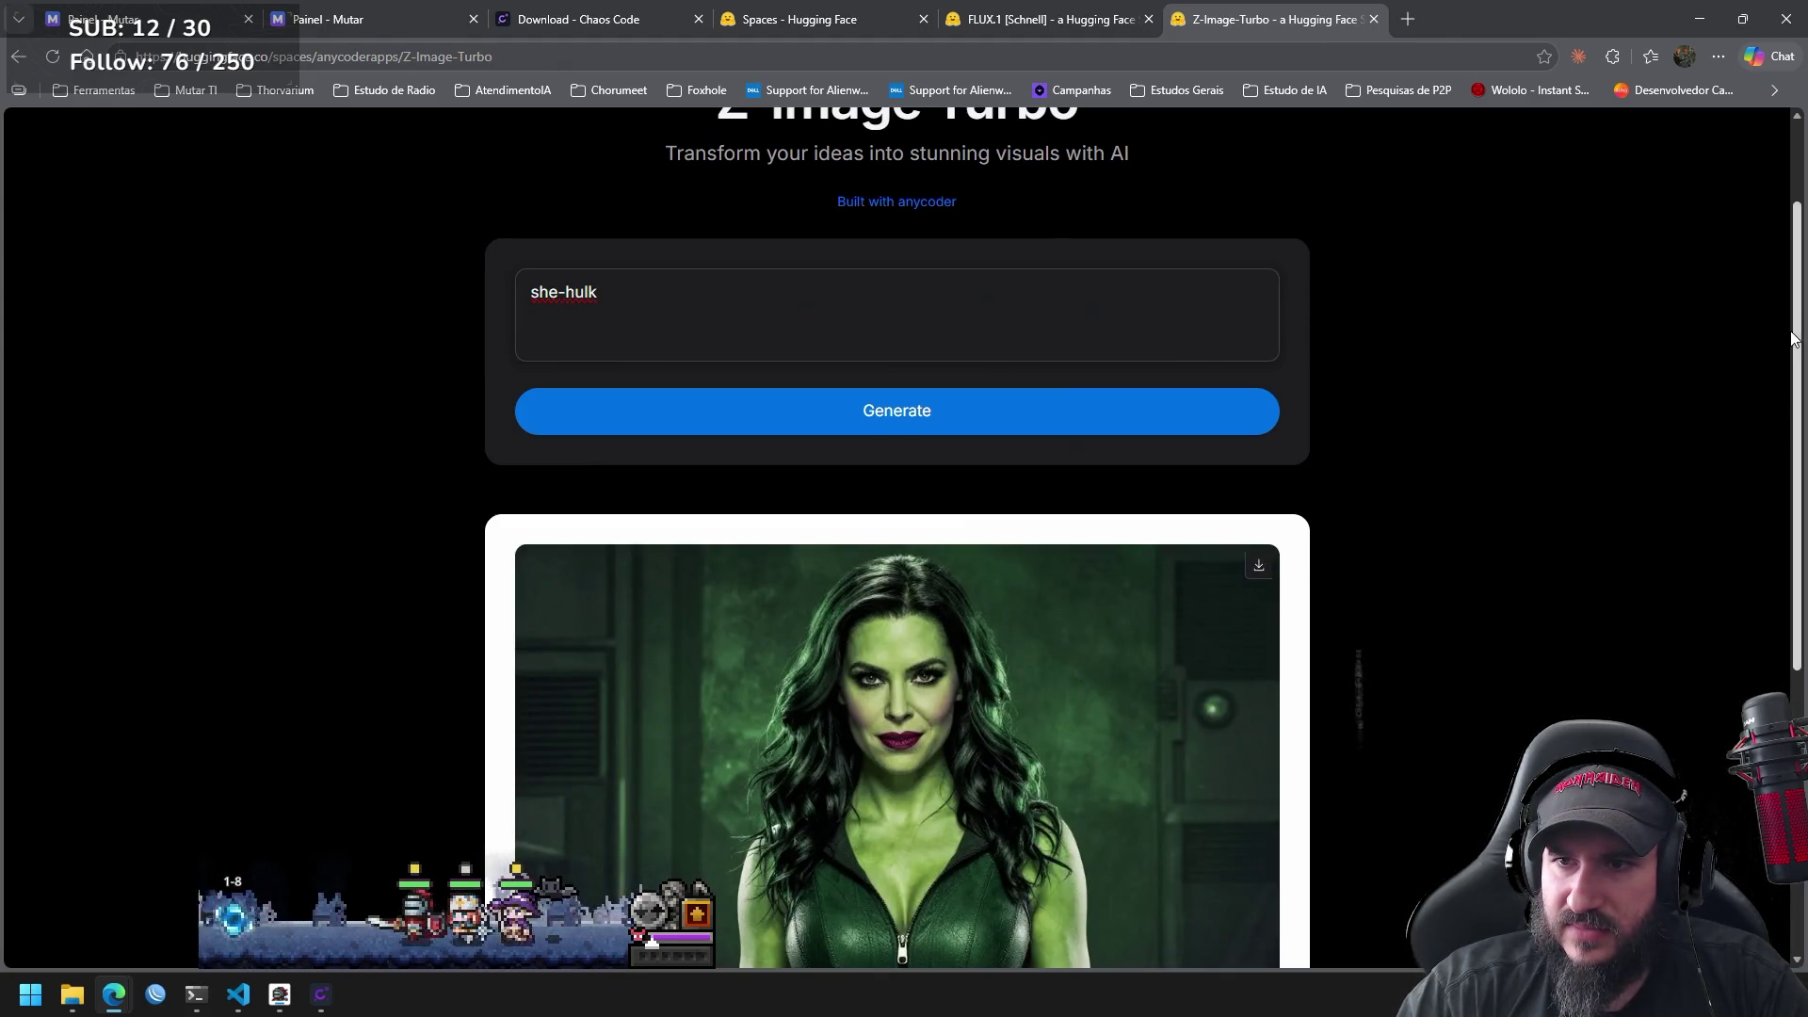
scroll(1769, 414, "down", 2)
scroll(1769, 499, "down", 1)
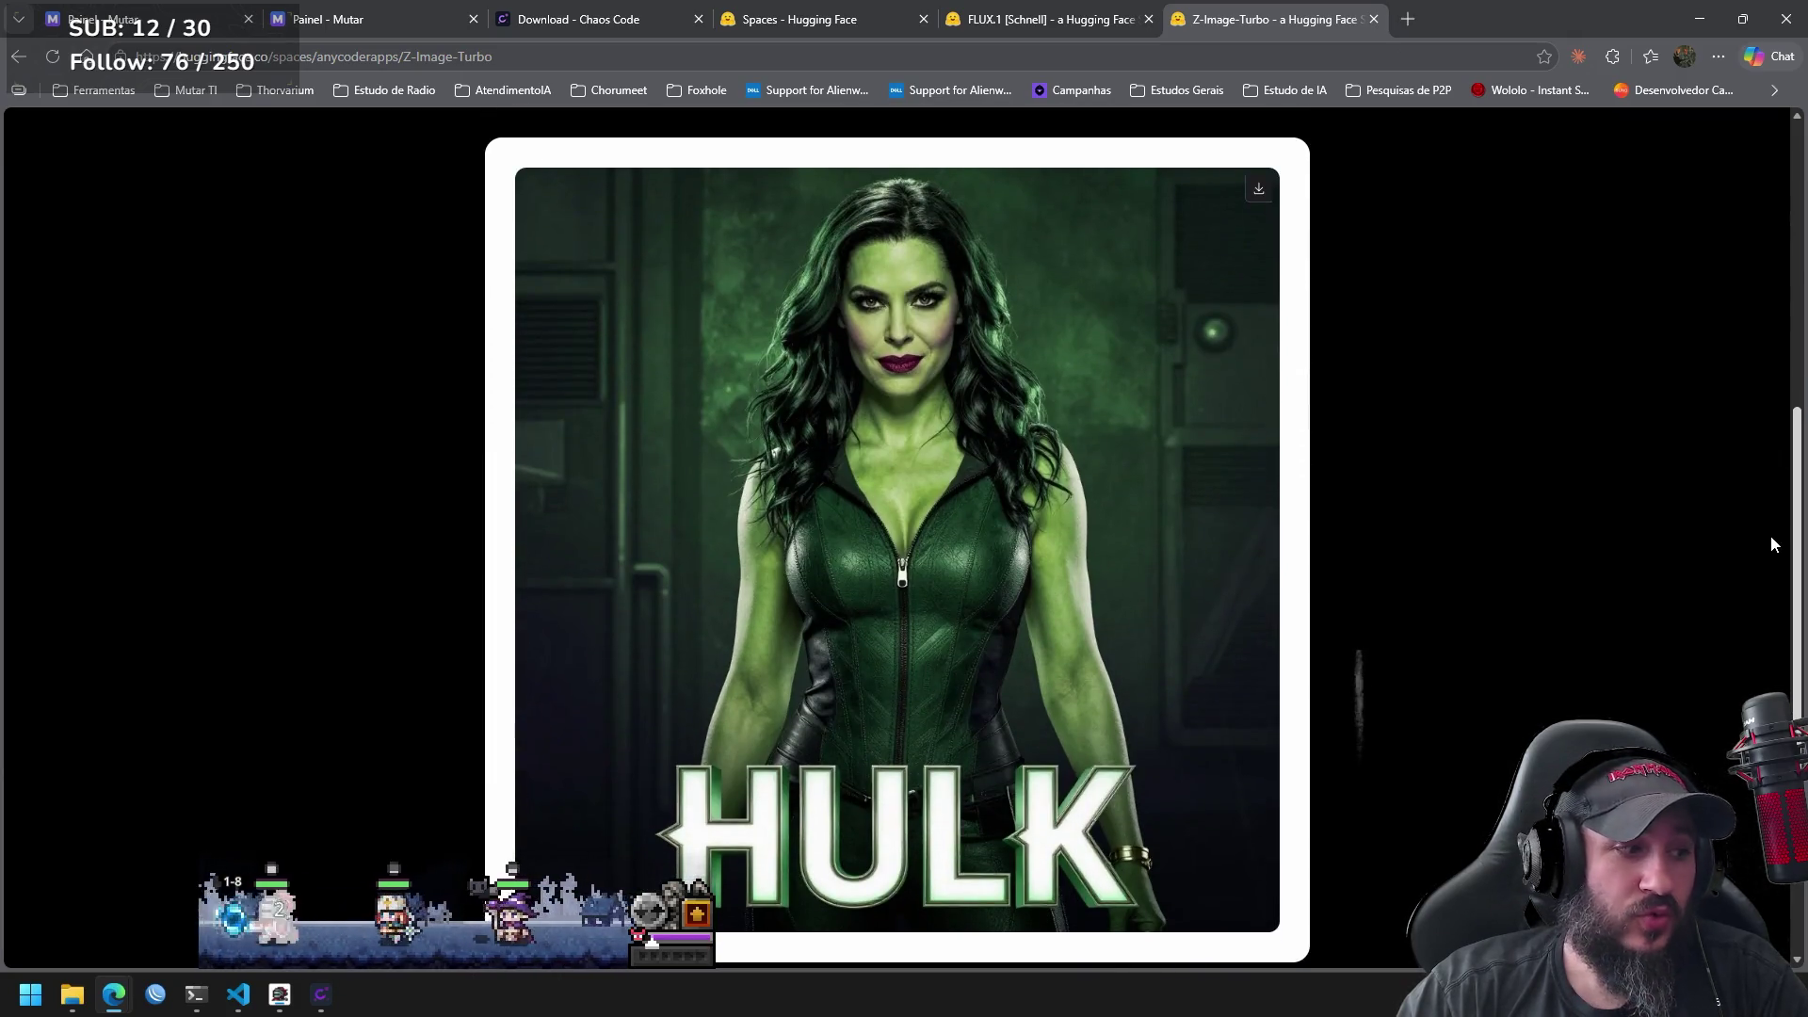
left_click_drag(1795, 541, 1794, 284)
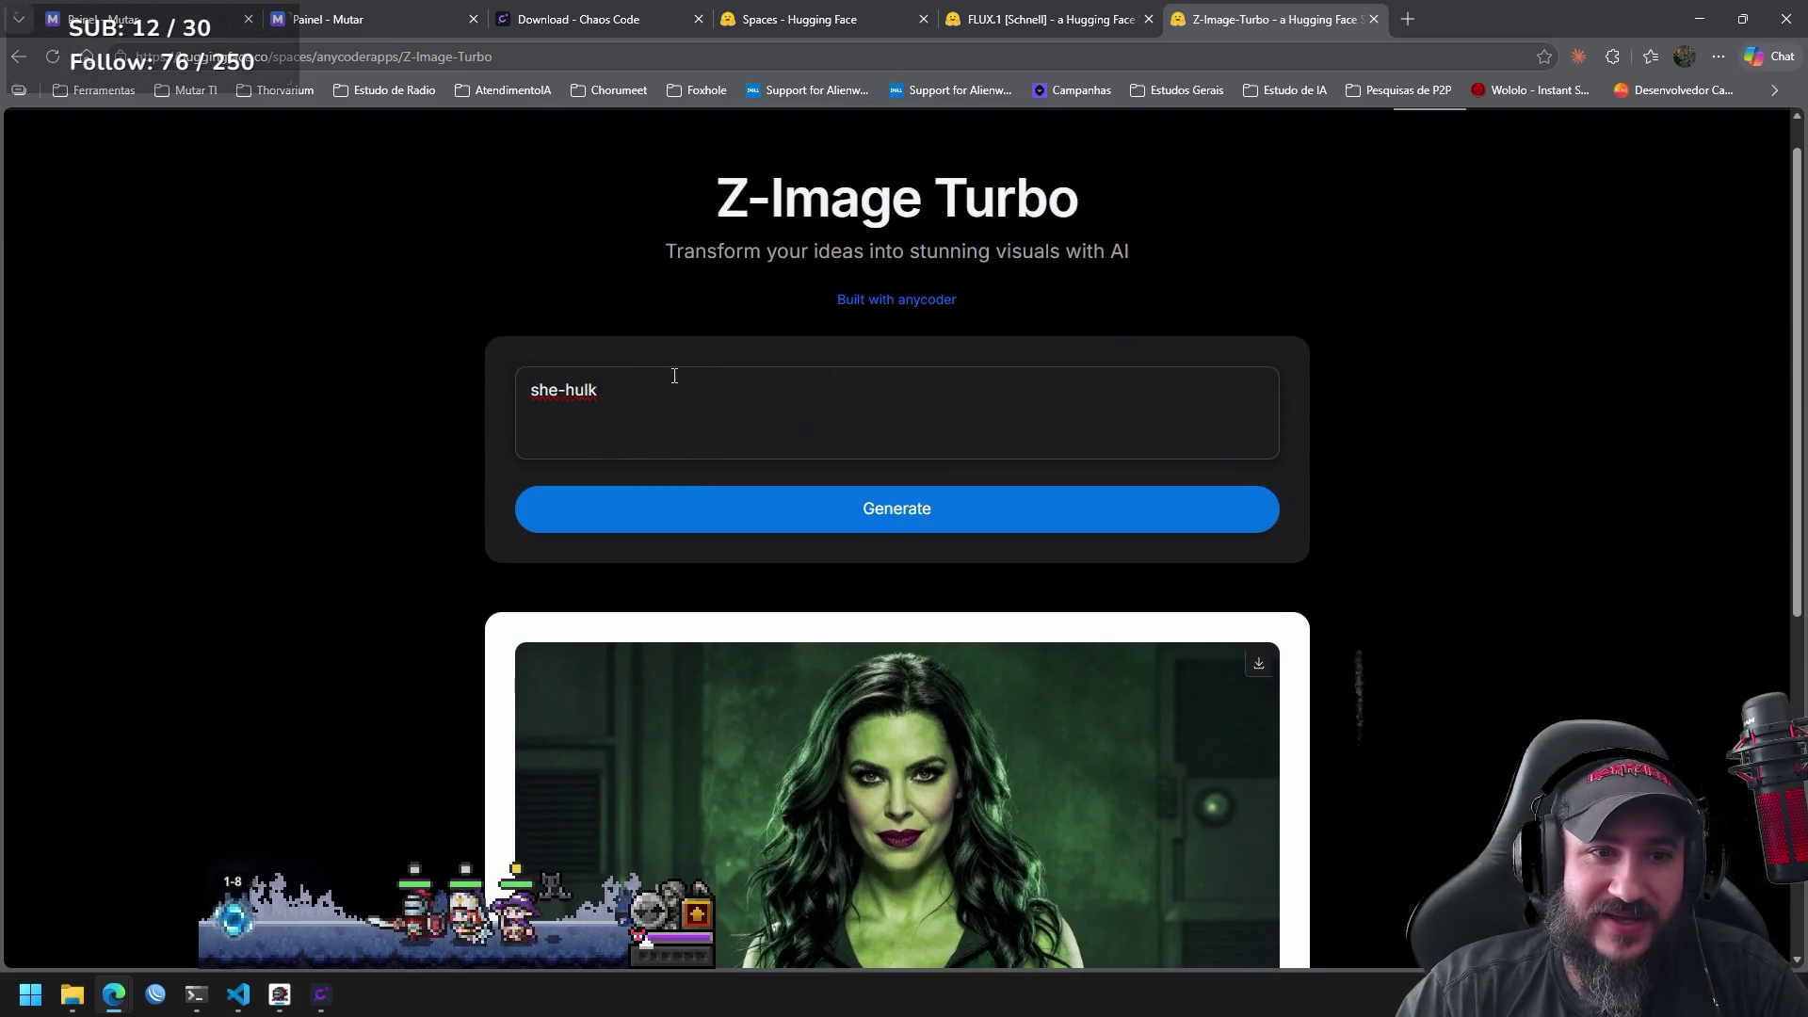
Replace the she-hulk prompt with 'dragon killer' and generate the image.
left_click(638, 387)
left_click_drag(614, 387, 532, 386)
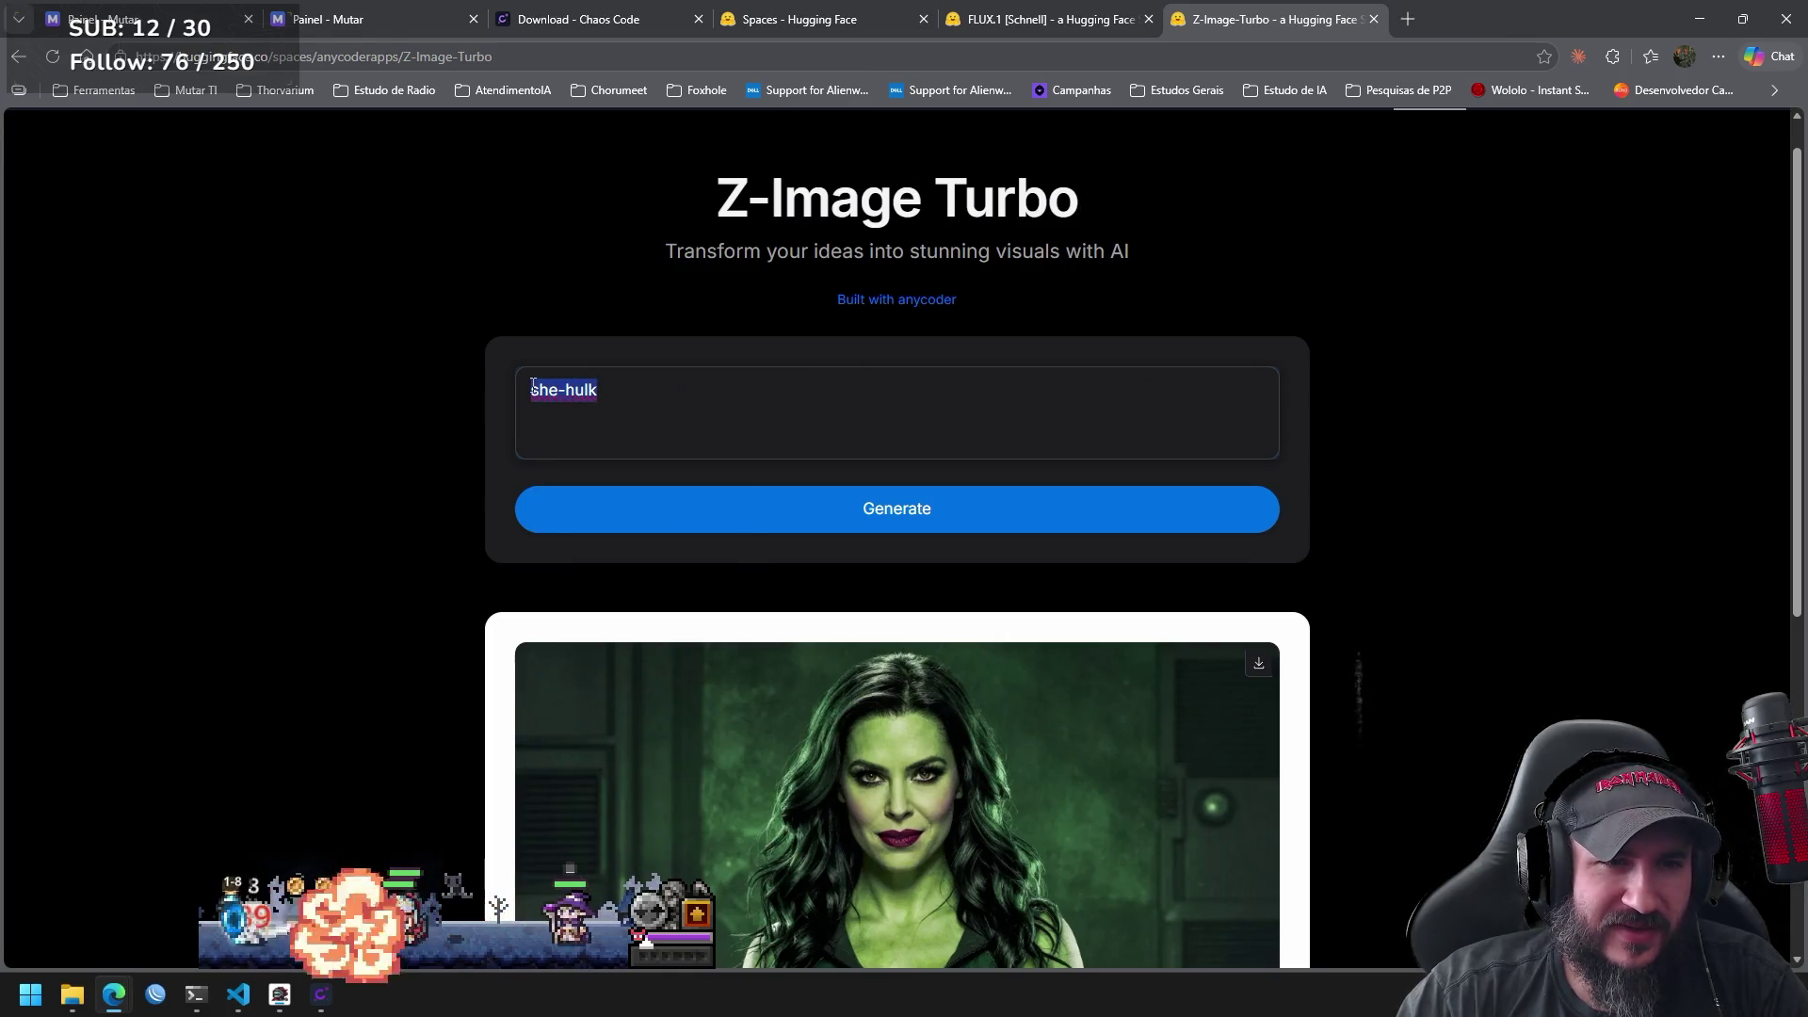
left_click(758, 400)
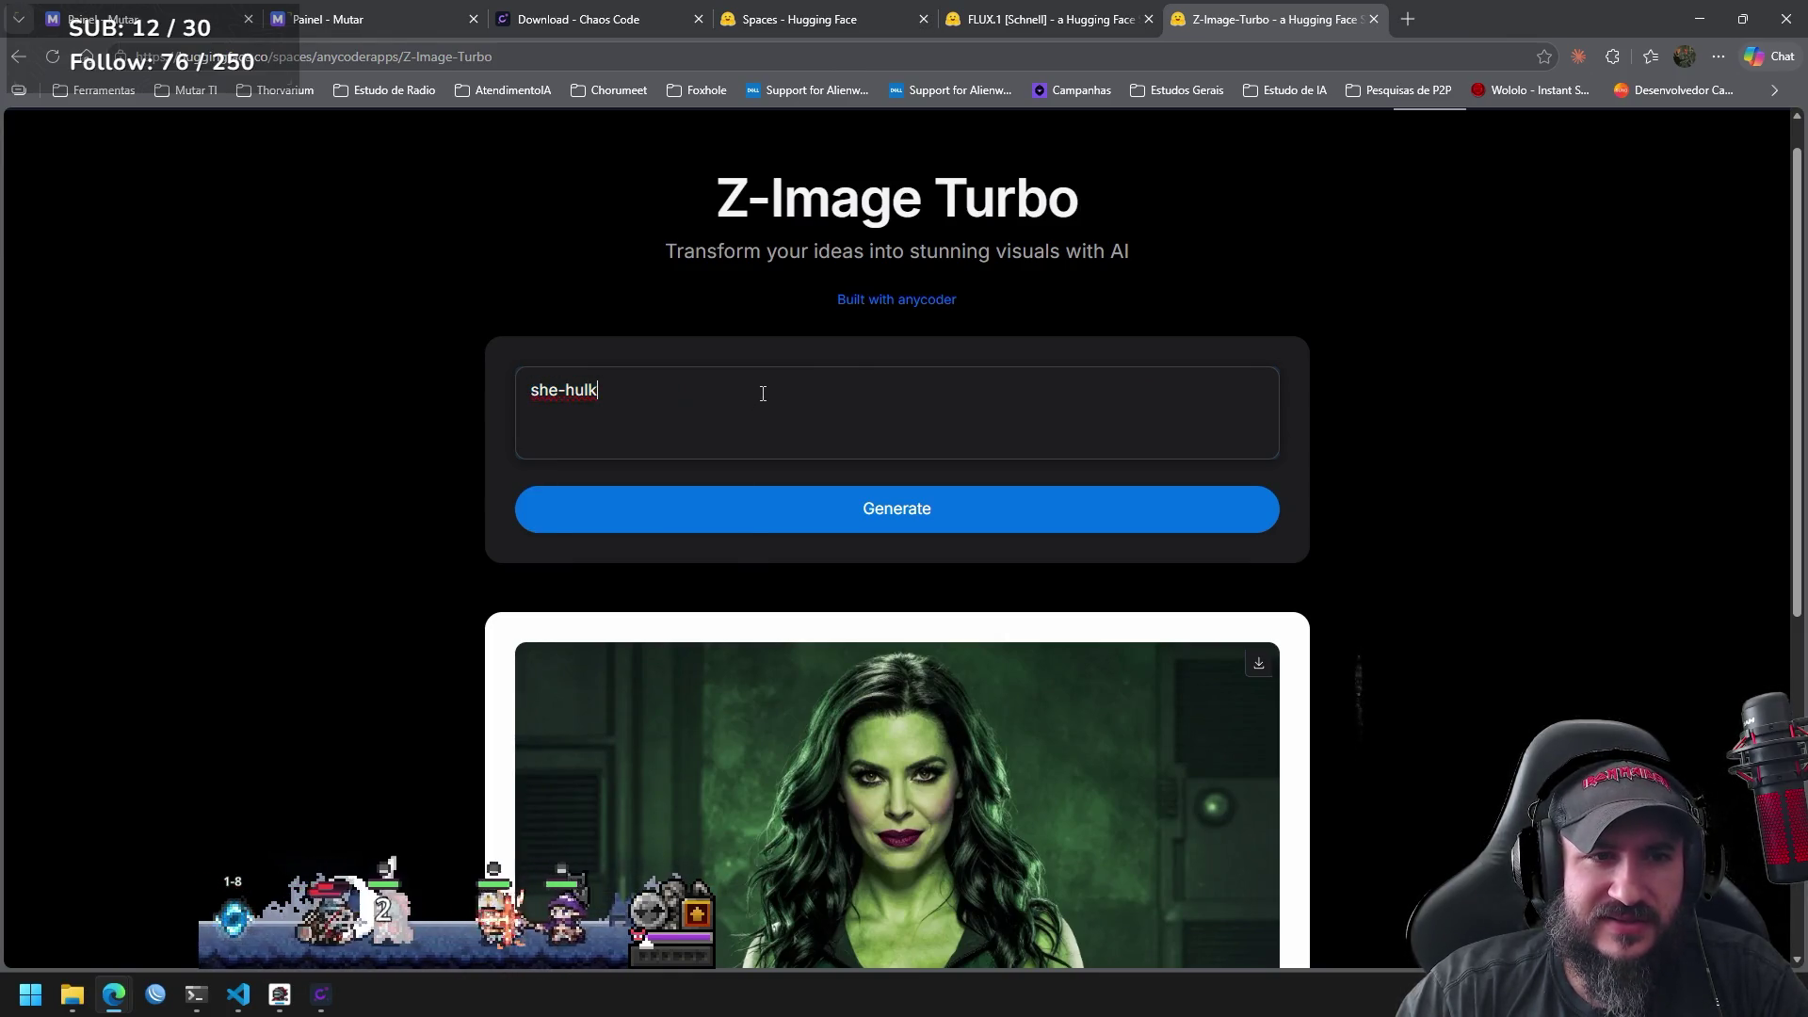
left_click_drag(608, 388, 524, 381)
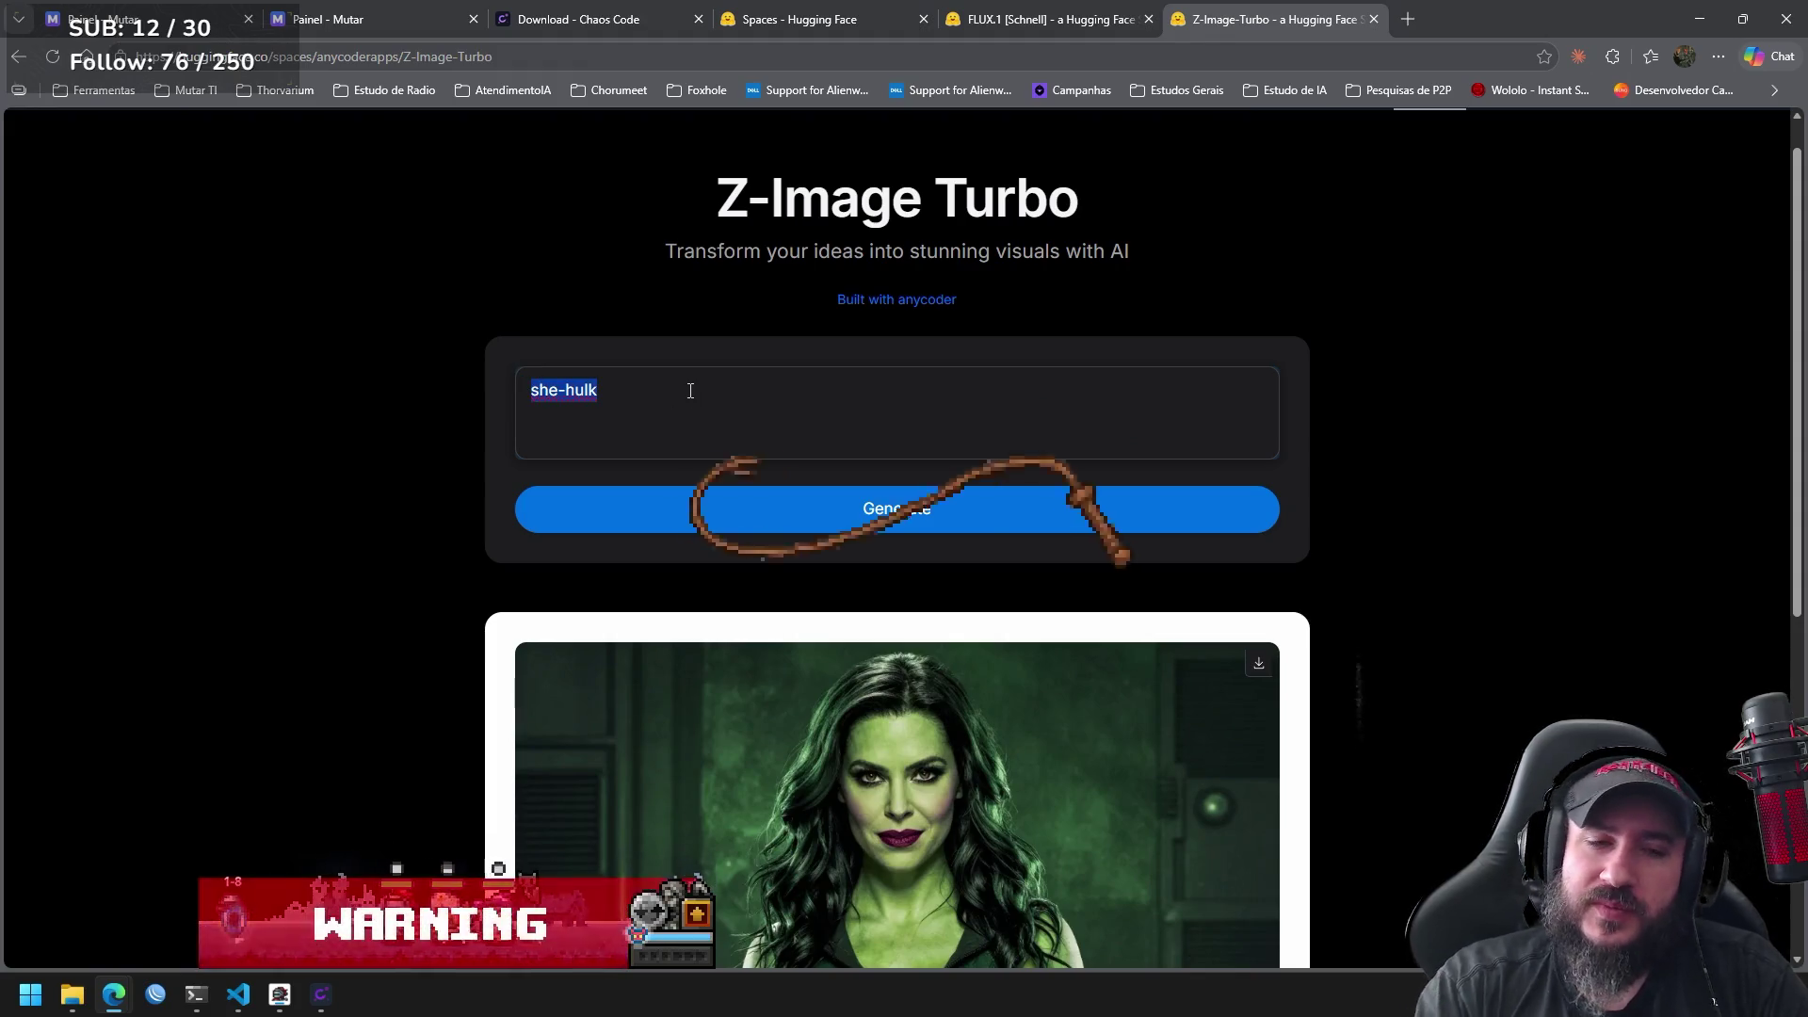
key("BackSpace")
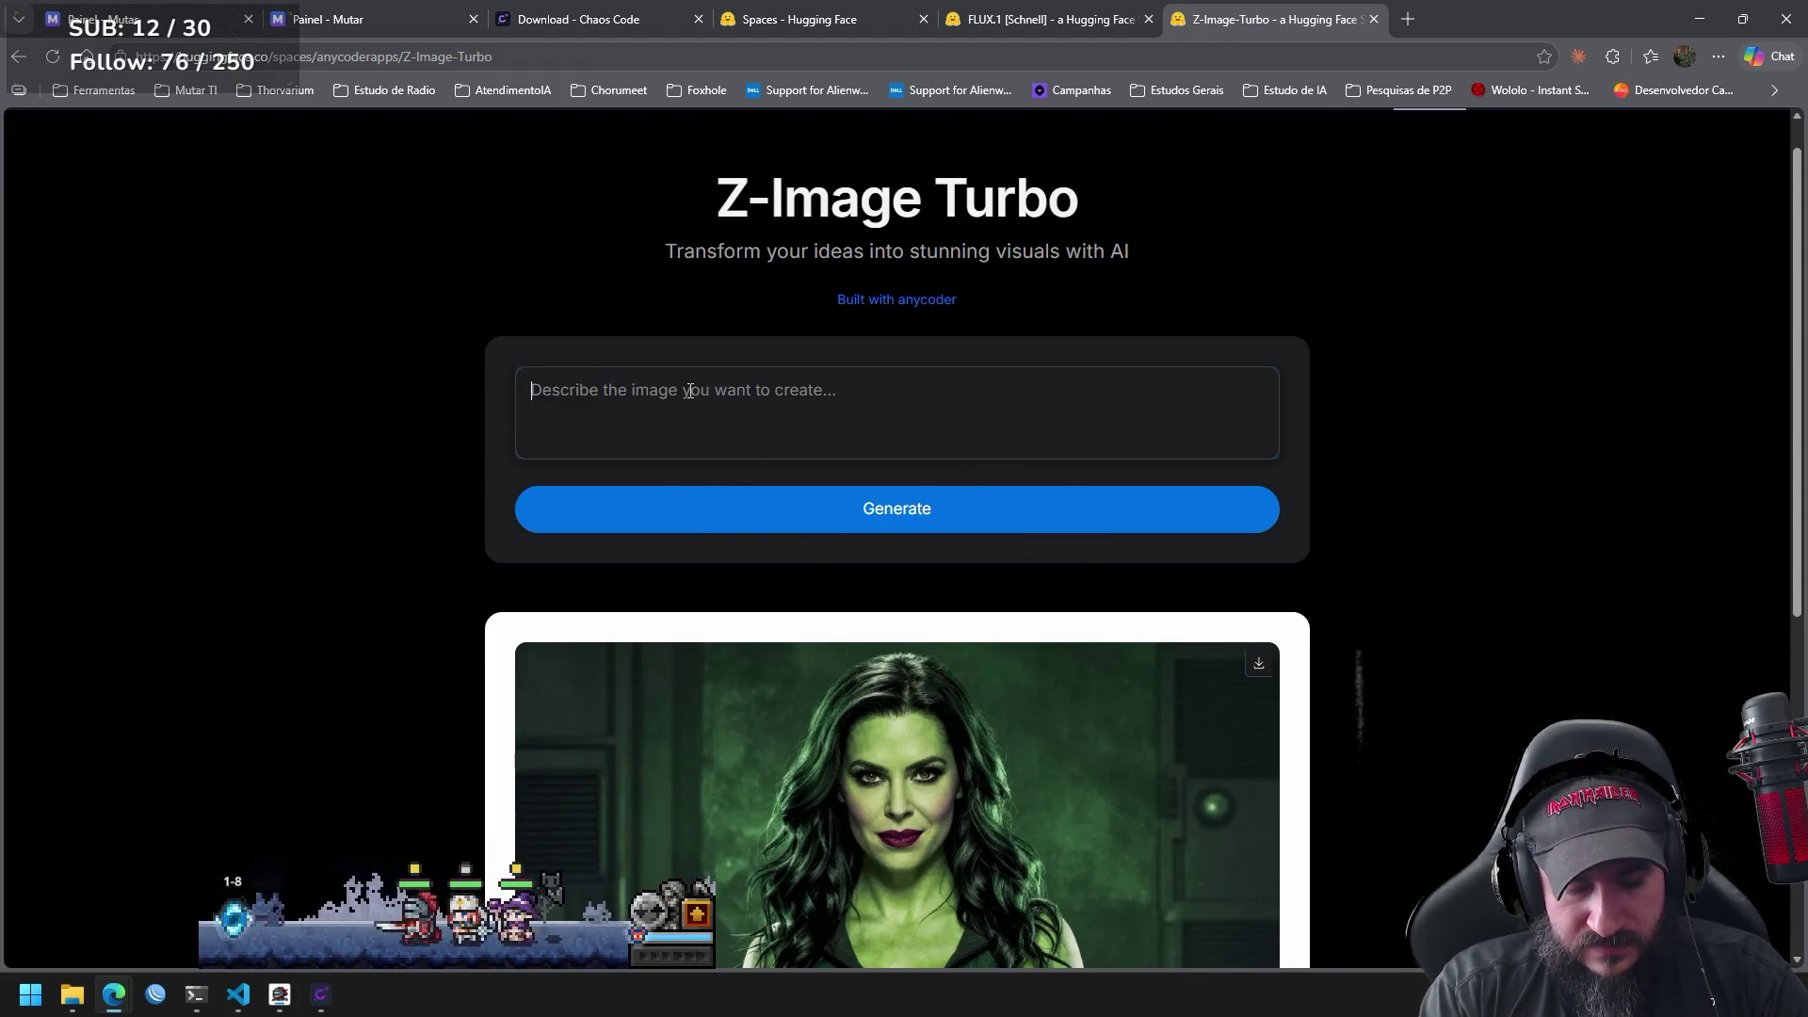
type("dragon")
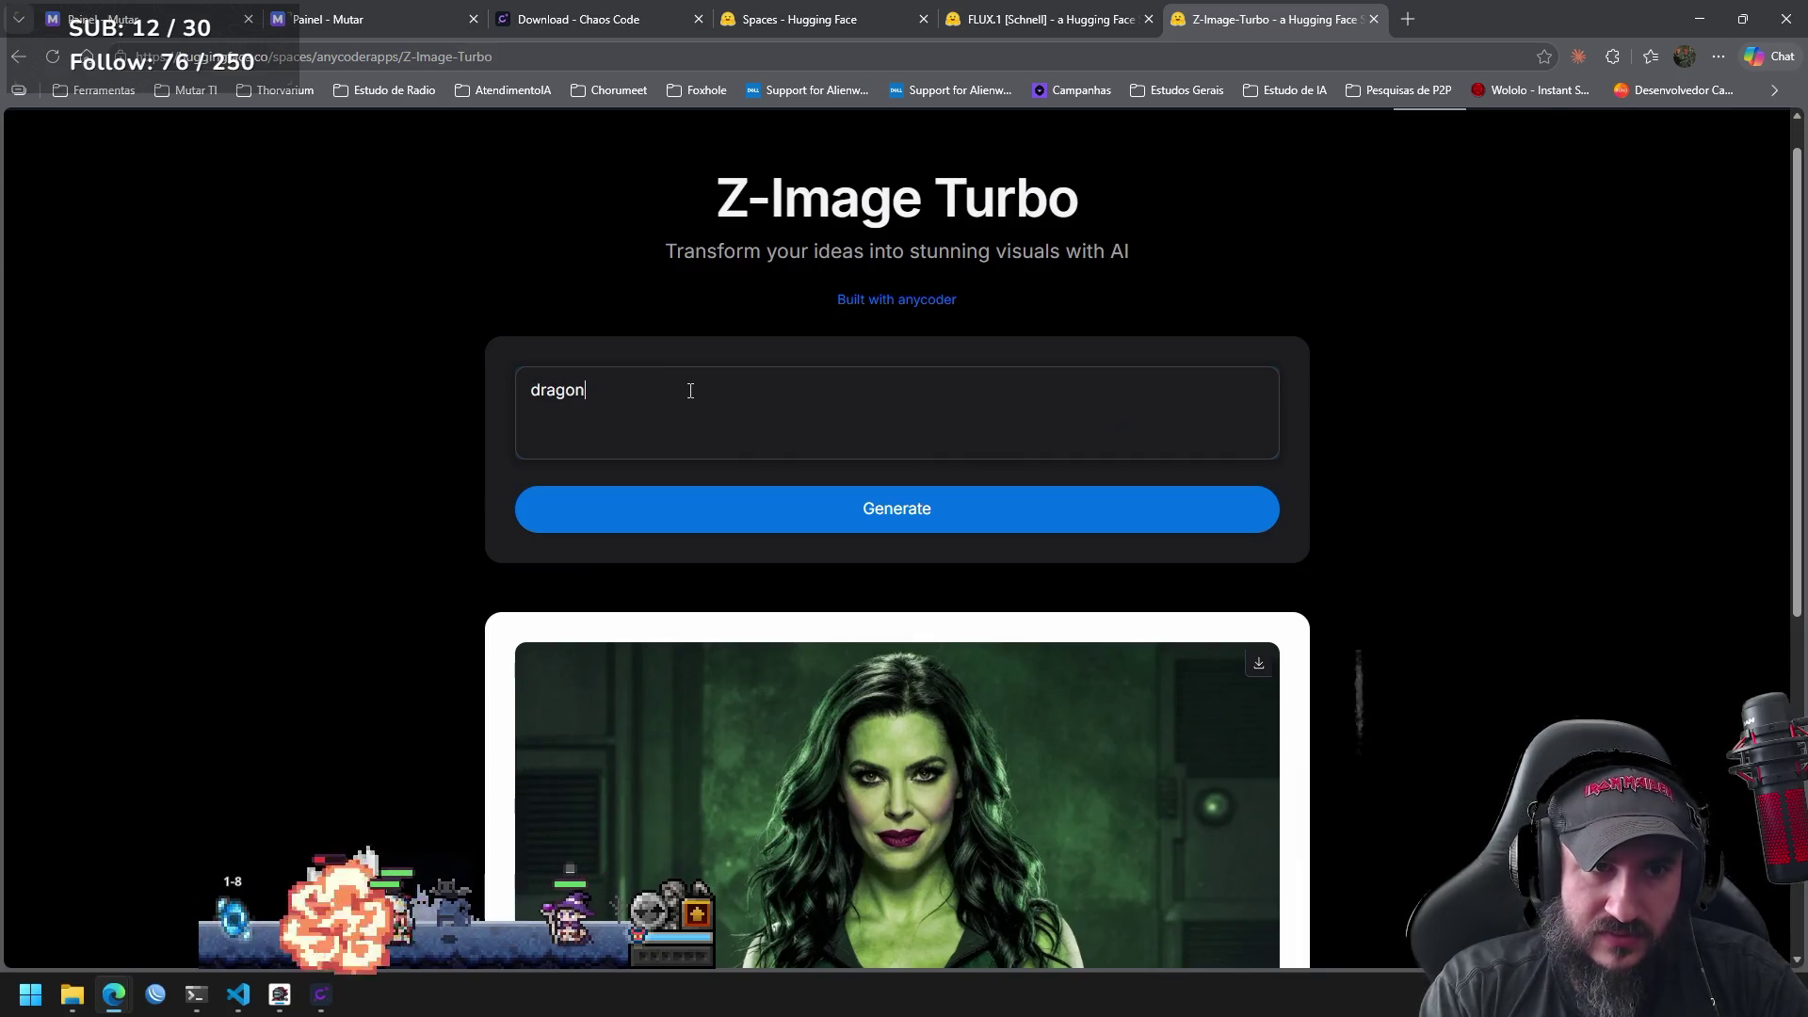
type(" killer")
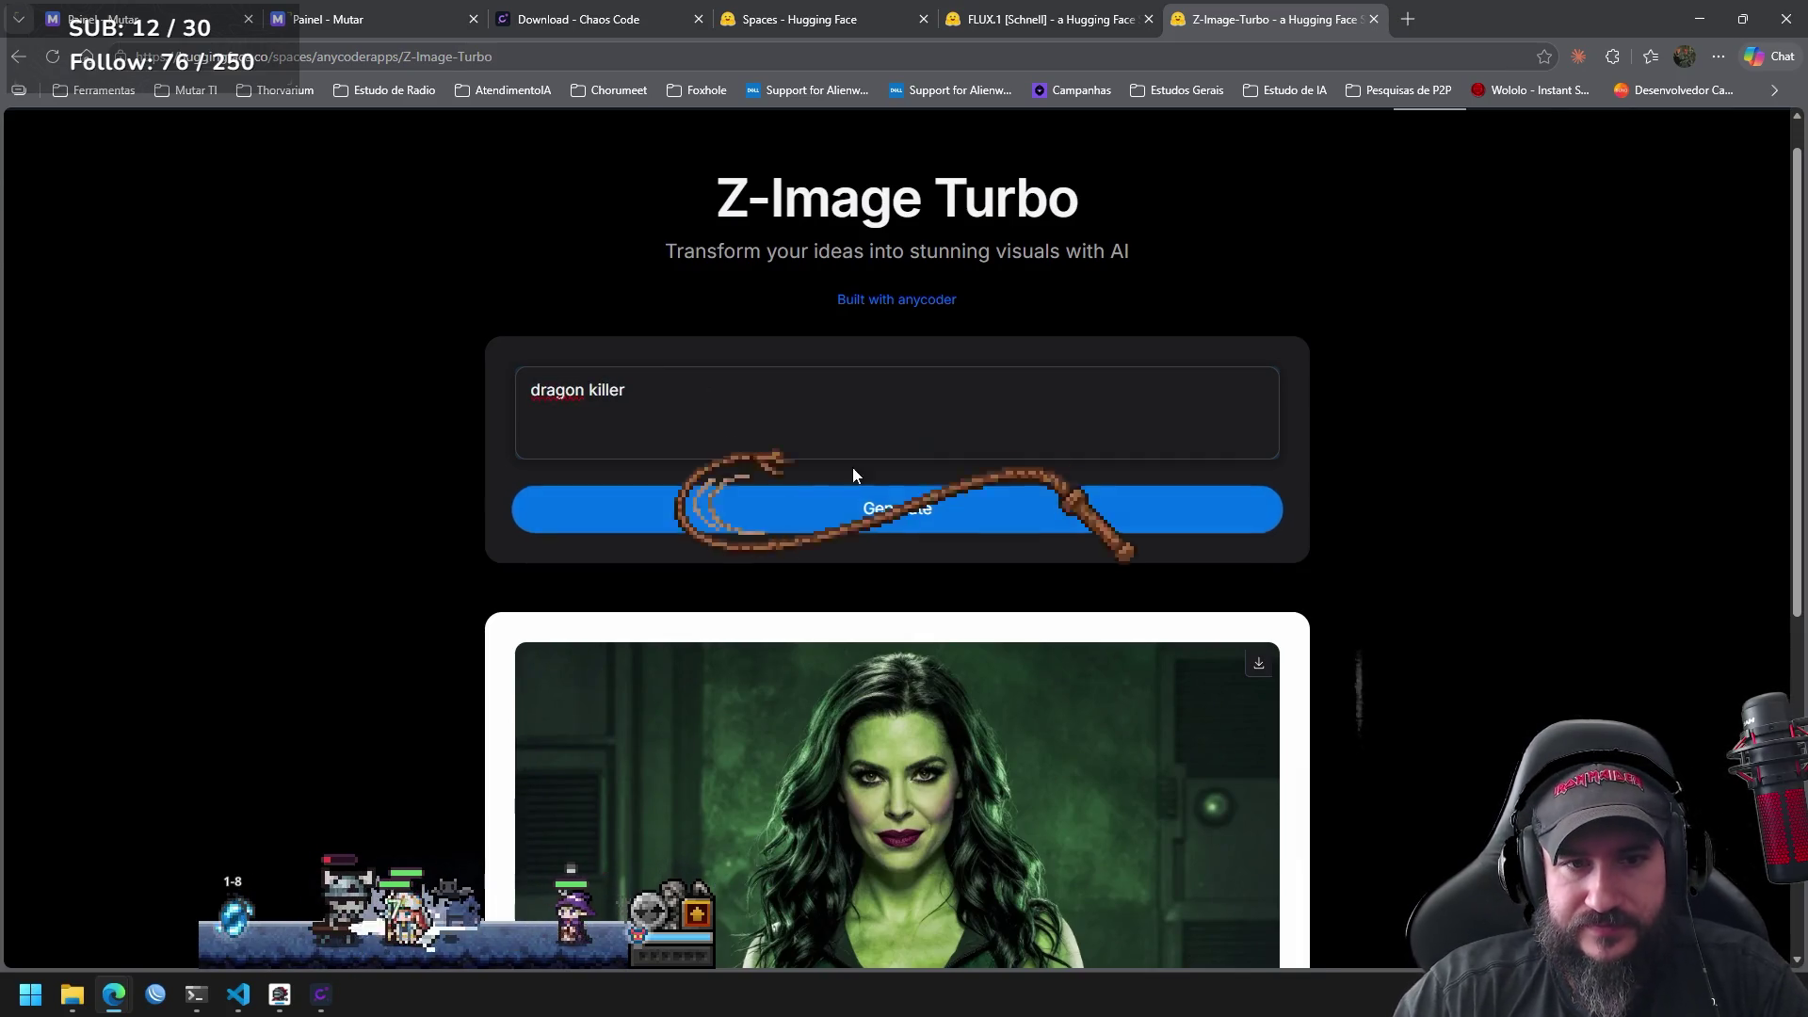
left_click(892, 508)
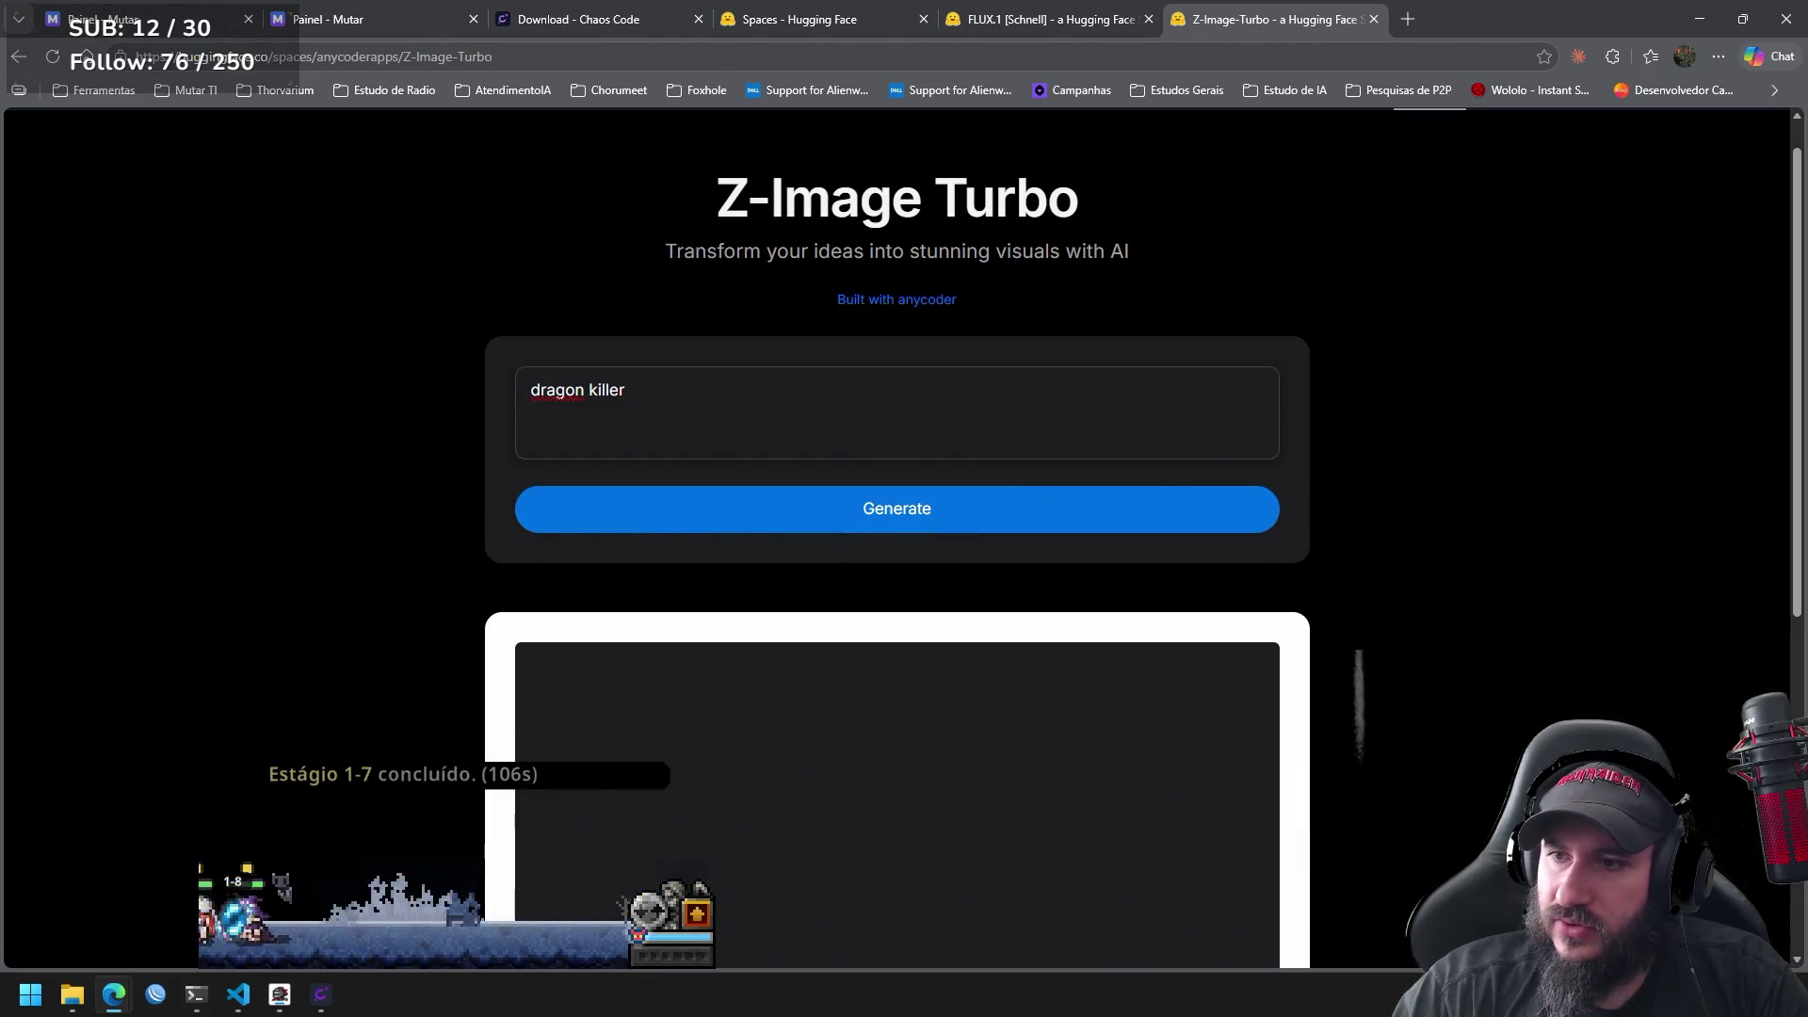
key("alt+Tab")
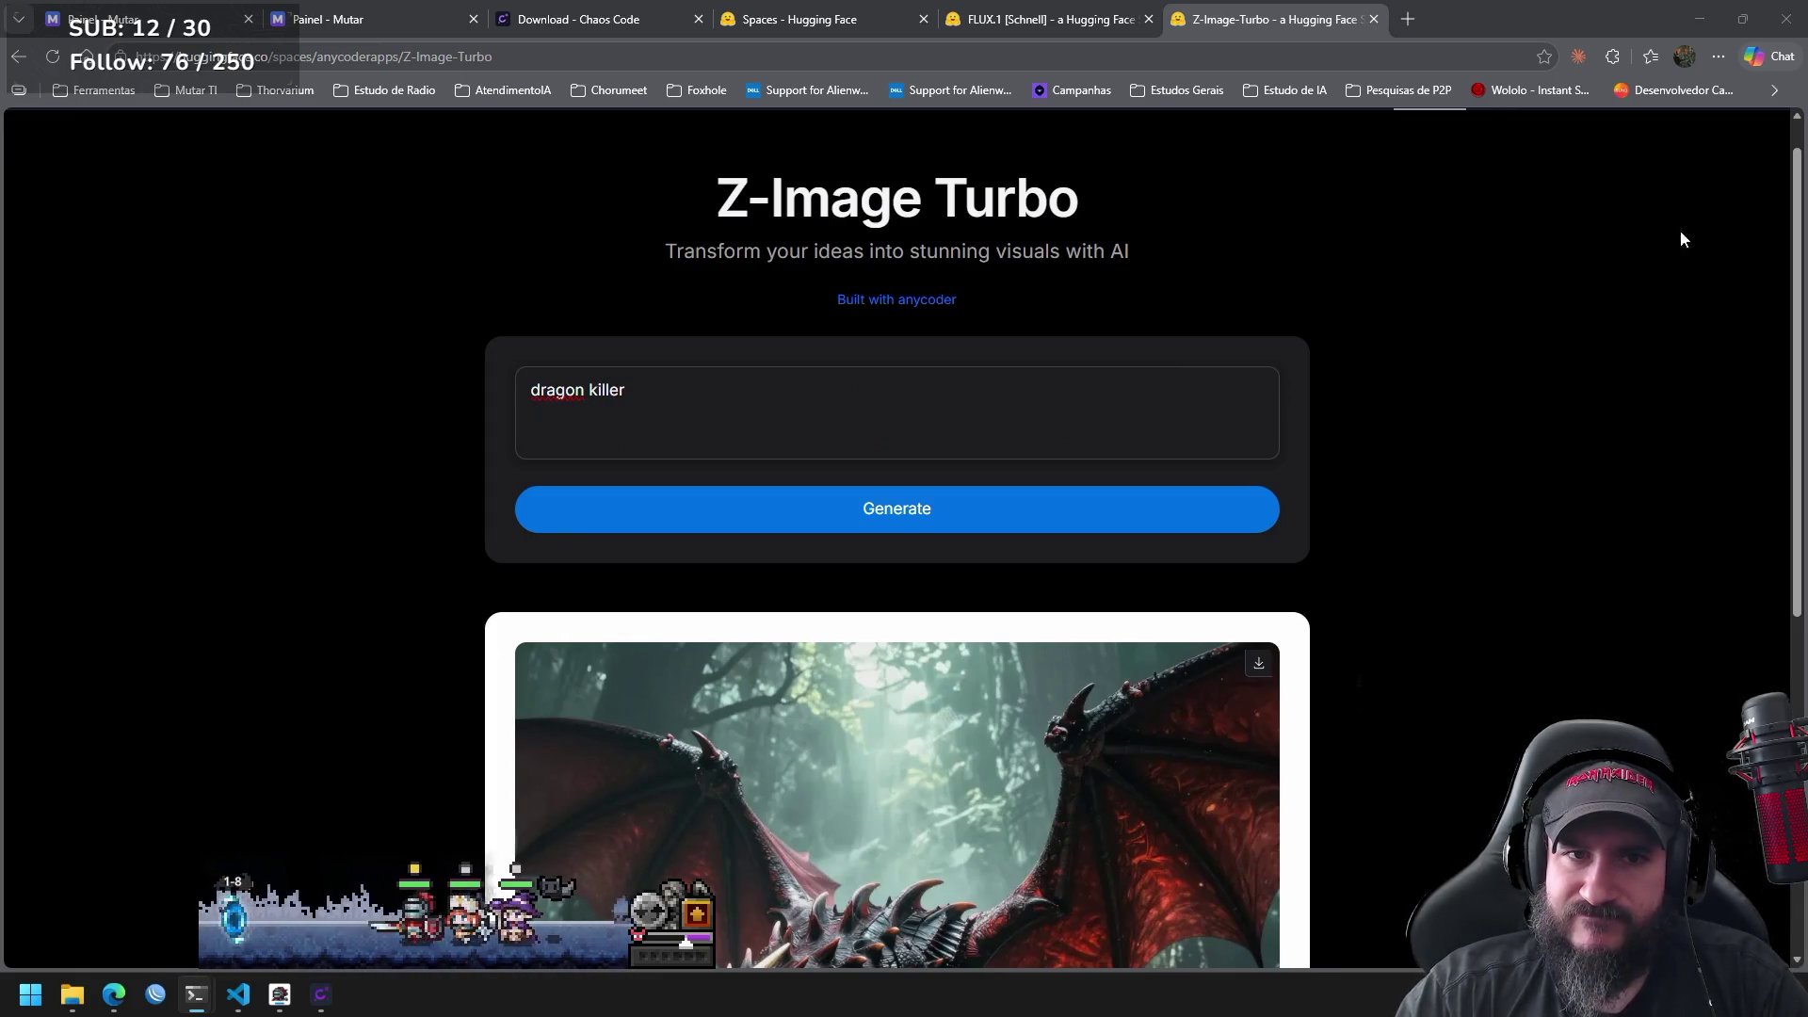
Scroll through the red-winged dragon image and back up, then select the prompt text.
left_click_drag(1081, 205, 730, 193)
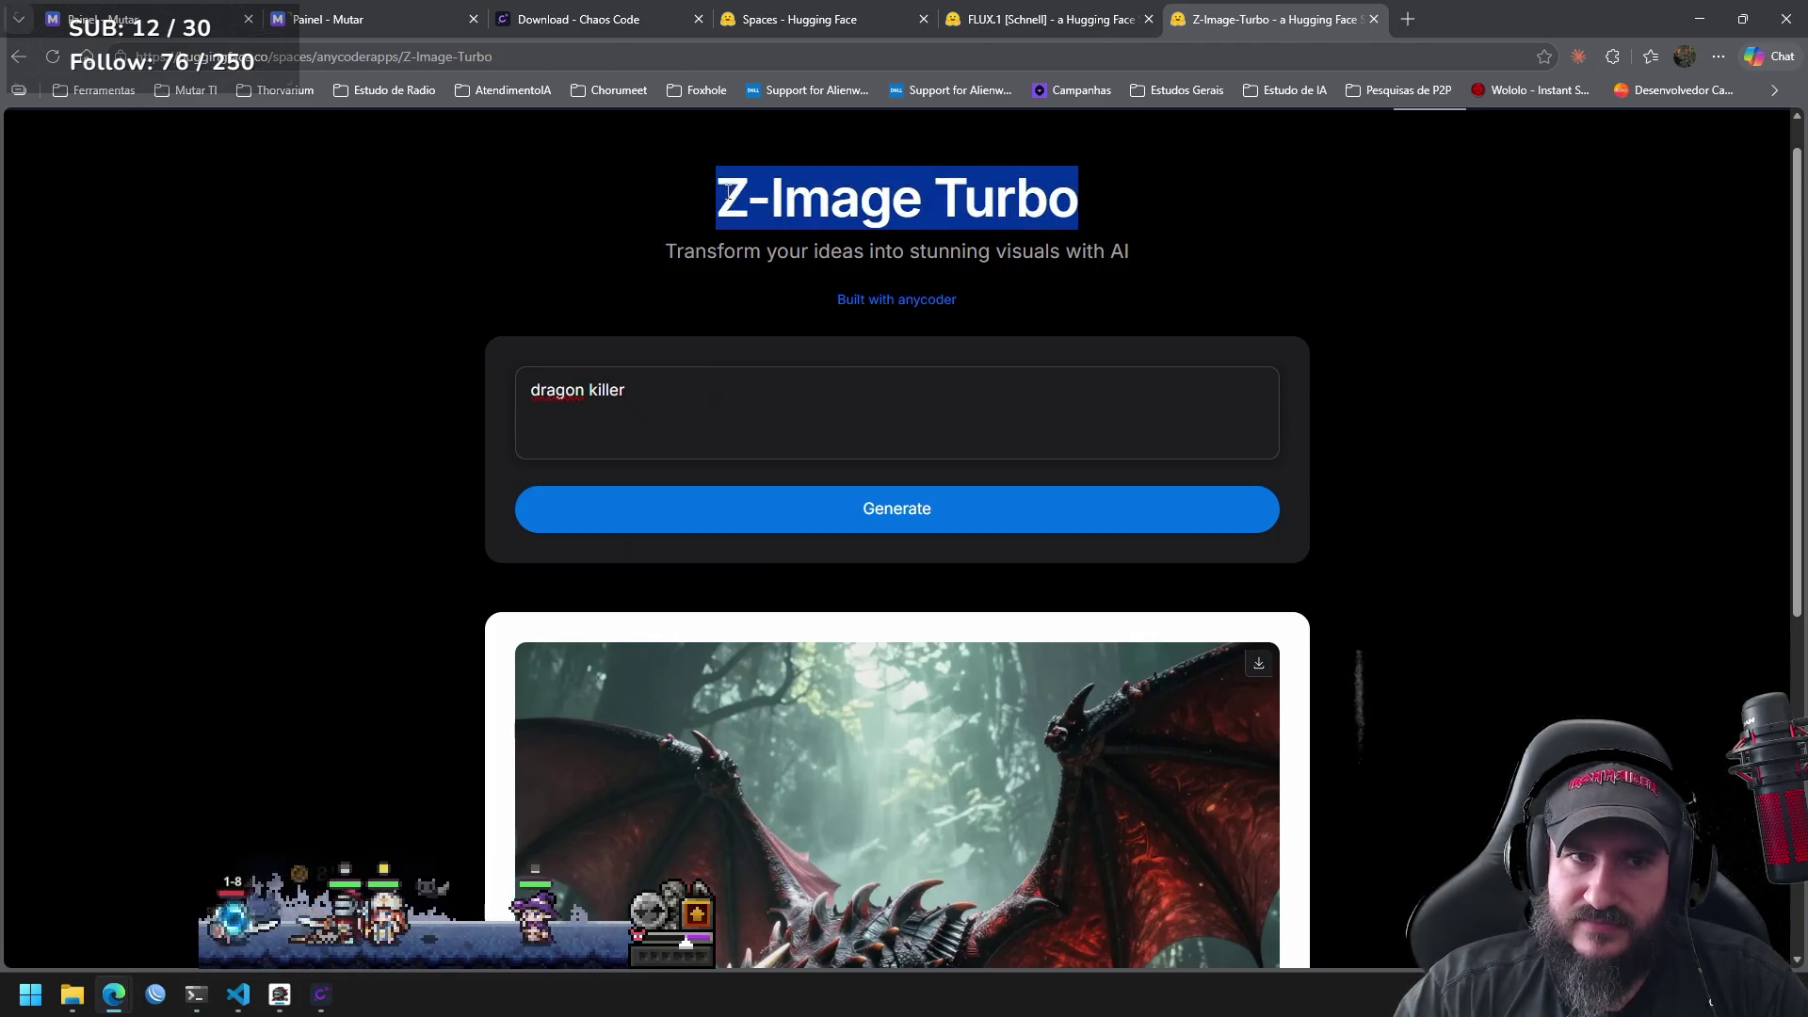
left_click(1543, 367)
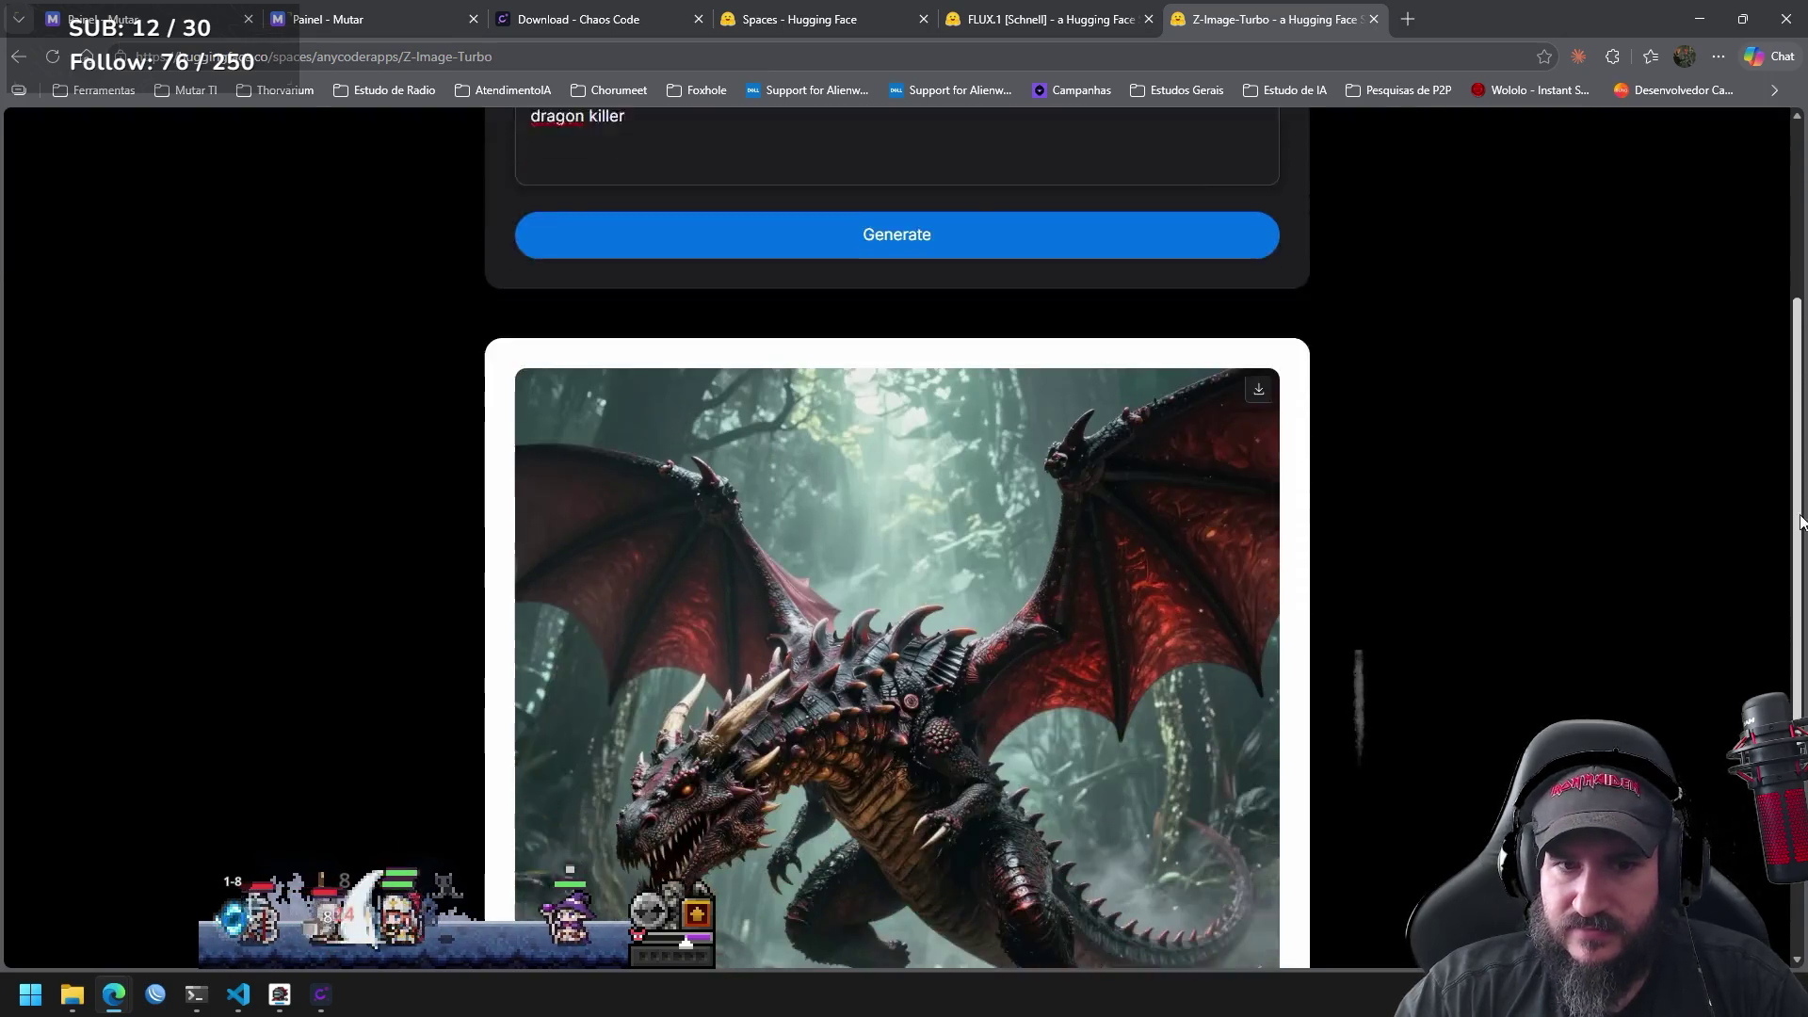
scroll(1778, 634, "down", 5)
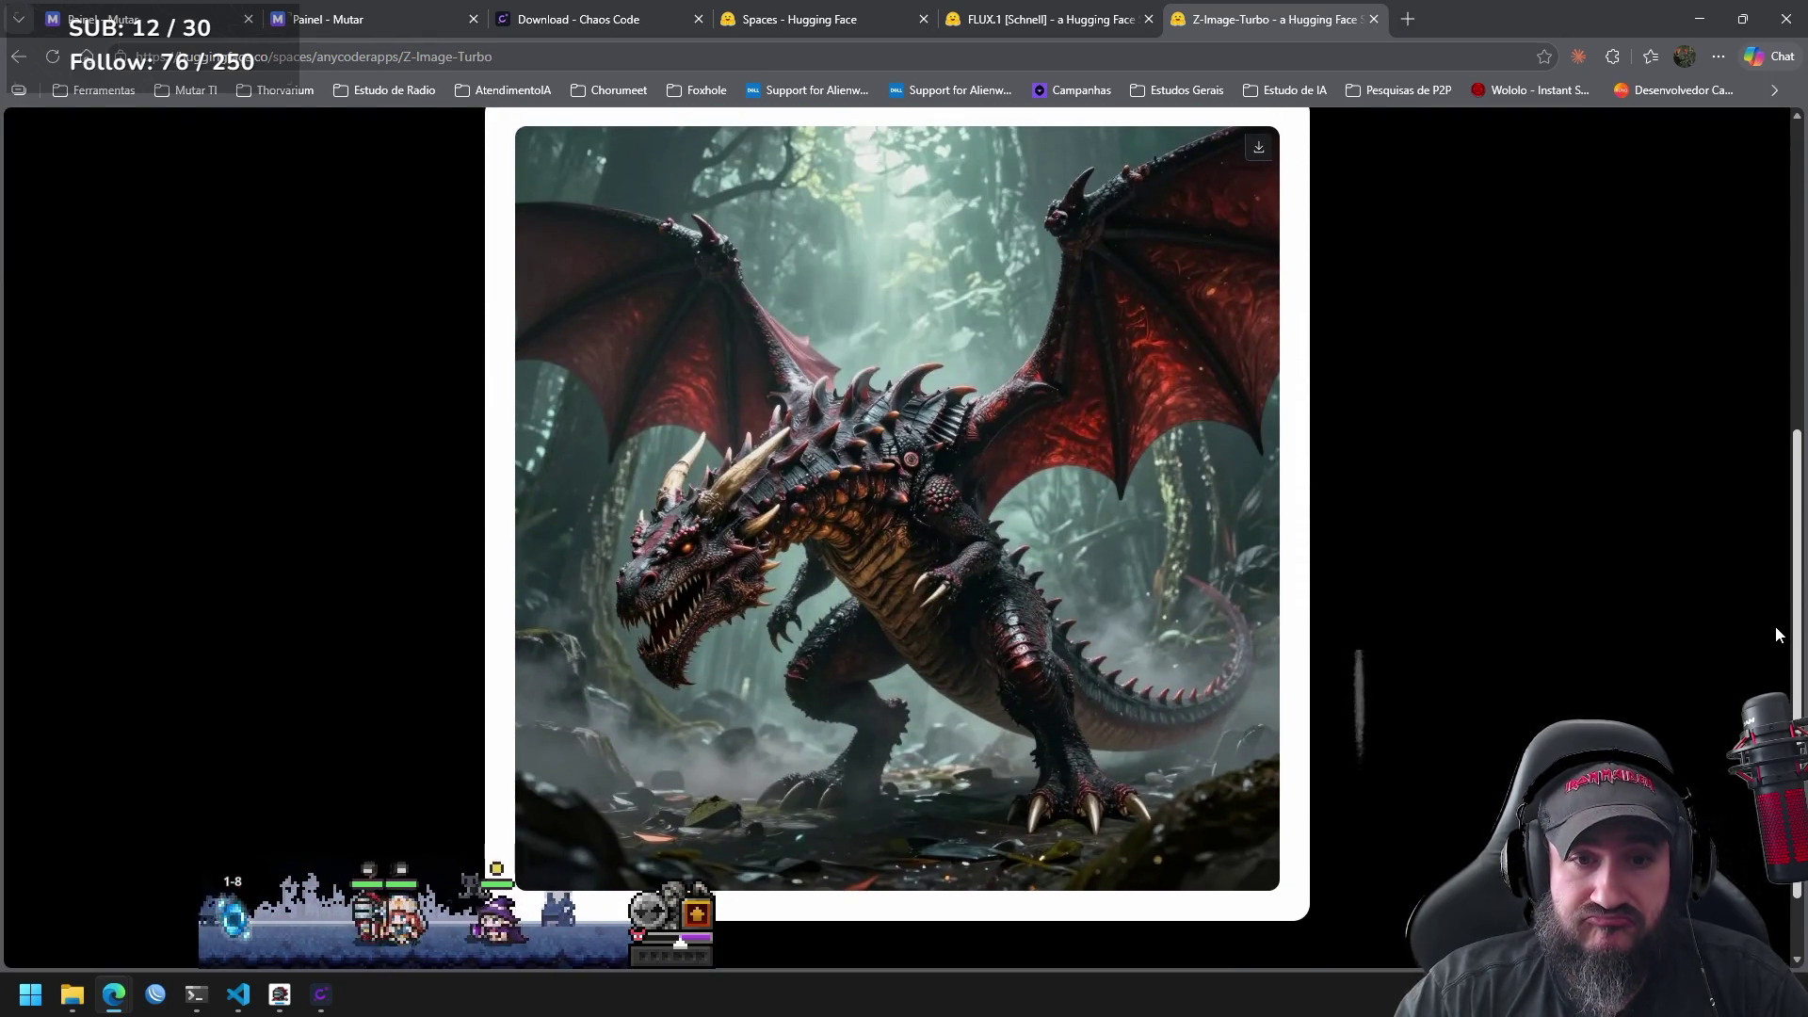
scroll(1776, 624, "up", 3)
scroll(1776, 484, "up", 2)
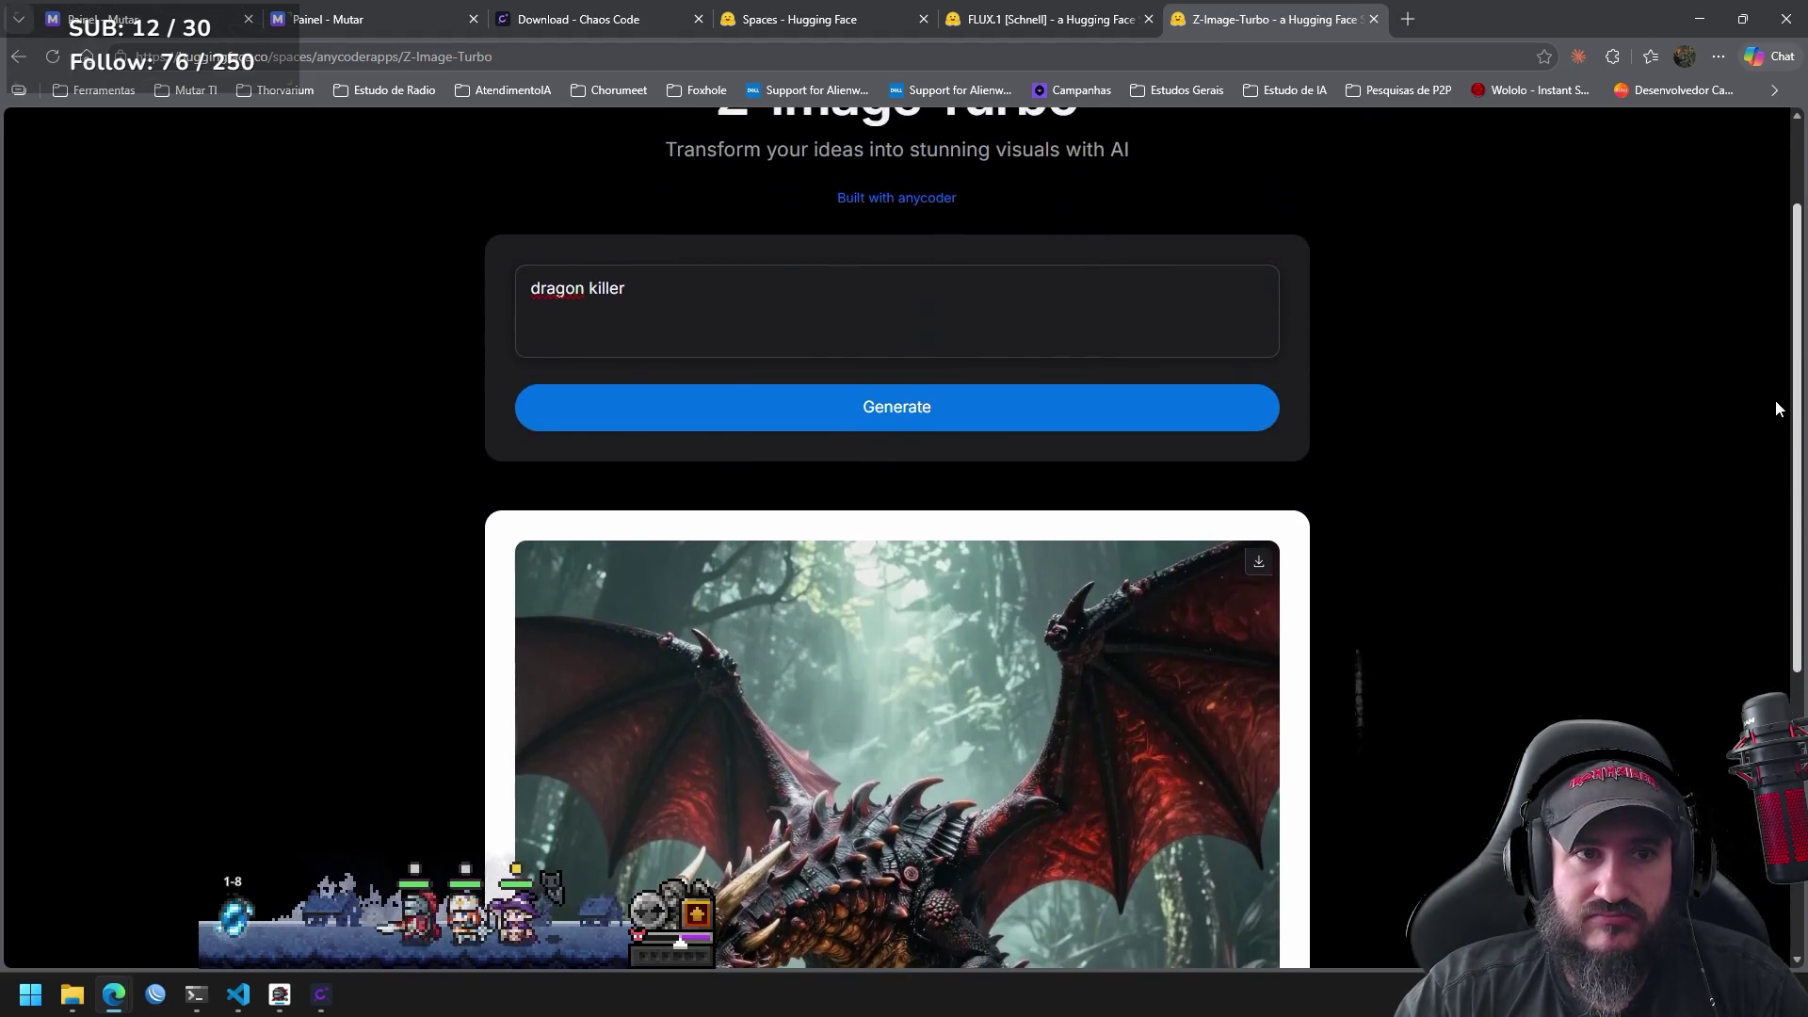
triple_click(669, 290)
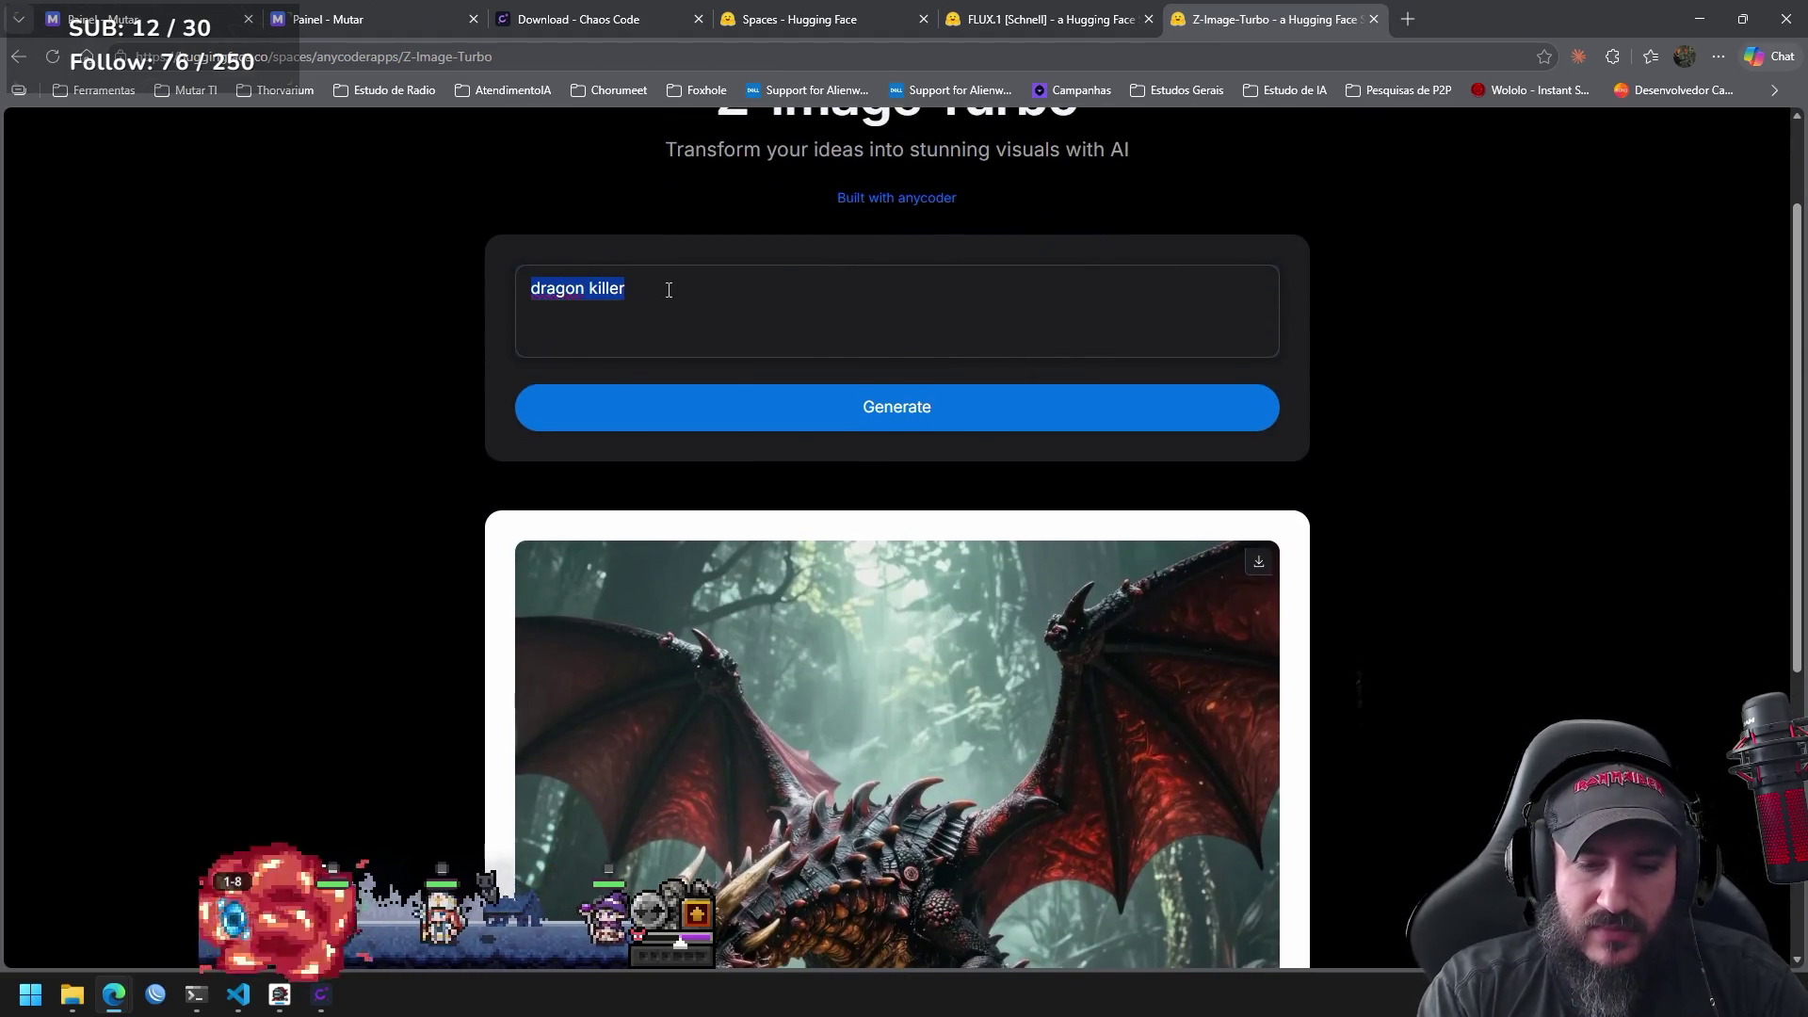
Replace the prompt with 'killing the dragon' and generate a new dragon image.
type("killing the dra")
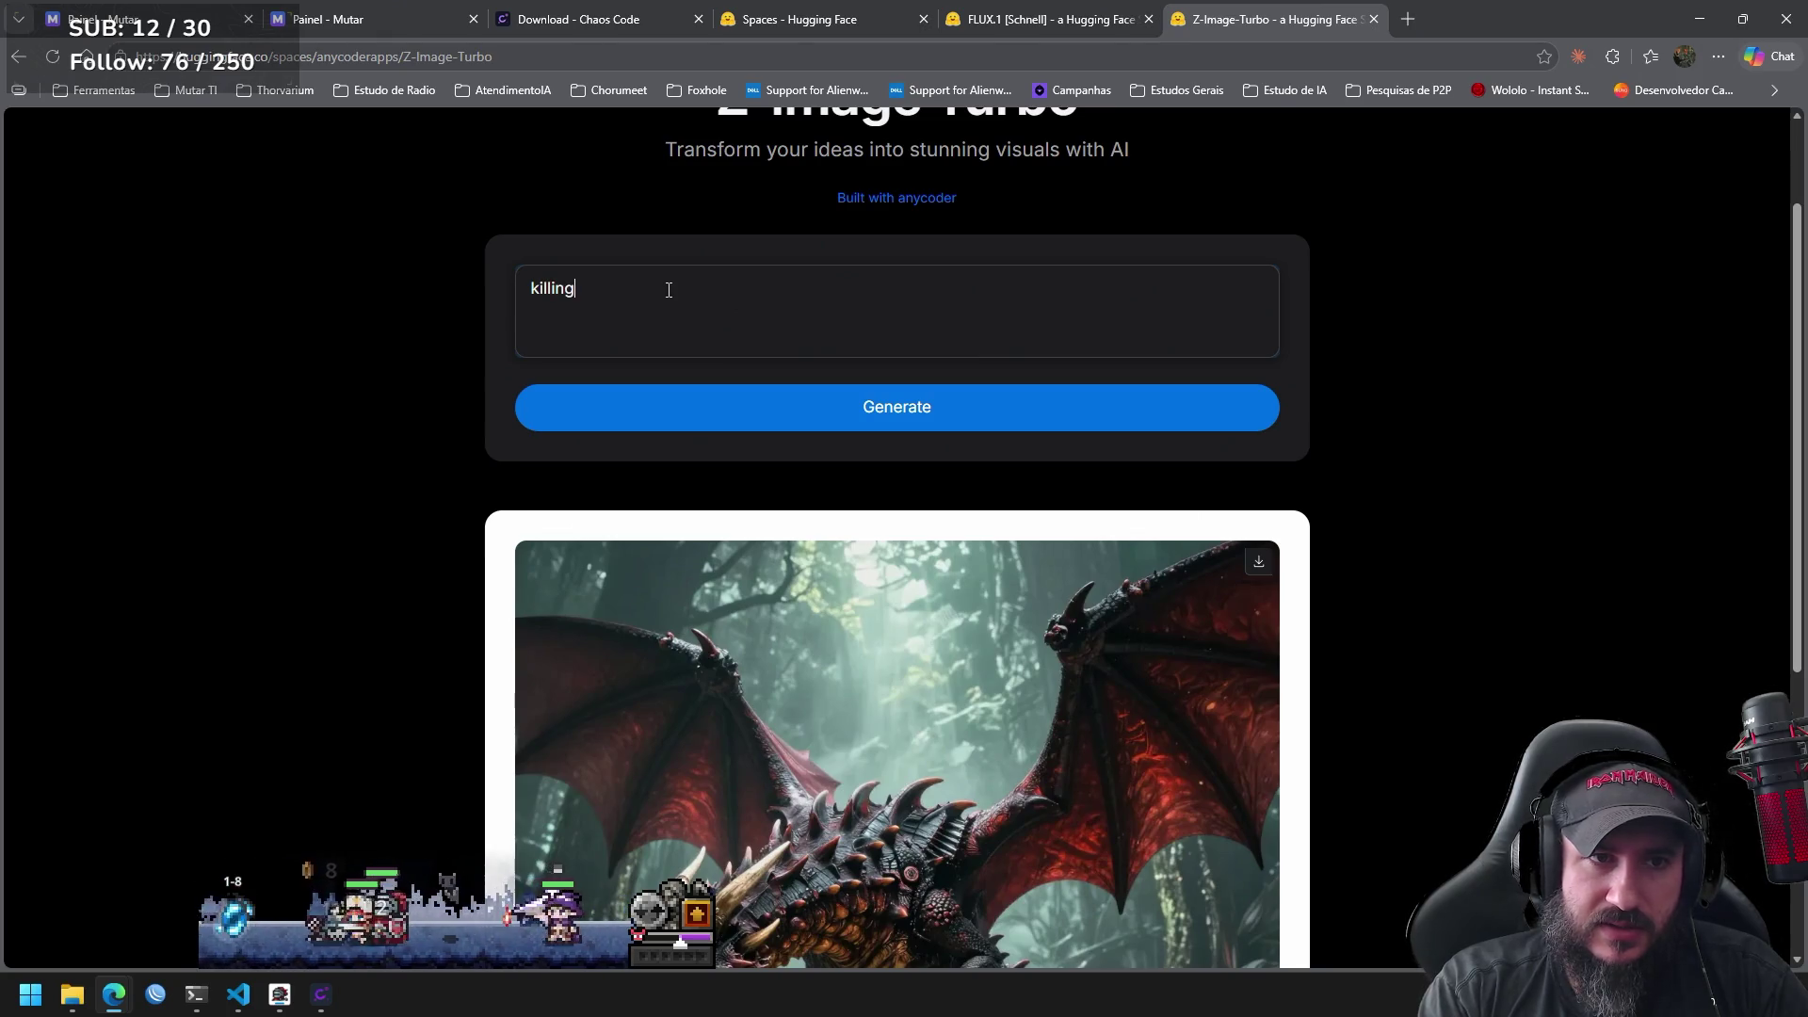
type("gon")
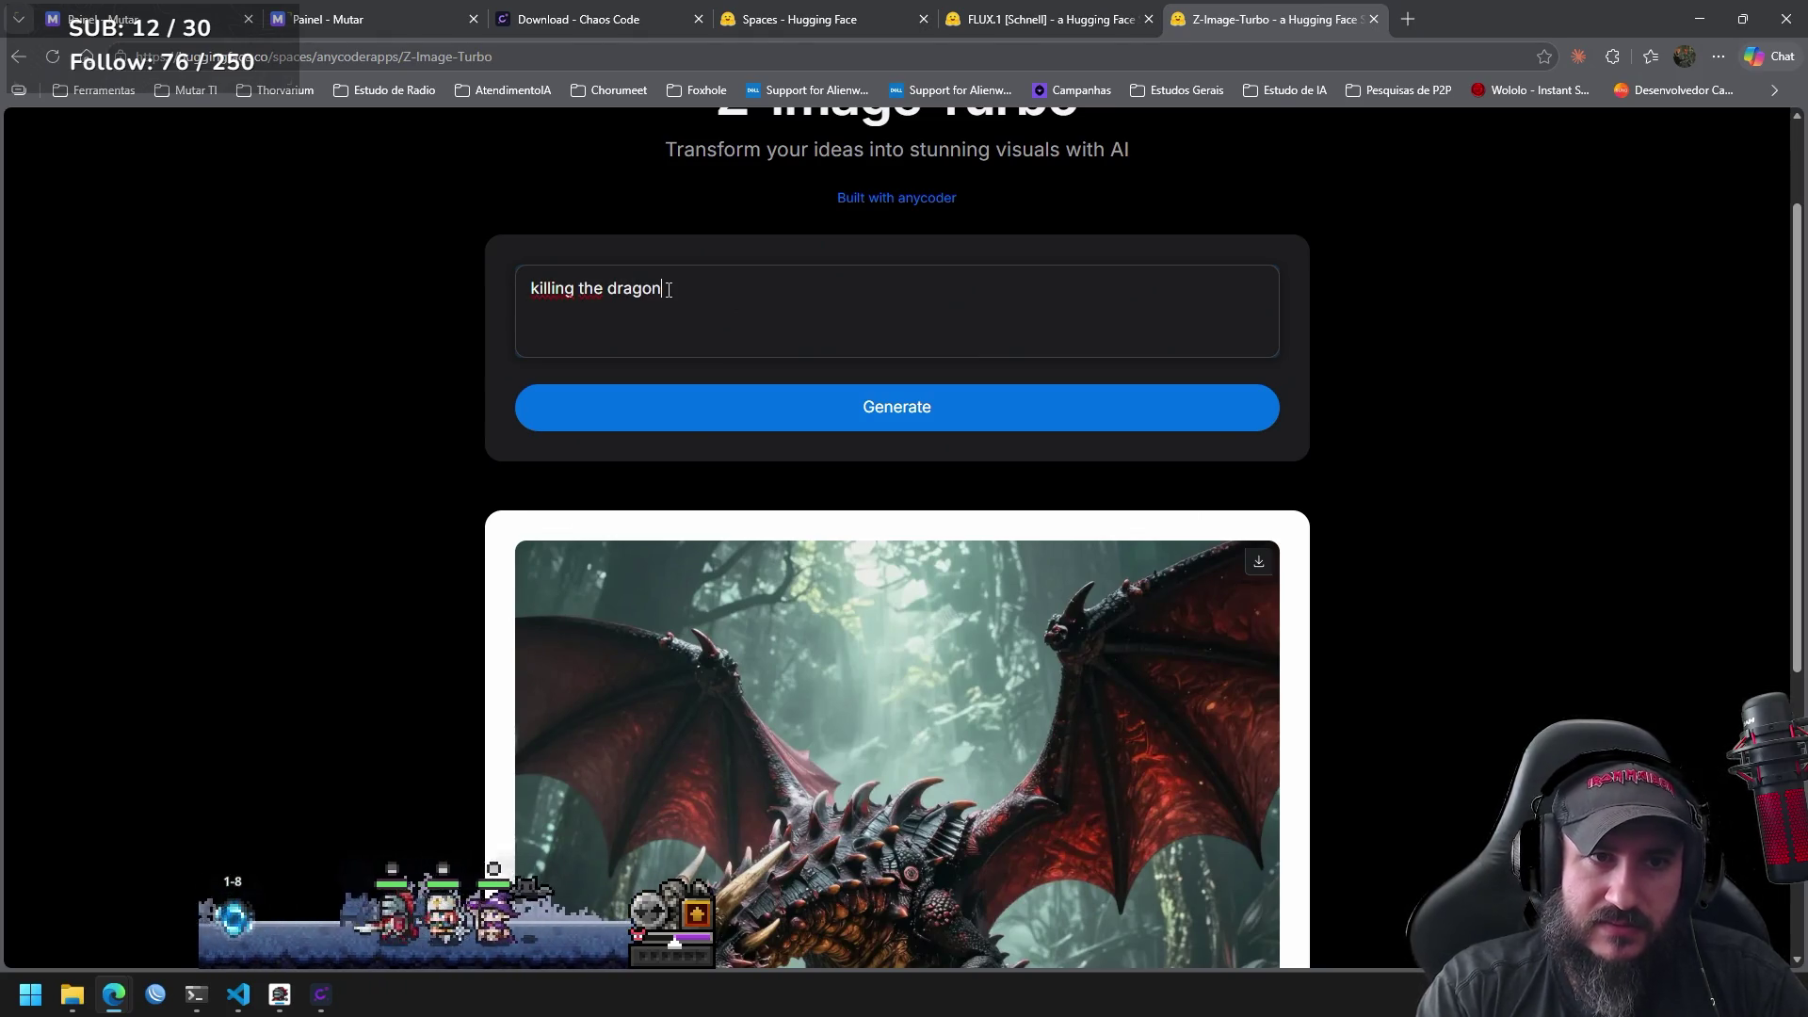
left_click(904, 407)
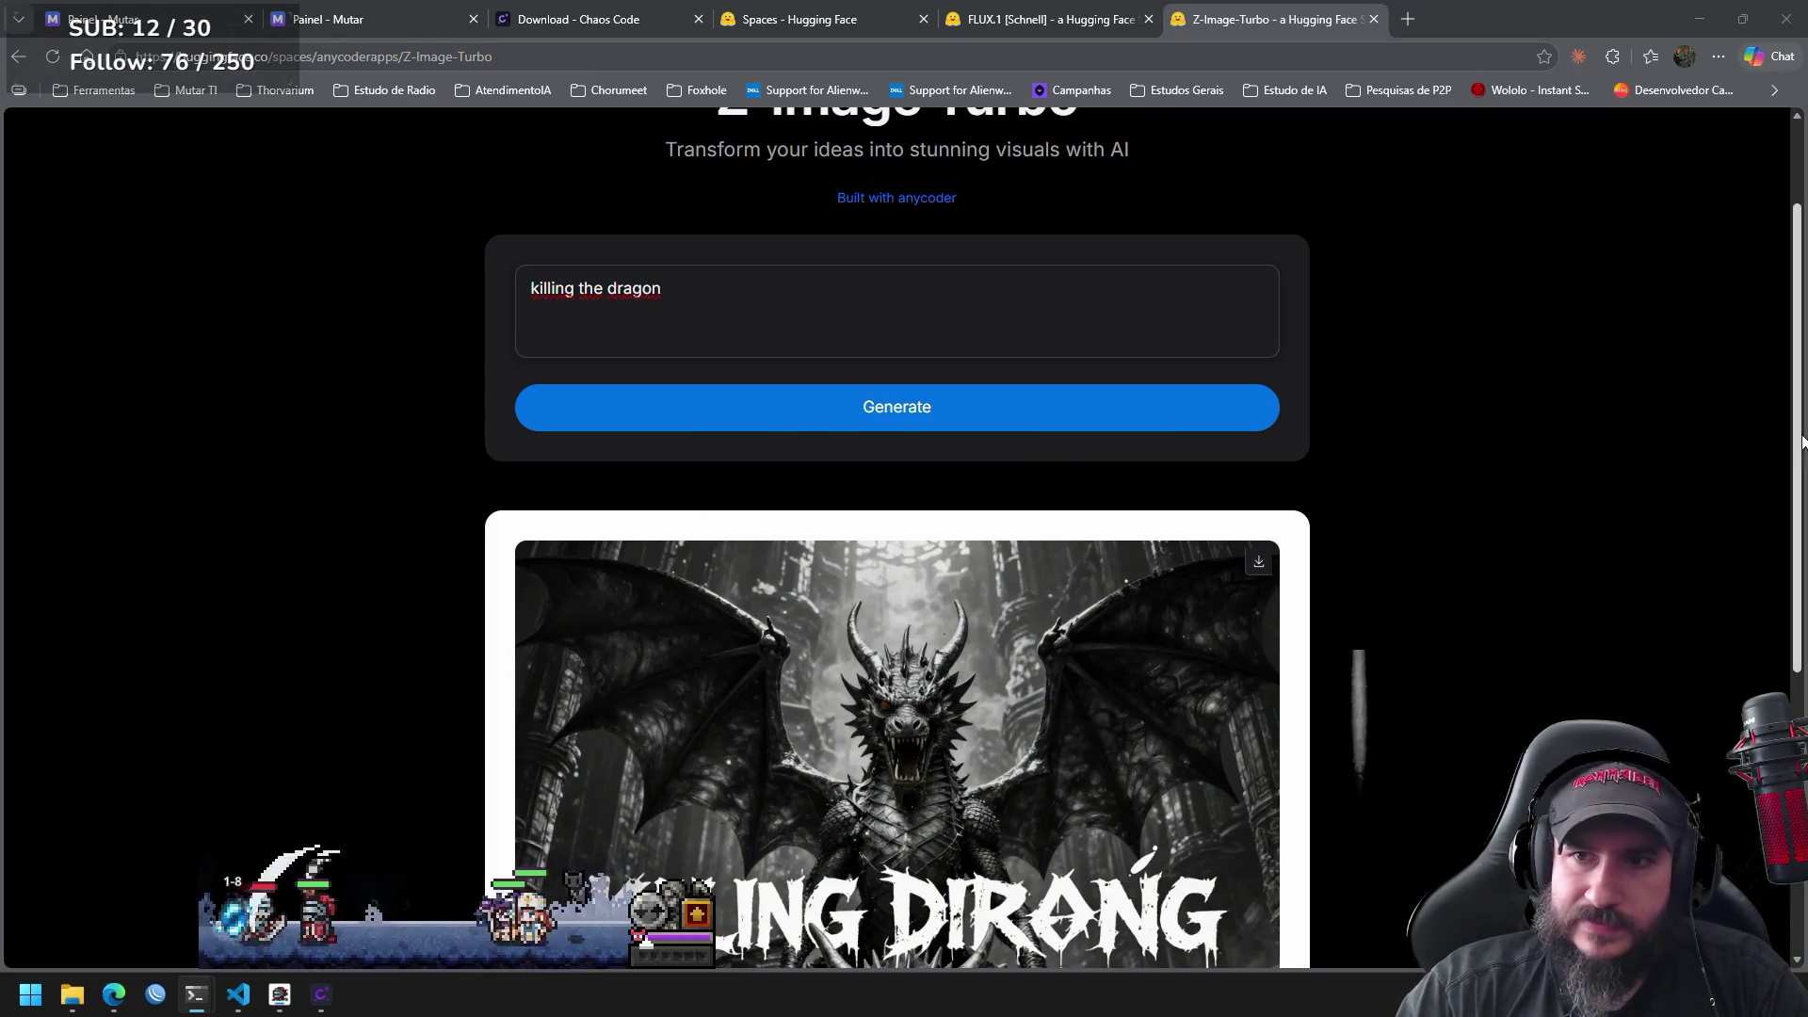
mouse_move(1795, 434)
left_mouse_down()
mouse_move(1791, 619)
mouse_move(1780, 377)
mouse_move(1752, 274)
left_mouse_up()
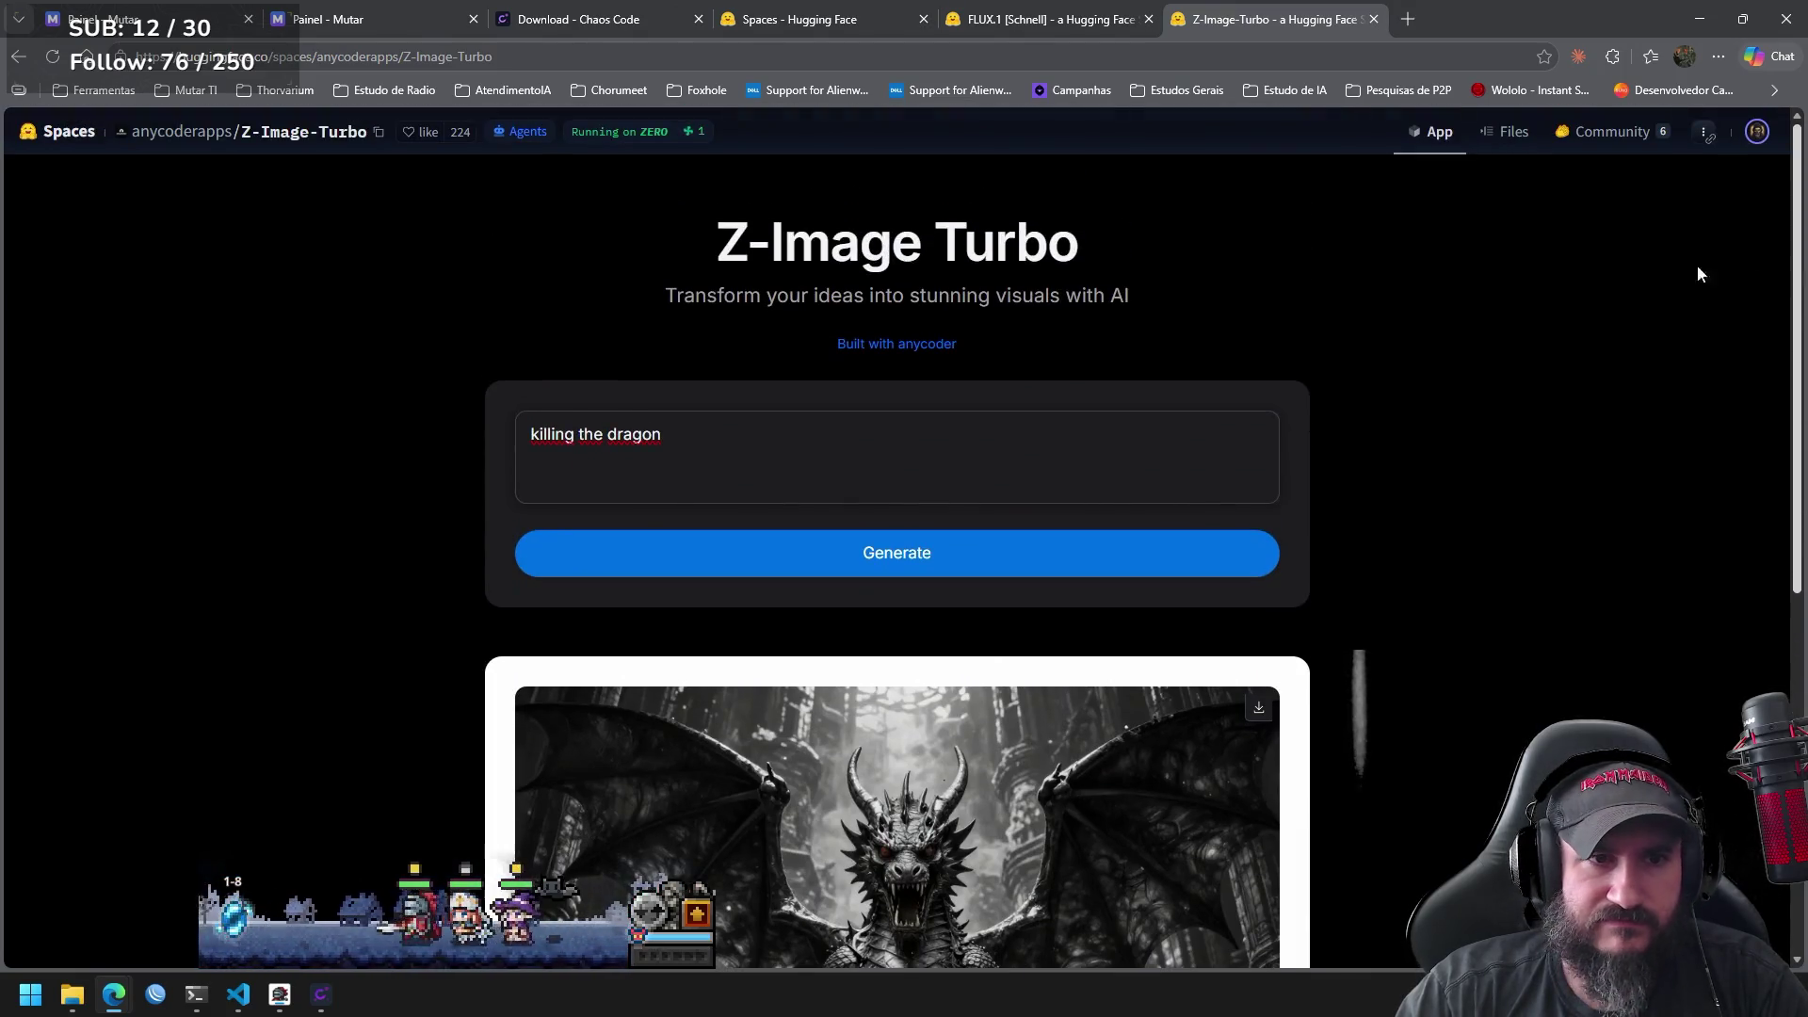
Rewrite the prompt, trying 'caotico' first, and settle on 'tanque de guerra'.
double_click(650, 434)
left_click(669, 433)
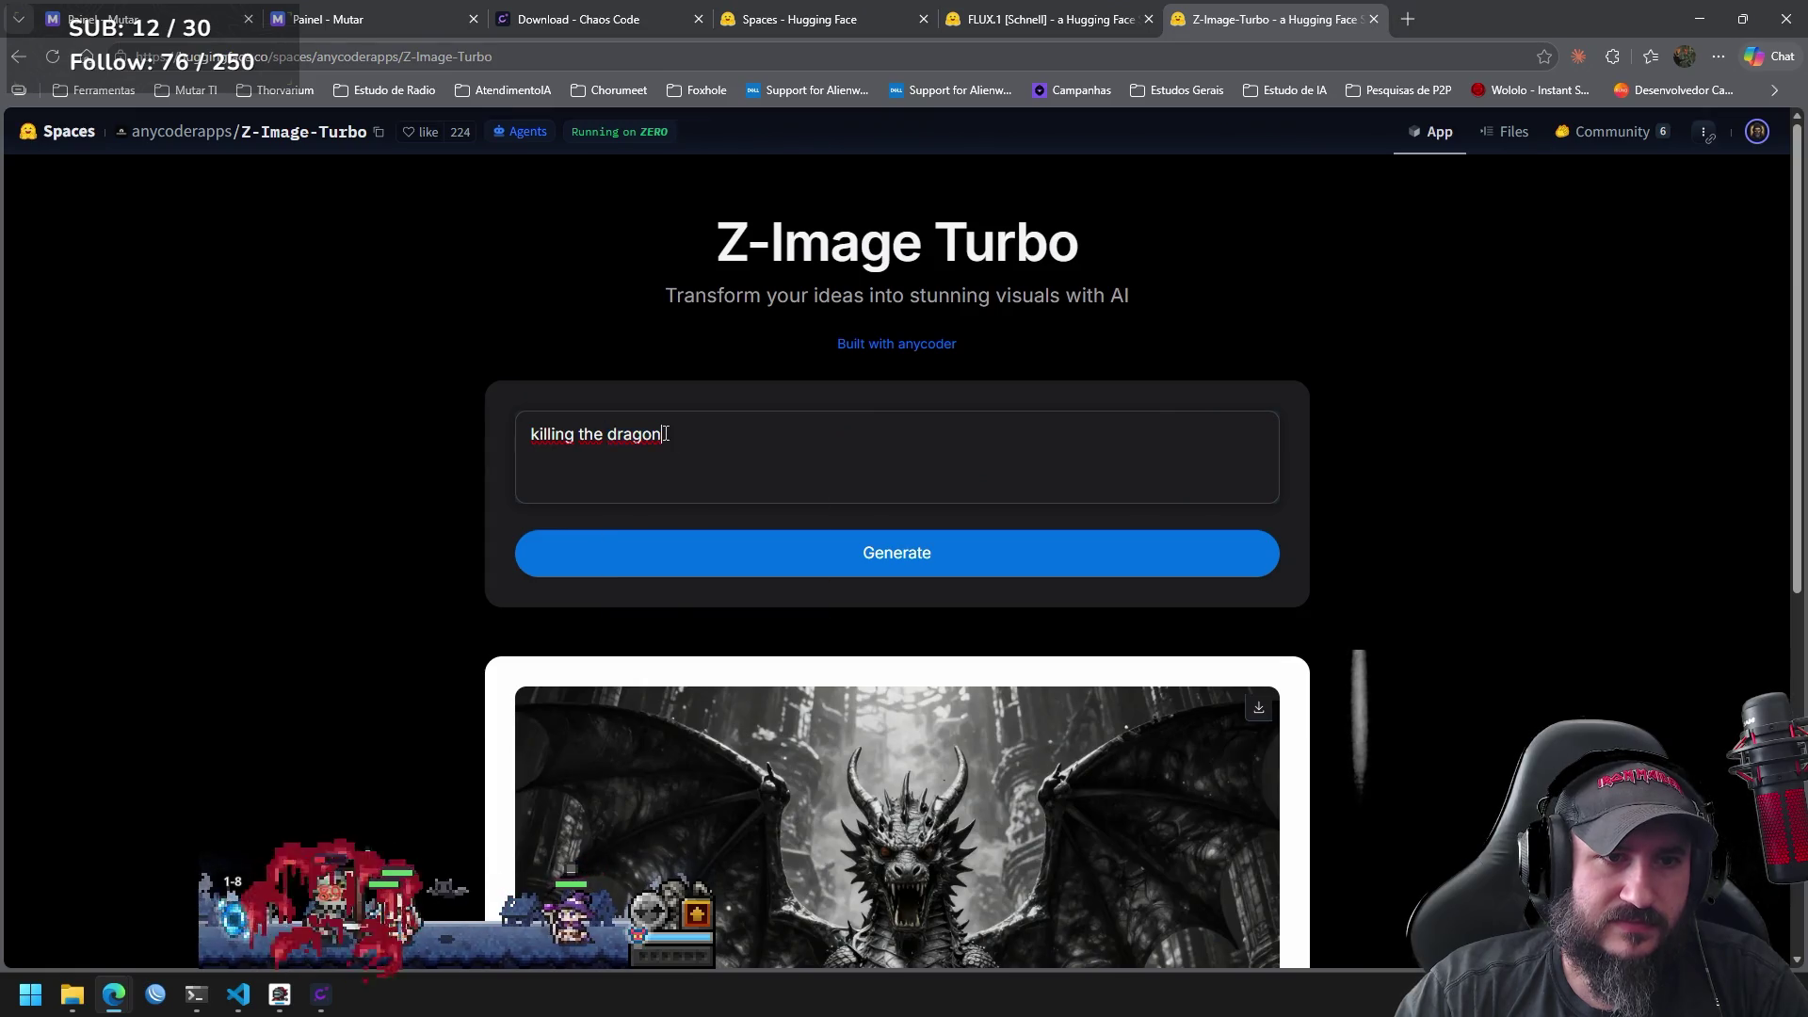
left_click_drag(666, 433, 612, 431)
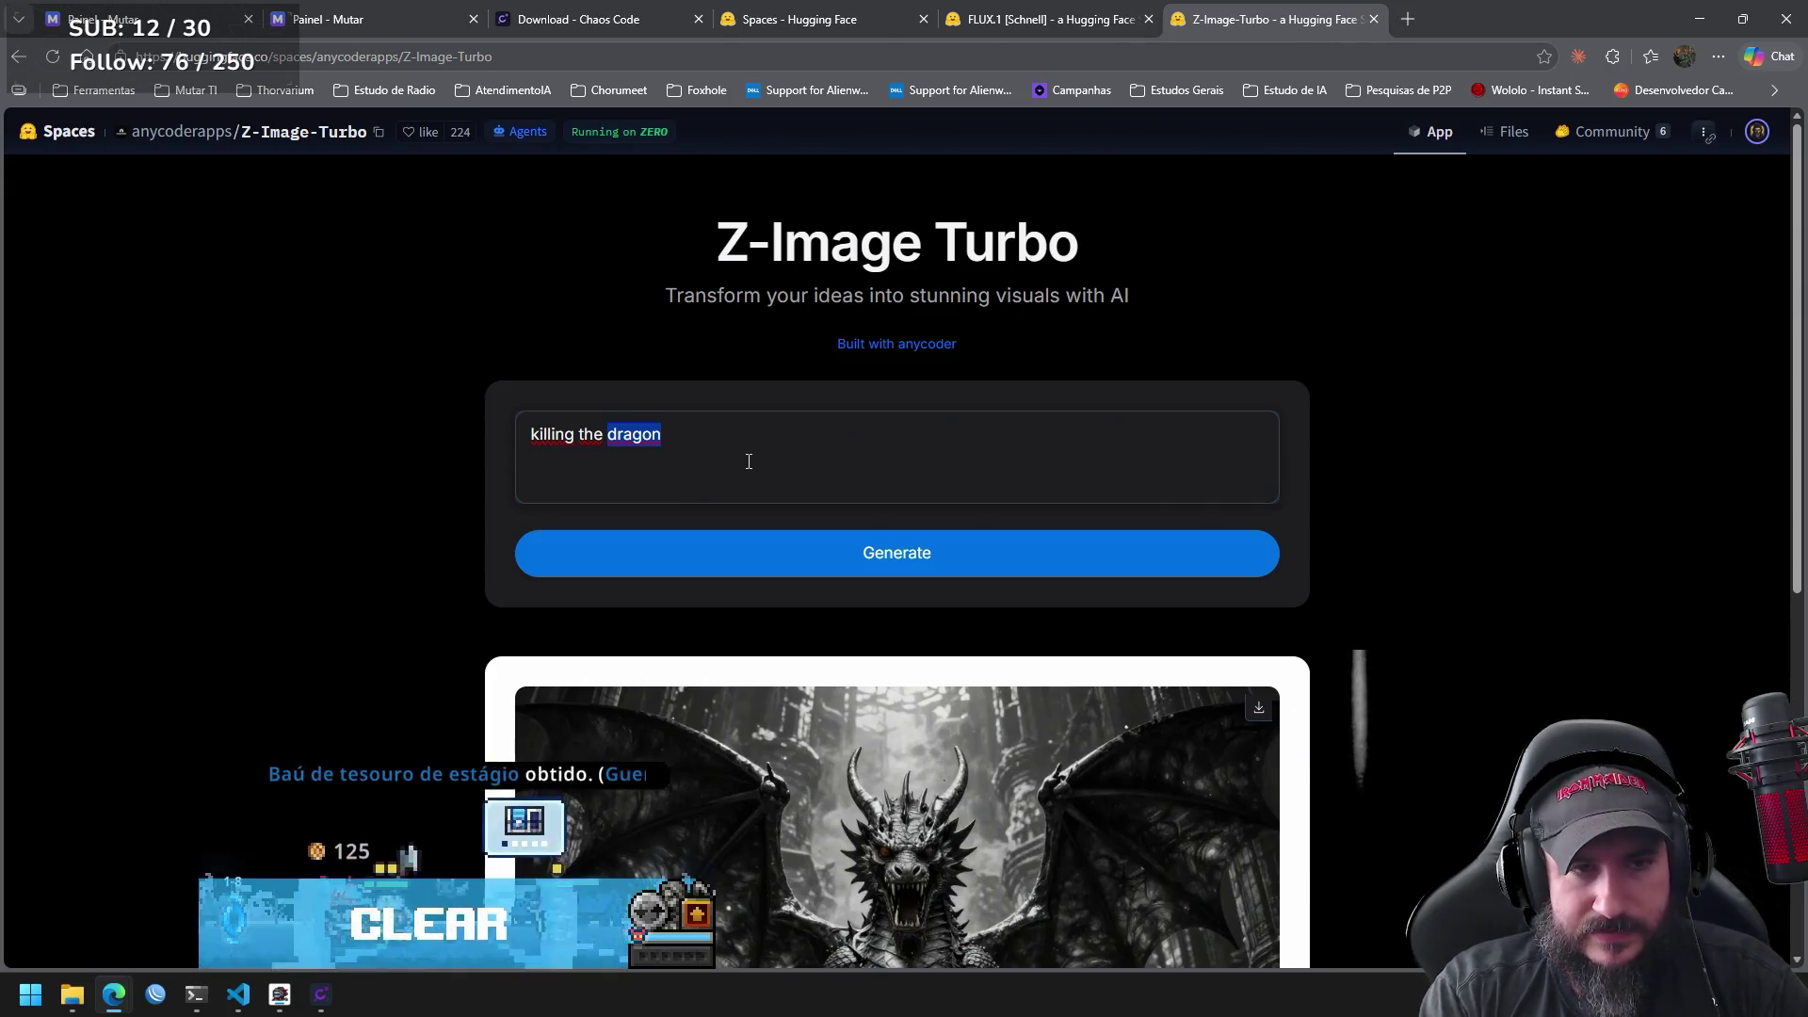
key("ctrl+a")
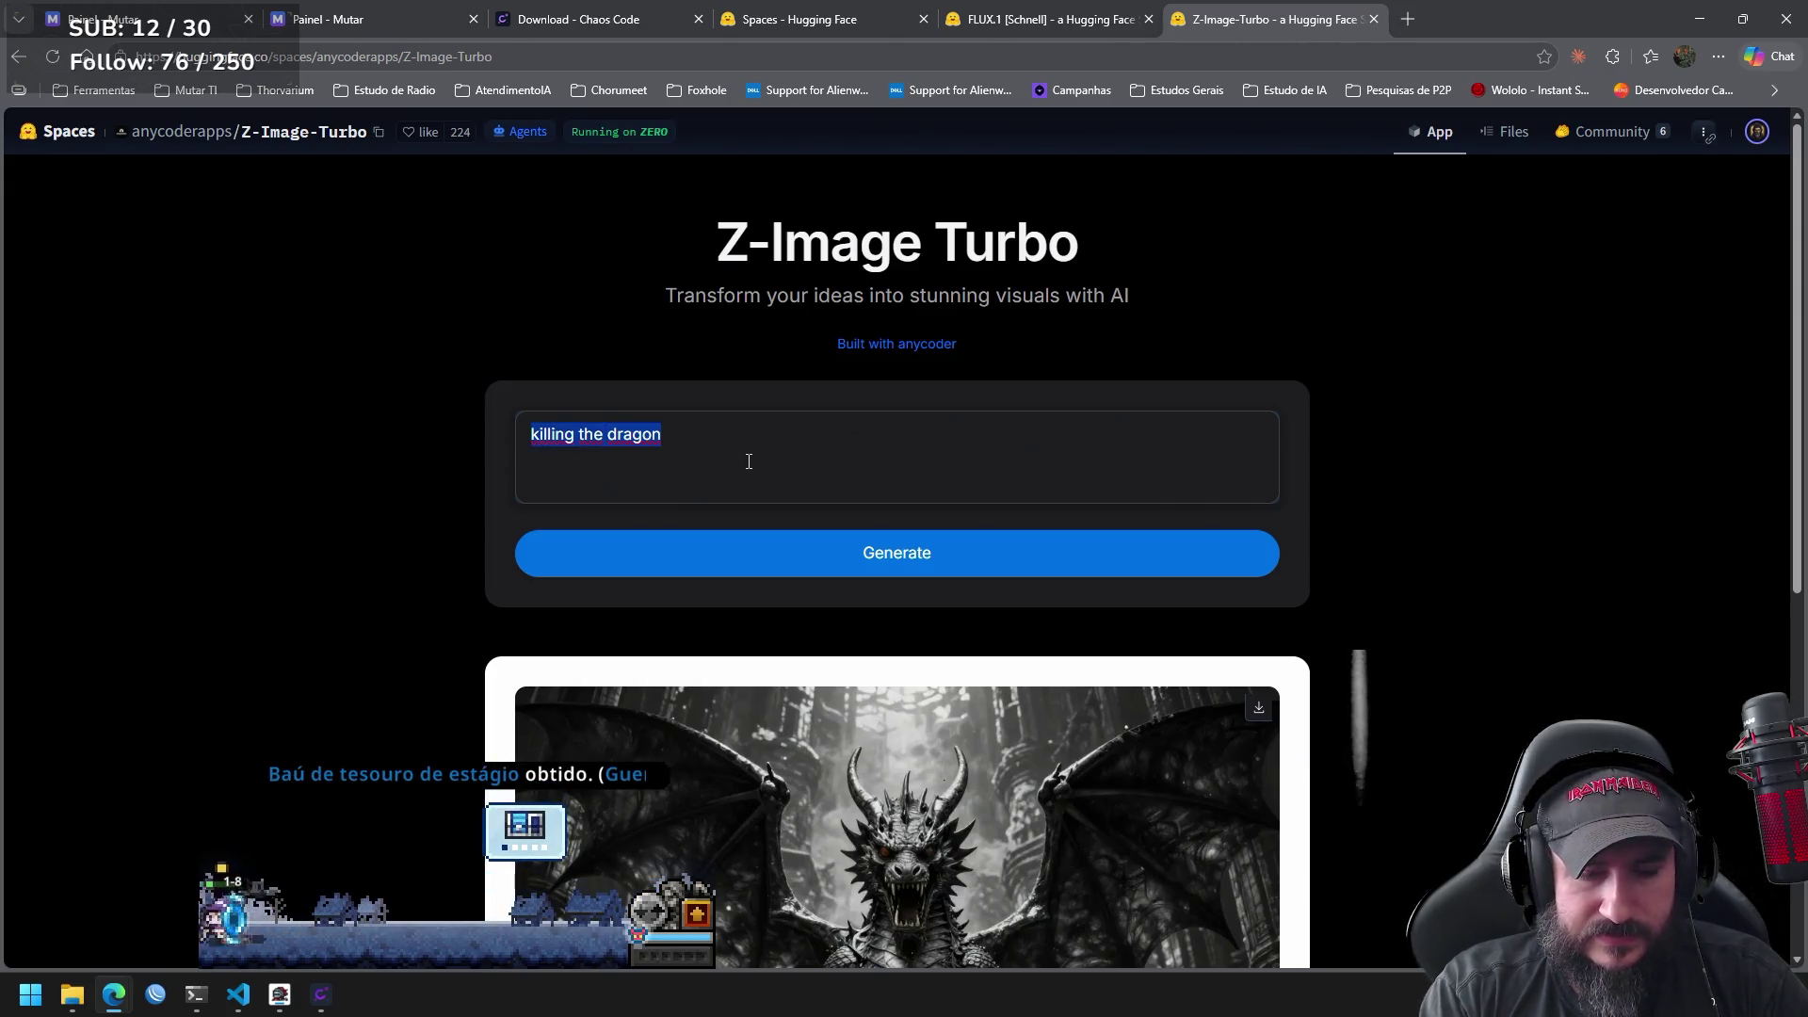
type("caotico")
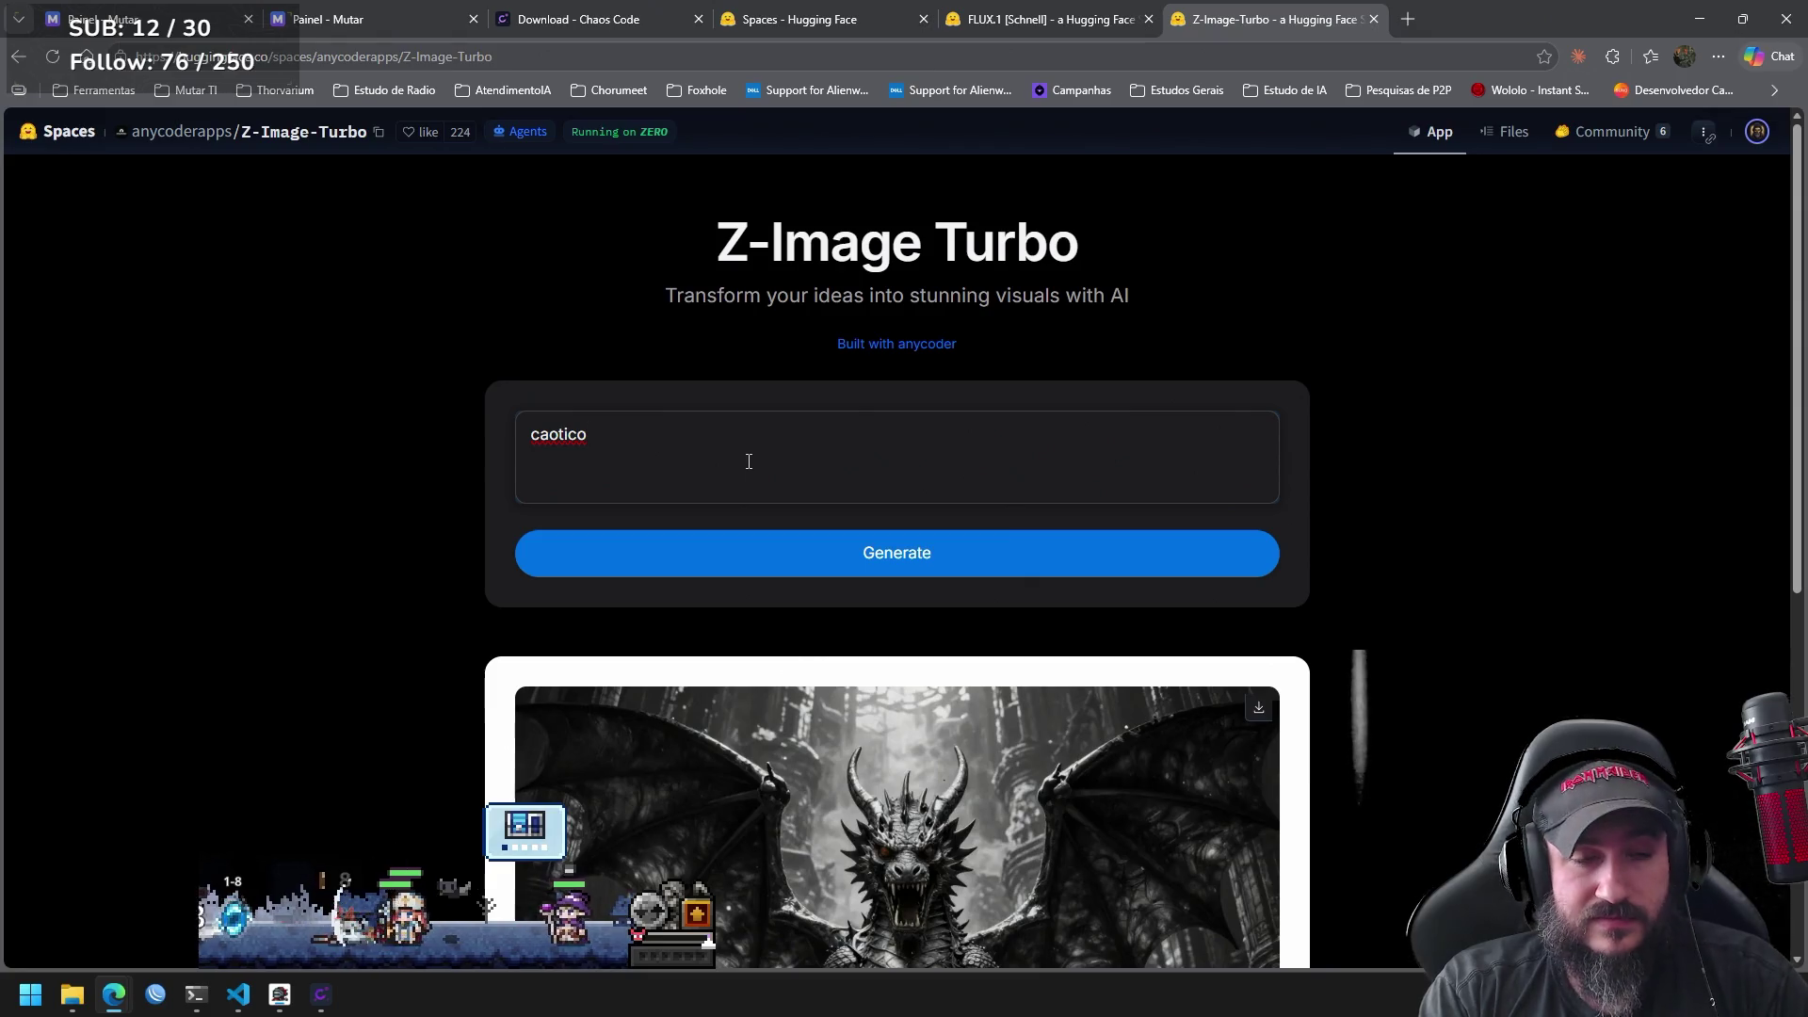
key("ctrl+a")
key("BackSpace")
type("tan")
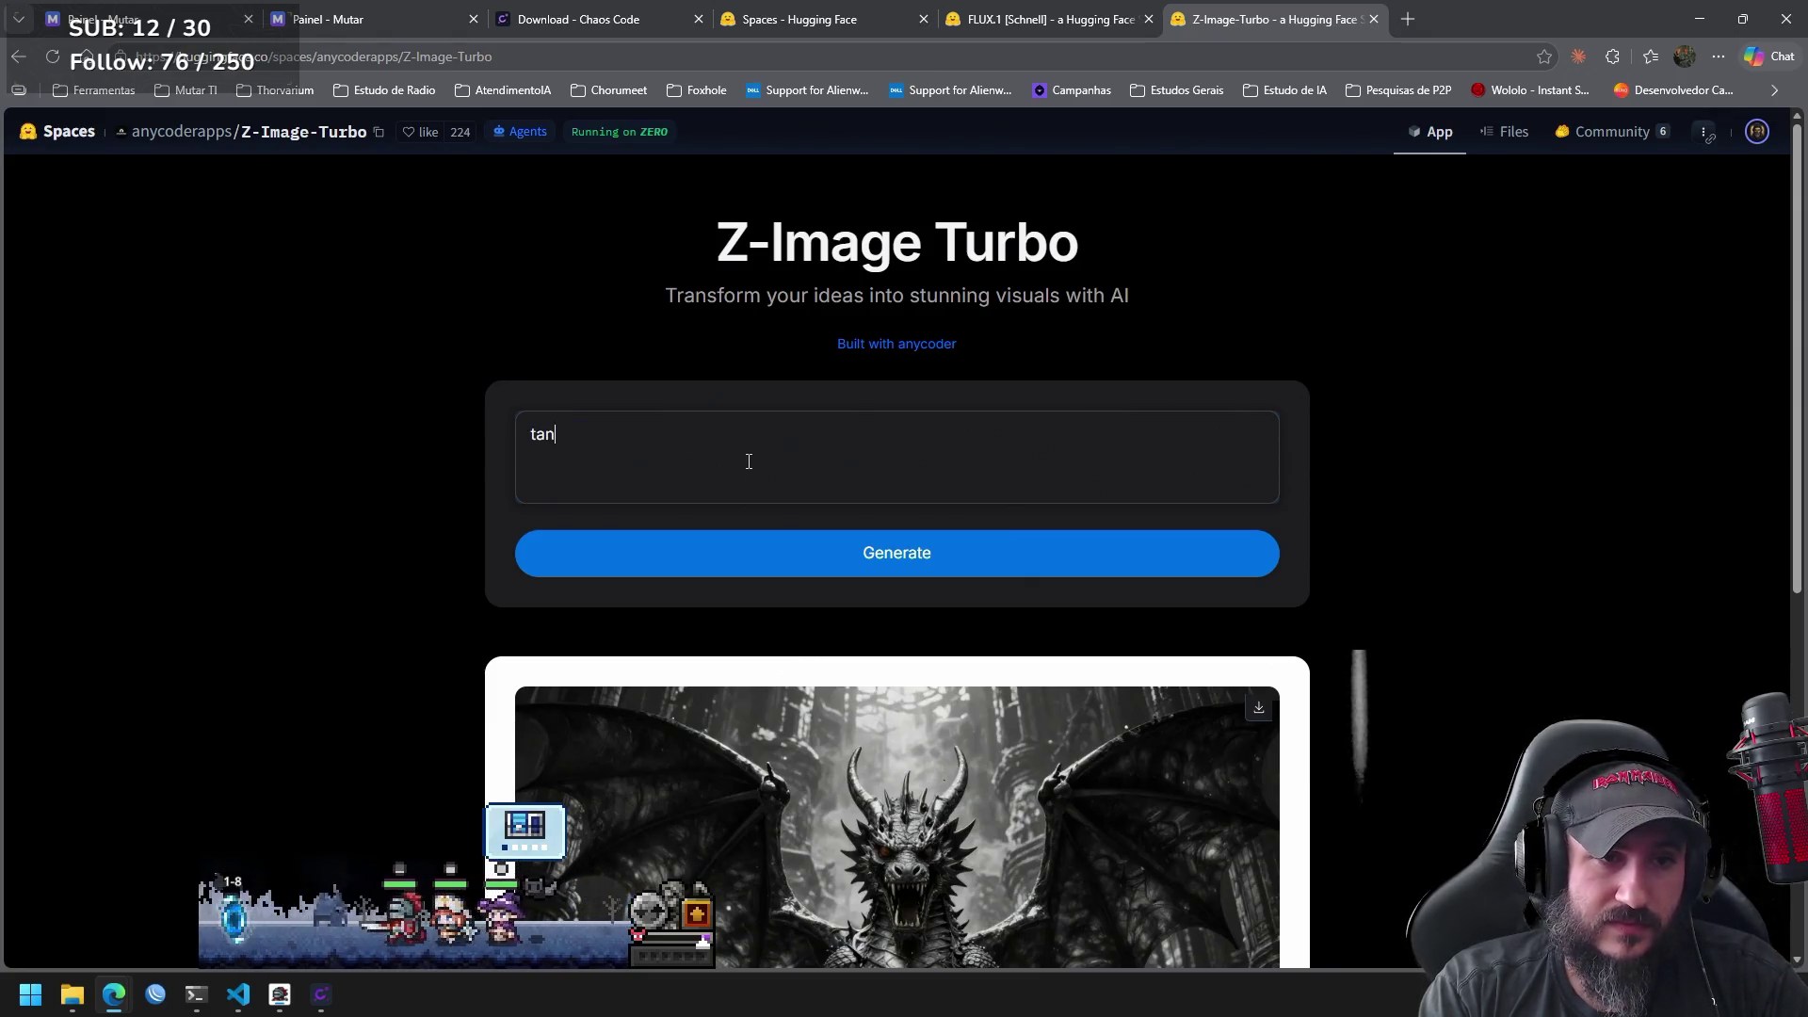
type("que de guerra")
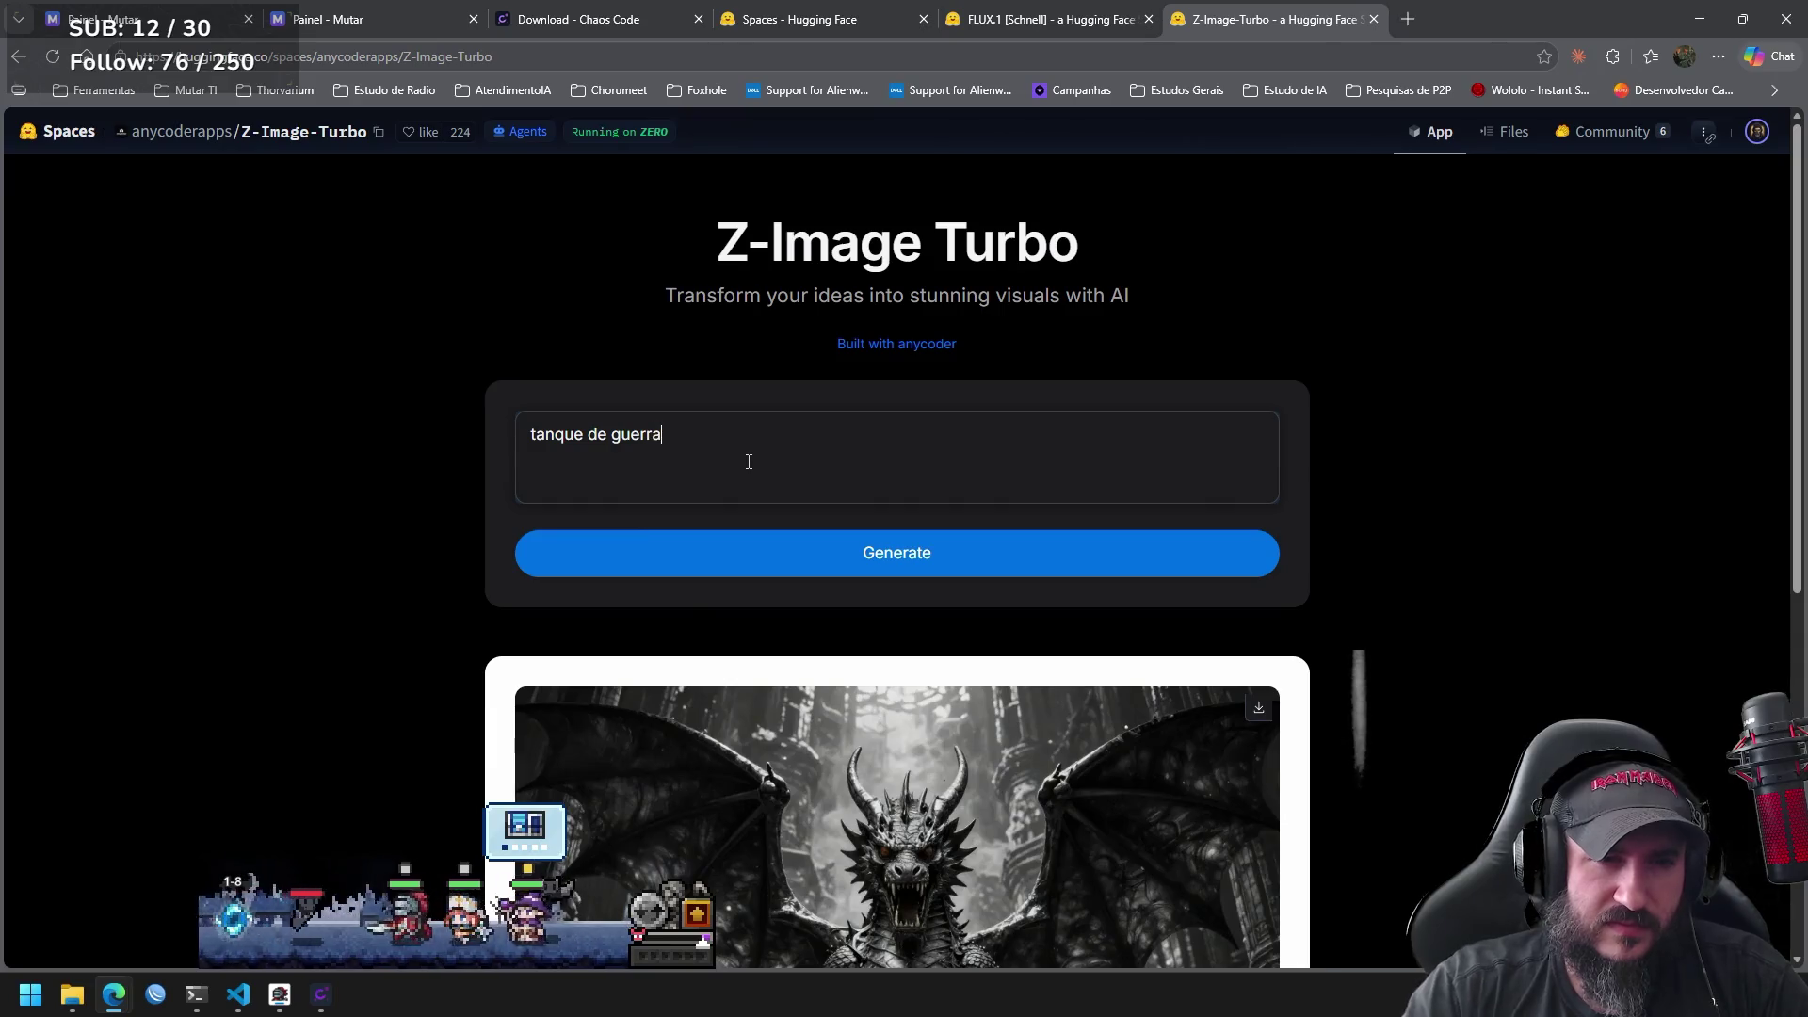
Generate the war tank image from 'tanque de guerra' and scroll to view it.
left_click(971, 553)
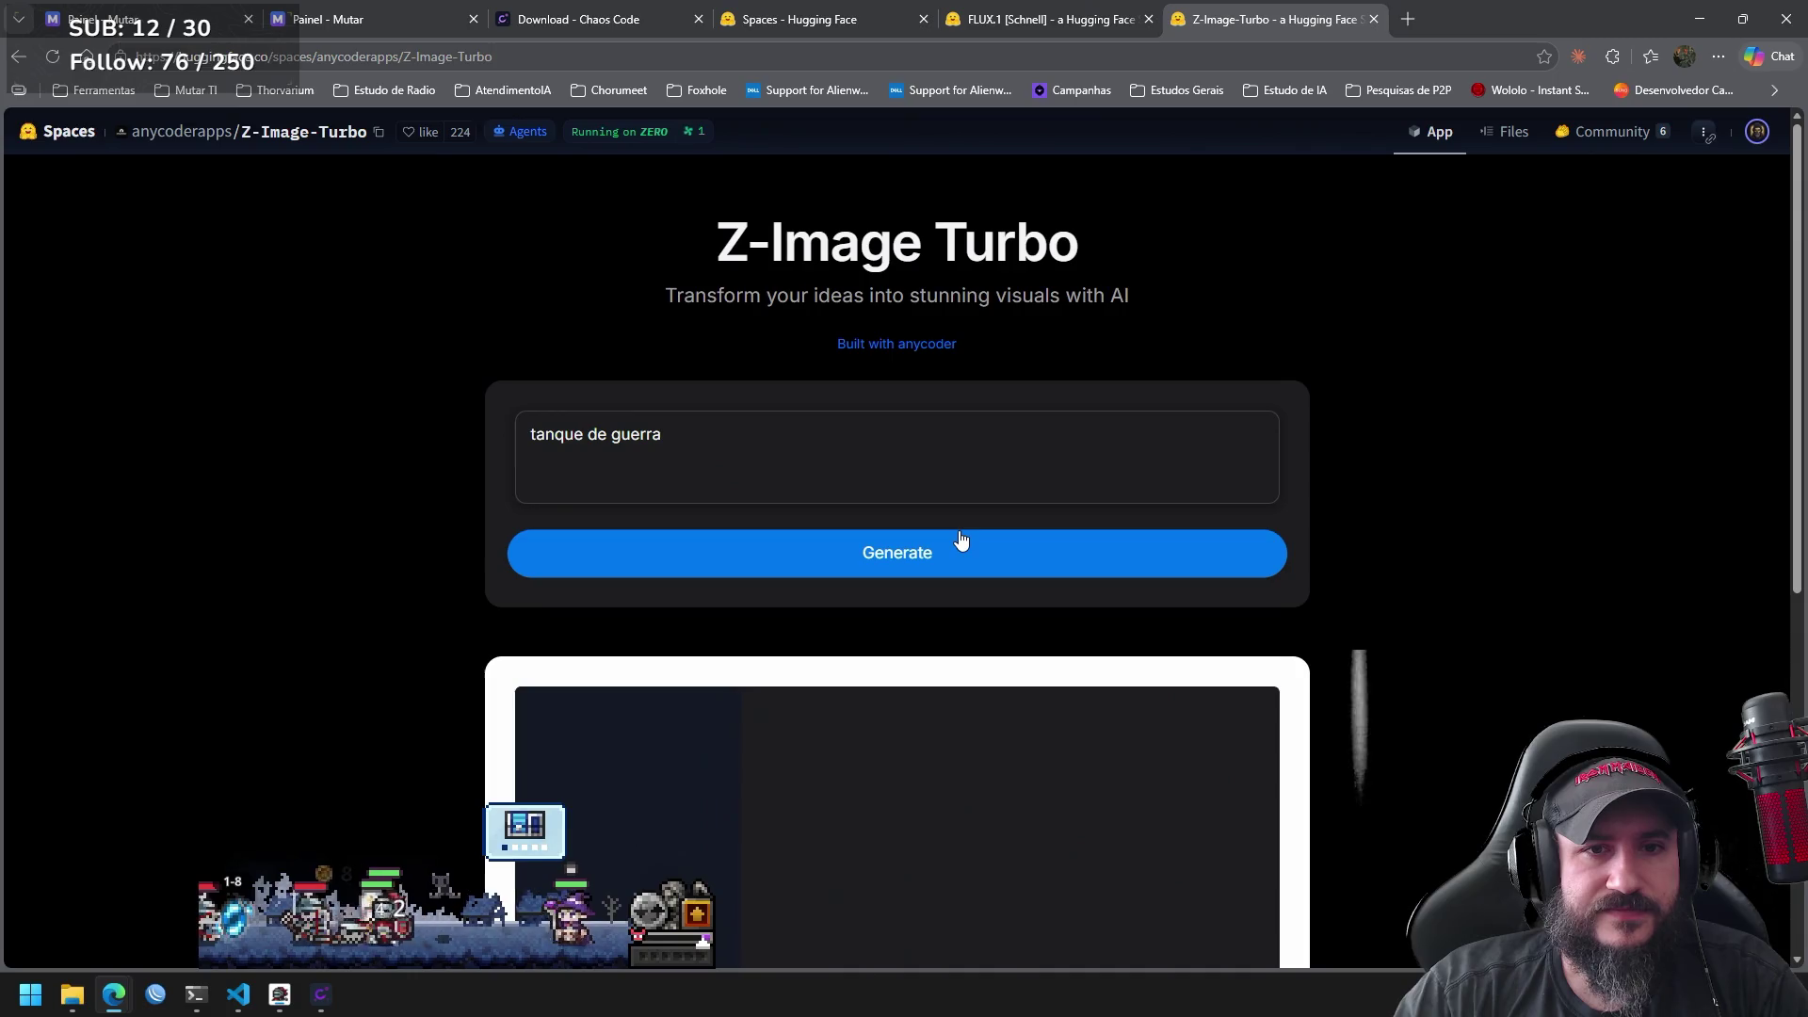
left_click(959, 531)
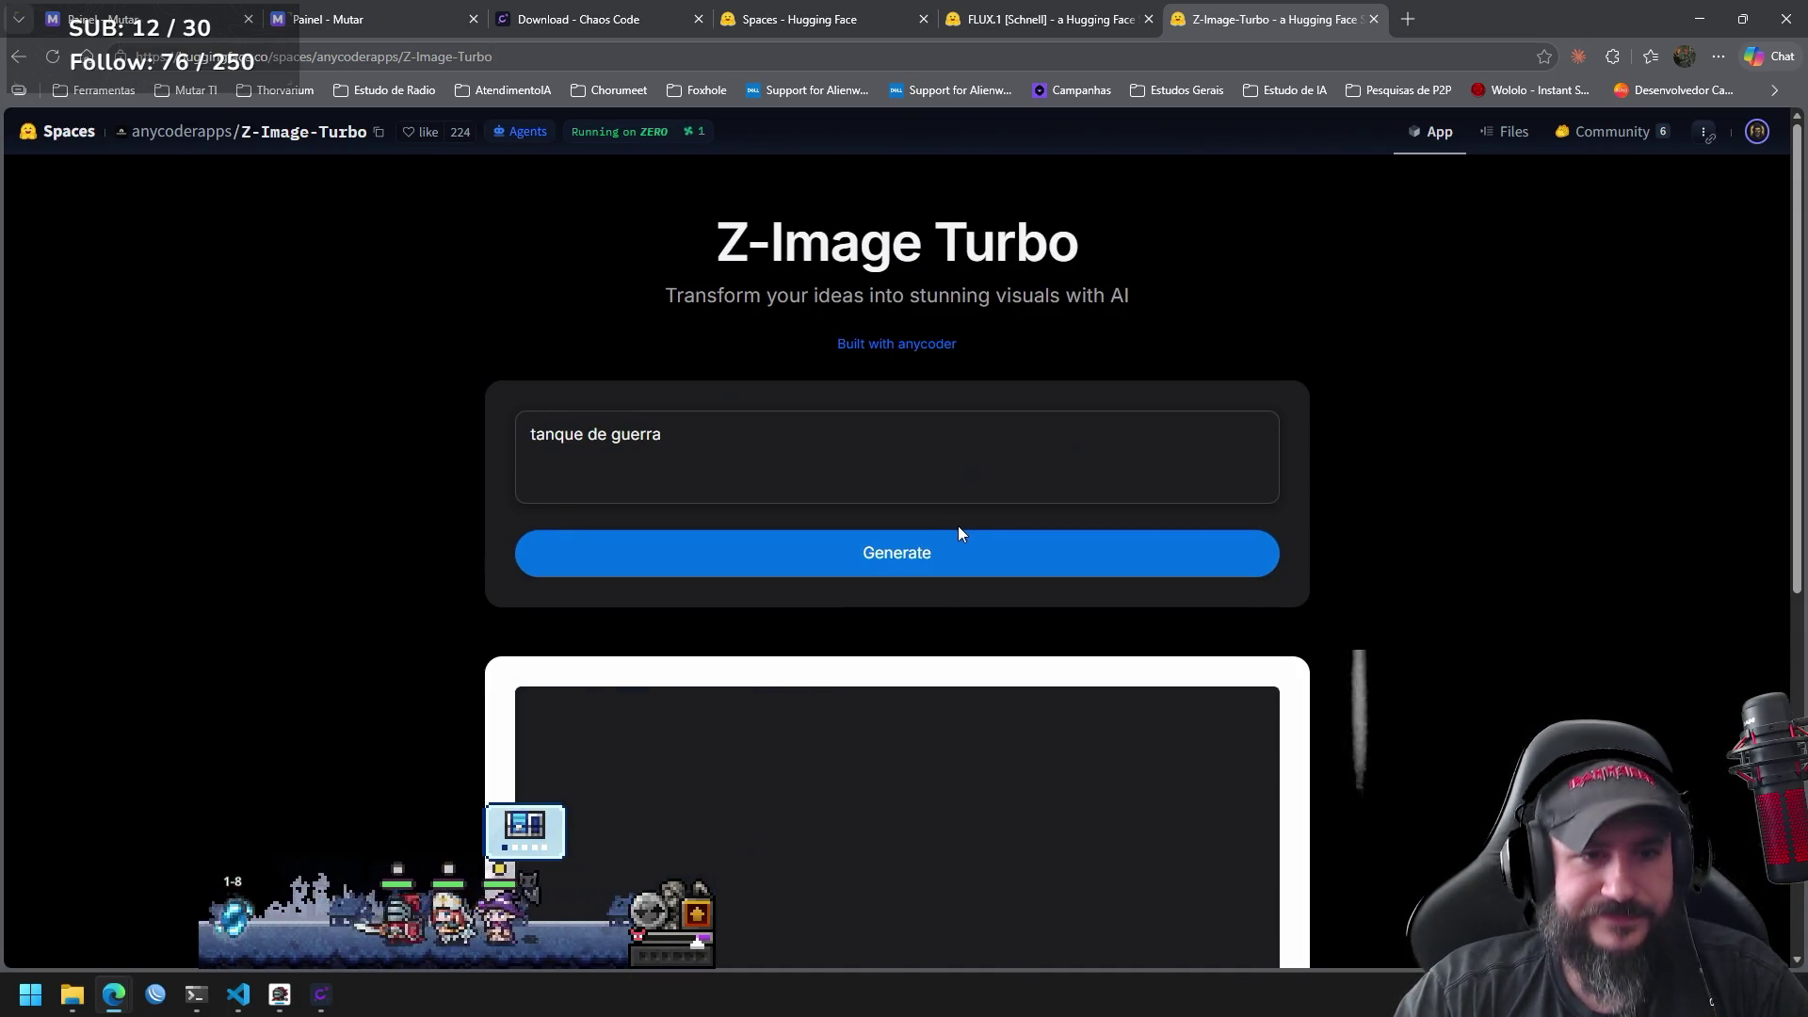
scroll(1789, 483, "down", 4)
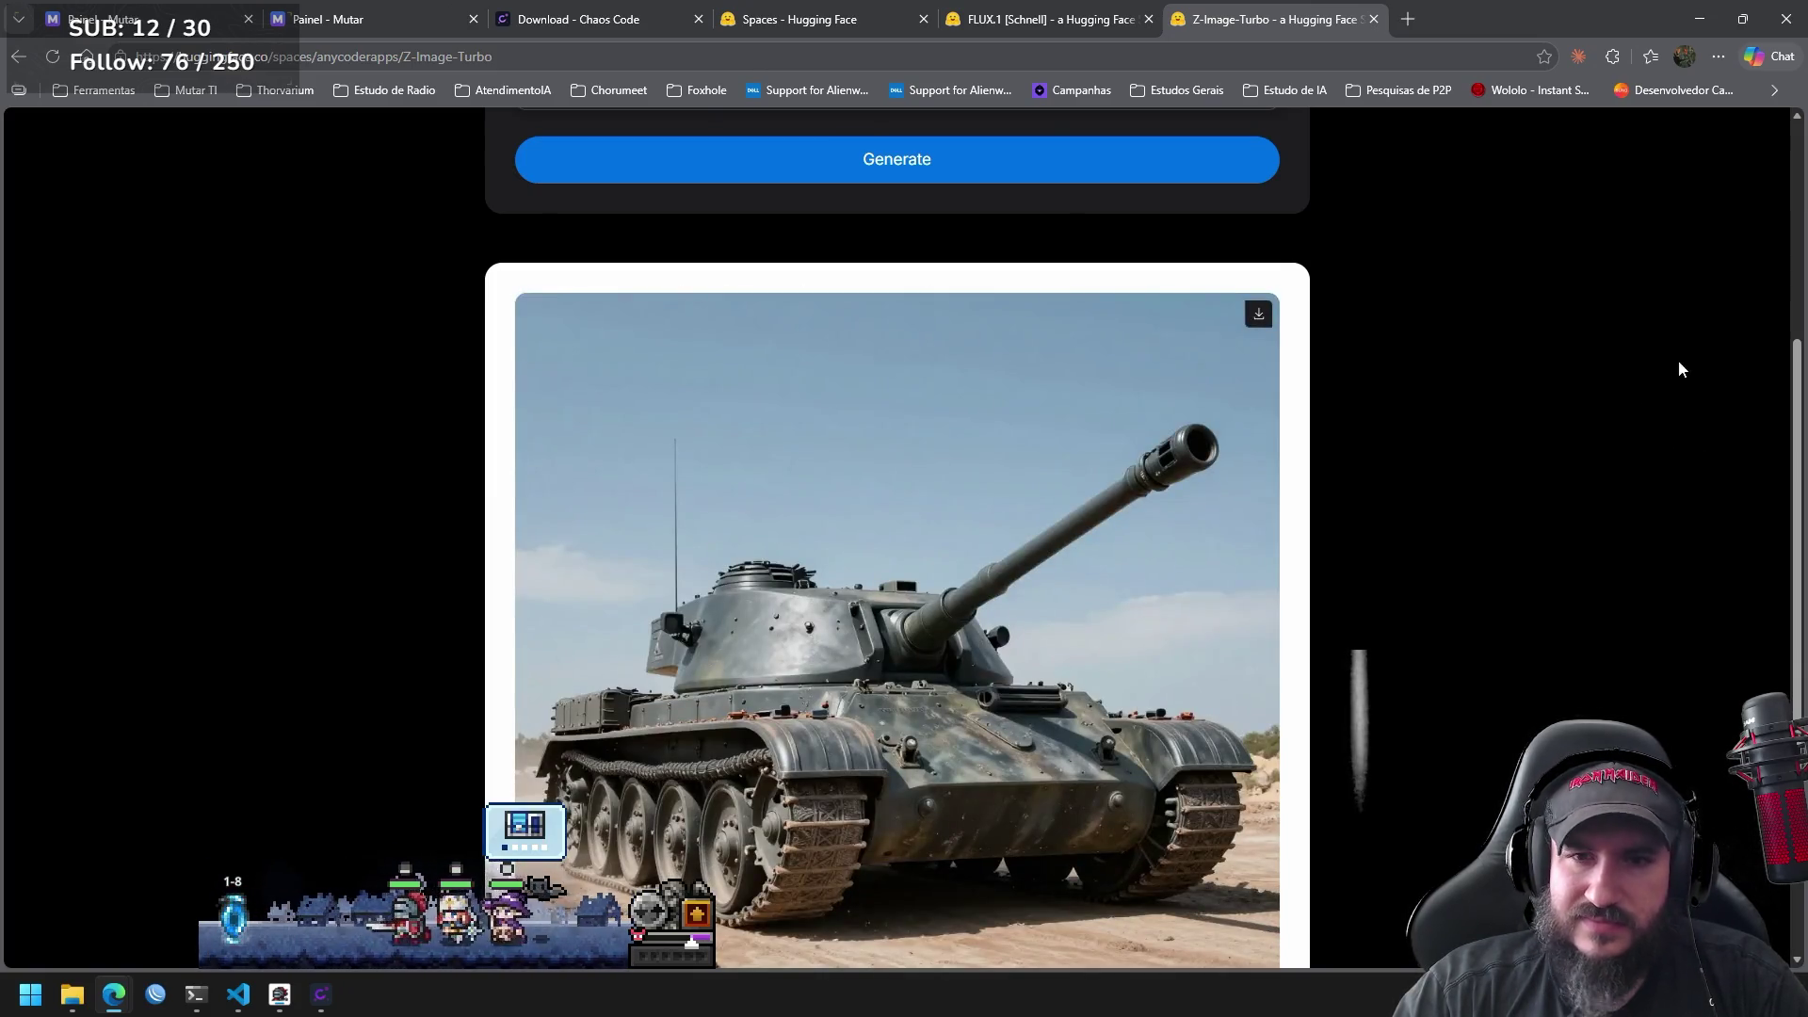
mouse_move(1798, 396)
left_mouse_down()
mouse_move(1799, 508)
mouse_move(1791, 265)
left_mouse_up()
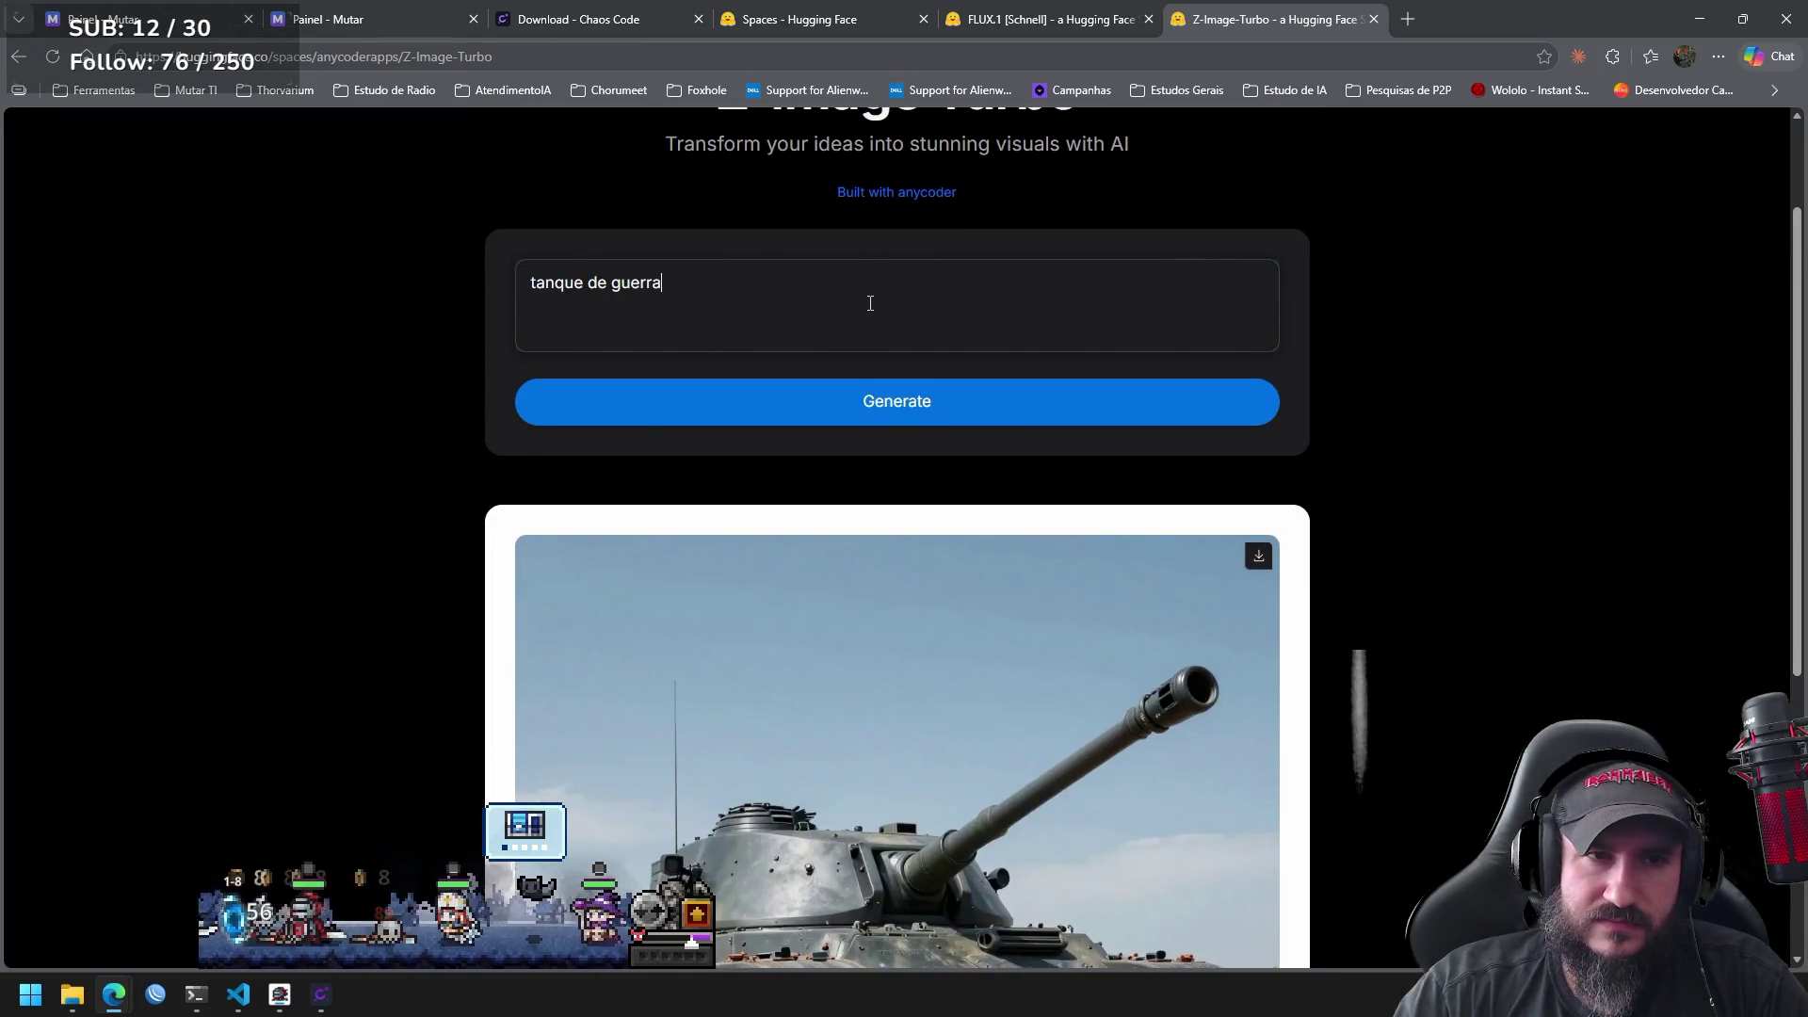
Extend the prompt to 'tanque de guerra atacando em alta velocidade' and generate the charging tank.
type("dando tiro")
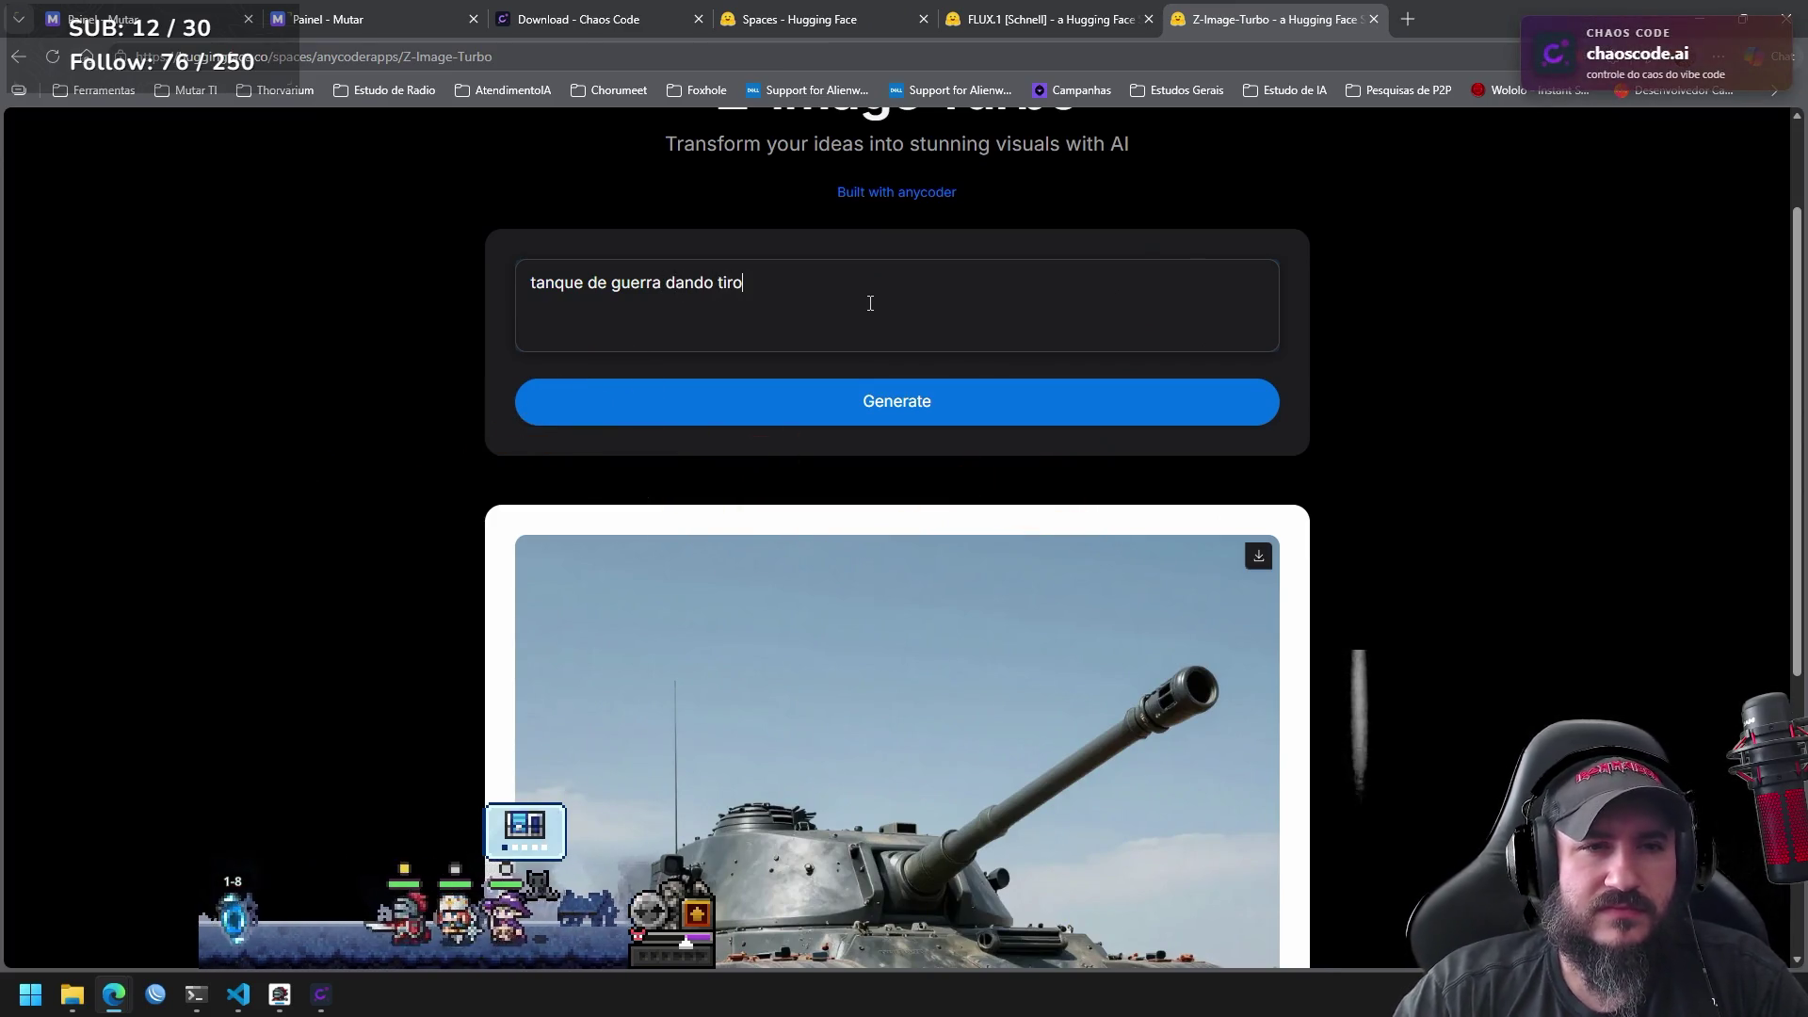
key("BackSpace")
key("BackSpace")
key("BackSpace")
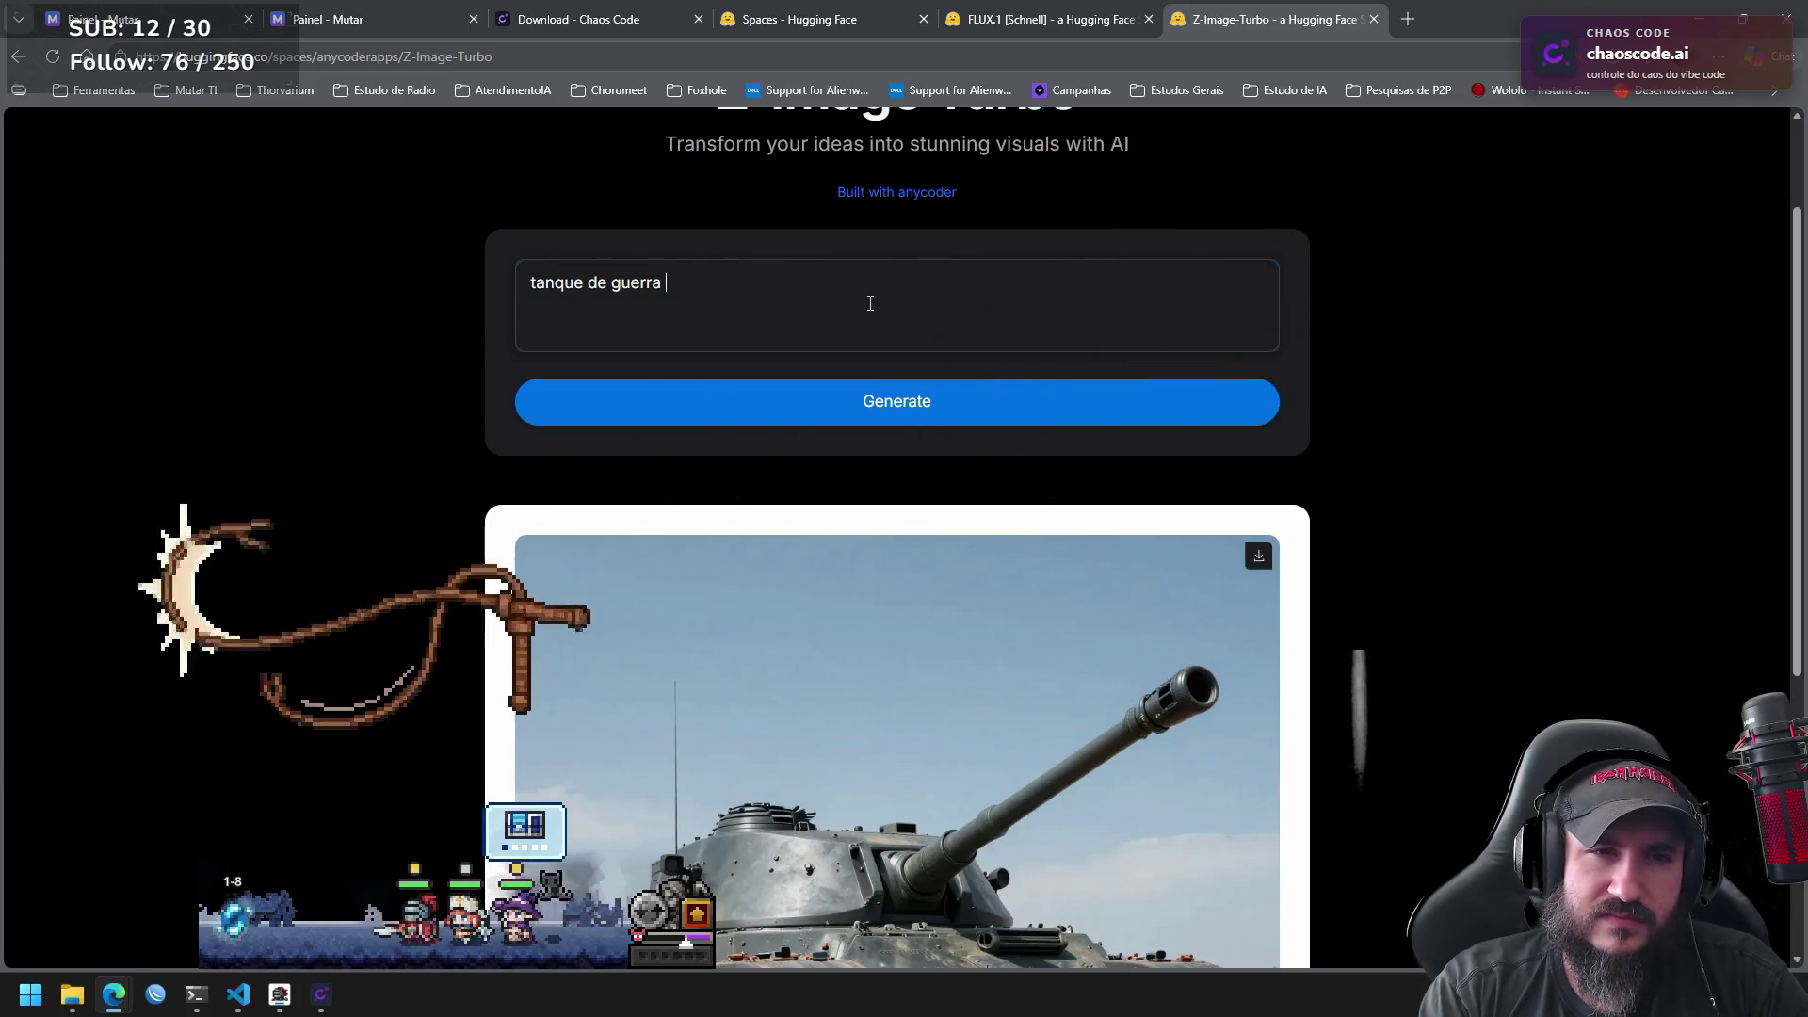
type("atacando")
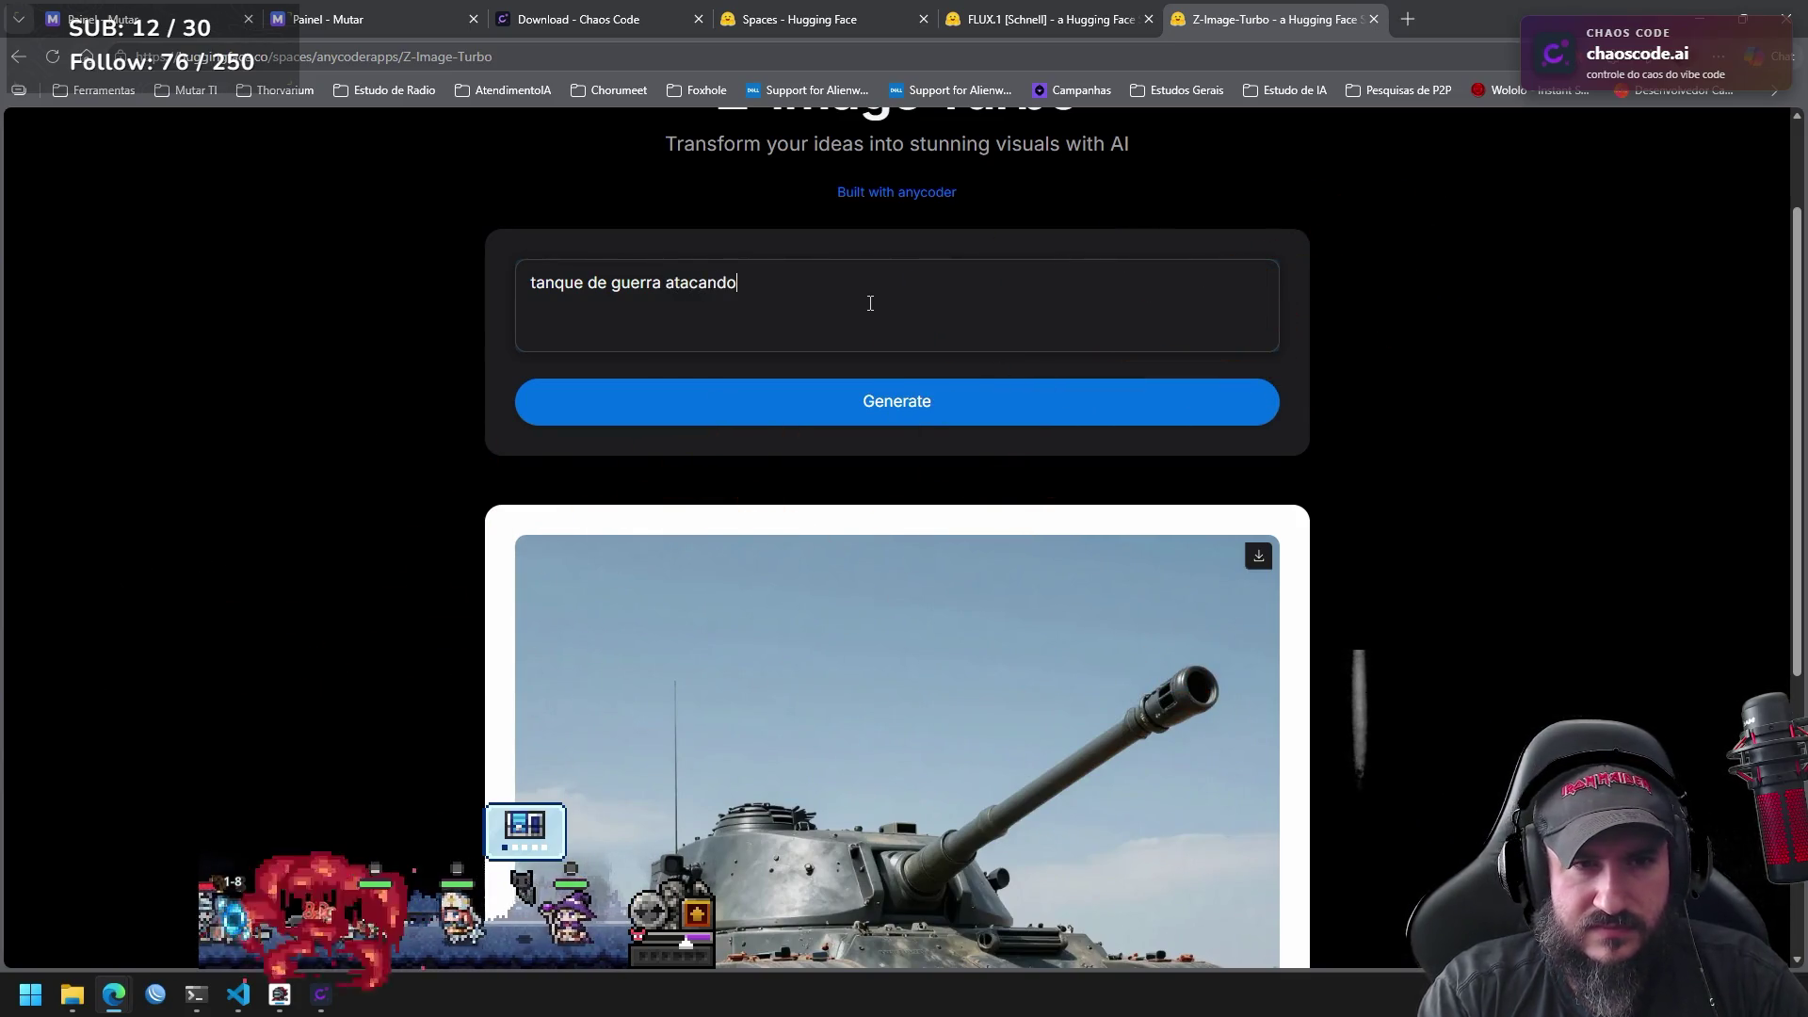
type(" e")
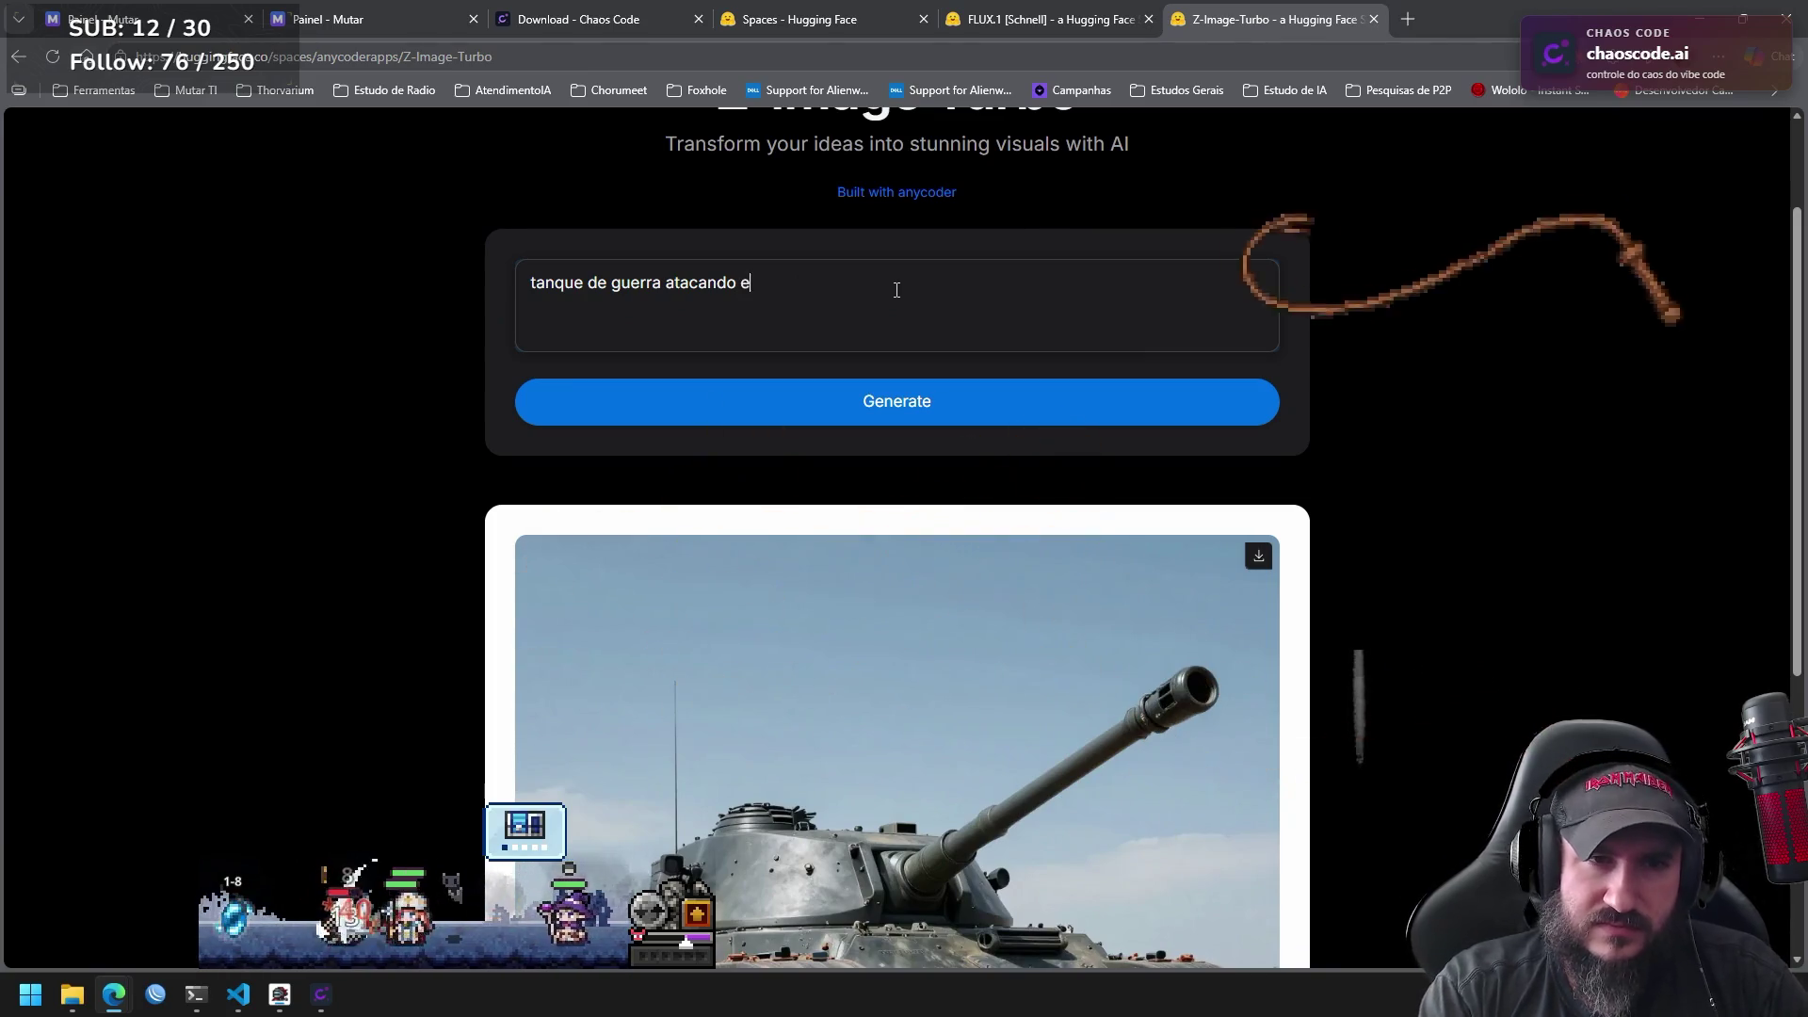
type("m alta velocidade")
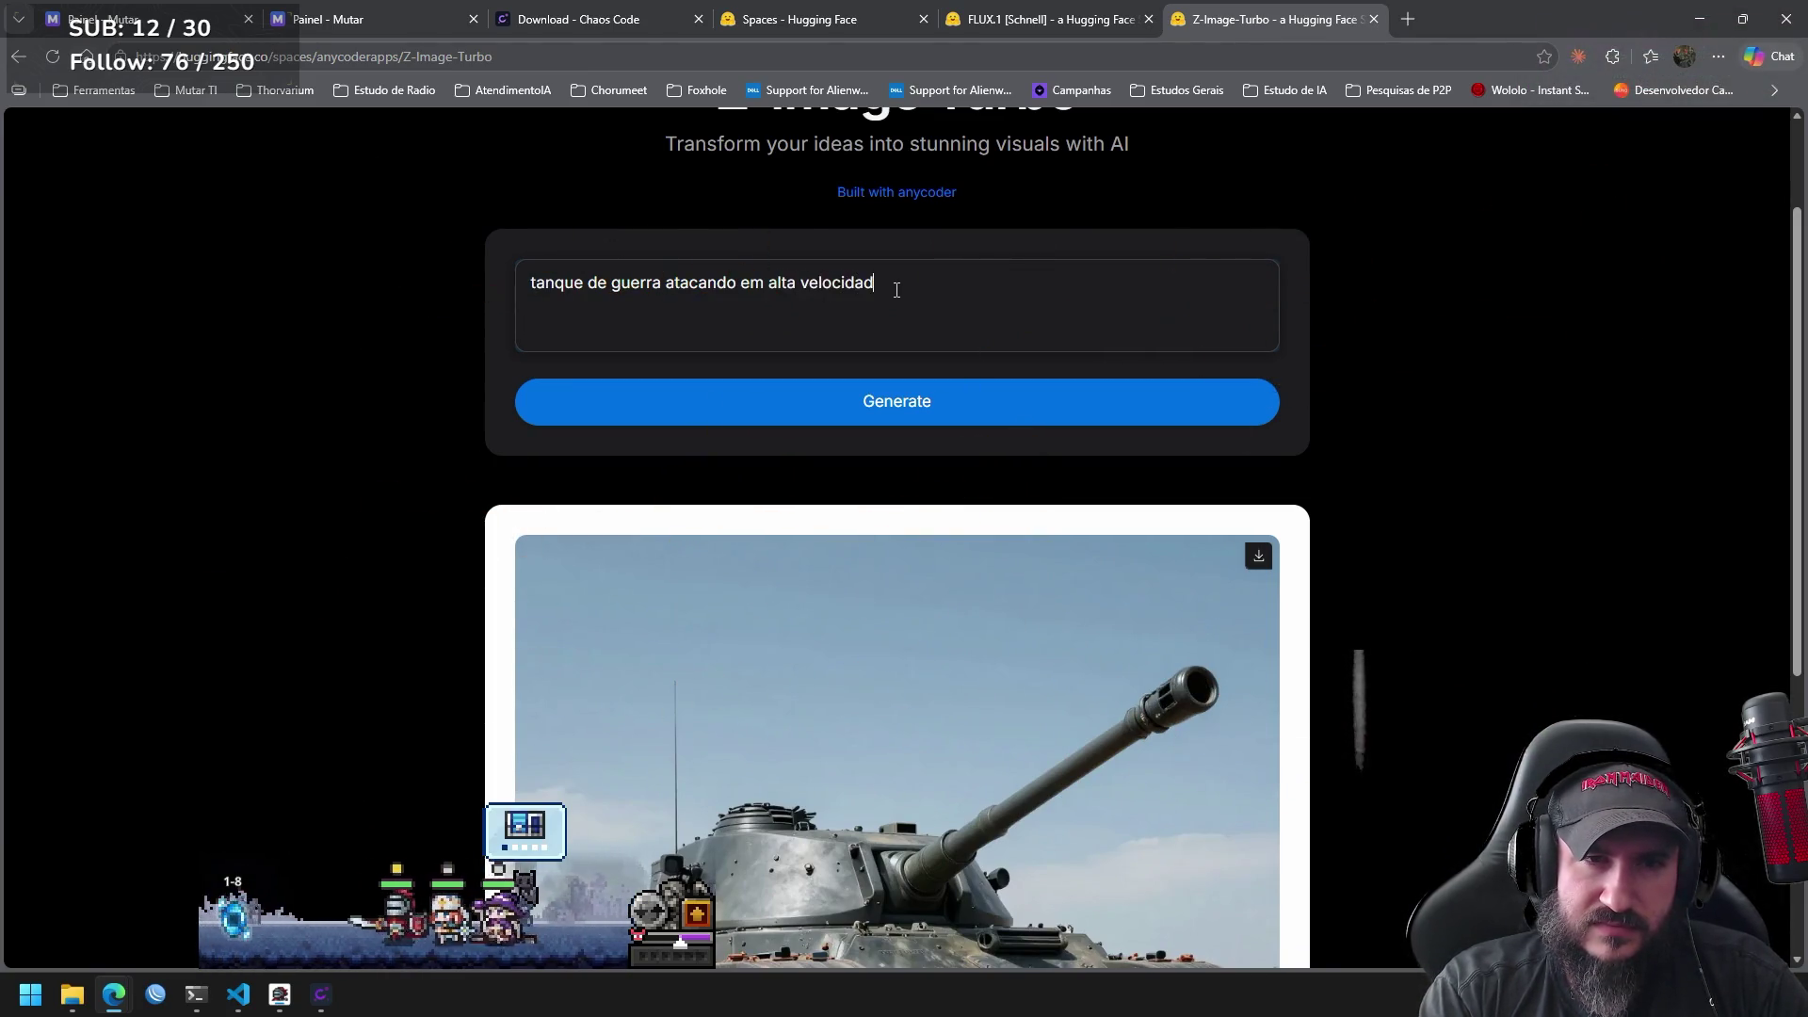
left_click(924, 415)
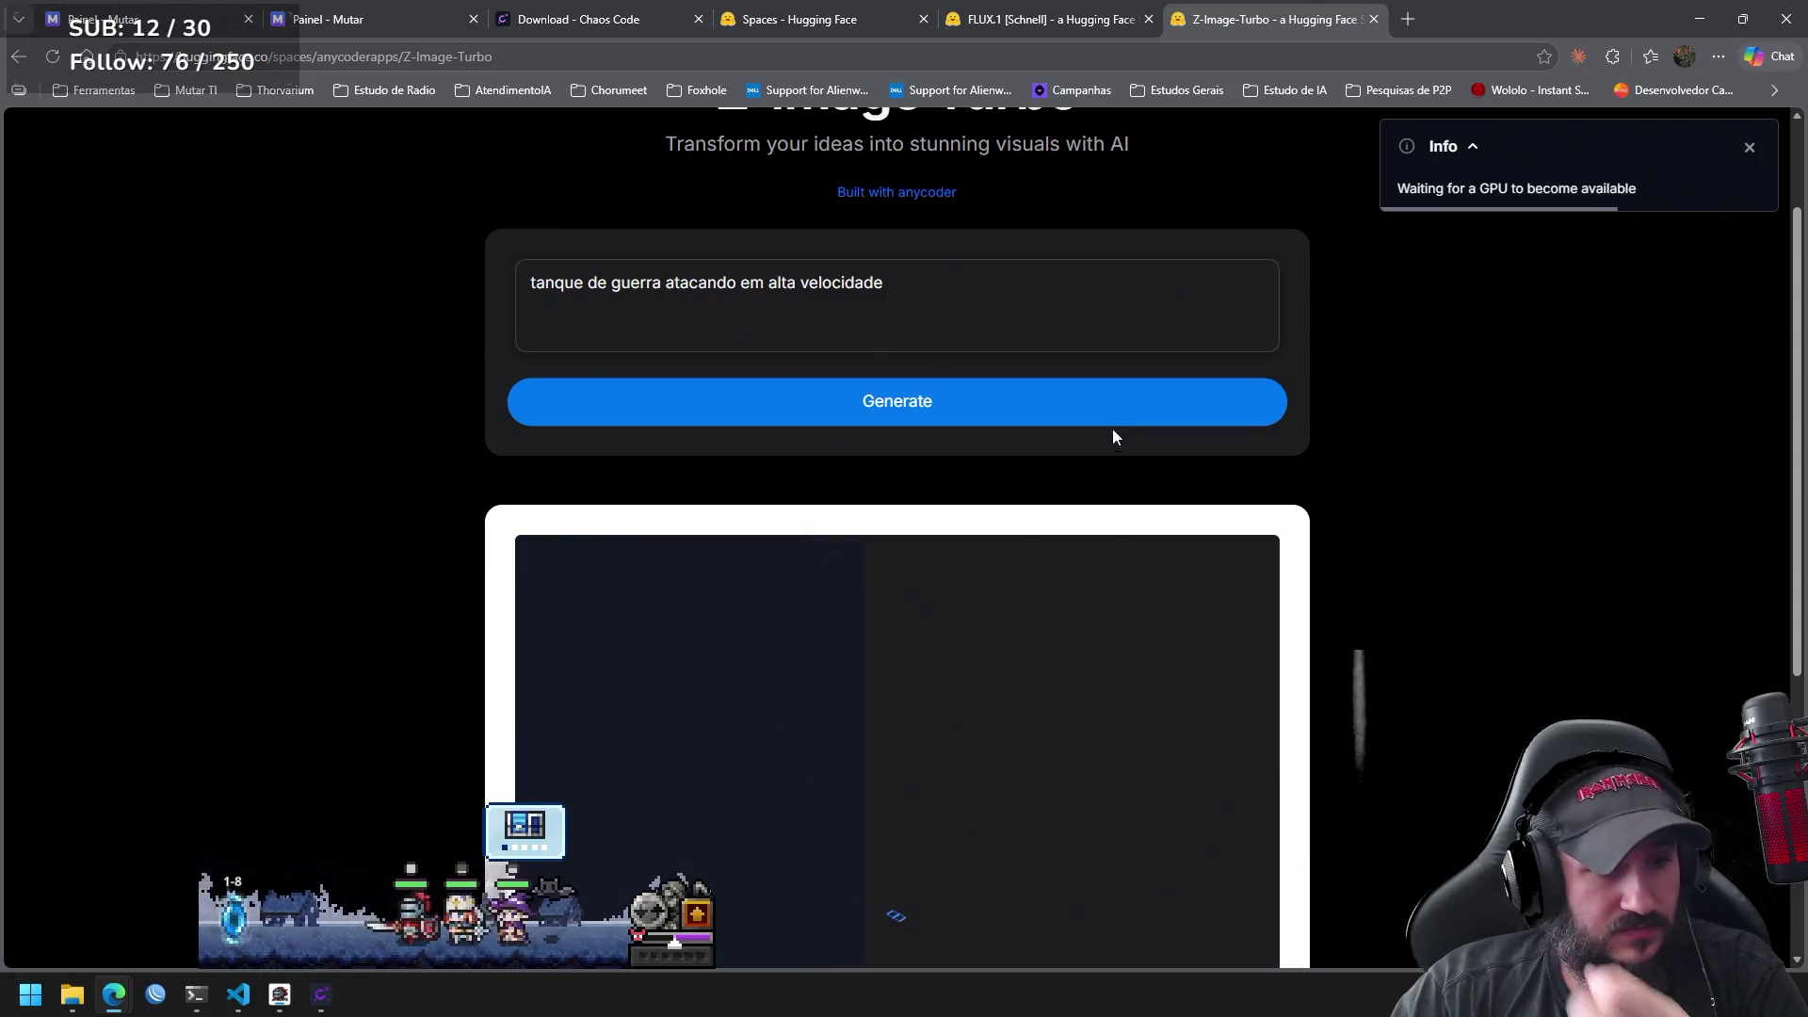
left_click(565, 820)
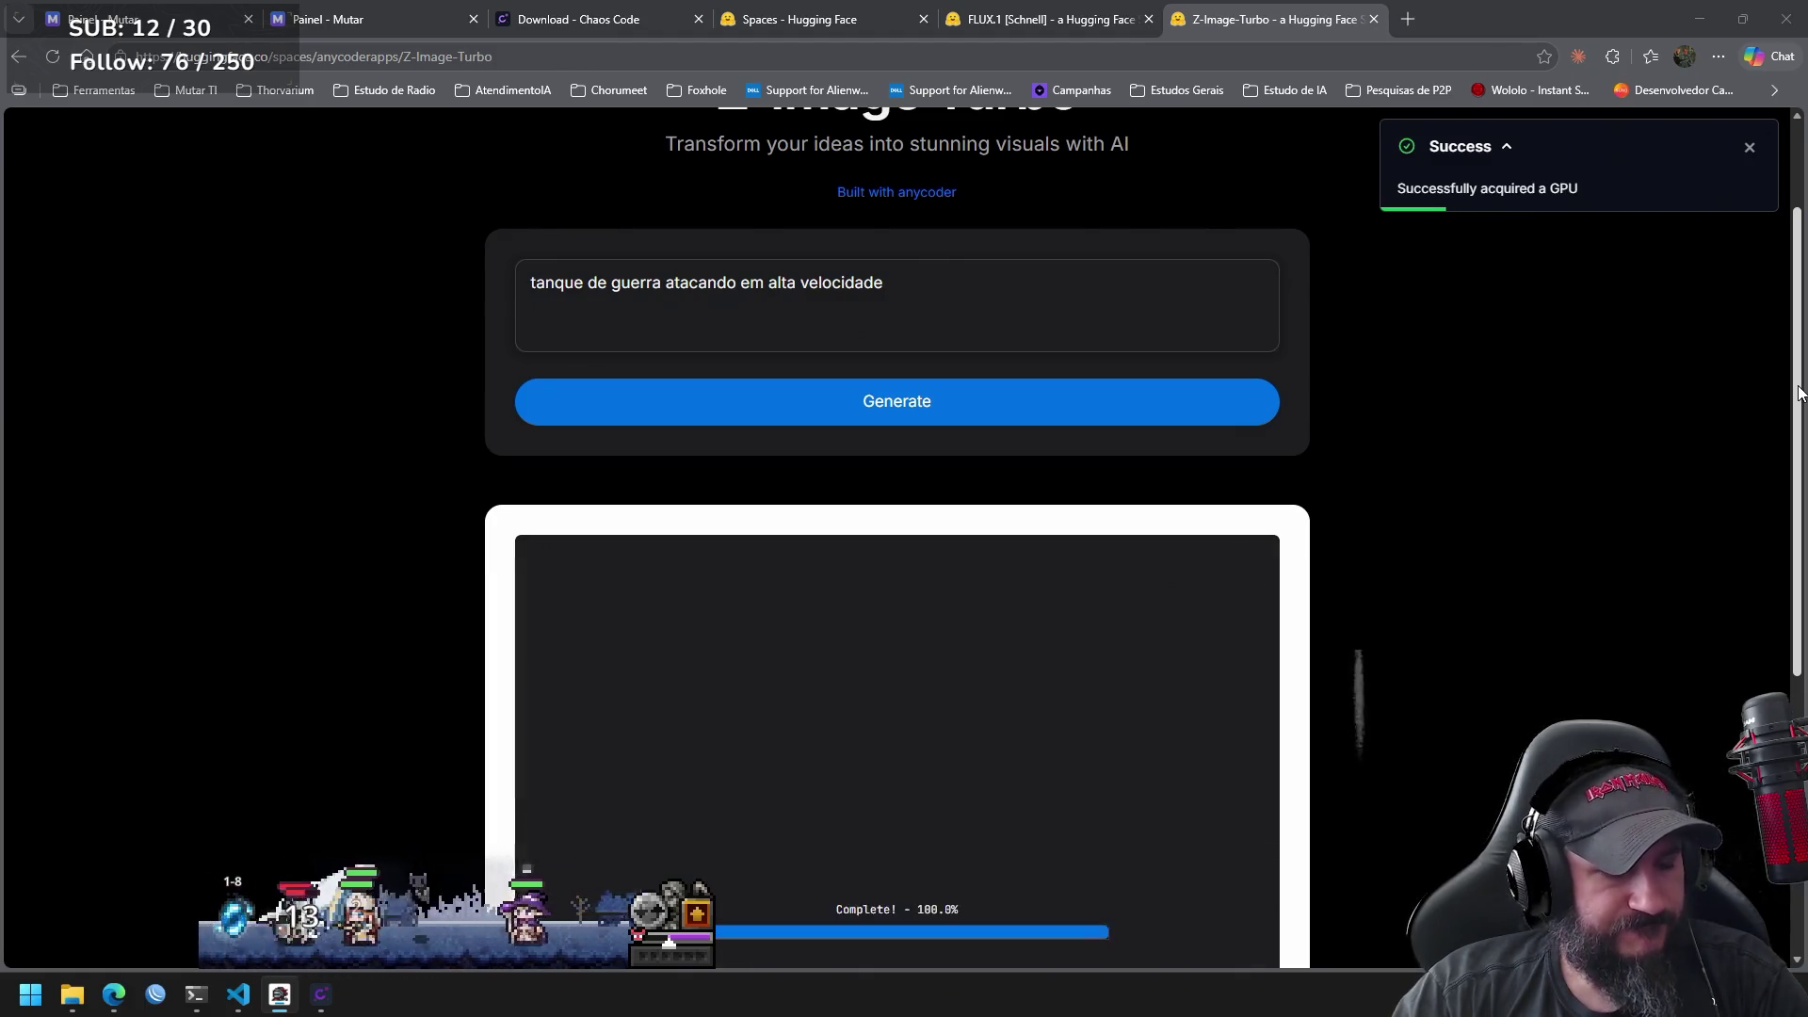
mouse_move(1798, 394)
left_mouse_down()
mouse_move(1799, 577)
mouse_move(1802, 401)
left_mouse_up()
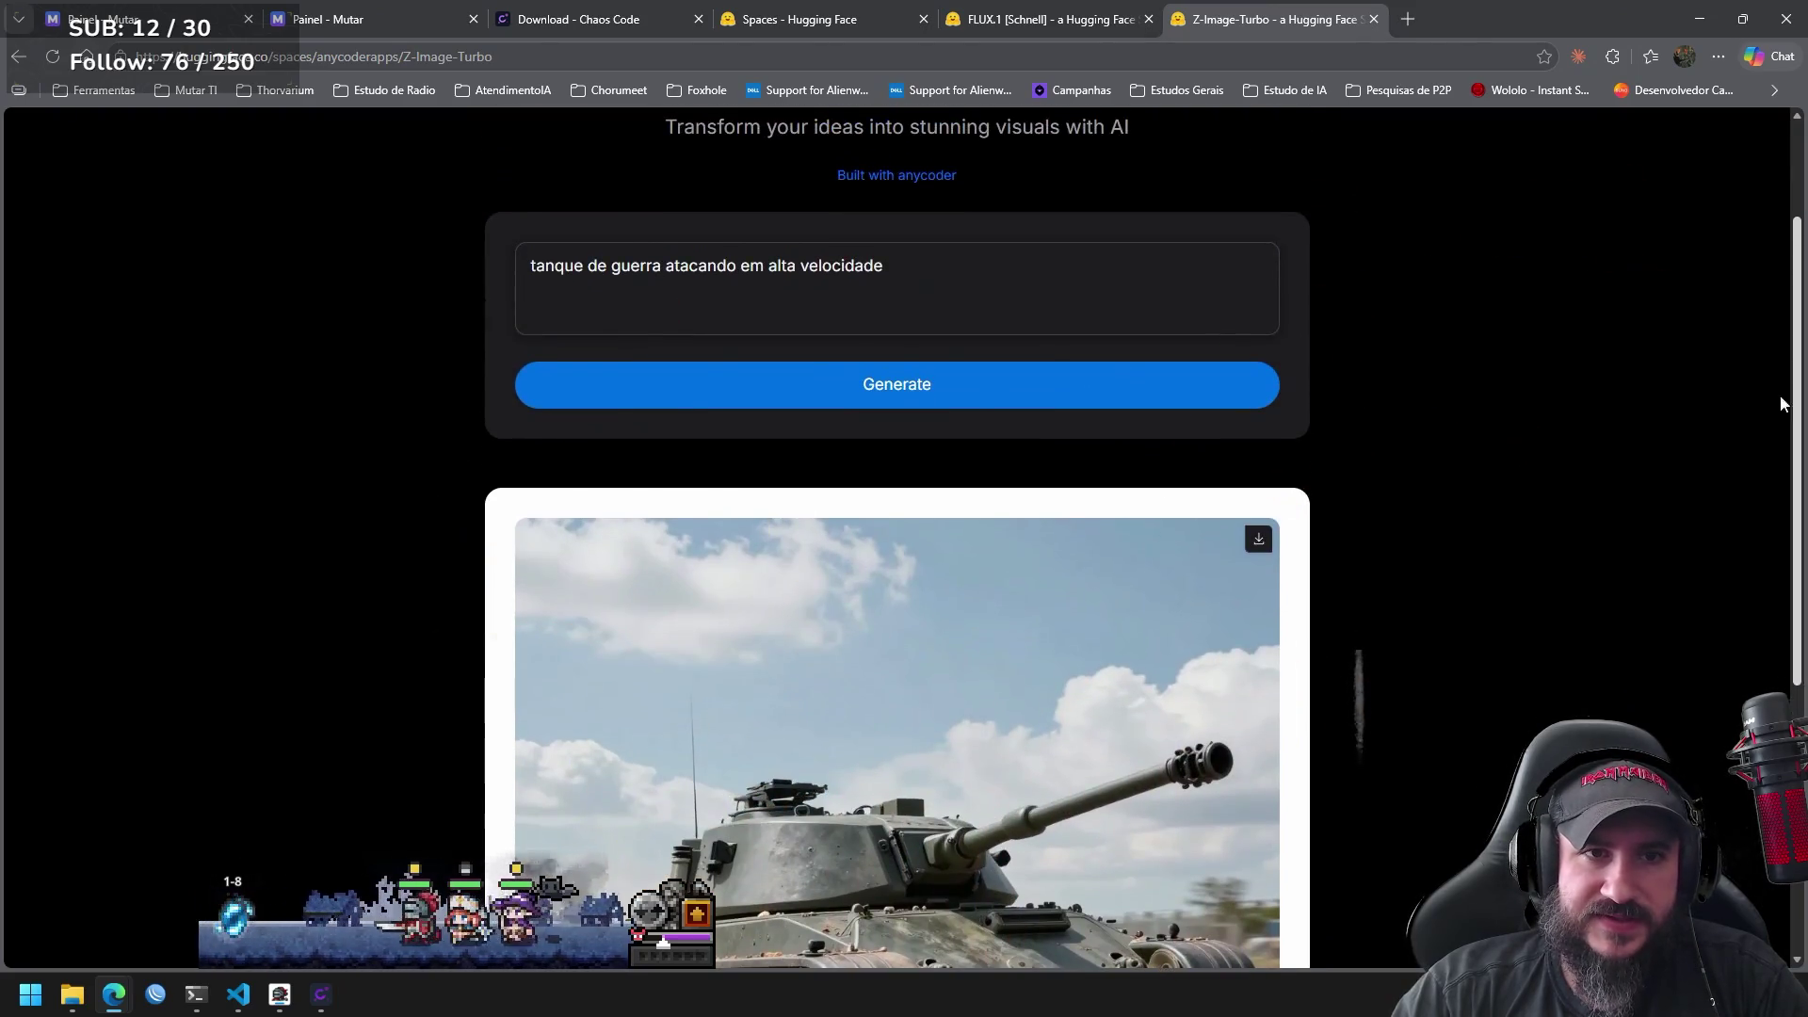
Append a cannon-fire phrase about flames at the barrel tip, generate, and view the firing tank.
type(".")
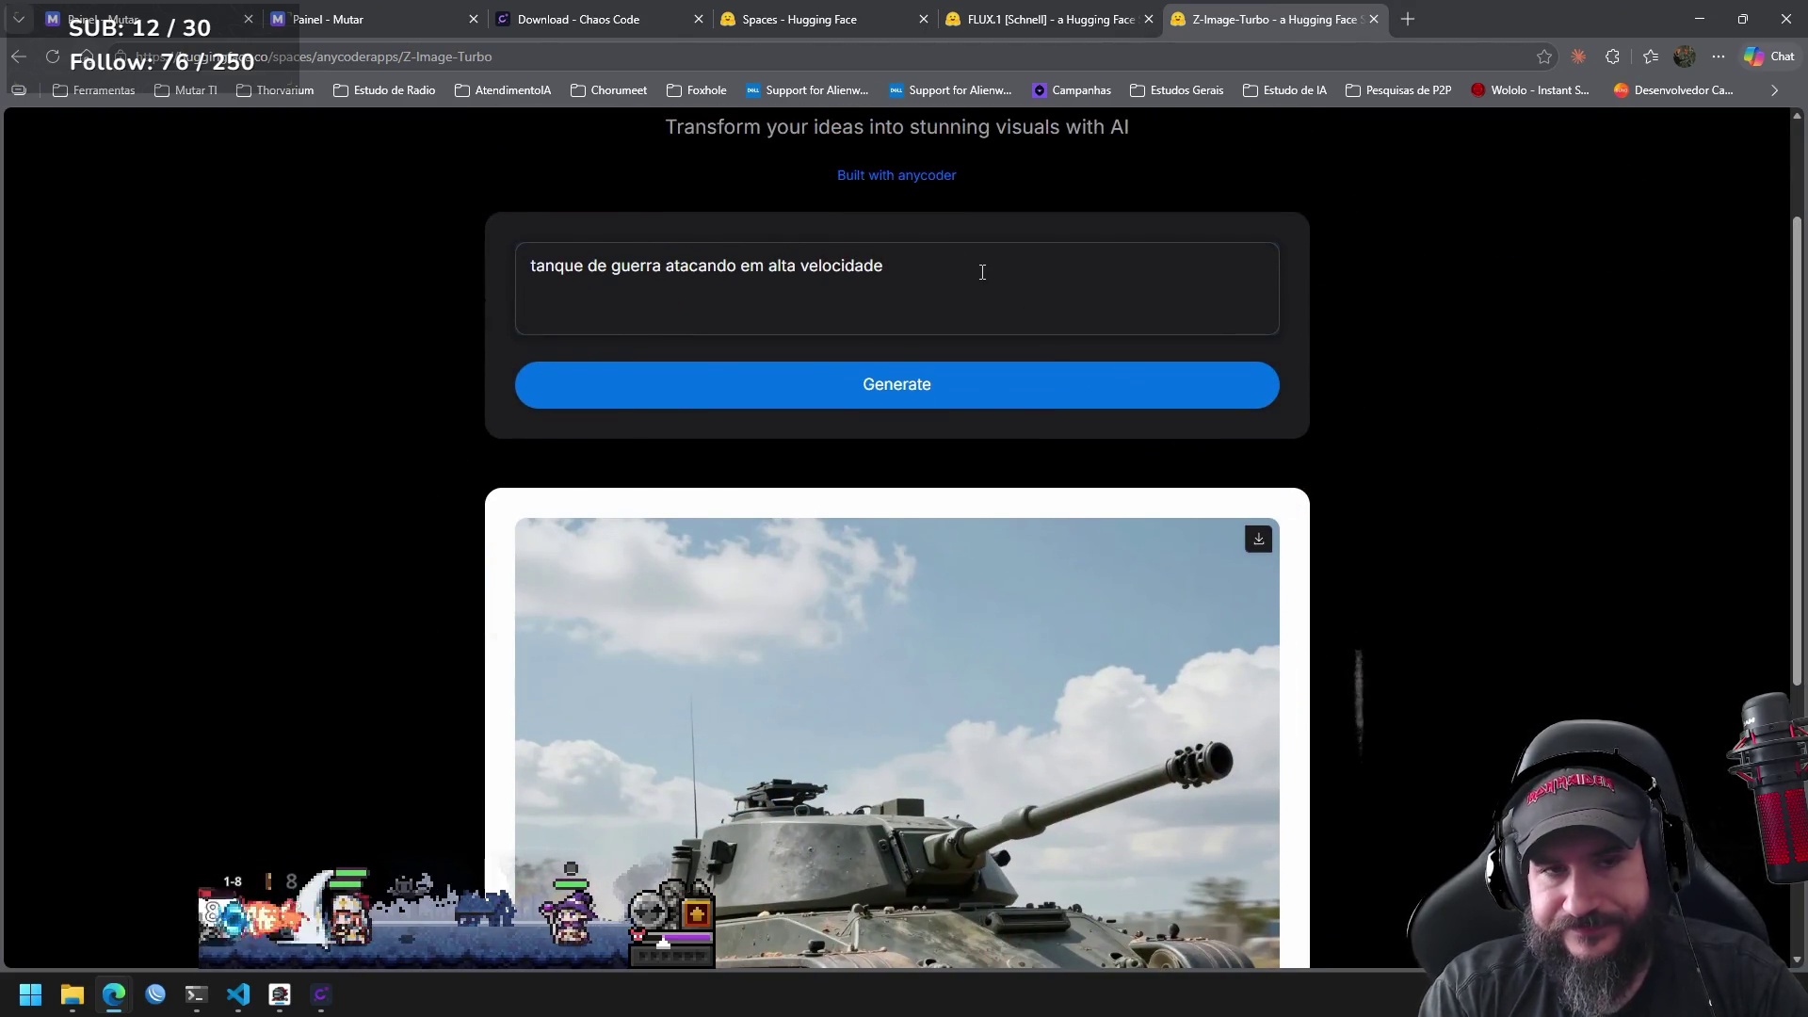
type(" d")
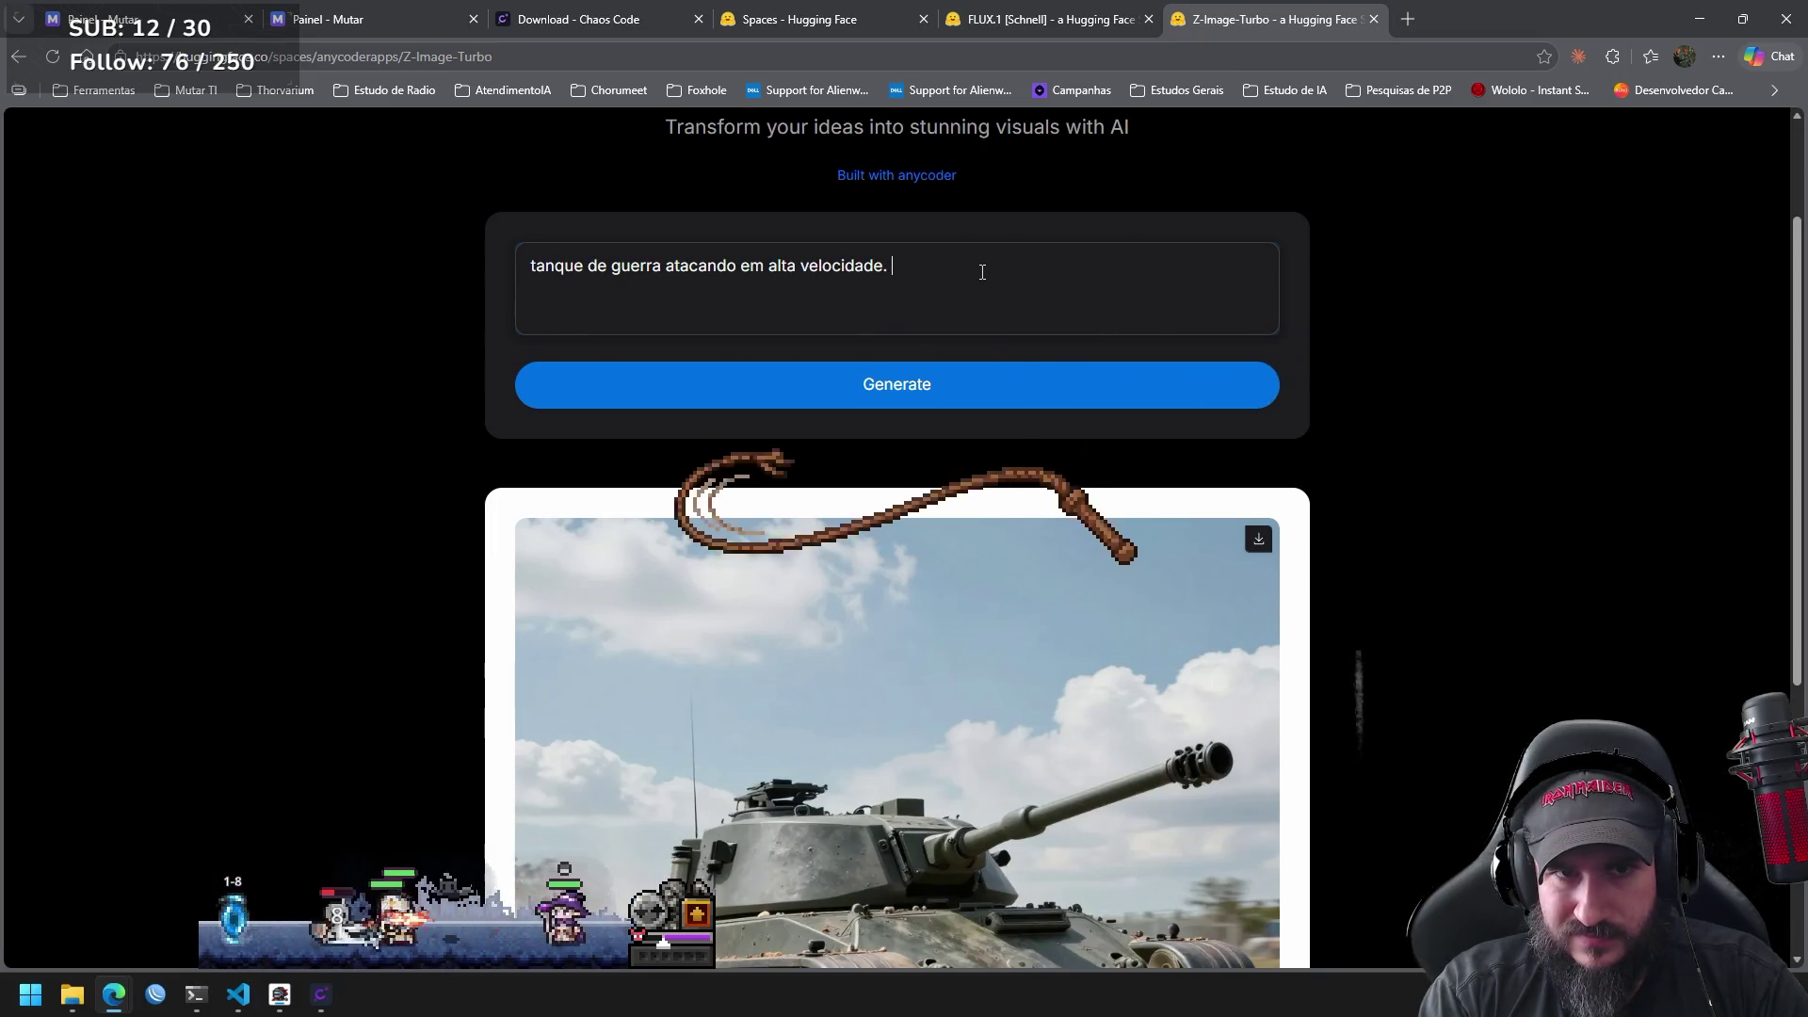
type("isparo caotic")
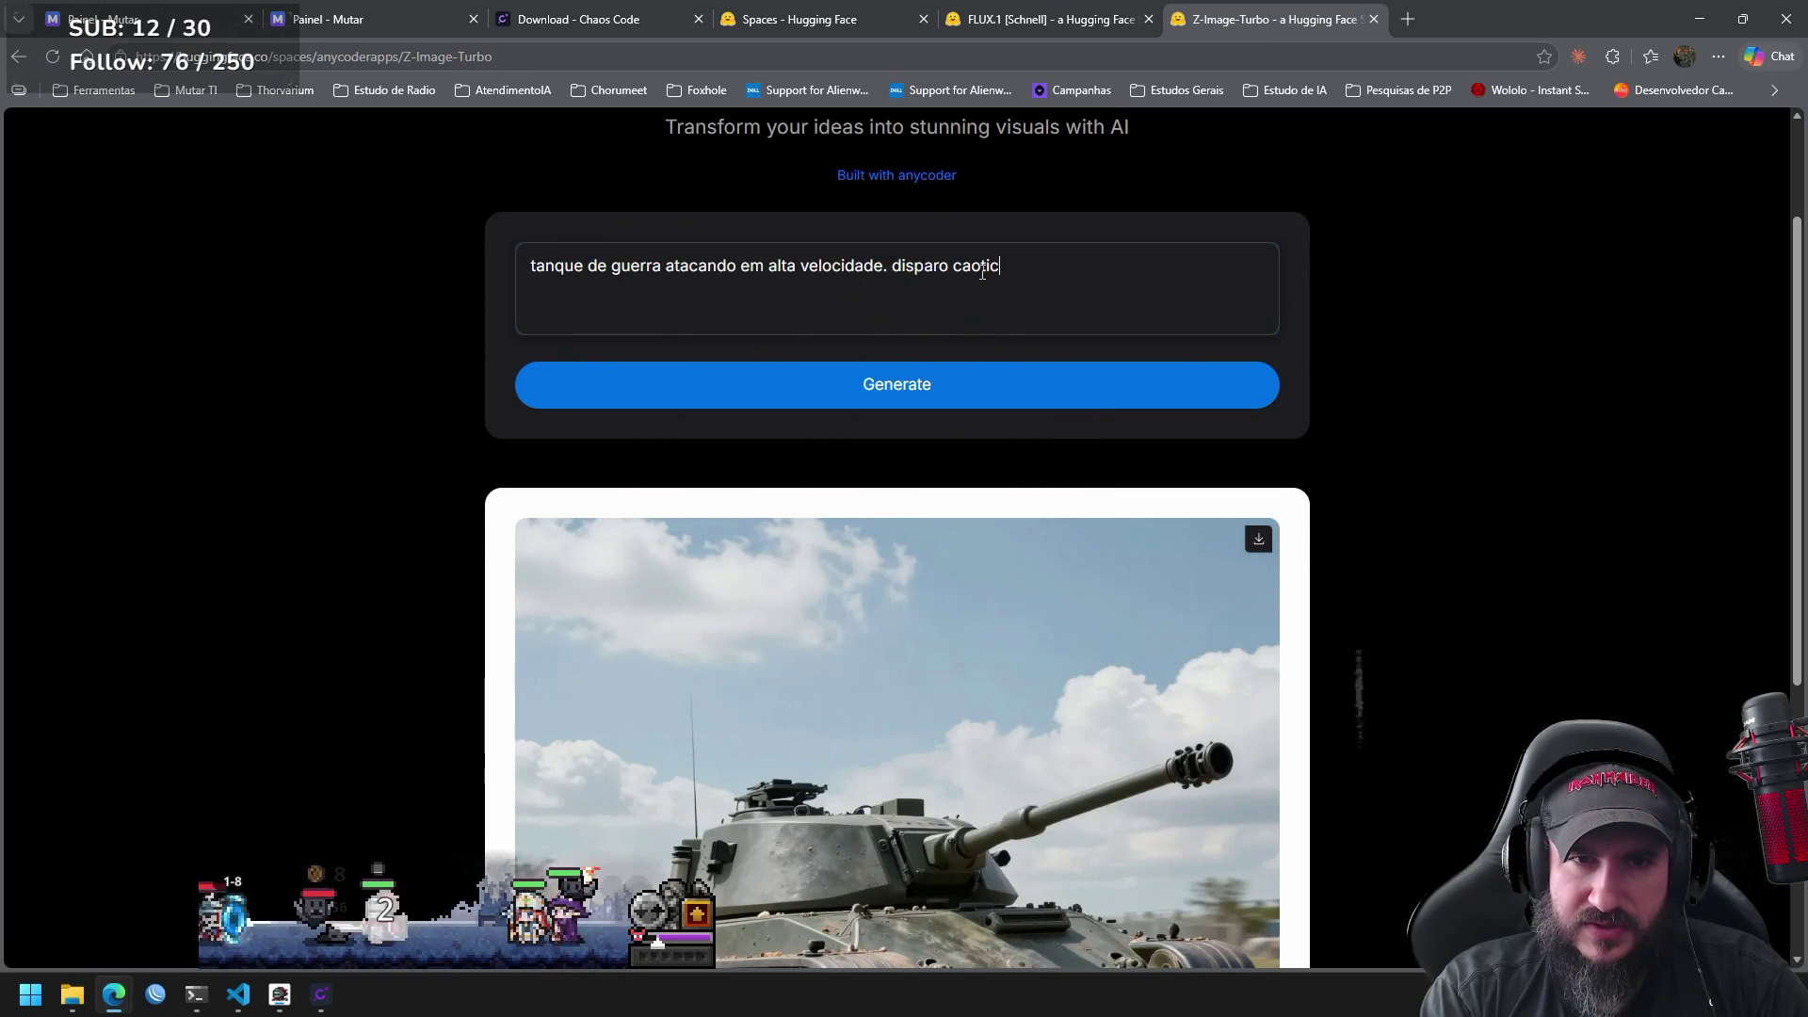
type("o com")
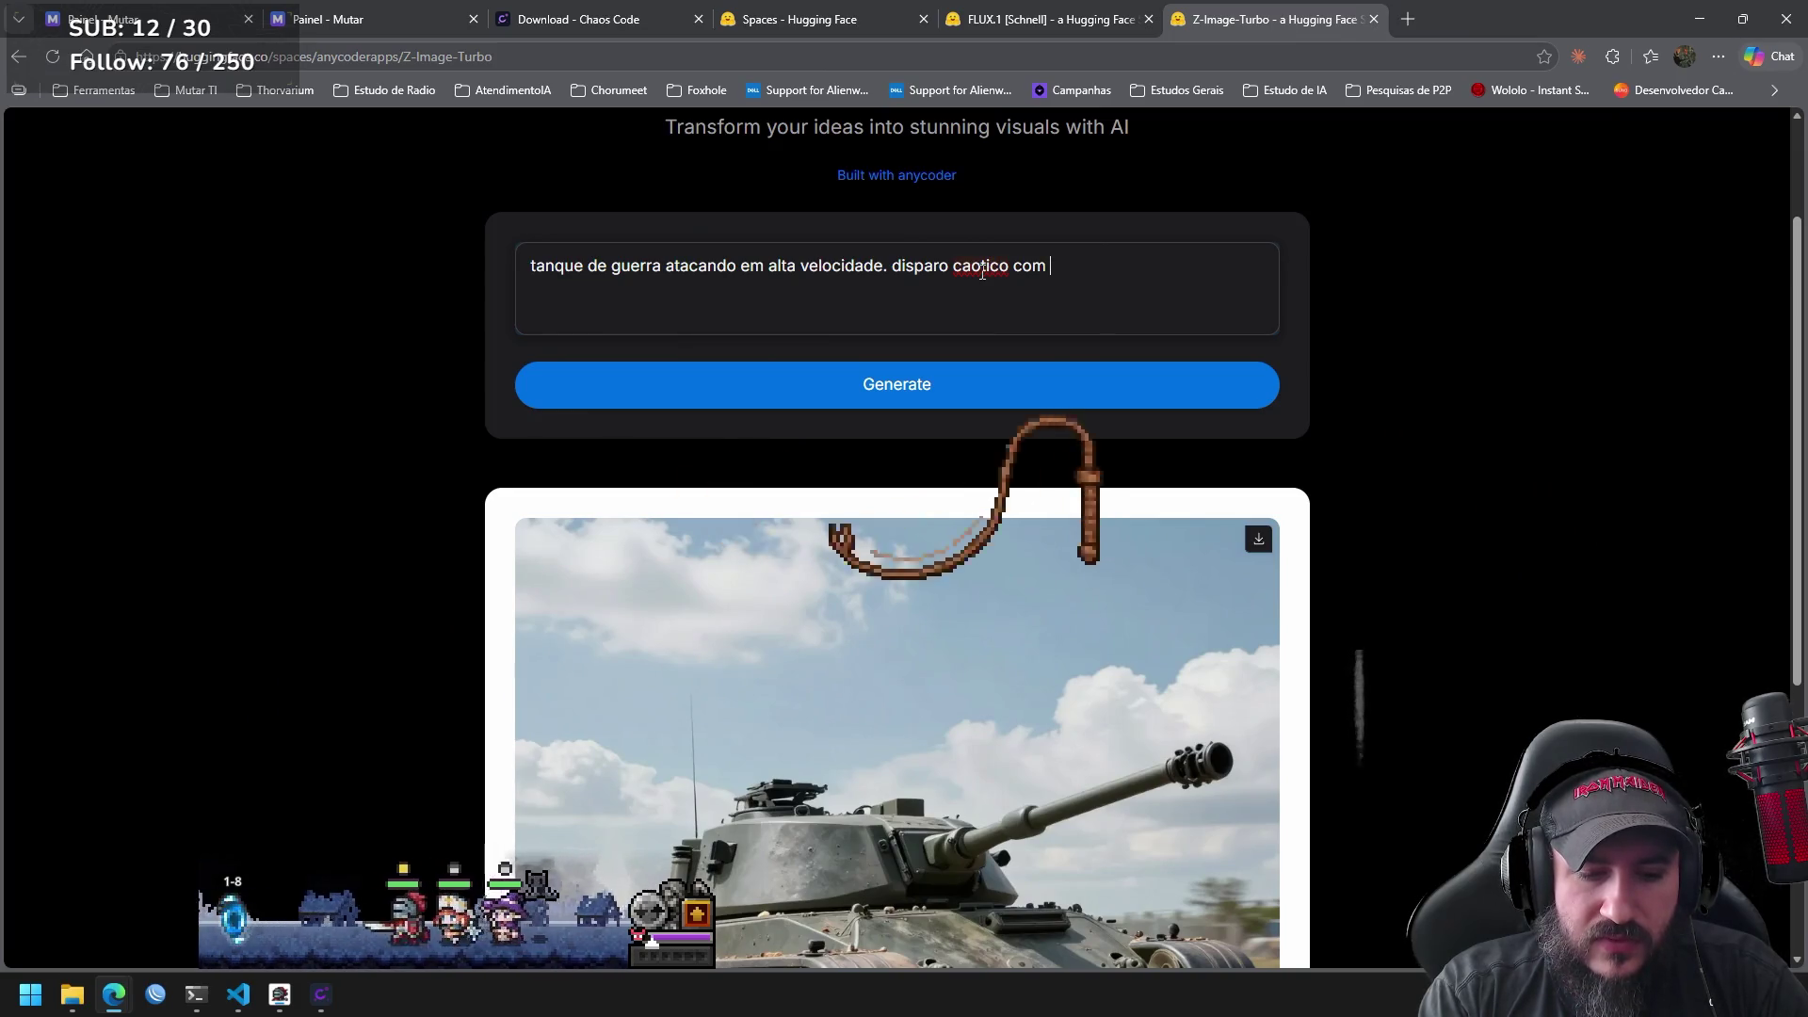
type(" fogo")
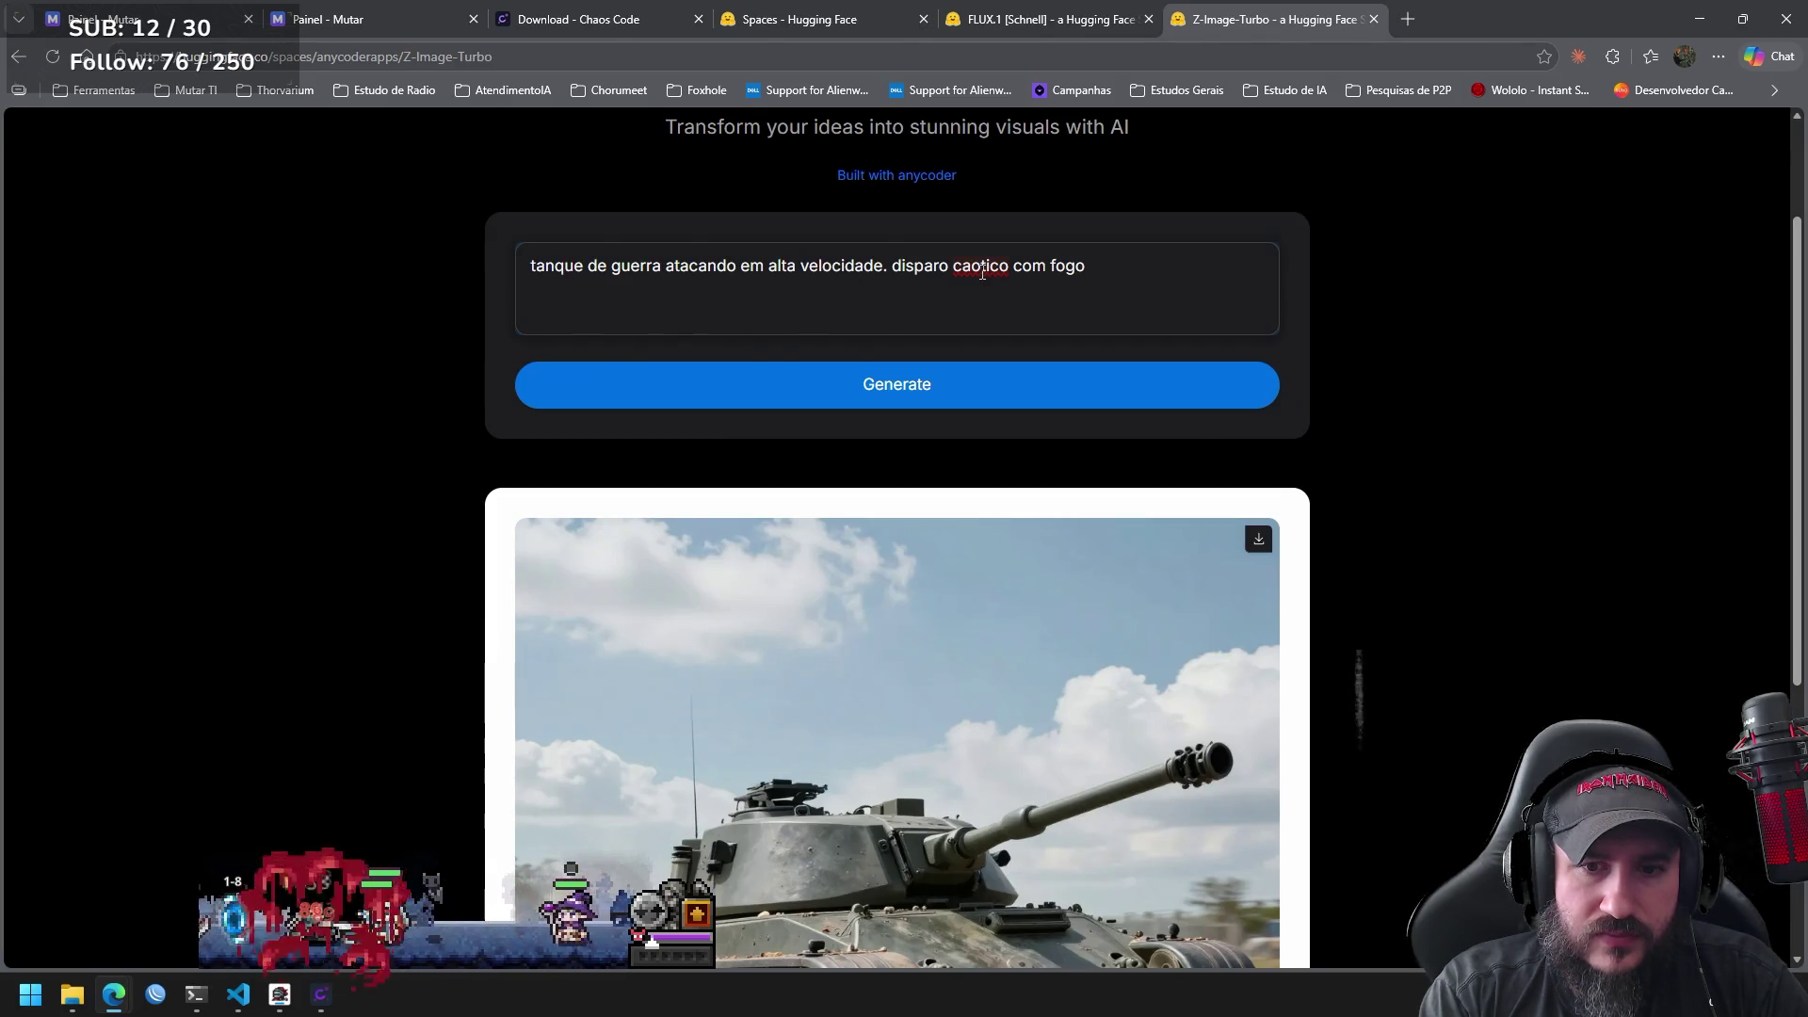
type("na por")
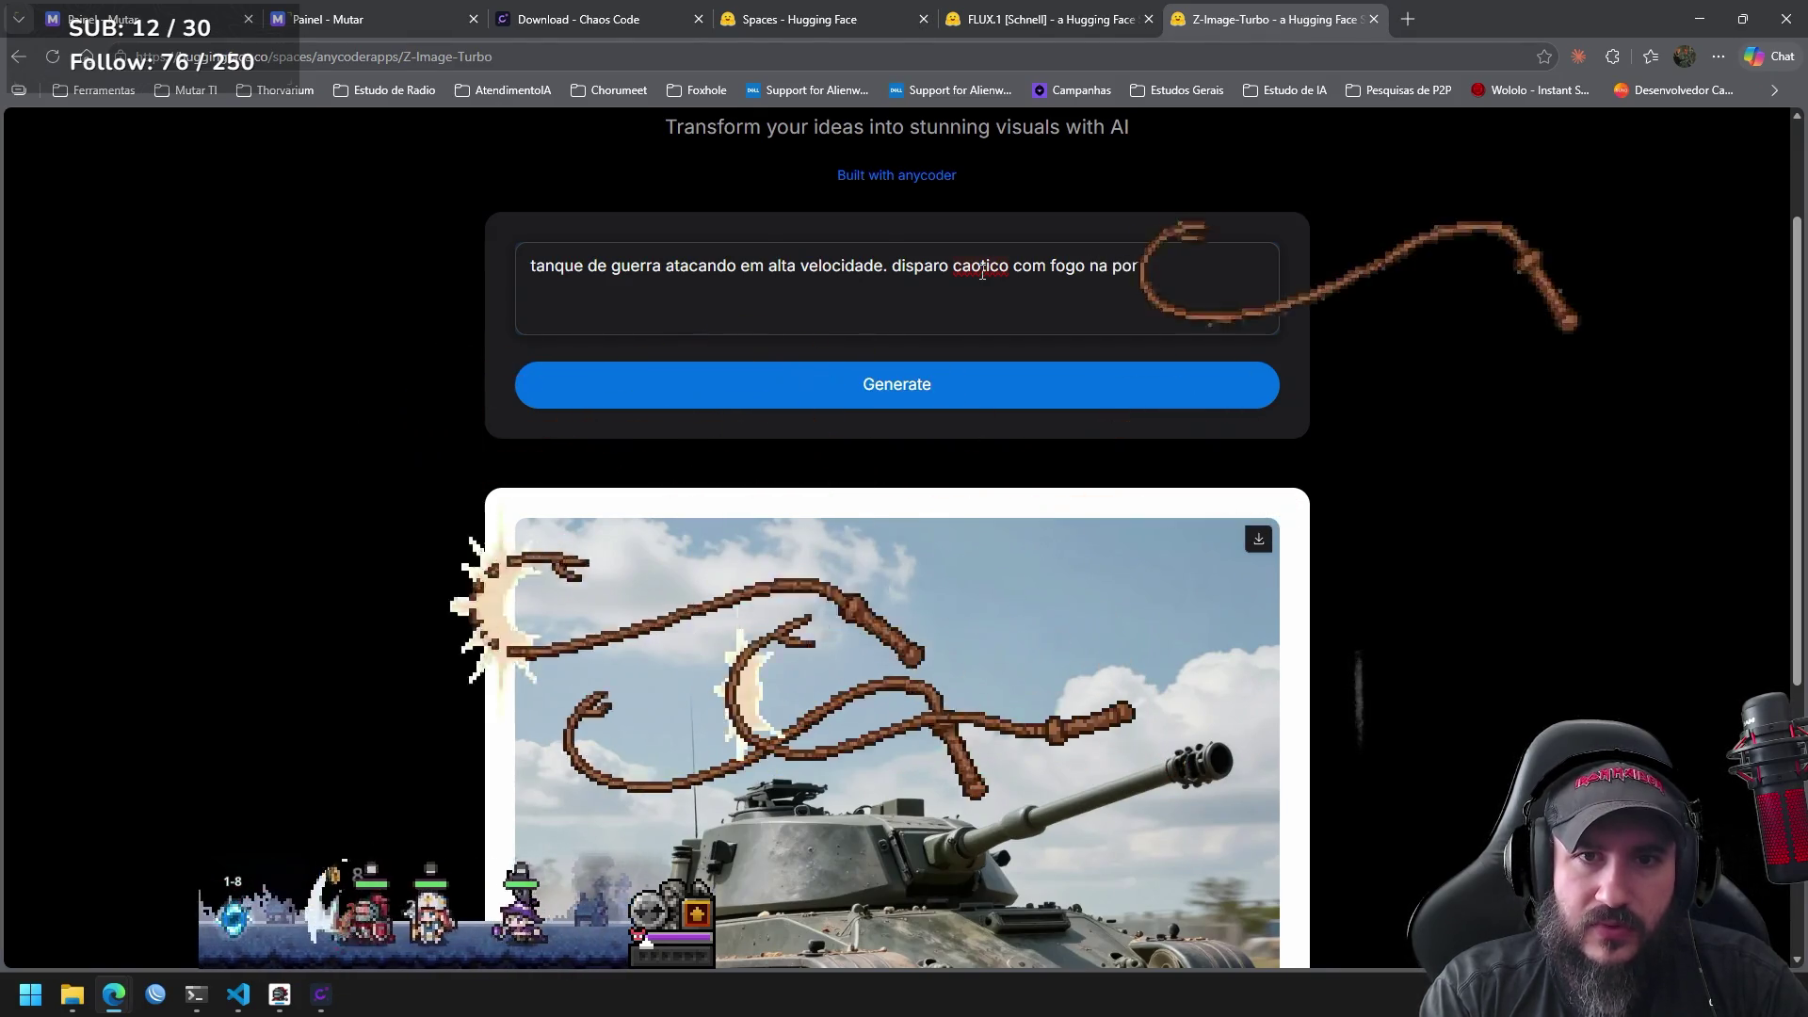
key("BackSpace")
type("nta do")
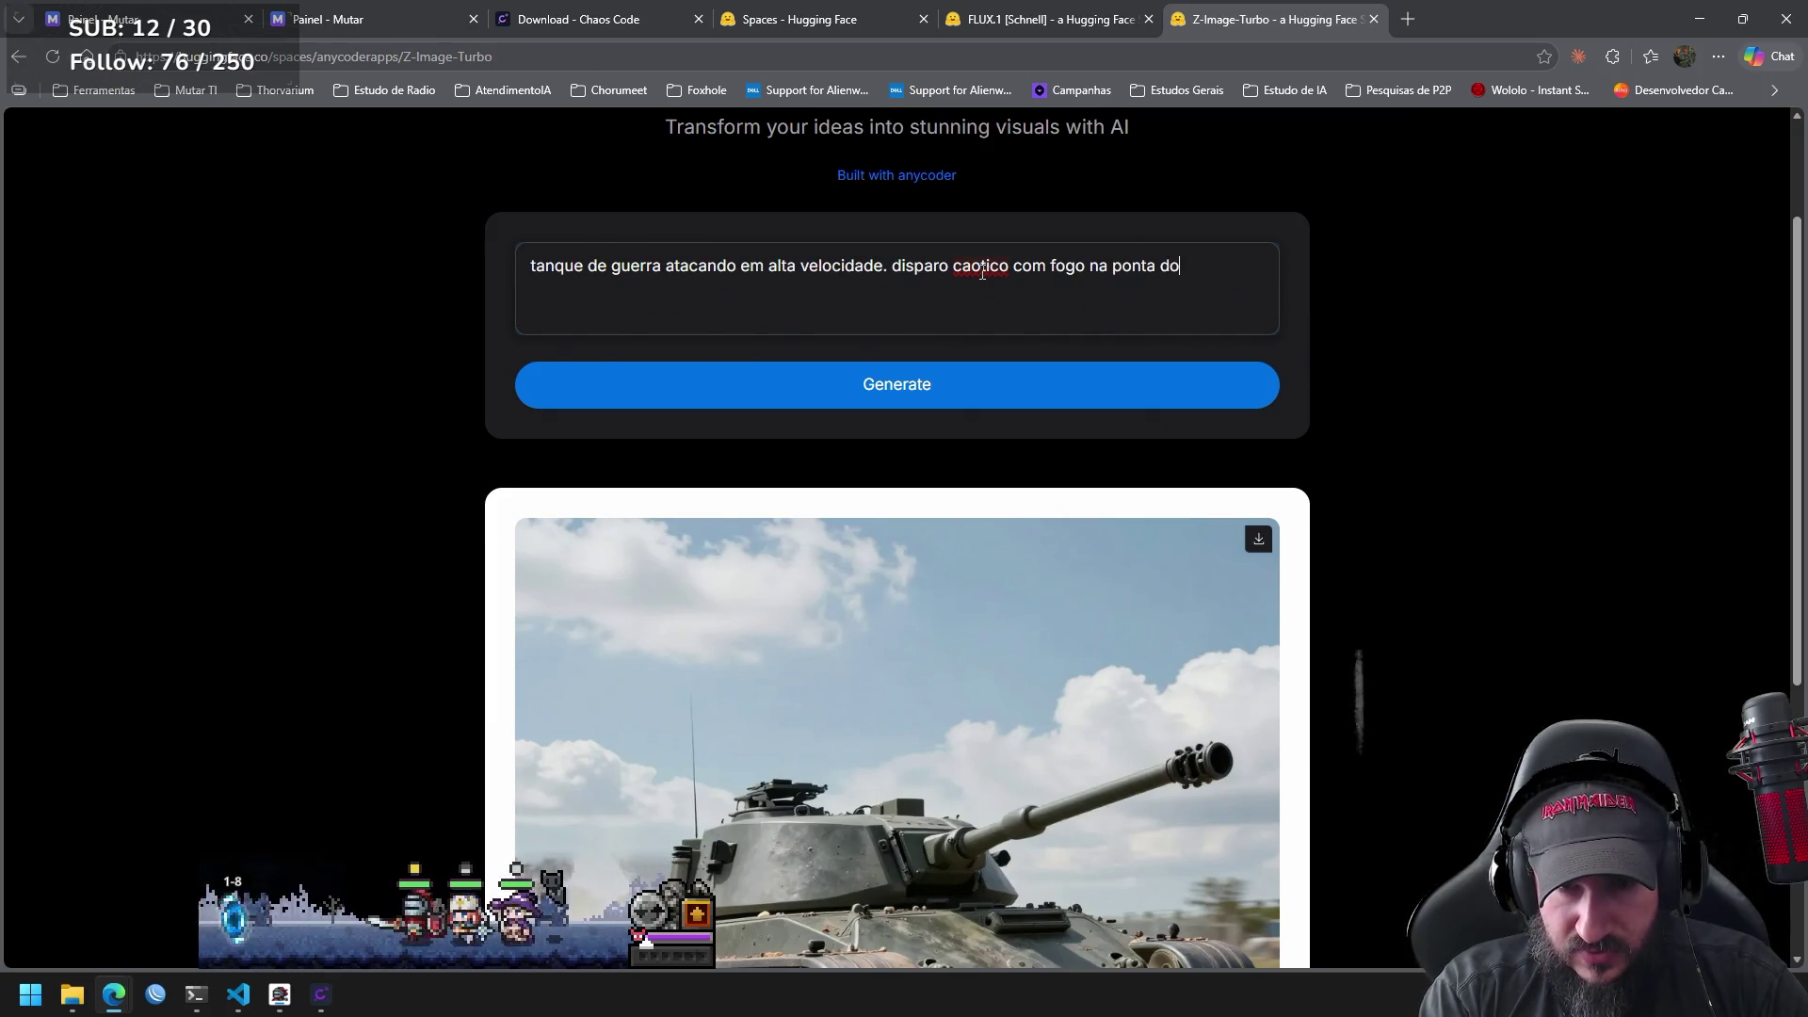
type(" do r")
type("anque")
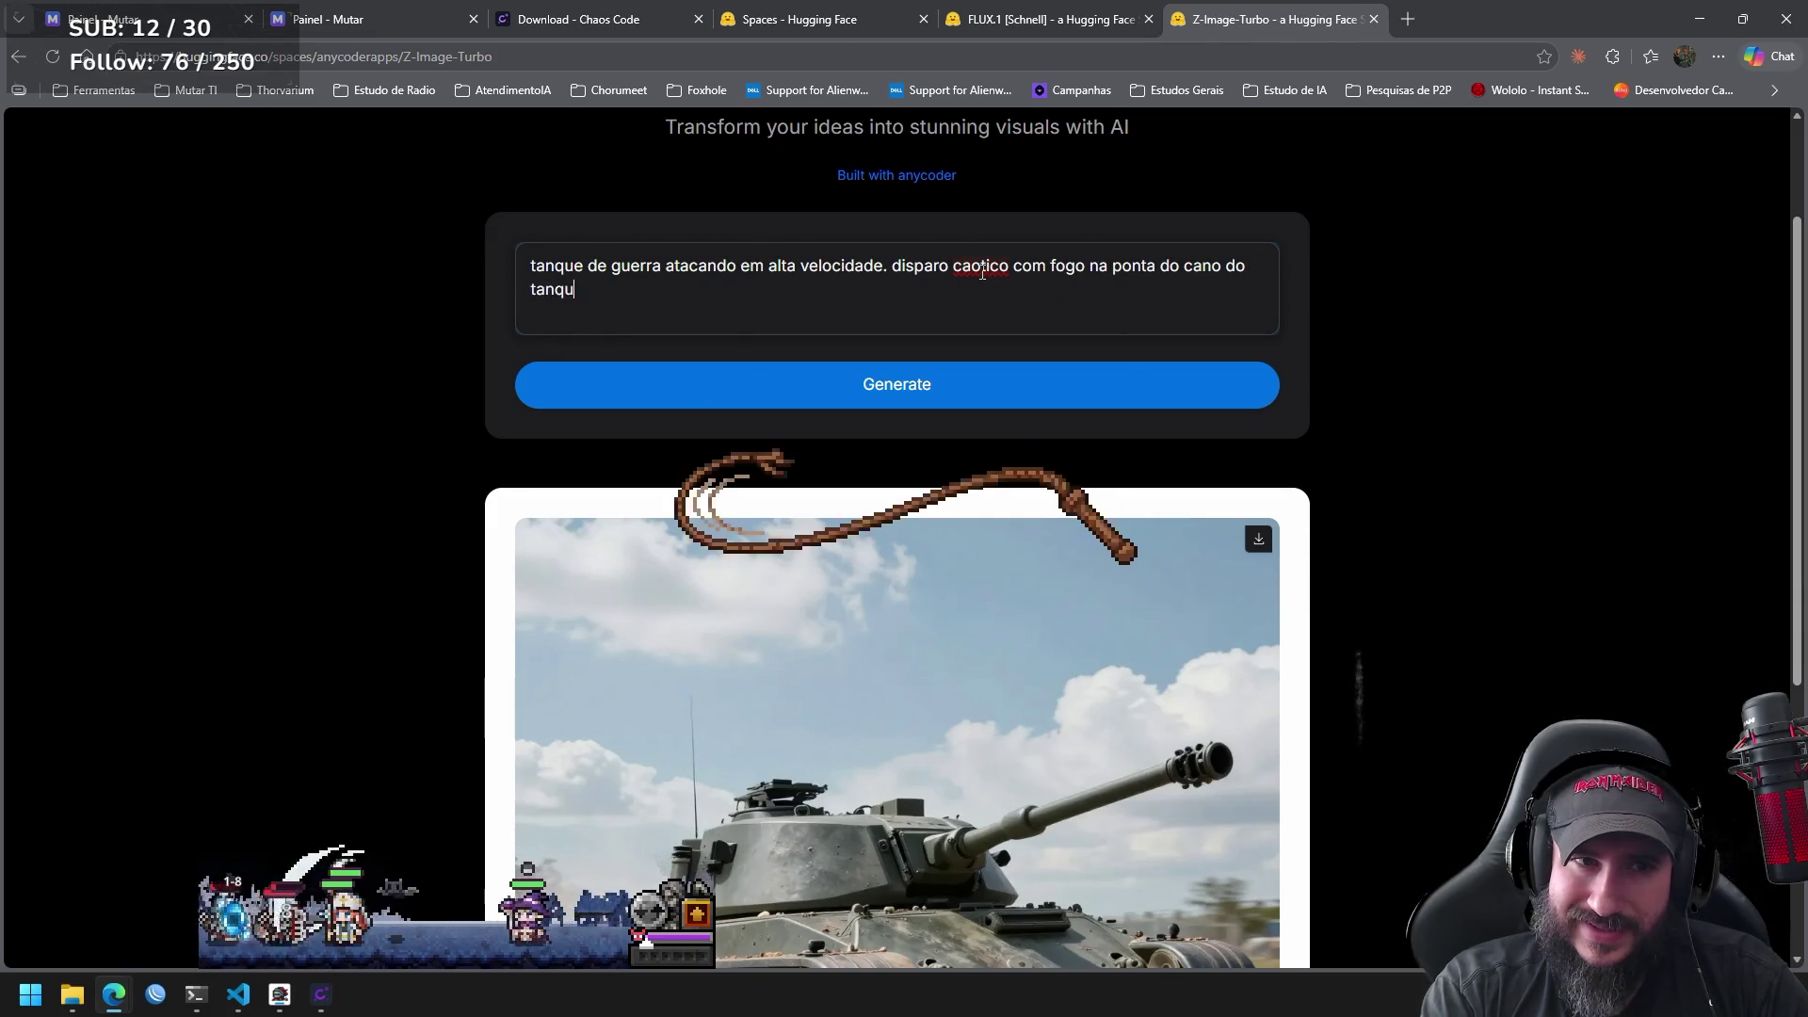
left_click(1041, 396)
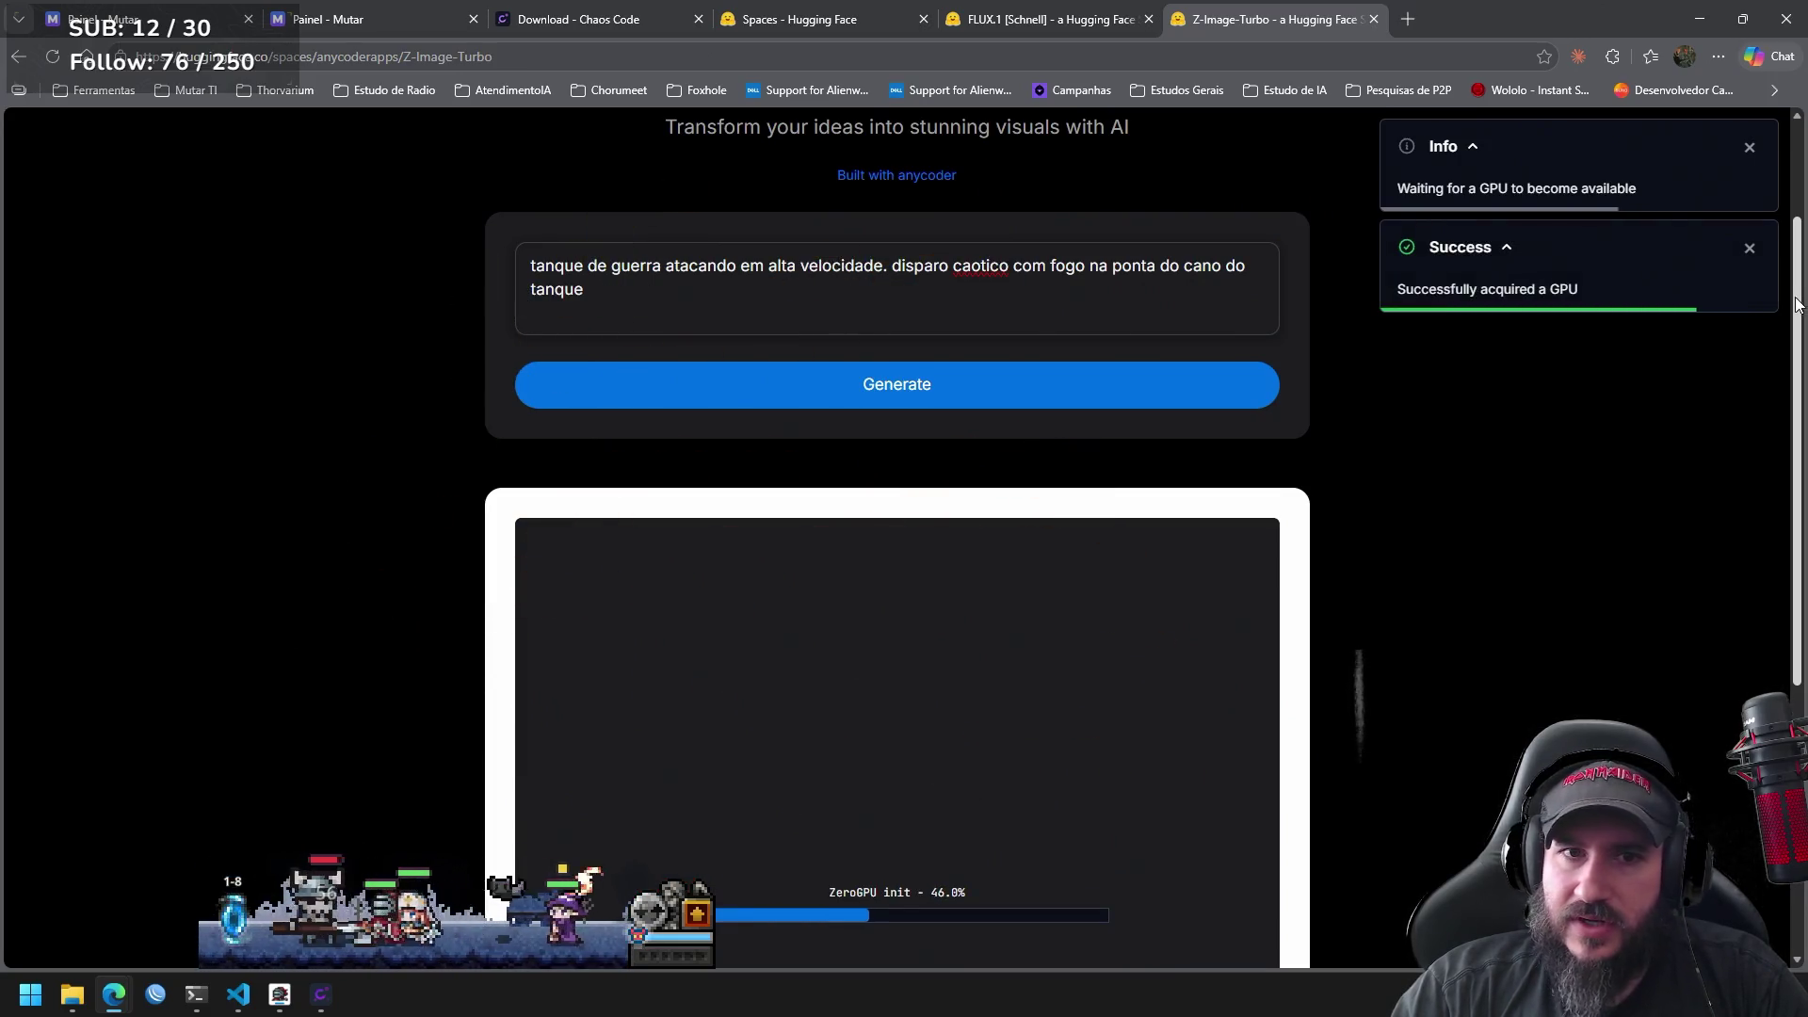
mouse_move(1795, 306)
left_mouse_down()
mouse_move(1787, 464)
mouse_move(1767, 486)
left_mouse_up()
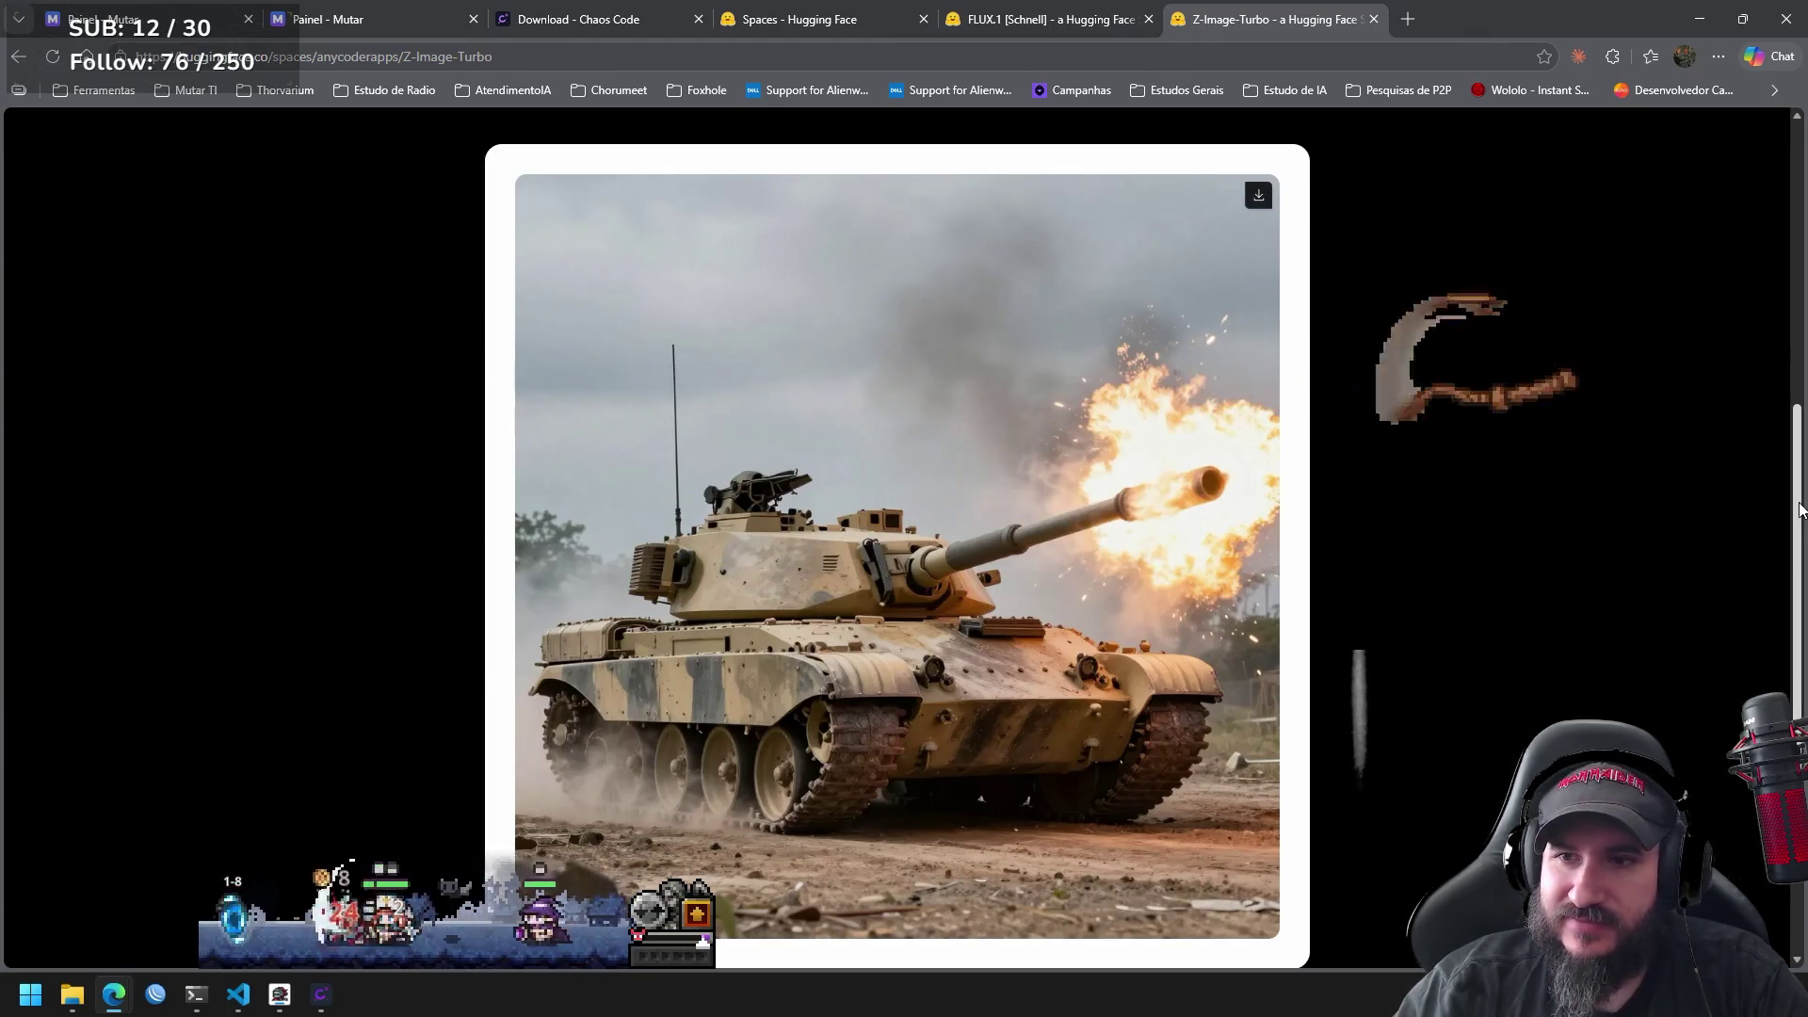
left_click_drag(1799, 510, 1800, 228)
left_click_drag(623, 473, 501, 438)
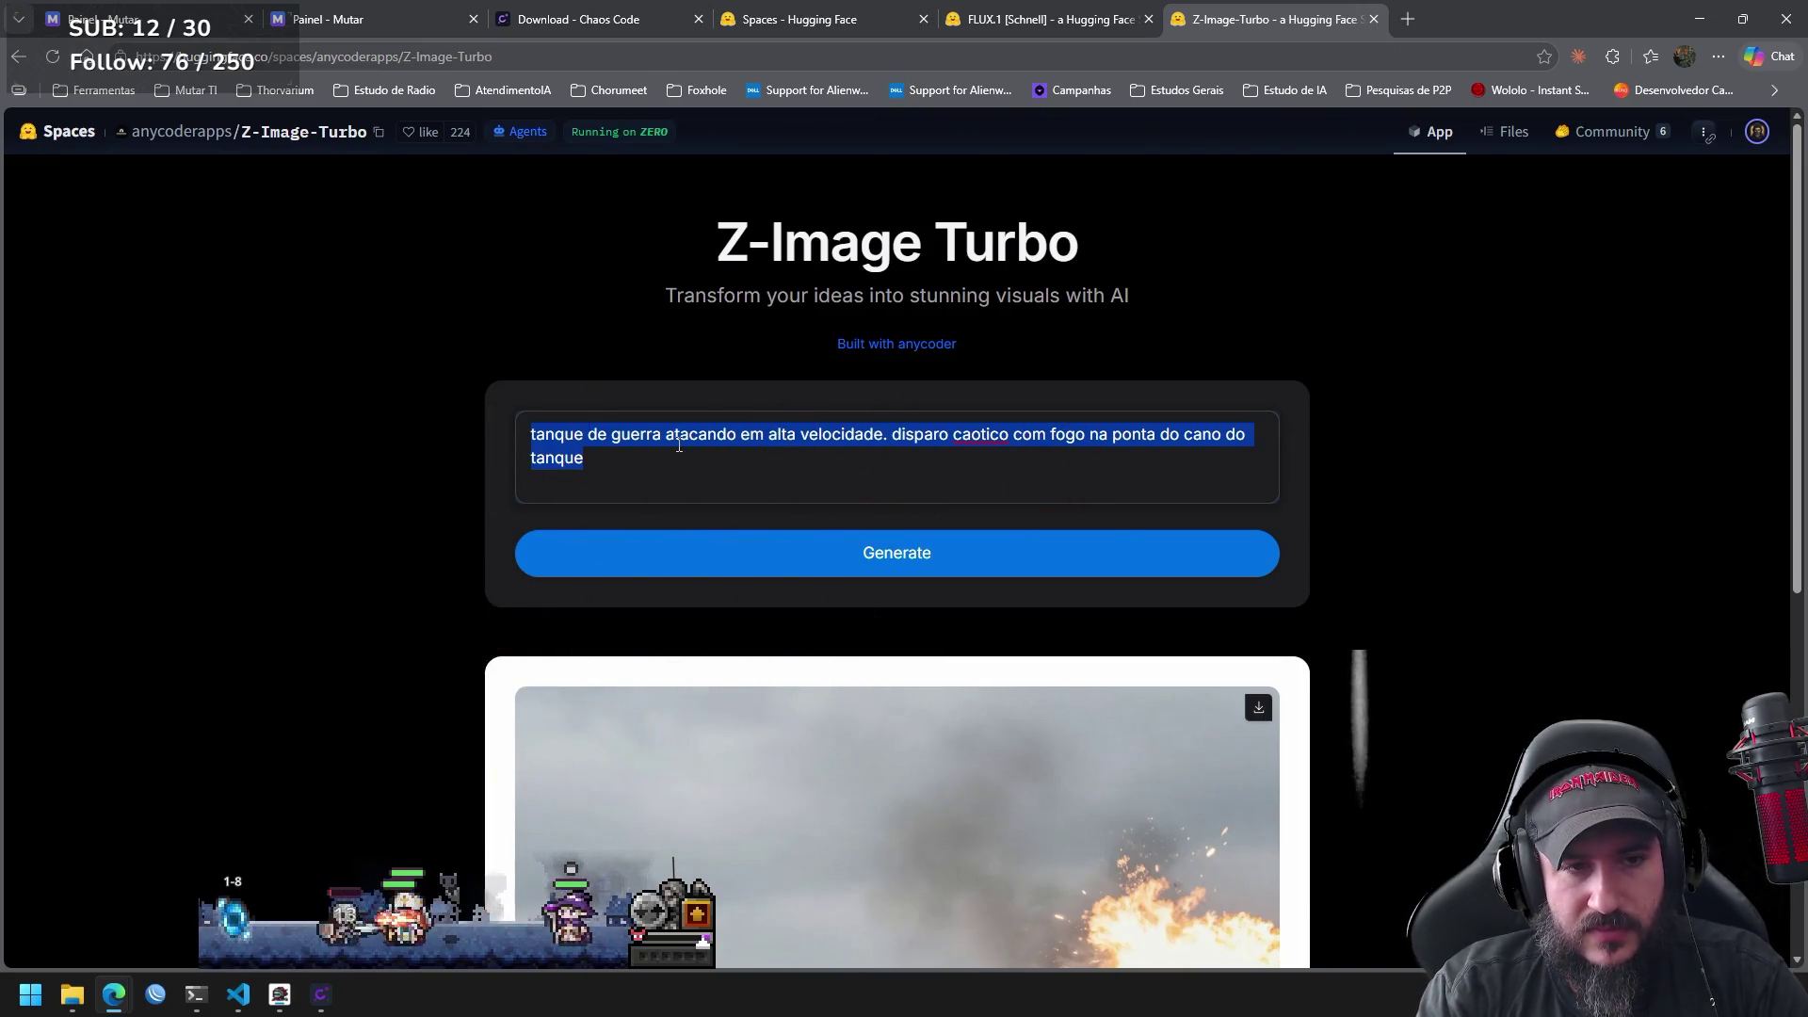
Select all leftover prompt text and delete it, leaving the prompt box empty.
type("na")
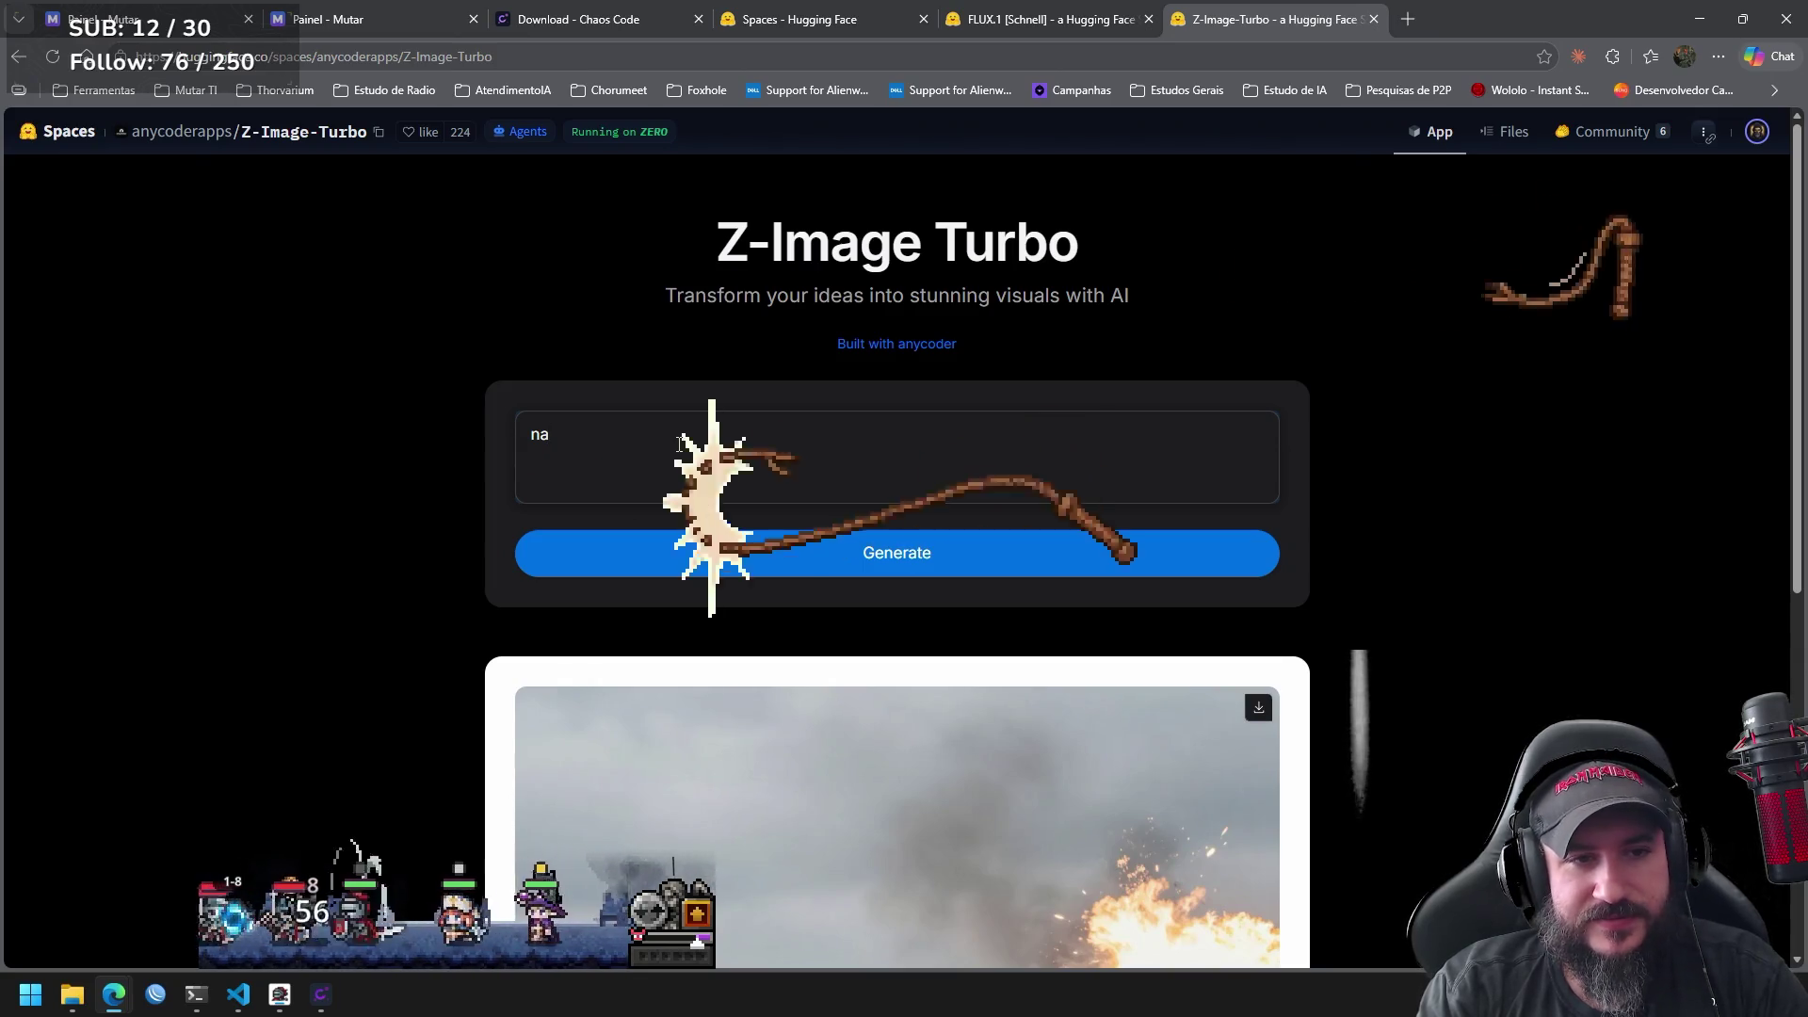
key("ctrl+a")
key("BackSpace")
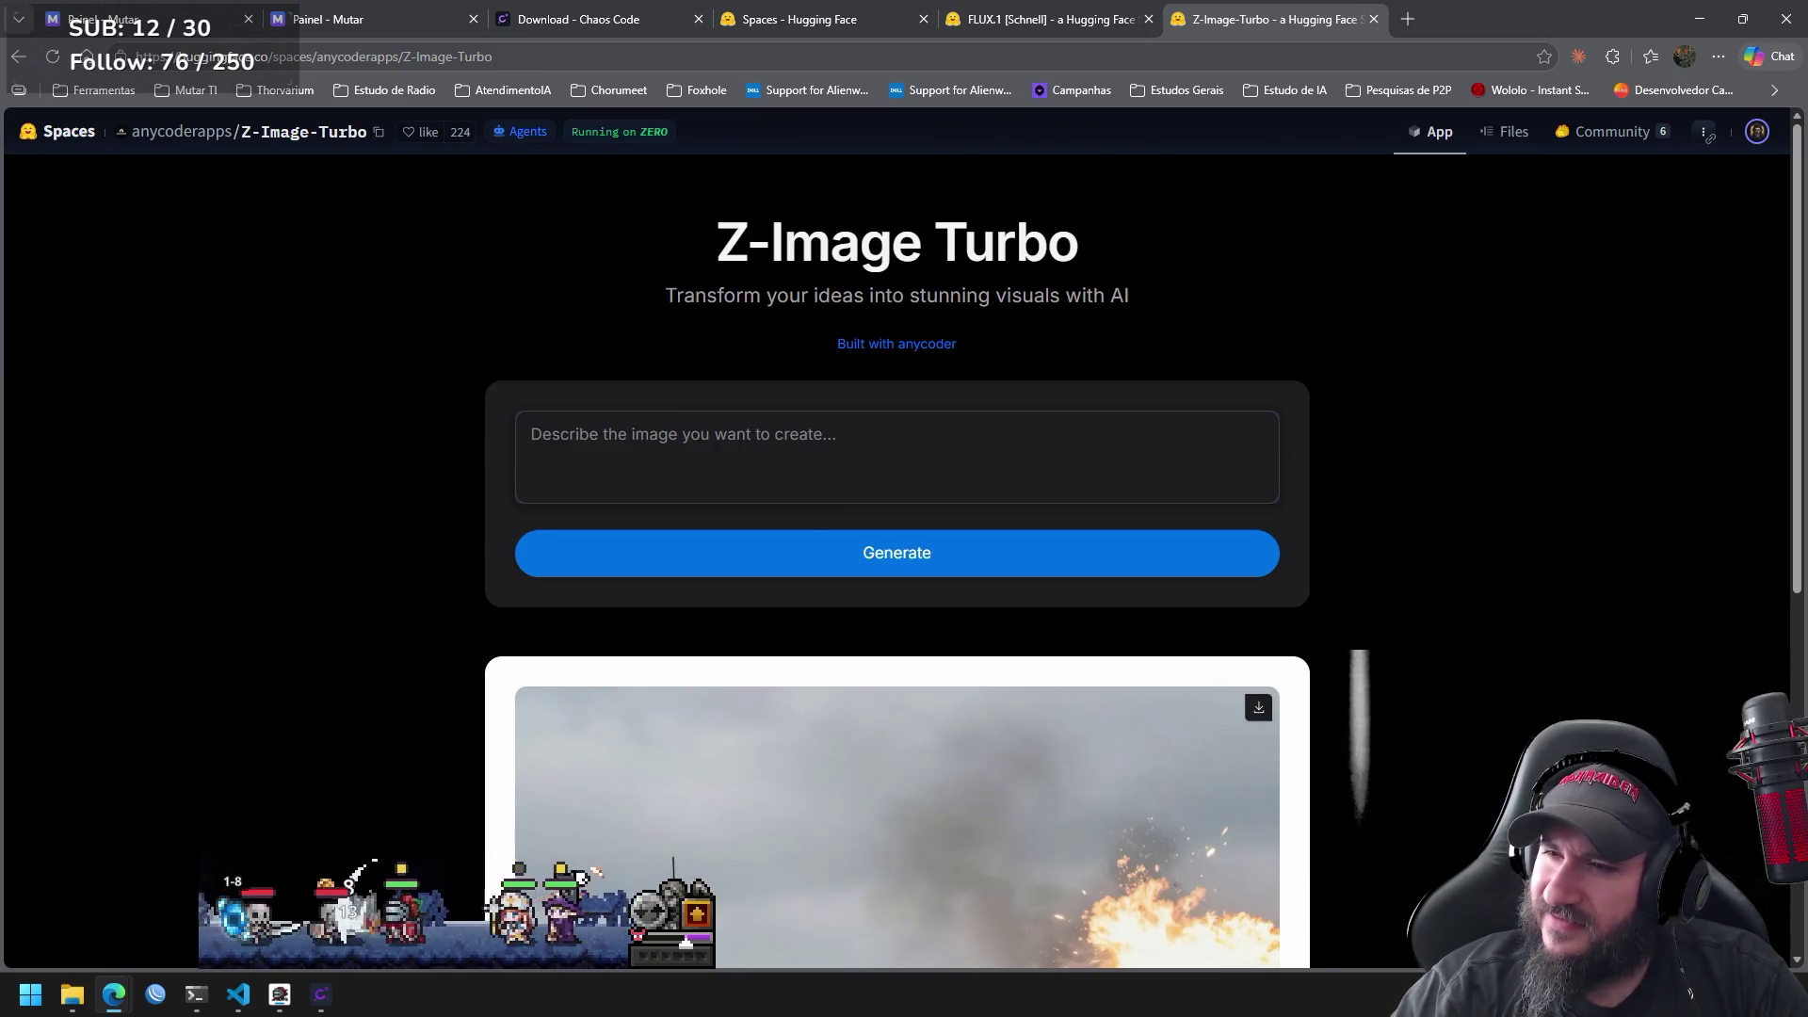
Switch briefly to the terminal, return to the browser, and open the hero inventory.
key("alt+Tab")
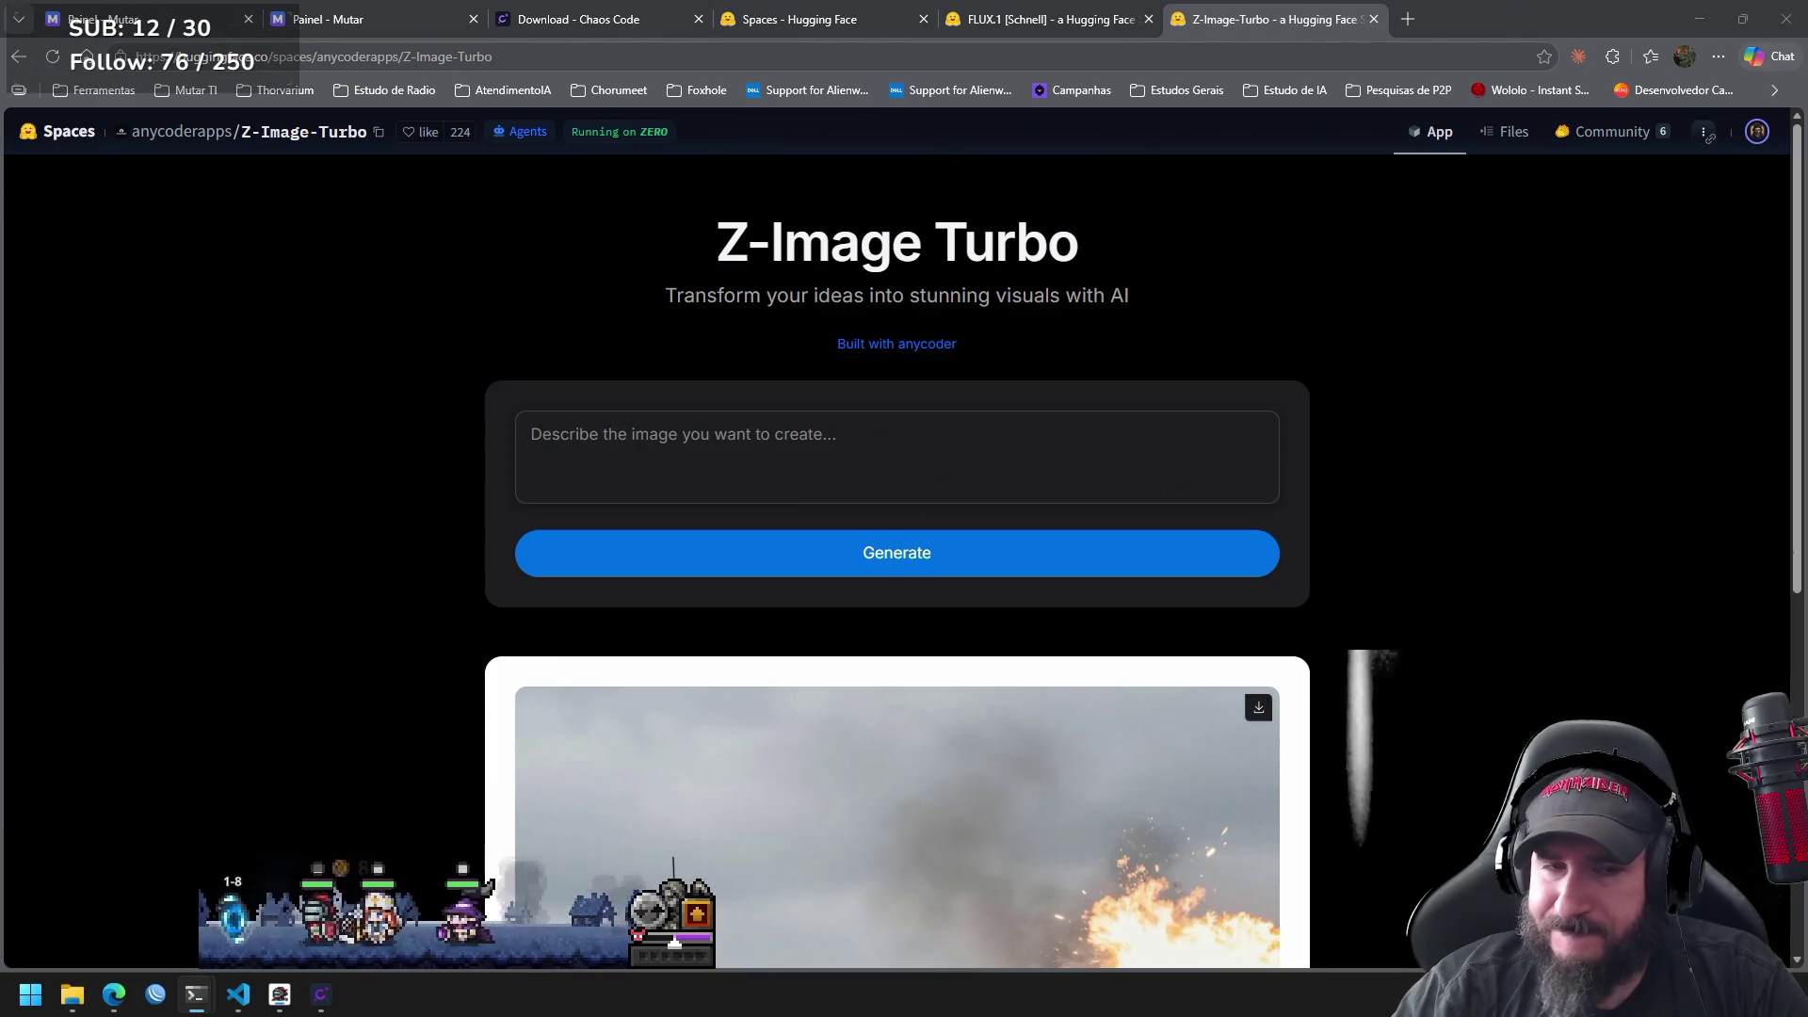
left_click(1350, 377)
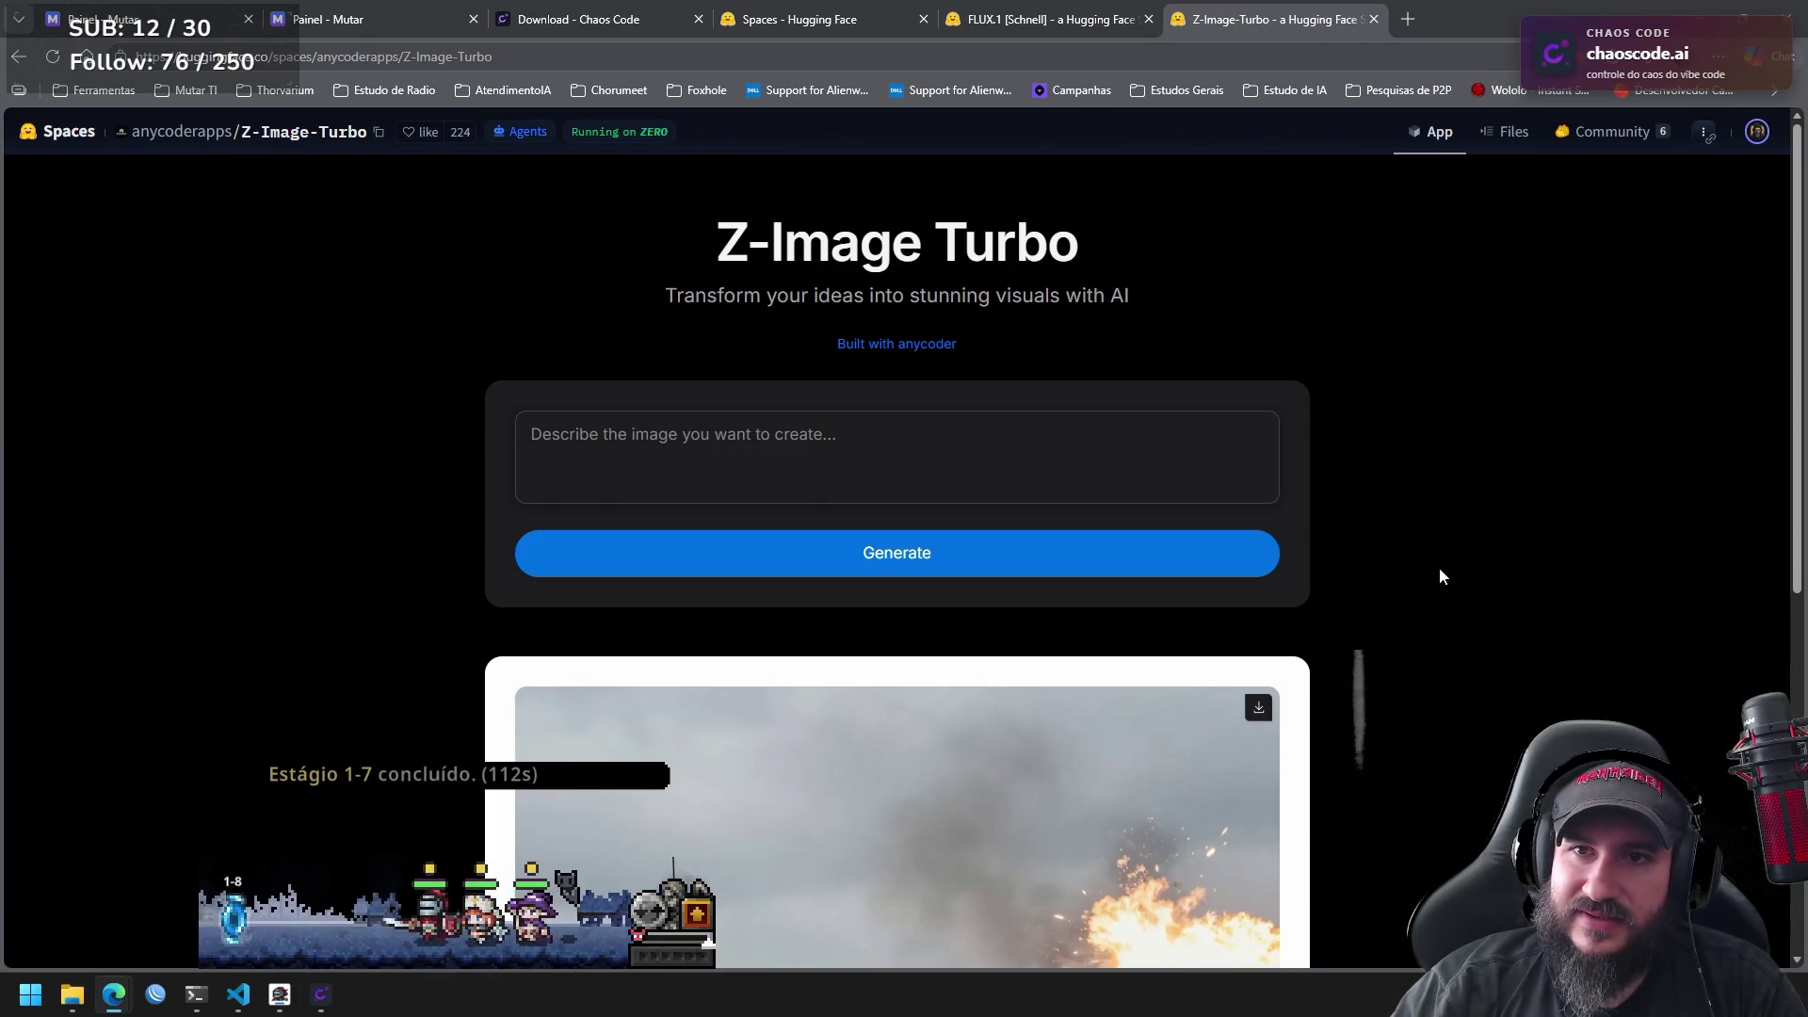
left_click(710, 907)
Auto-fill the cube, drop the rock and bags, convert Cetro de Ferro to 50 gold, close panels.
mouse_move(288, 444)
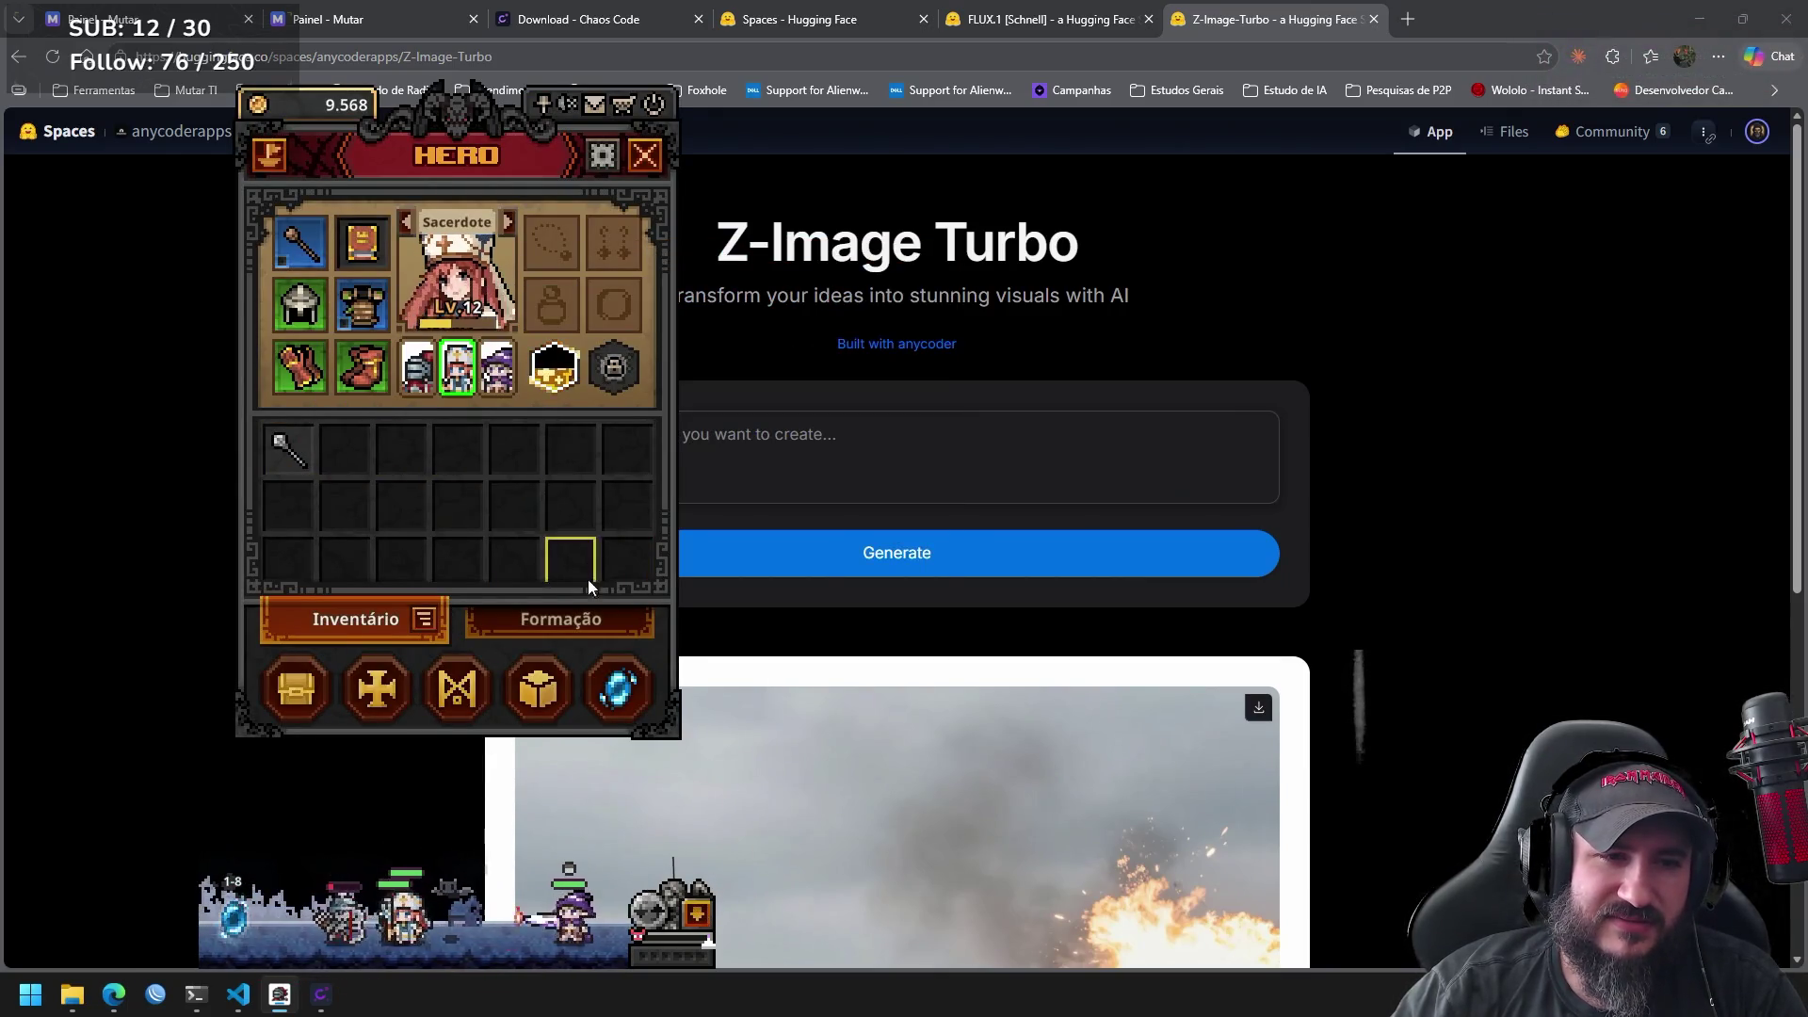
left_click(540, 682)
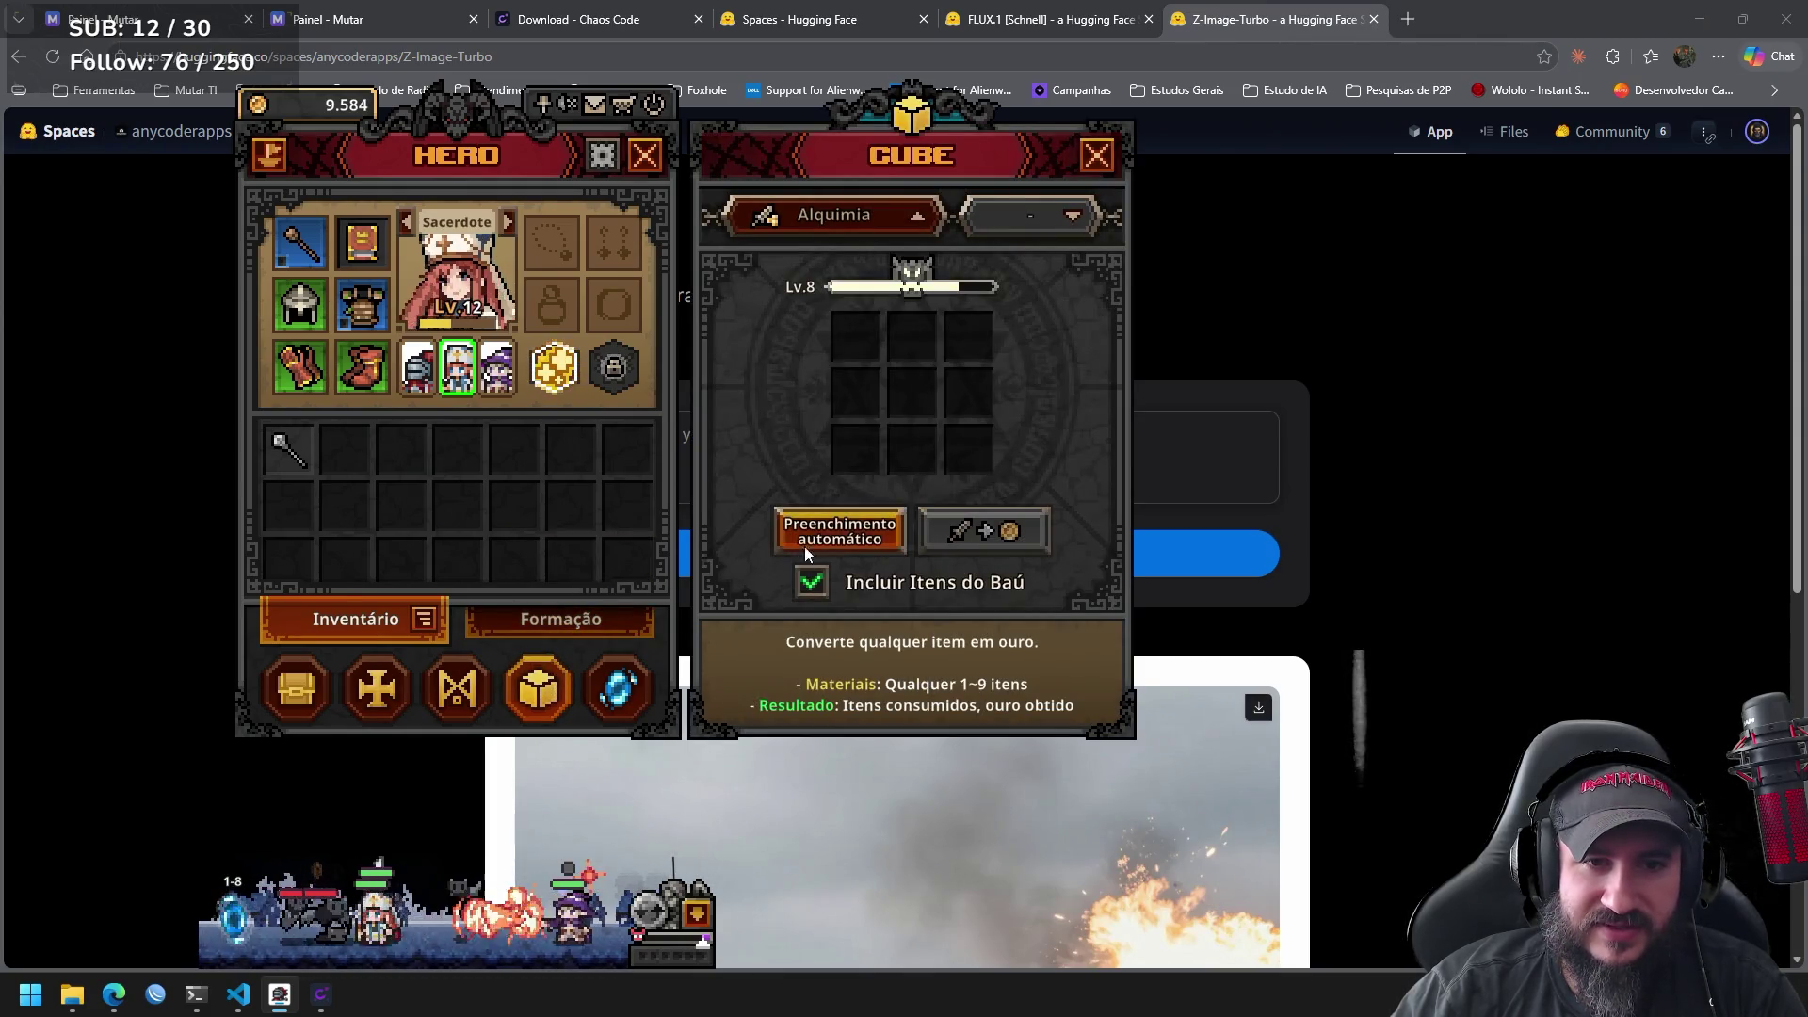
left_click(824, 533)
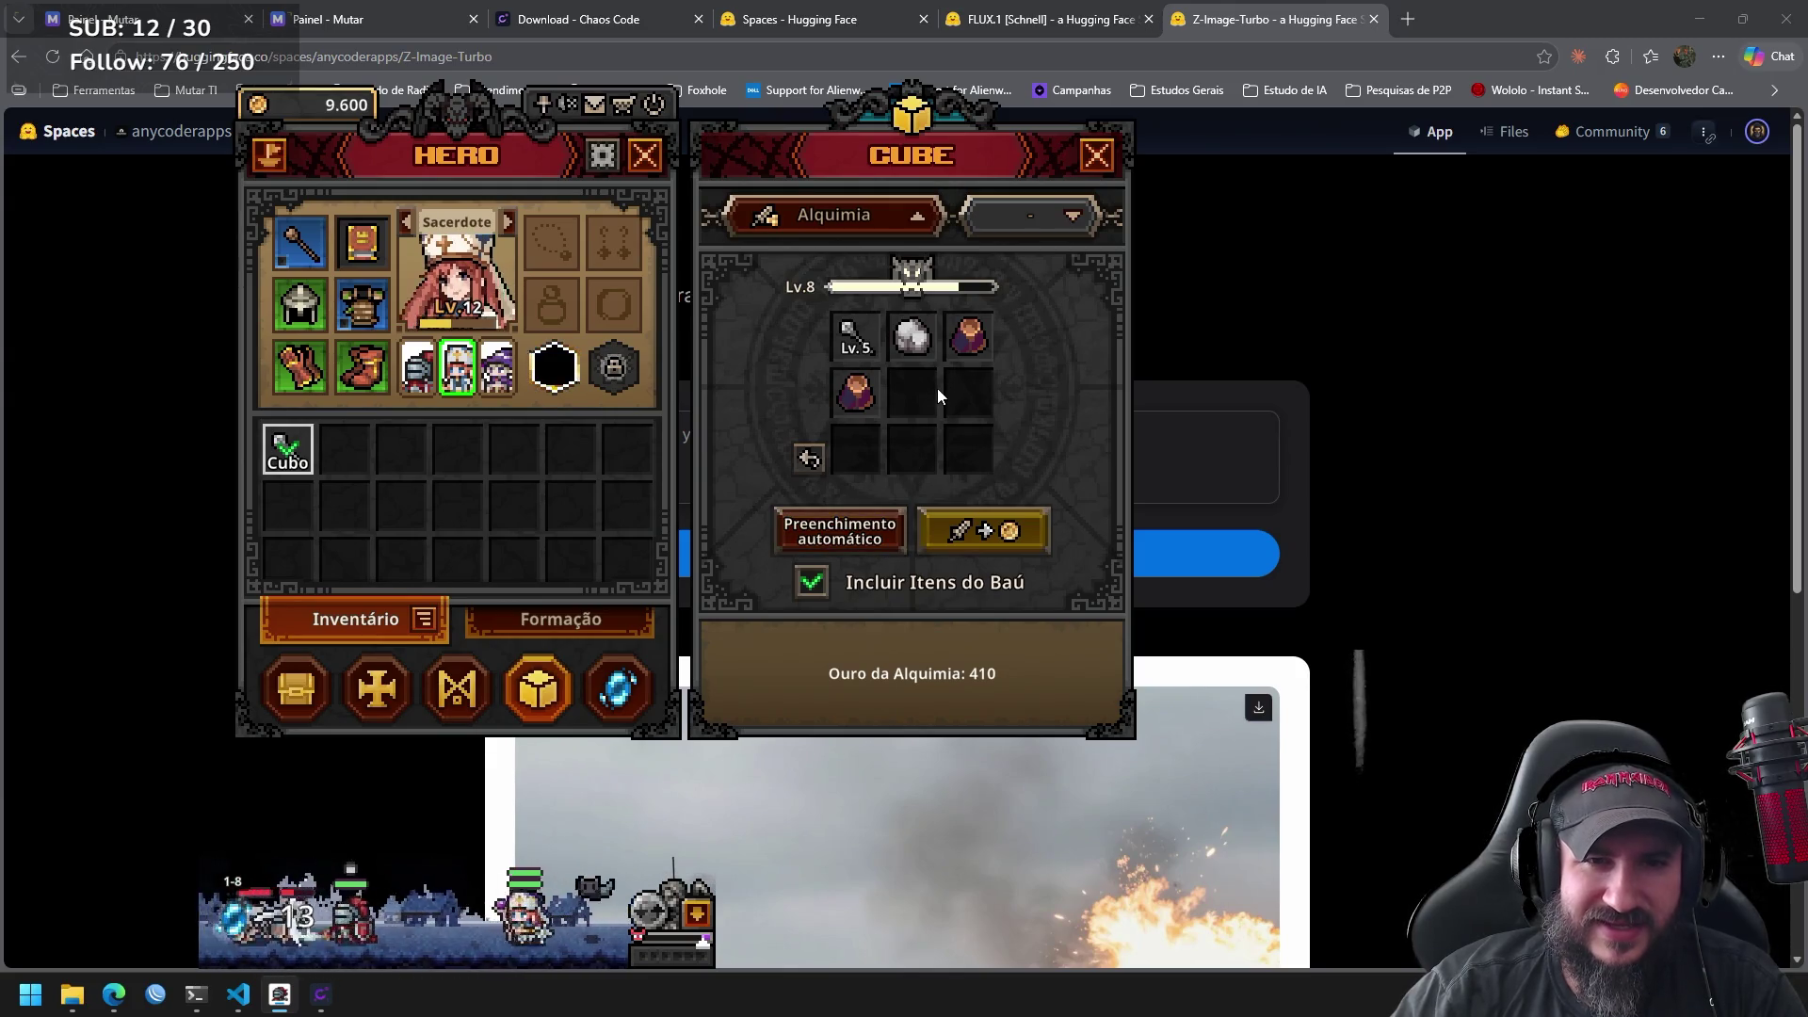
left_click(855, 393)
left_click(911, 337)
left_click(968, 336)
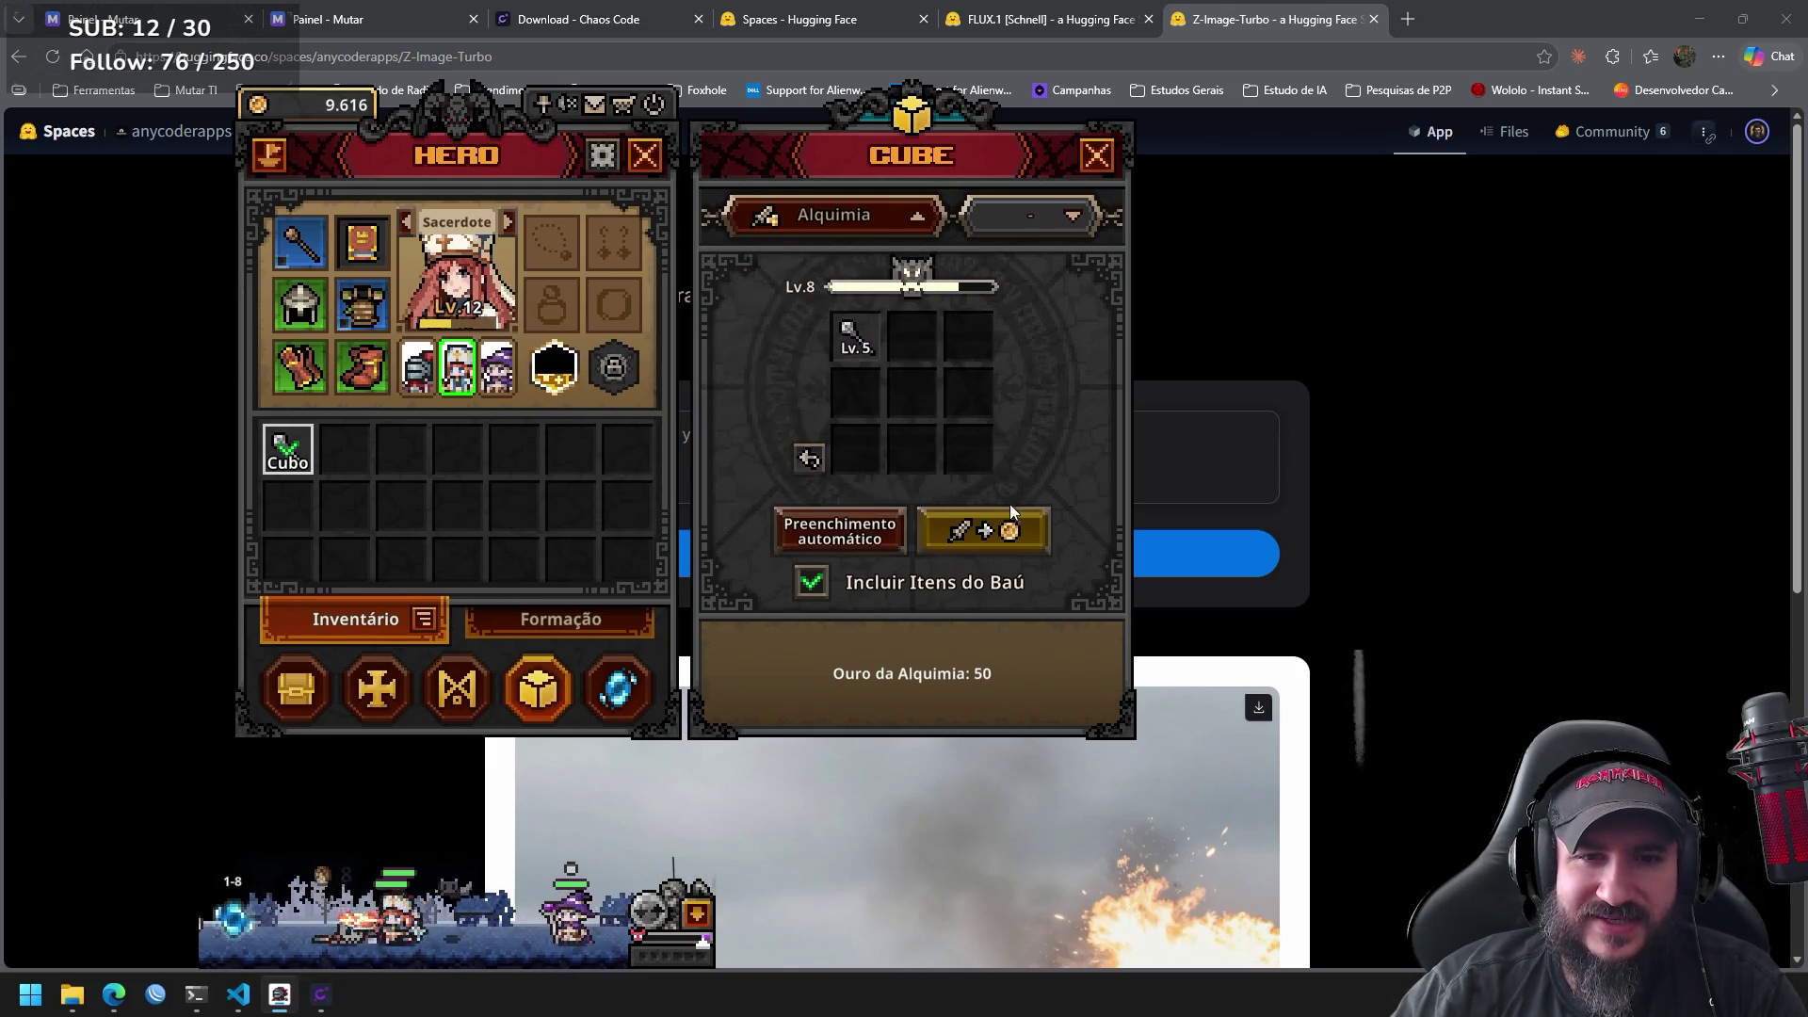
left_click(1006, 530)
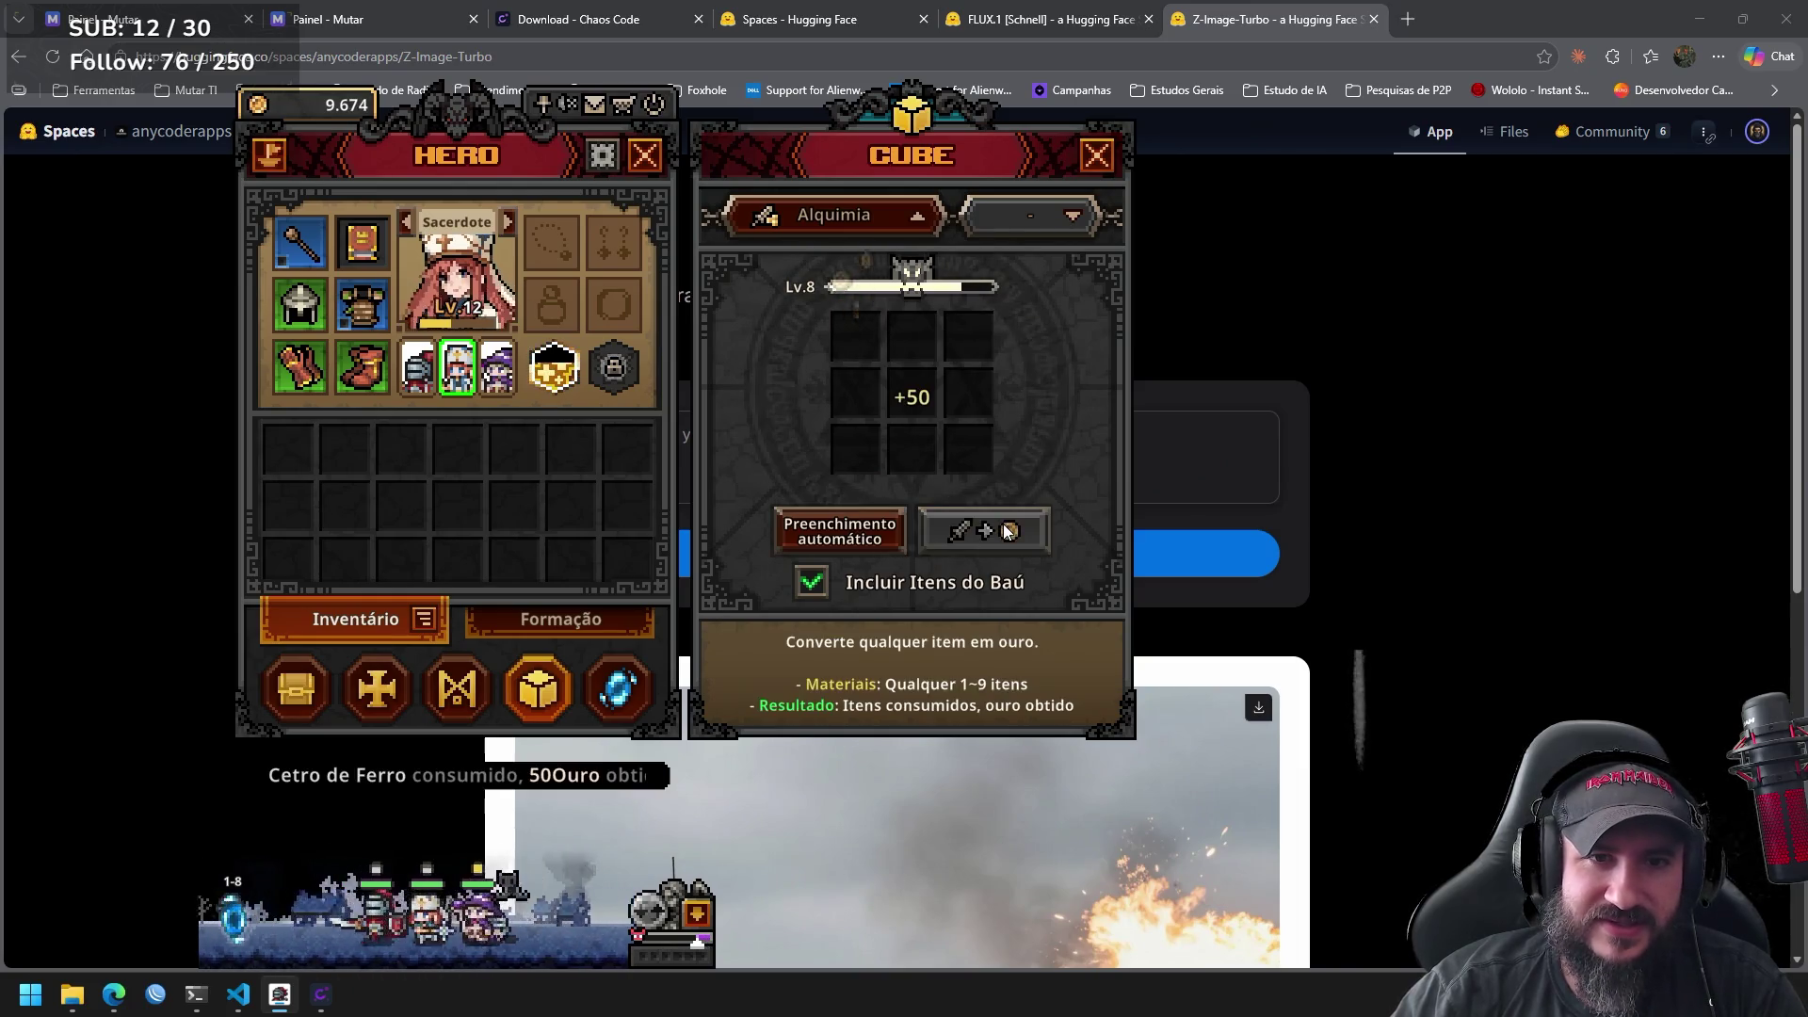
left_click(1096, 155)
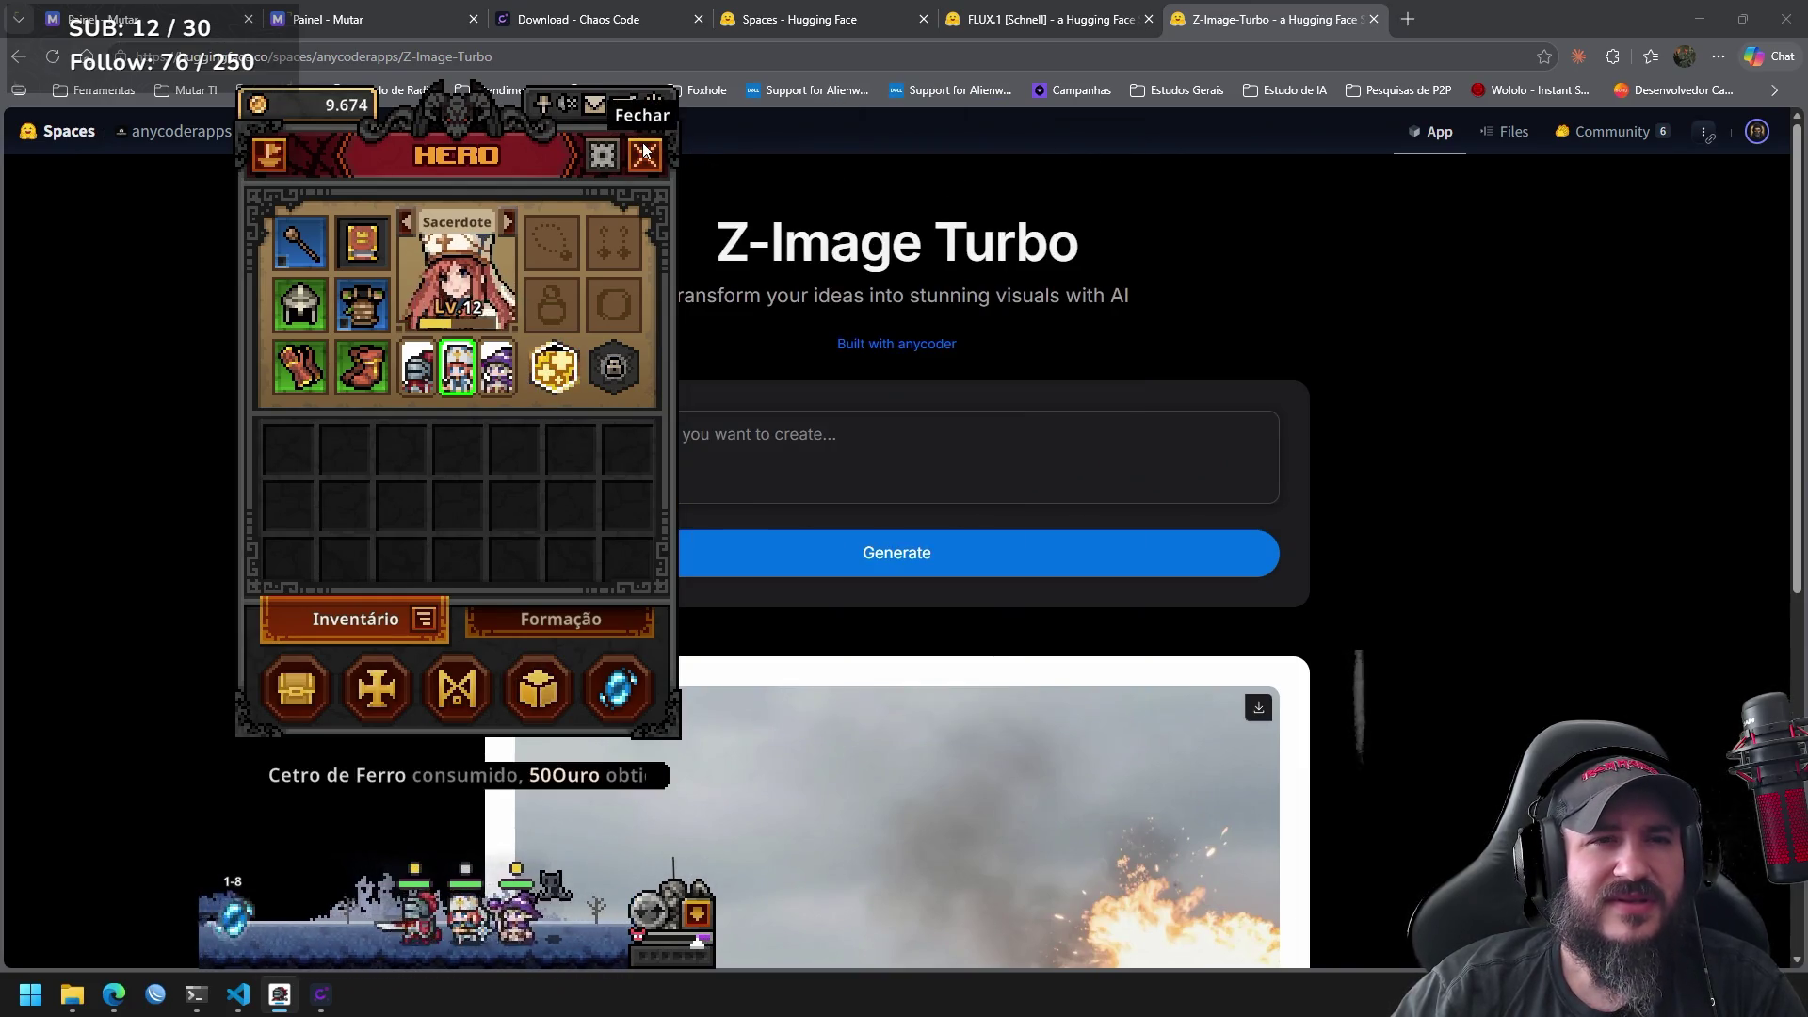
left_click(646, 153)
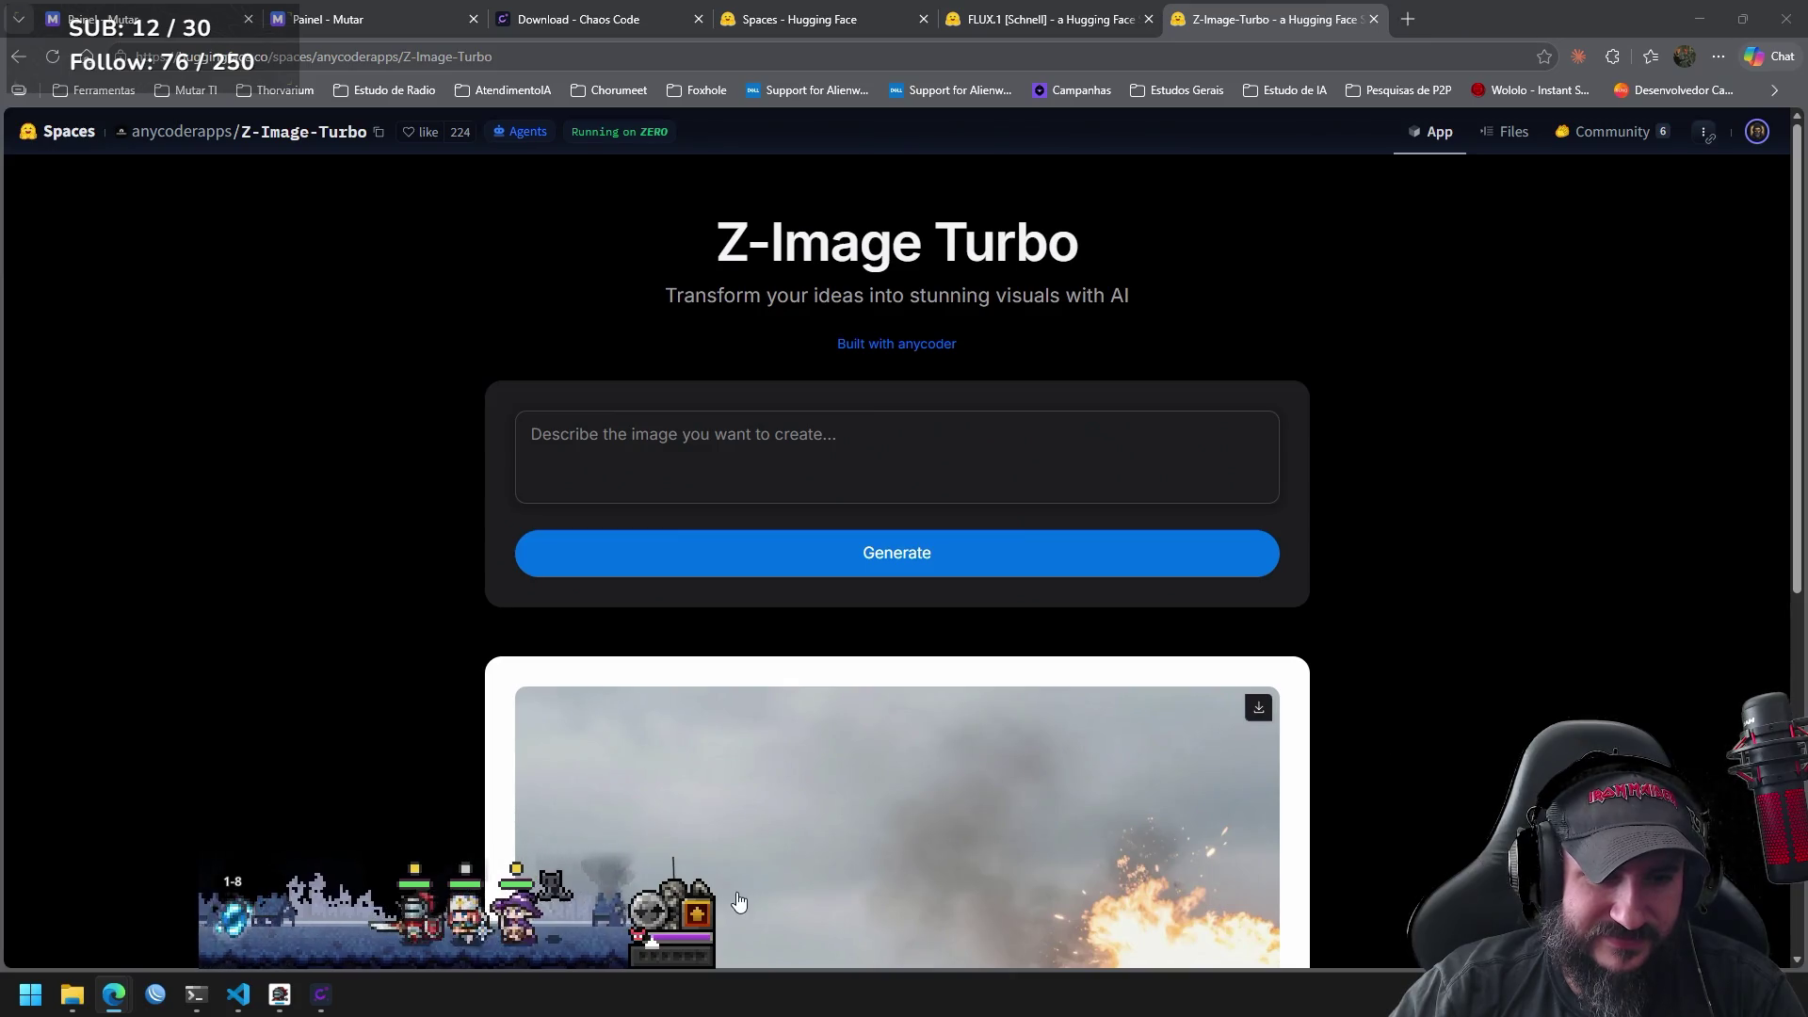
left_click(702, 910)
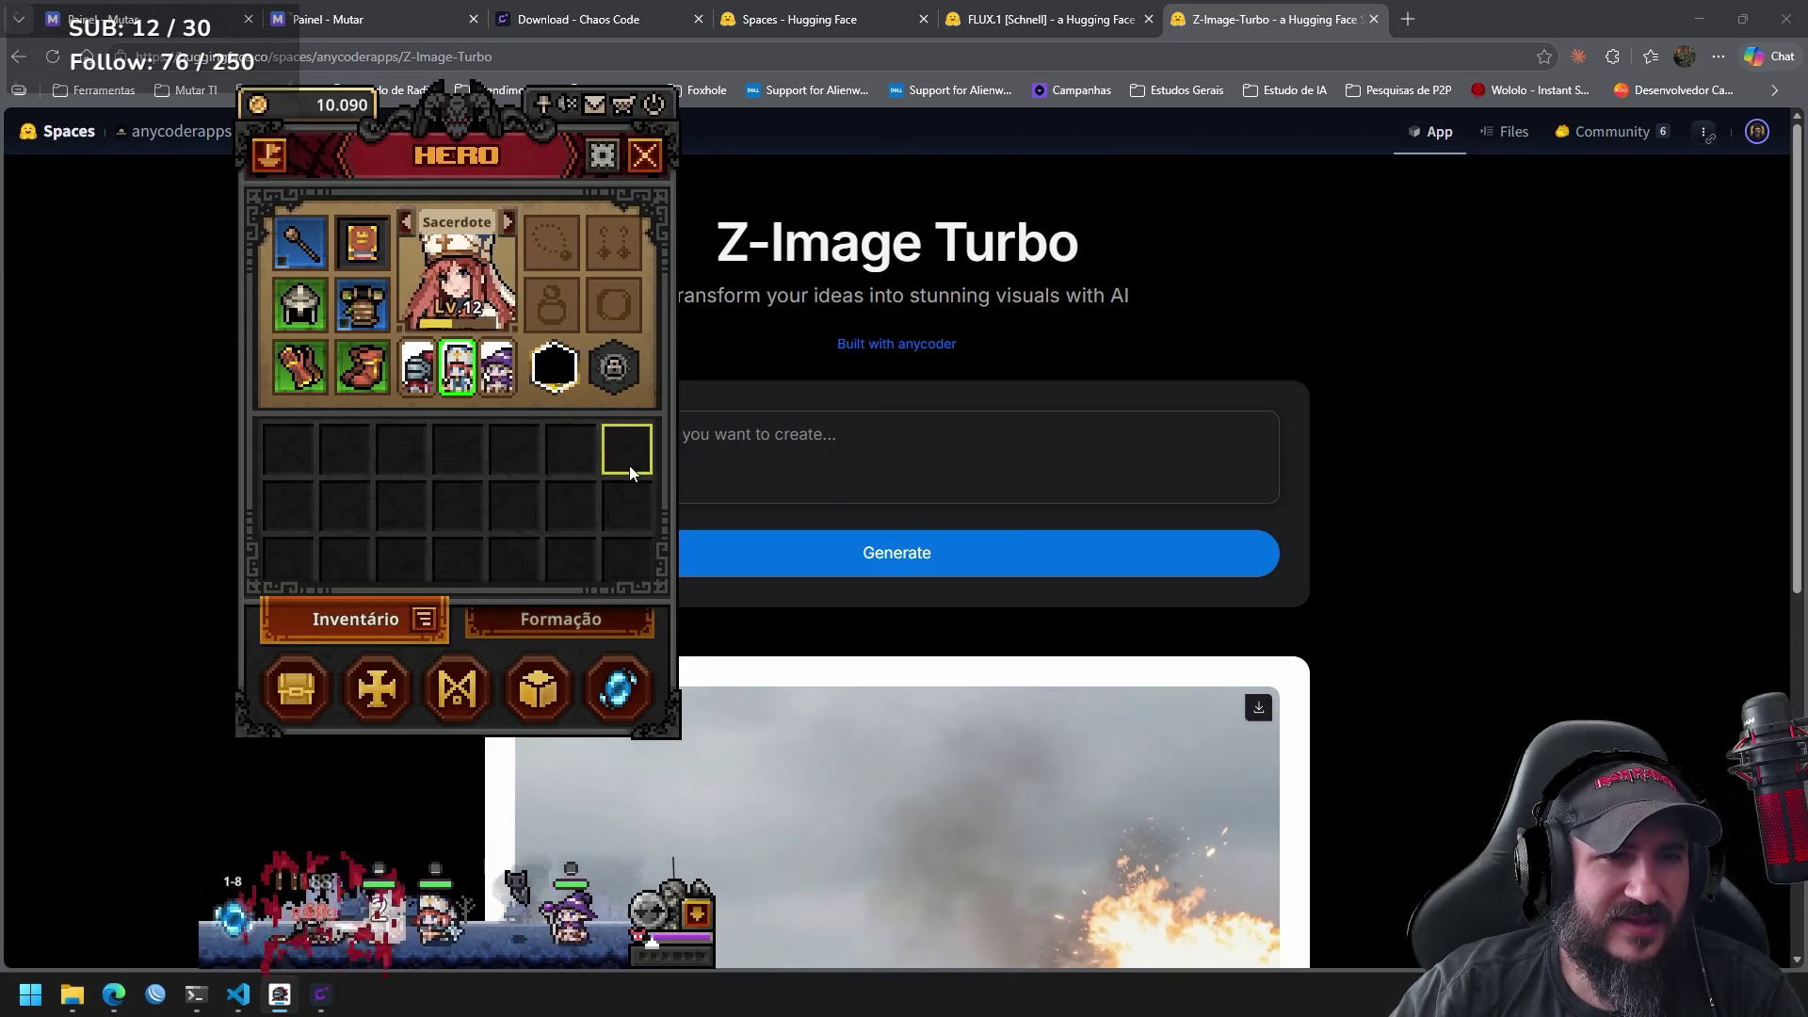
left_click(403, 229)
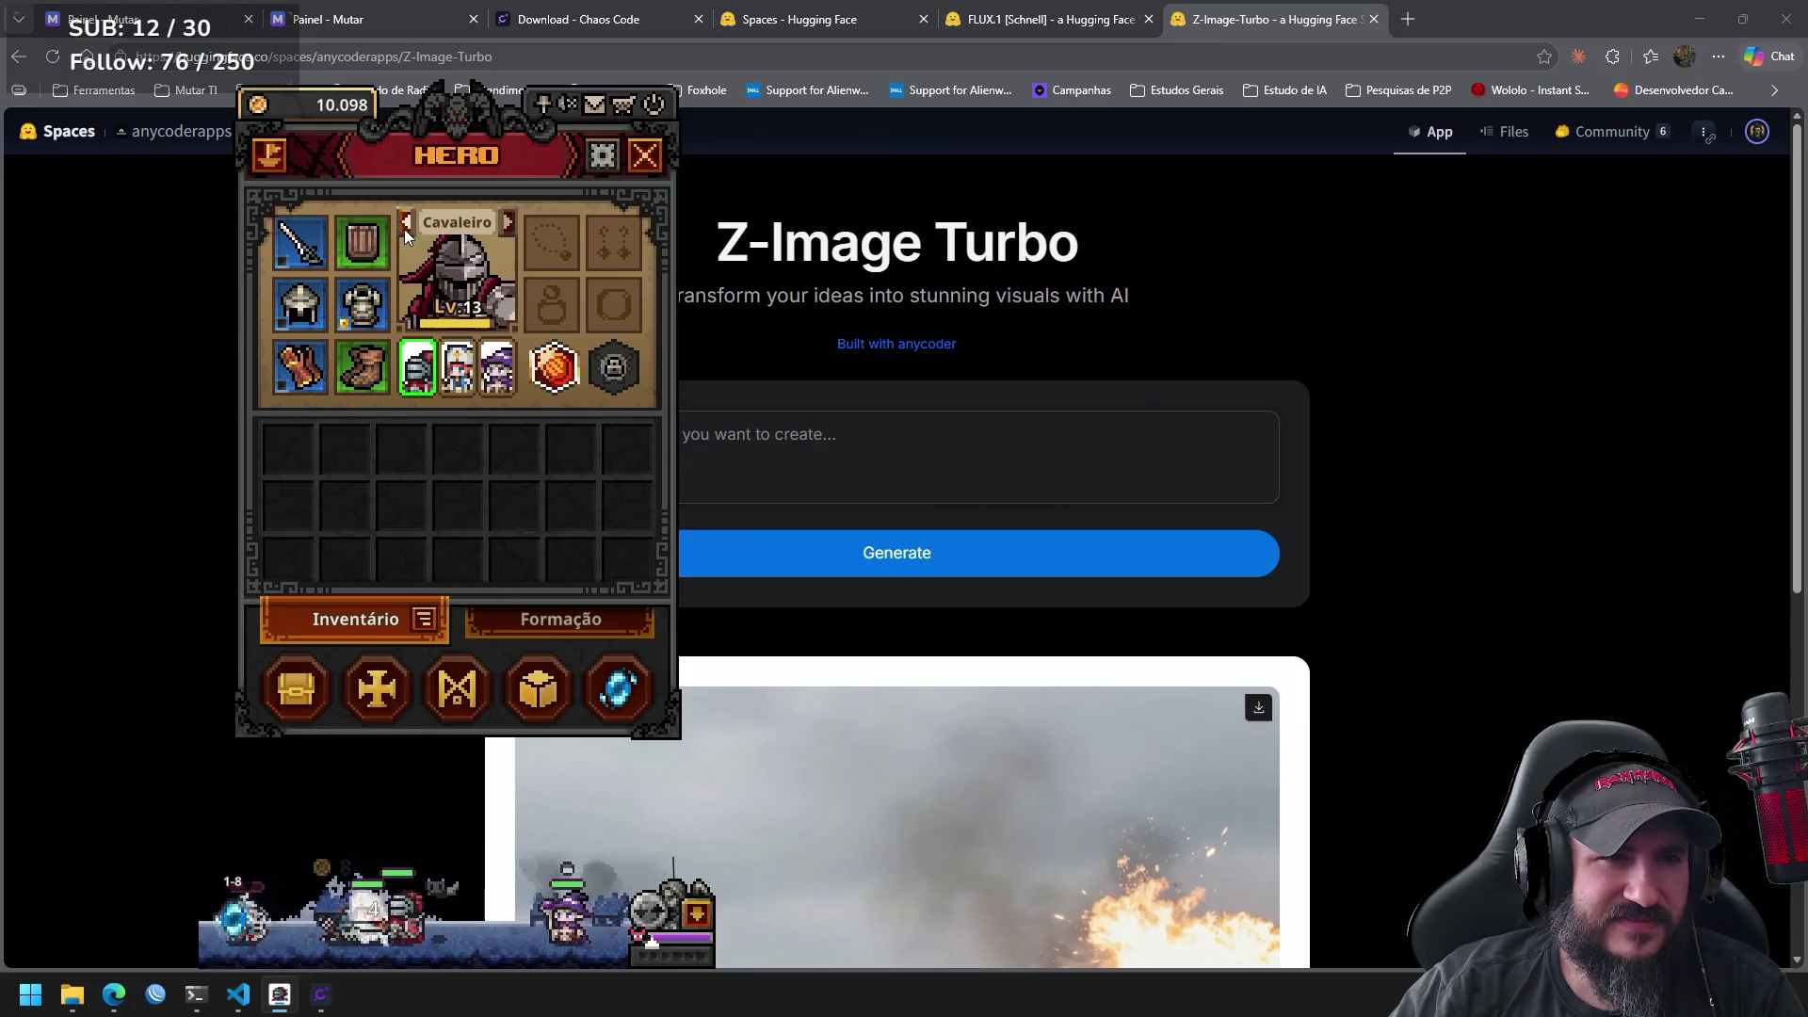
left_click(641, 162)
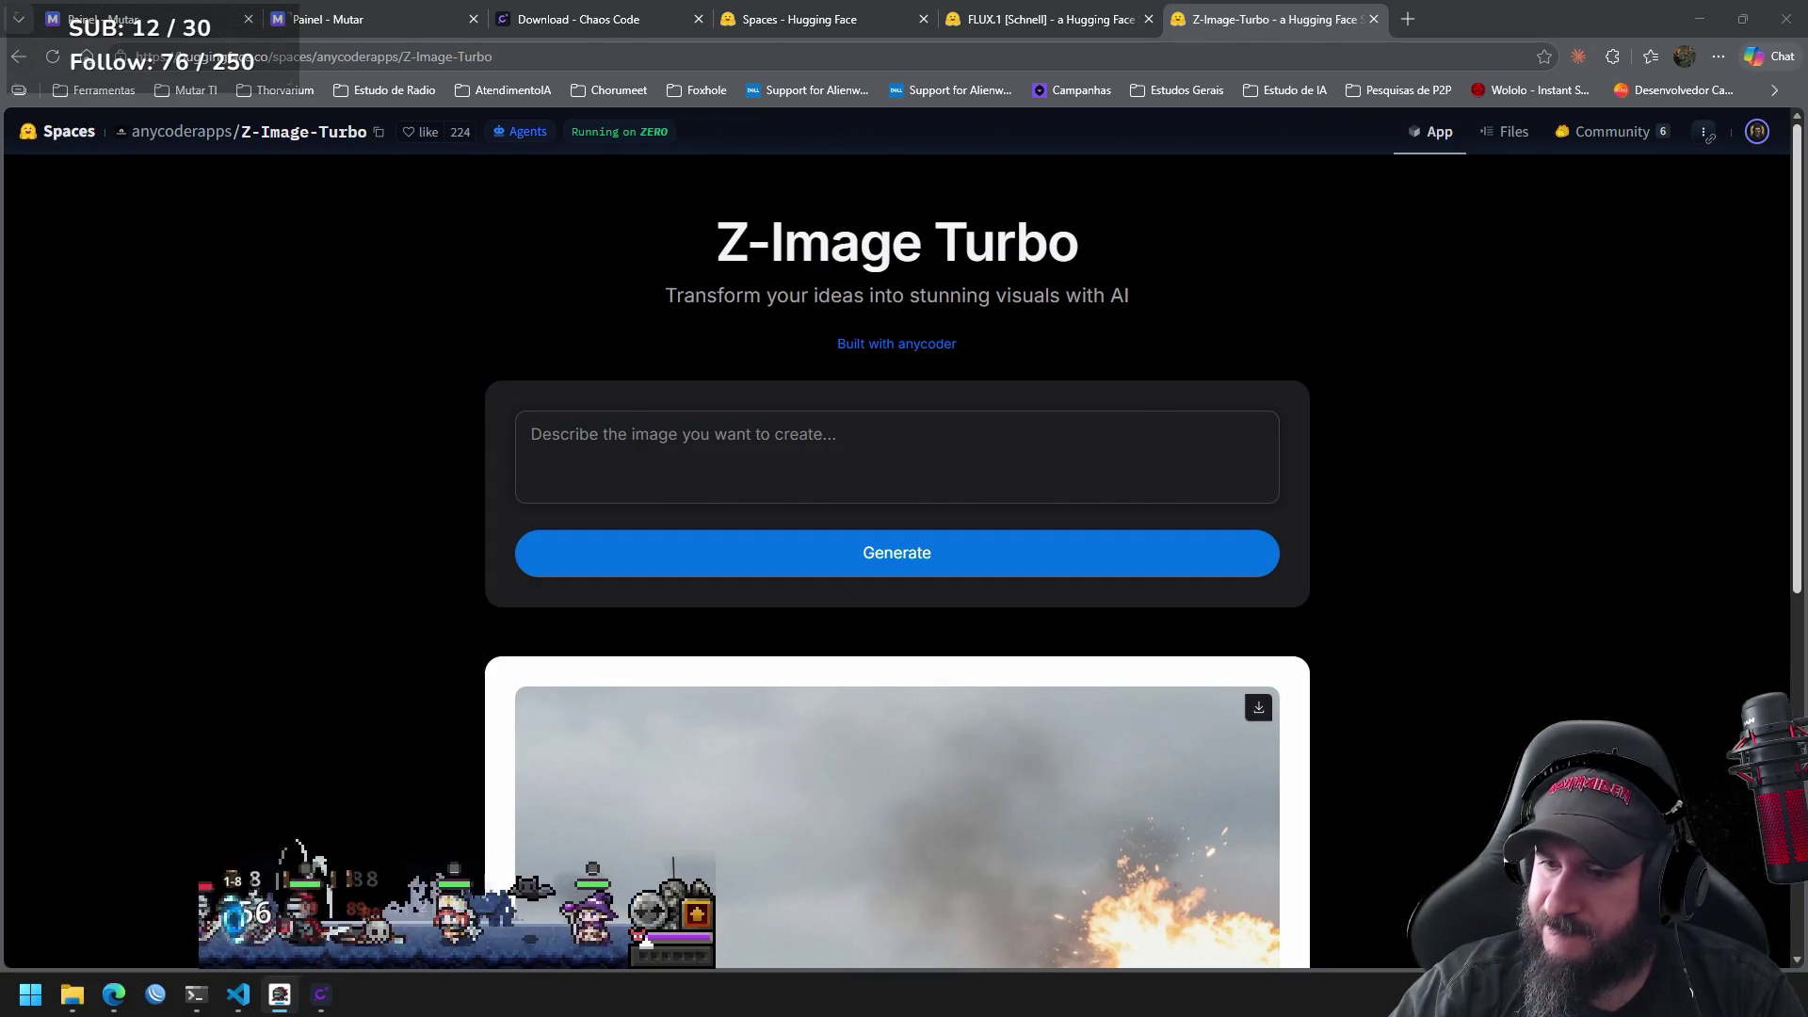
key("super+d")
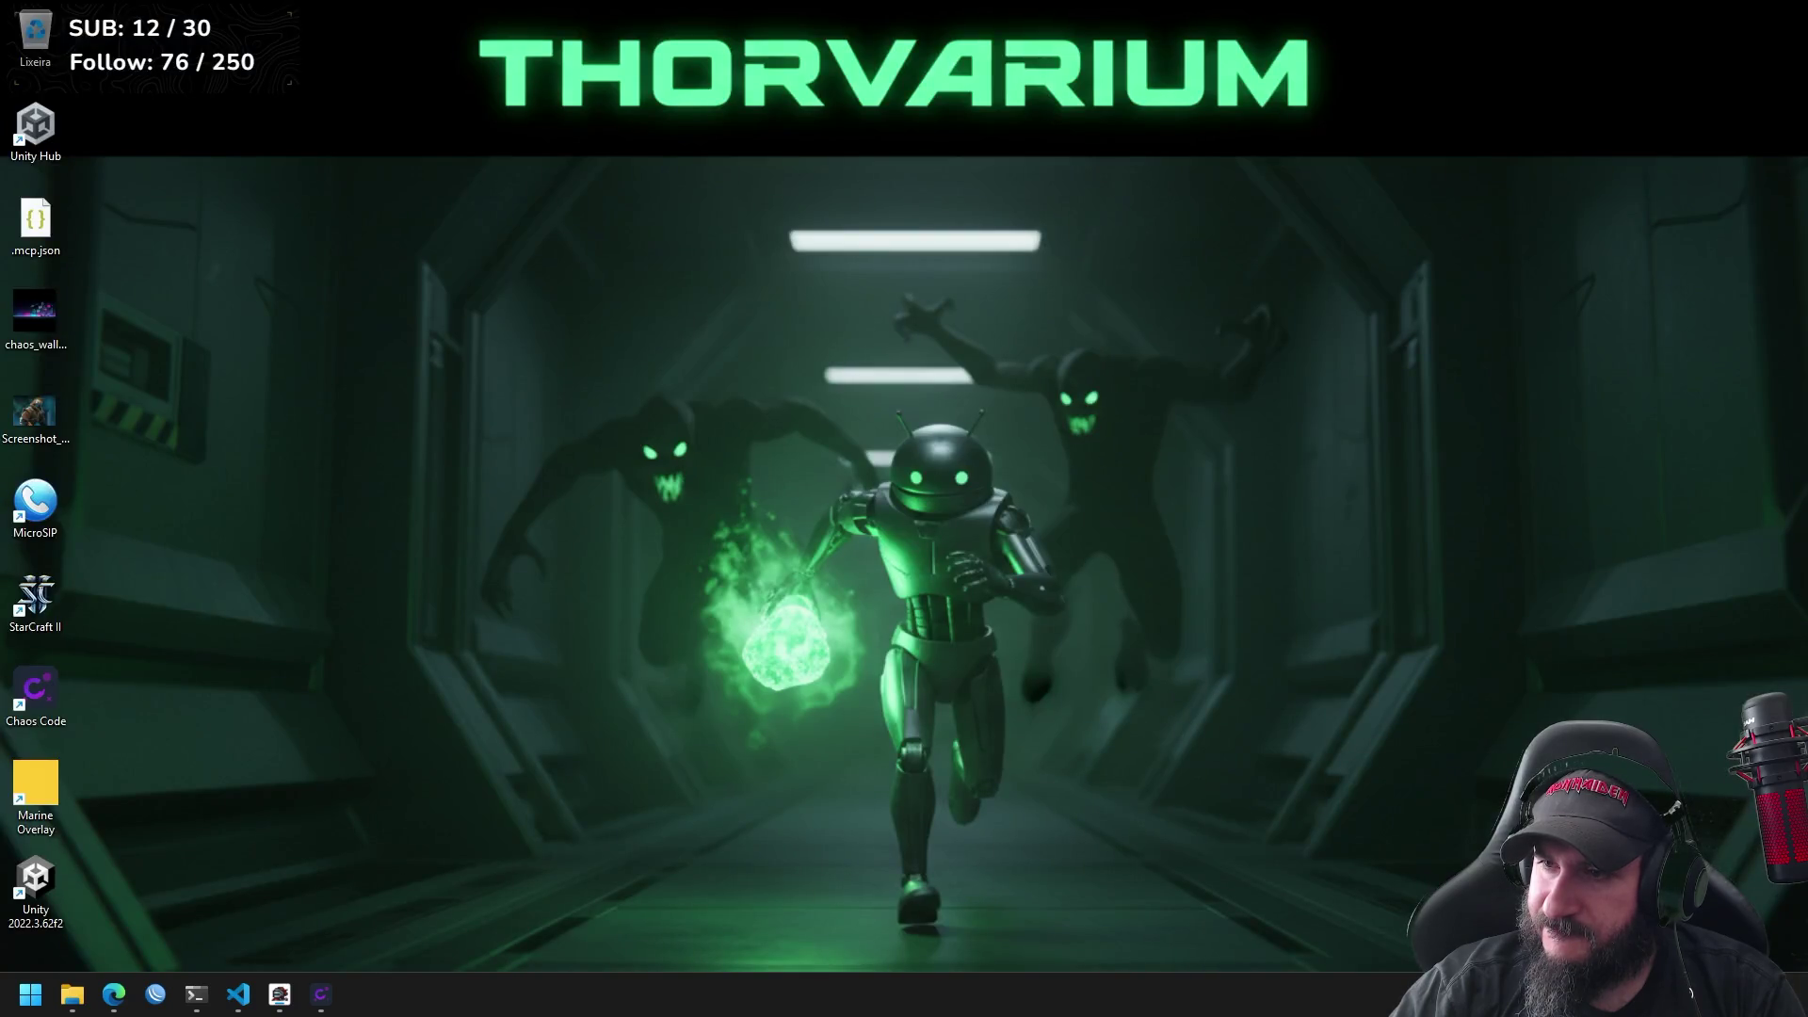
key("super+d")
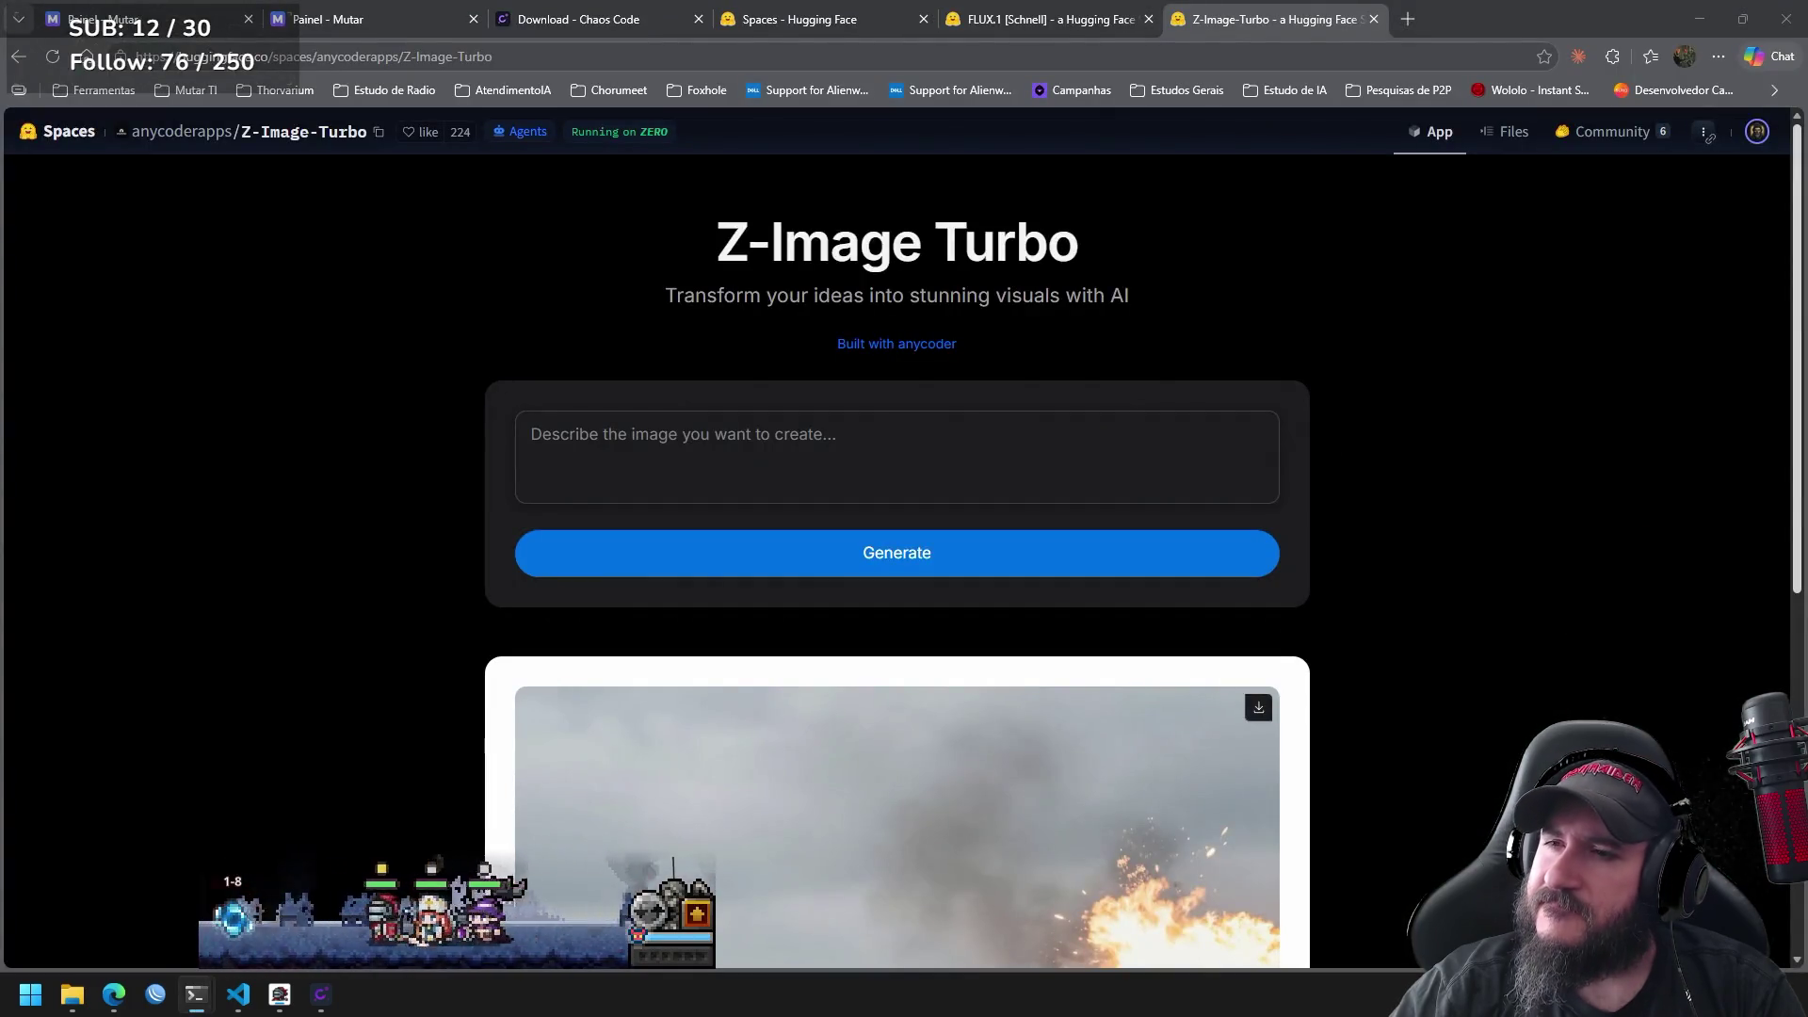
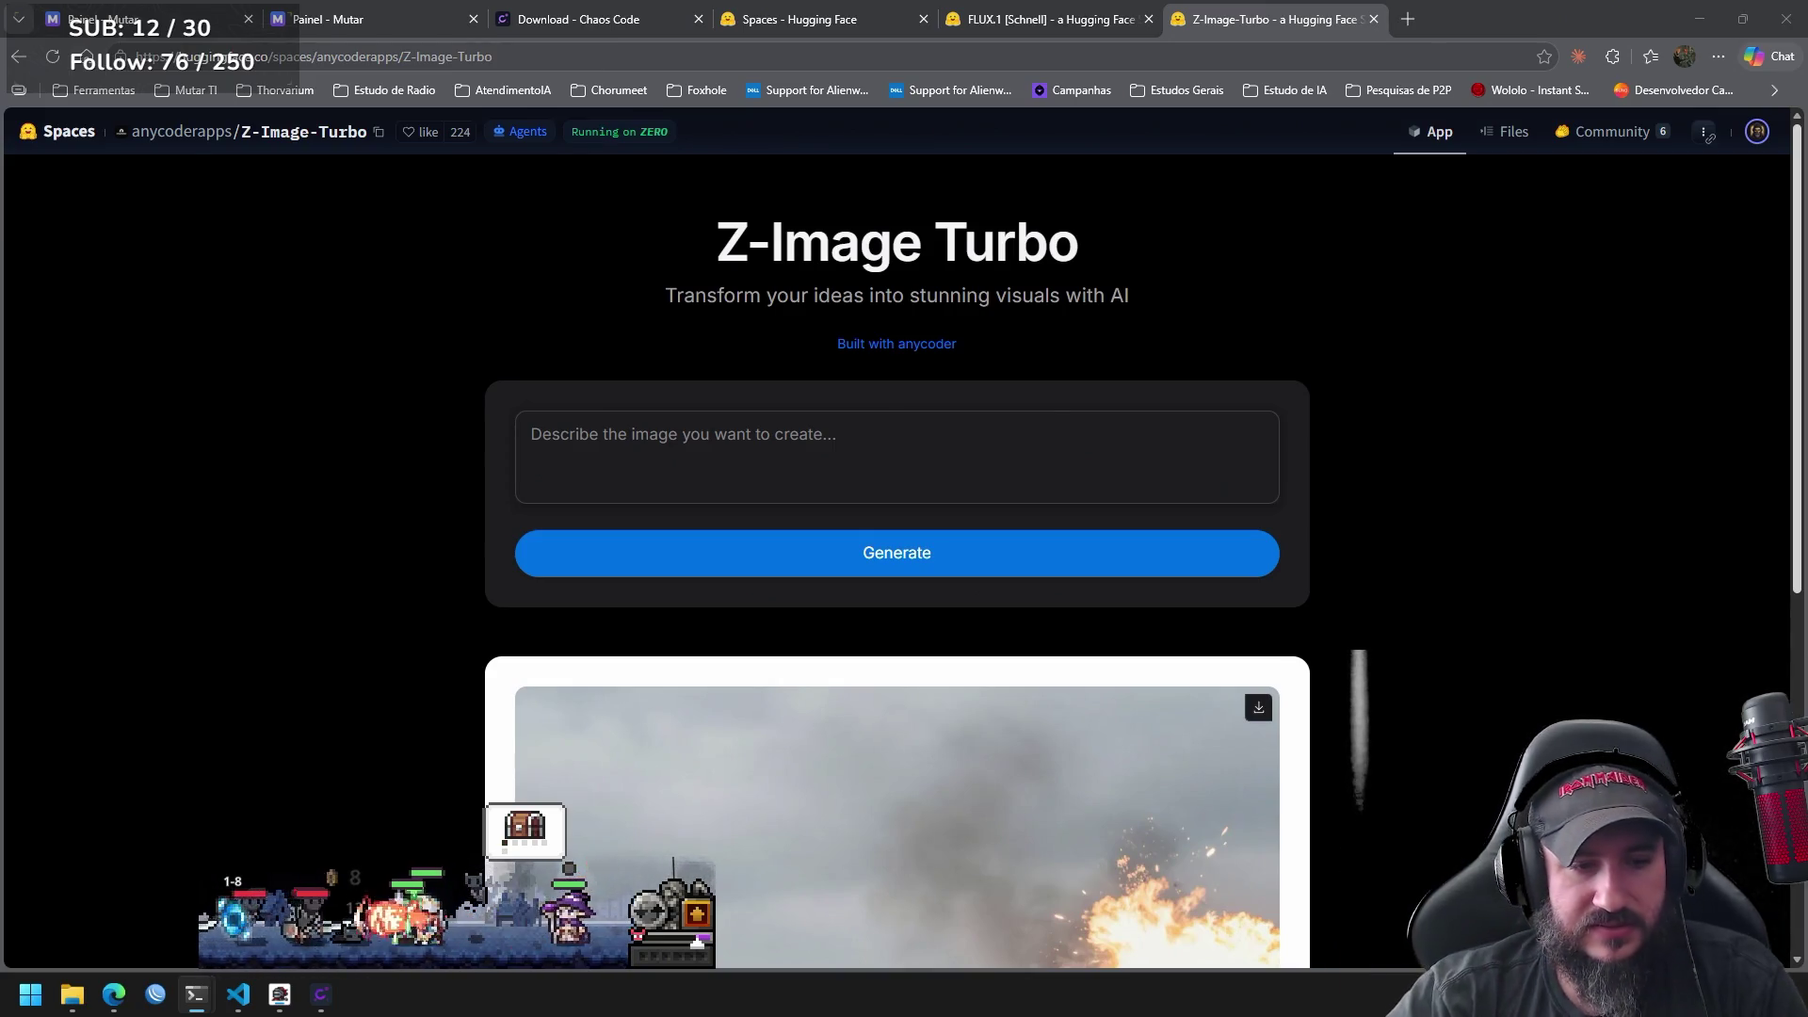
Bring the Z-Image-Turbo page back into view and scroll to the prompt box.
left_click(525, 825)
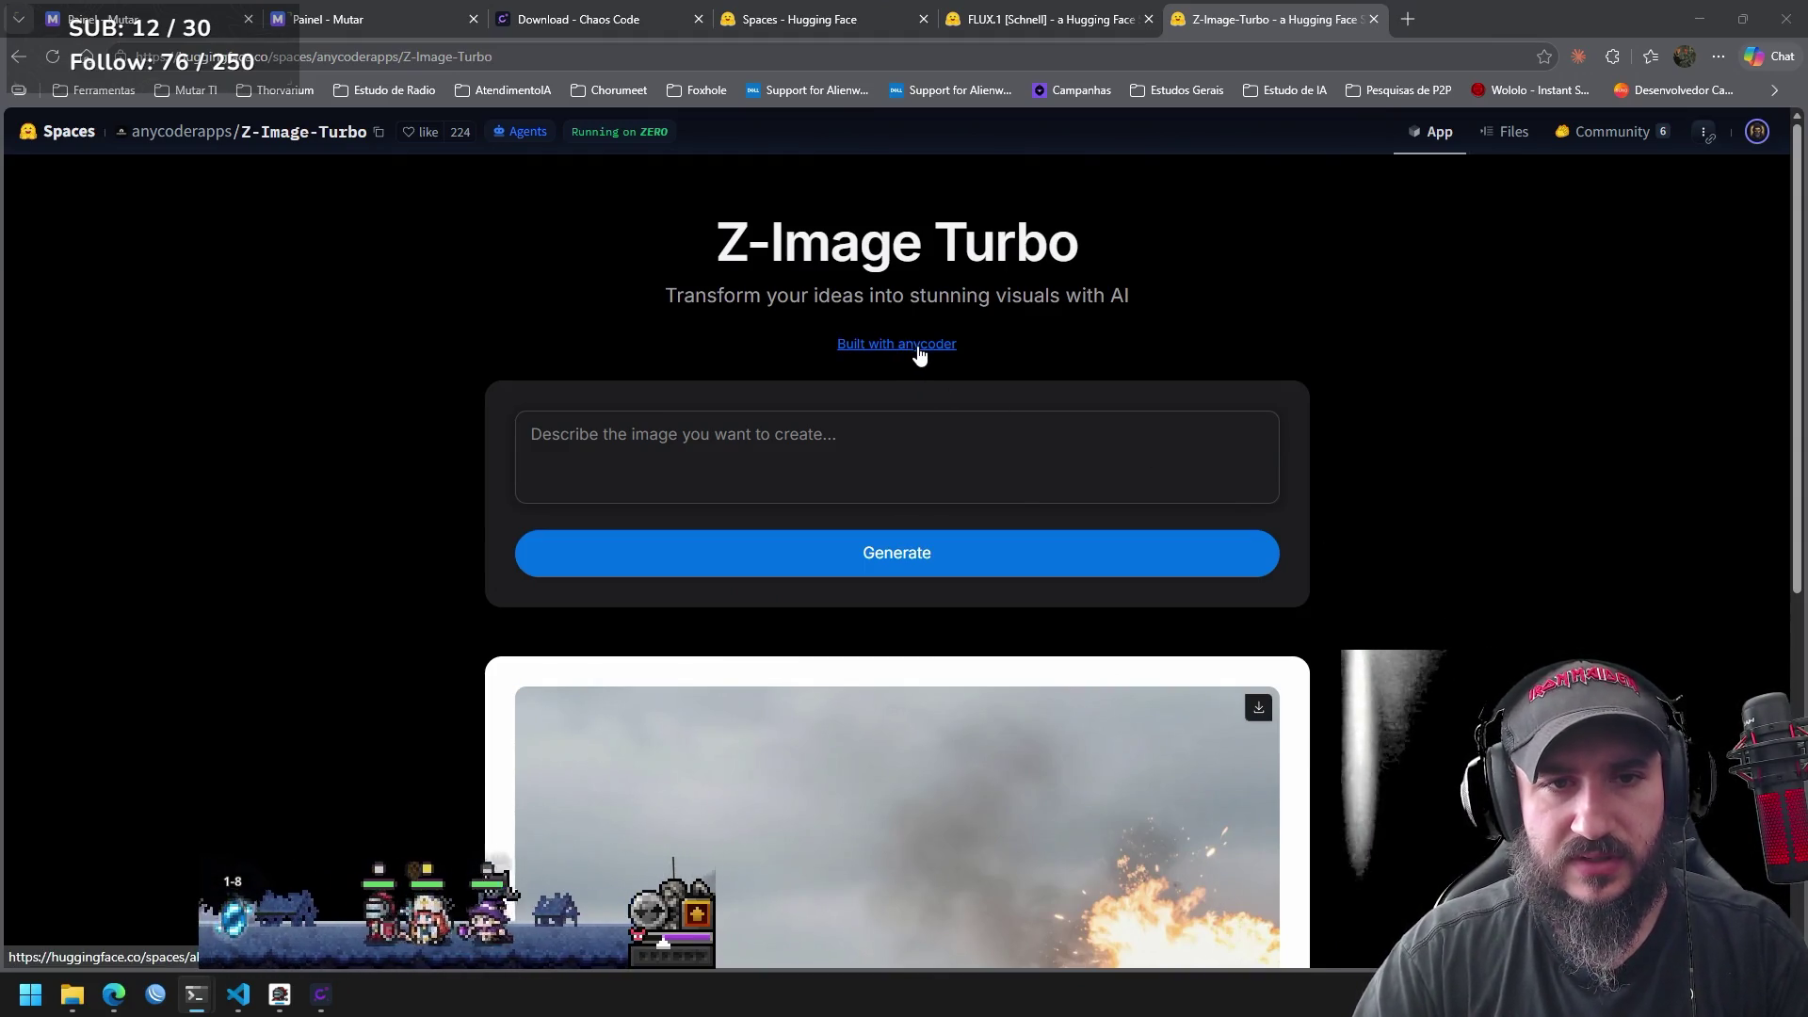
scroll(1770, 287, "down", 7)
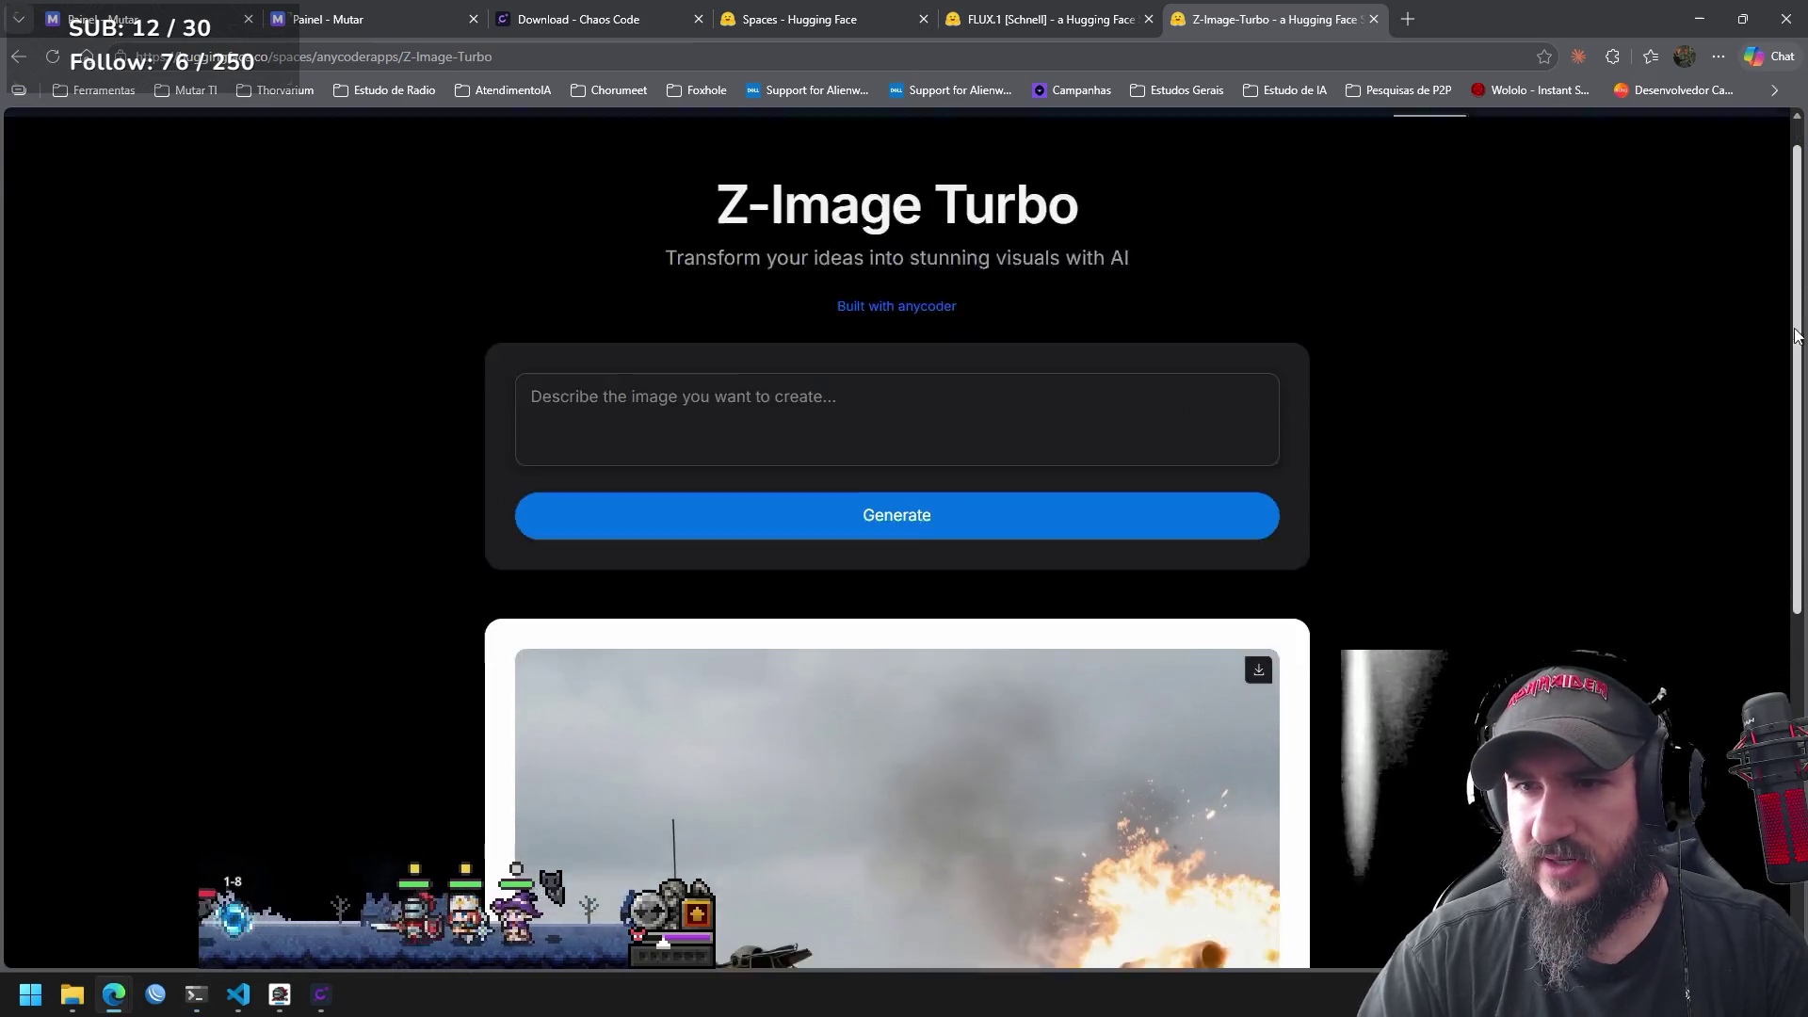
scroll(1640, 241, "up", 8)
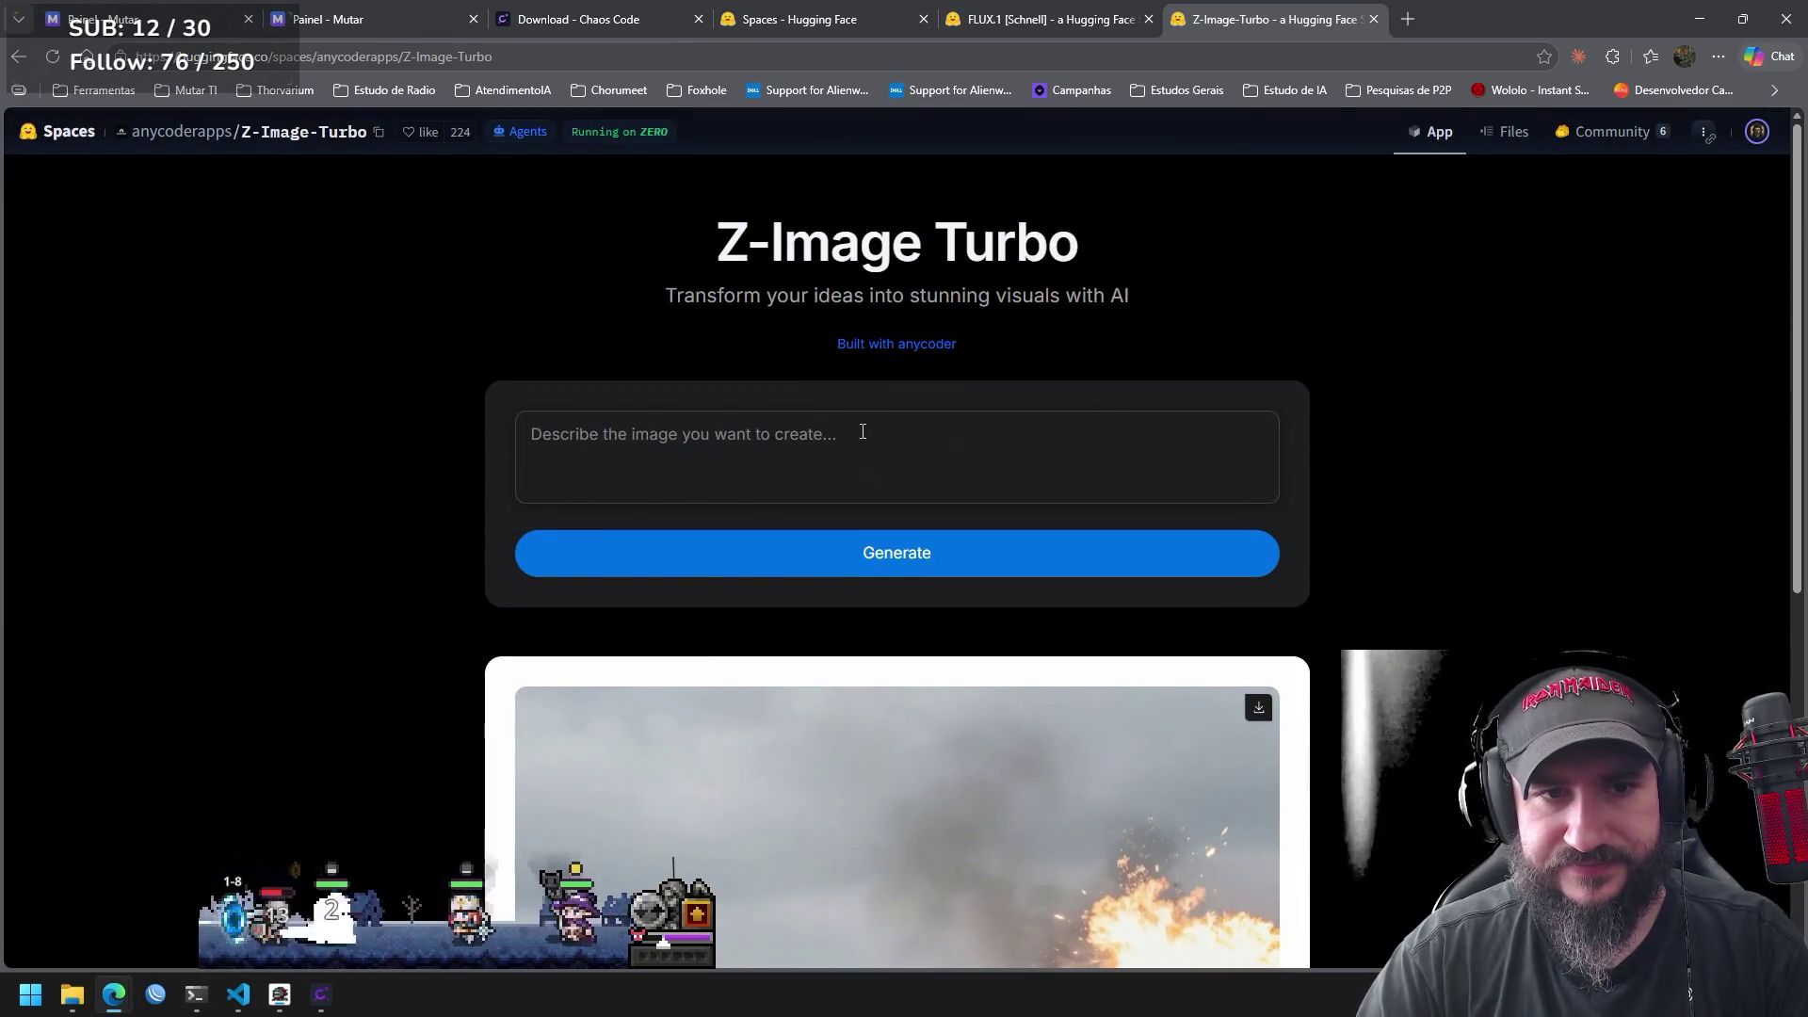
left_click(860, 434)
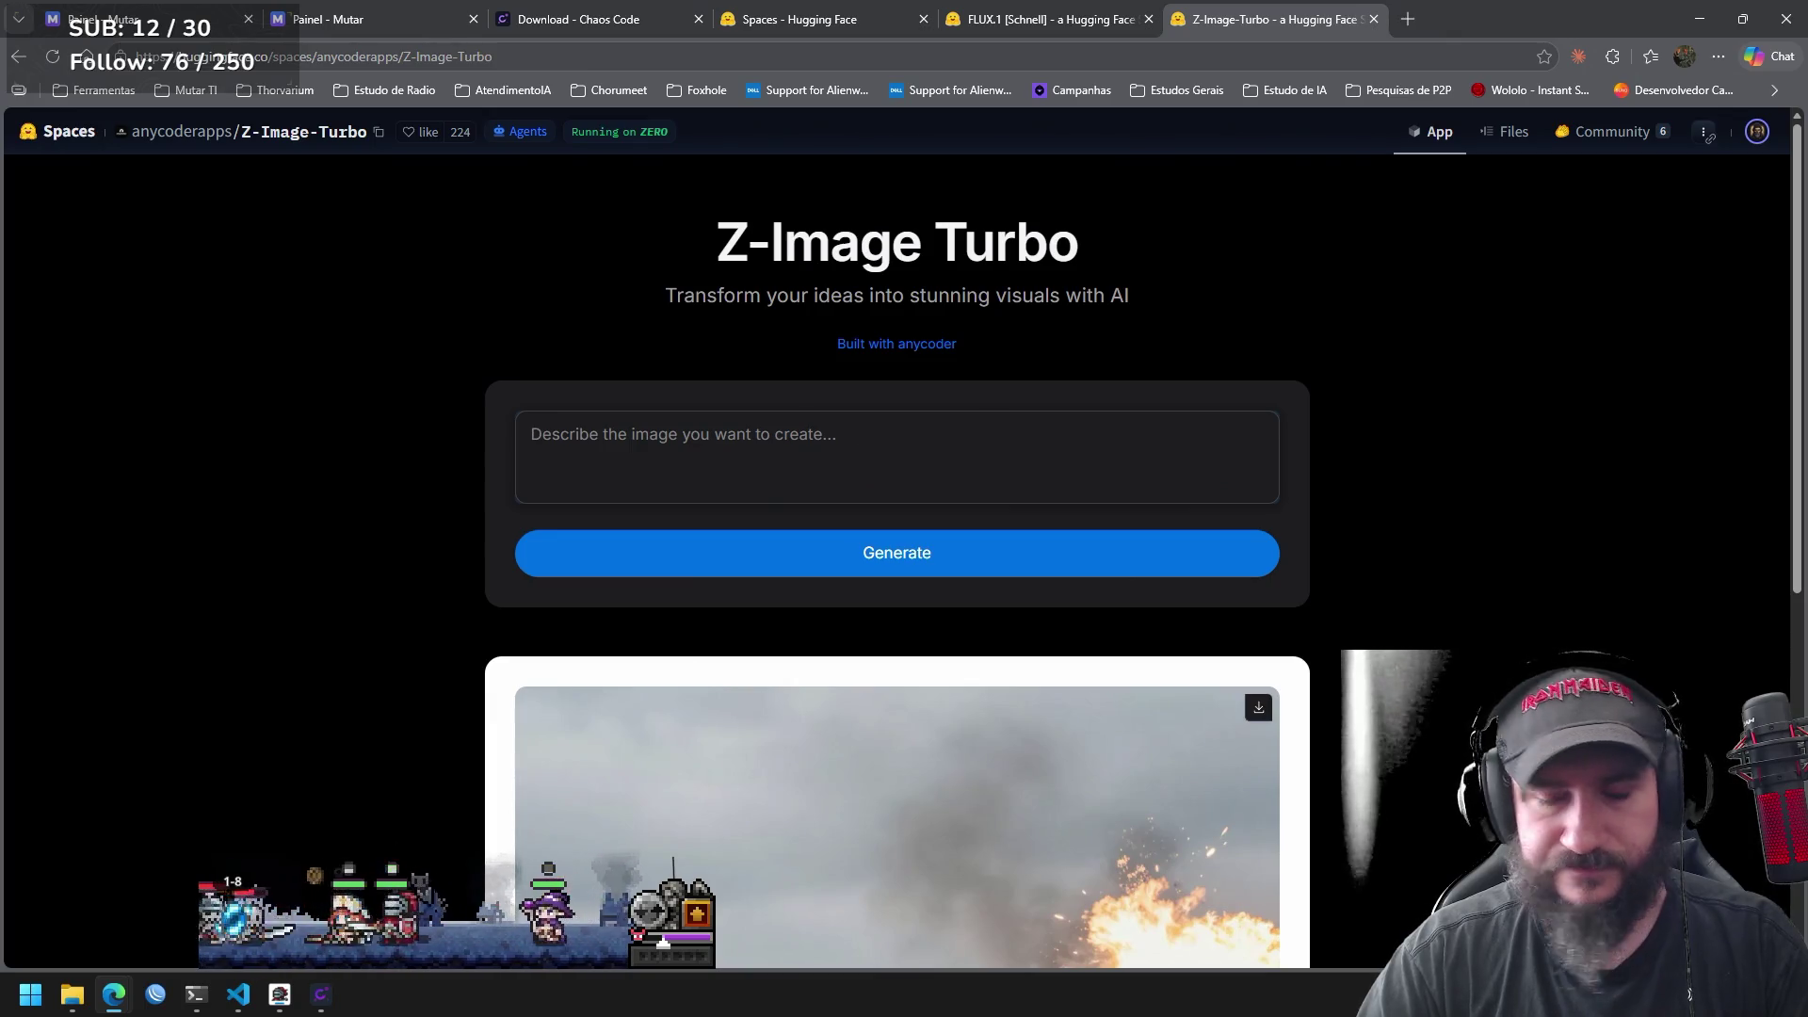
key("alt+Tab")
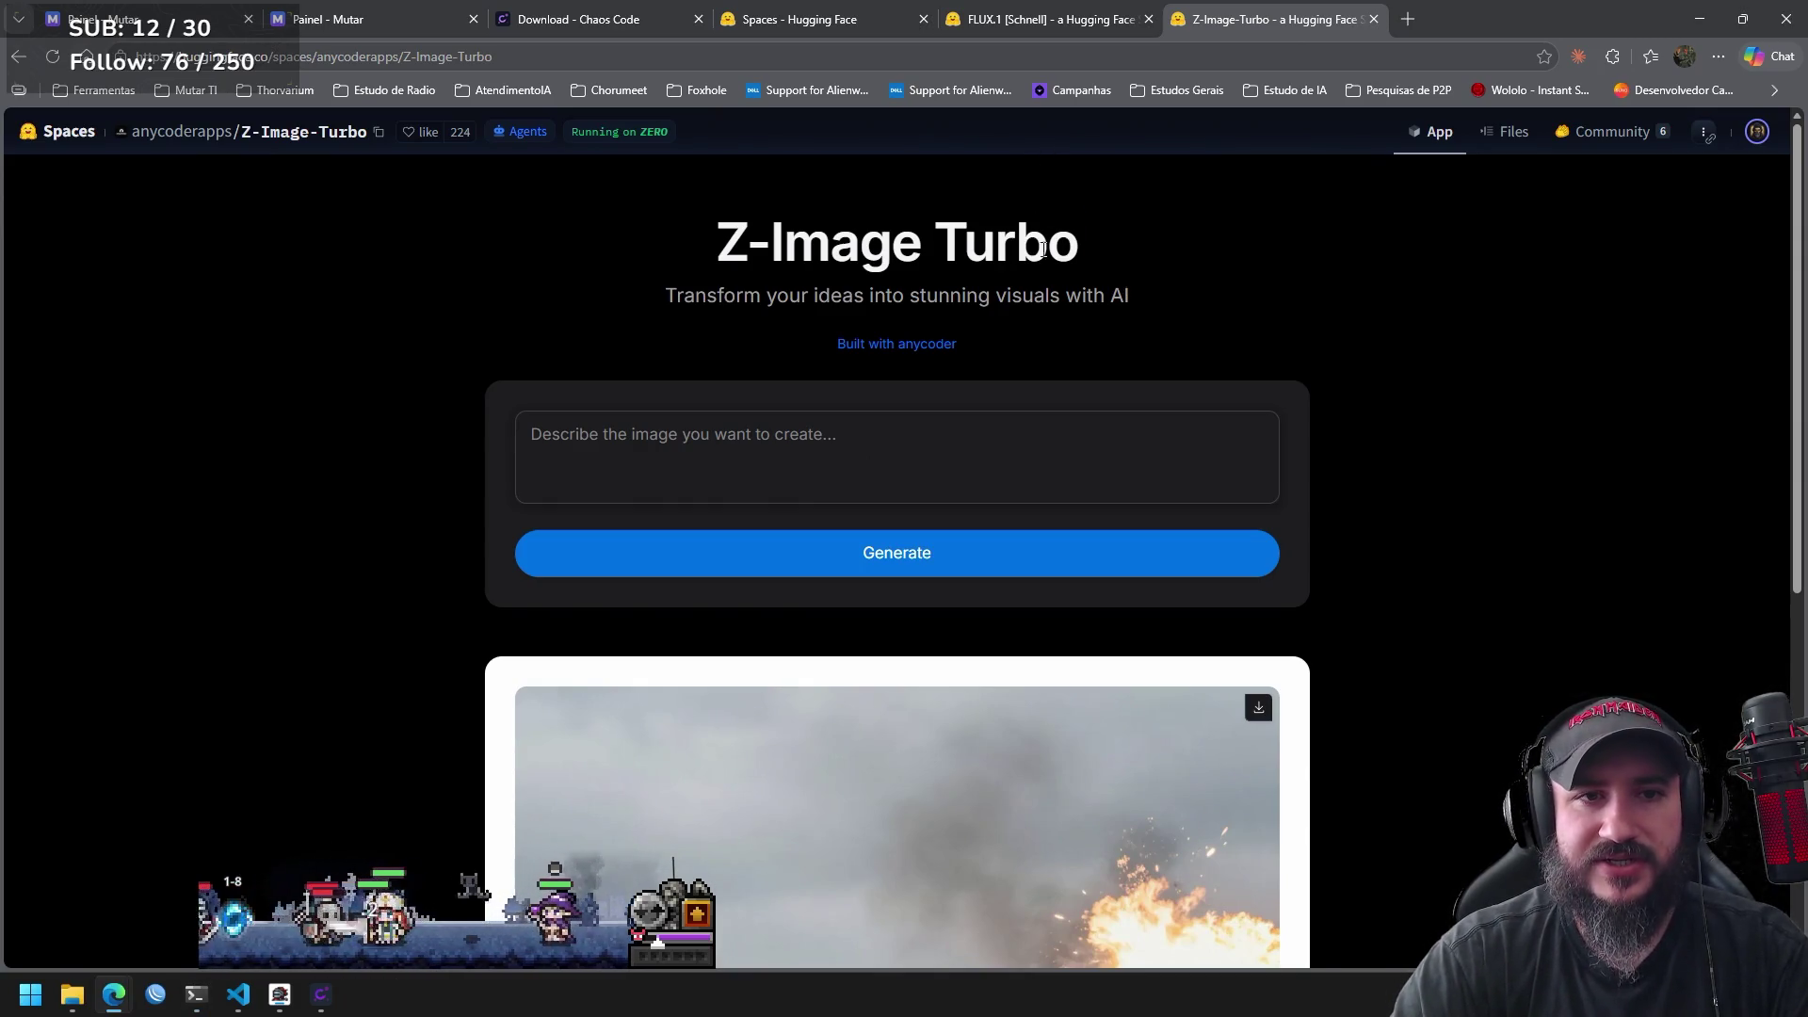
left_click_drag(1076, 236, 713, 246)
left_click(1421, 280)
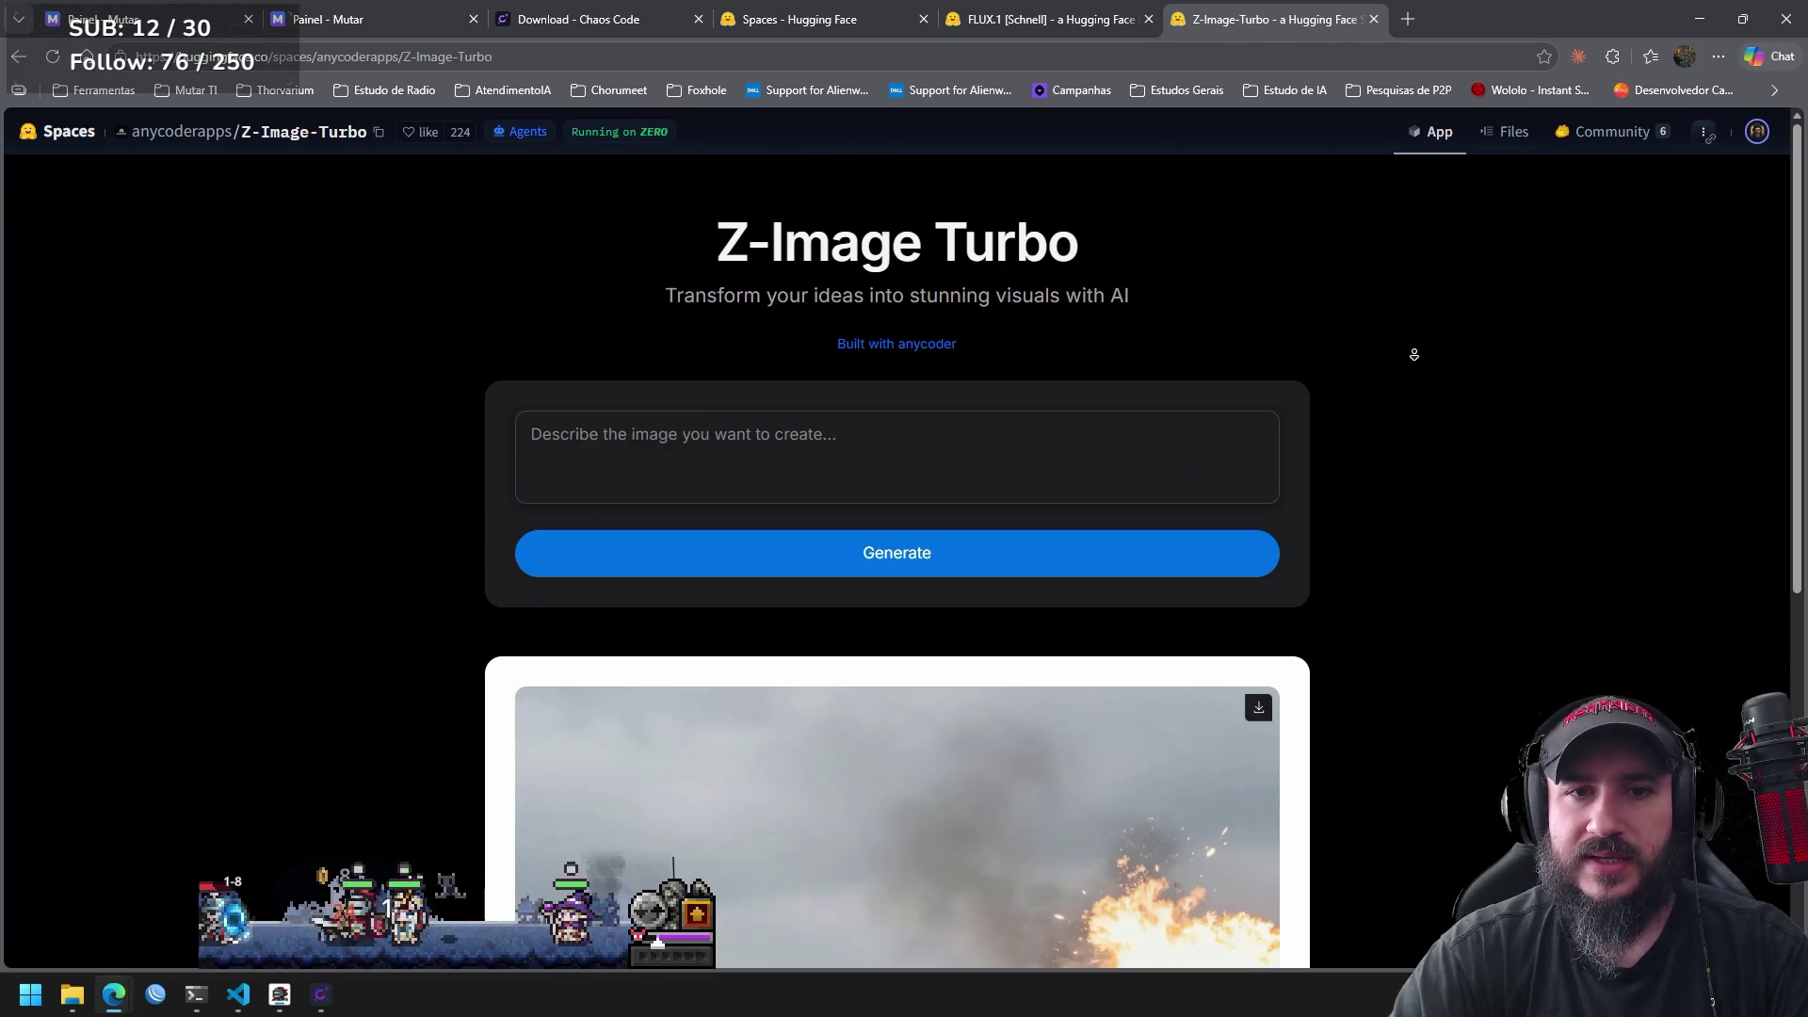
middle_click(1429, 440)
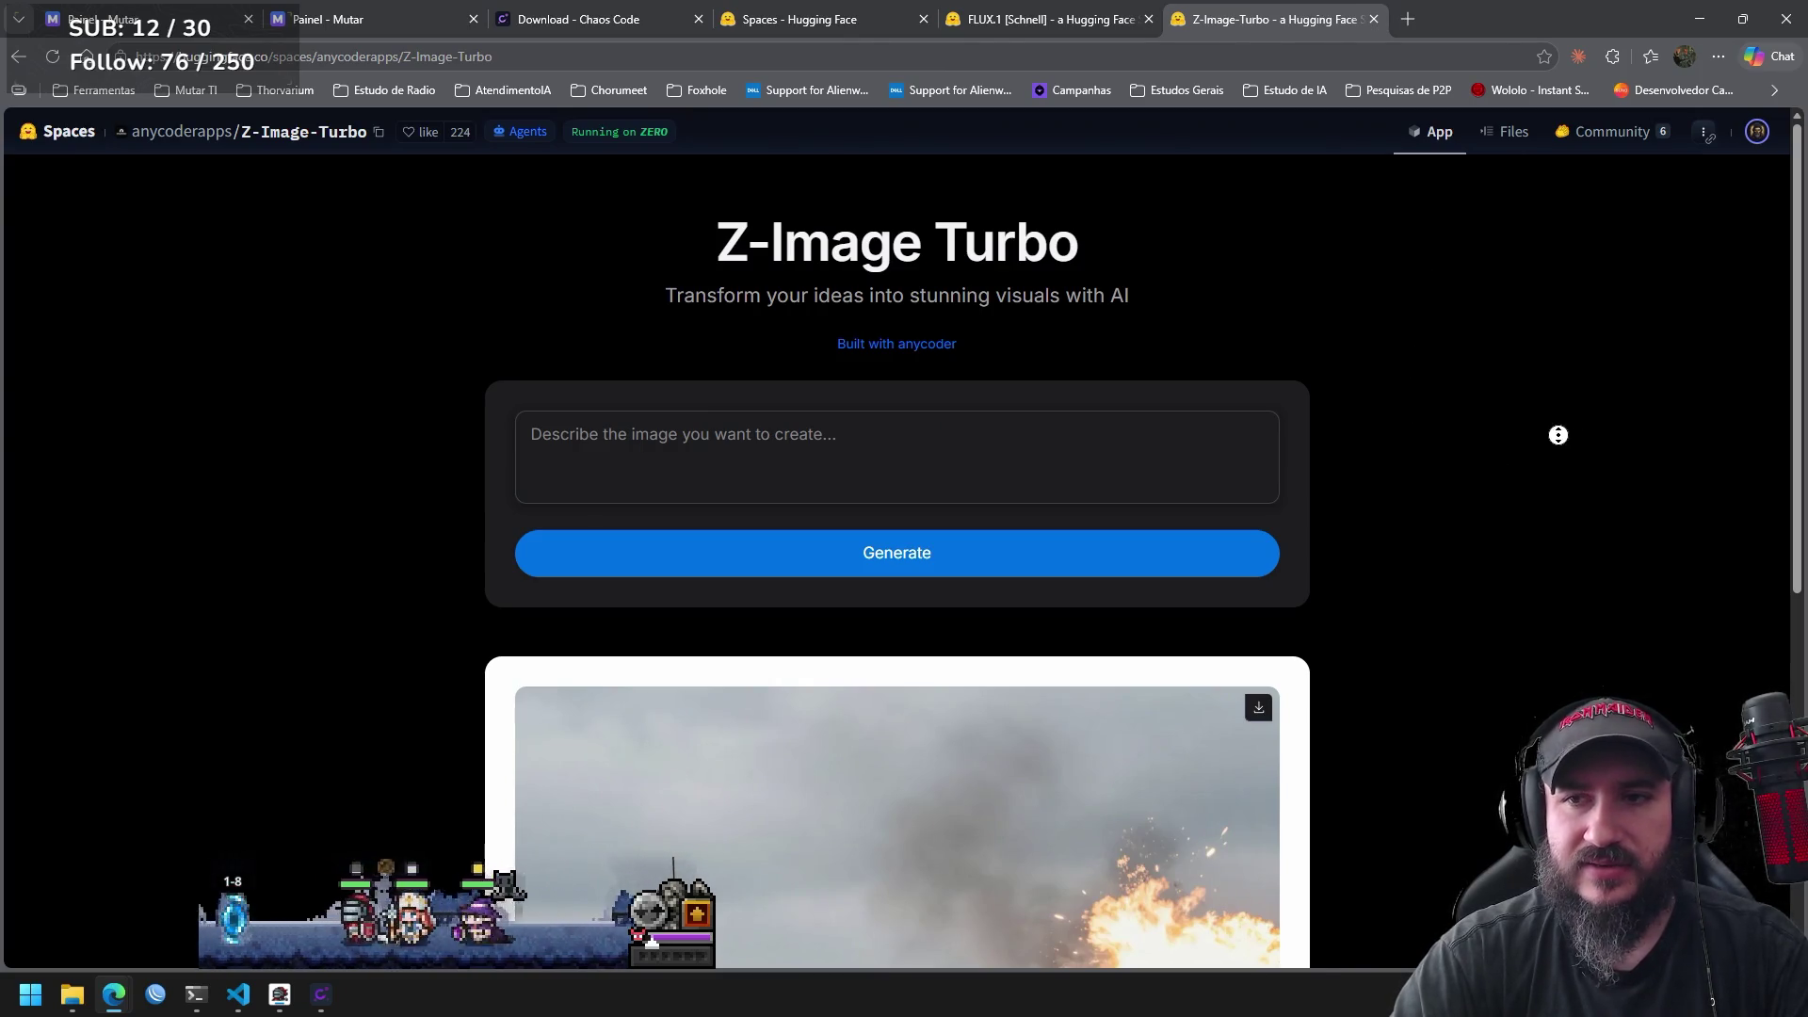
scroll(1799, 496, "down", 1)
scroll(1799, 496, "down", 2)
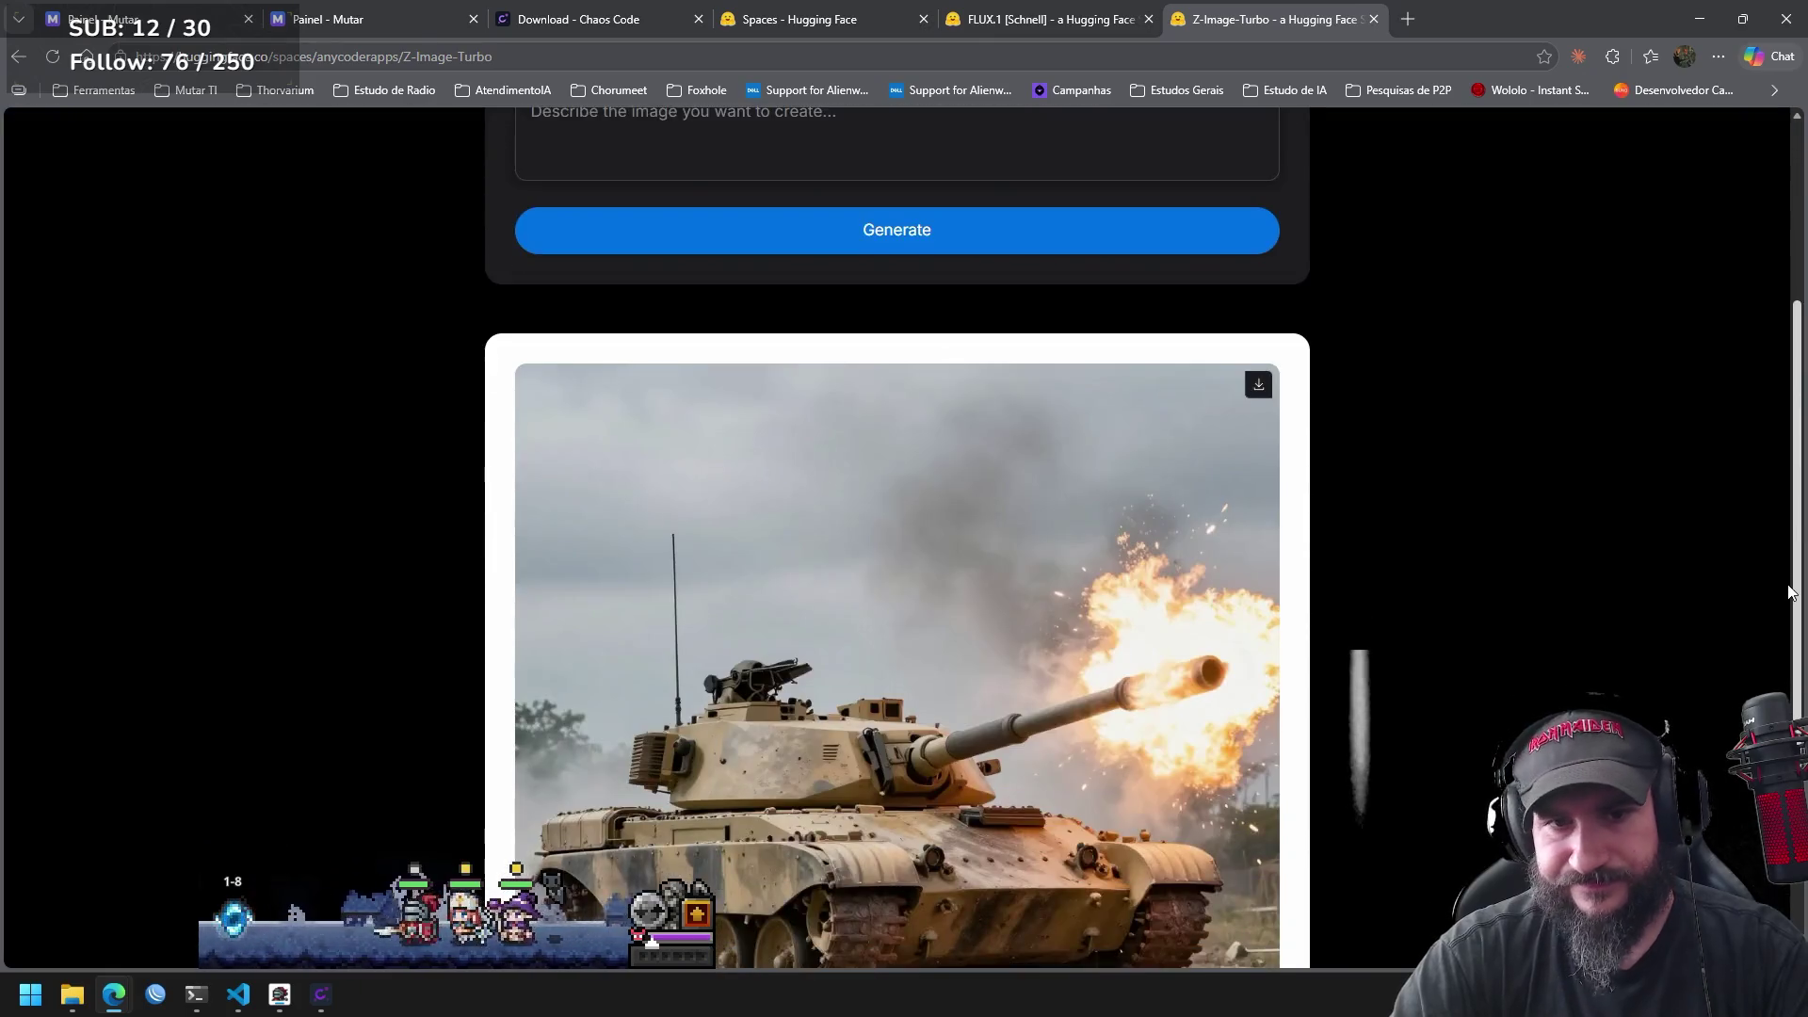
scroll(1782, 583, "down", 2)
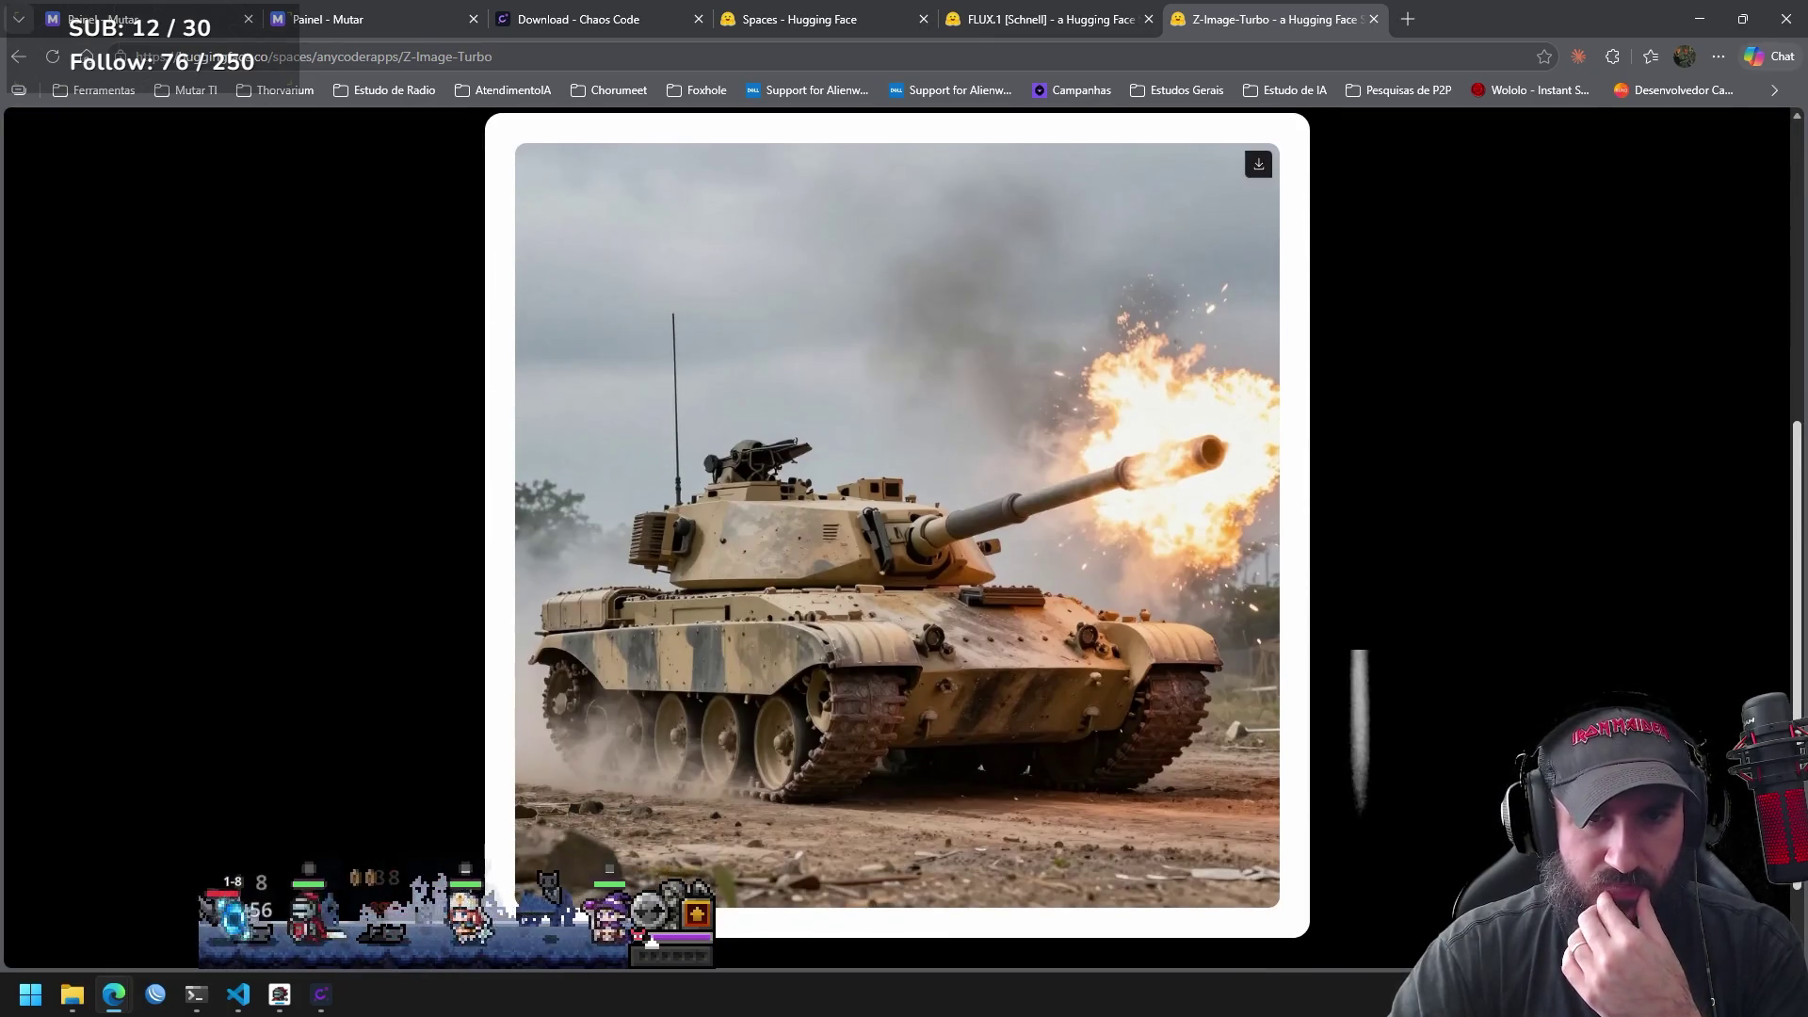
scroll(1757, 648, "up", 4)
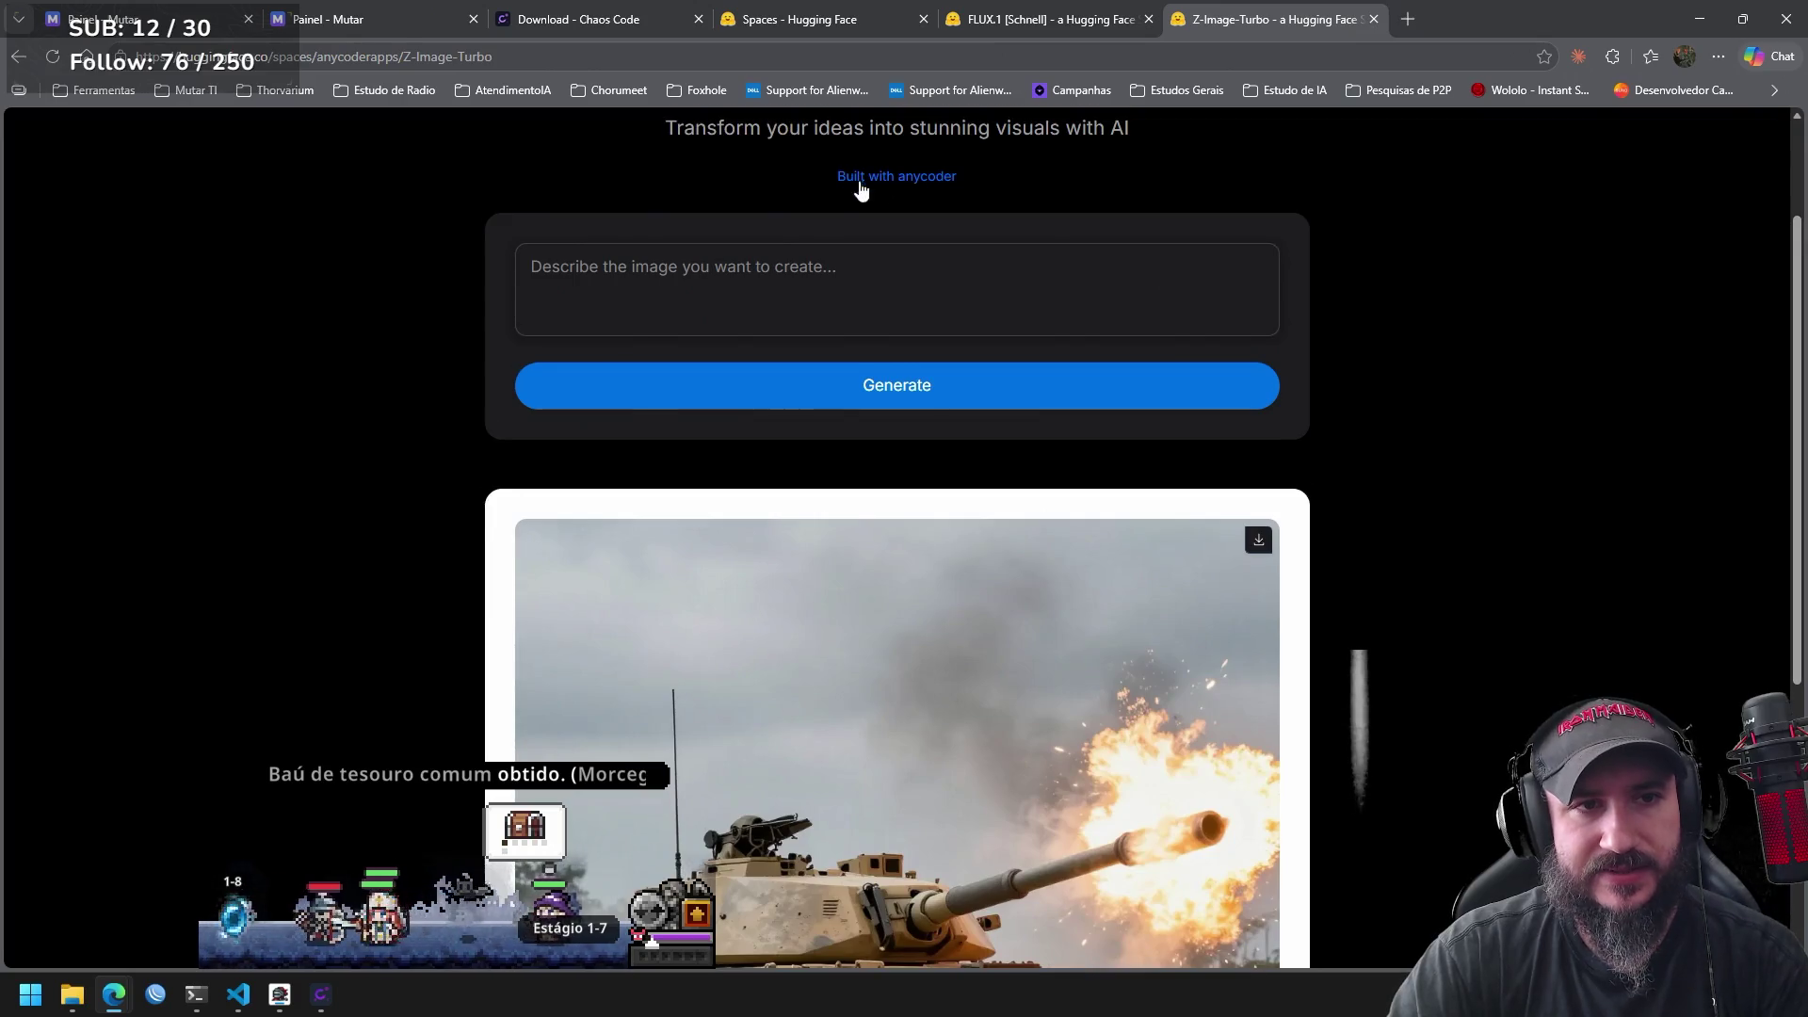
Generate an image from the prompt 'domingão do faltão cachaceiro', then select the prompt text.
left_click(775, 291)
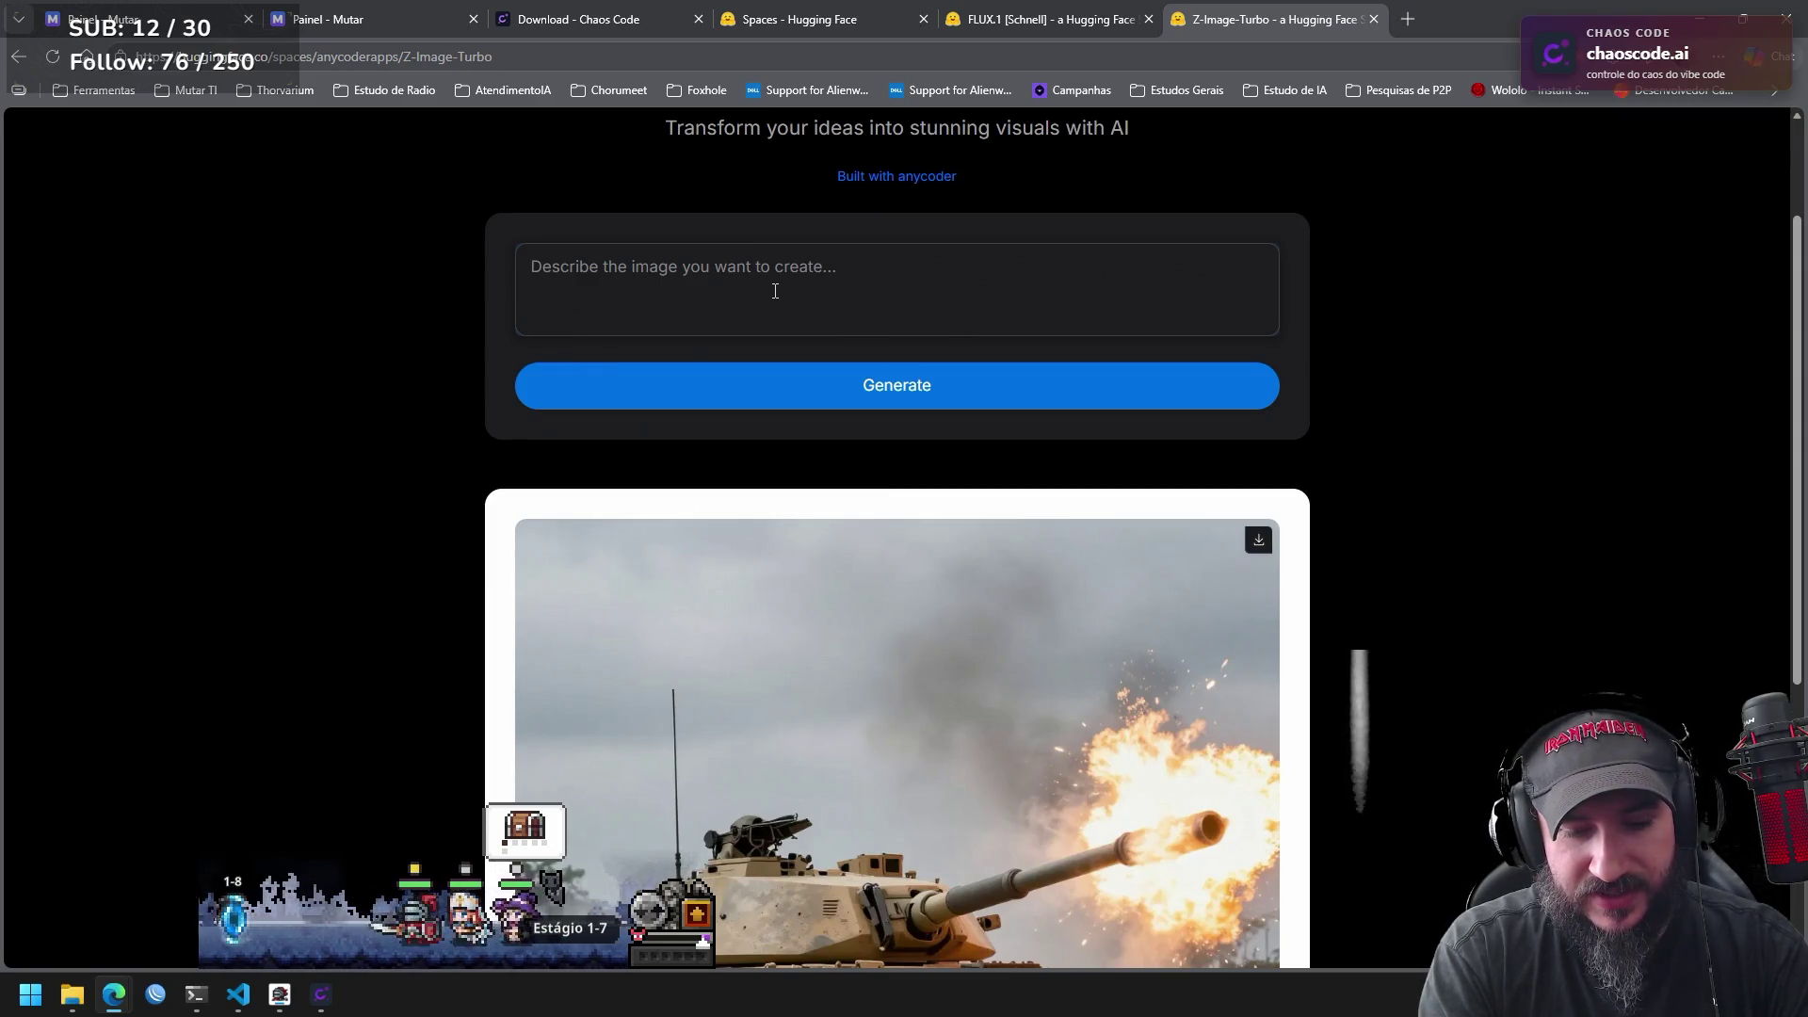
type("do")
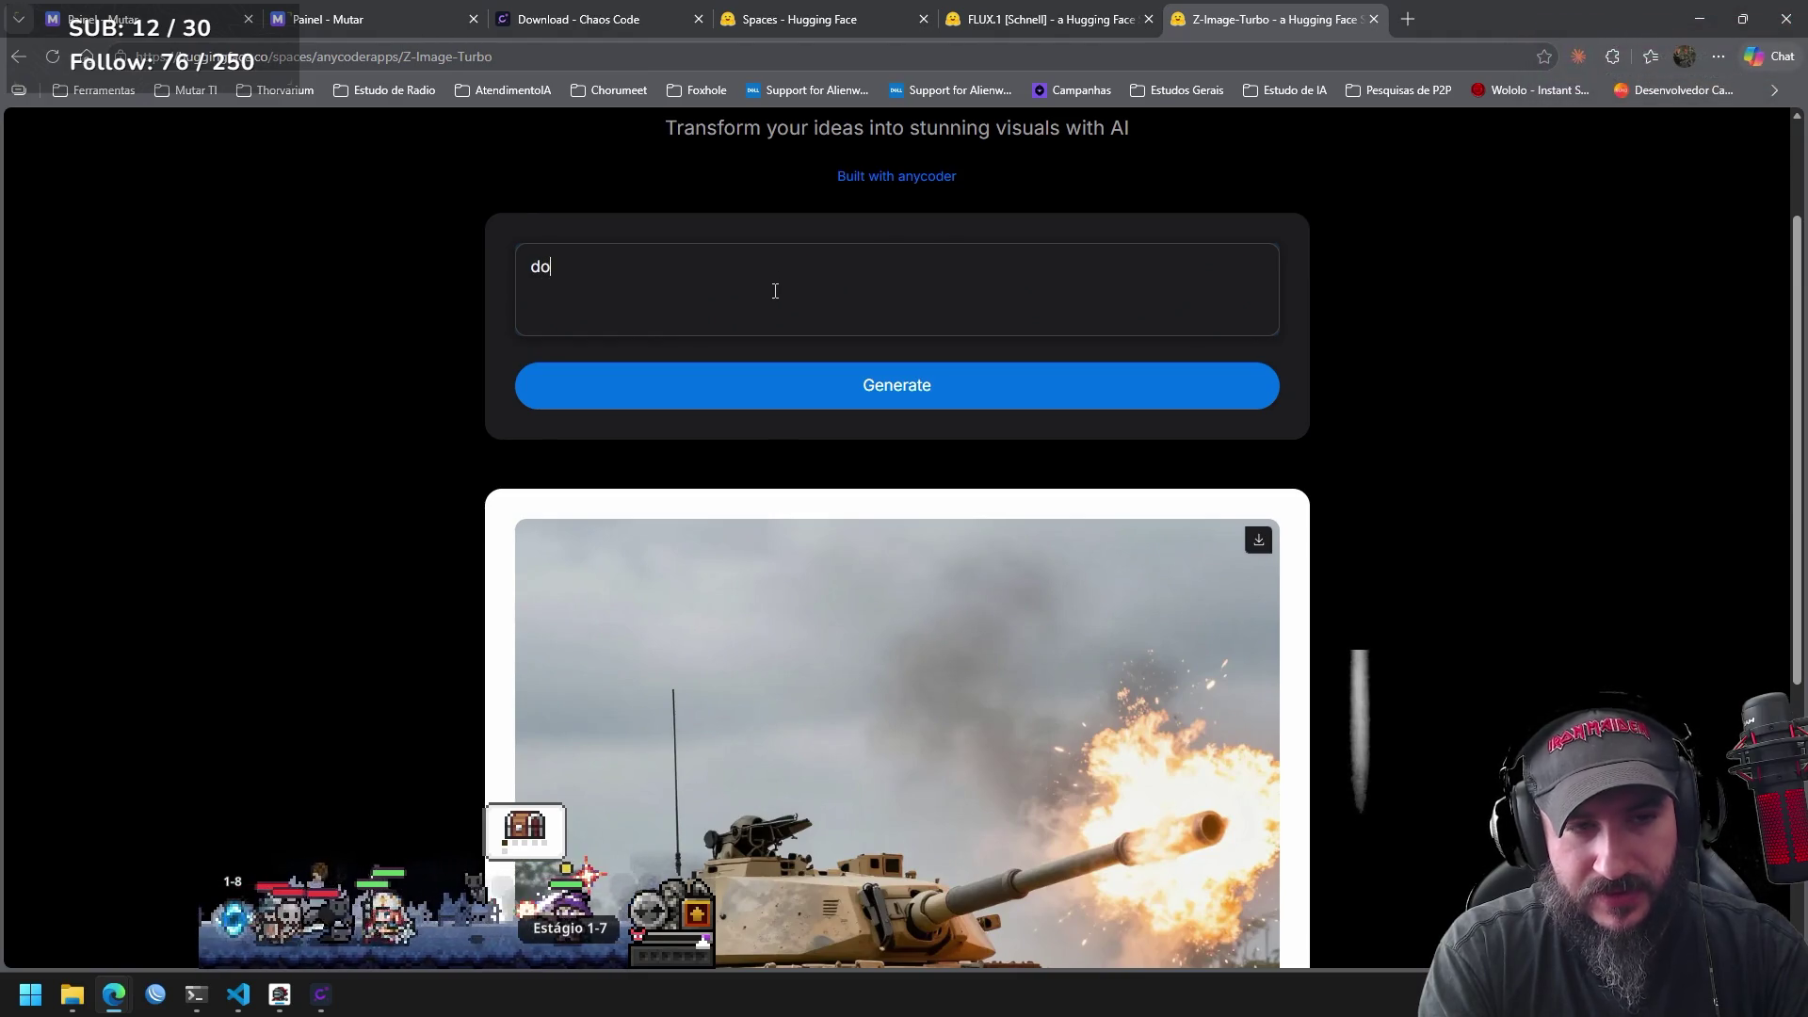
type("mingão d")
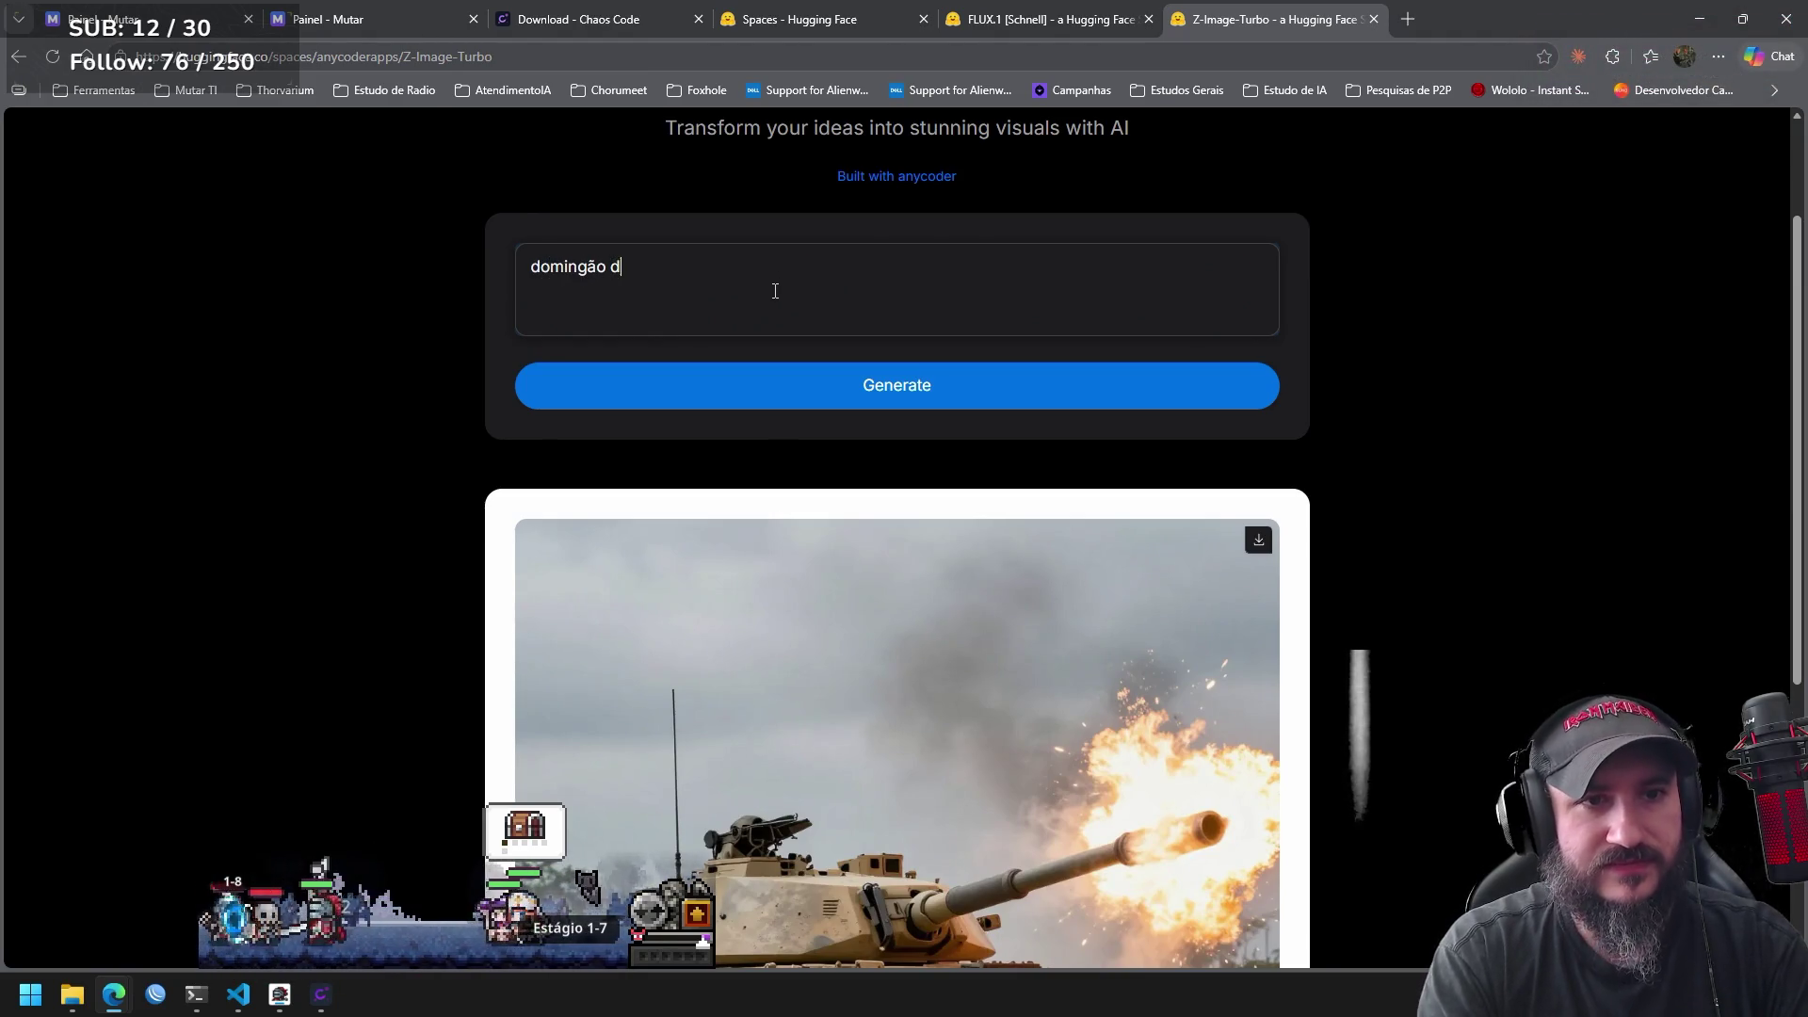
type("o faltão")
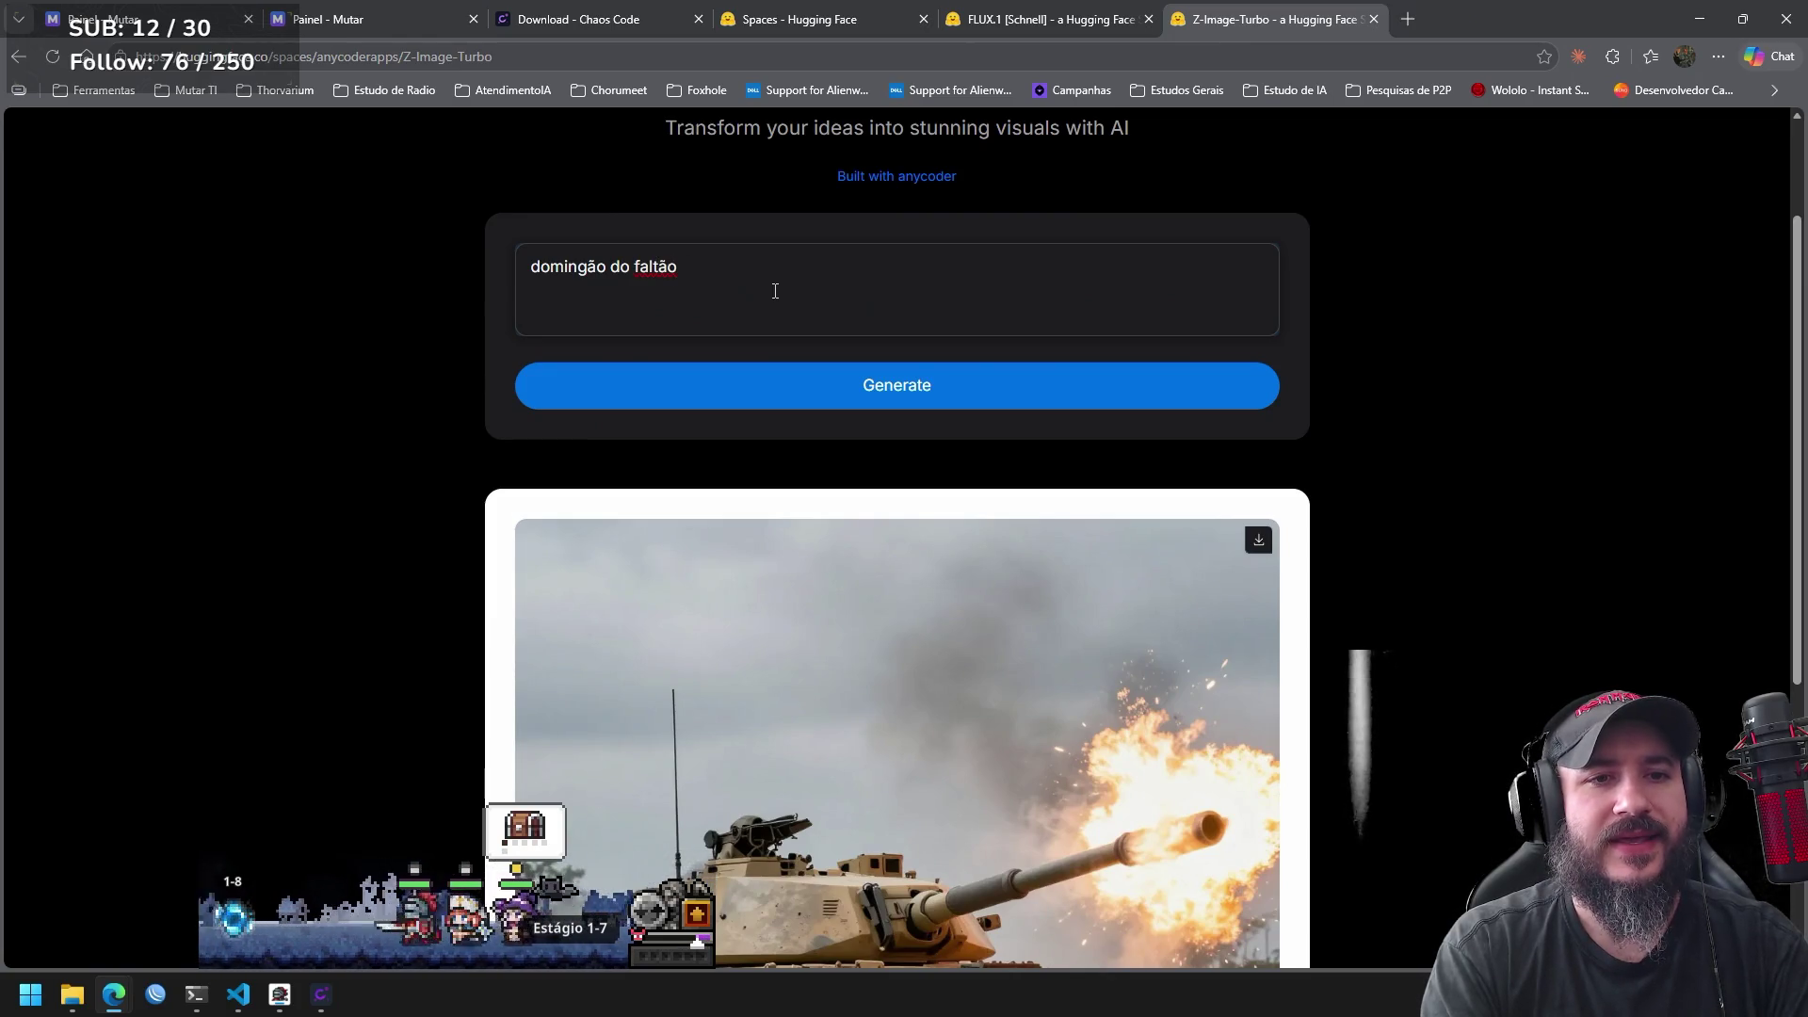
type(" cachaceiro")
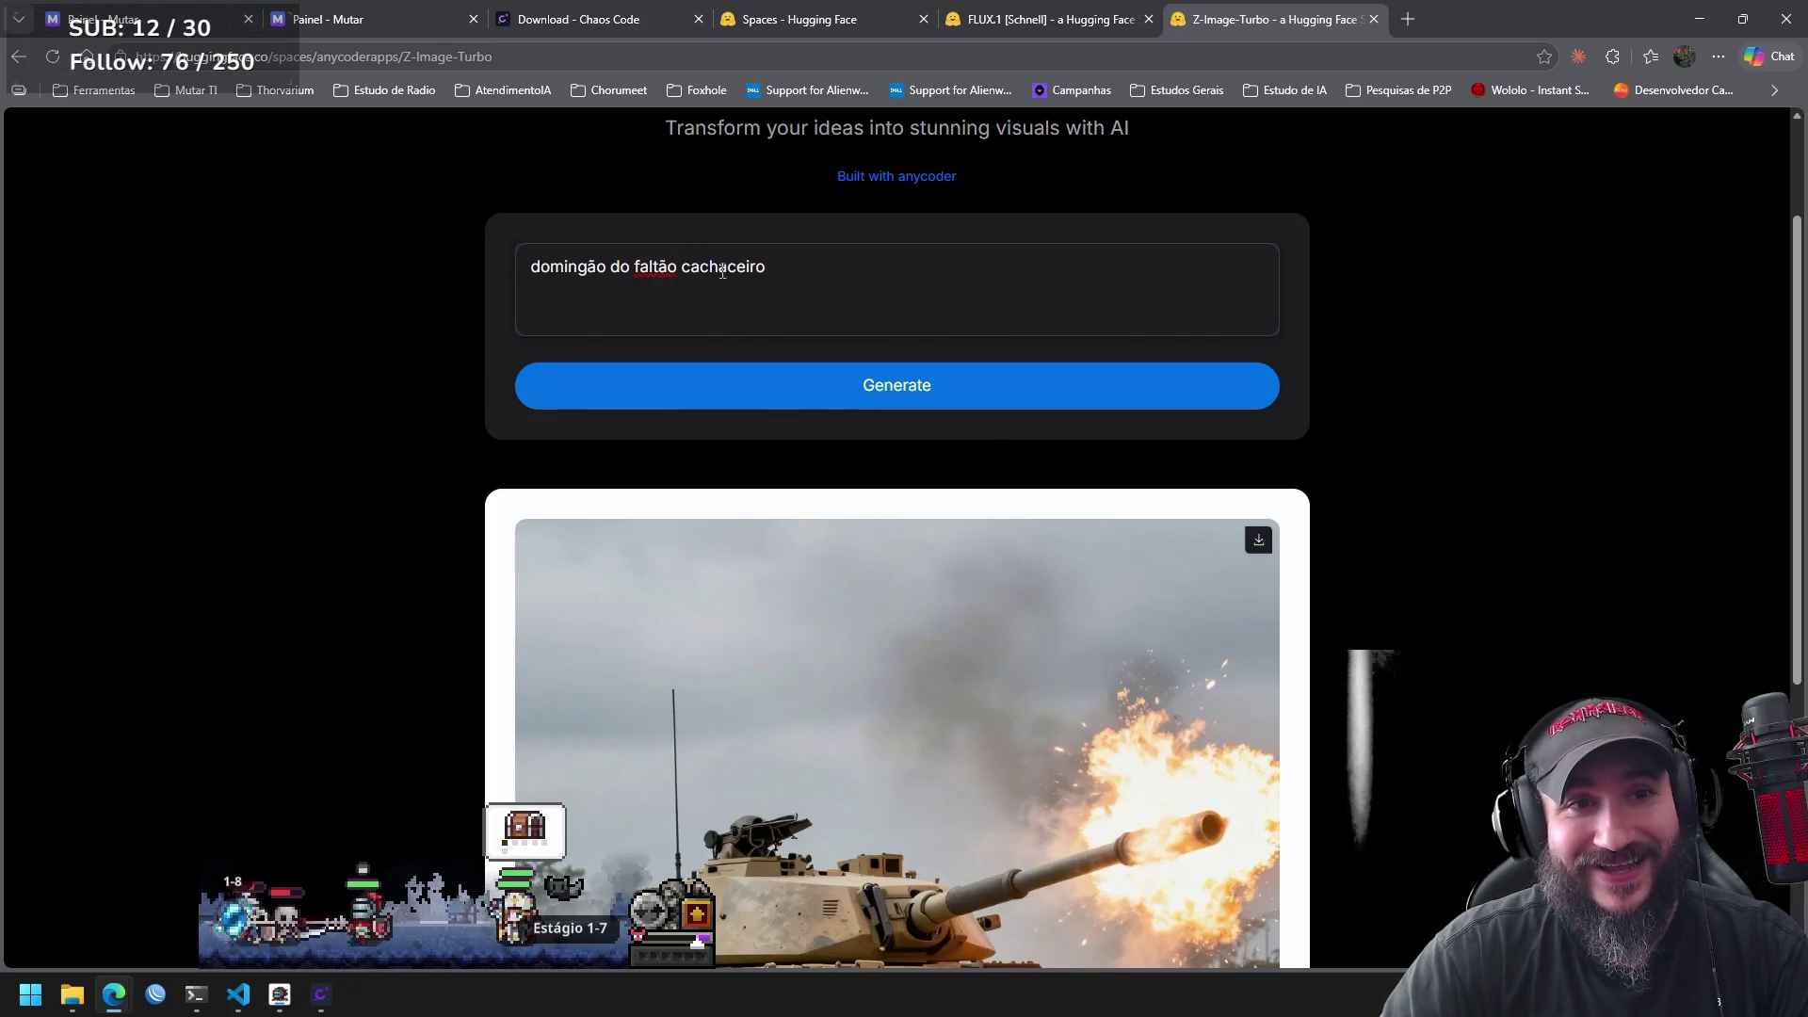
right_click(668, 267)
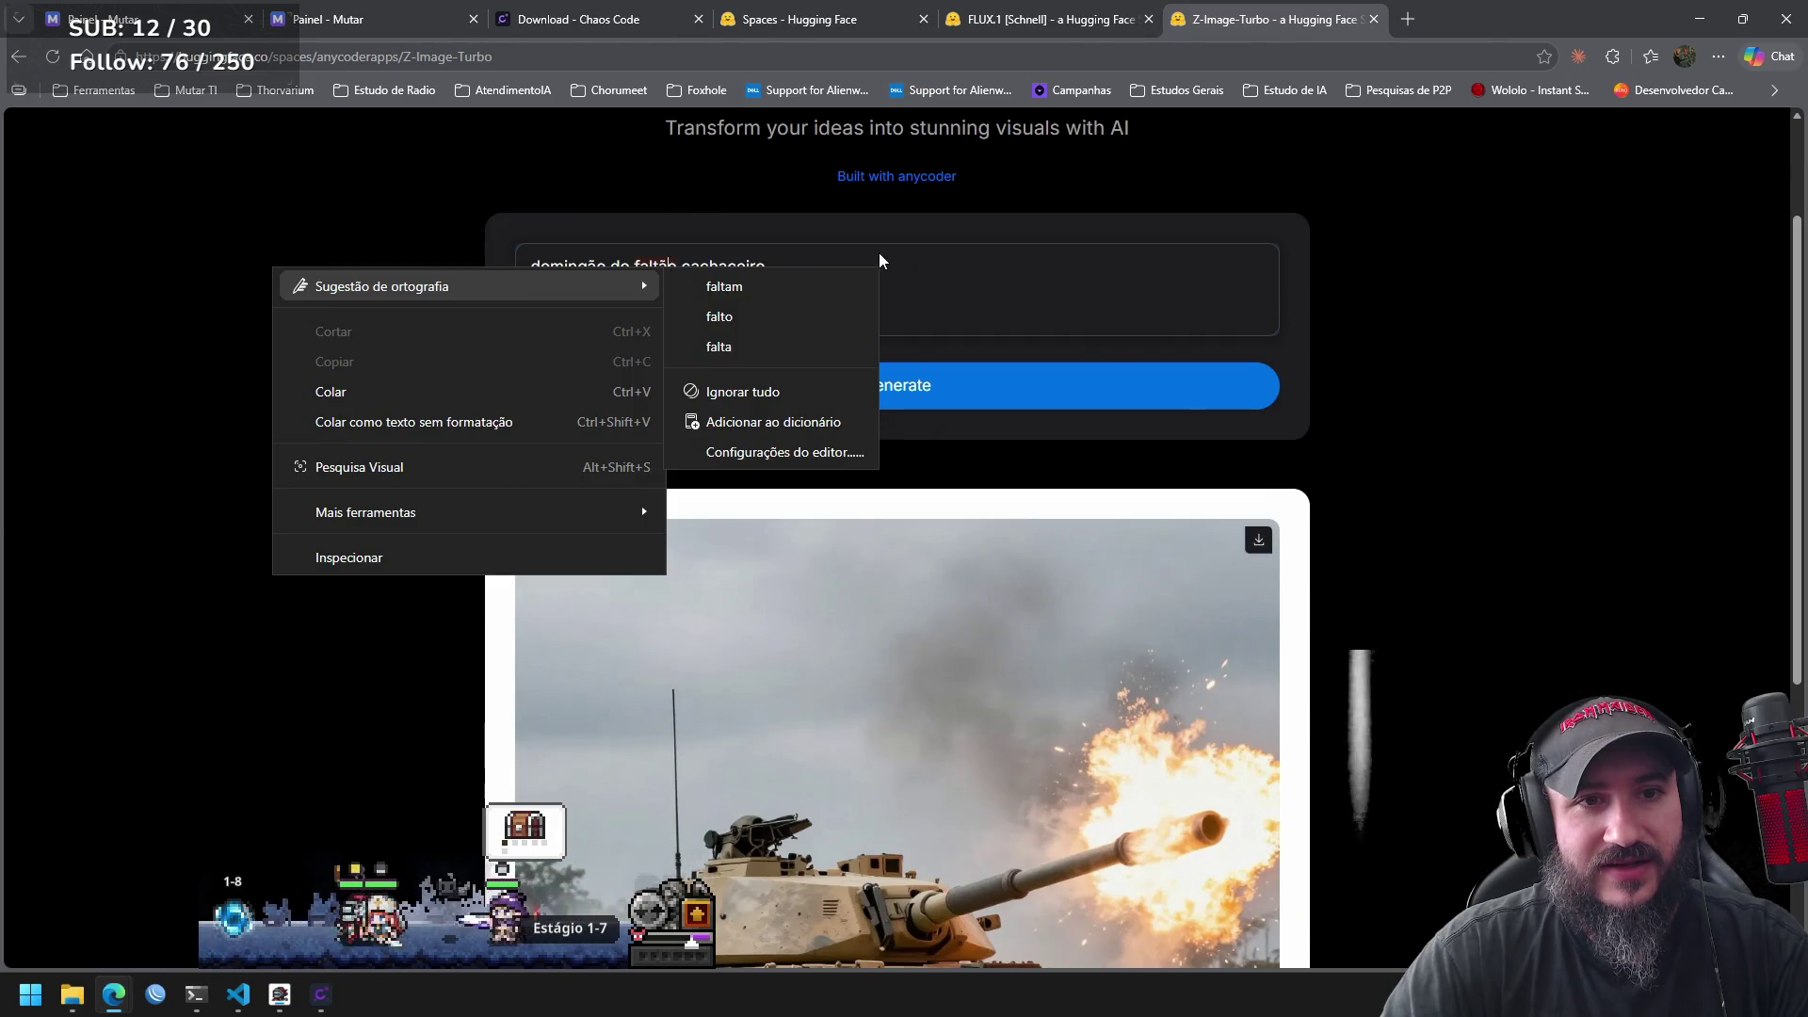
key("Escape")
left_click(990, 394)
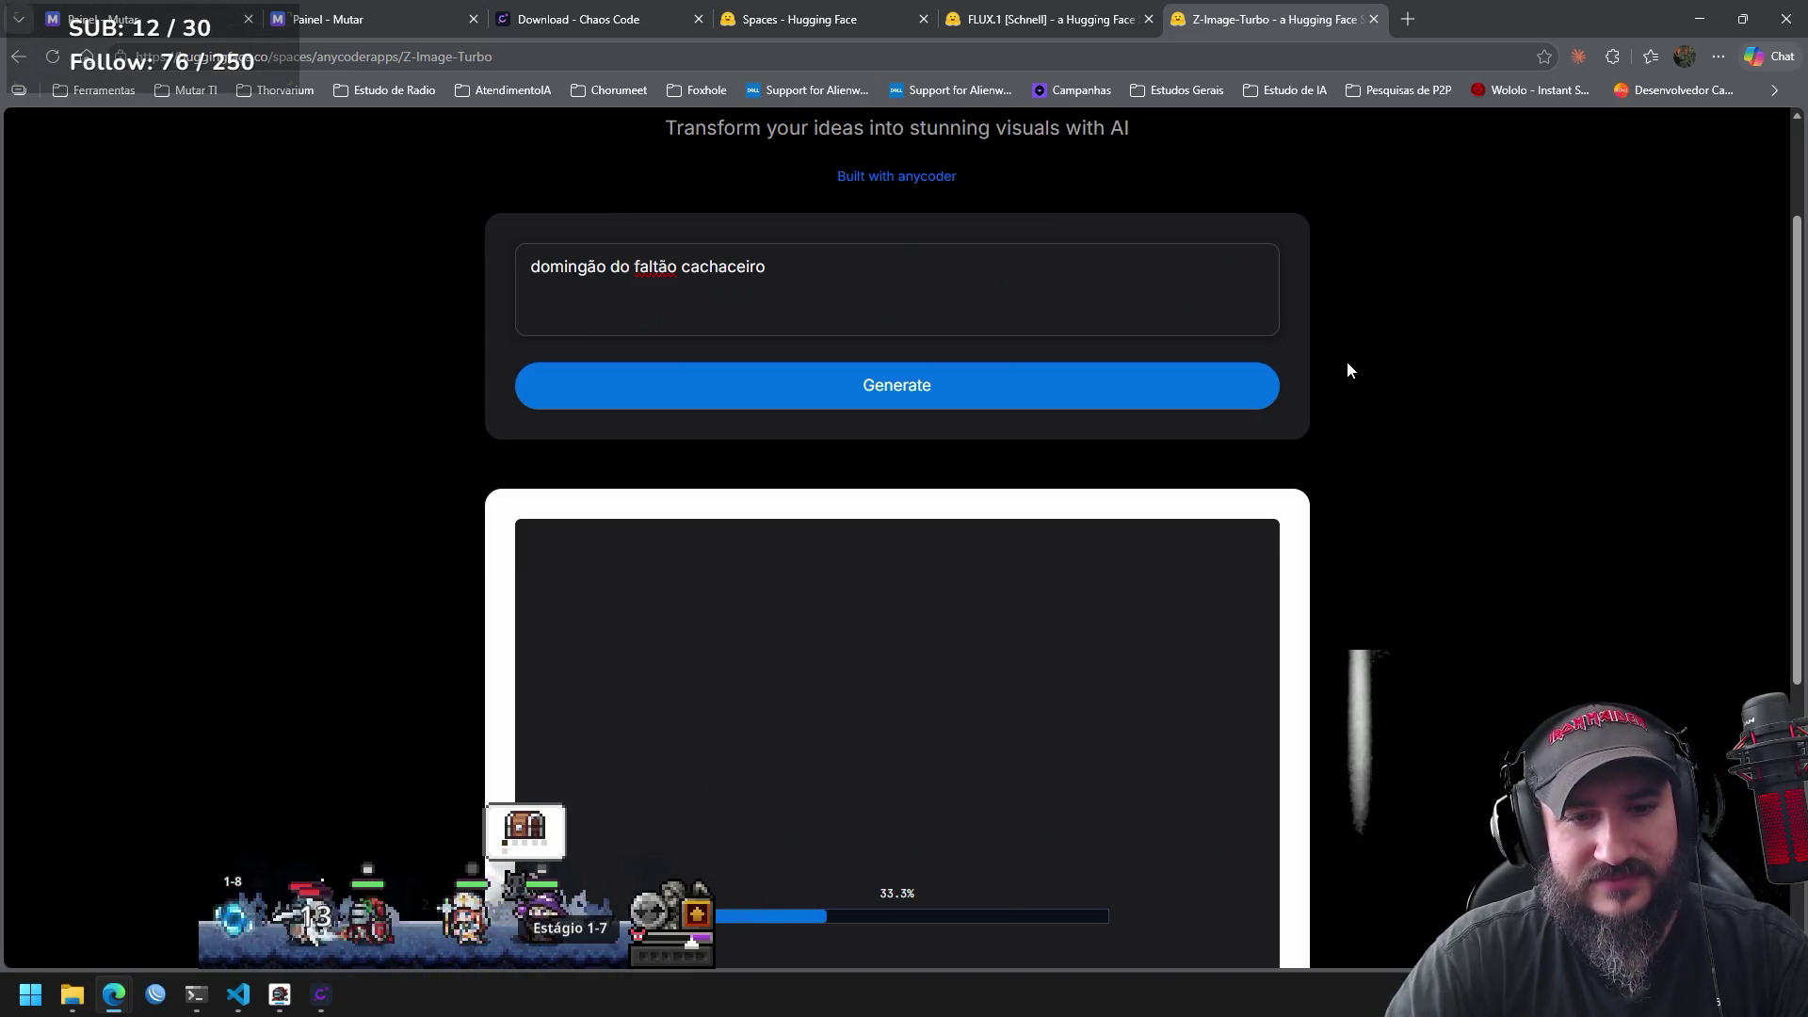
left_click_drag(1800, 295, 1797, 382)
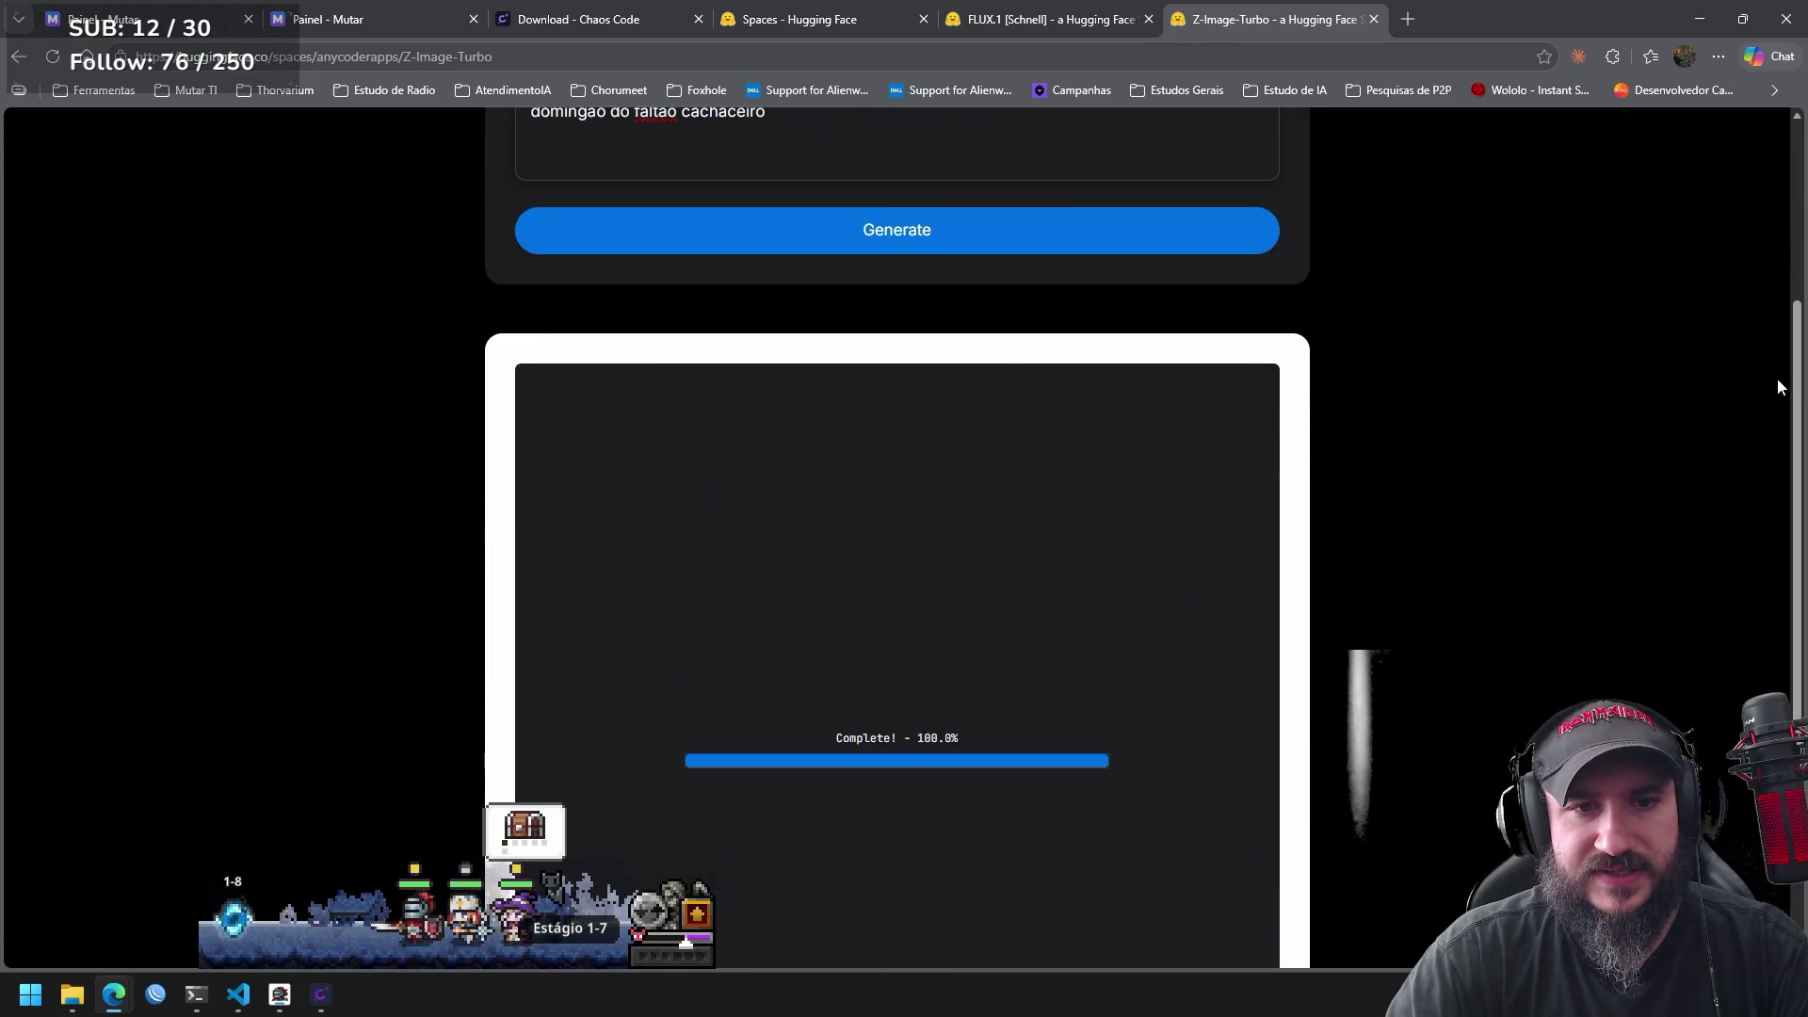
scroll(852, 364, "up", 3)
left_click_drag(852, 374, 486, 365)
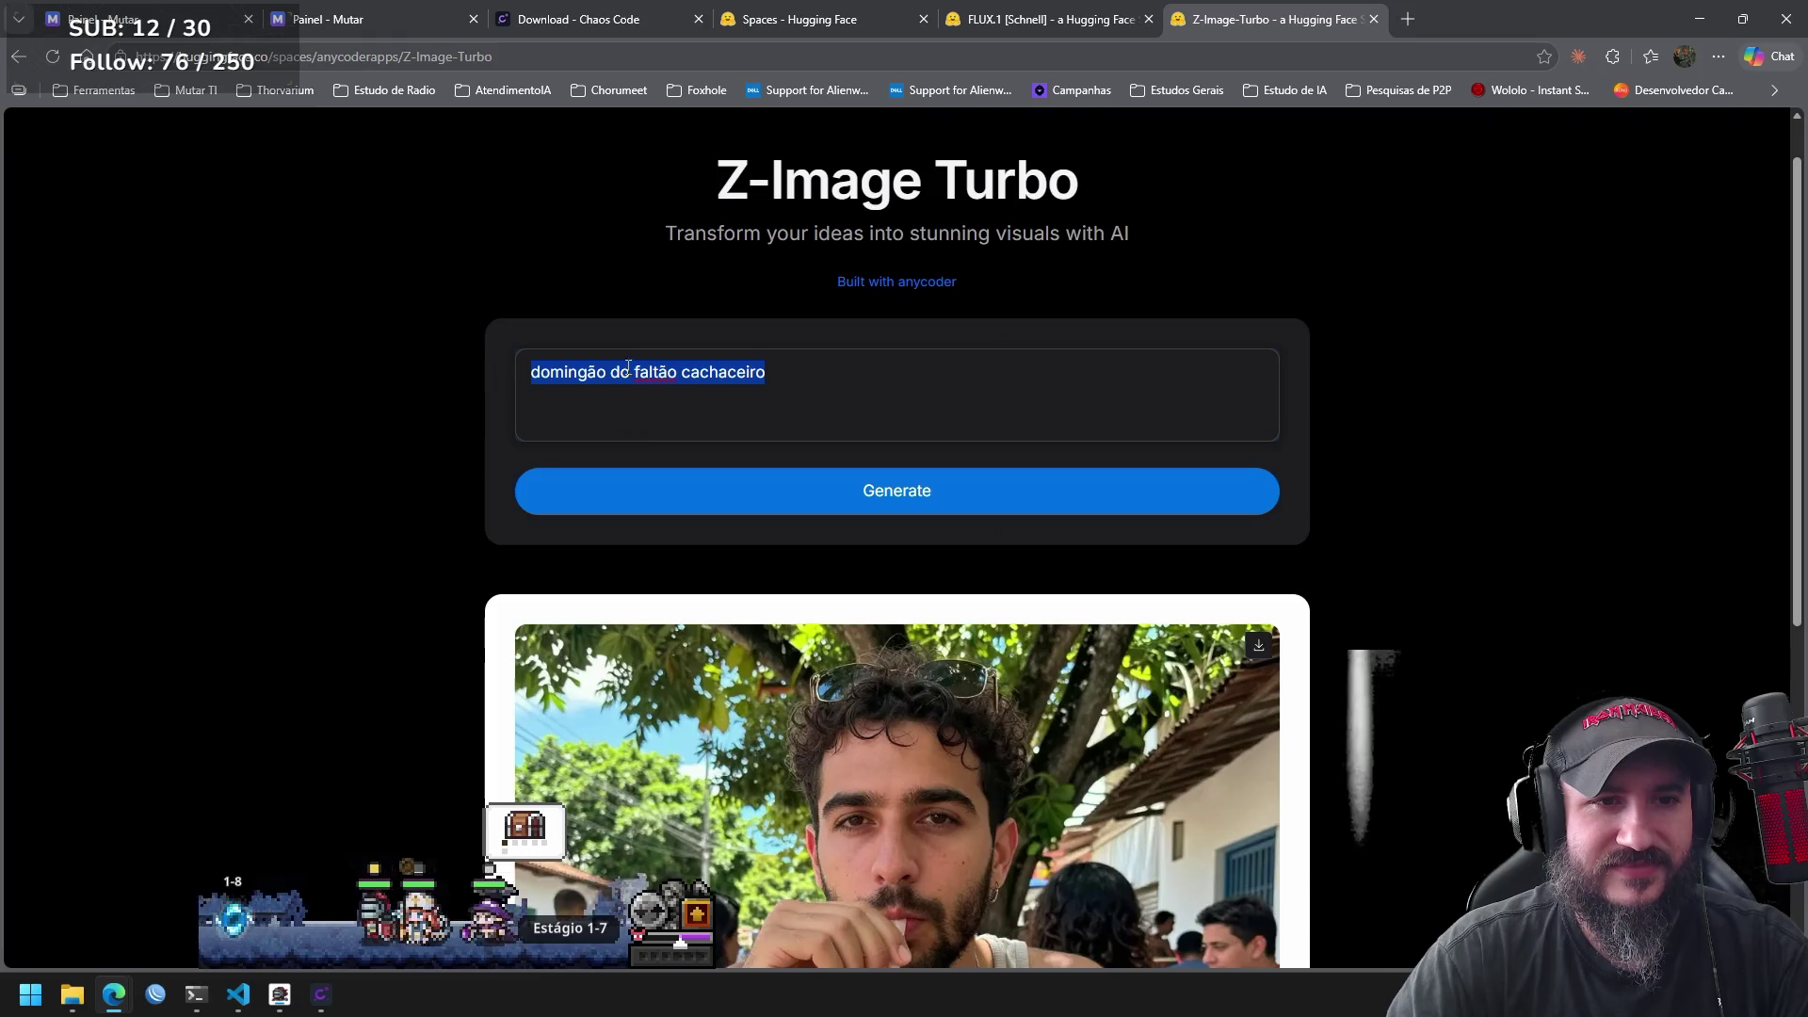
Replace the prompt with a short politician's name and generate a grey-bearded man's portrait in a blue suit.
key("BackSpace")
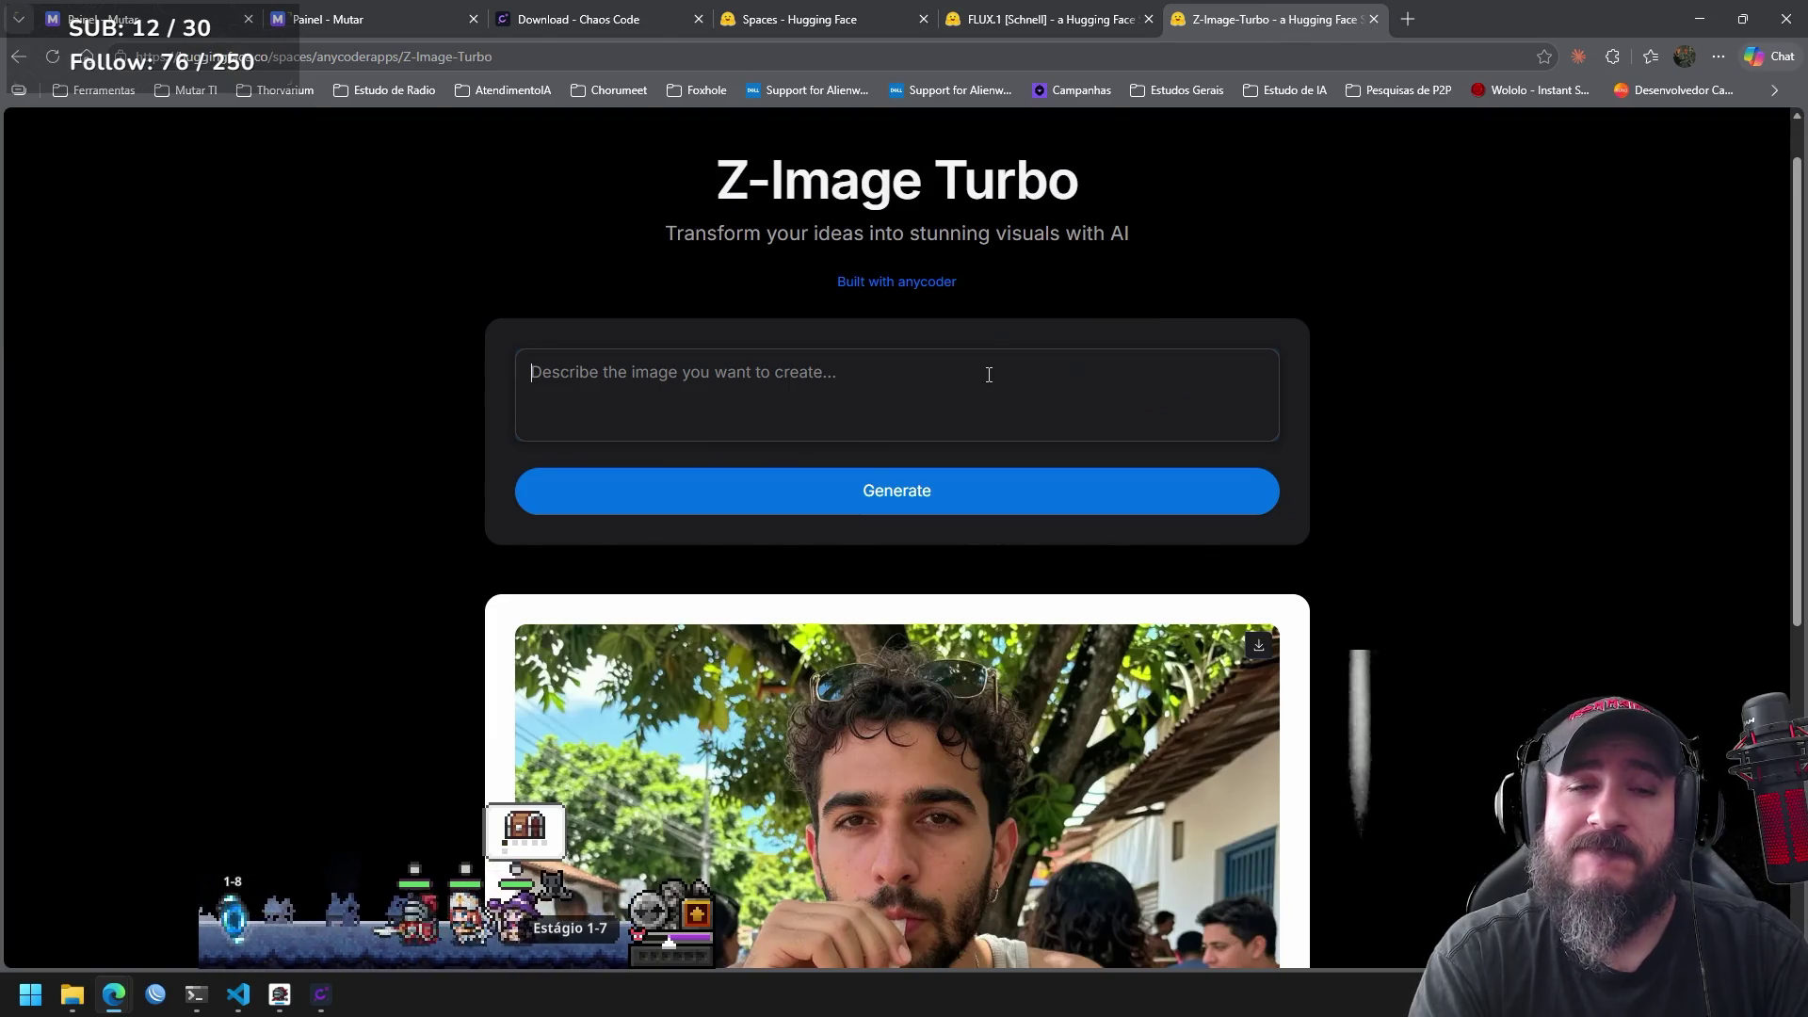
type("lula lá")
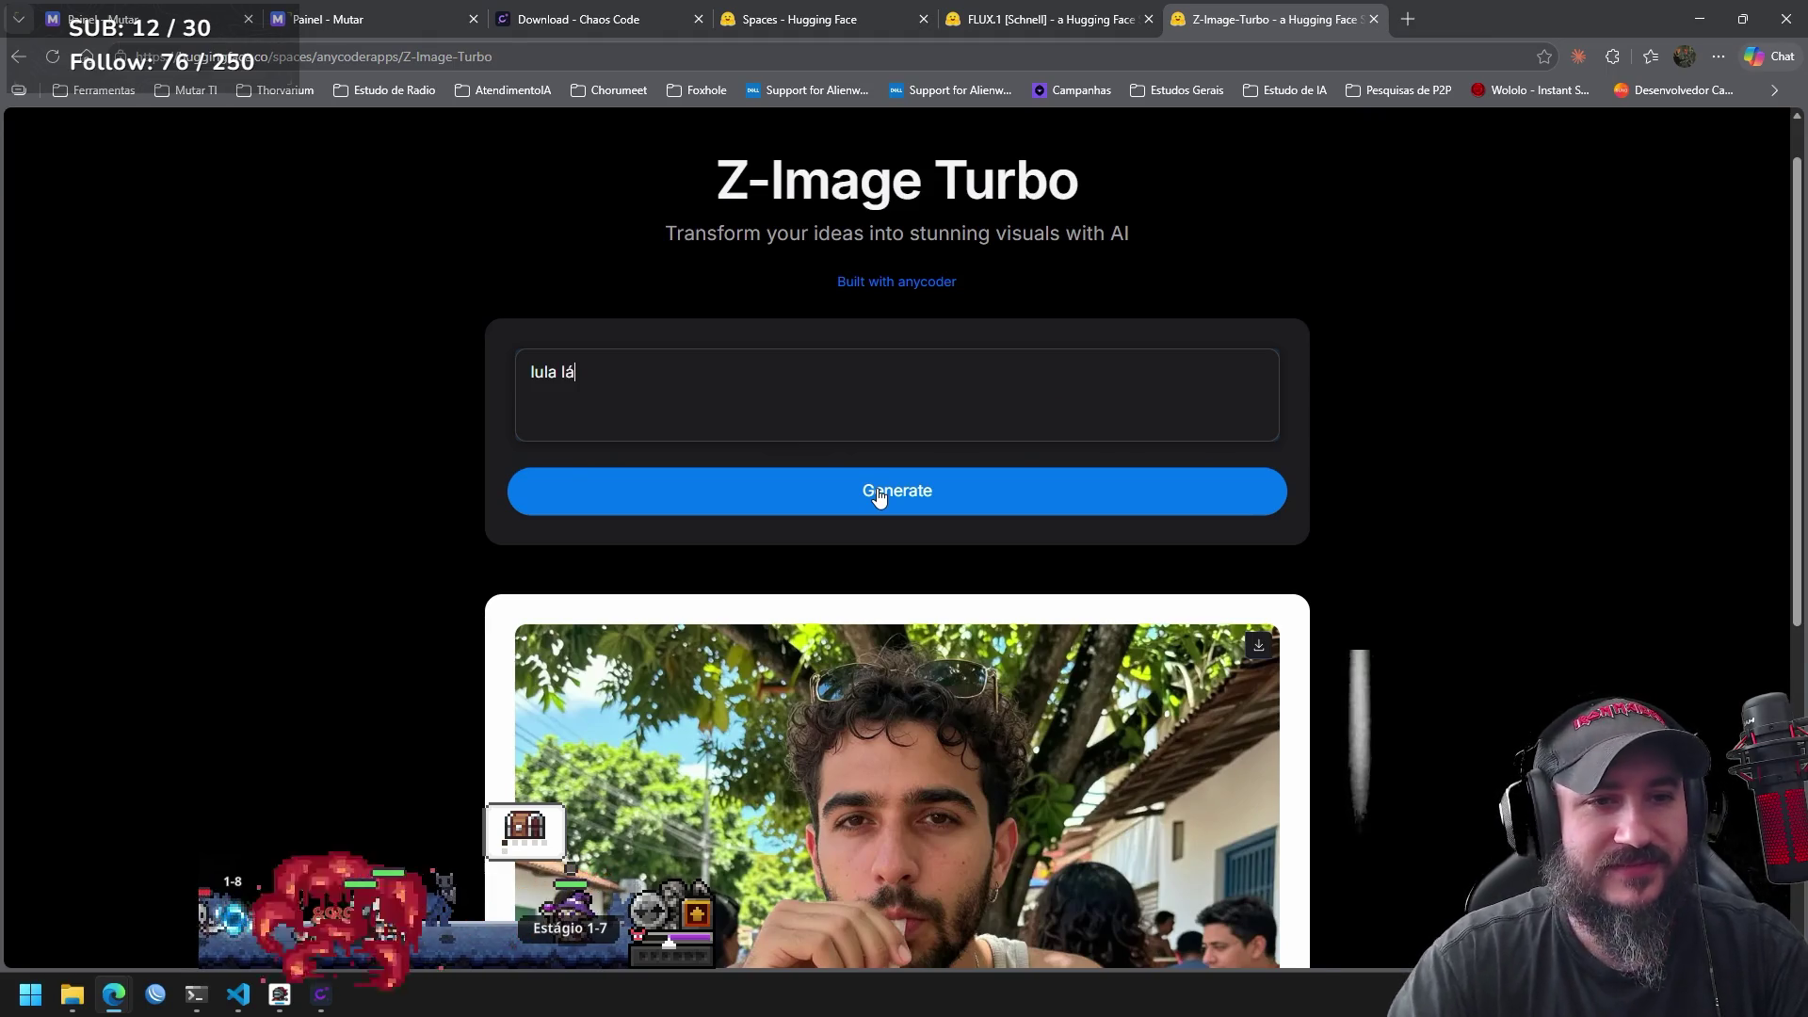
left_click(880, 498)
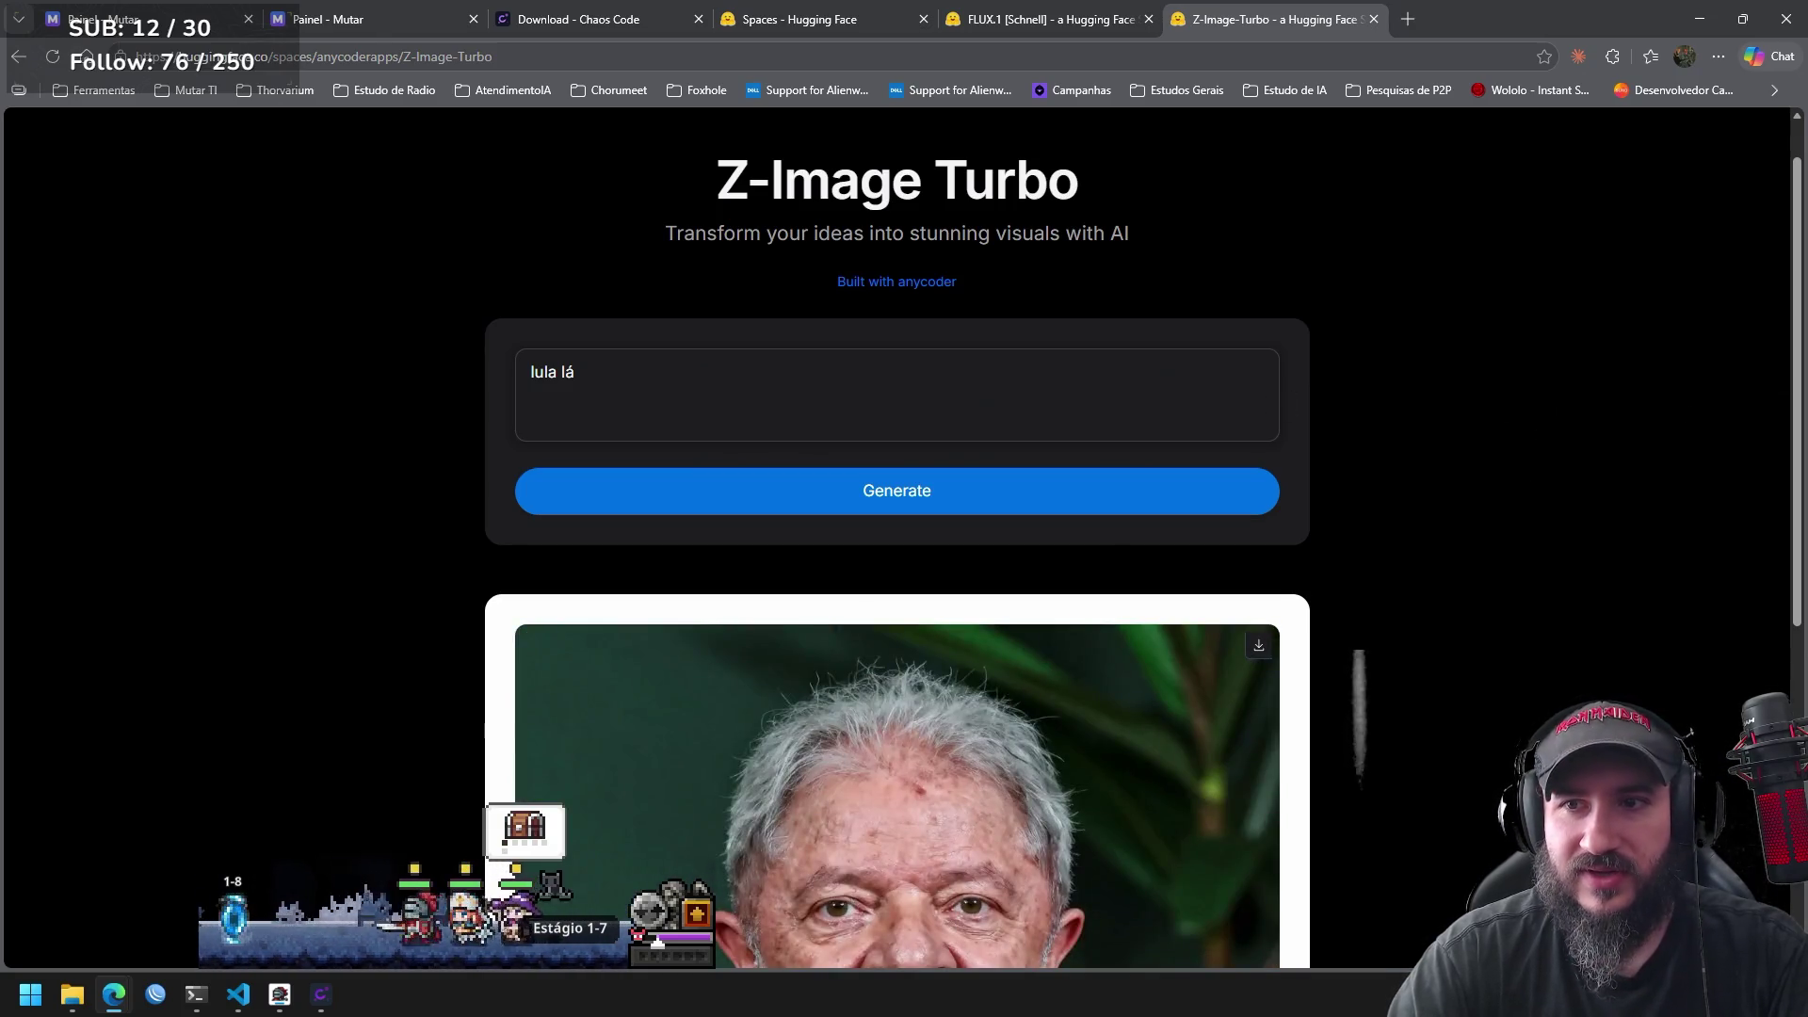
scroll(1761, 452, "down", 4)
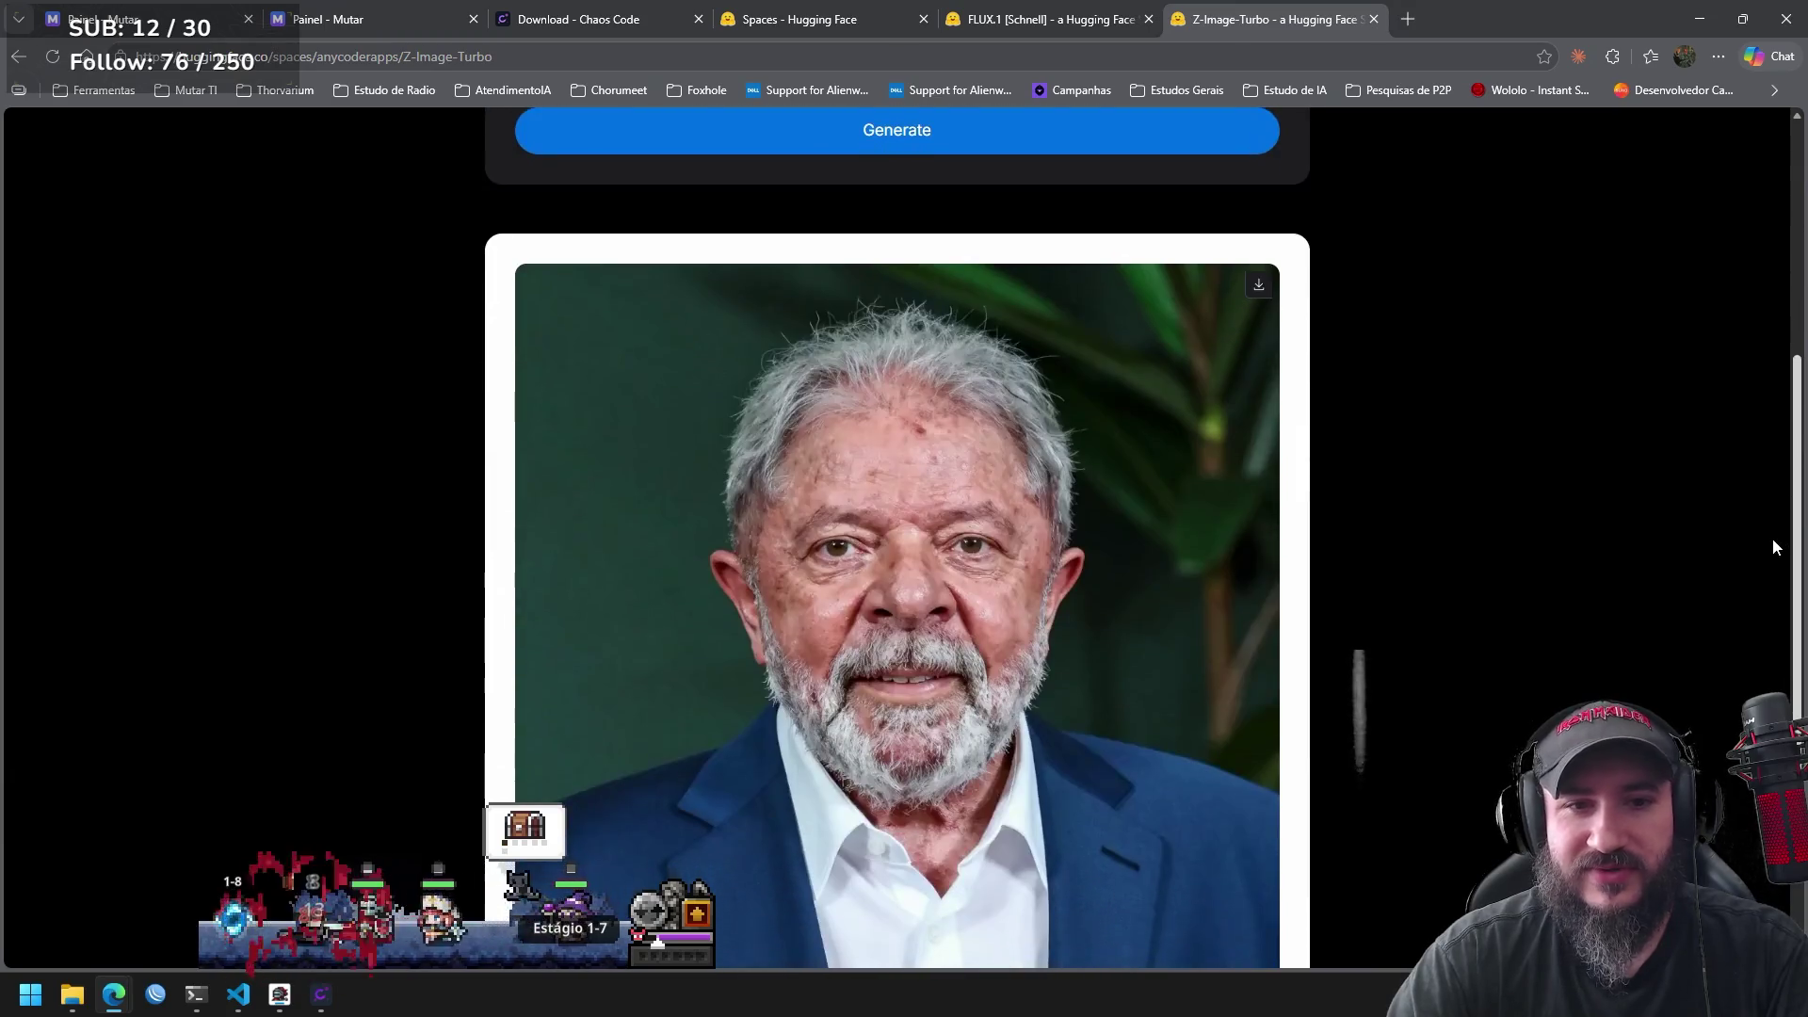
scroll(1766, 533, "up", 1)
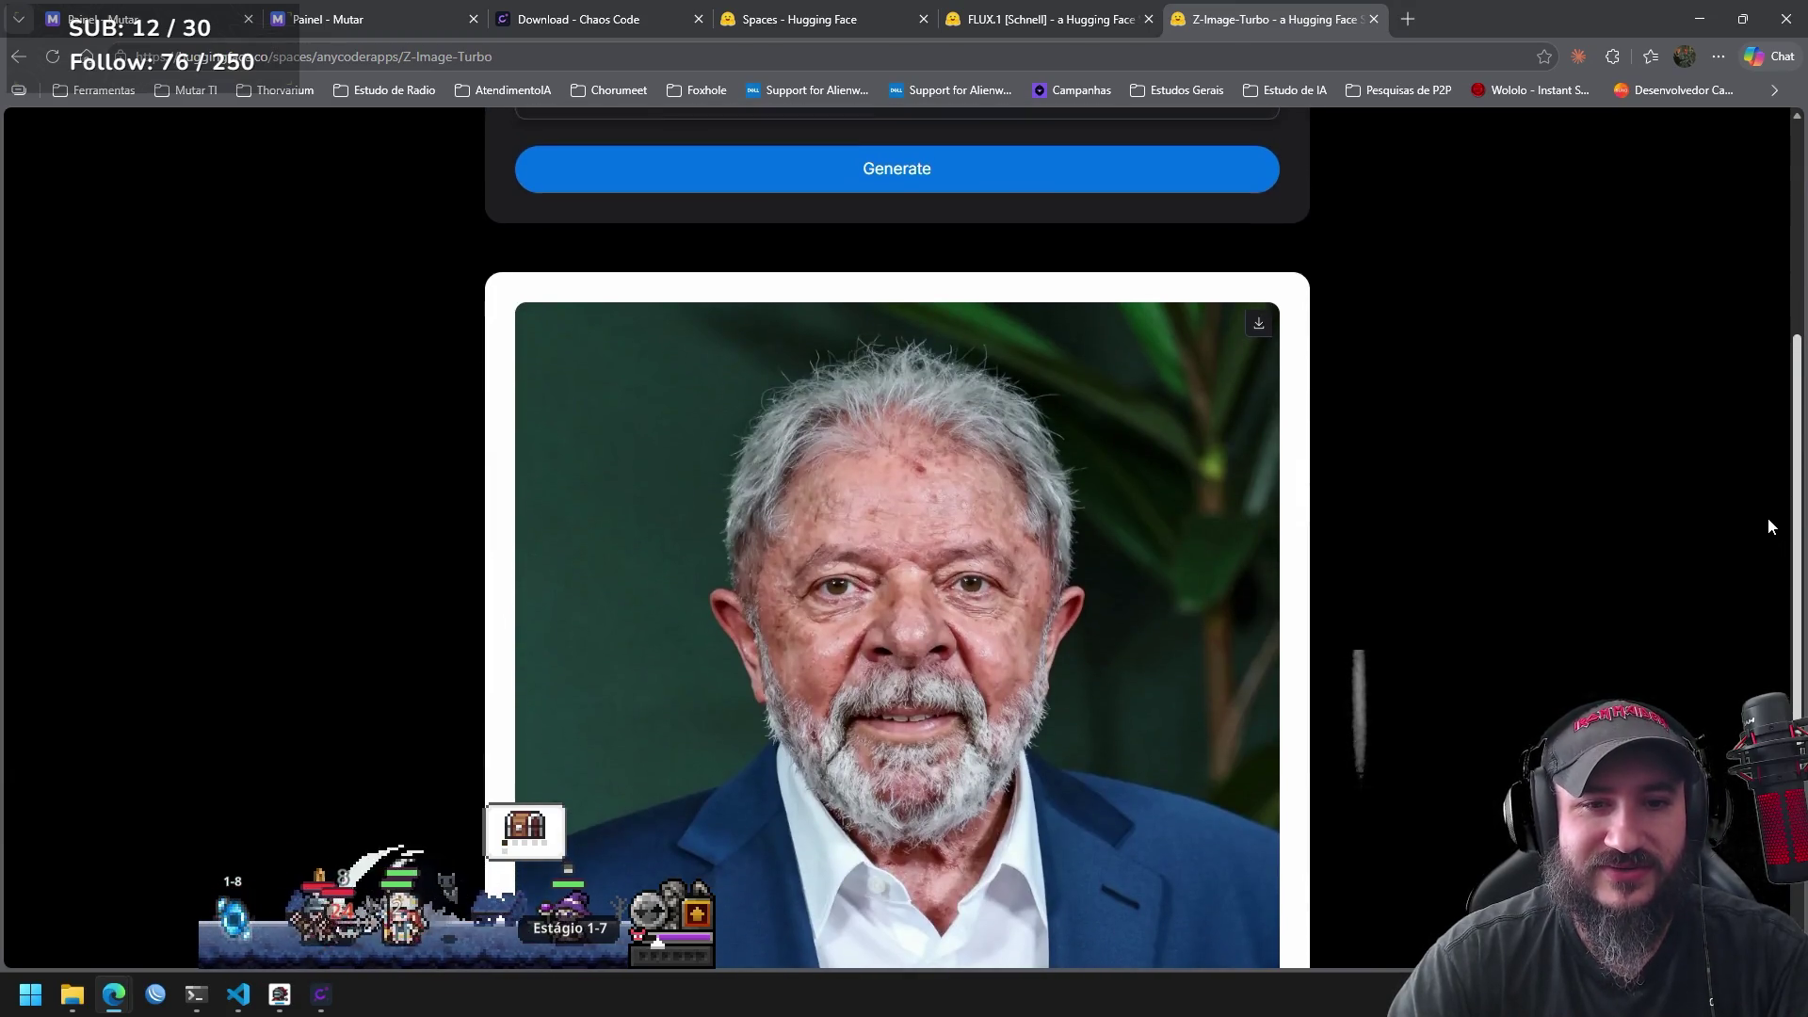
scroll(1769, 429, "up", 3)
scroll(1736, 612, "down", 4)
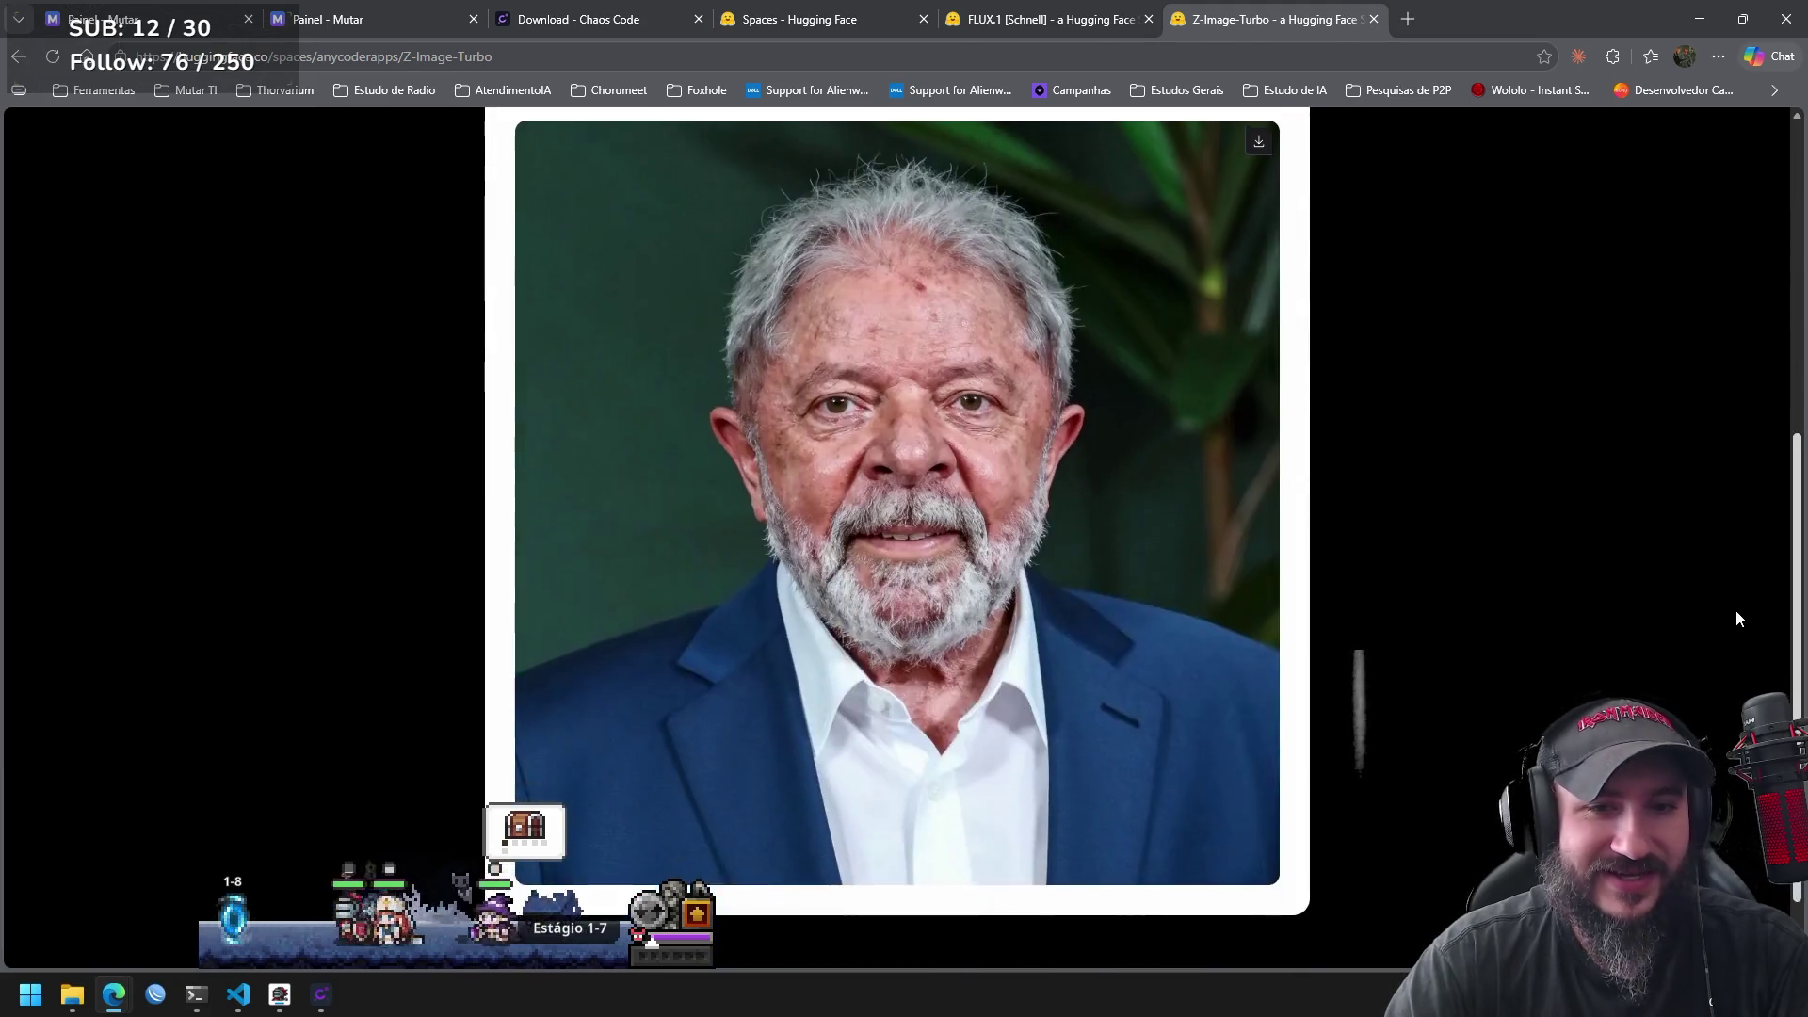
scroll(1737, 613, "up", 5)
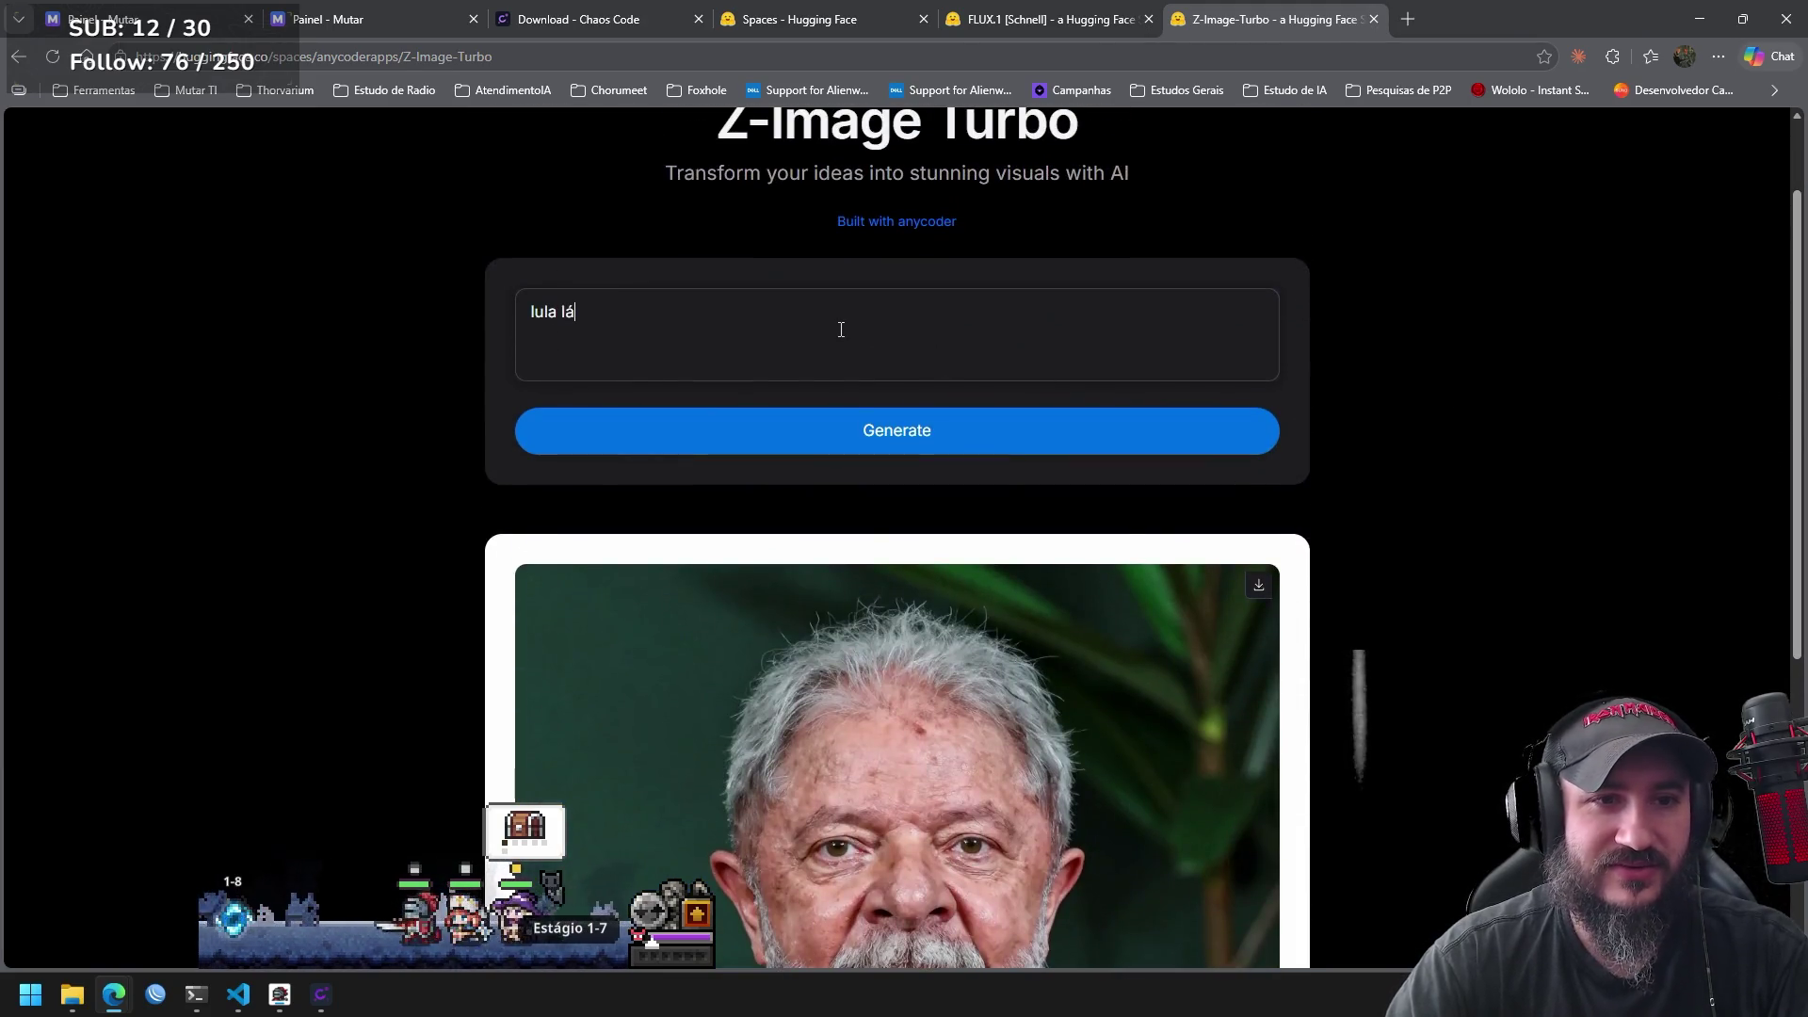
left_click(853, 320)
type("krakudo")
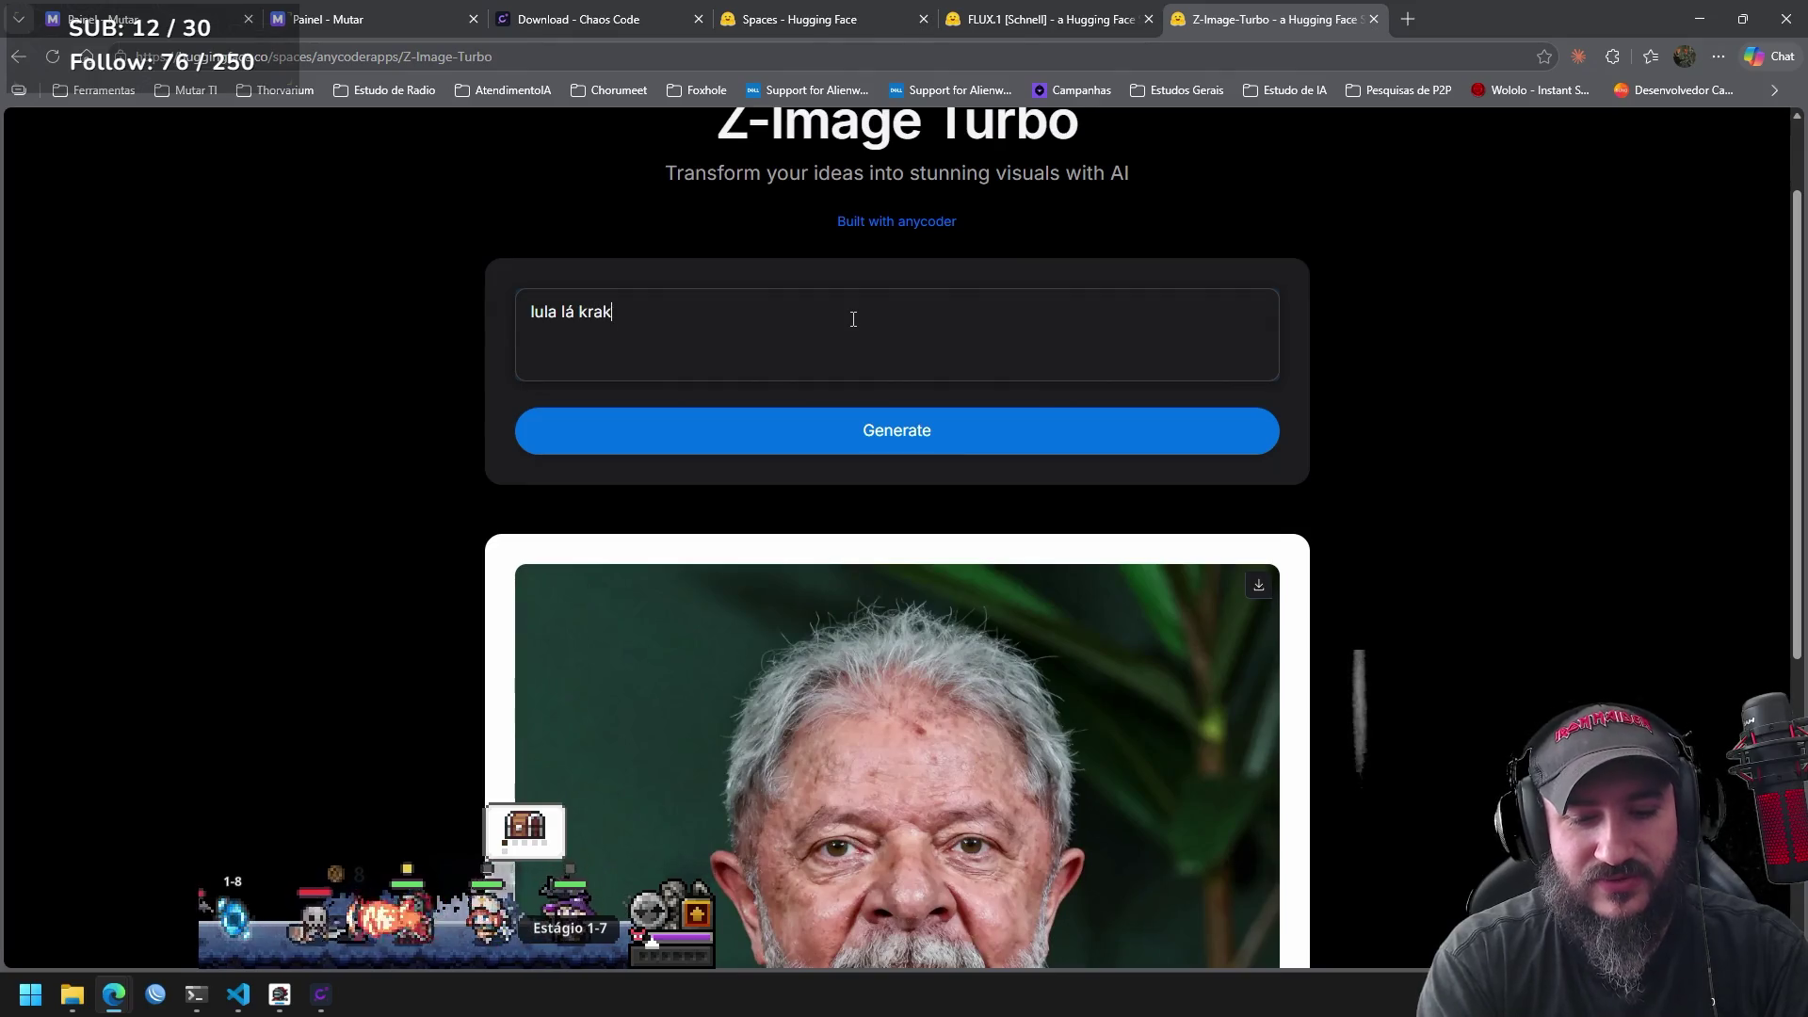
left_click(822, 430)
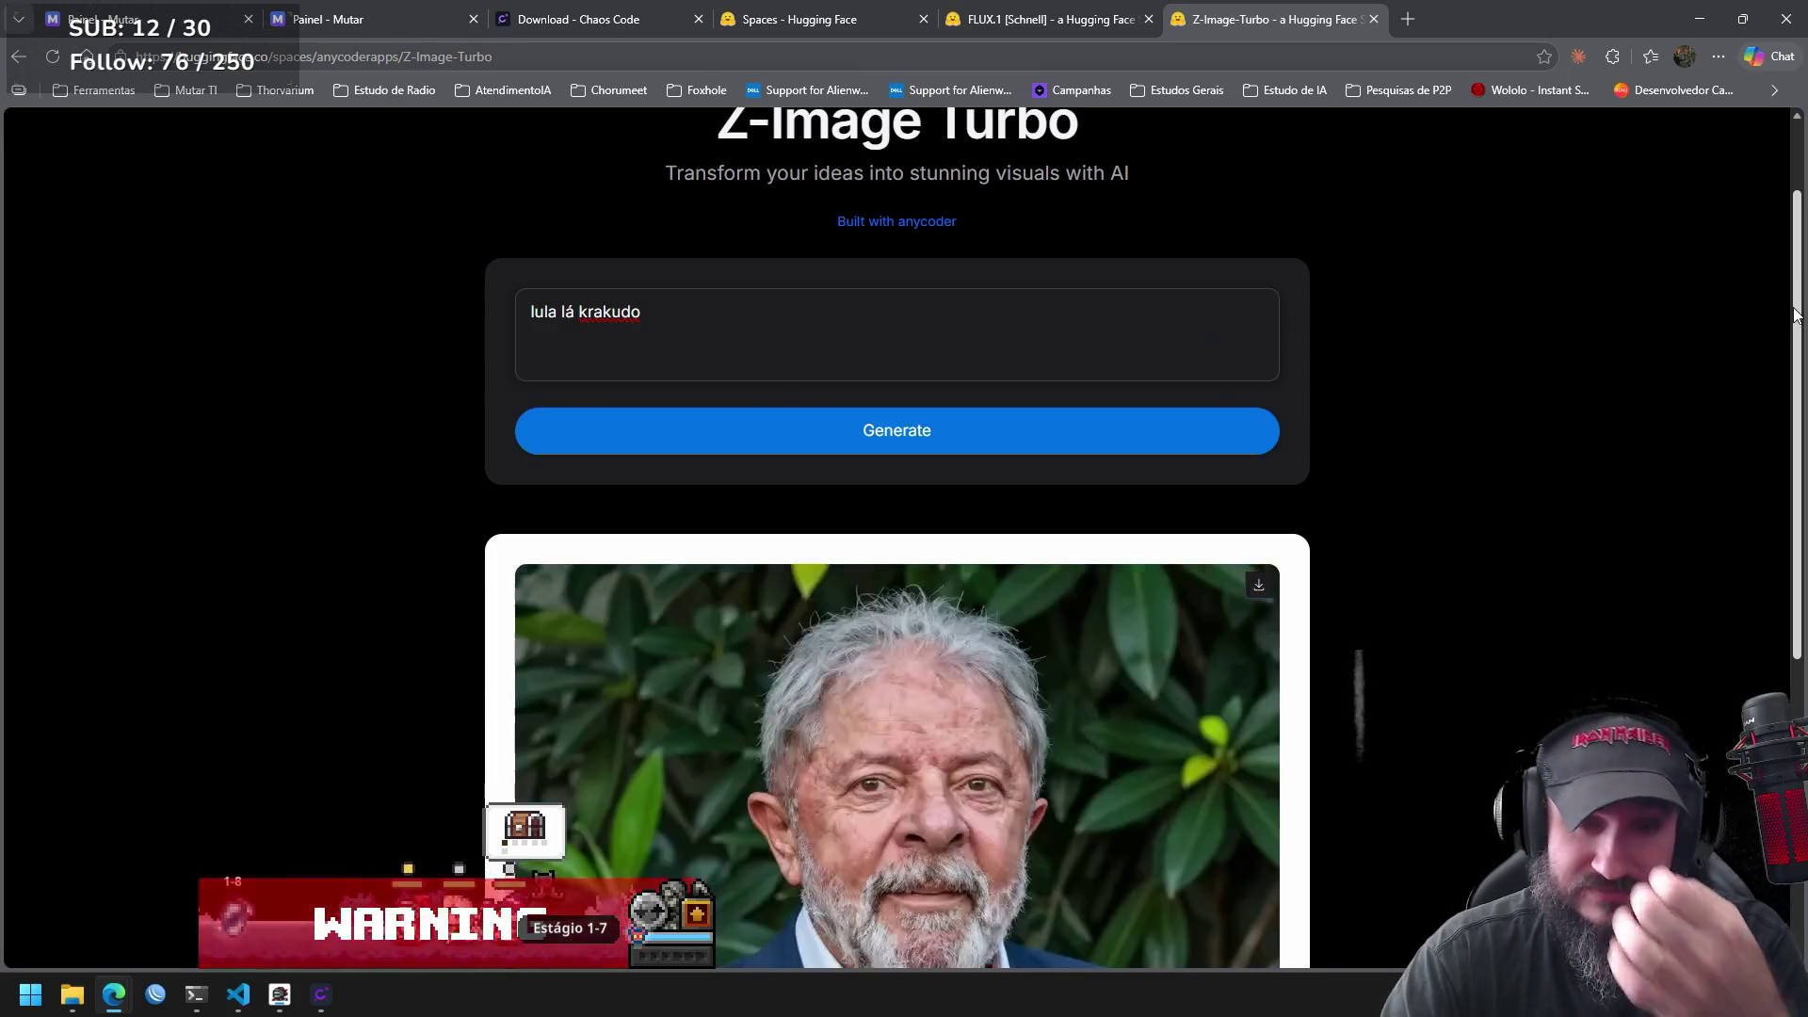
mouse_move(1793, 315)
left_mouse_down()
mouse_move(1788, 563)
mouse_move(1803, 414)
left_mouse_up()
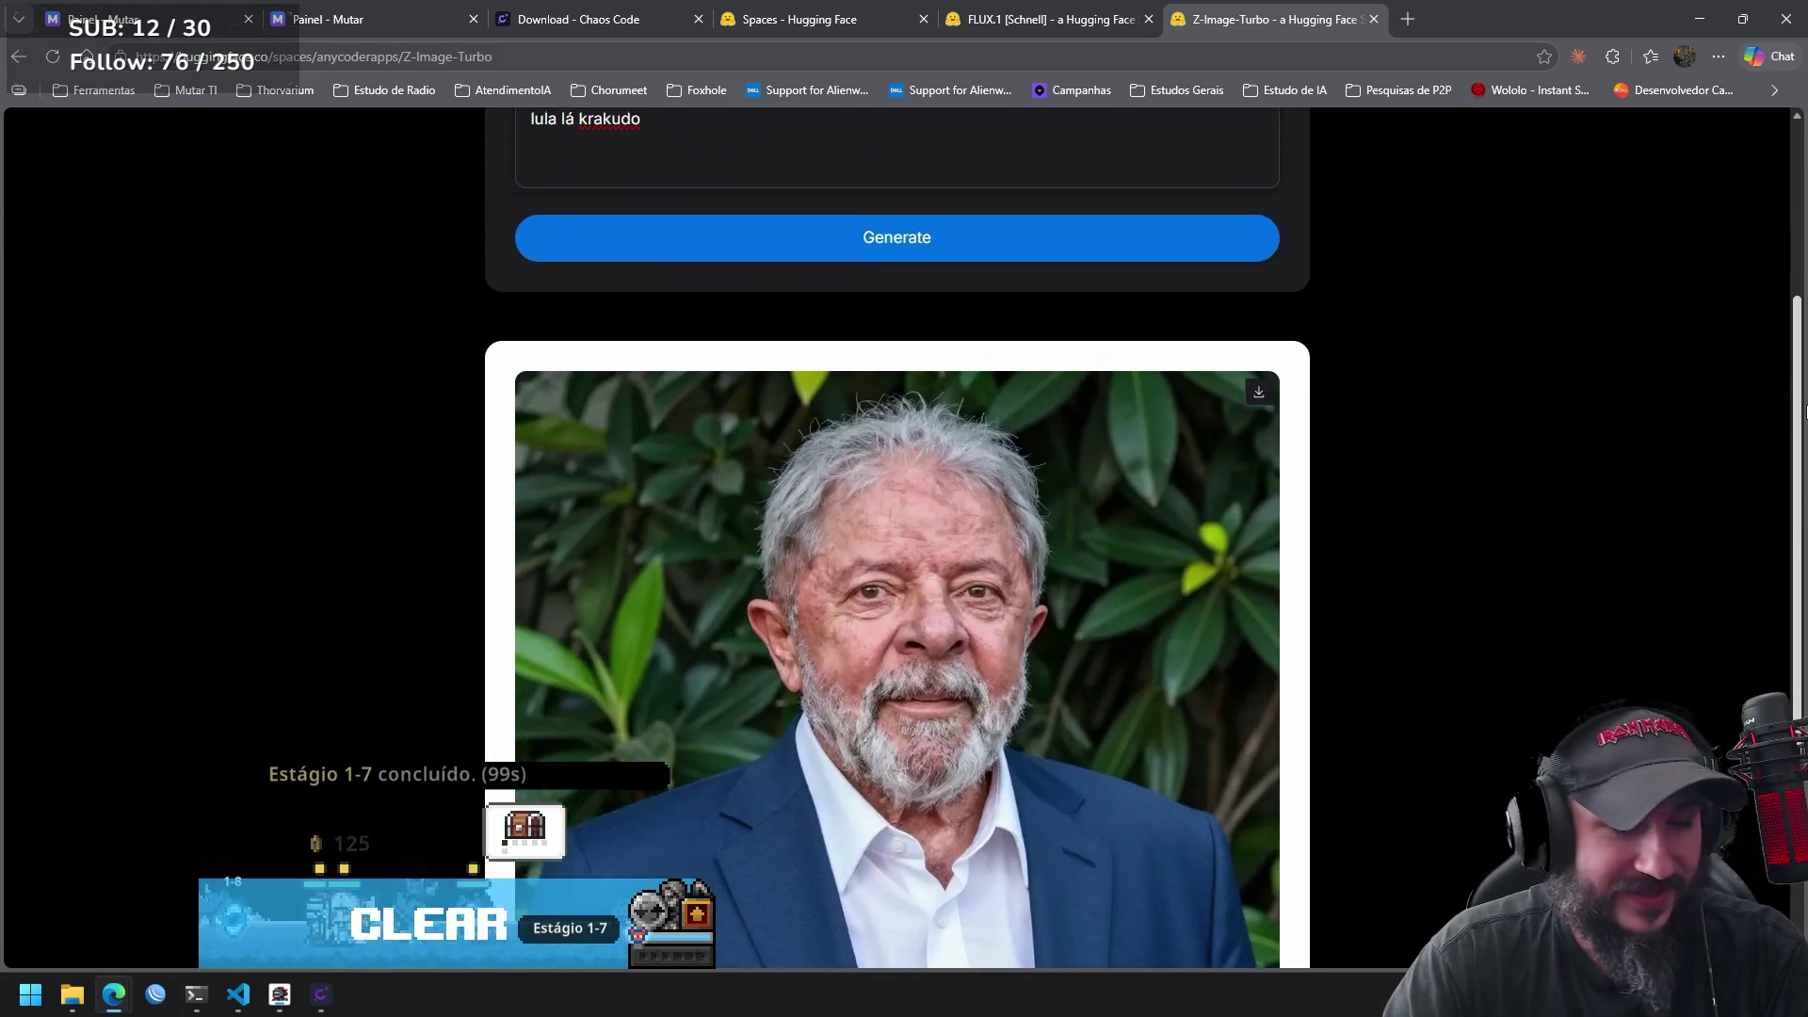
scroll(1006, 342, "up", 3)
triple_click(826, 355)
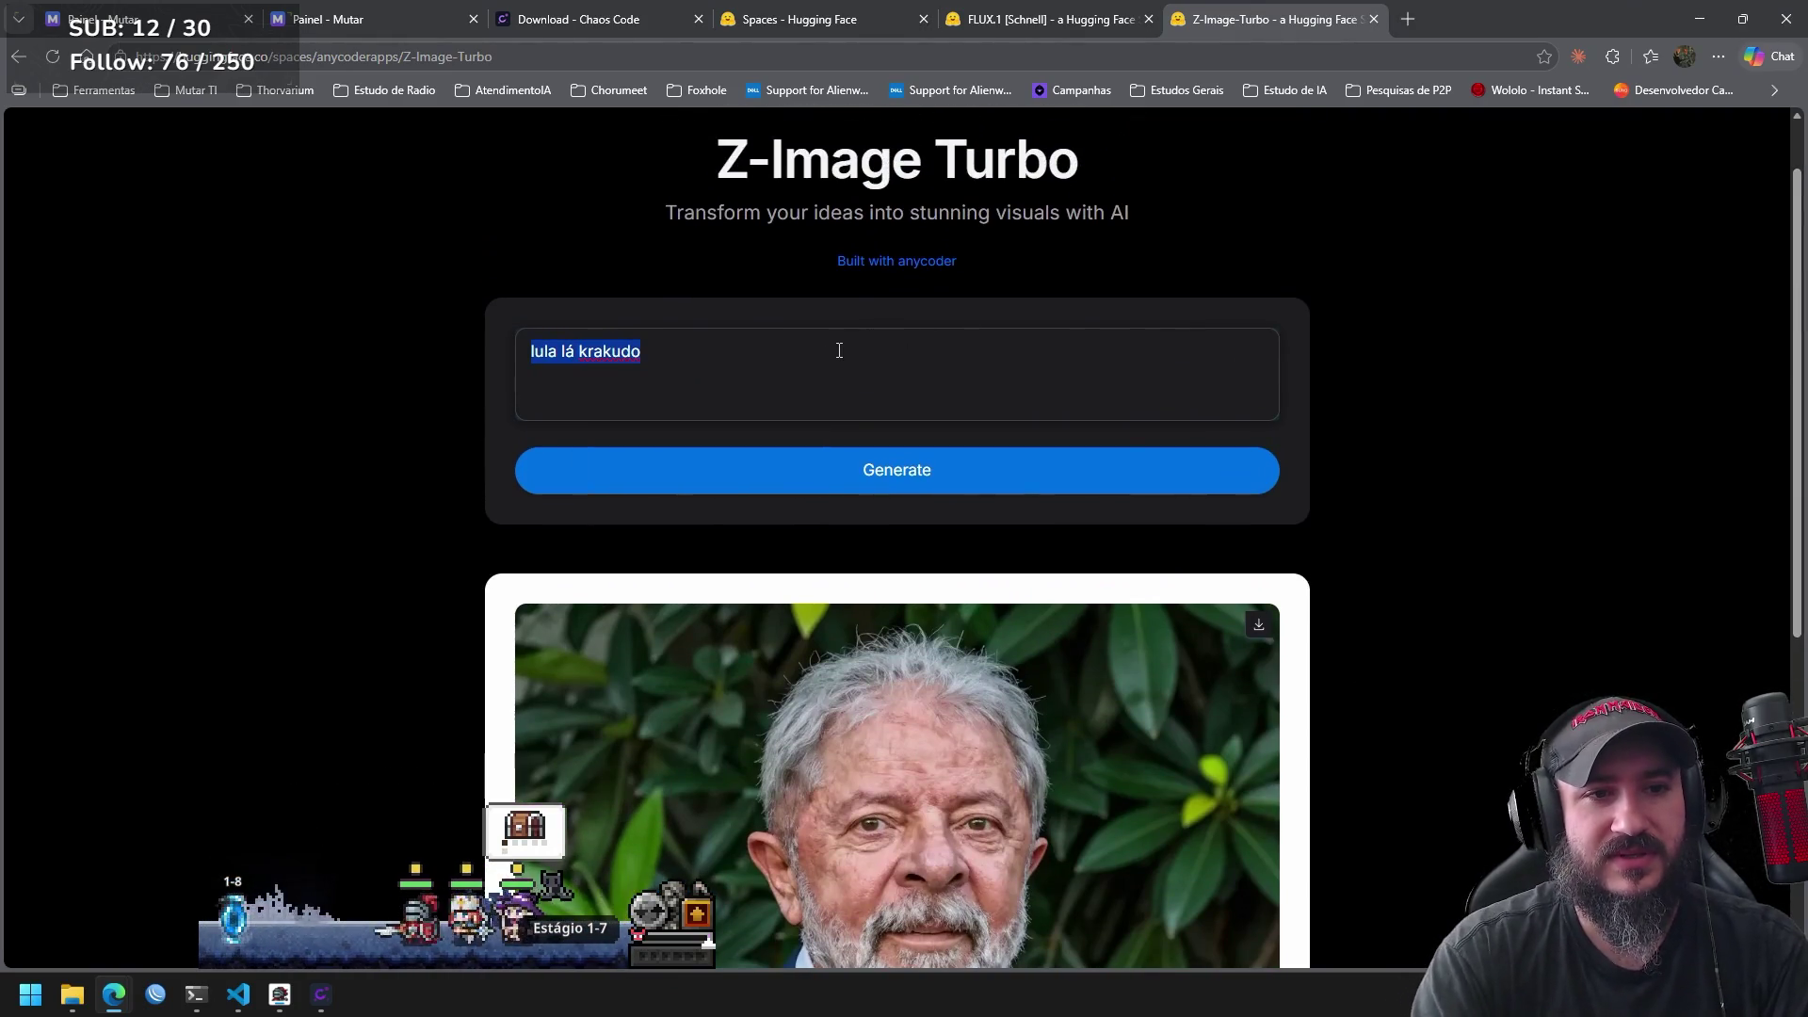
Generate a portrait from a politician's surname, then correct its spelling and regenerate.
key("BackSpace")
type("bozo")
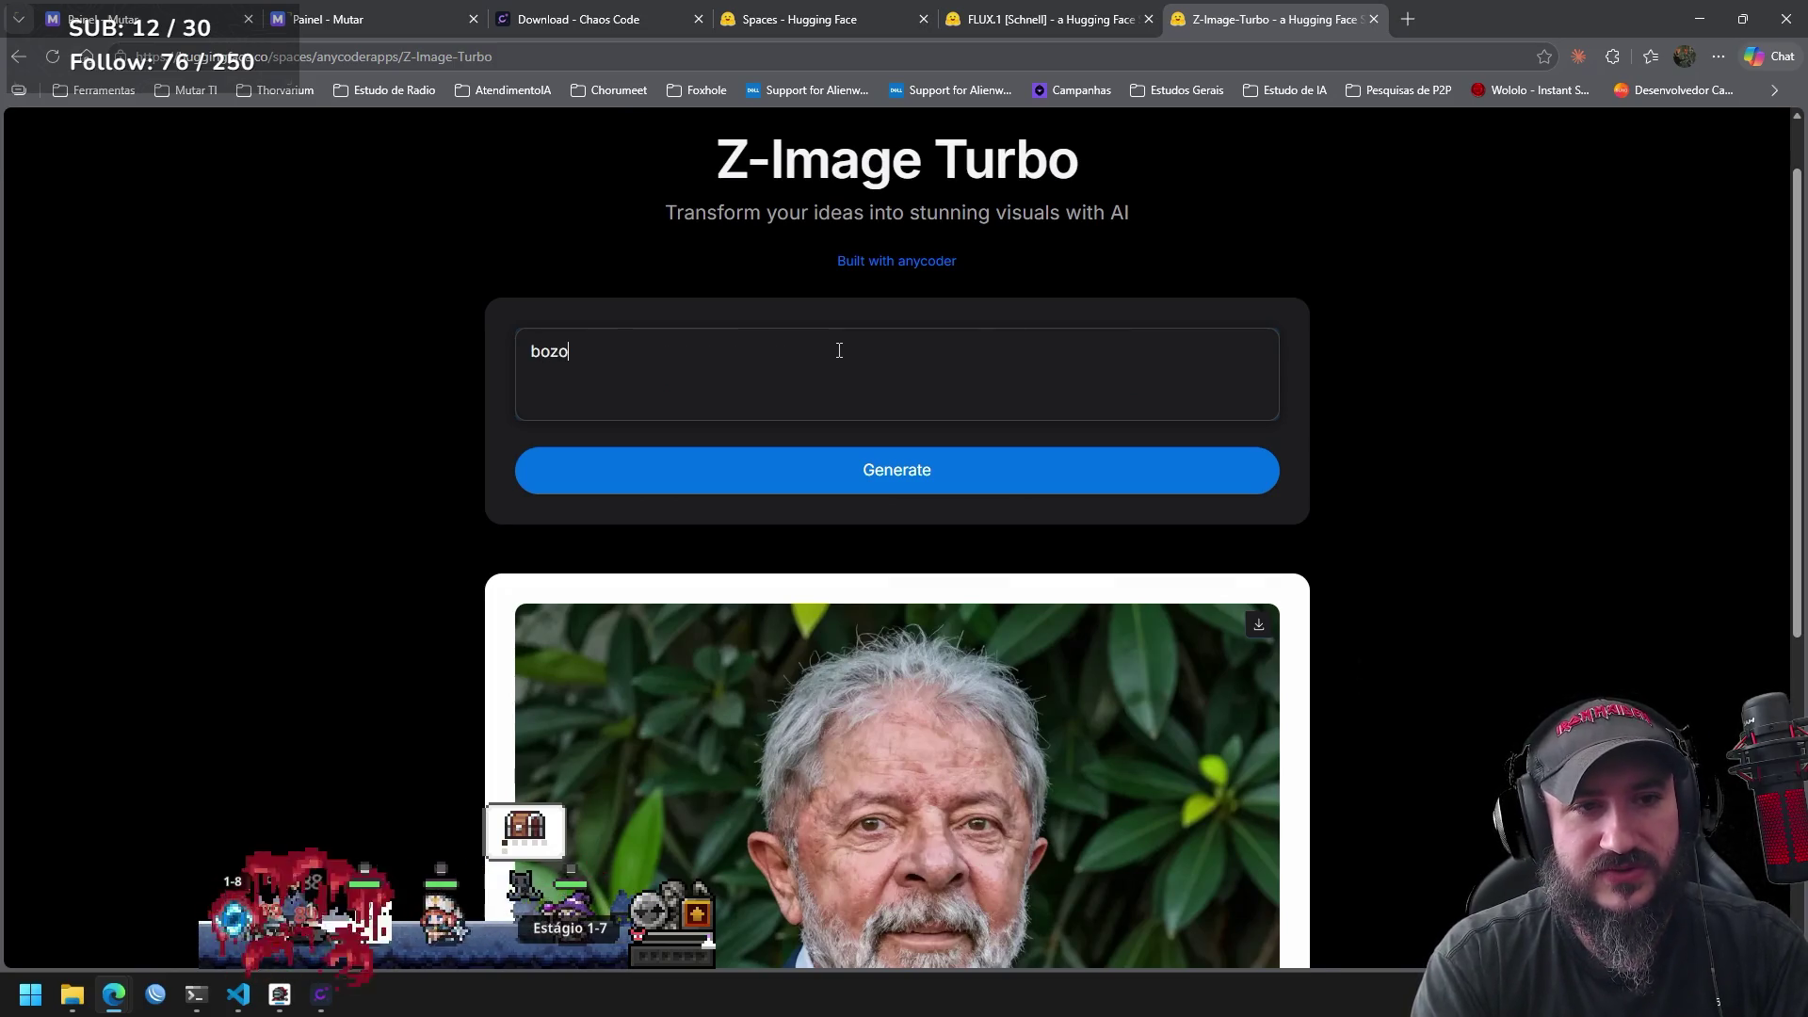
type("naro")
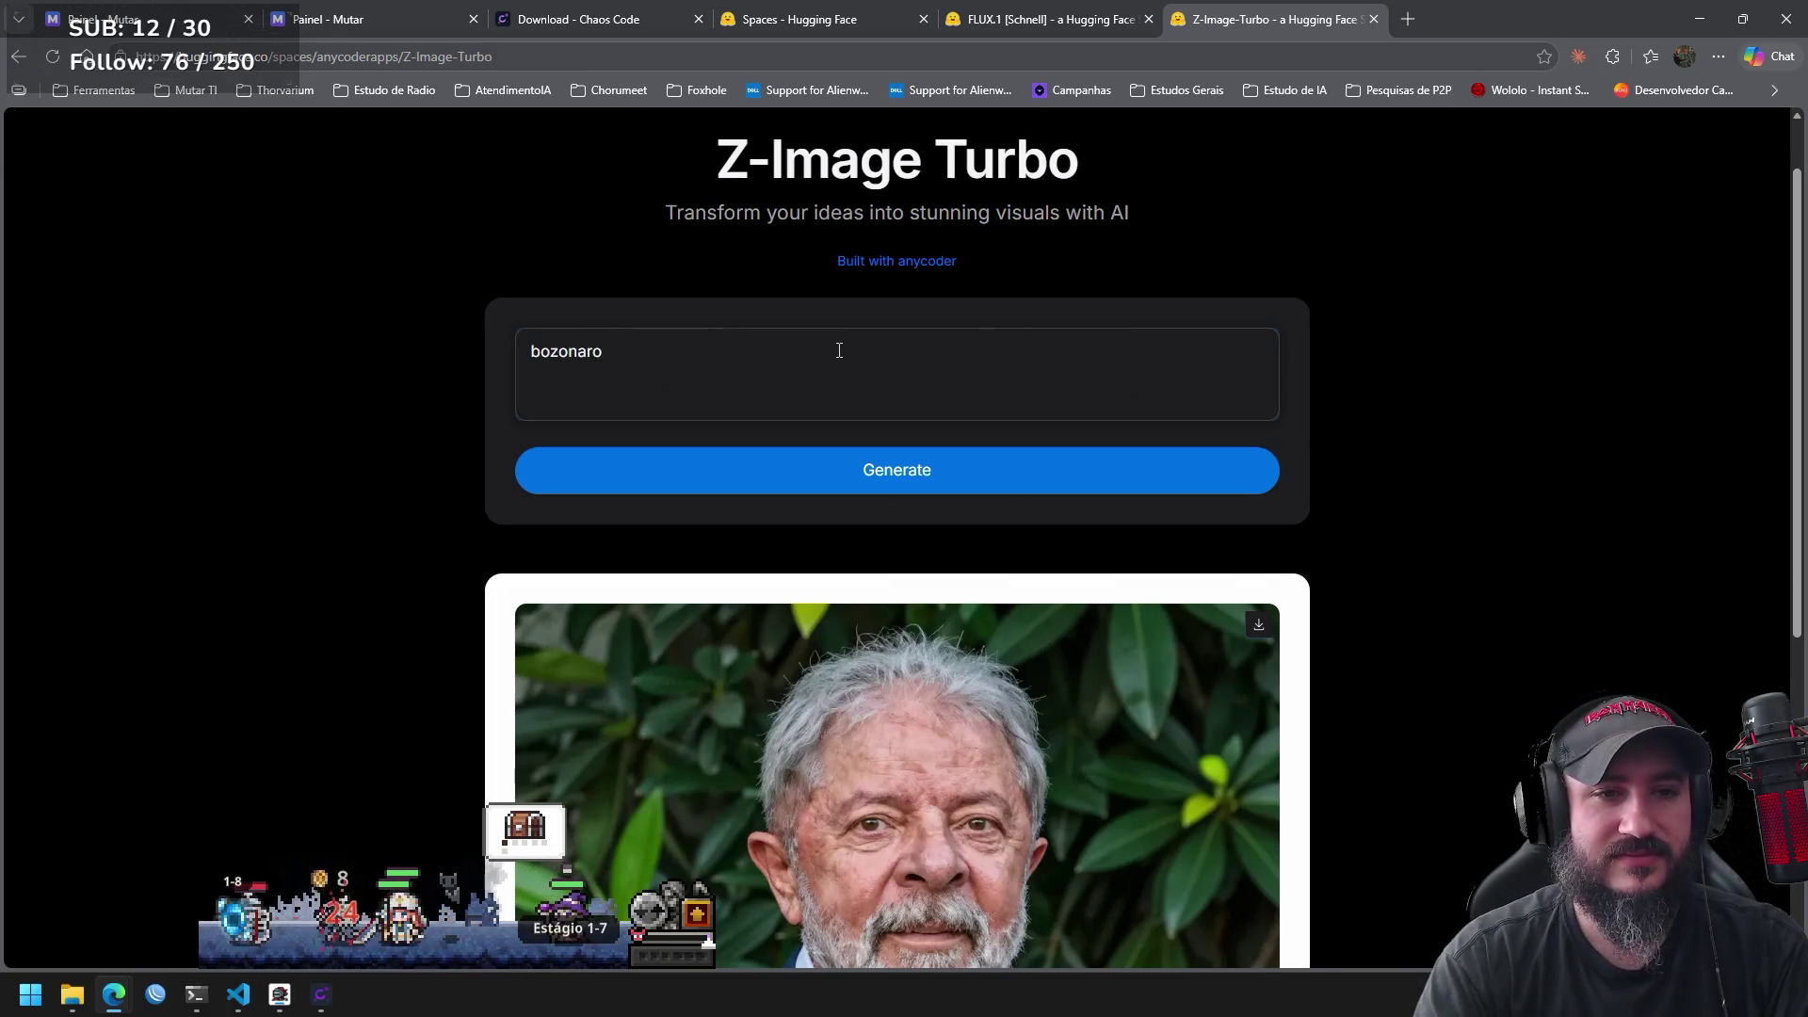
left_click(951, 476)
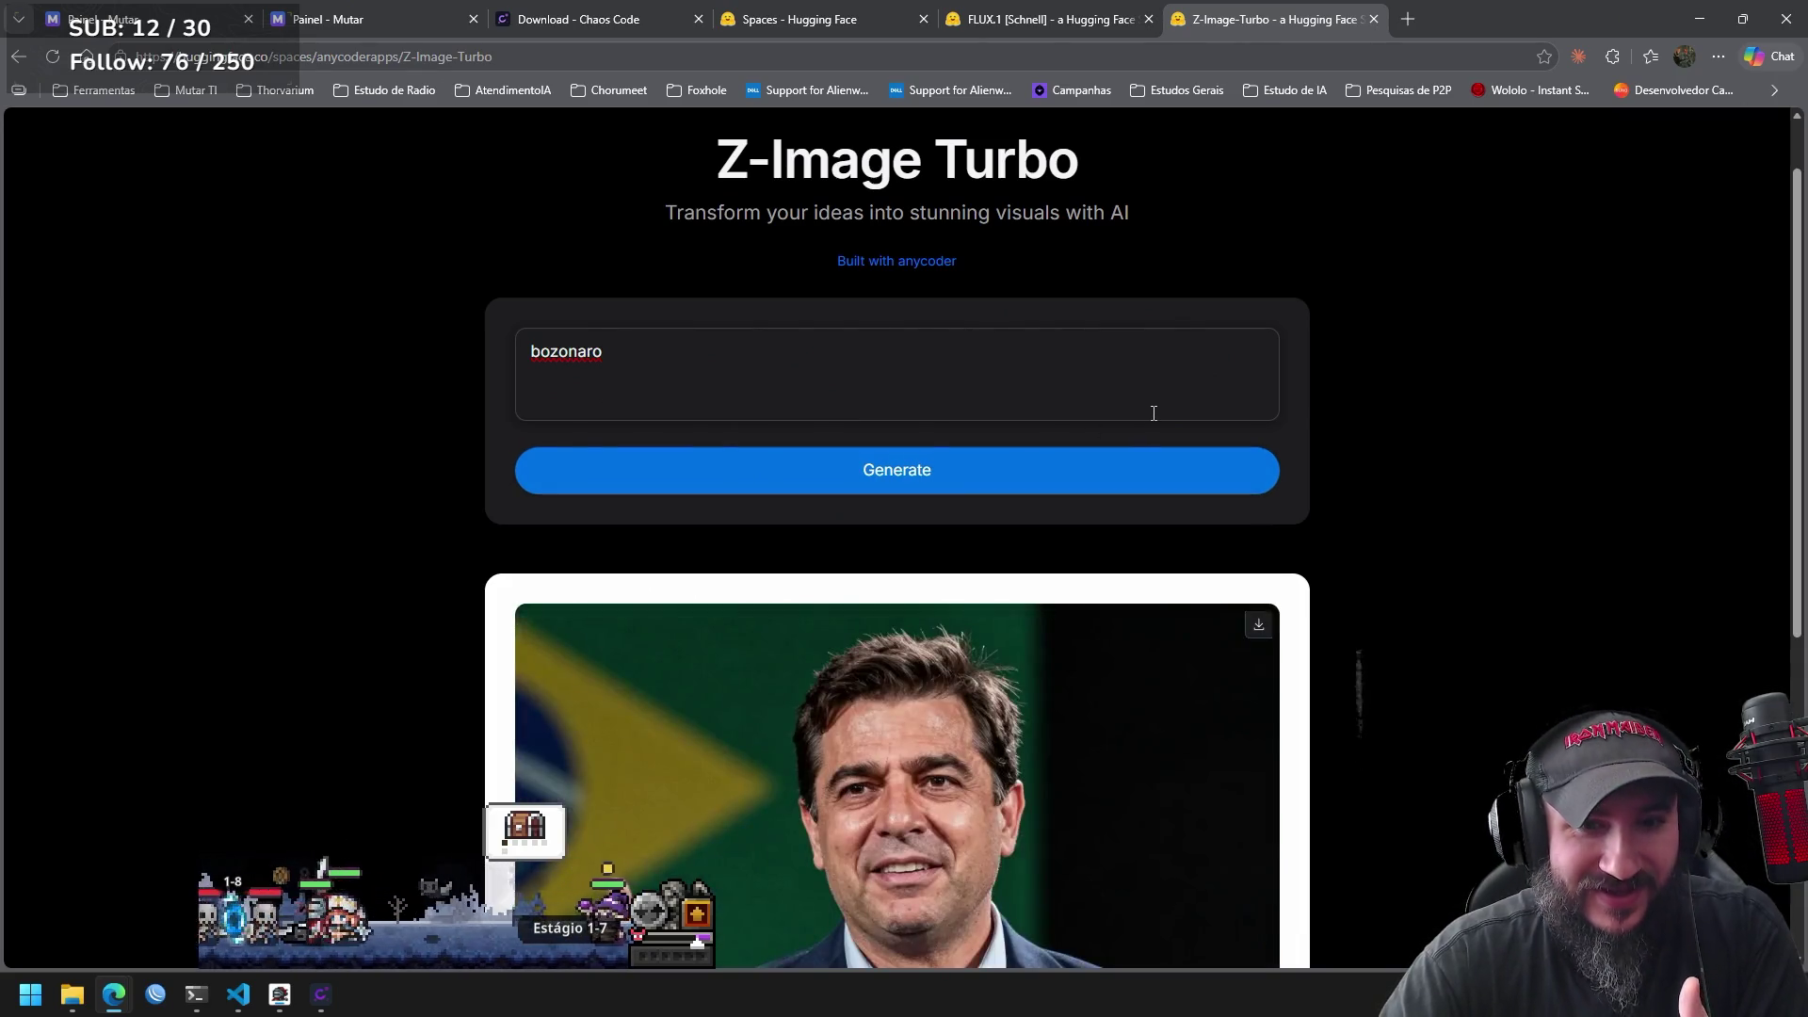
left_click(690, 367)
key("ctrl+a")
type("bolsonaro")
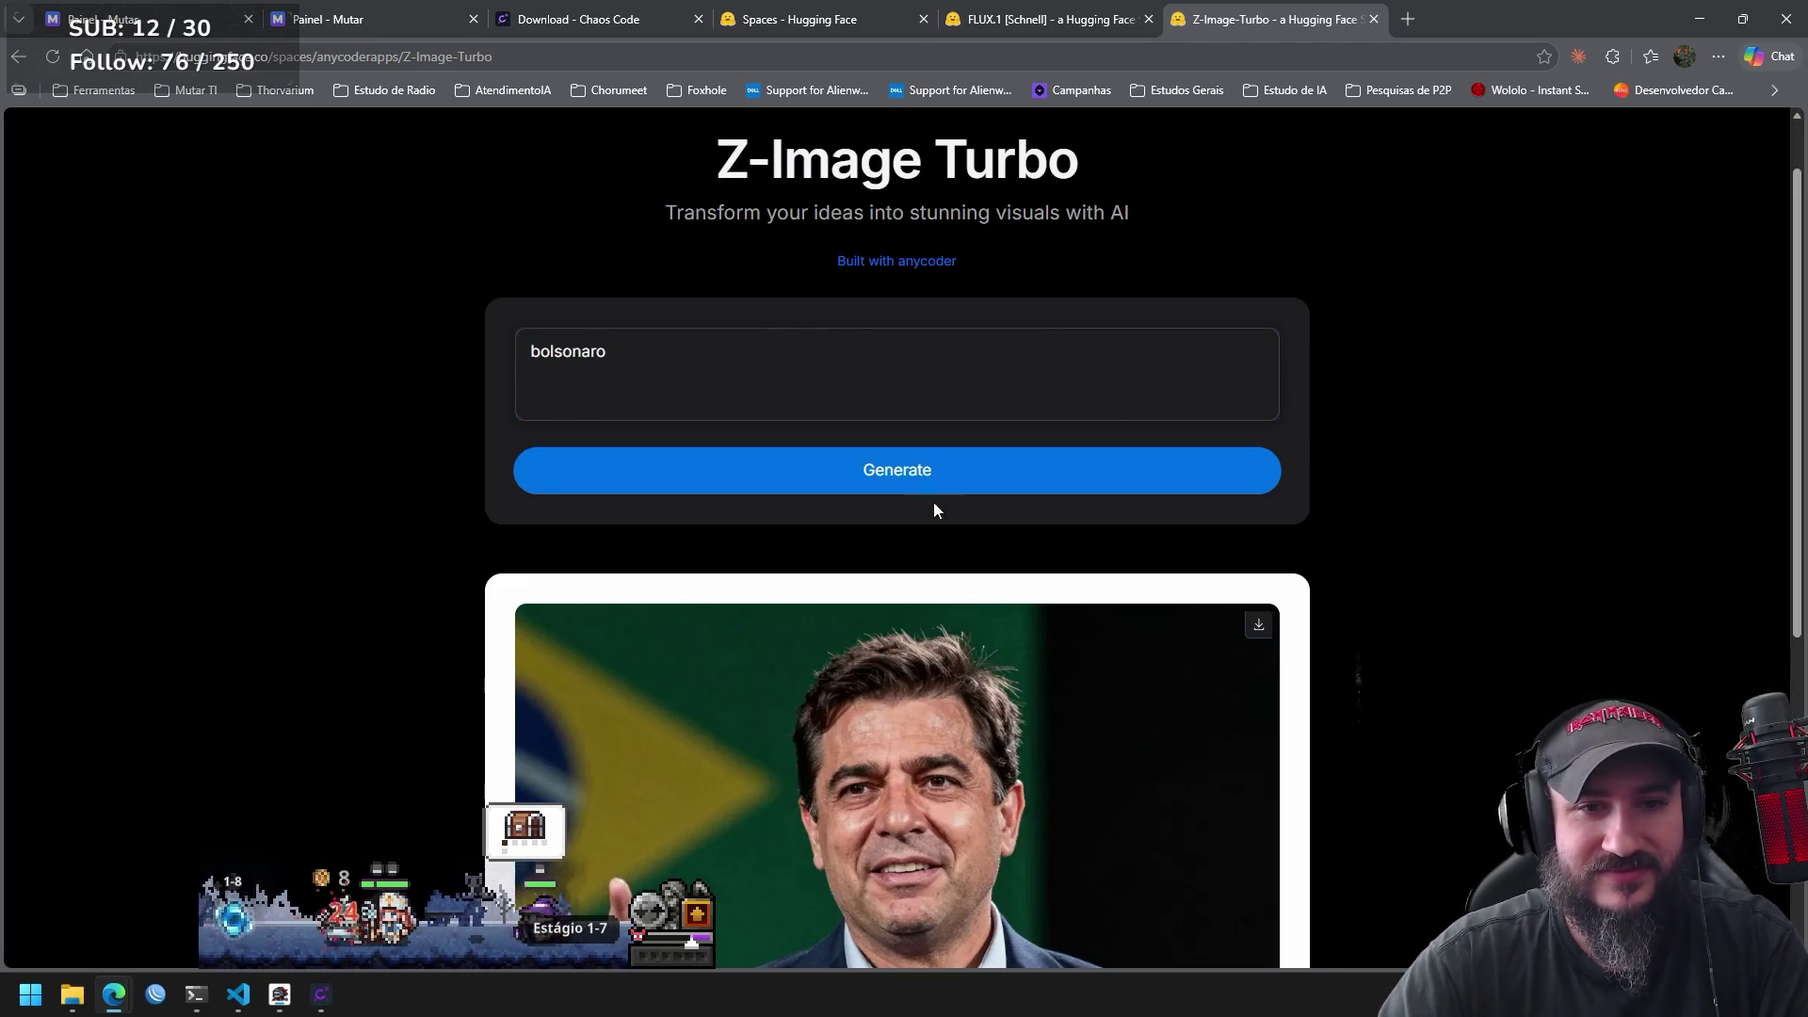
left_click(958, 489)
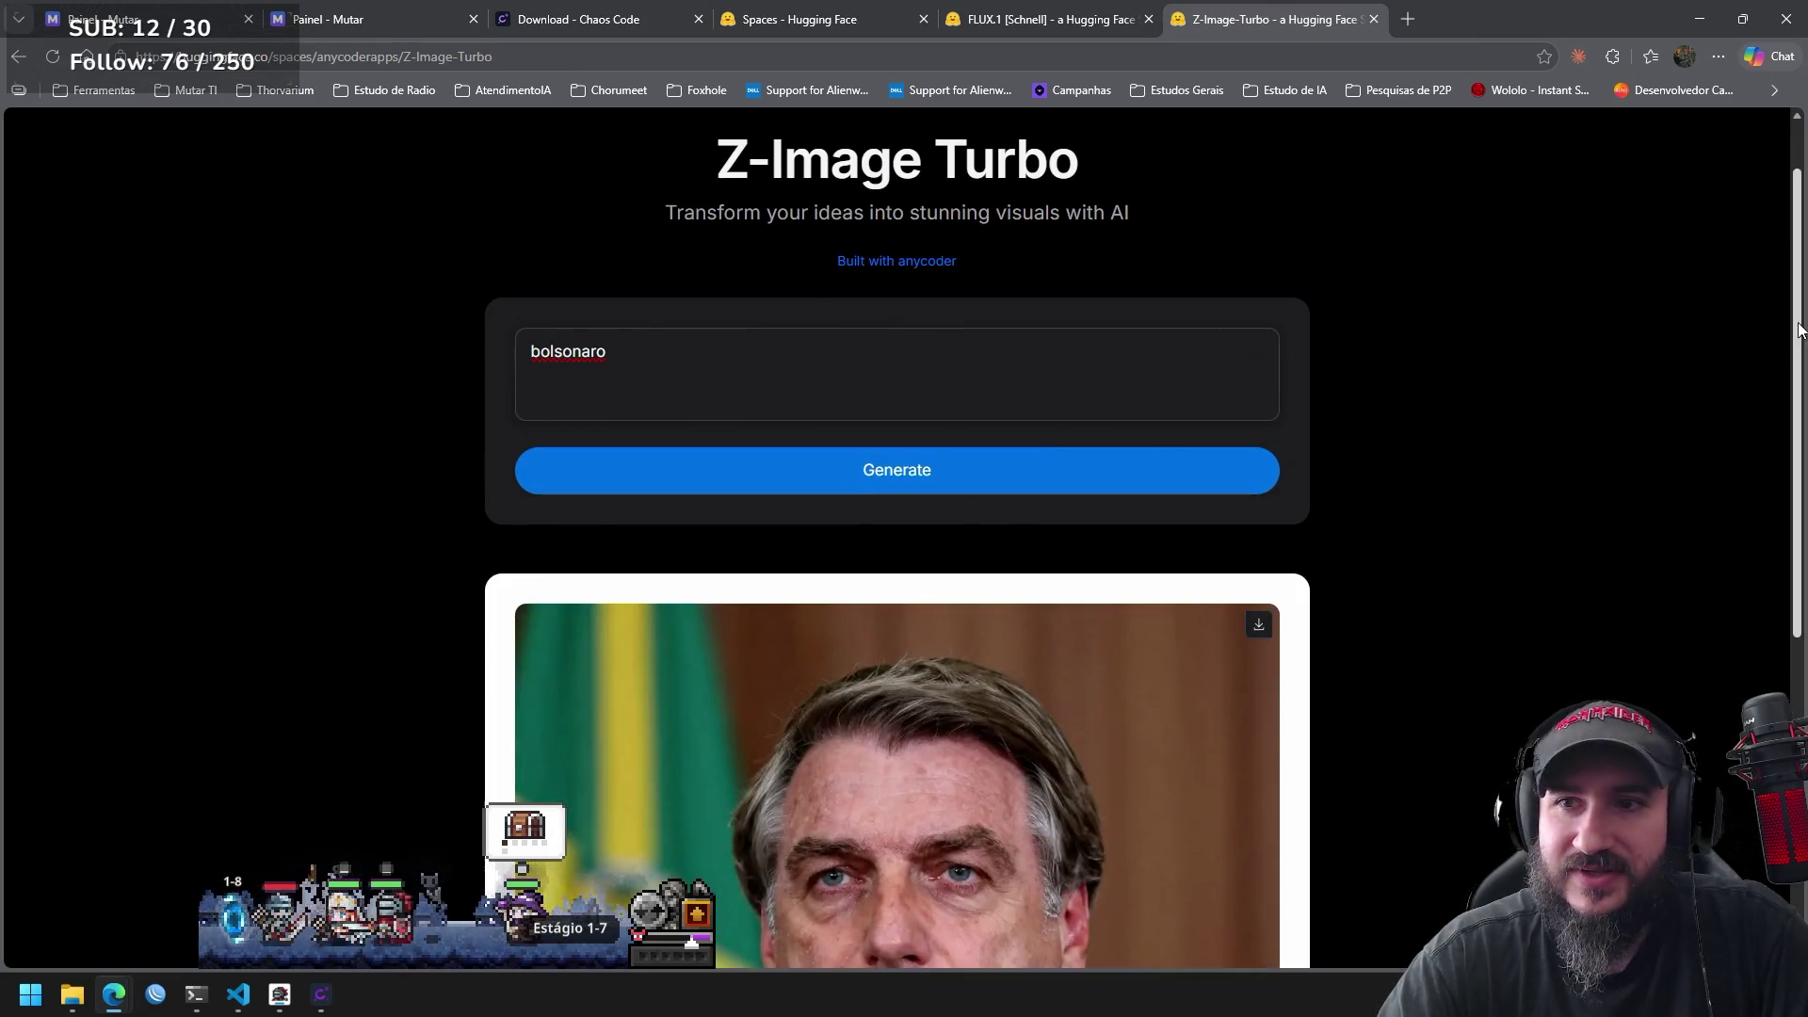
scroll(1775, 518, "down", 3)
scroll(1775, 518, "down", 1)
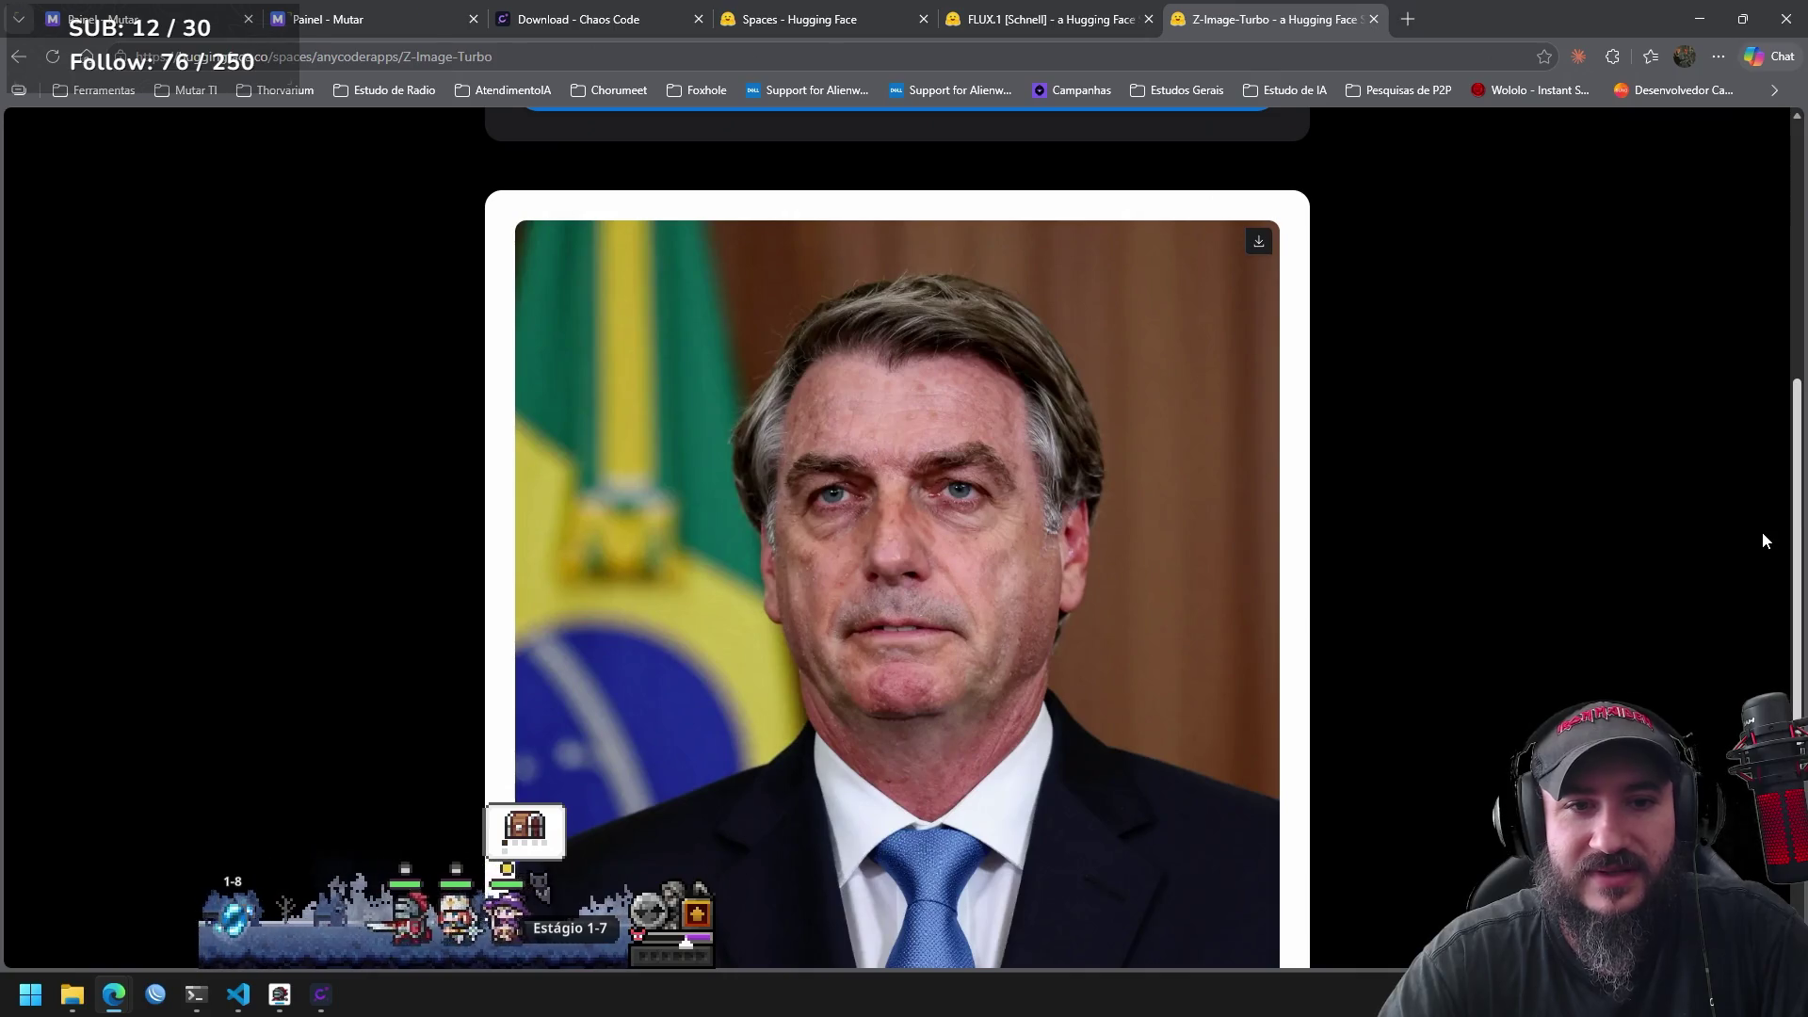
scroll(1759, 521, "up", 1)
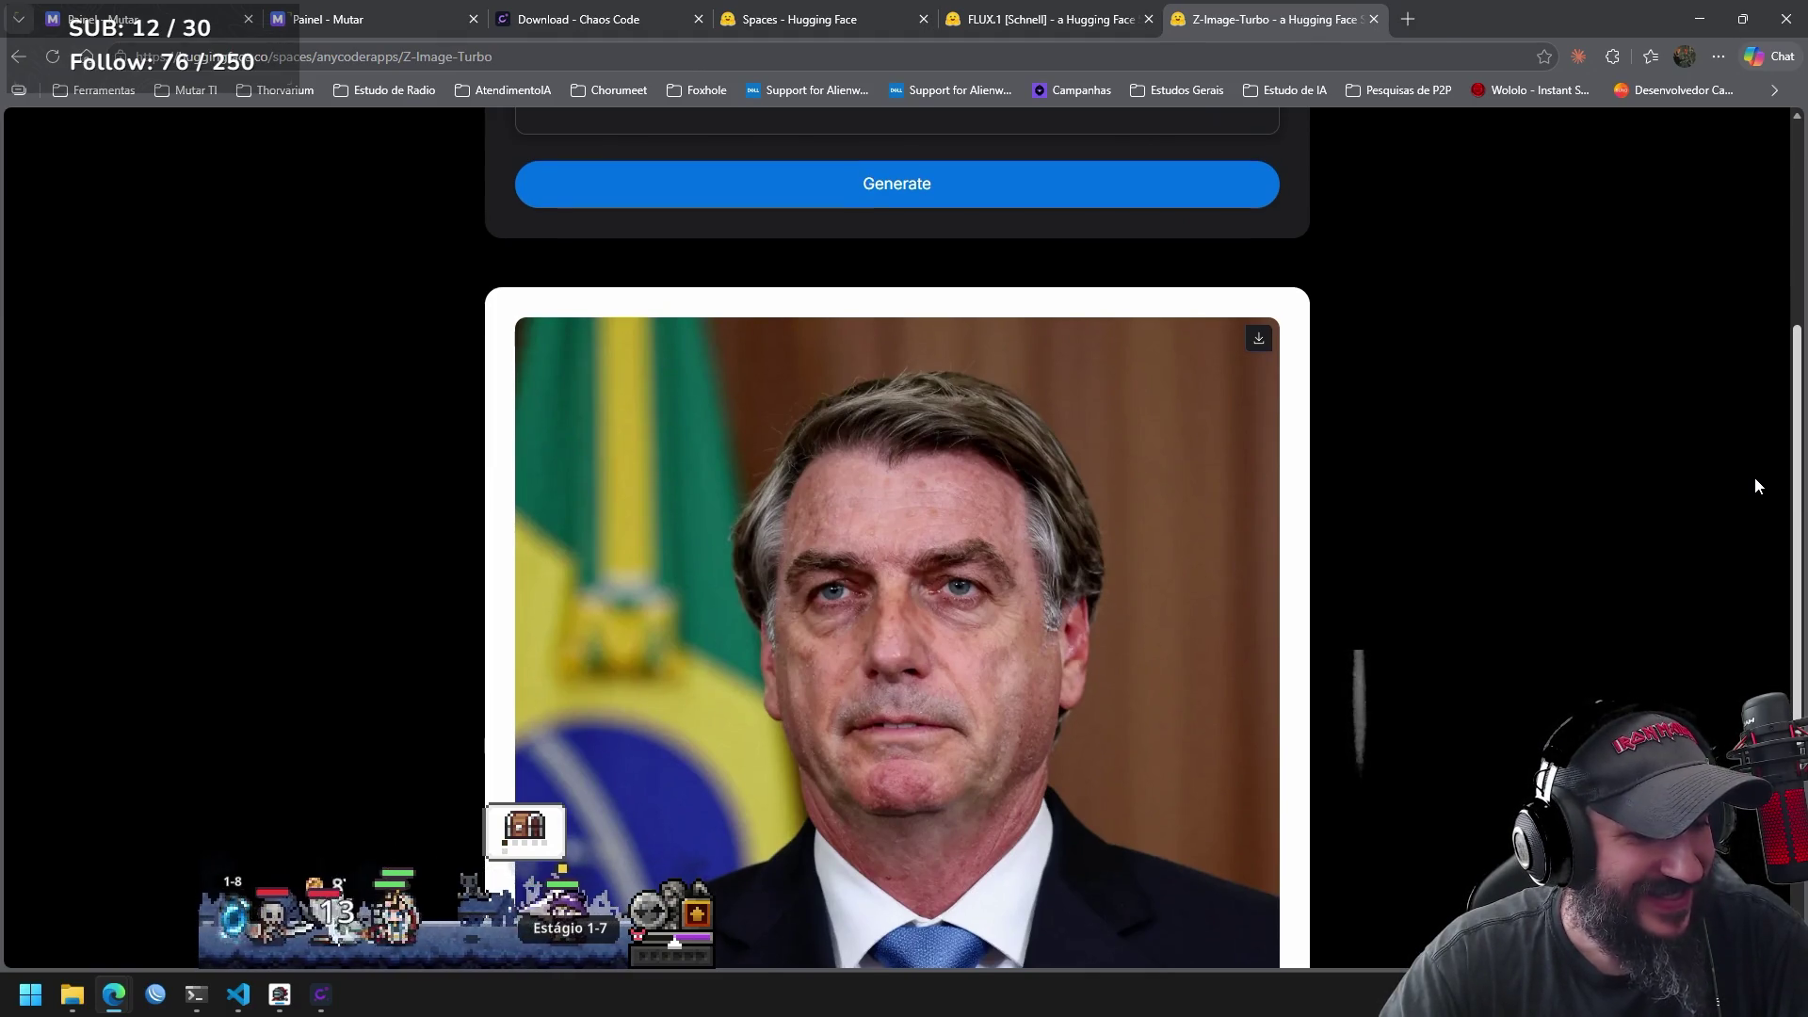
scroll(1754, 477, "up", 2)
scroll(1755, 431, "up", 3)
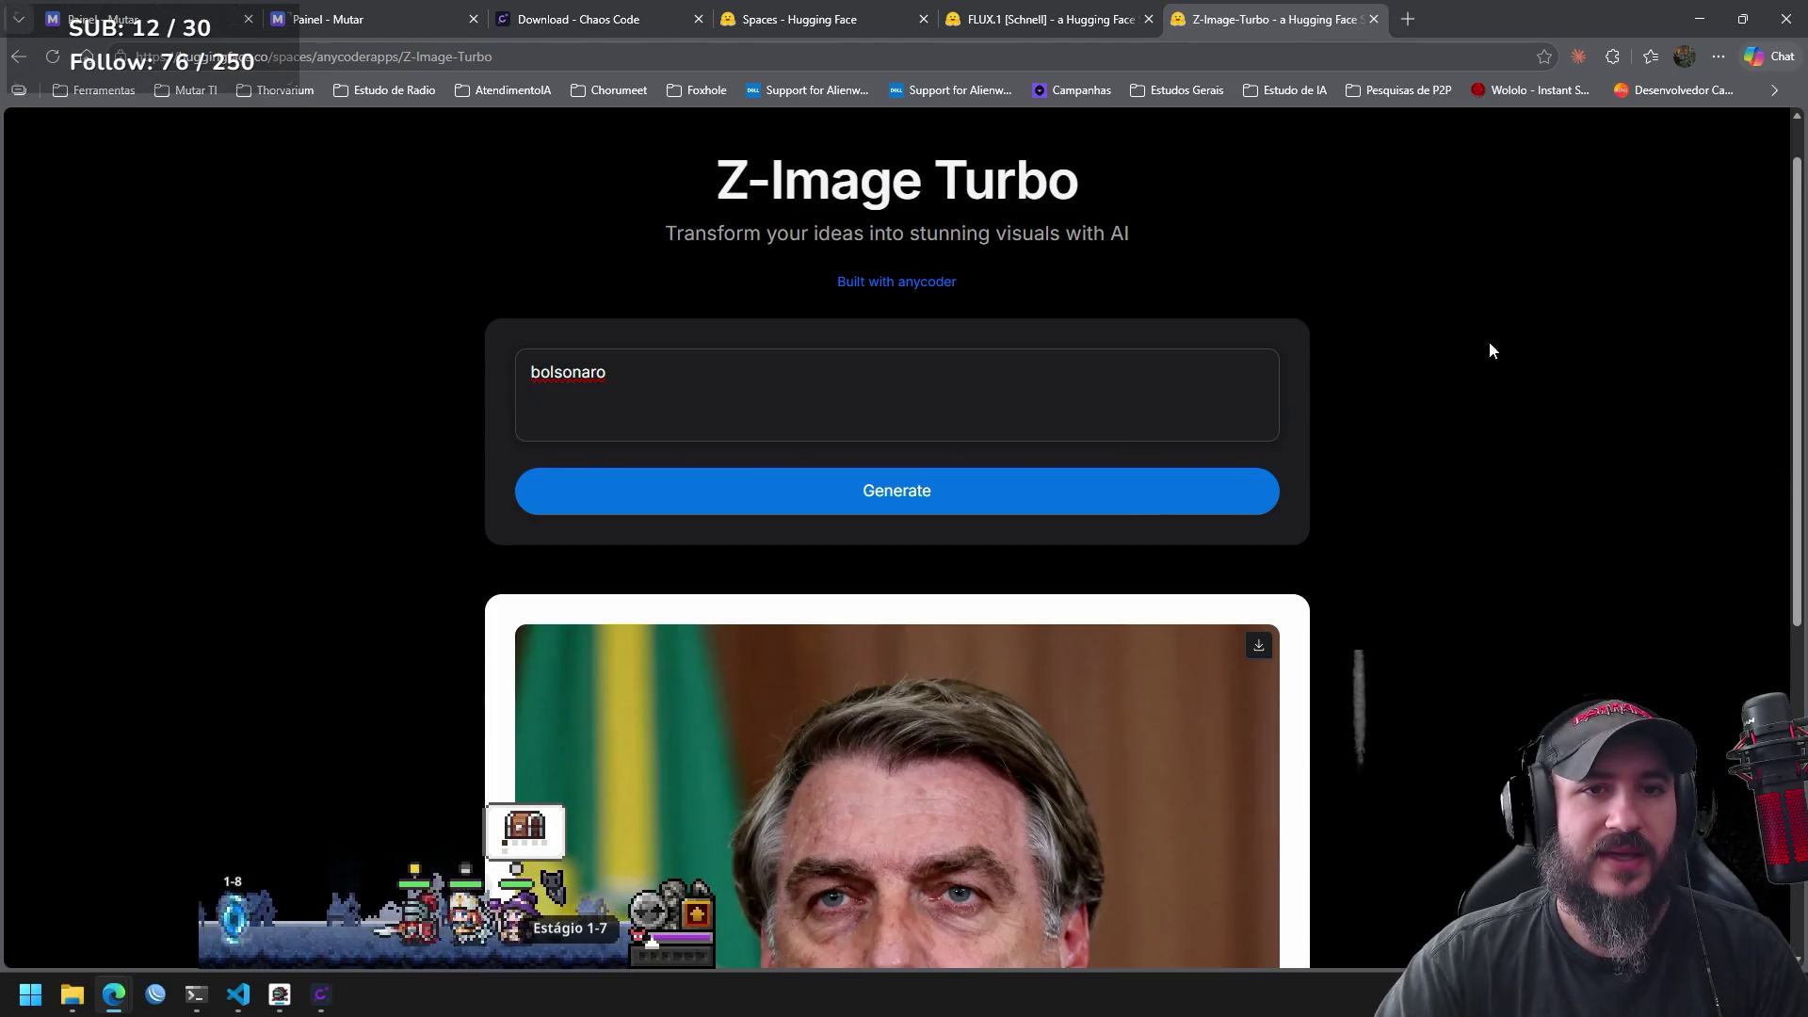
scroll(1771, 471, "up", 1)
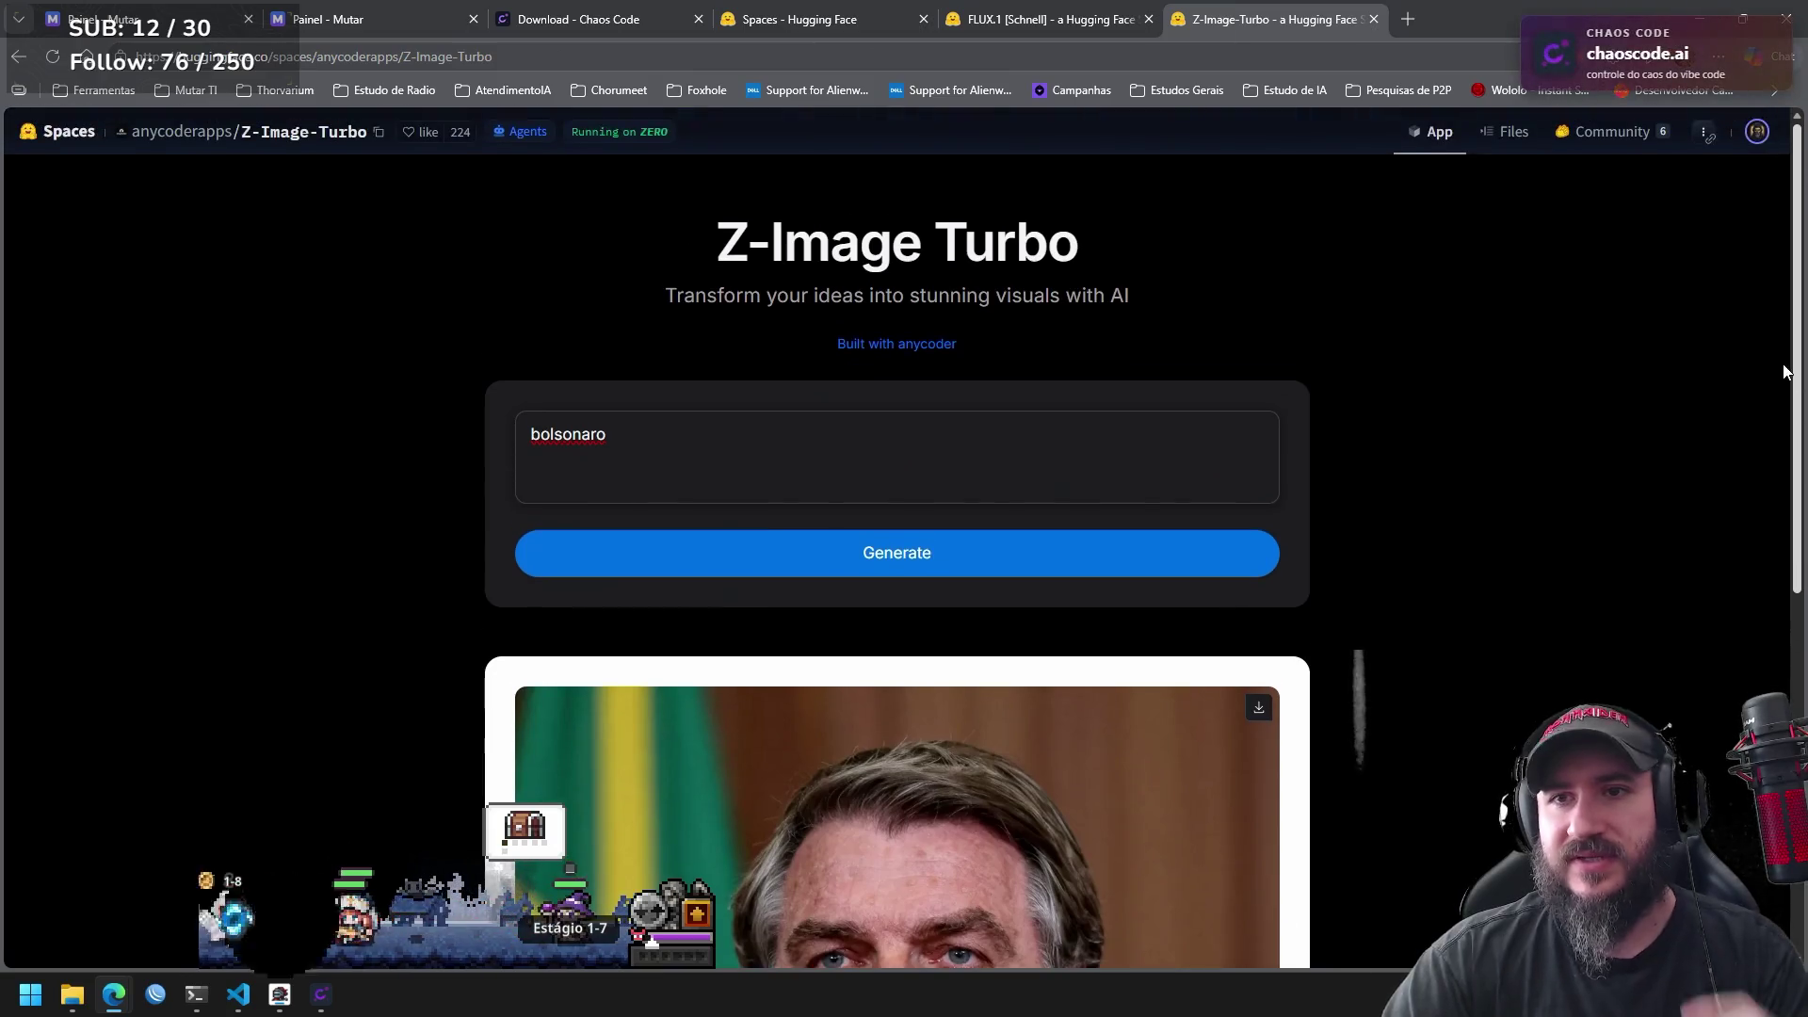
left_click(1755, 139)
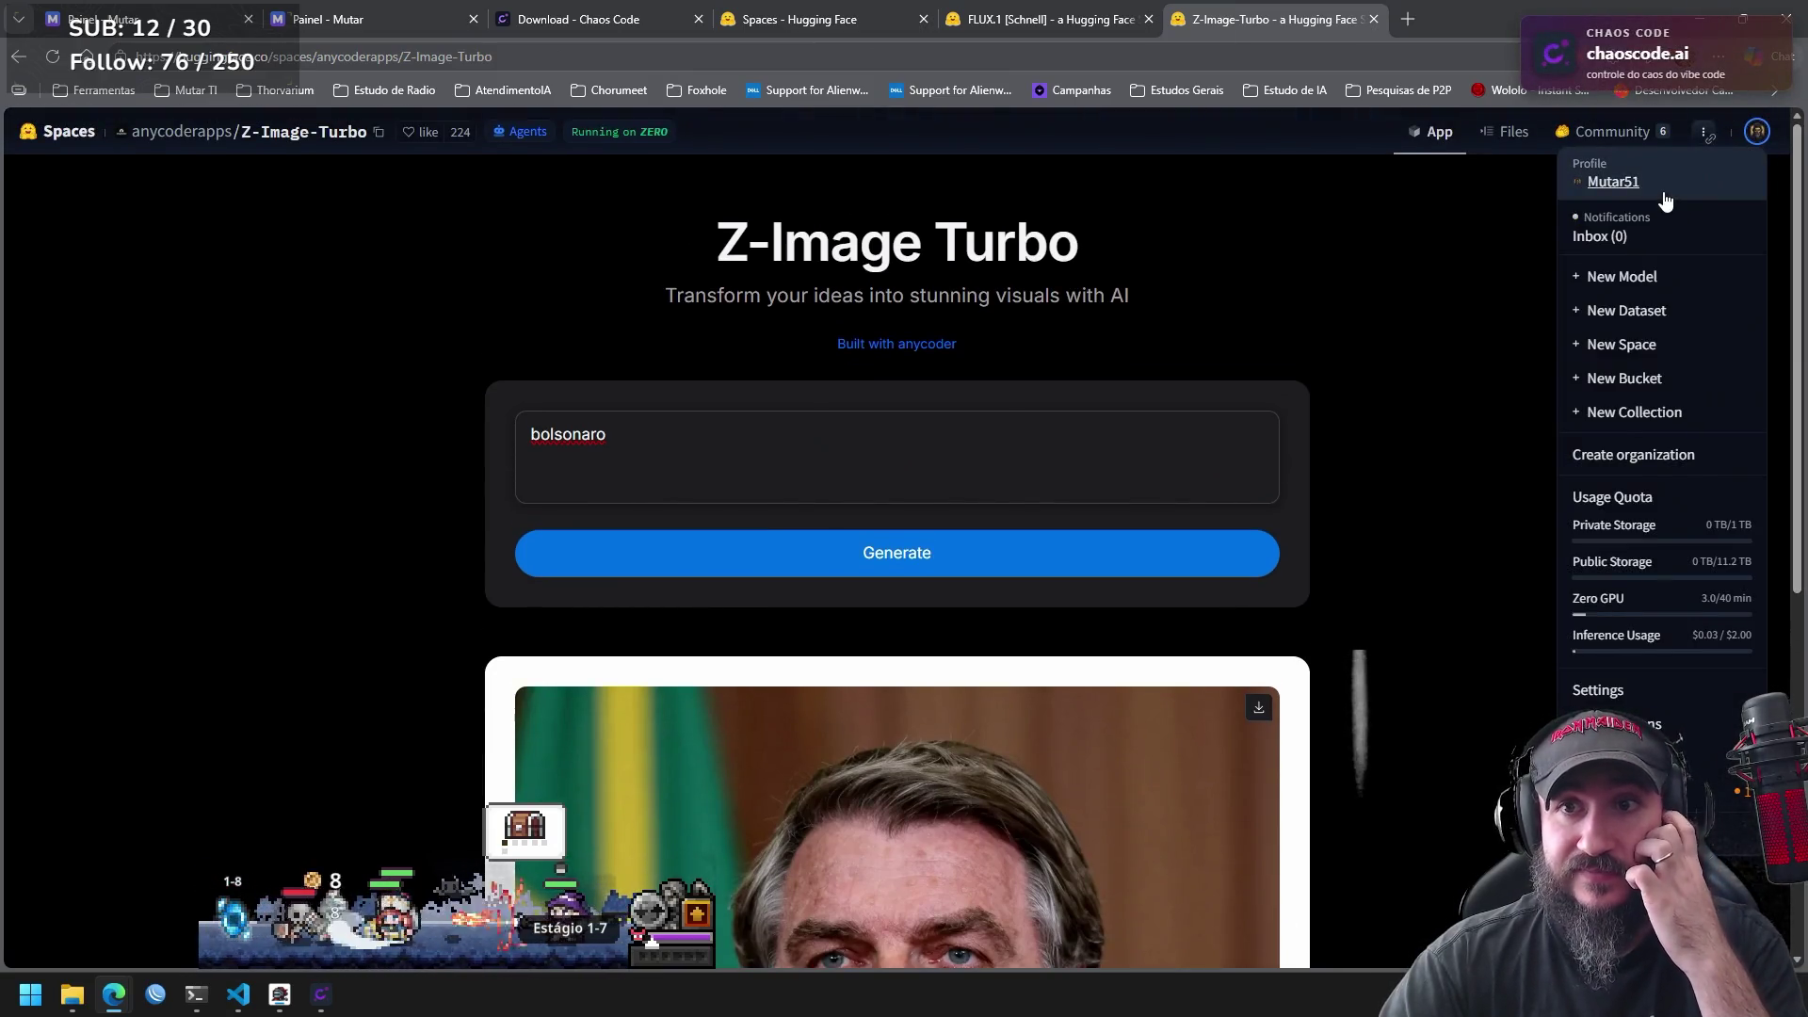
left_click(1408, 412)
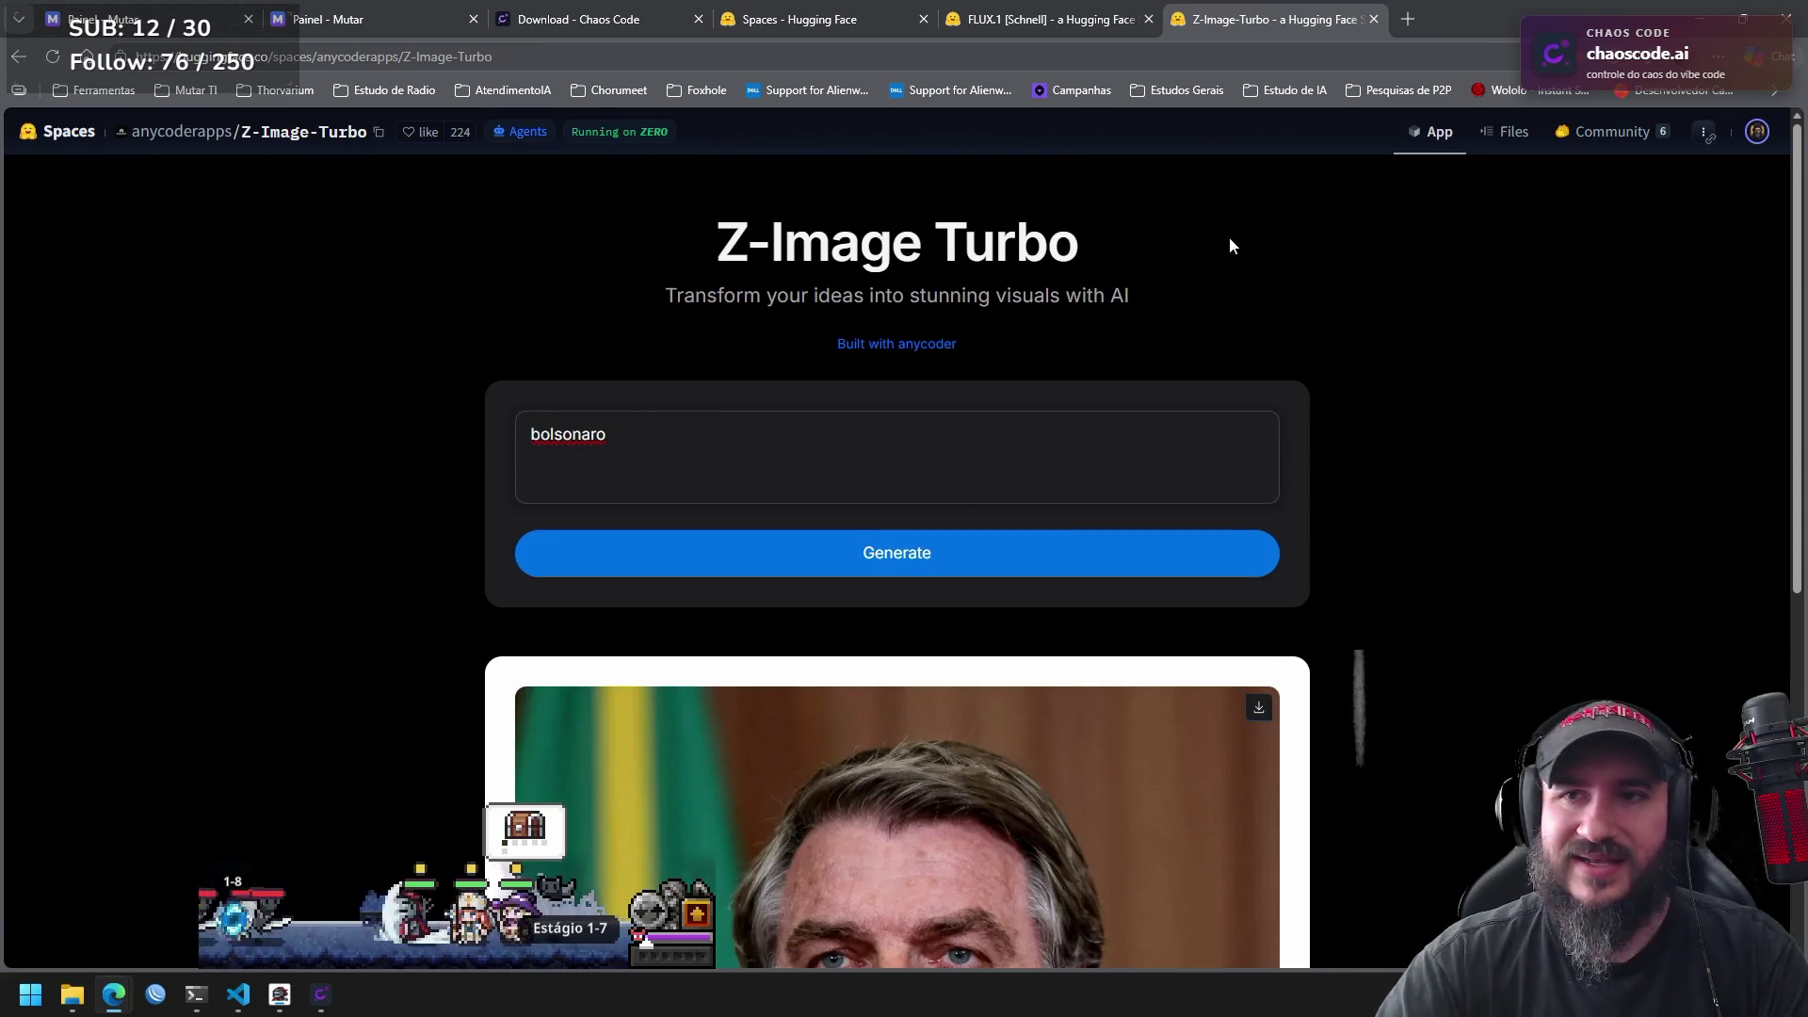
left_click(1751, 133)
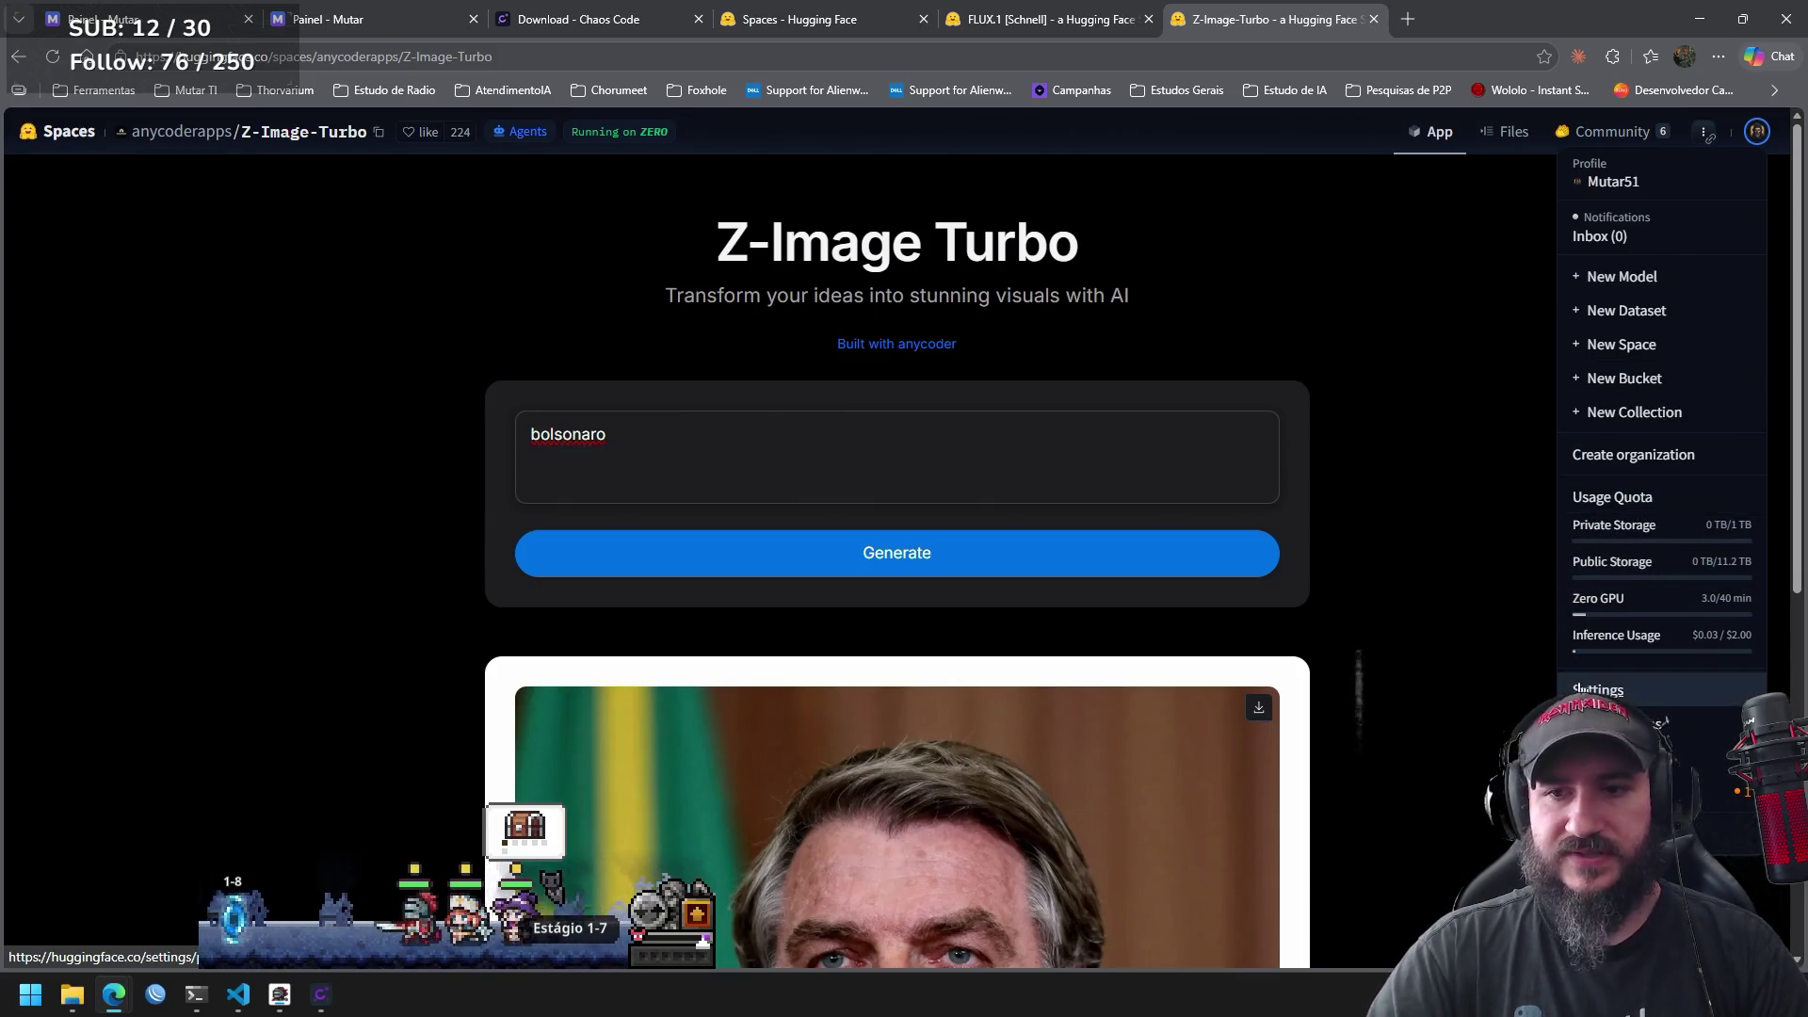
left_click(1371, 442)
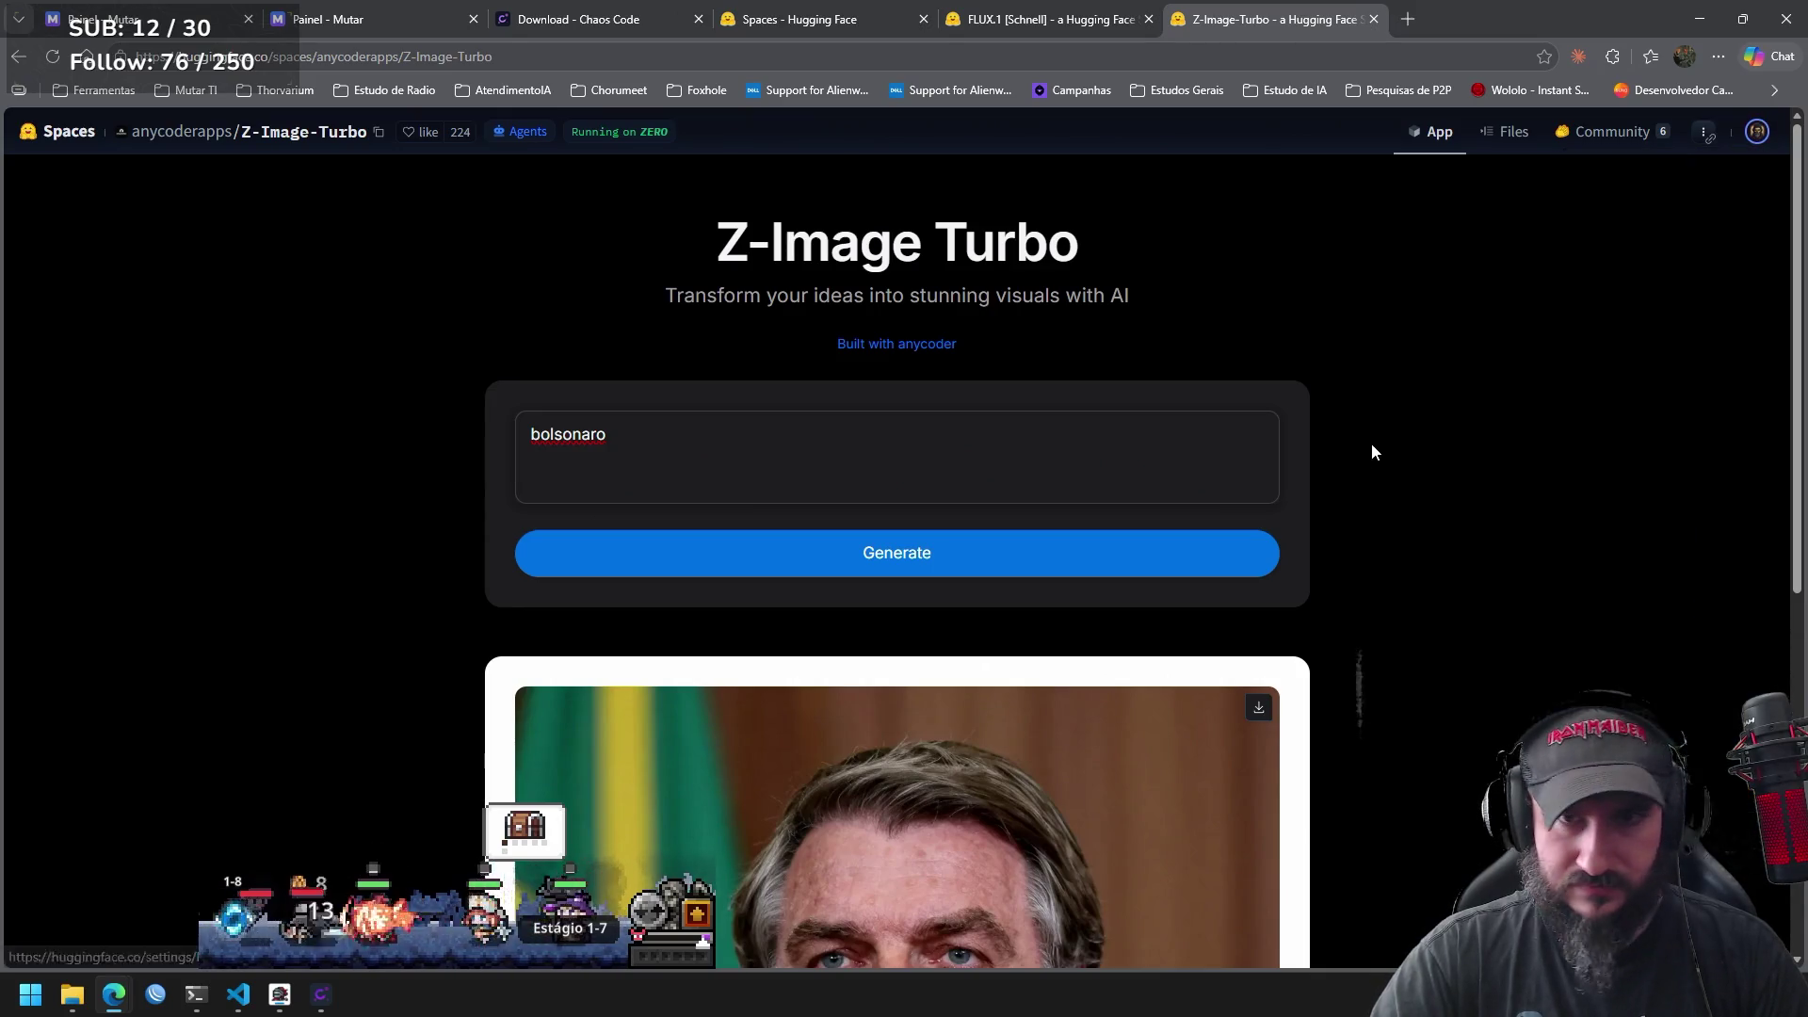
Replace the prompt with a two-word name and generate a portrait from it.
triple_click(913, 469)
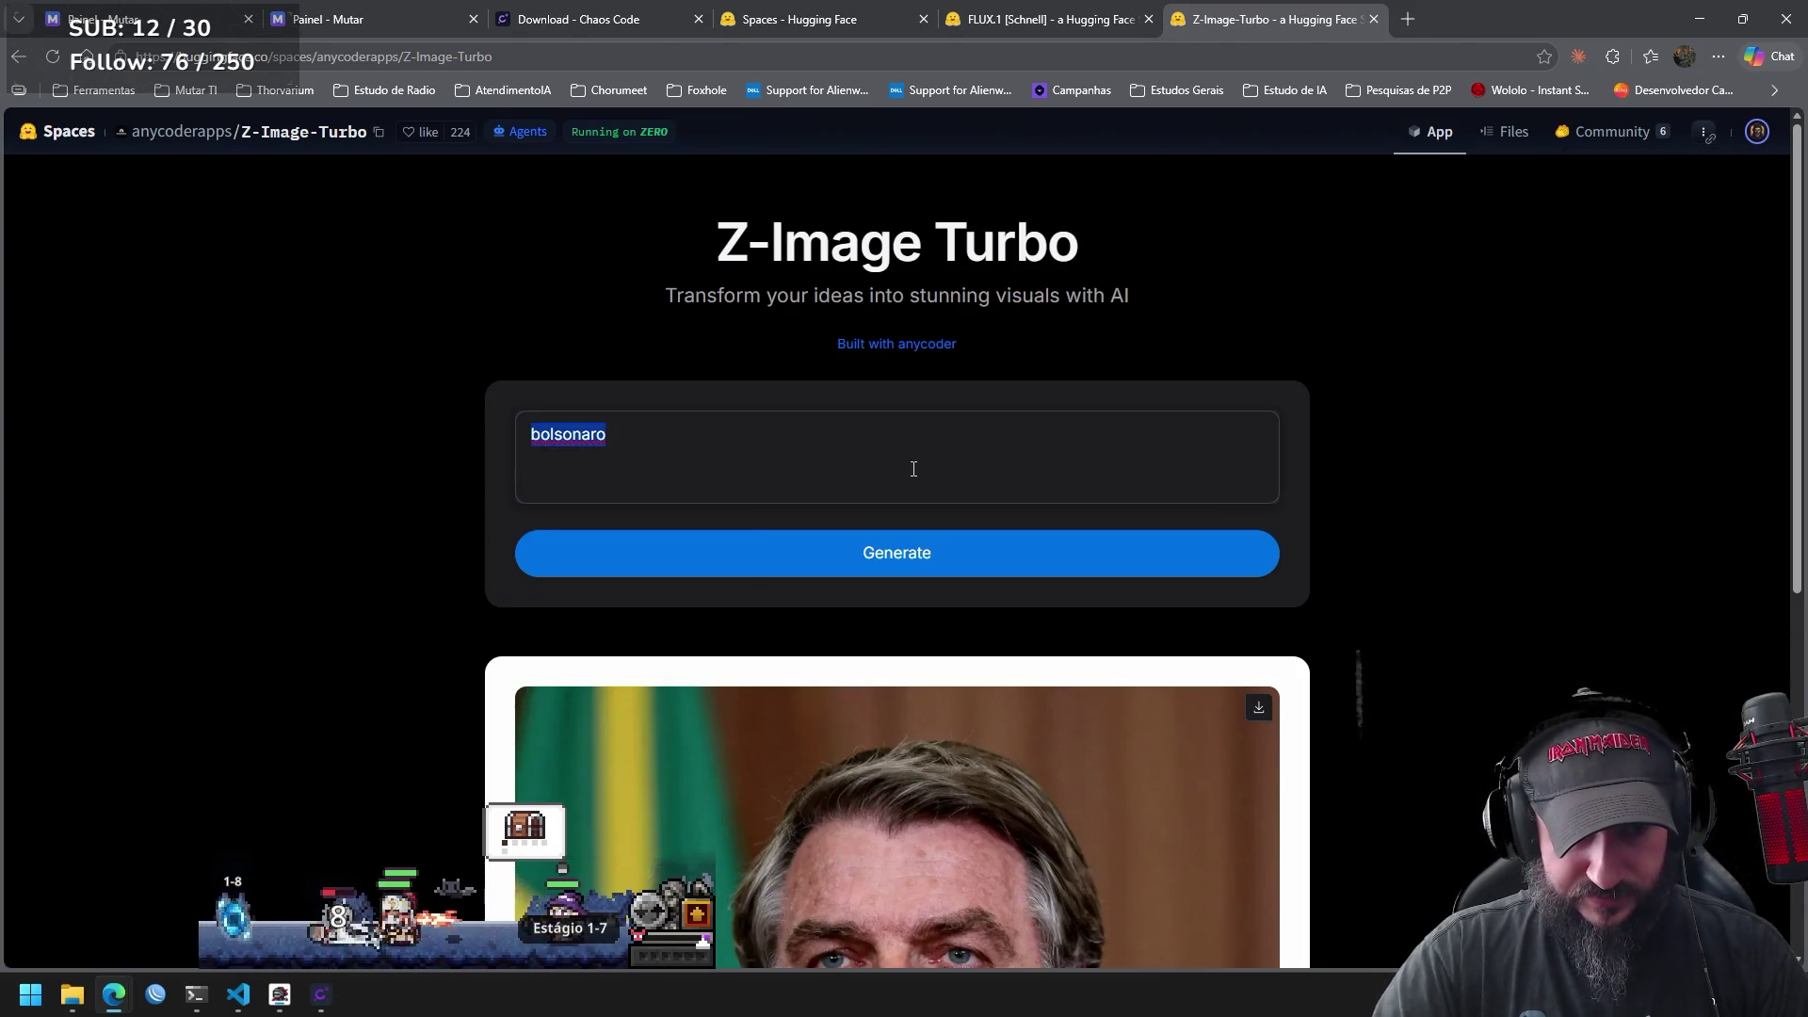
left_click(932, 456)
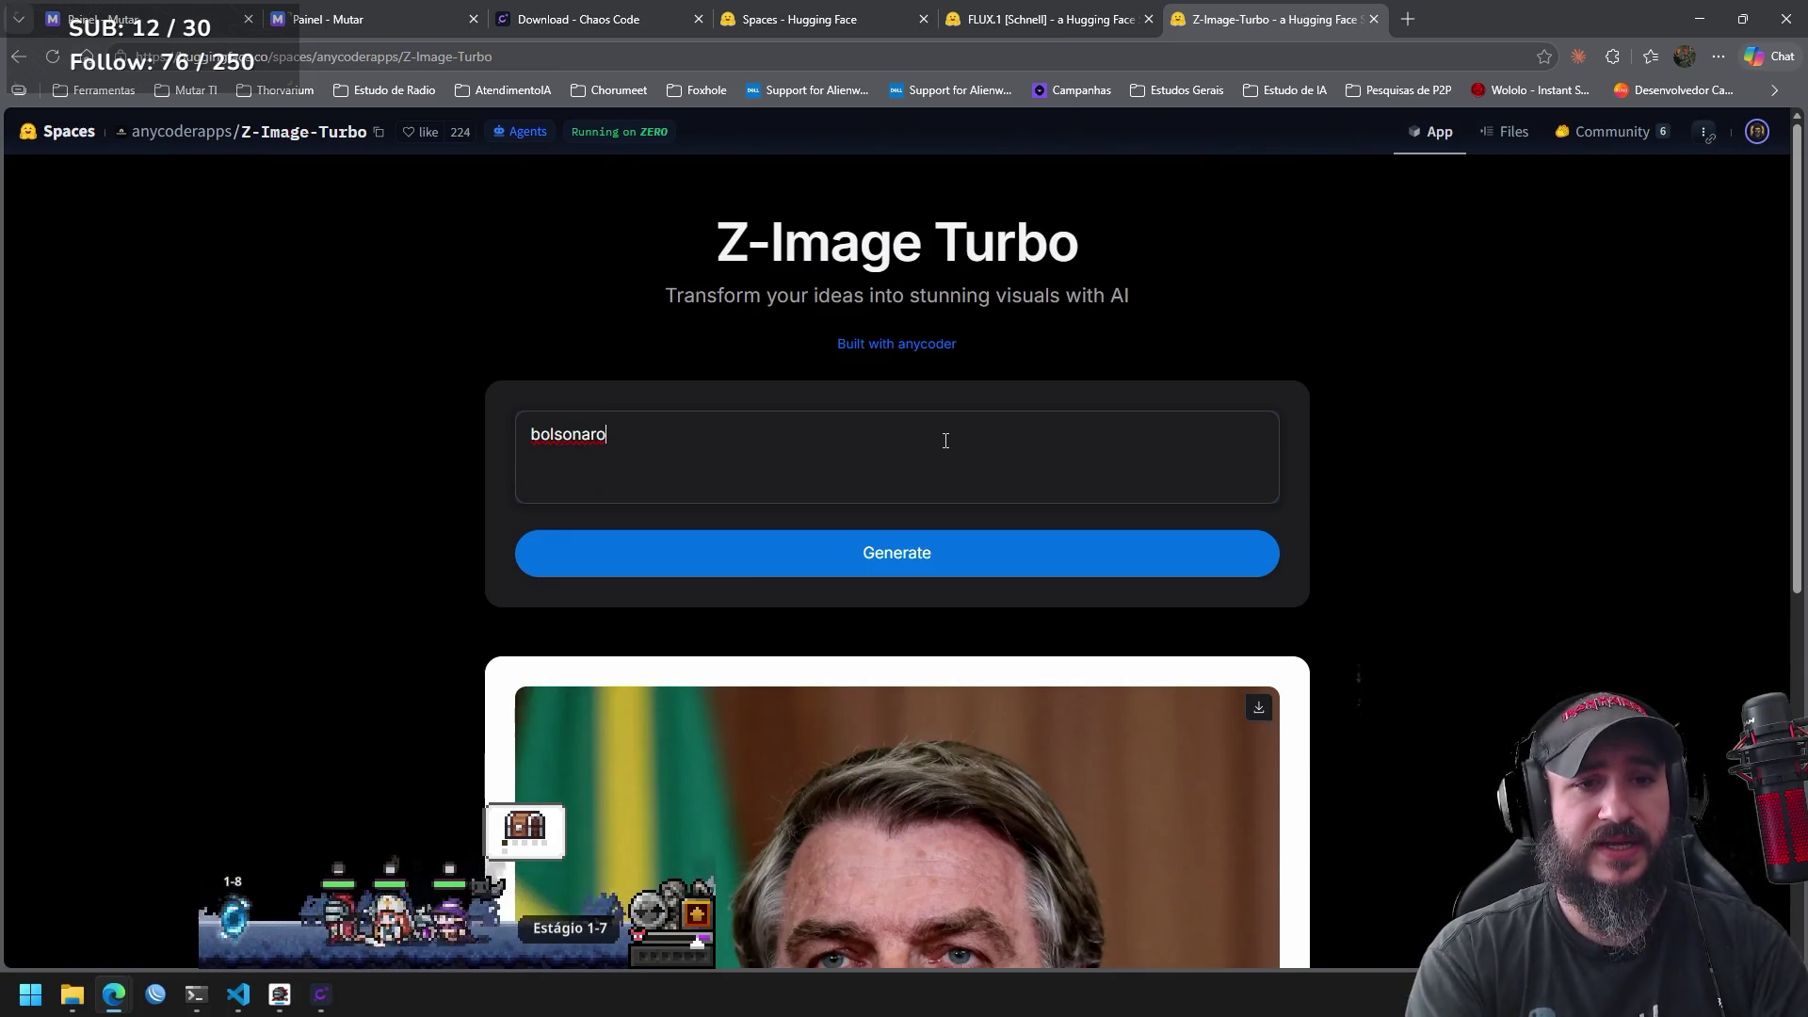
key("ctrl+a")
key("BackSpace")
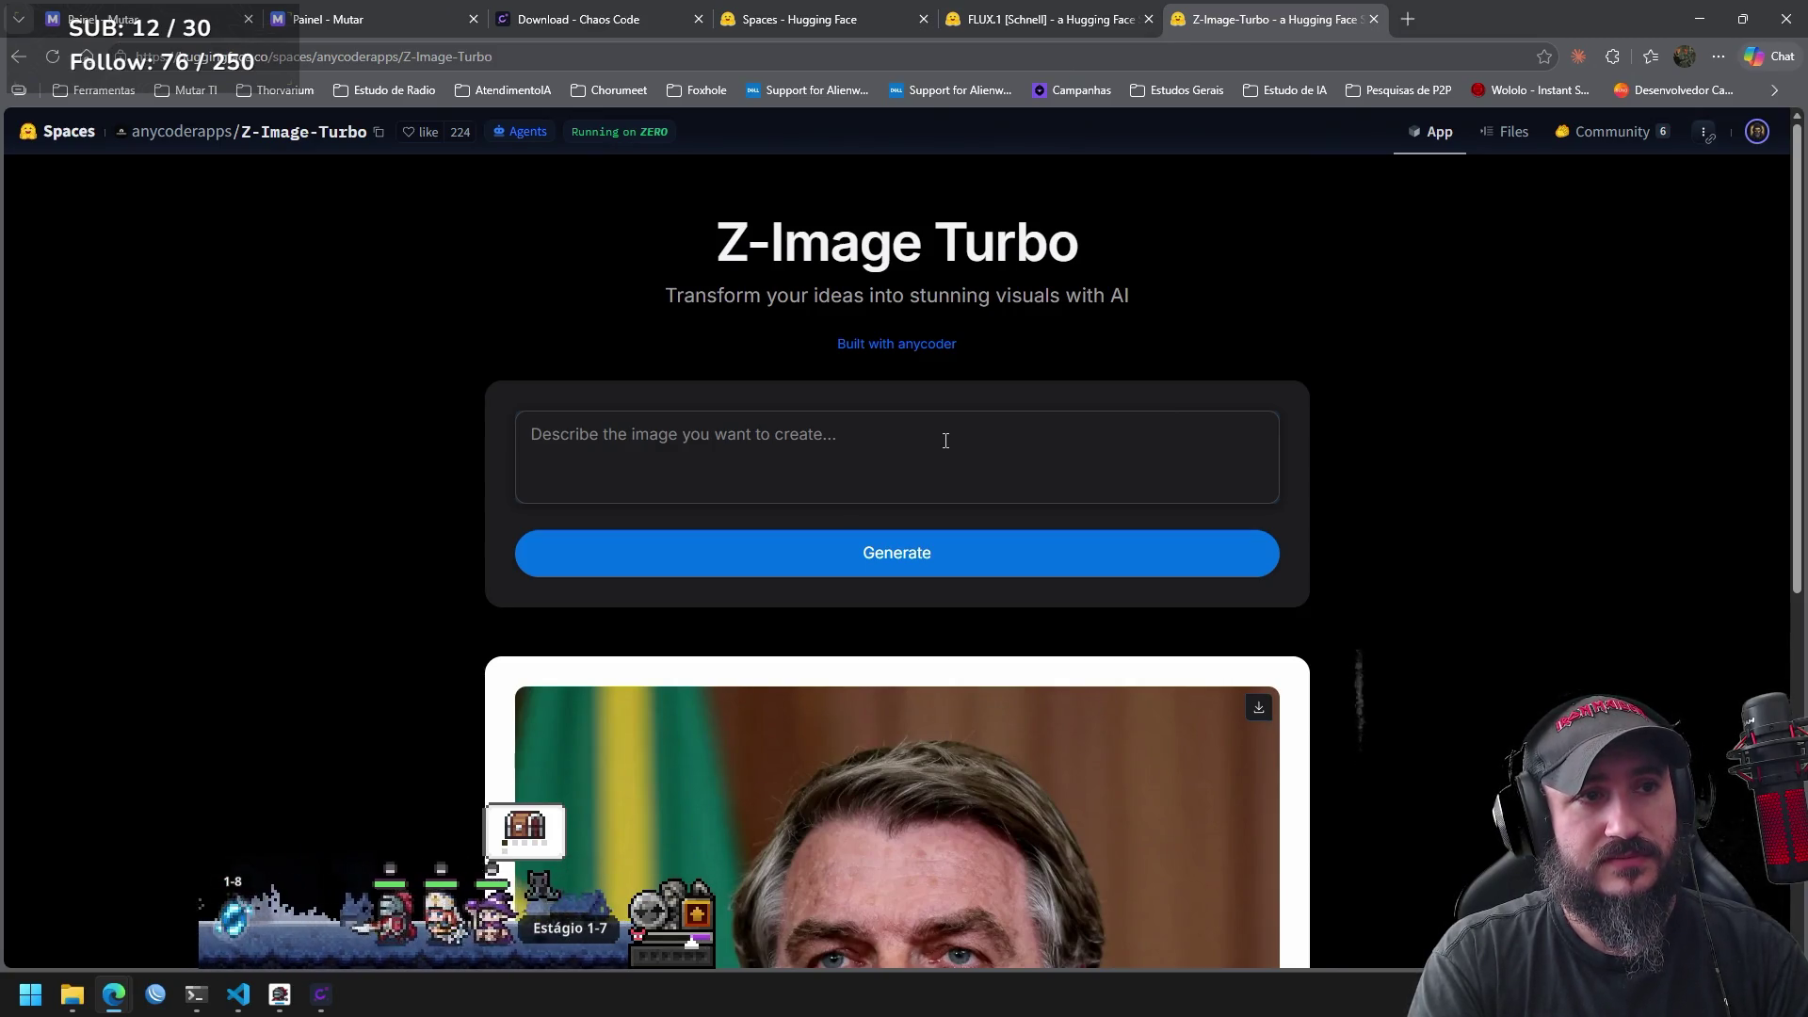
type("Re")
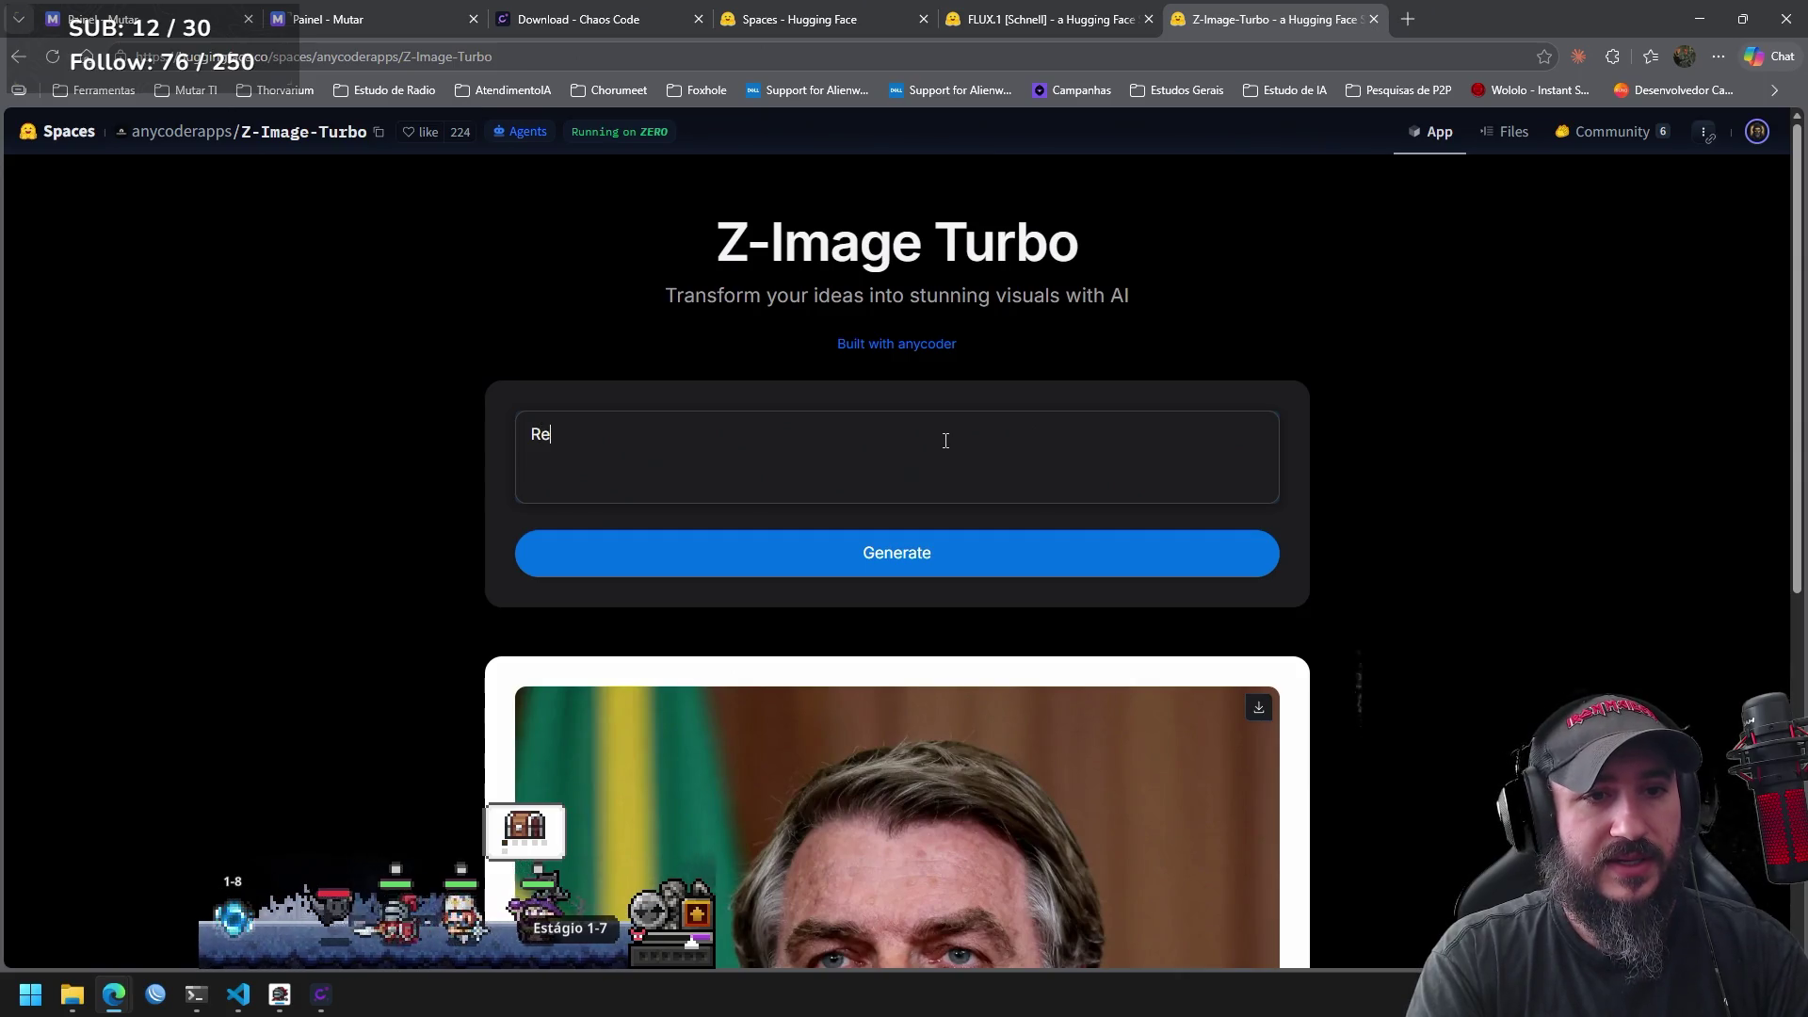
type("nan MBL")
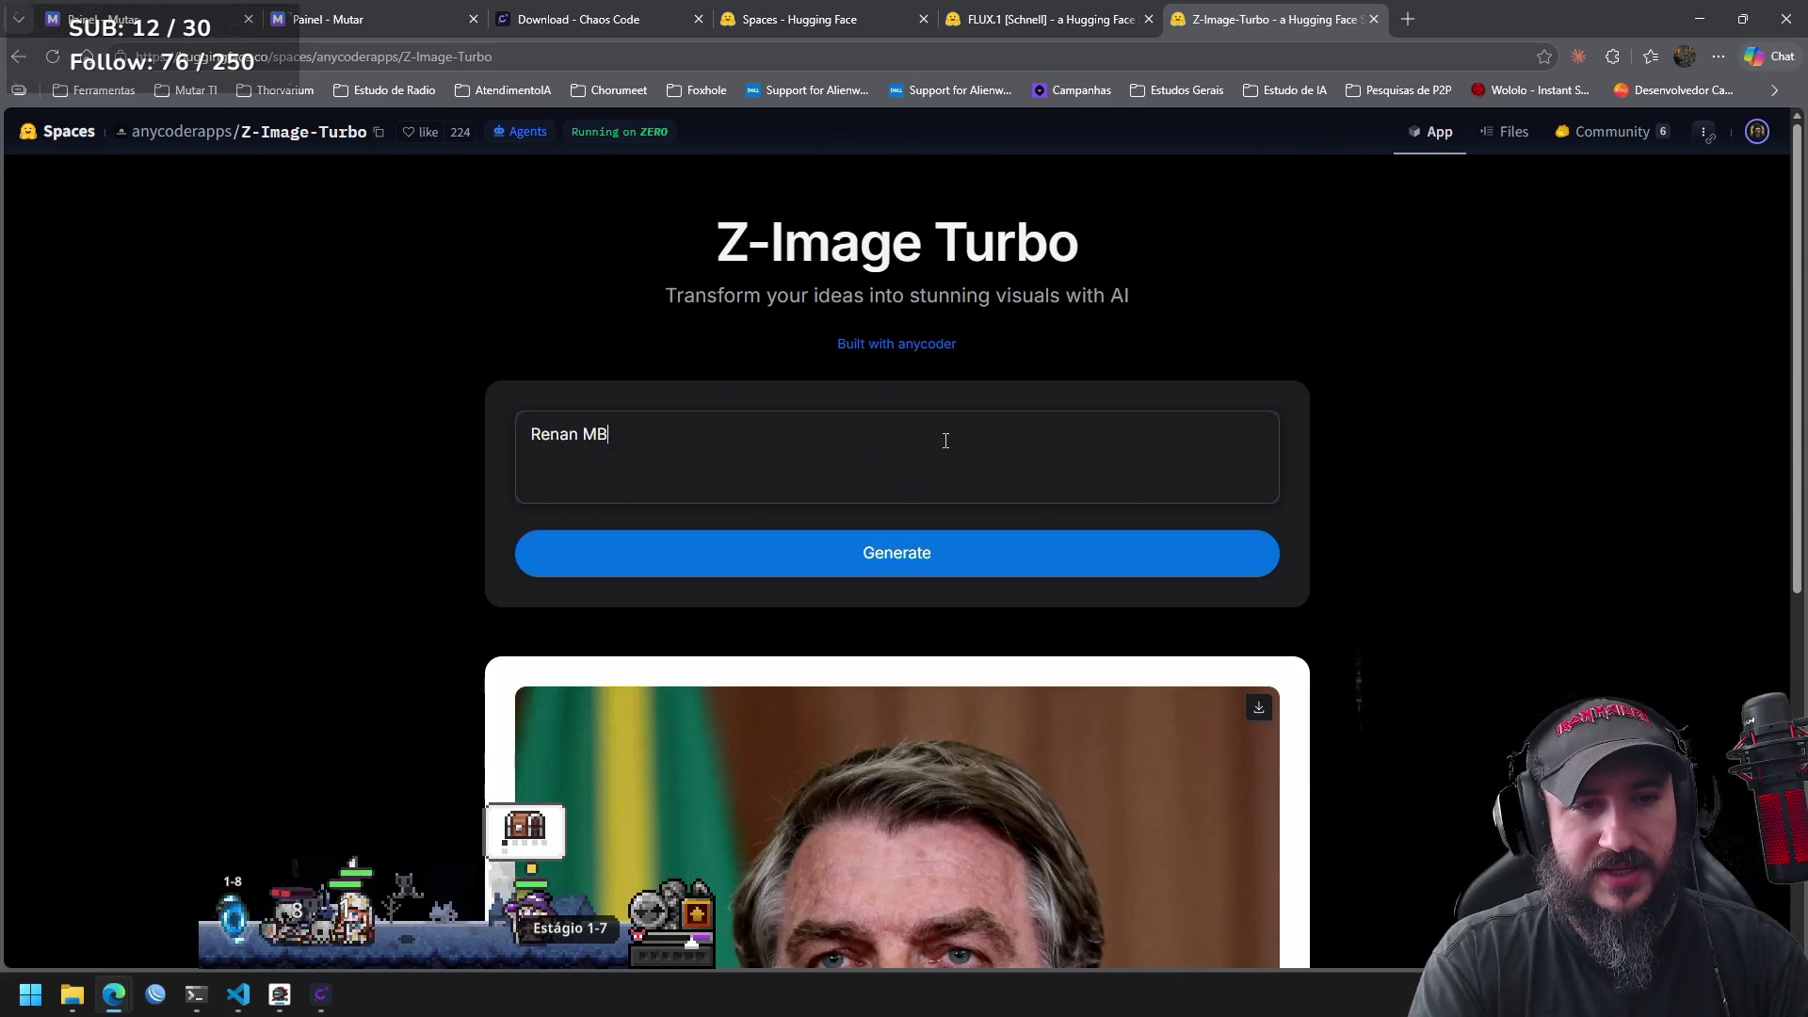
left_click(949, 546)
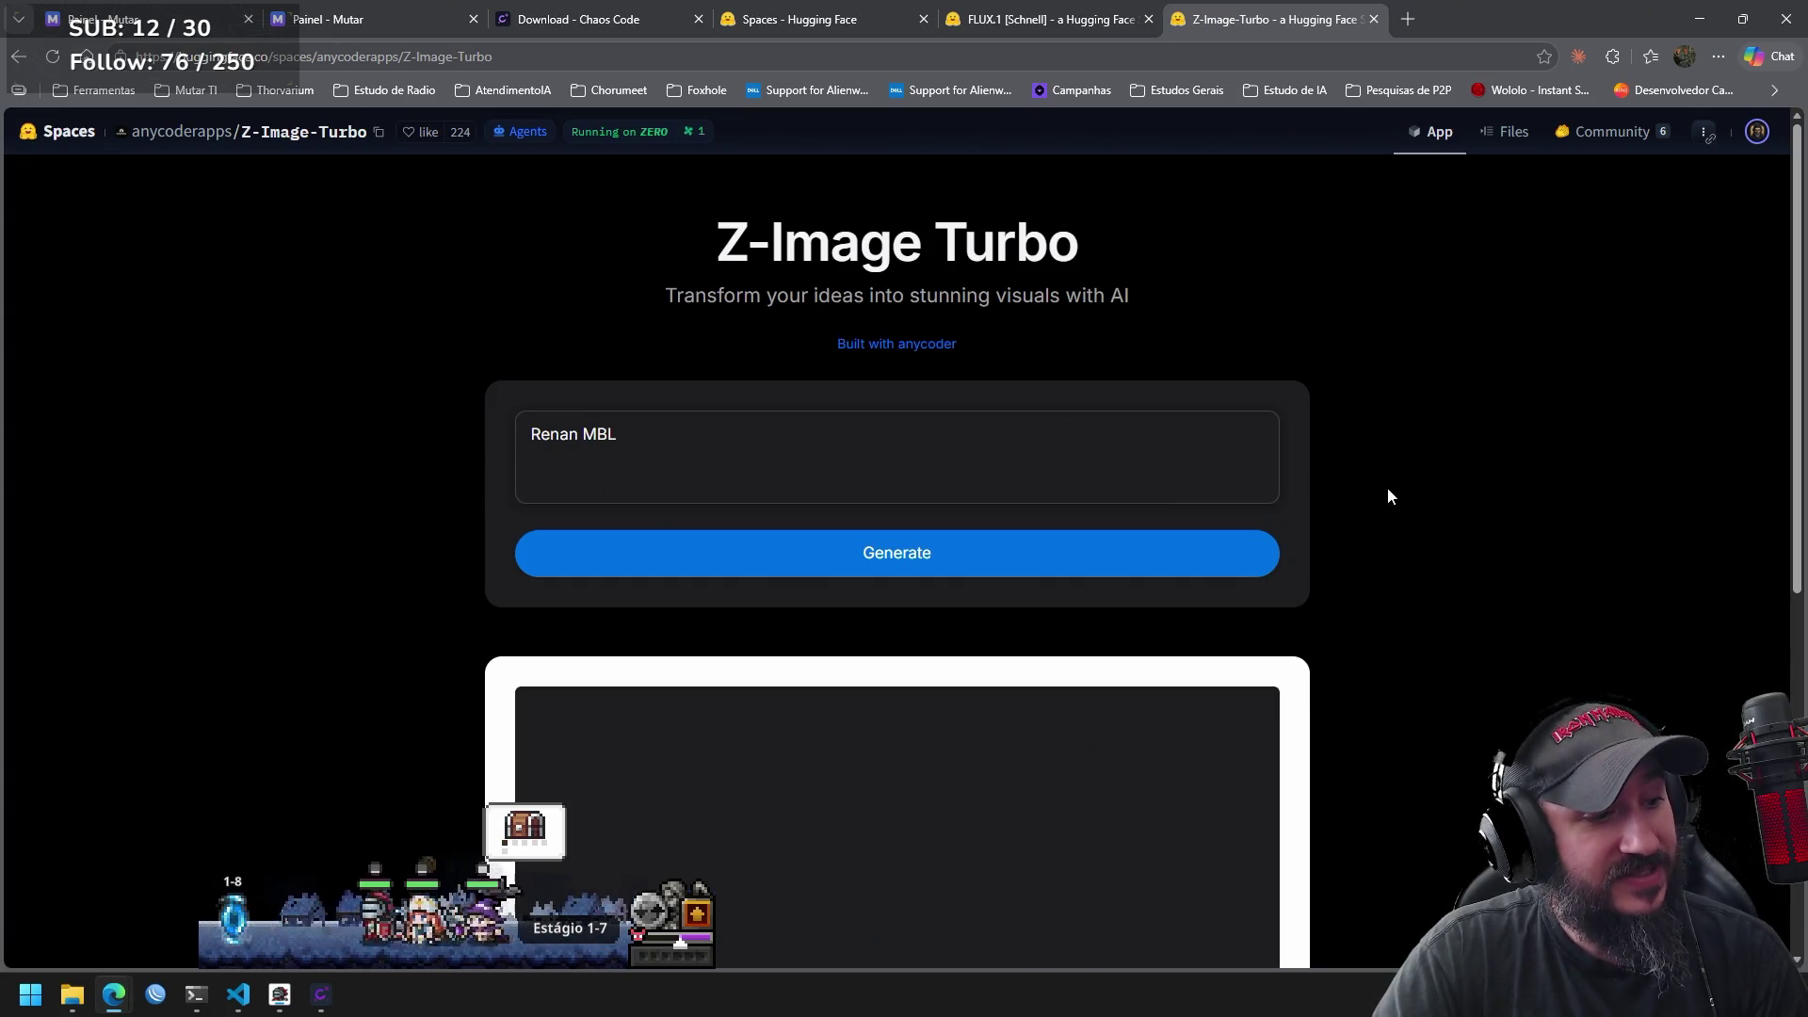
Drop the prompt's last word and regenerate the portrait from the single name.
double_click(686, 440)
key("BackSpace")
left_click(877, 562)
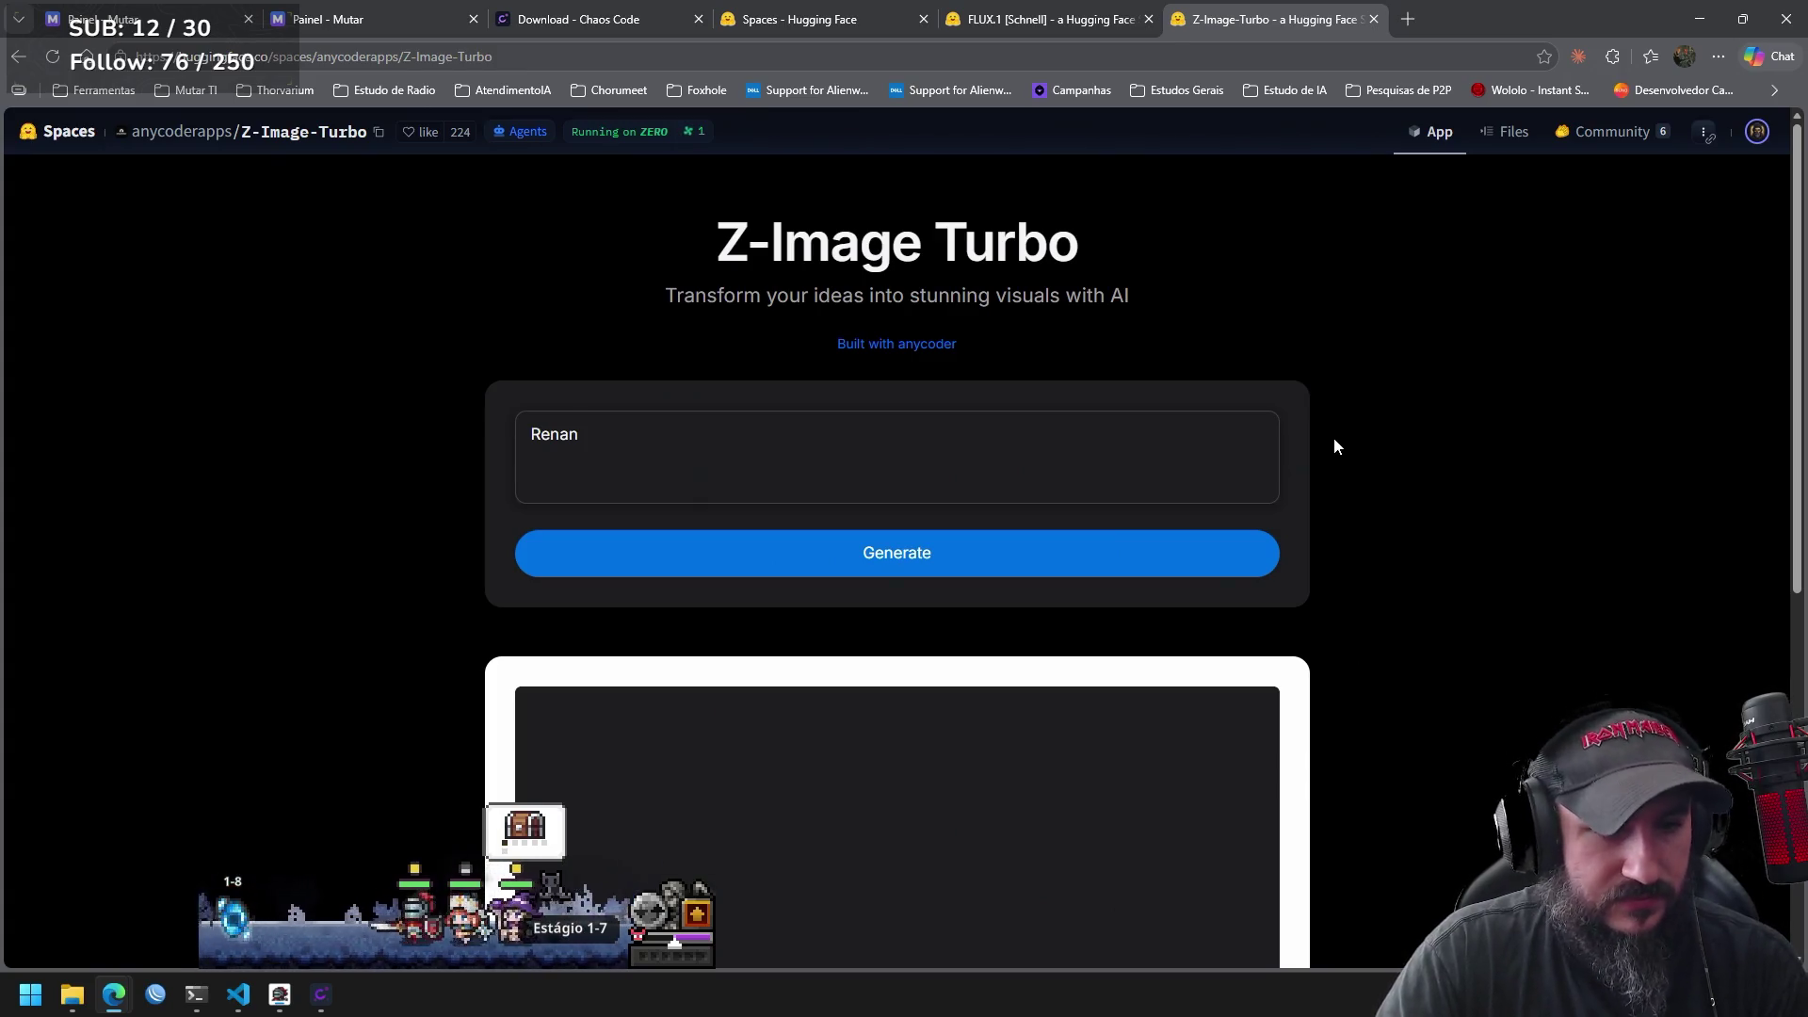
Collect the overlay game's item reward, check its hero inventory, then select the whole prompt.
left_click(563, 827)
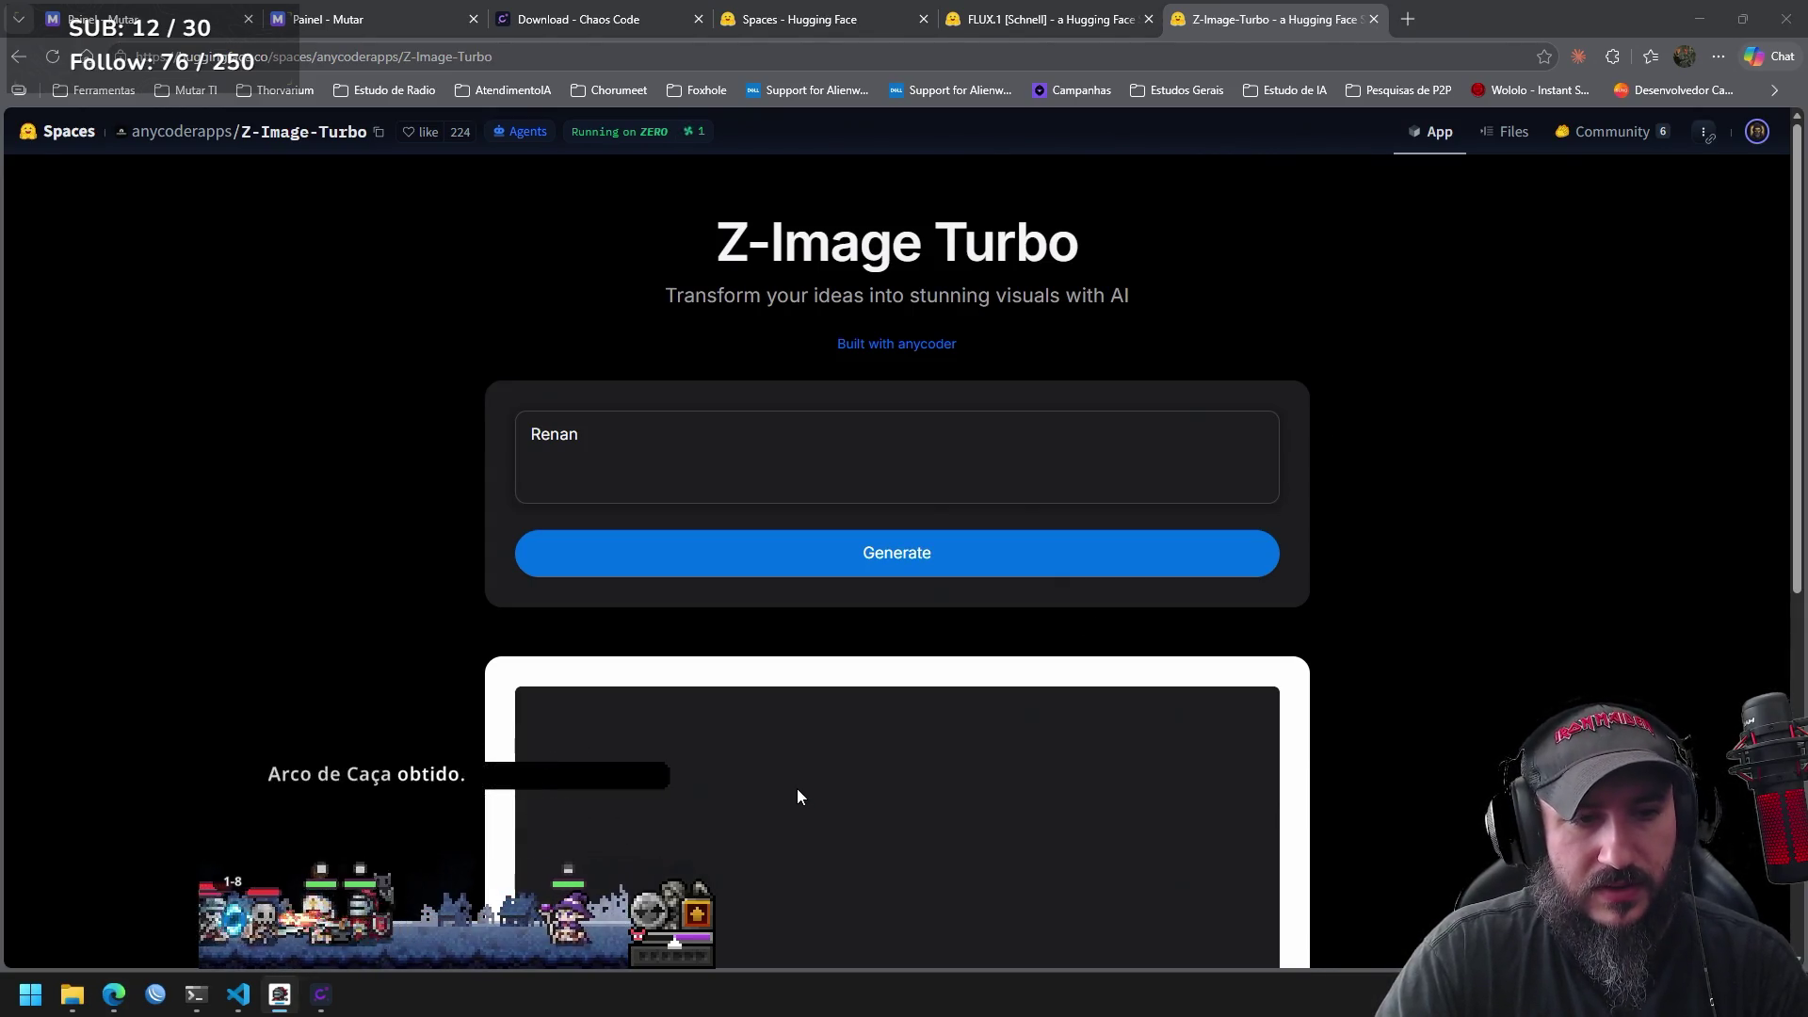
left_click(697, 923)
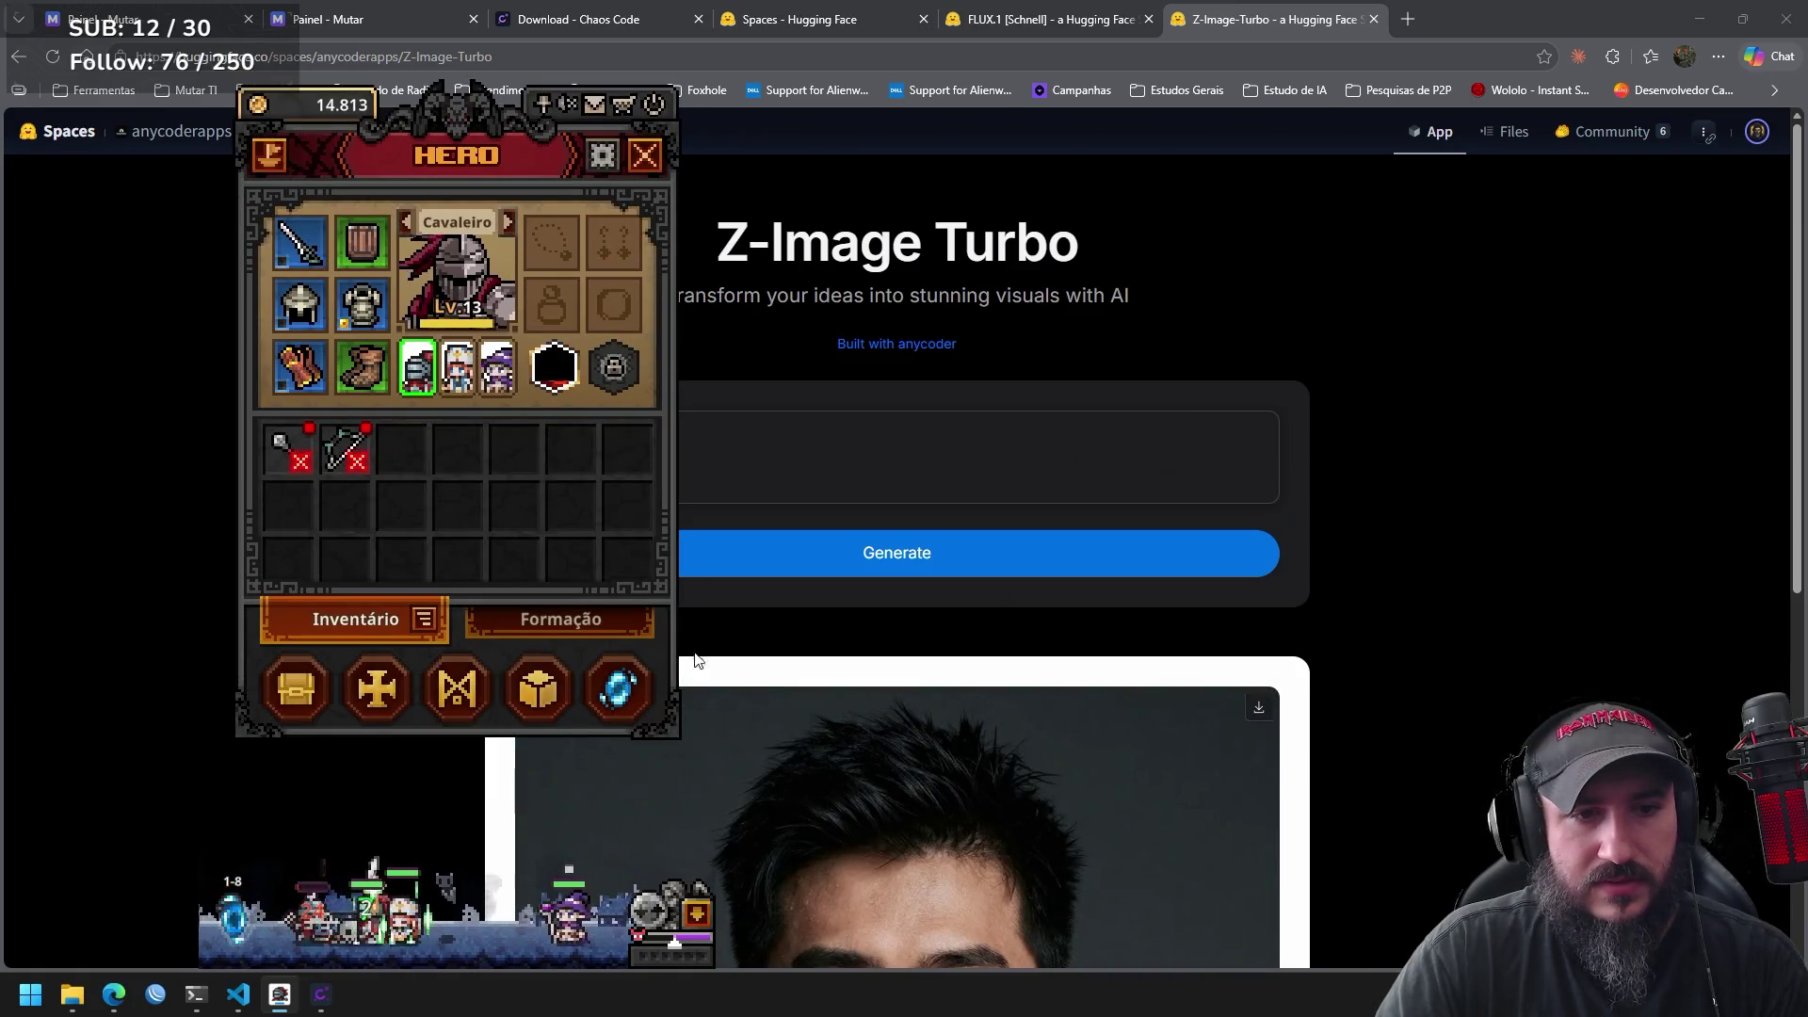
left_click(650, 159)
triple_click(882, 468)
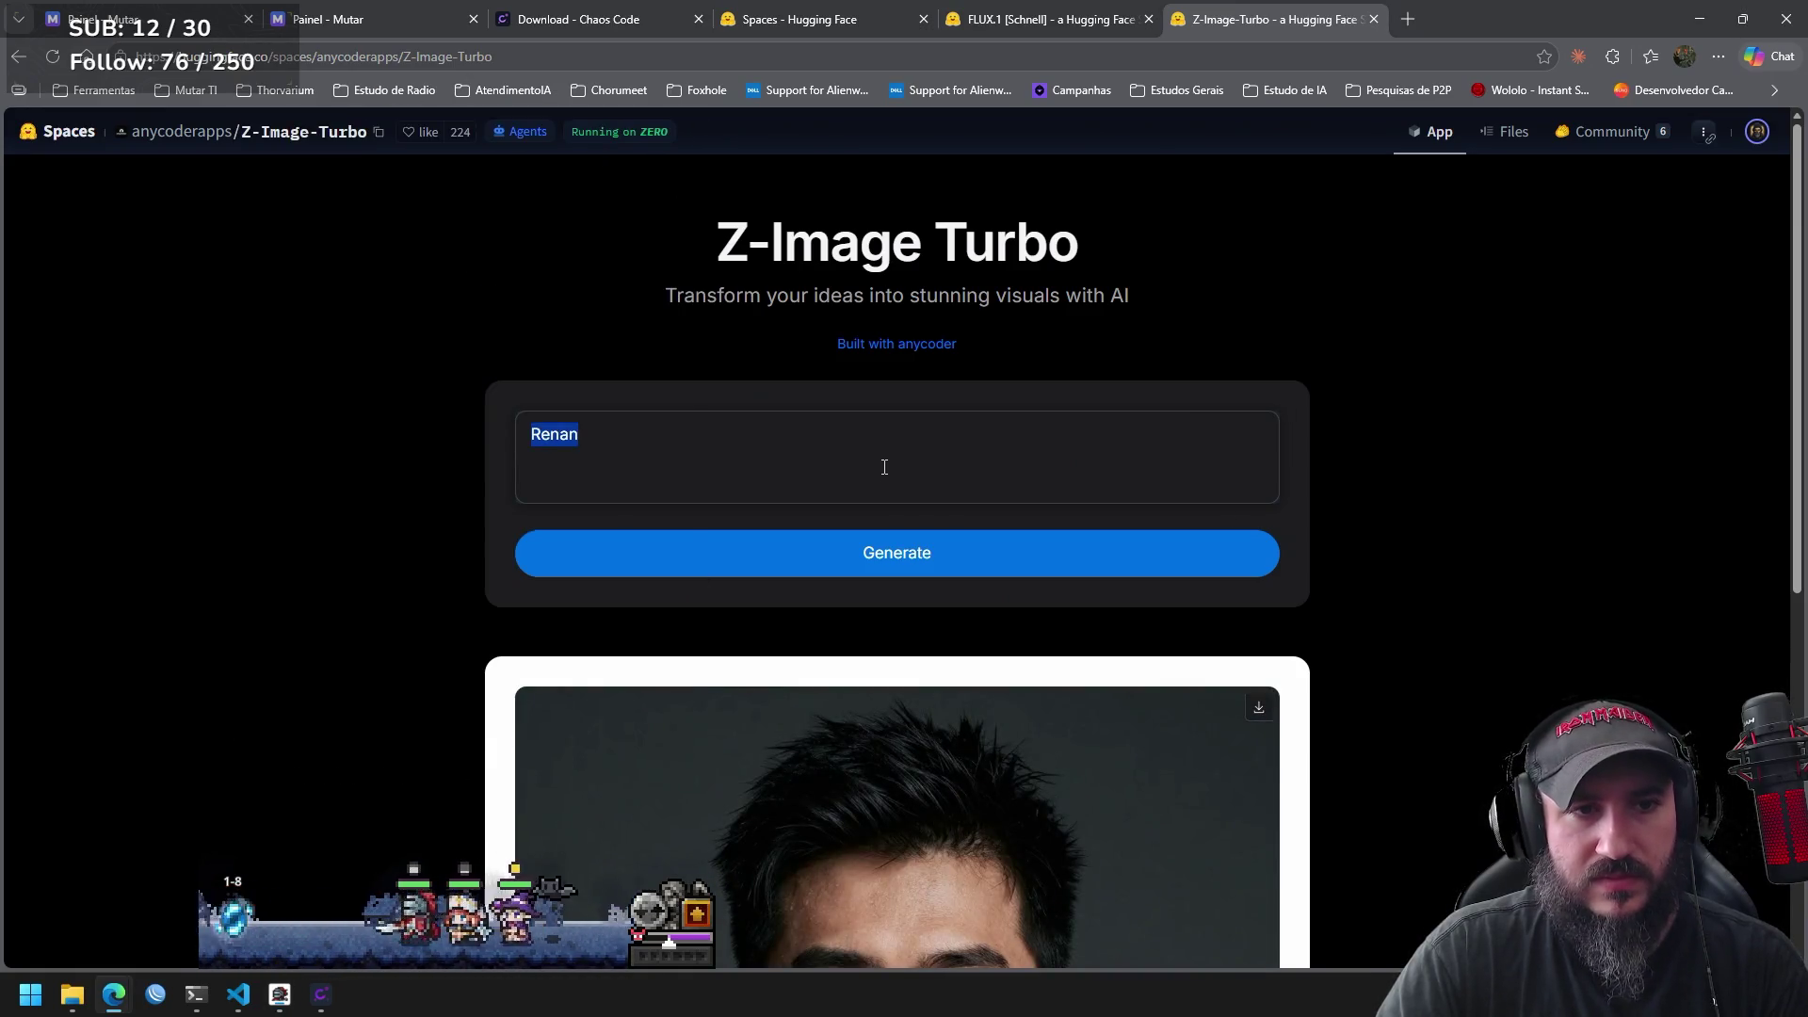
Type the person's full name into the prompt and generate a portrait from it.
type("Renant Be")
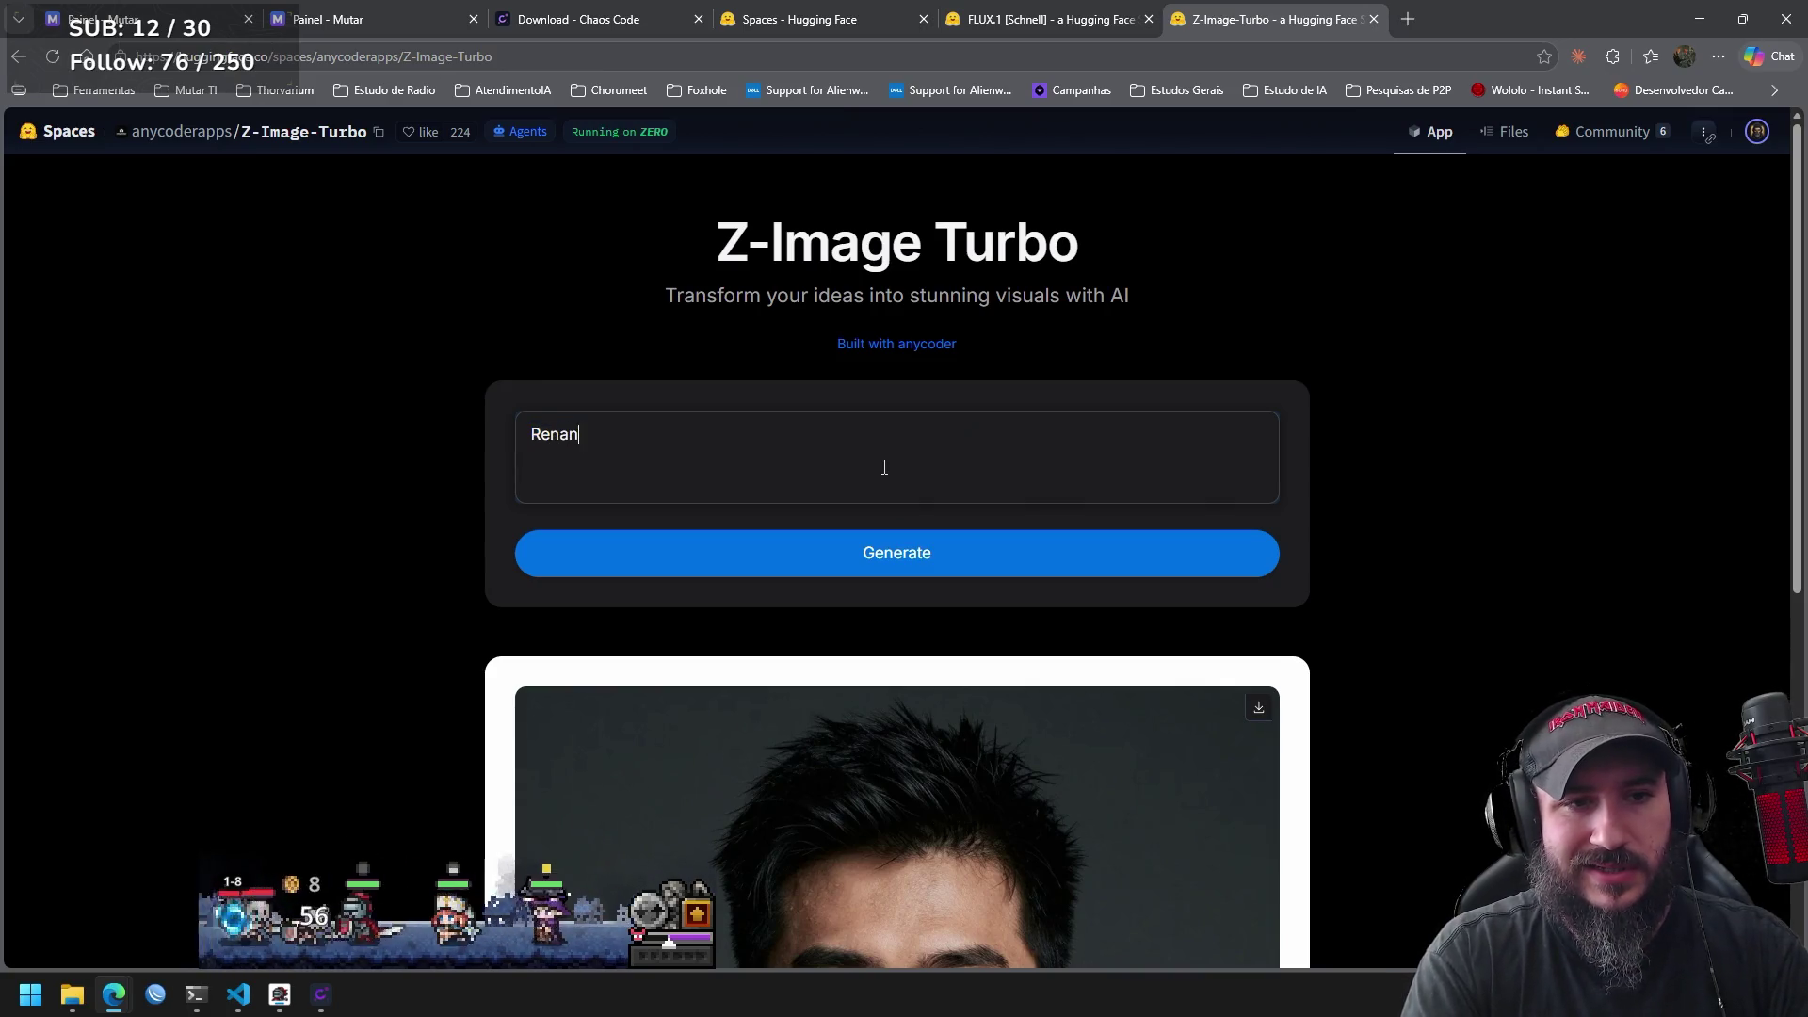
type("rnardo")
key("BackSpace")
key("BackSpace")
key("BackSpace")
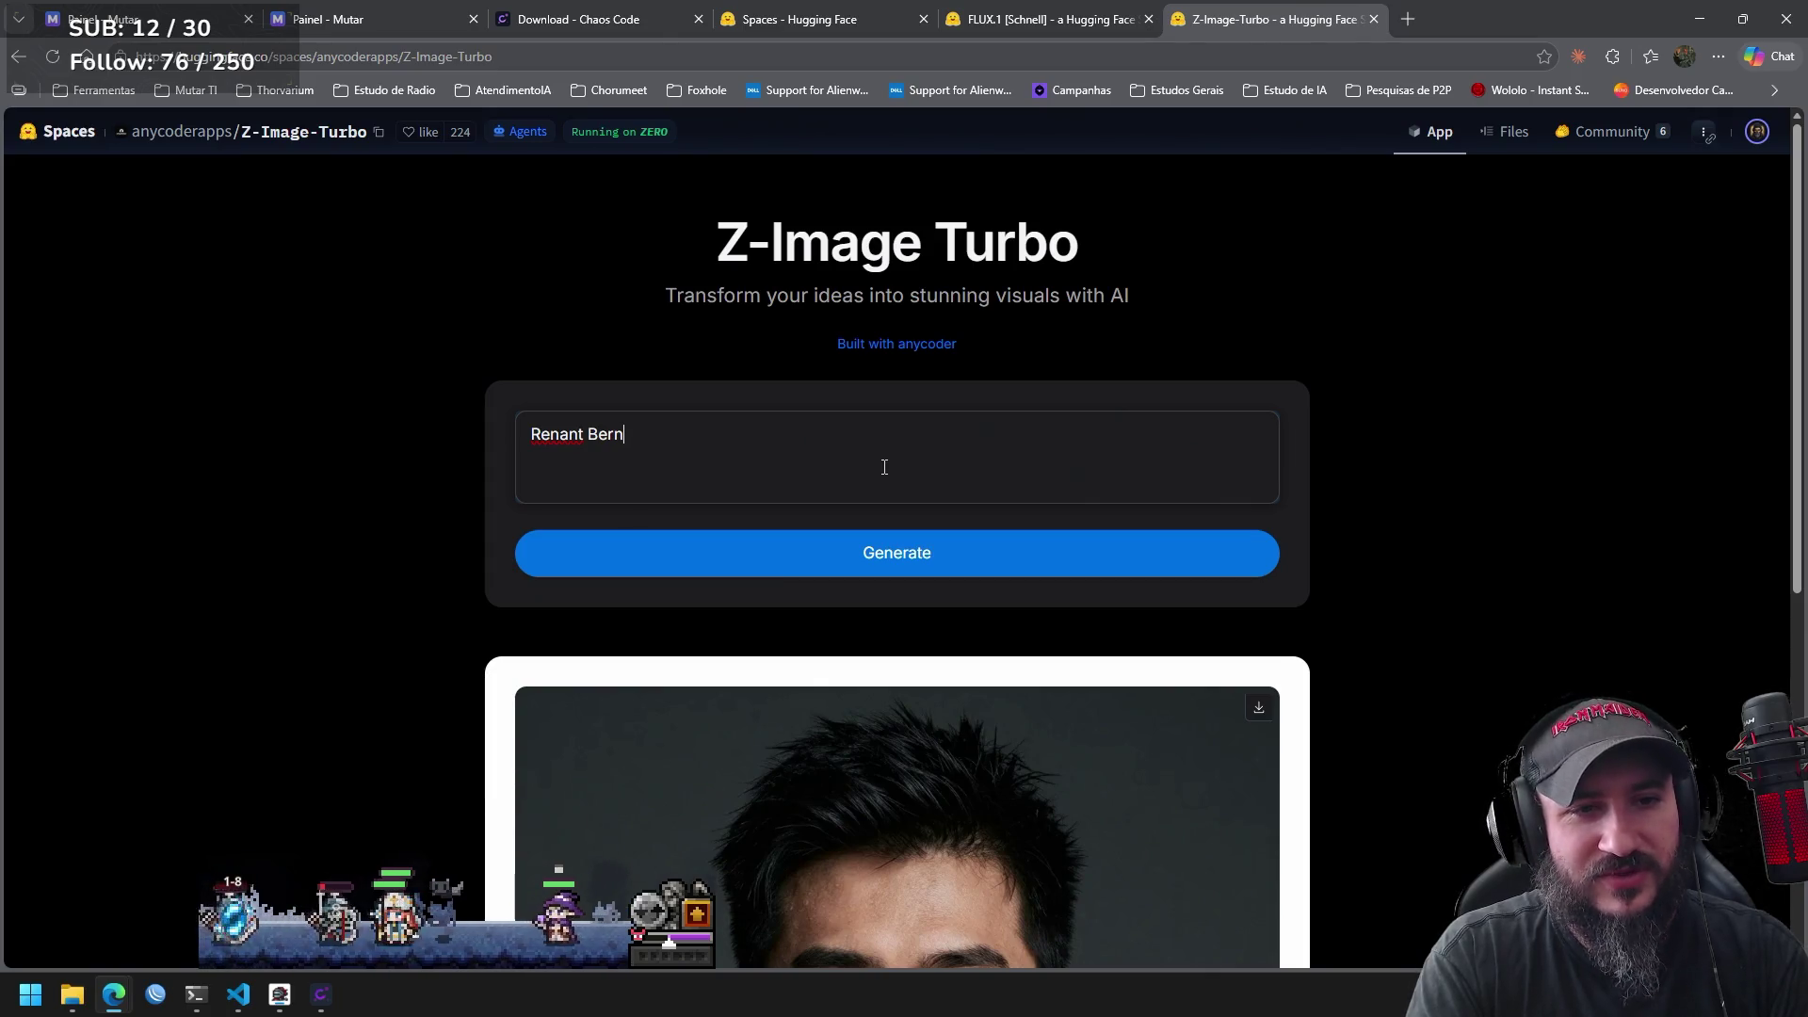
type("abe")
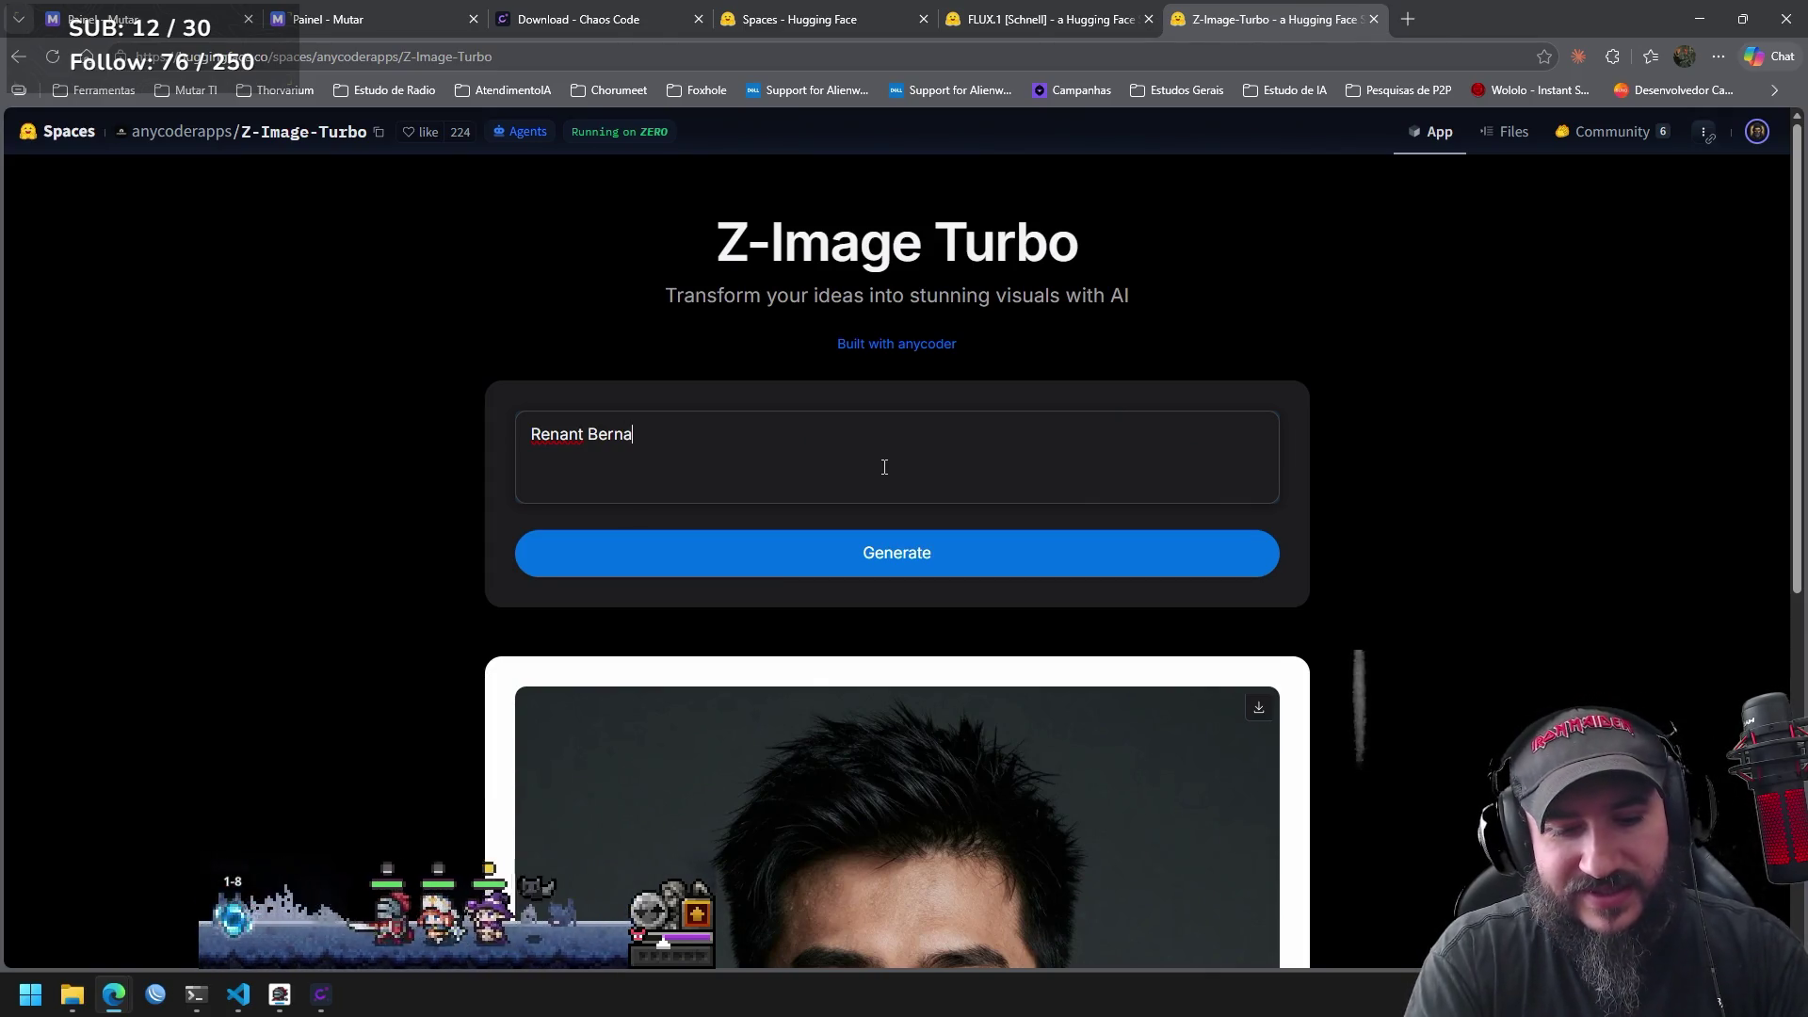
left_click(907, 569)
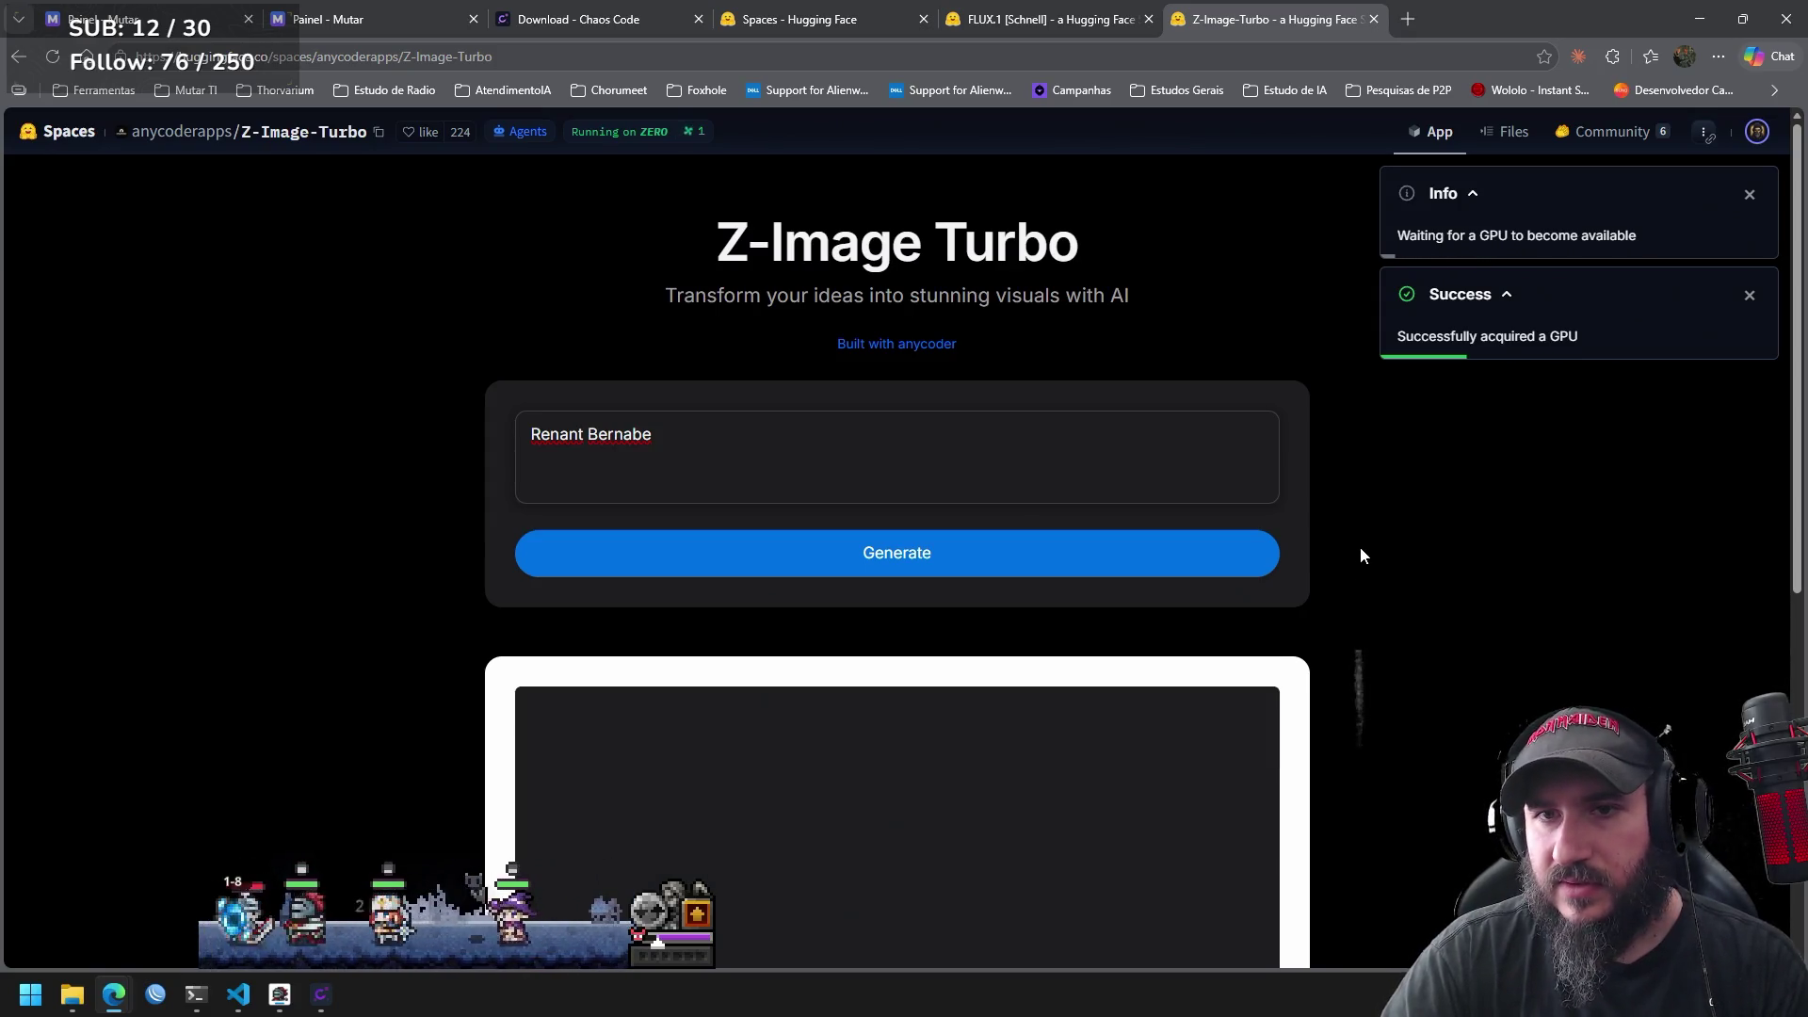
Delete the surname and remaining words so the prompt box is empty.
double_click(742, 440)
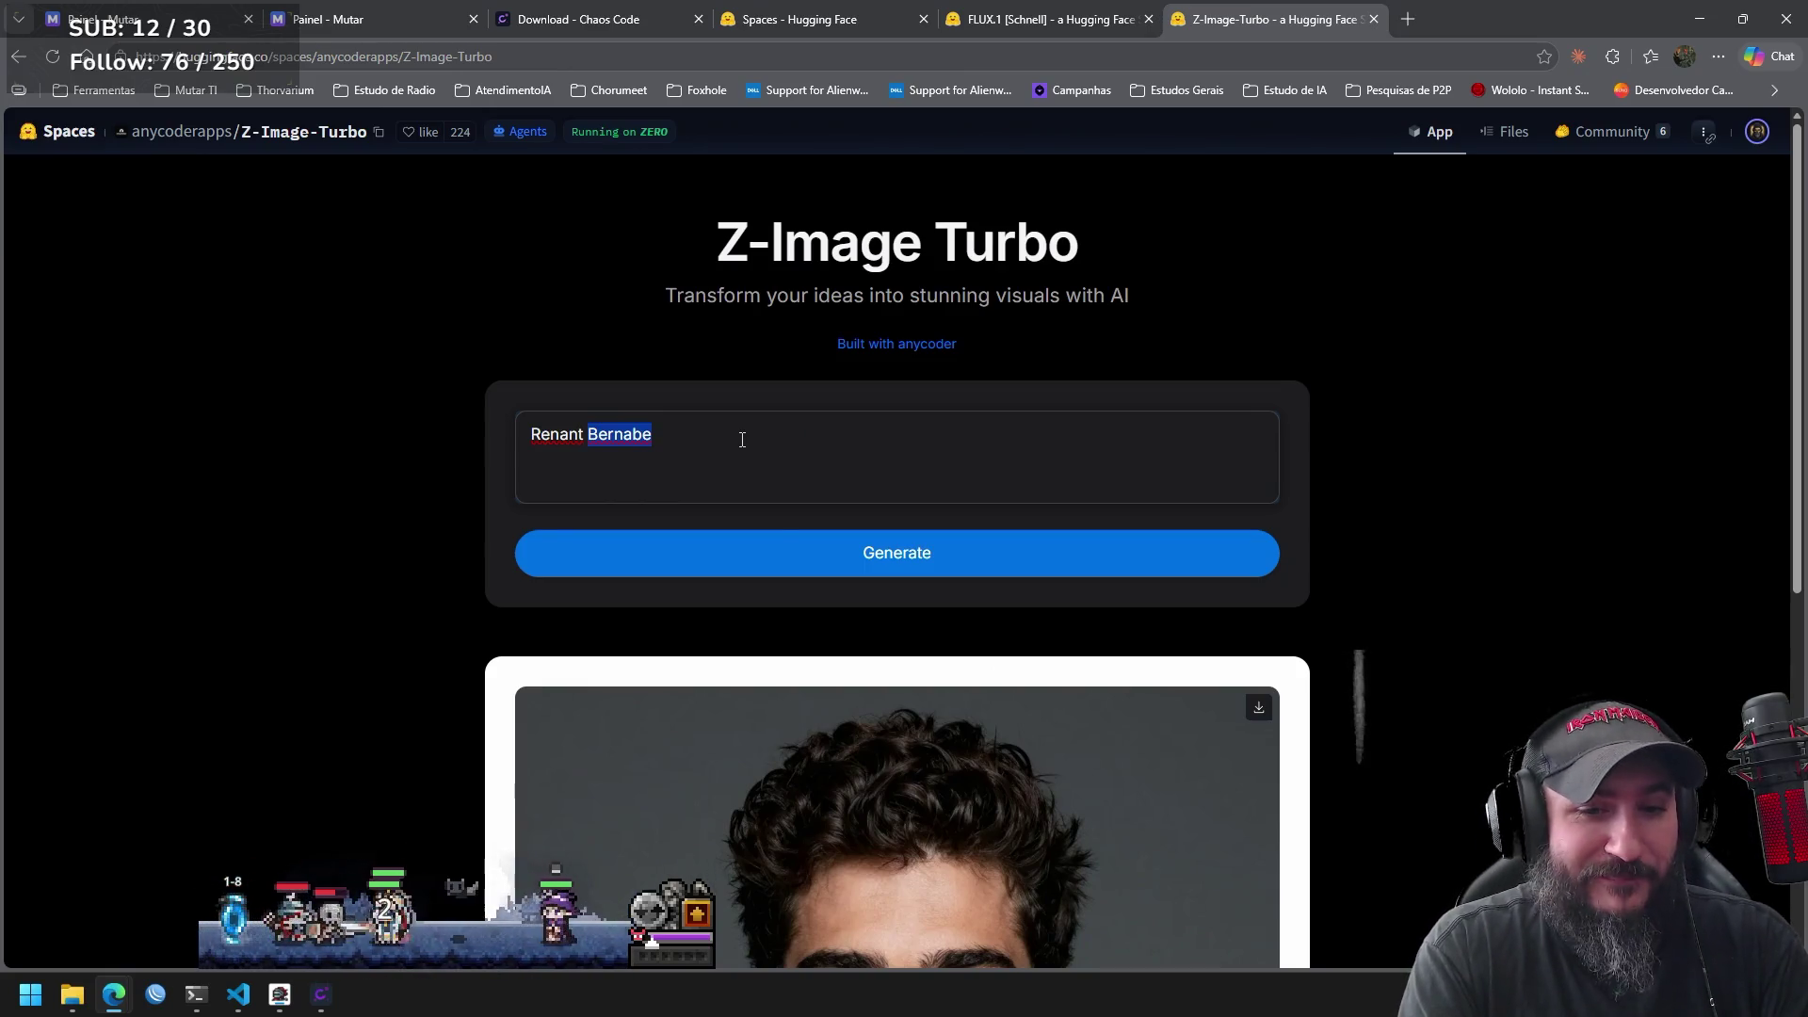
key("BackSpace")
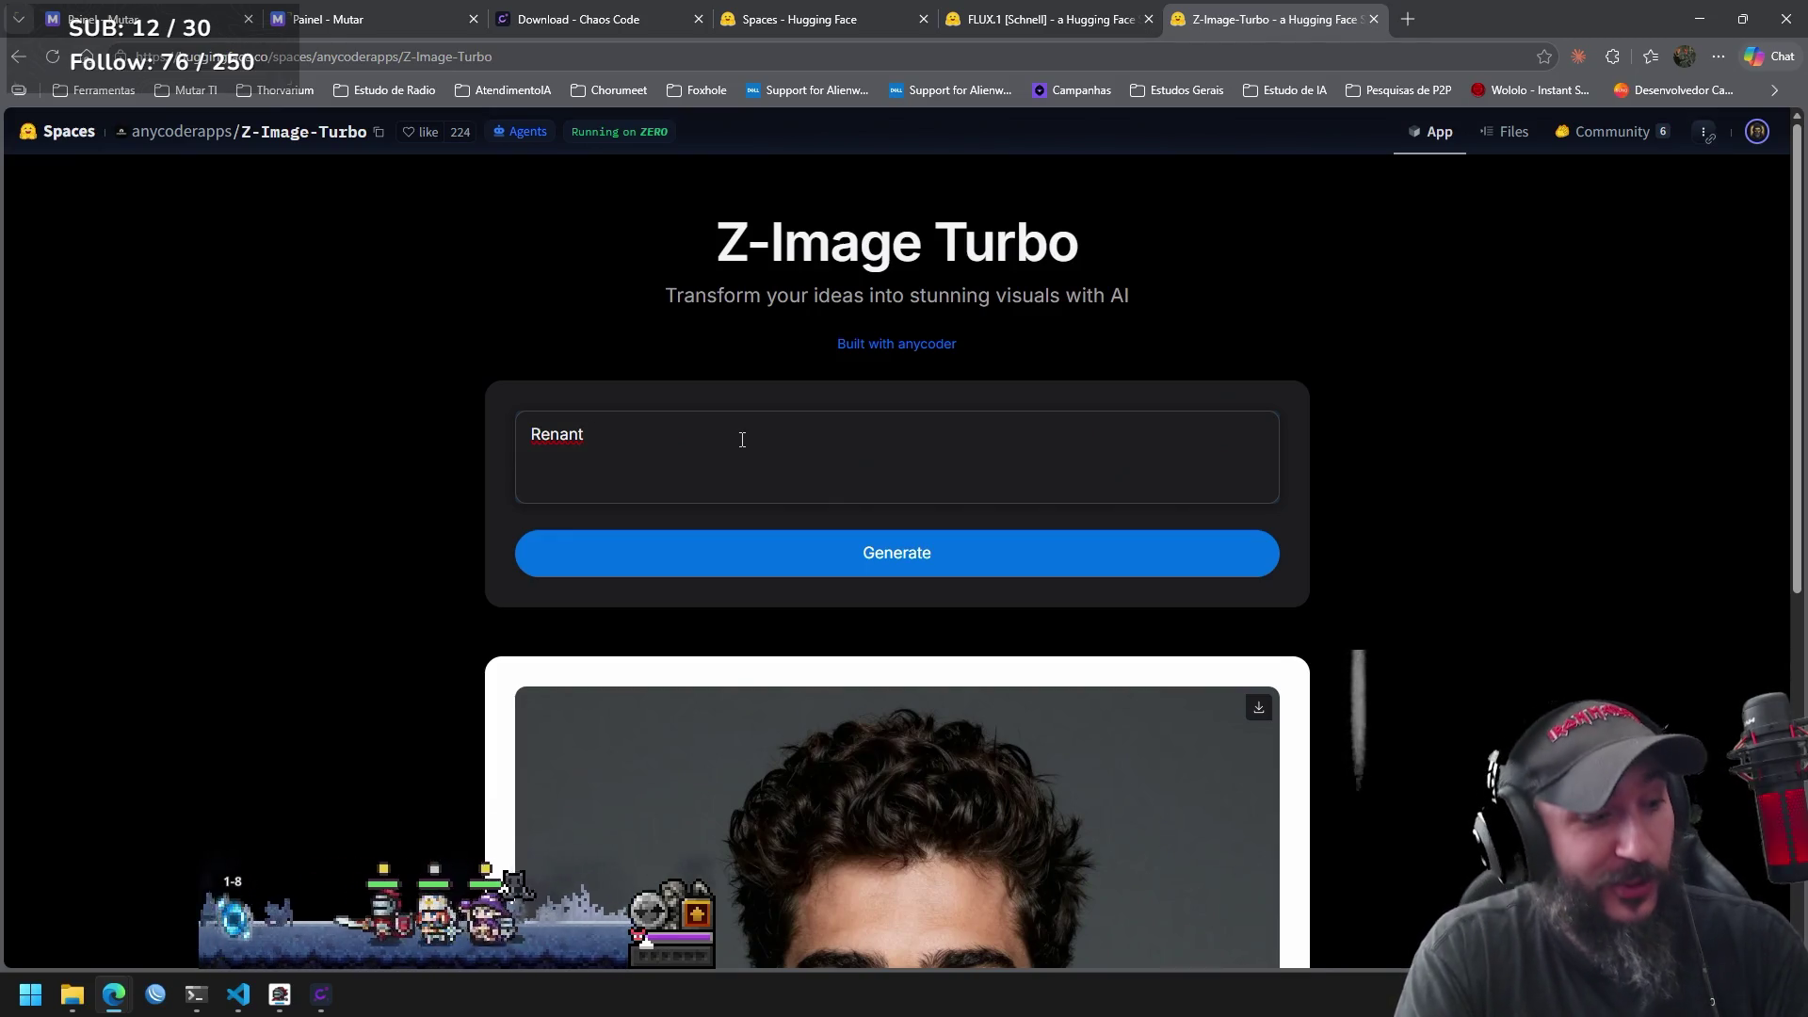
key("ctrl+a")
key("BackSpace")
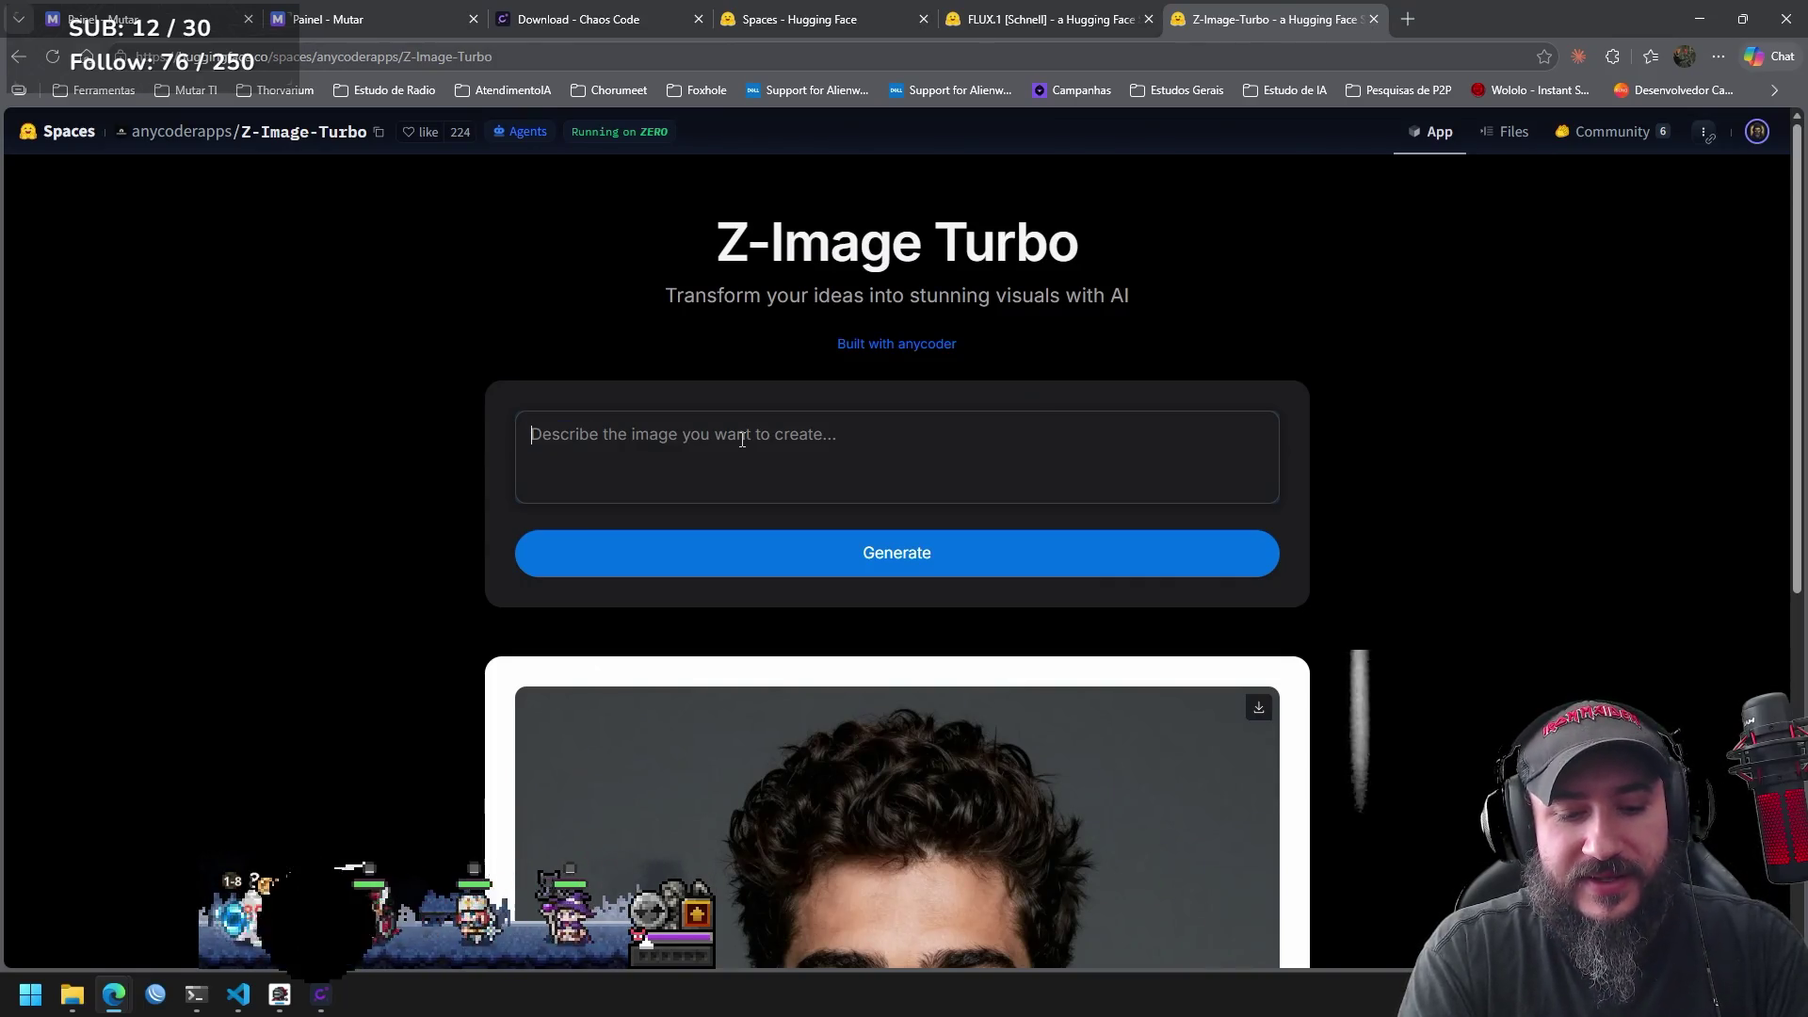
Generate a portrait from a username typed into the prompt, then select the prompt text.
type("RenantDev")
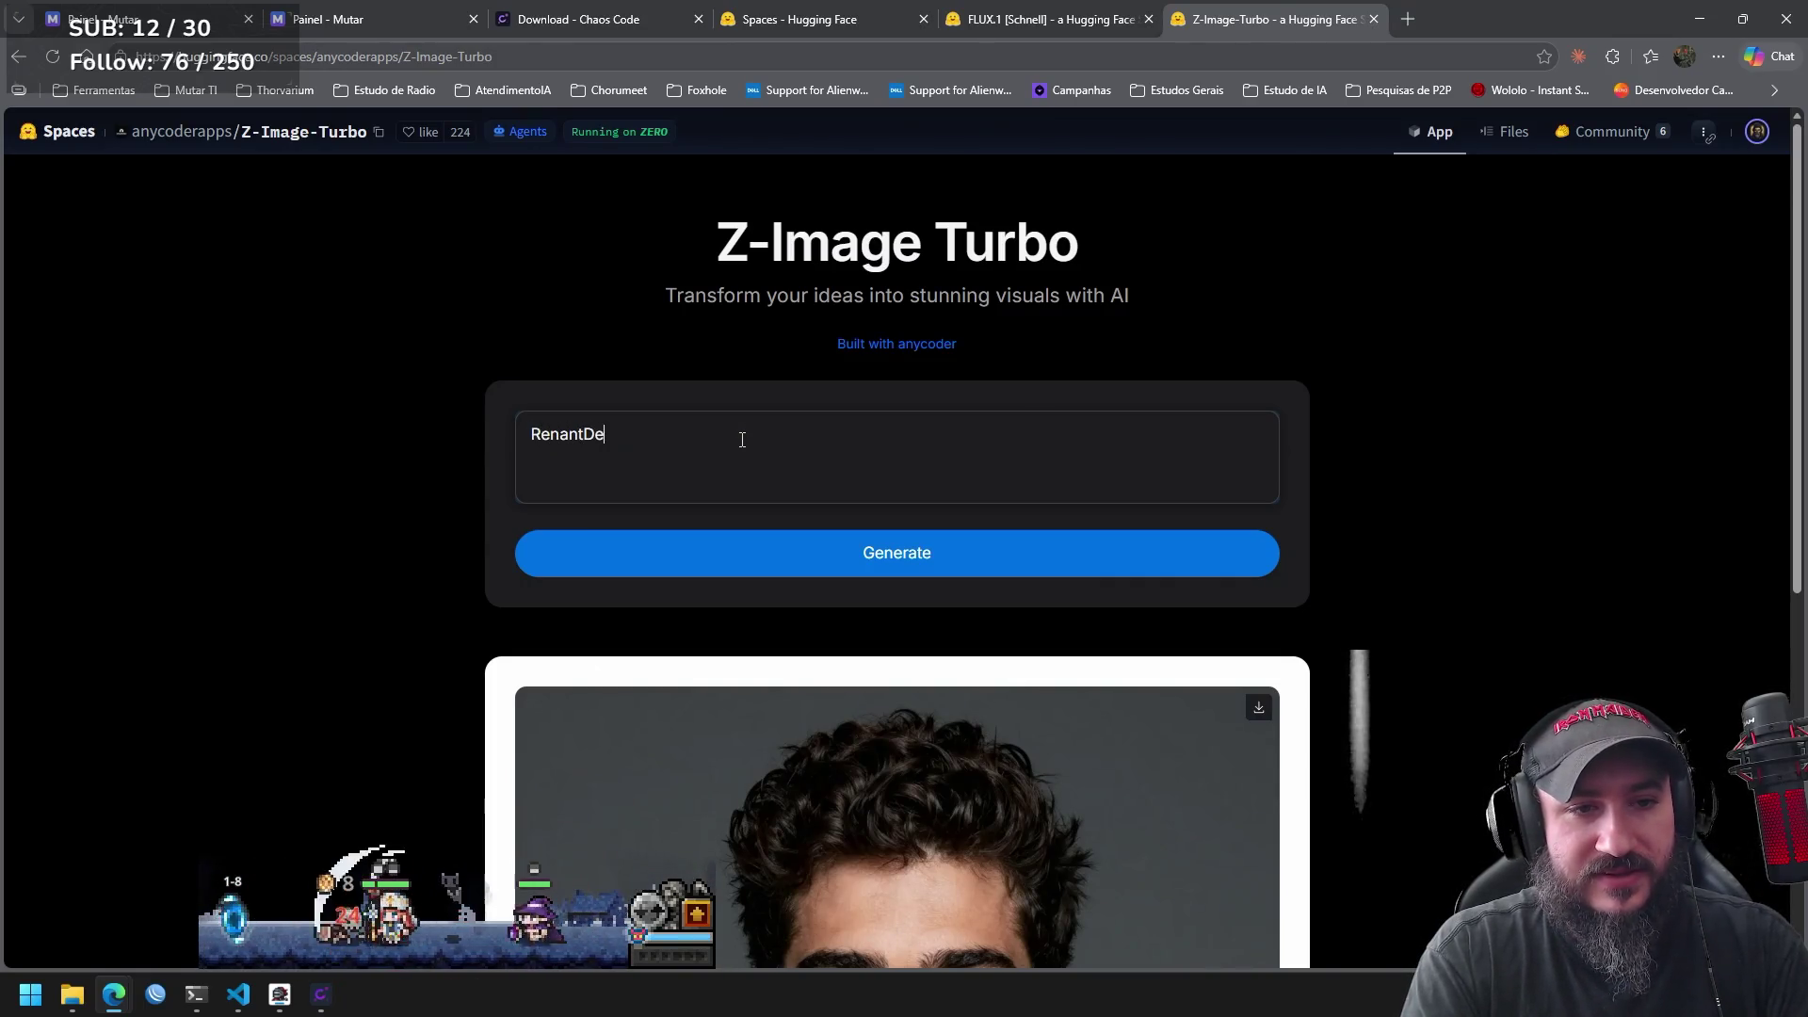
left_click(932, 553)
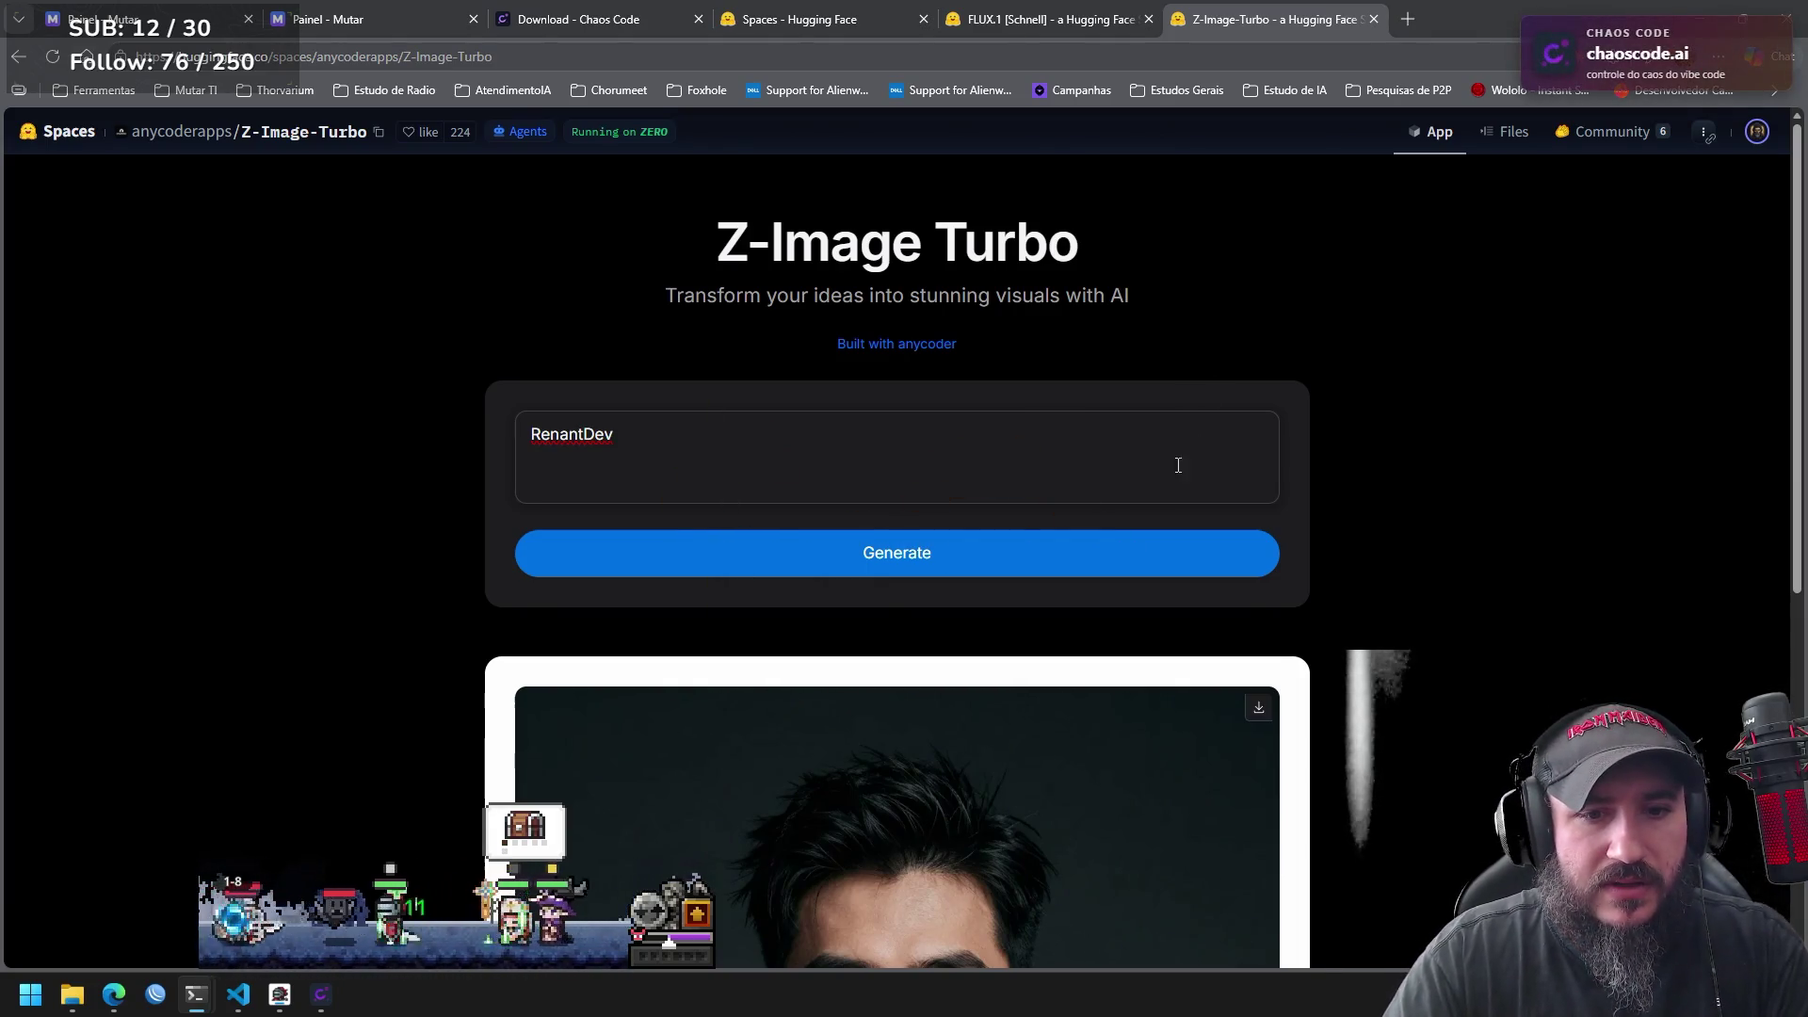
left_click(829, 481)
key("ctrl+a")
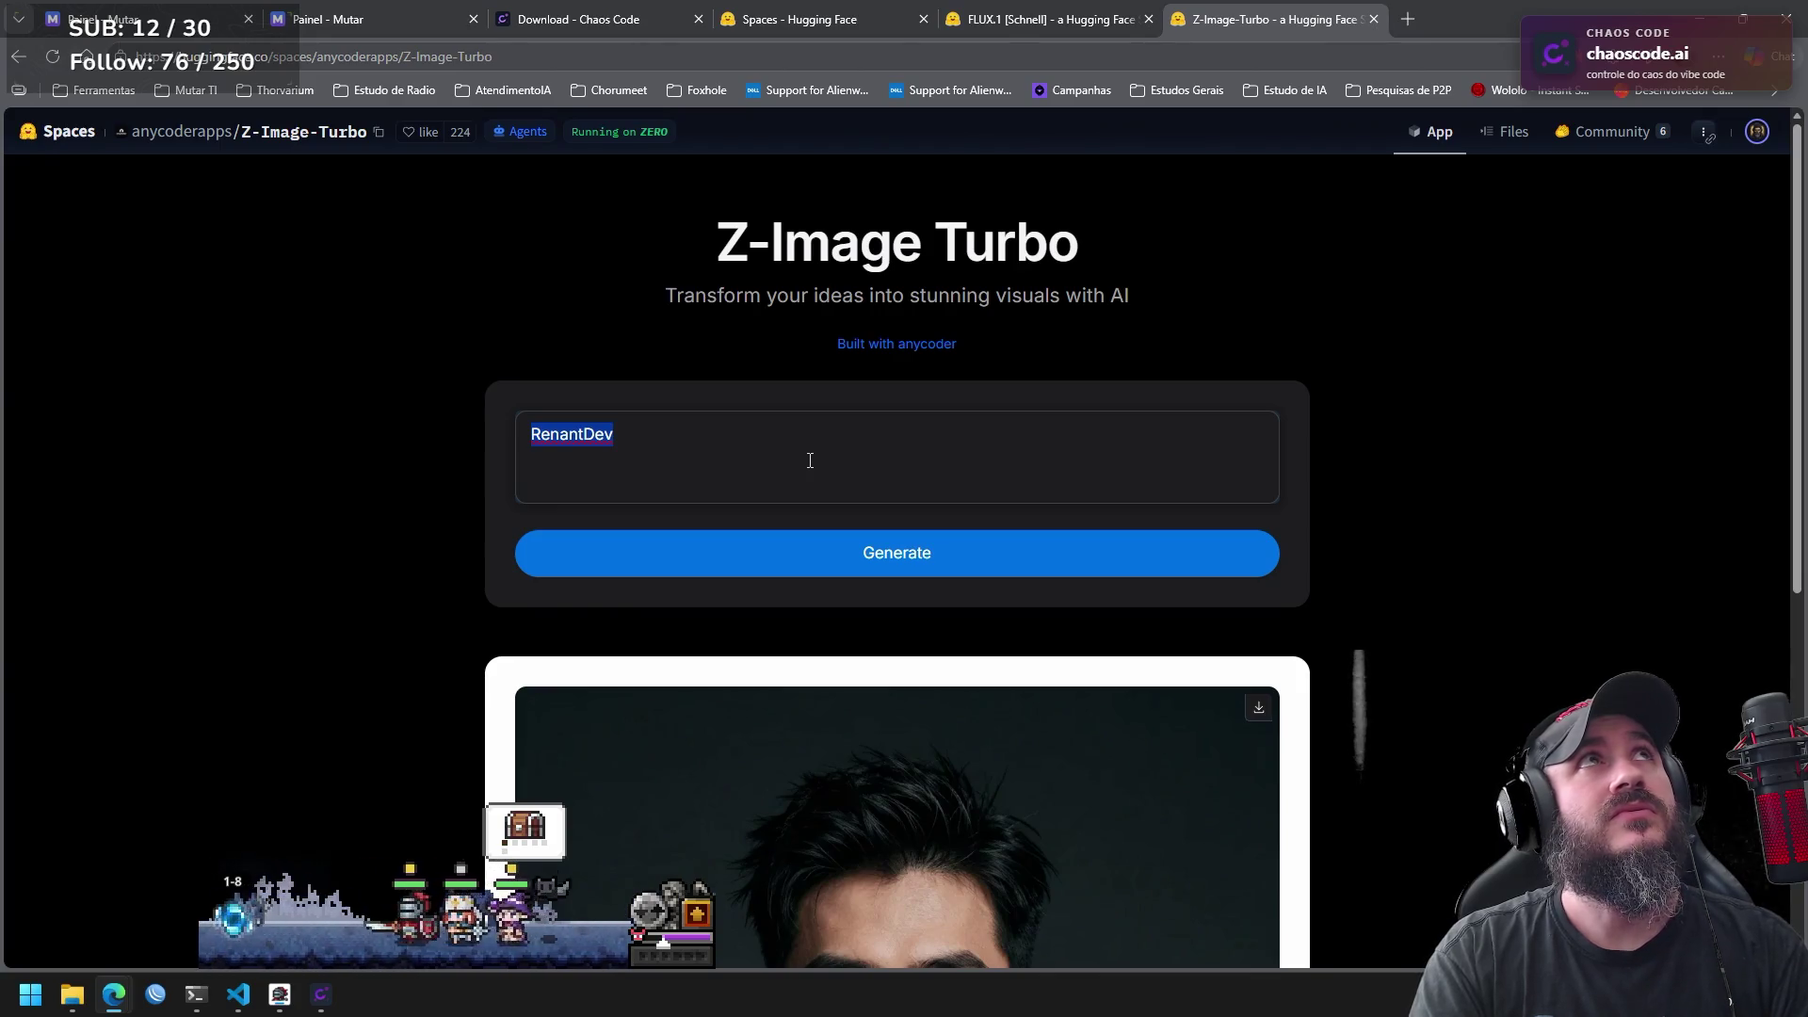
Generate a portrait from a celebrity's name after fixing a typo, then type another one-word name.
type("T")
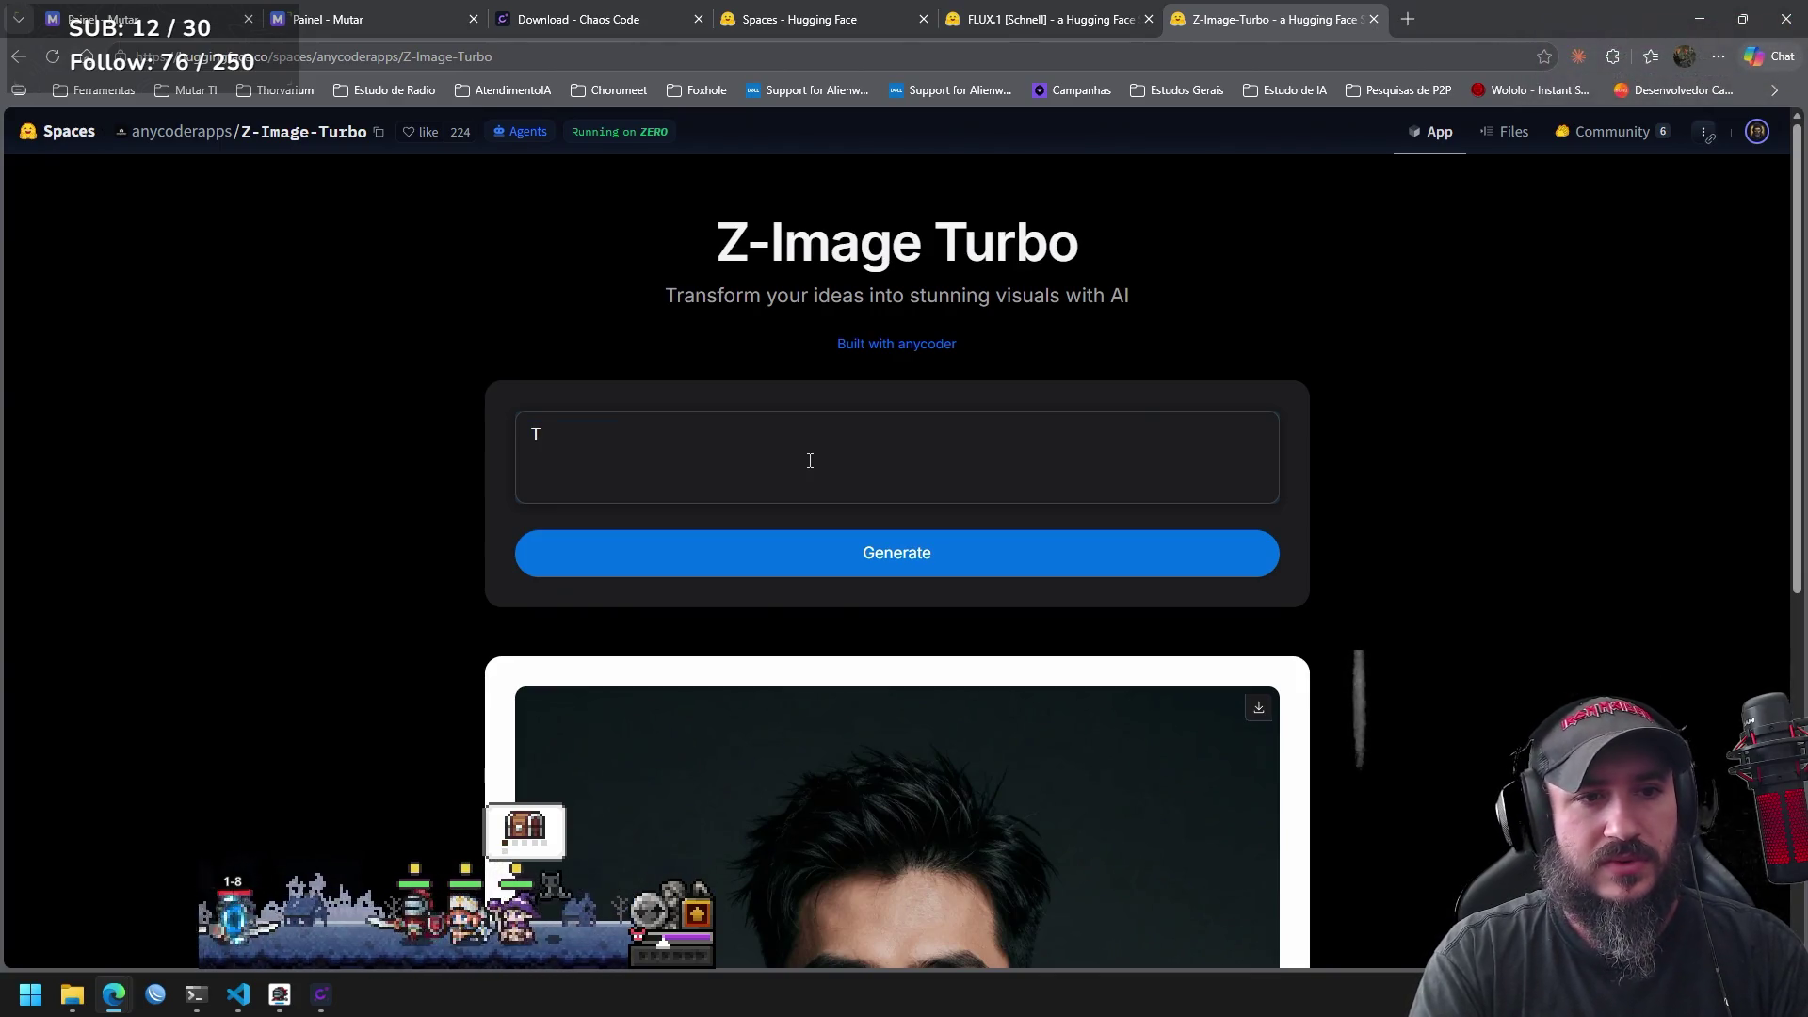
type("om")
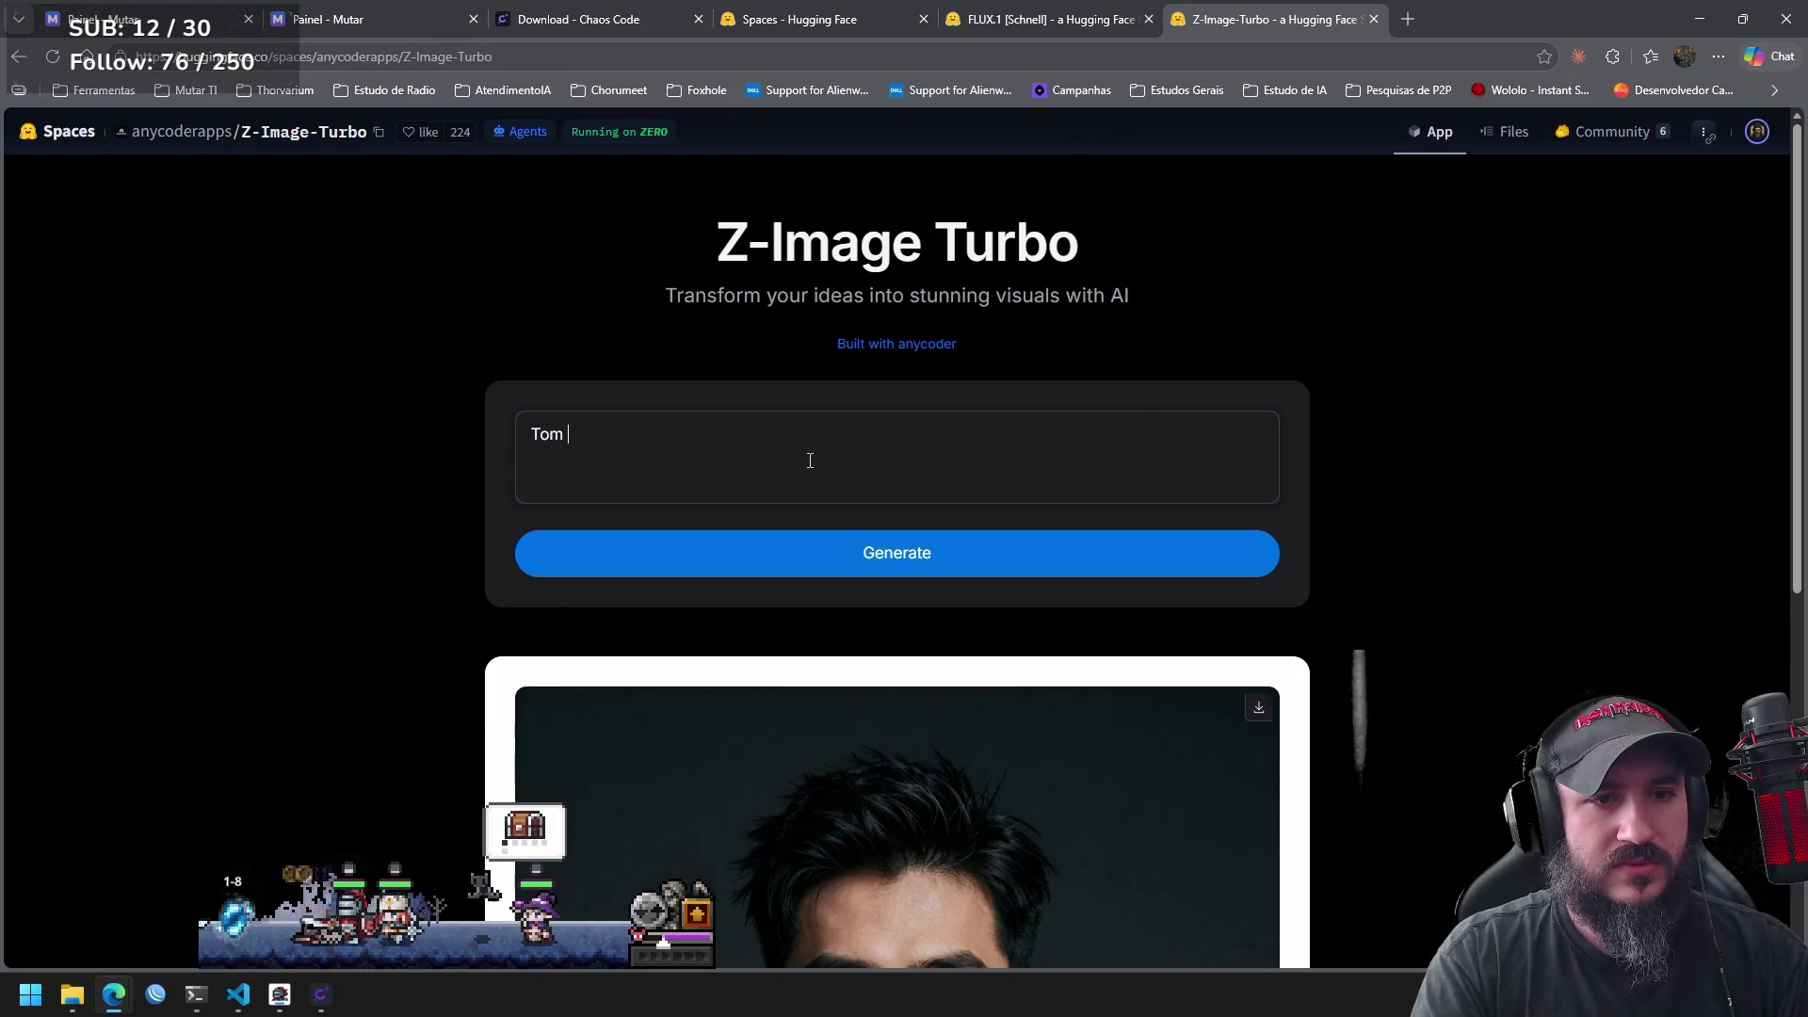
type("cruzcredo")
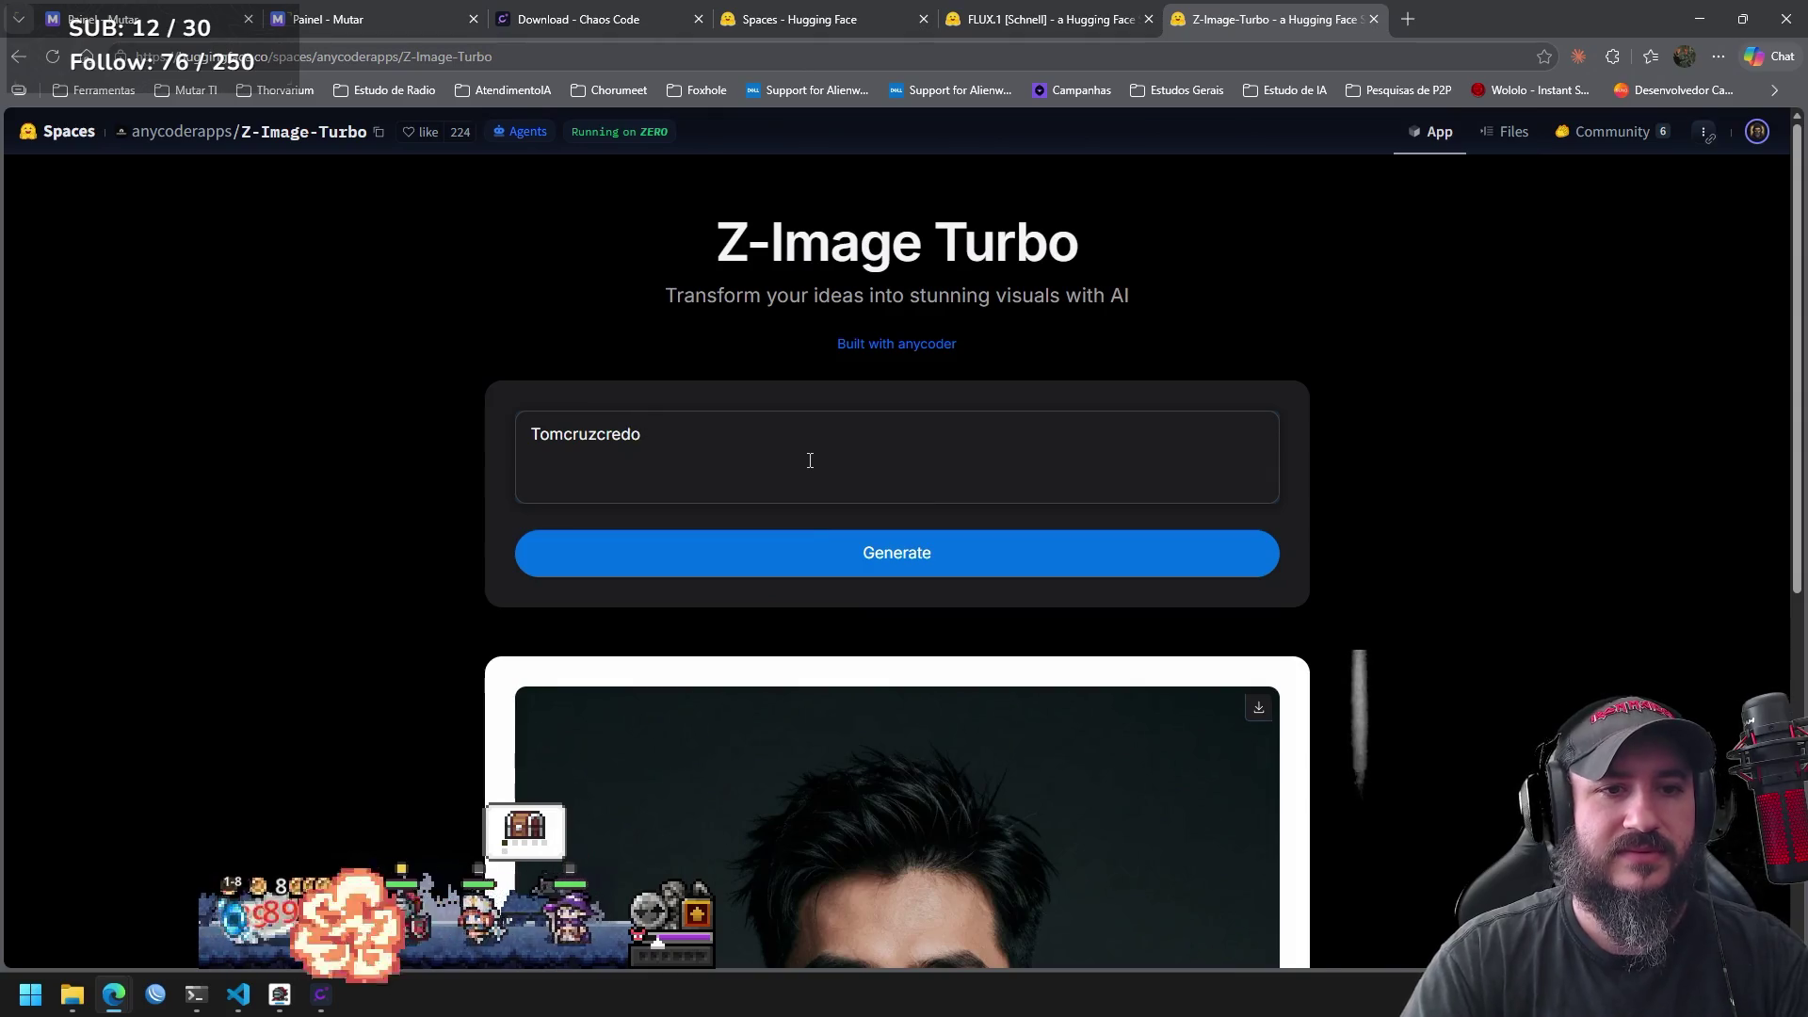
left_click(902, 573)
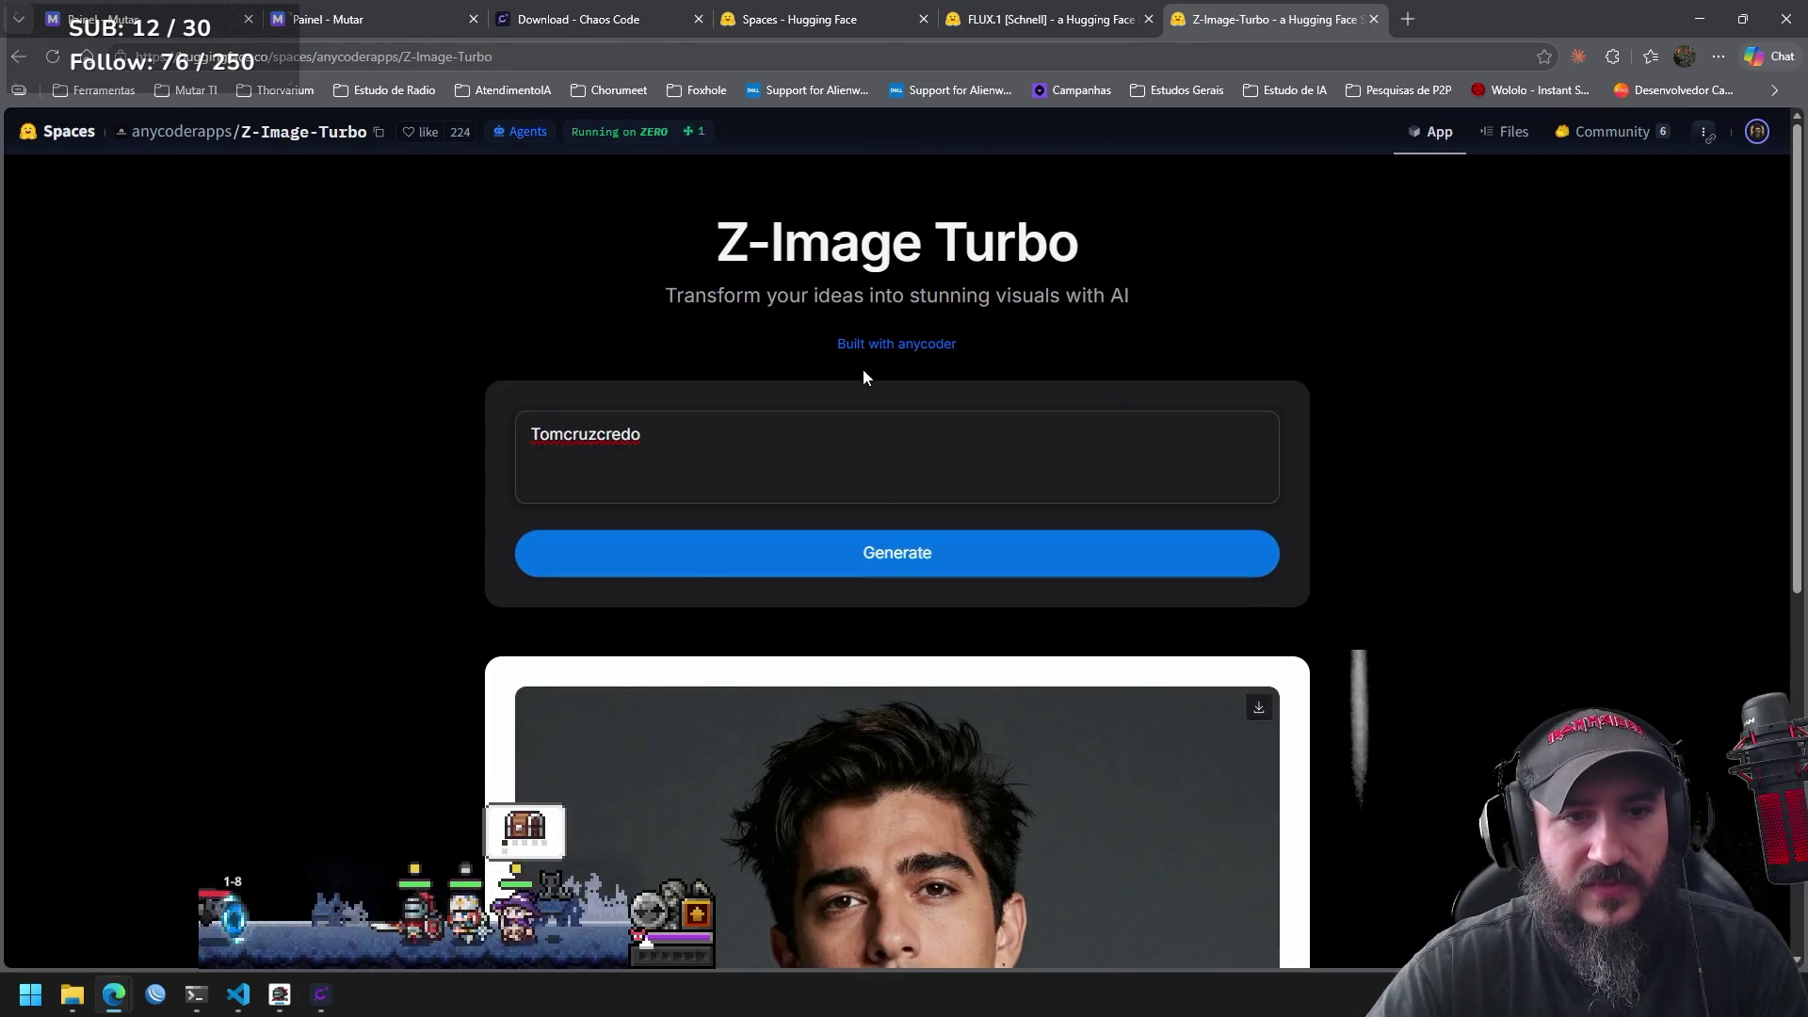
double_click(600, 438)
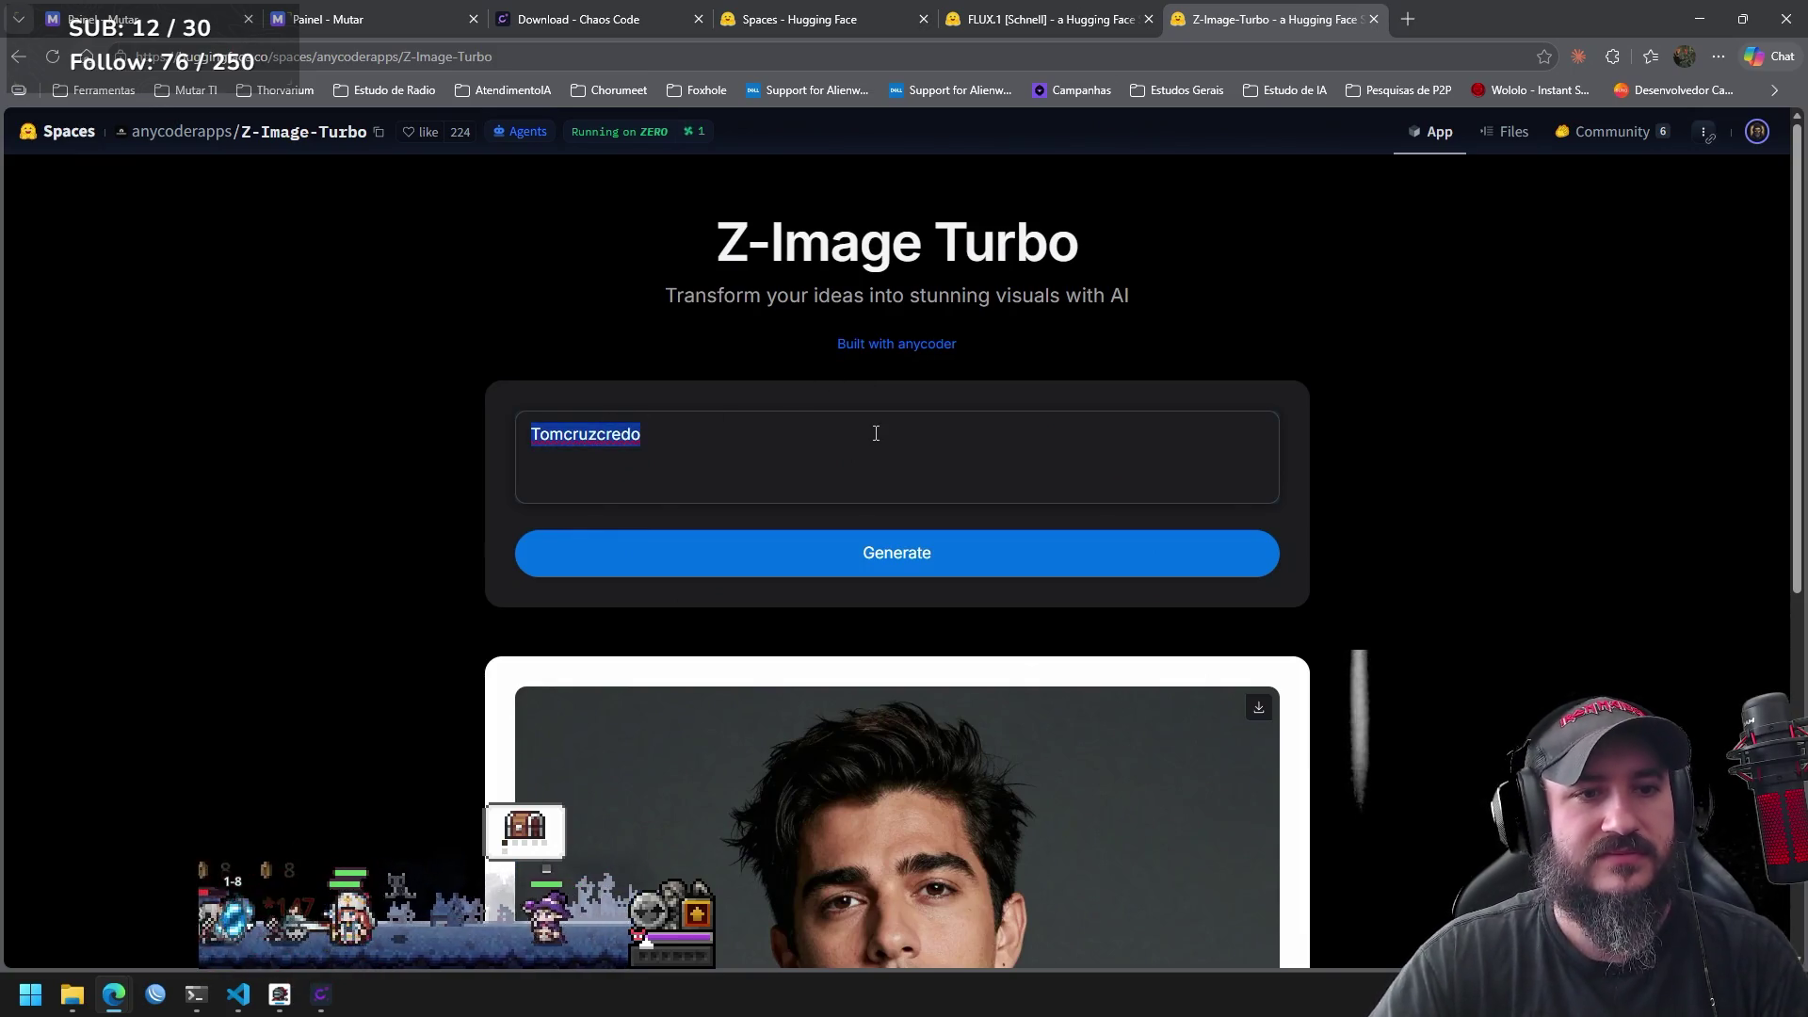
type("Tiririca")
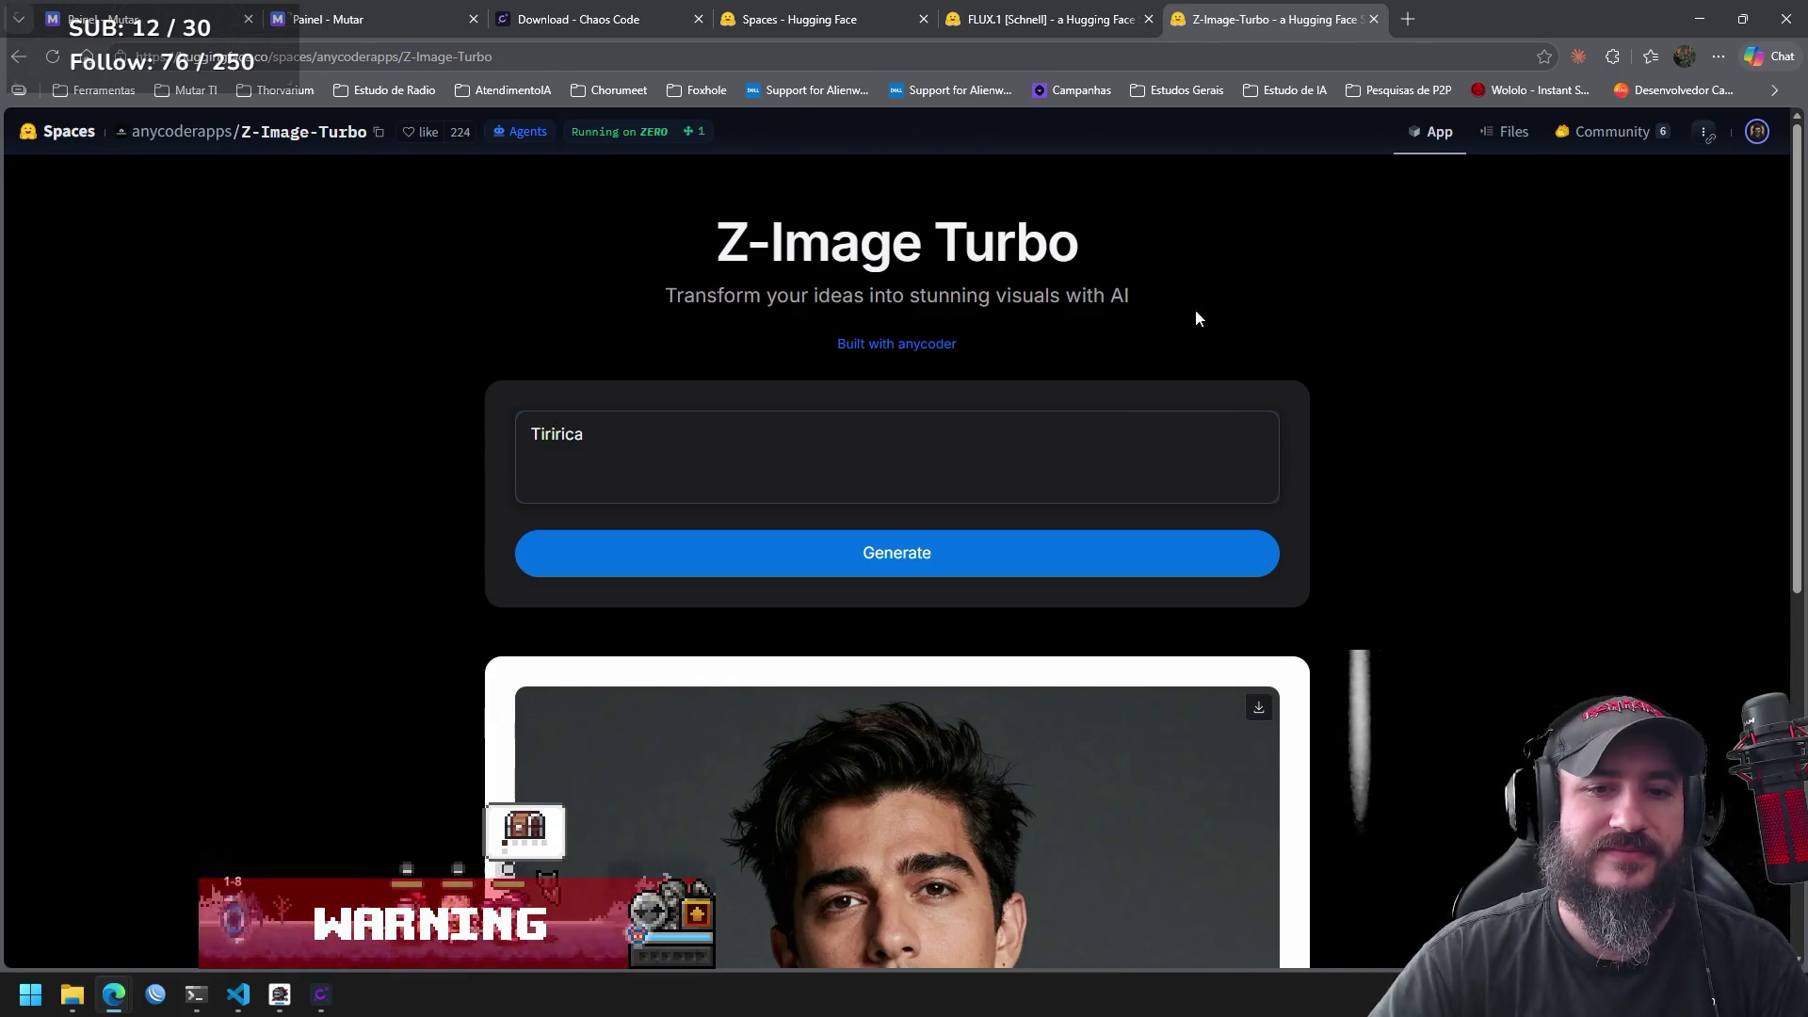
Generate the palm-tree beach image from the one-word name prompt and review it.
left_click(906, 560)
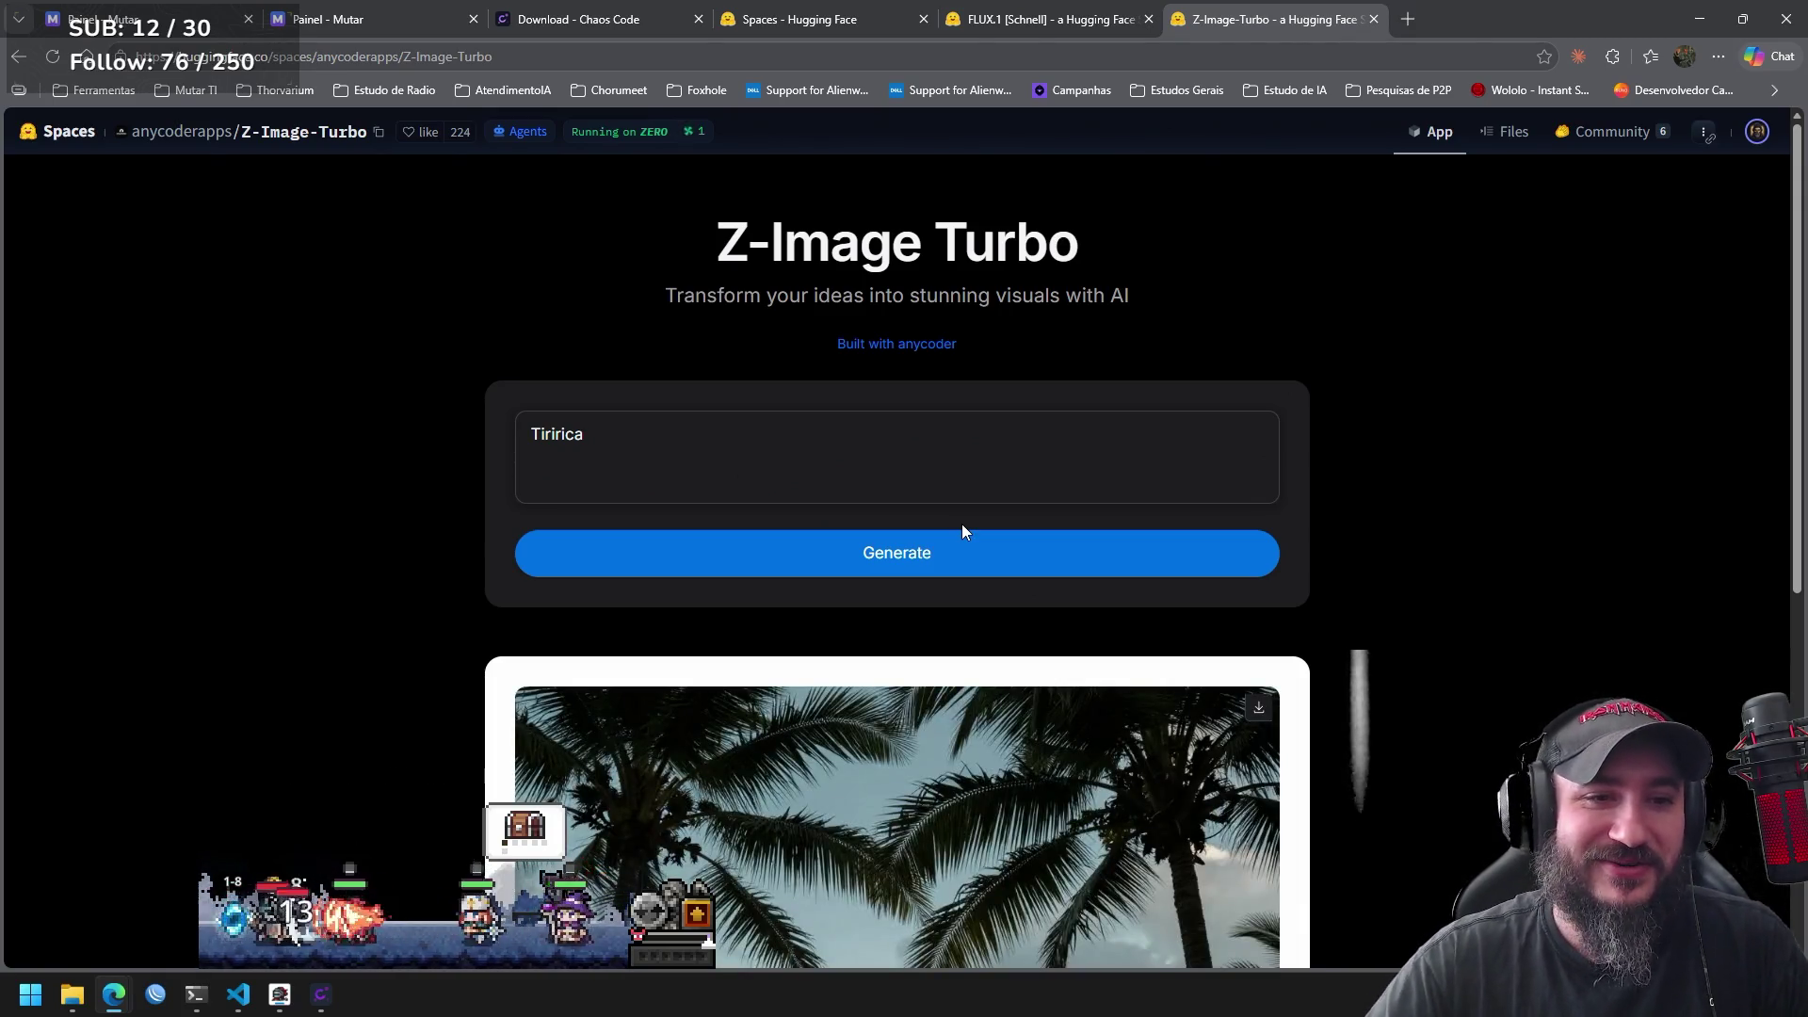
scroll(1776, 319, "down", 5)
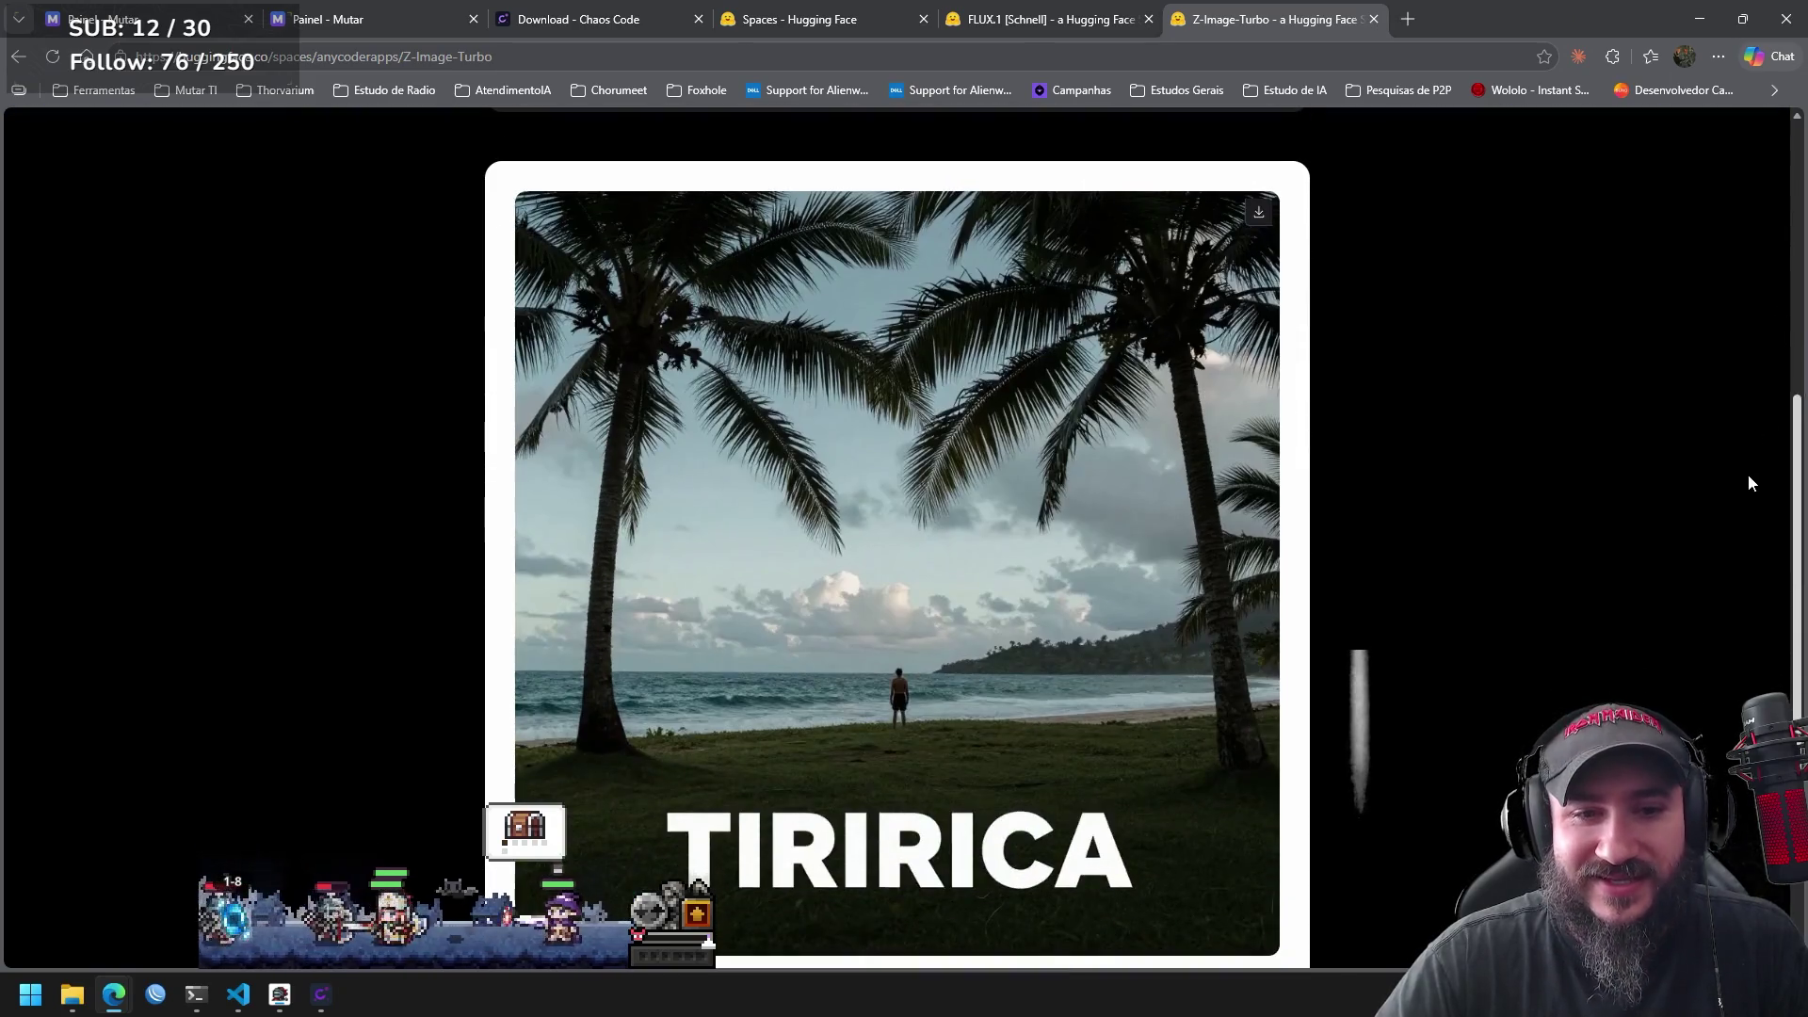
scroll(1750, 482, "down", 1)
scroll(1749, 482, "up", 1)
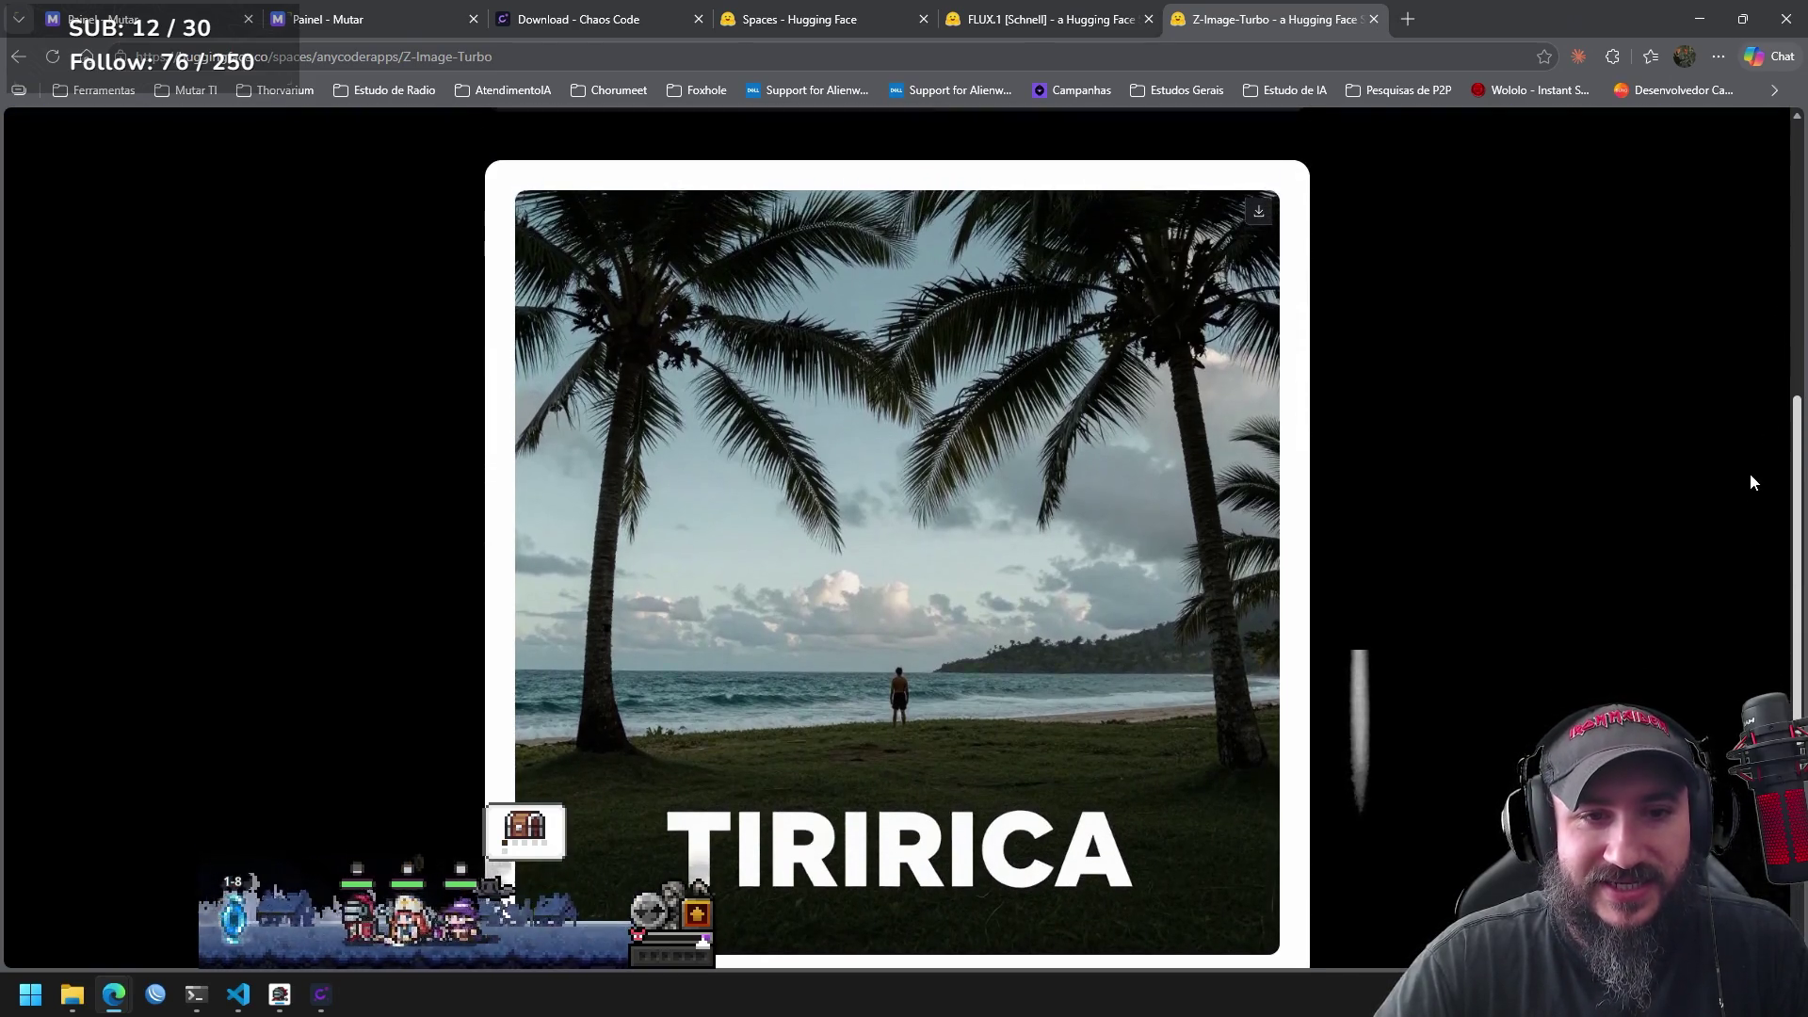
scroll(1749, 471, "up", 5)
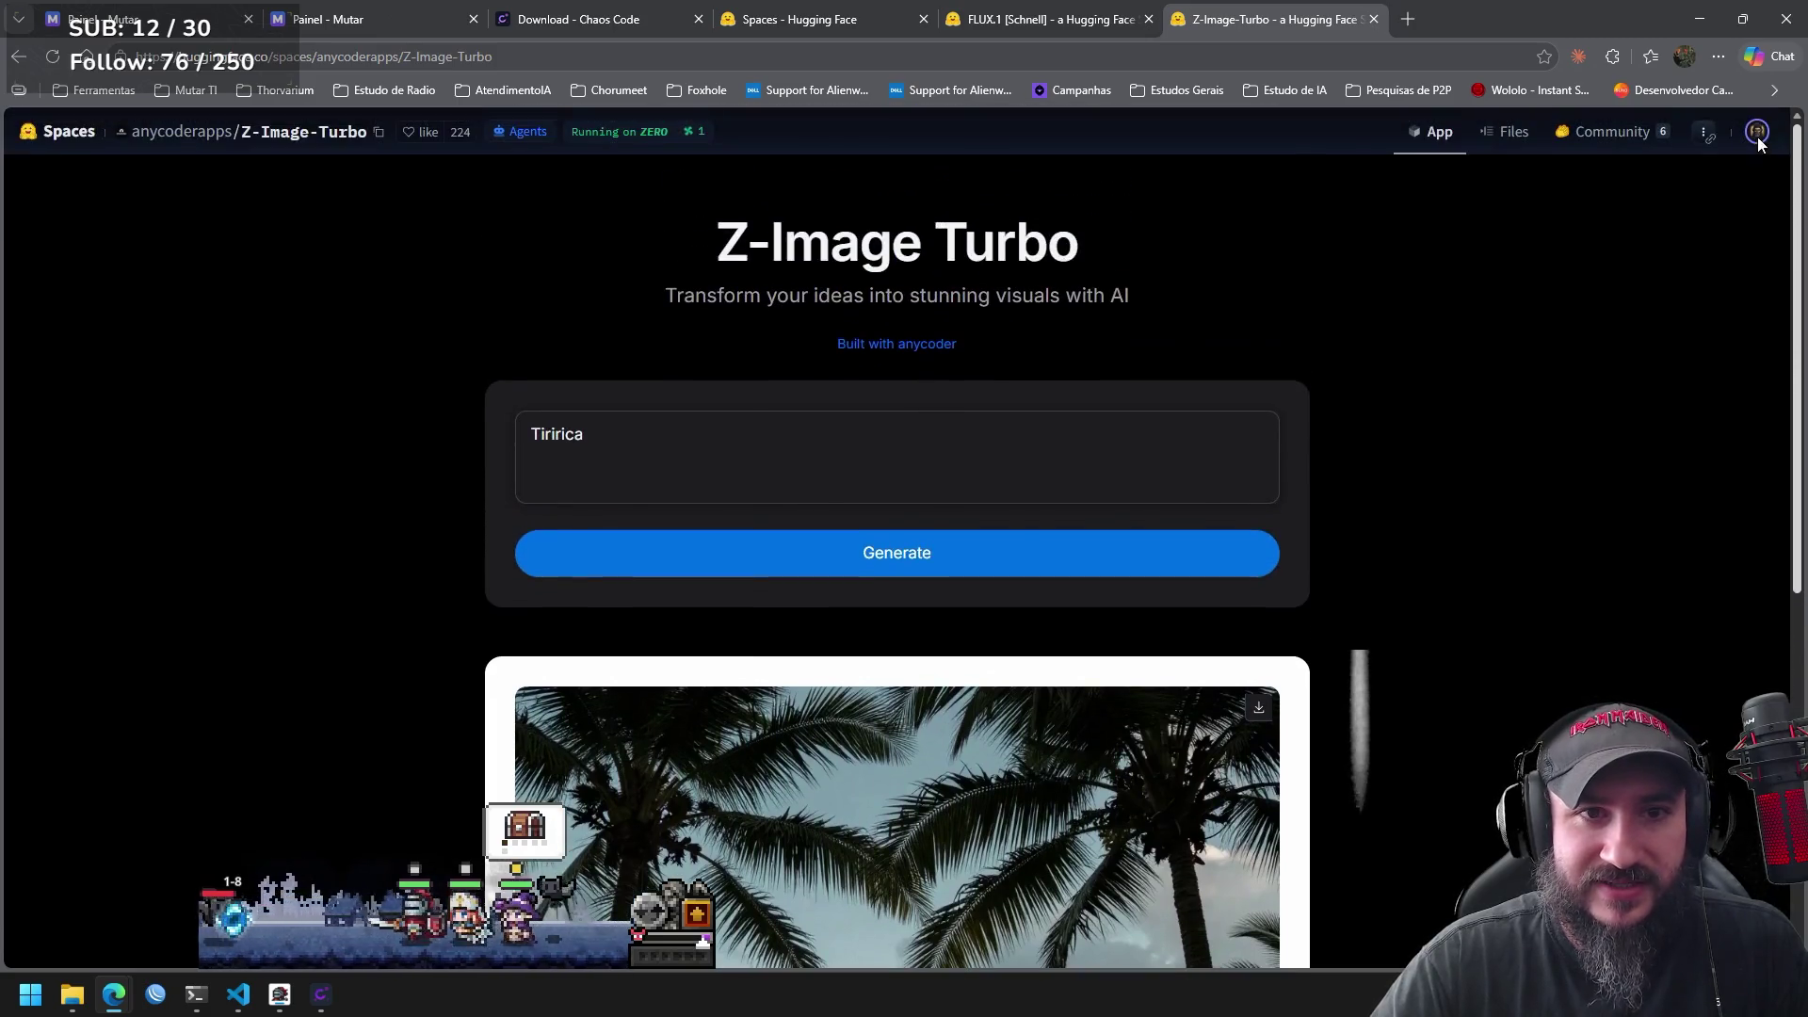
left_click(710, 446)
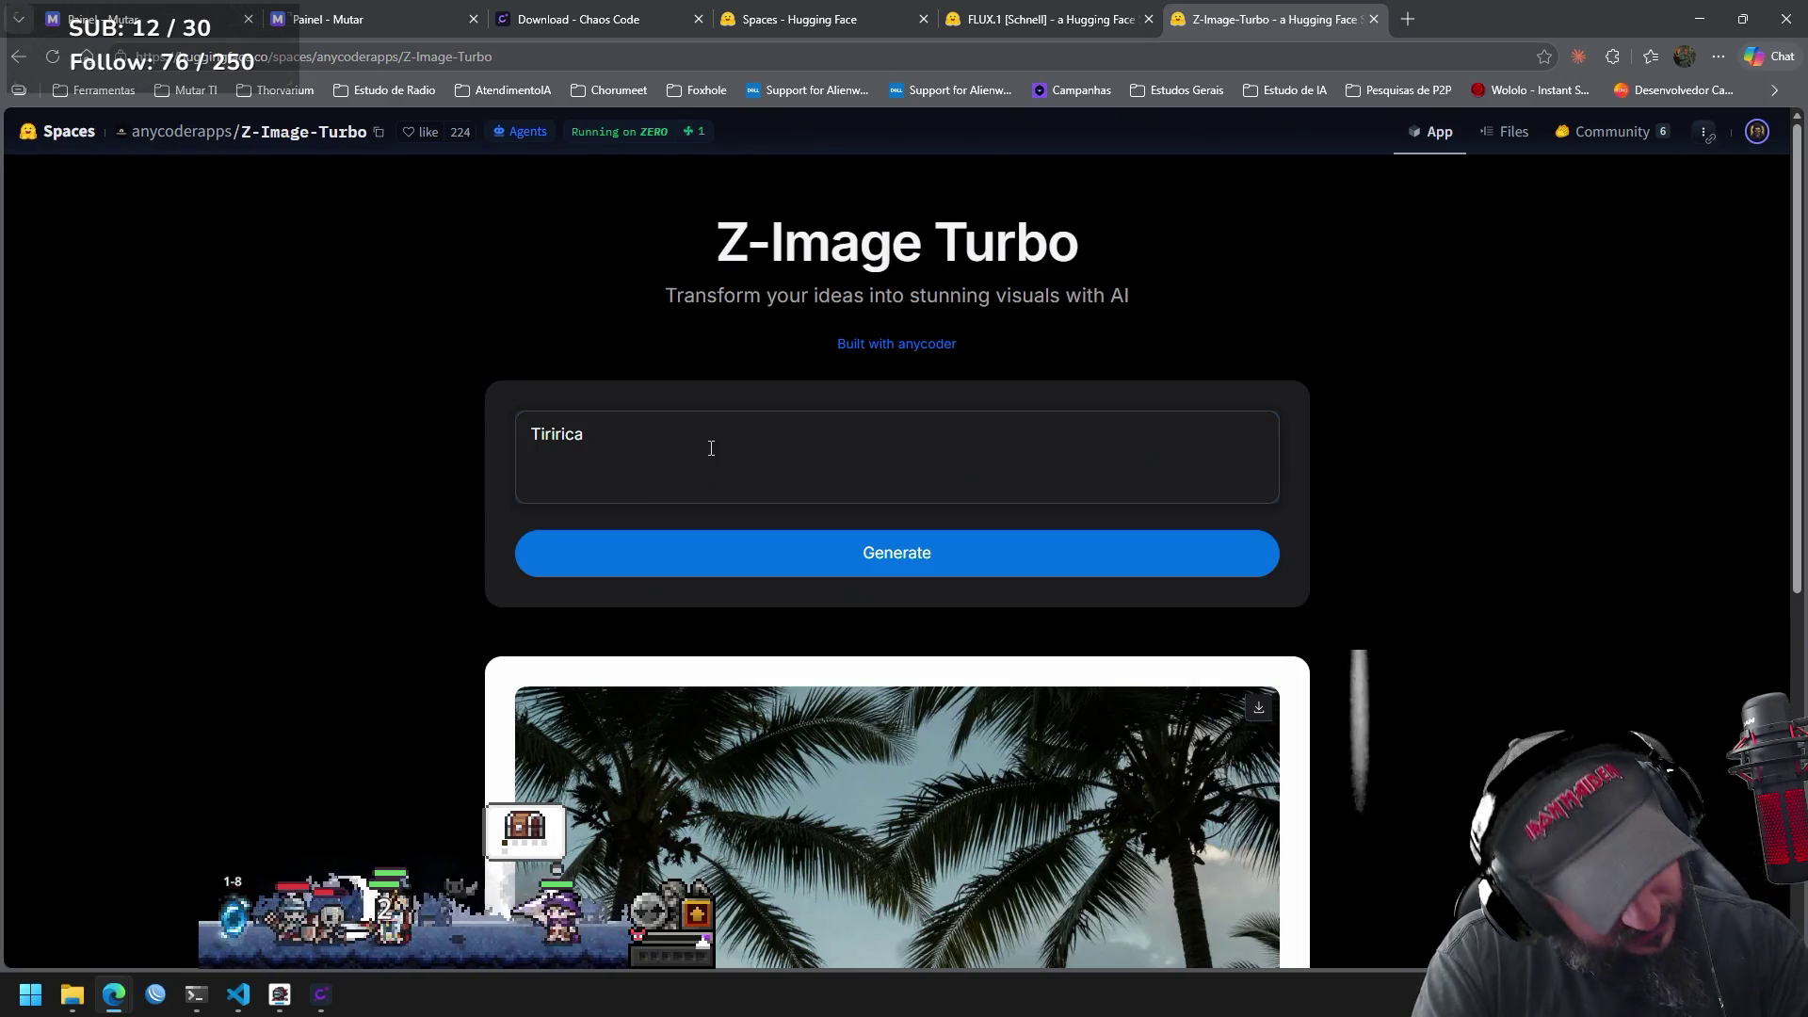
Append 'humorista' to the prompt, generate a close-up portrait, then clear it for a new name.
type(" humorista")
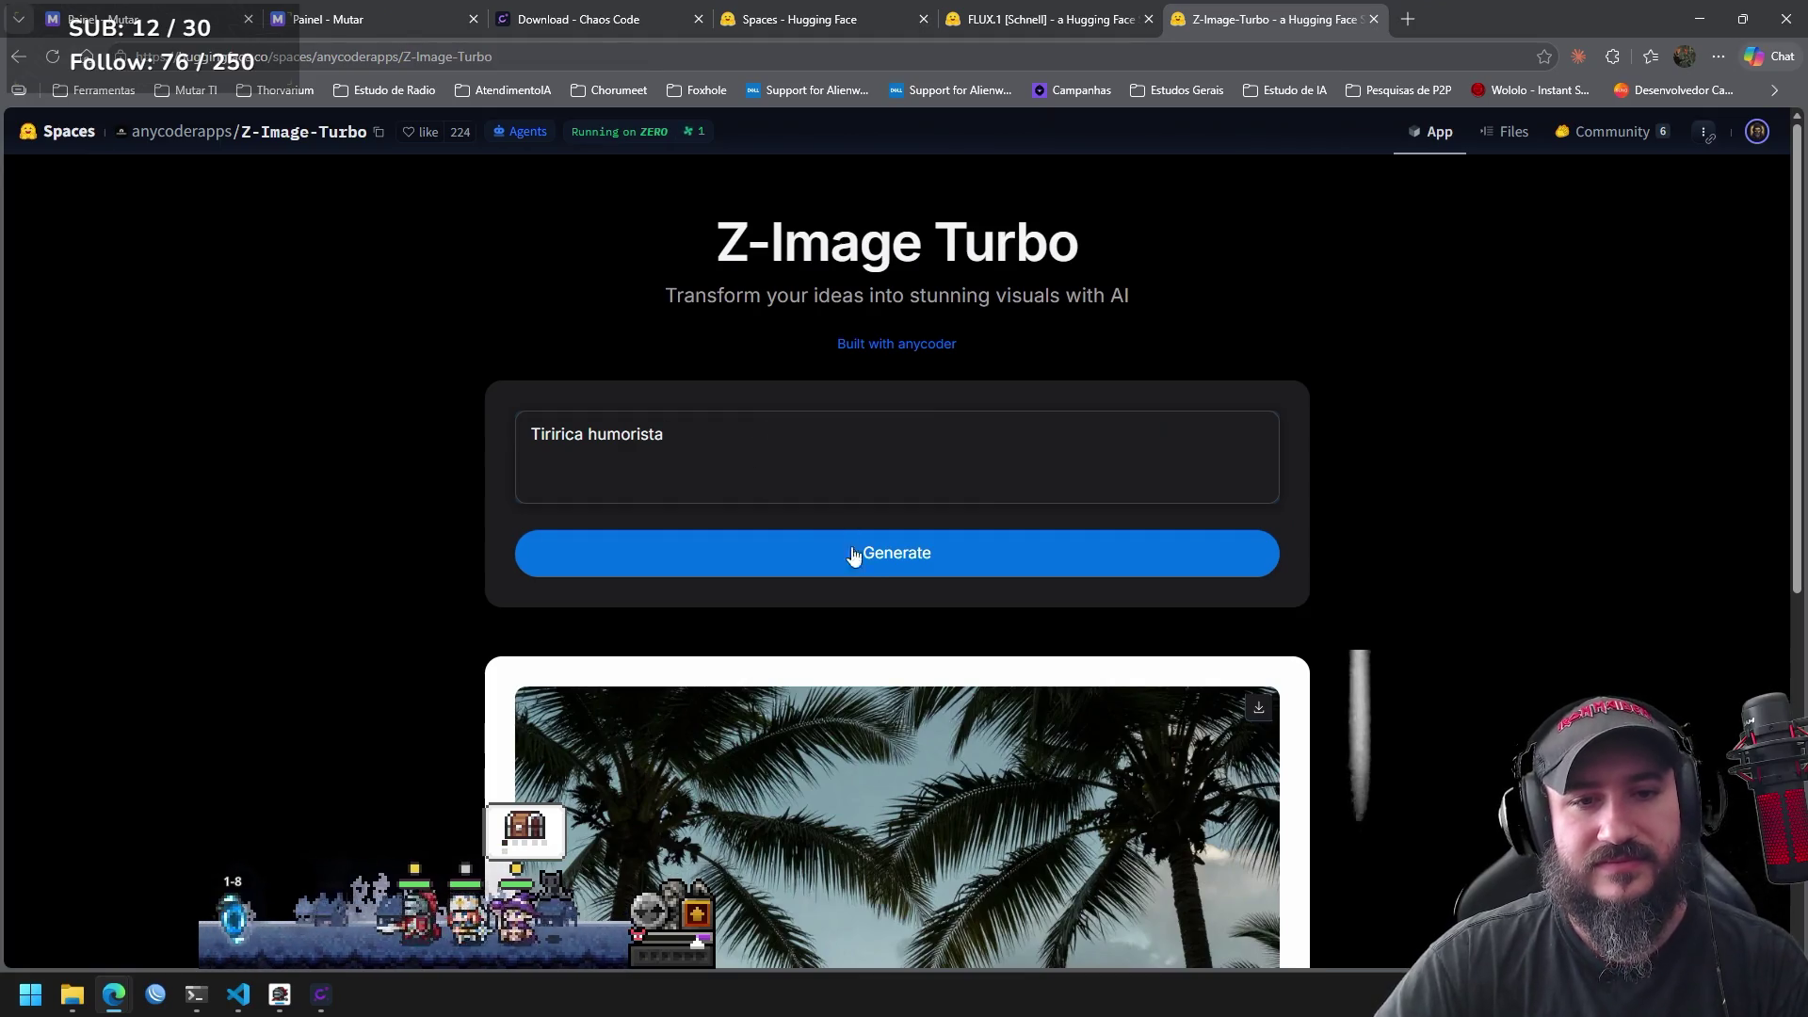
left_click(880, 563)
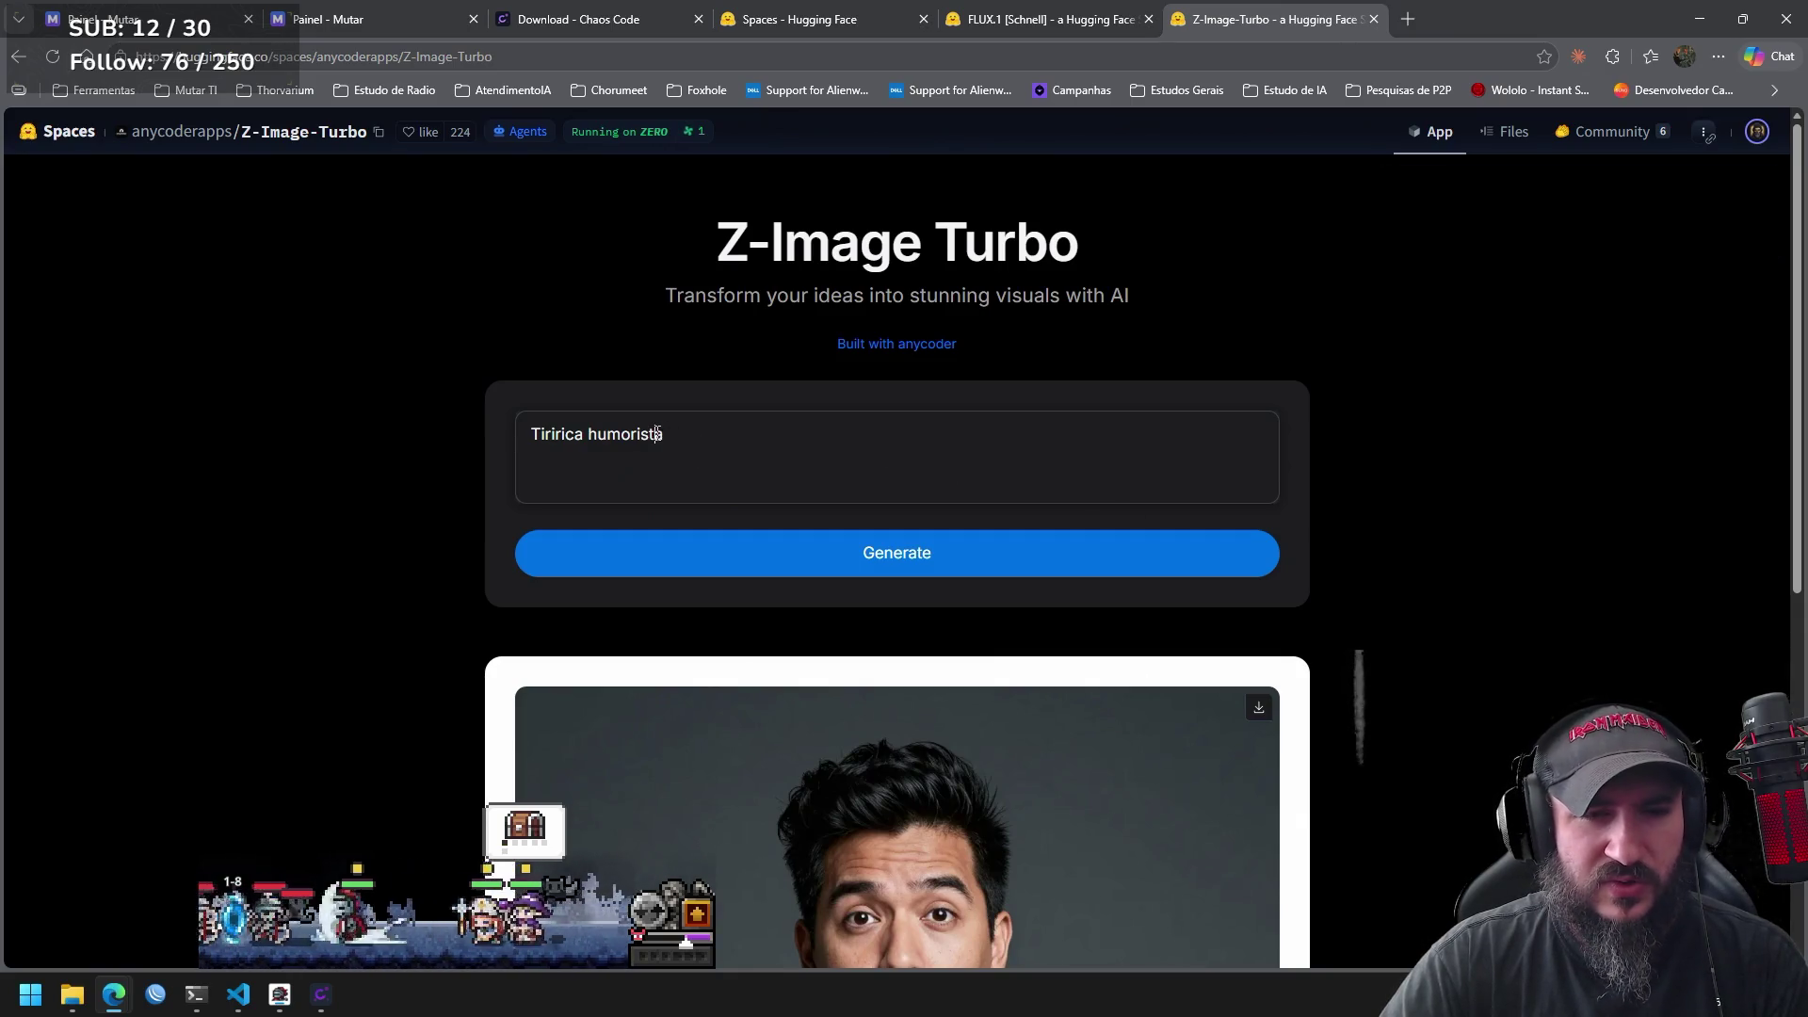
key("ctrl+shift+Left")
key("BackSpace")
key("BackSpace")
key("BackSpace")
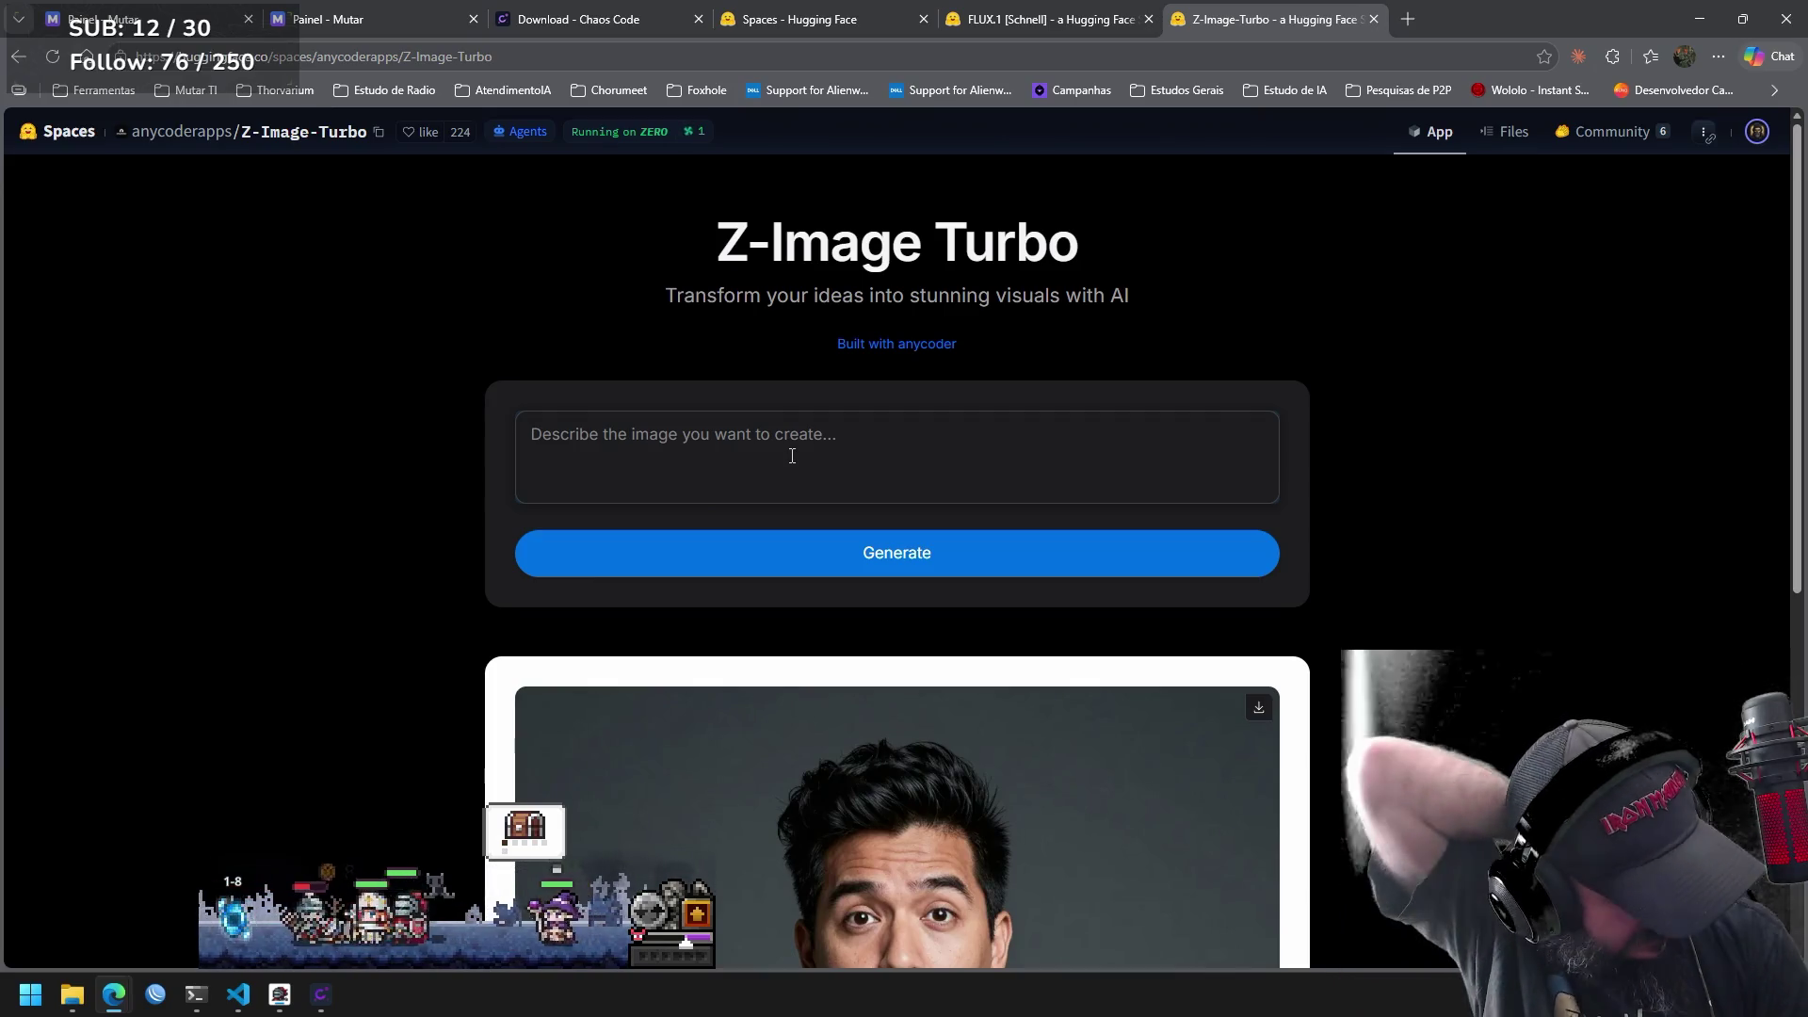
type("dilma")
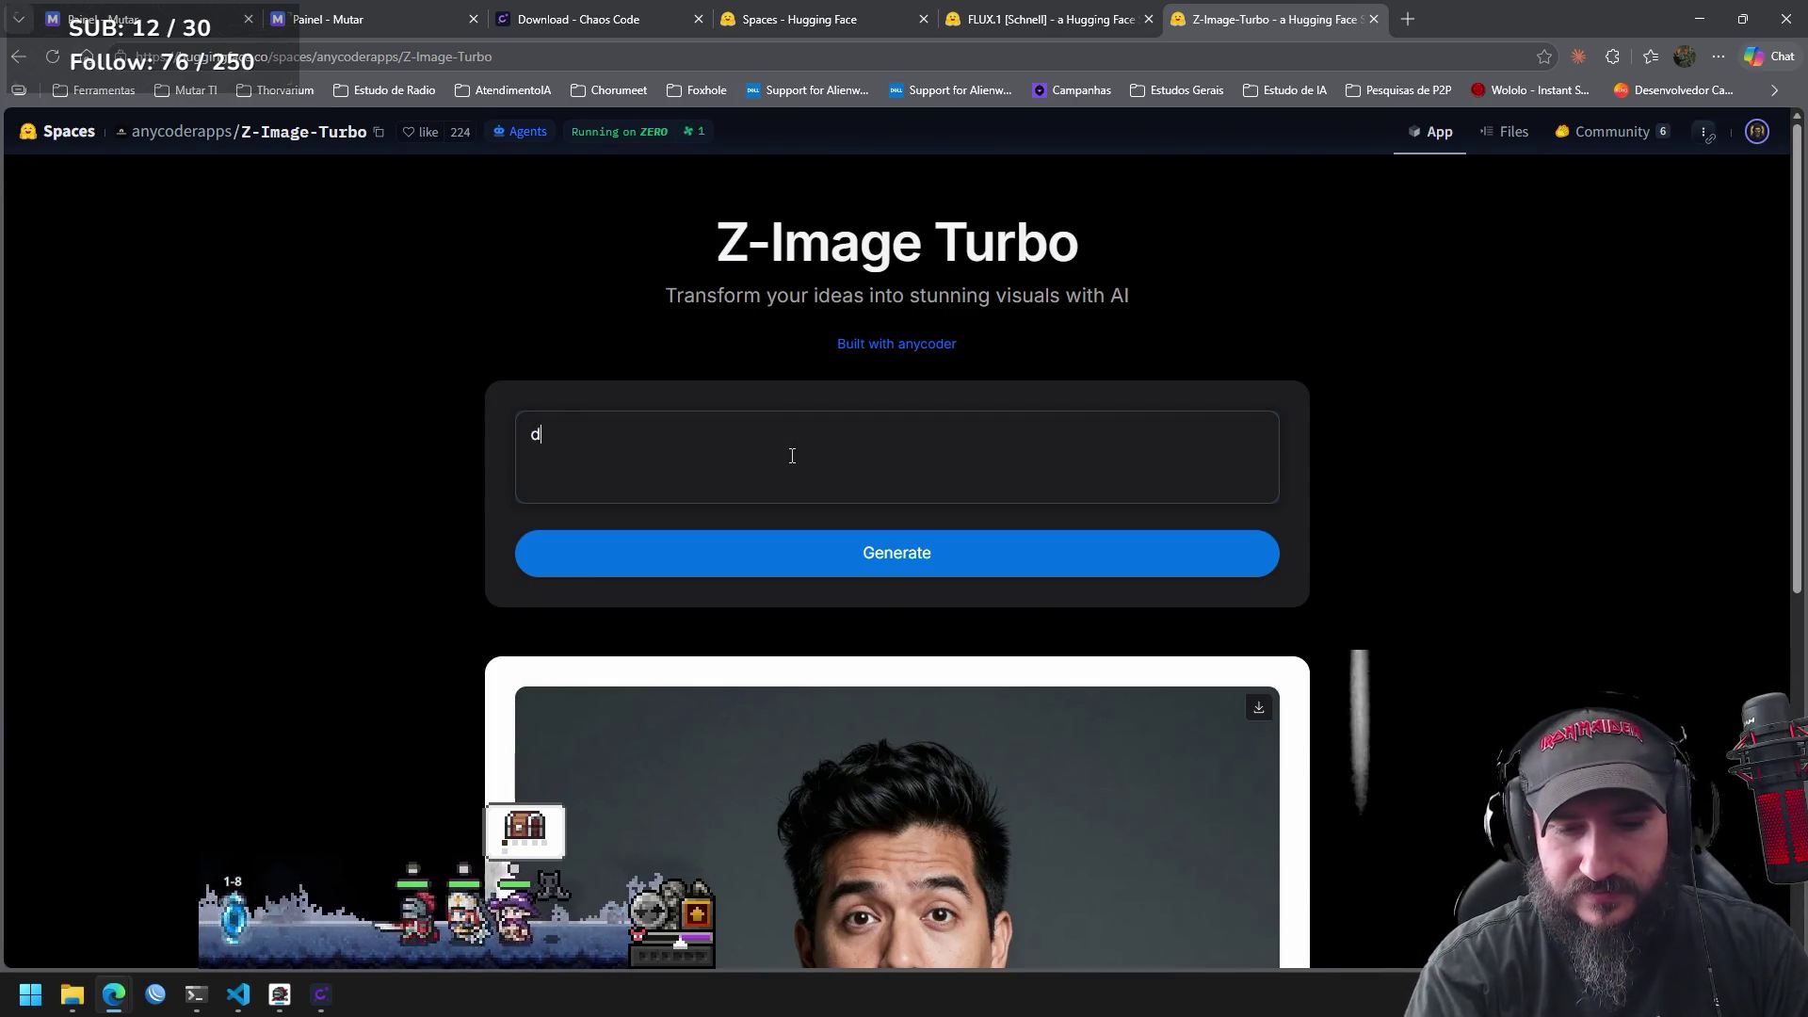
Generate a smiling grey-haired woman's portrait before a flag, then select the prompt text.
left_click(865, 566)
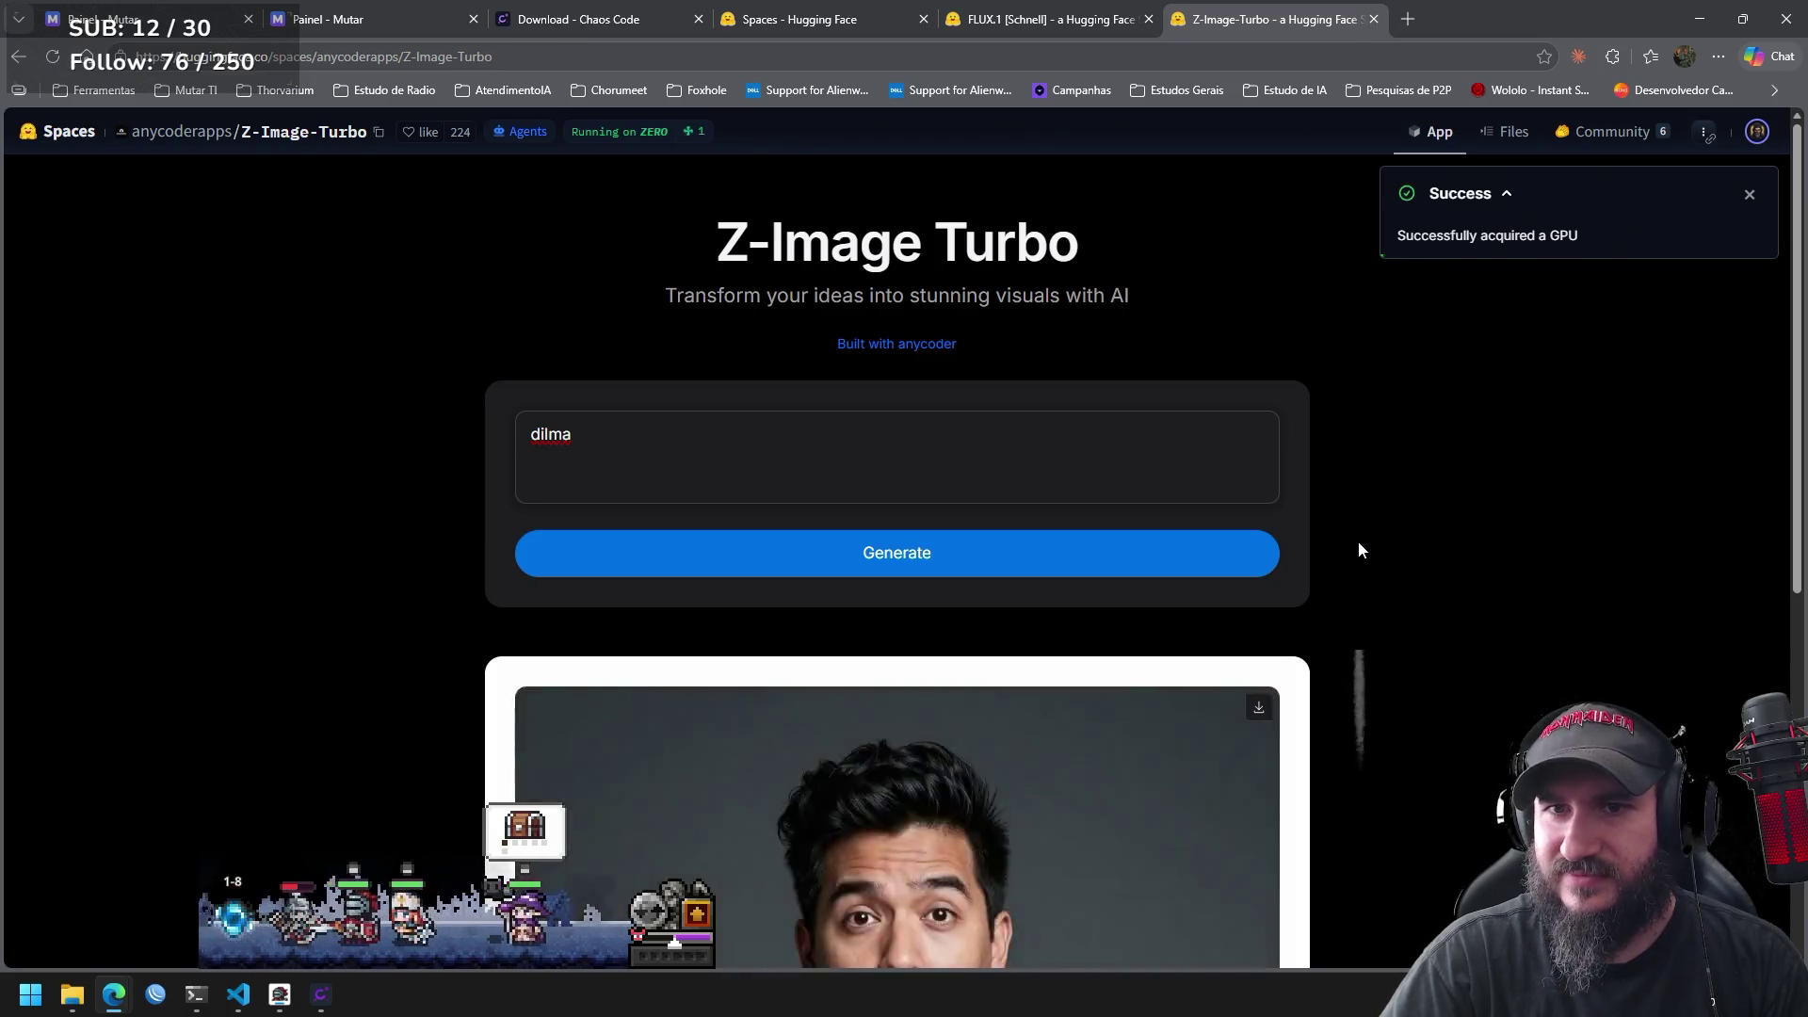
mouse_move(1799, 298)
left_mouse_down()
mouse_move(1770, 576)
mouse_move(1761, 321)
left_mouse_up()
scroll(1763, 327, "up", 1)
left_click(669, 448)
left_click(533, 433)
key("ctrl+a")
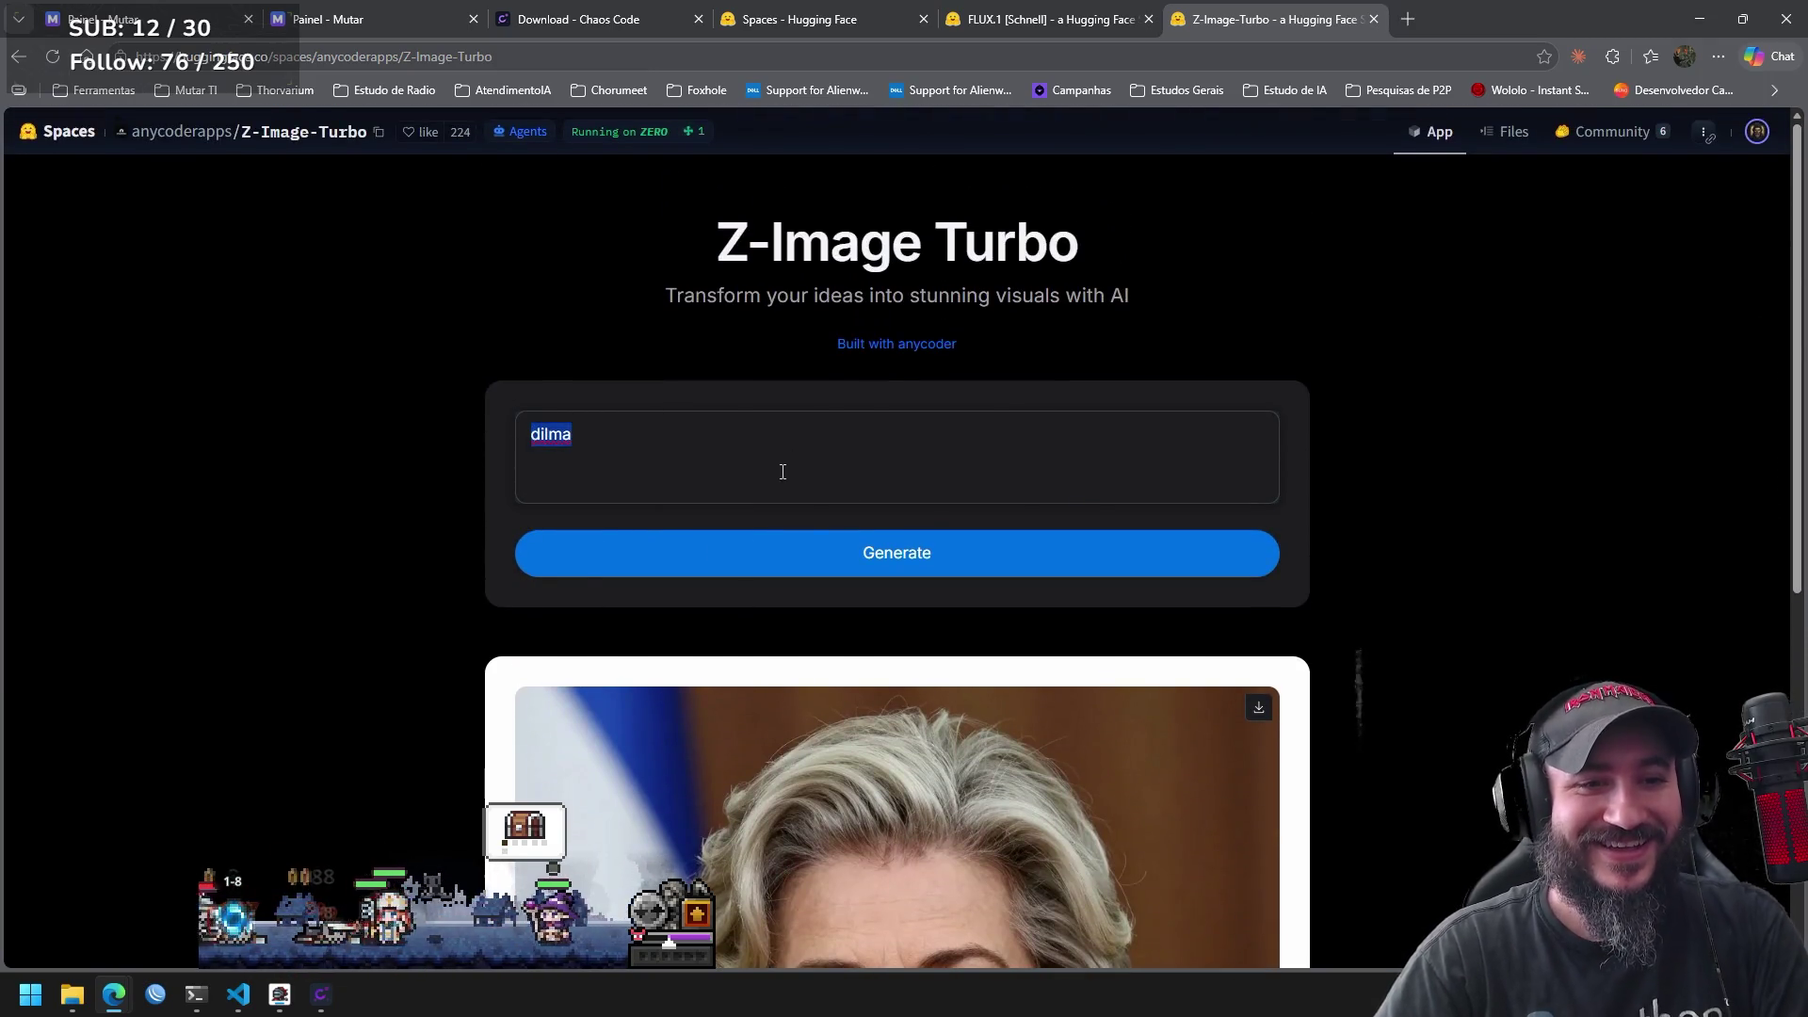
Generate from the prompt 'xandão', then from 'xandão stf' to get a bearded man's portrait.
type("xand")
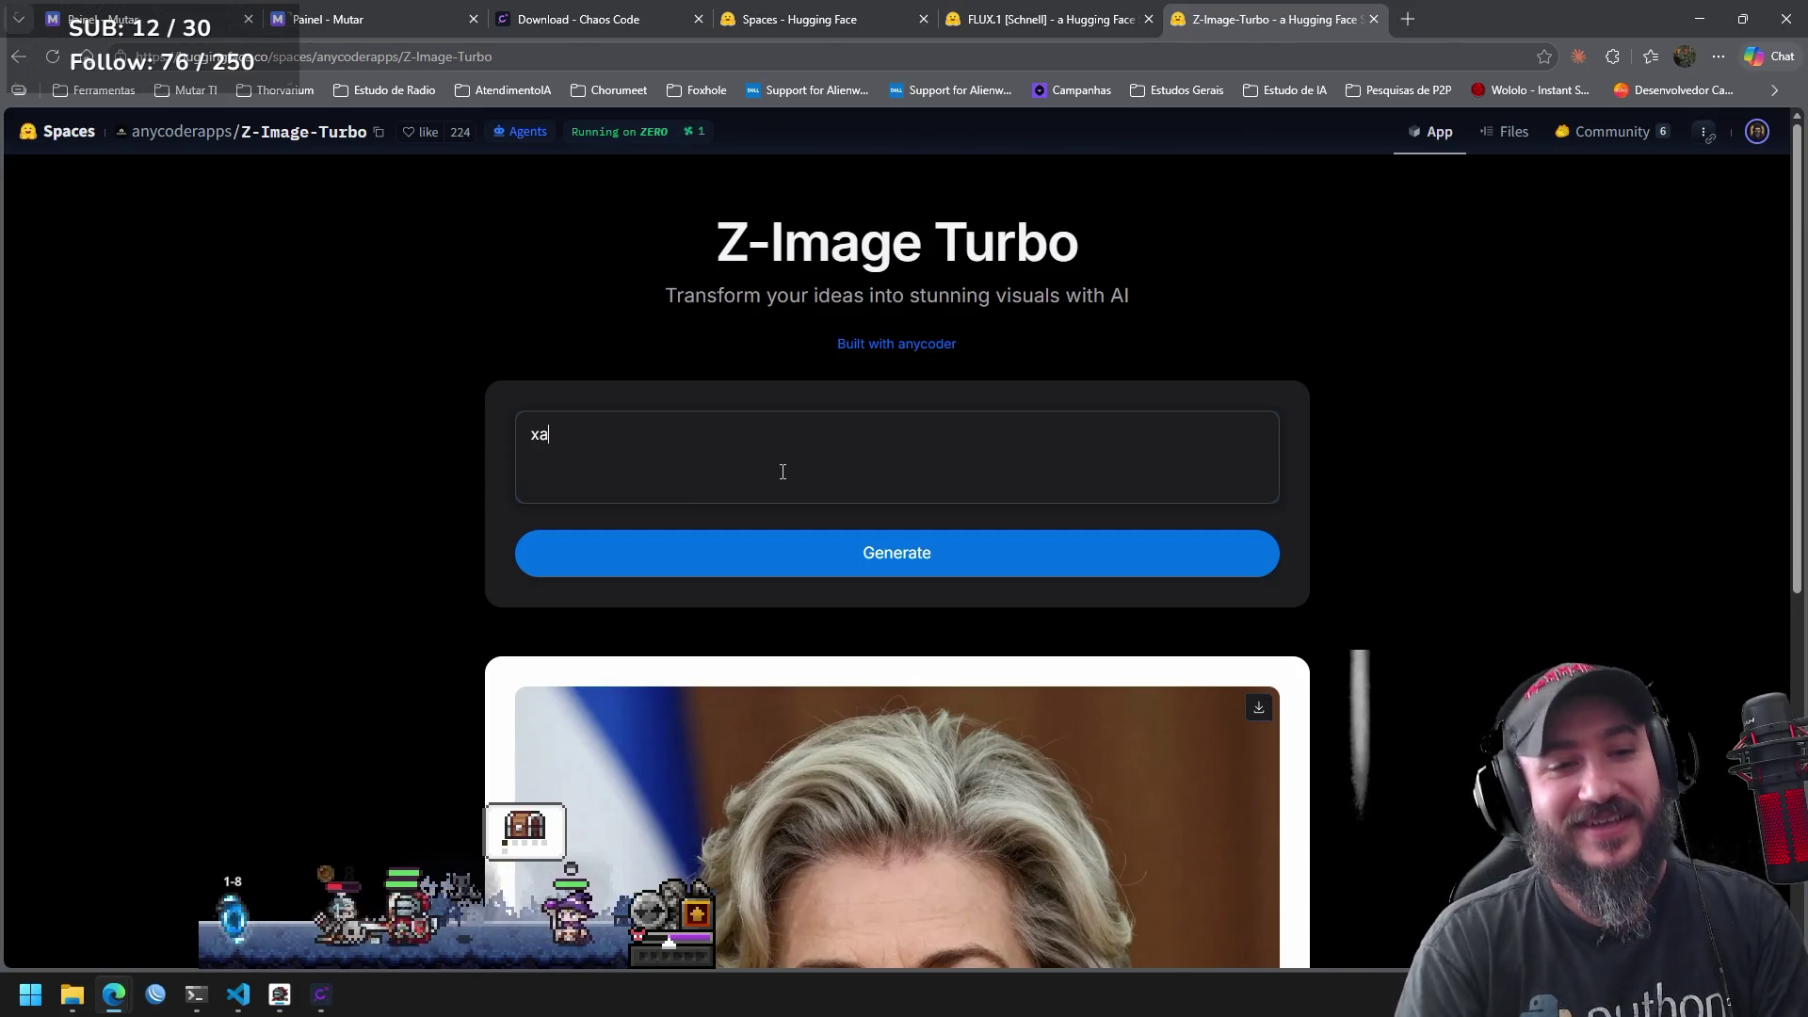
type("ão")
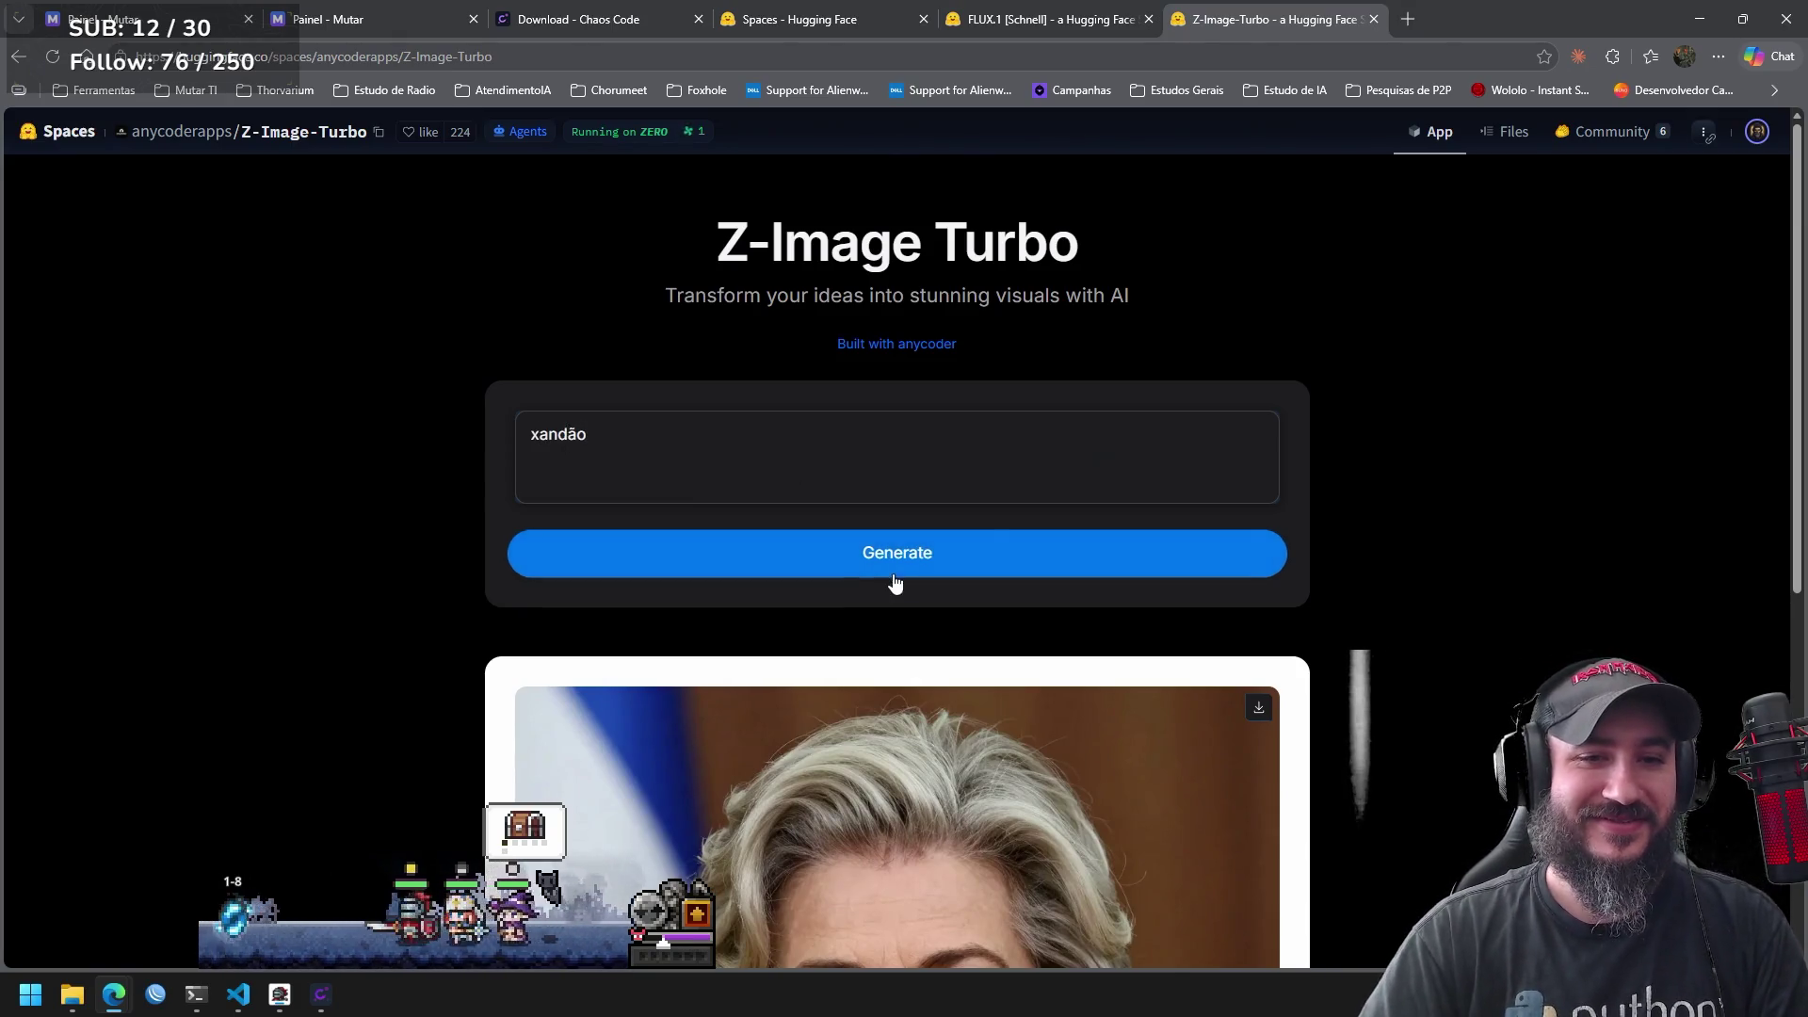
left_click(902, 569)
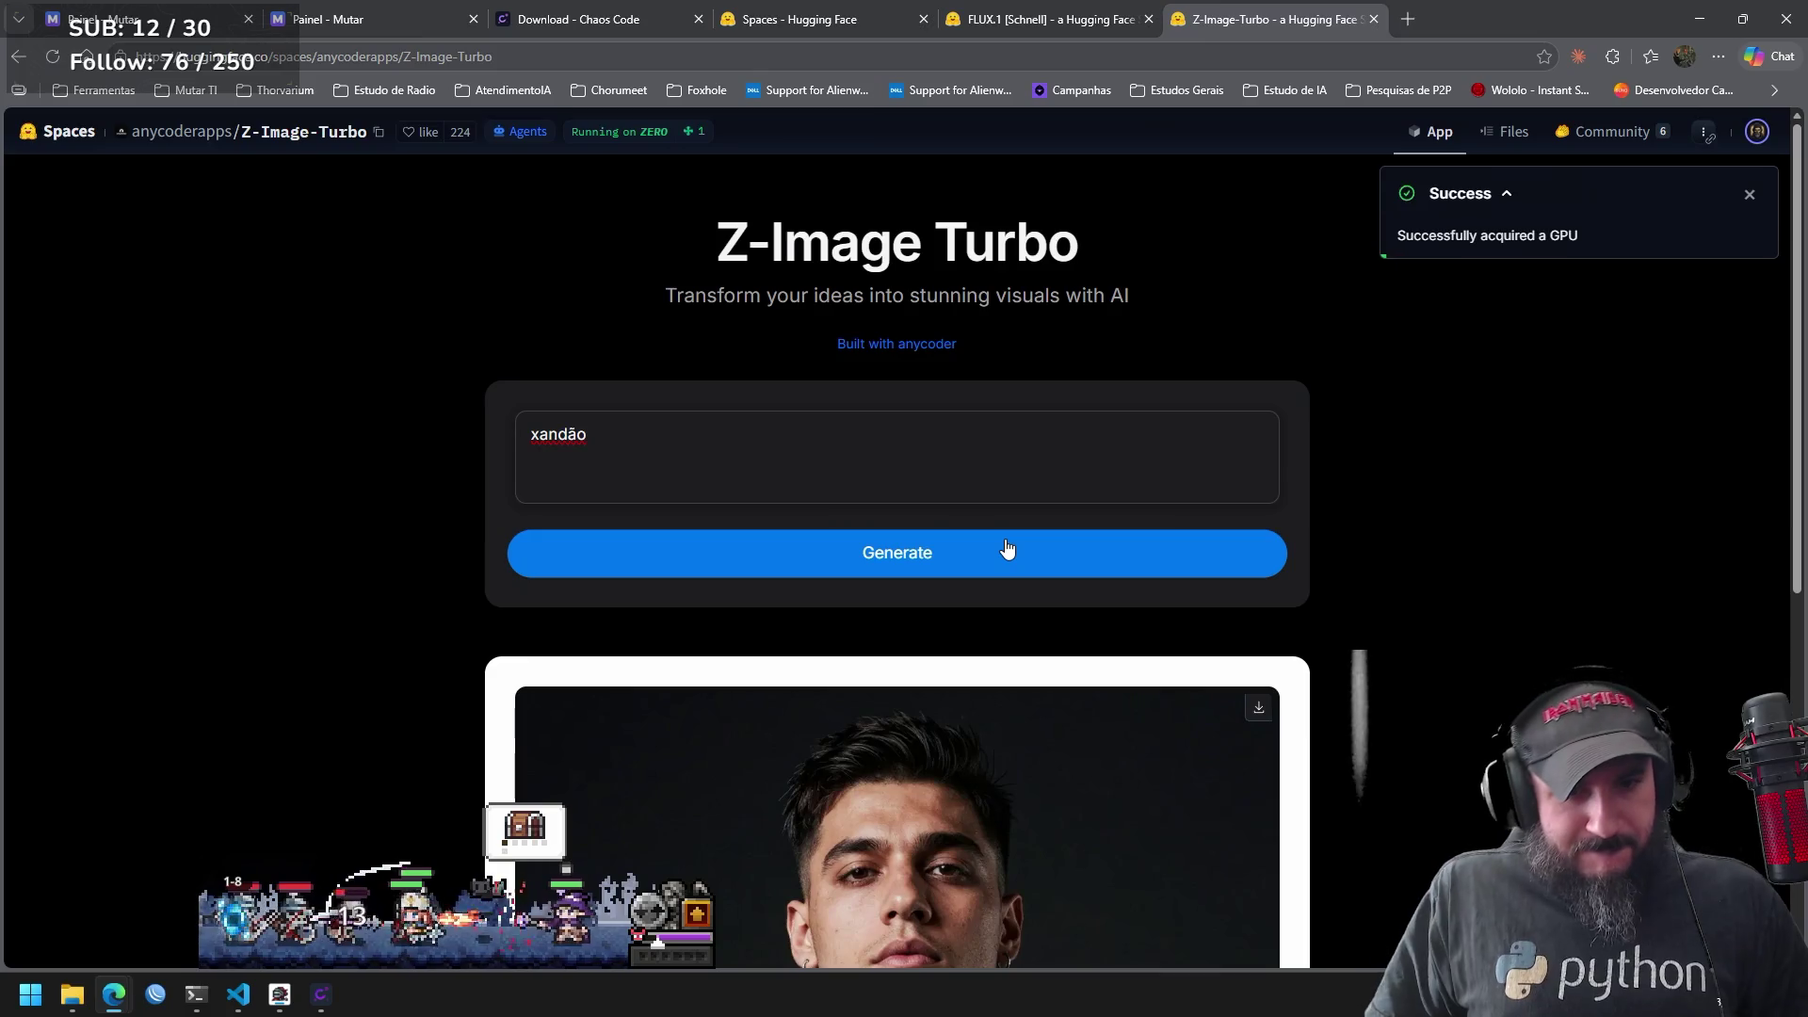
left_click(635, 444)
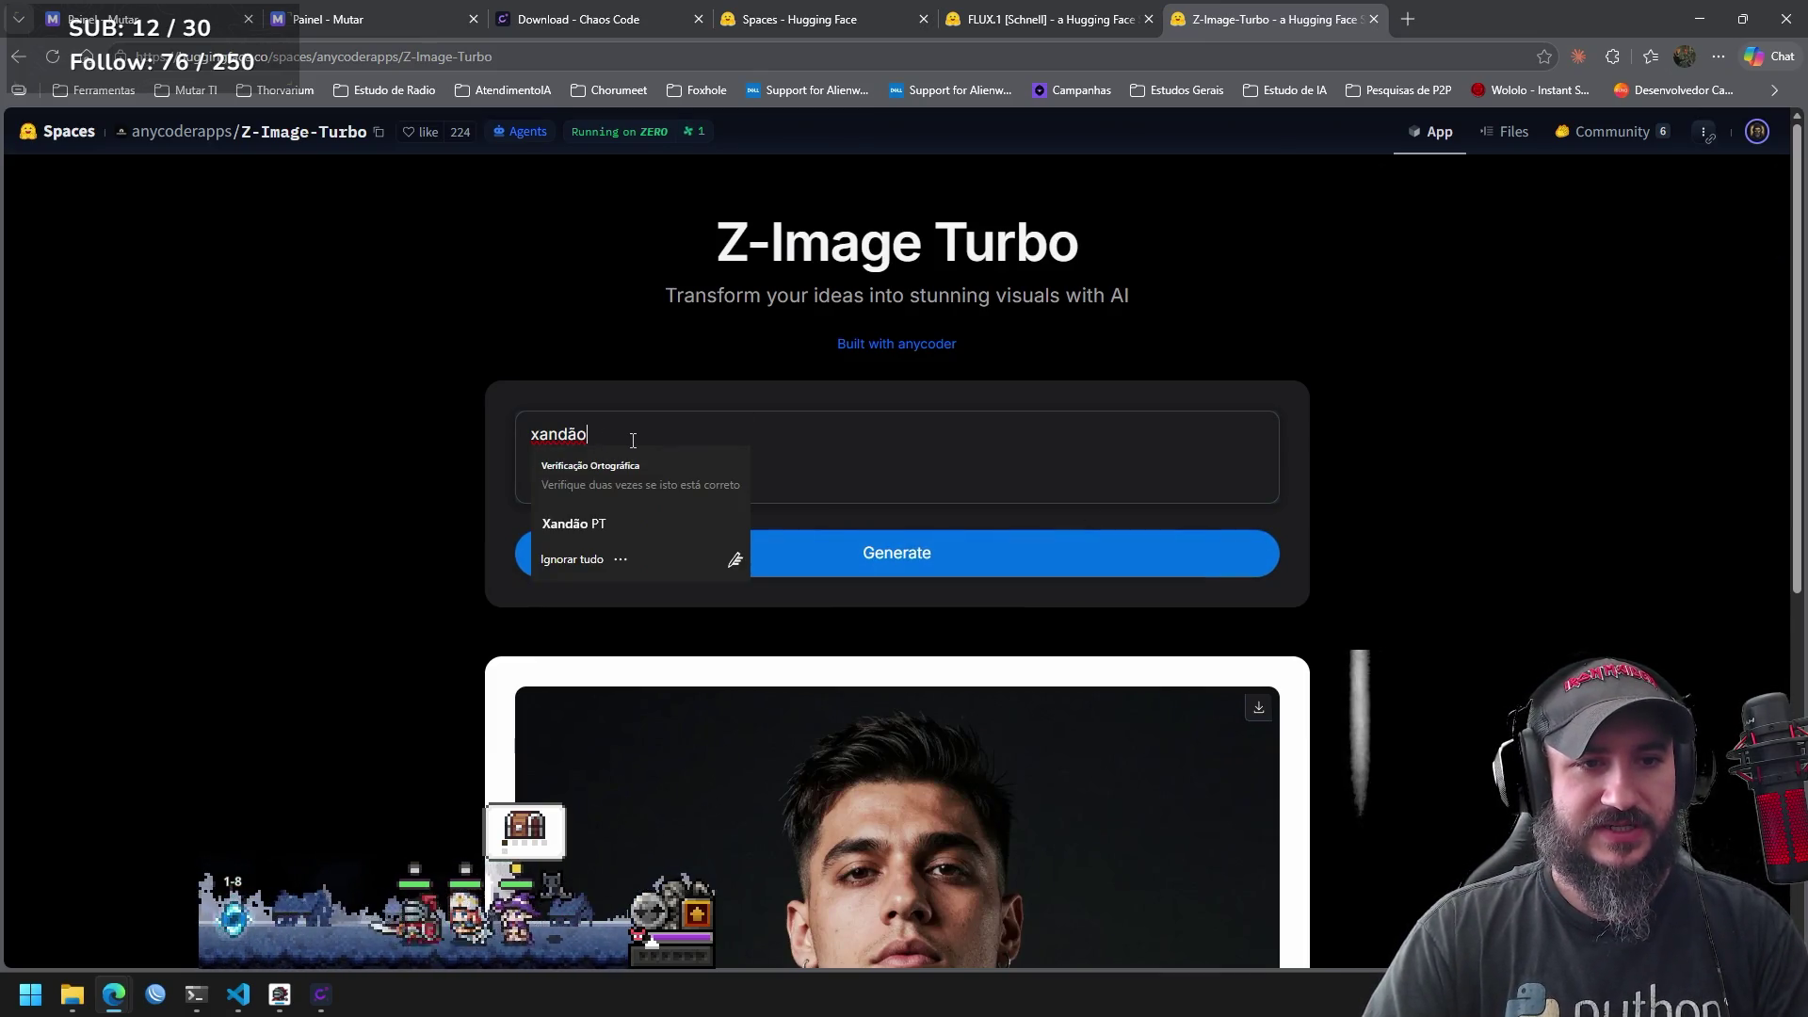
type(" stf")
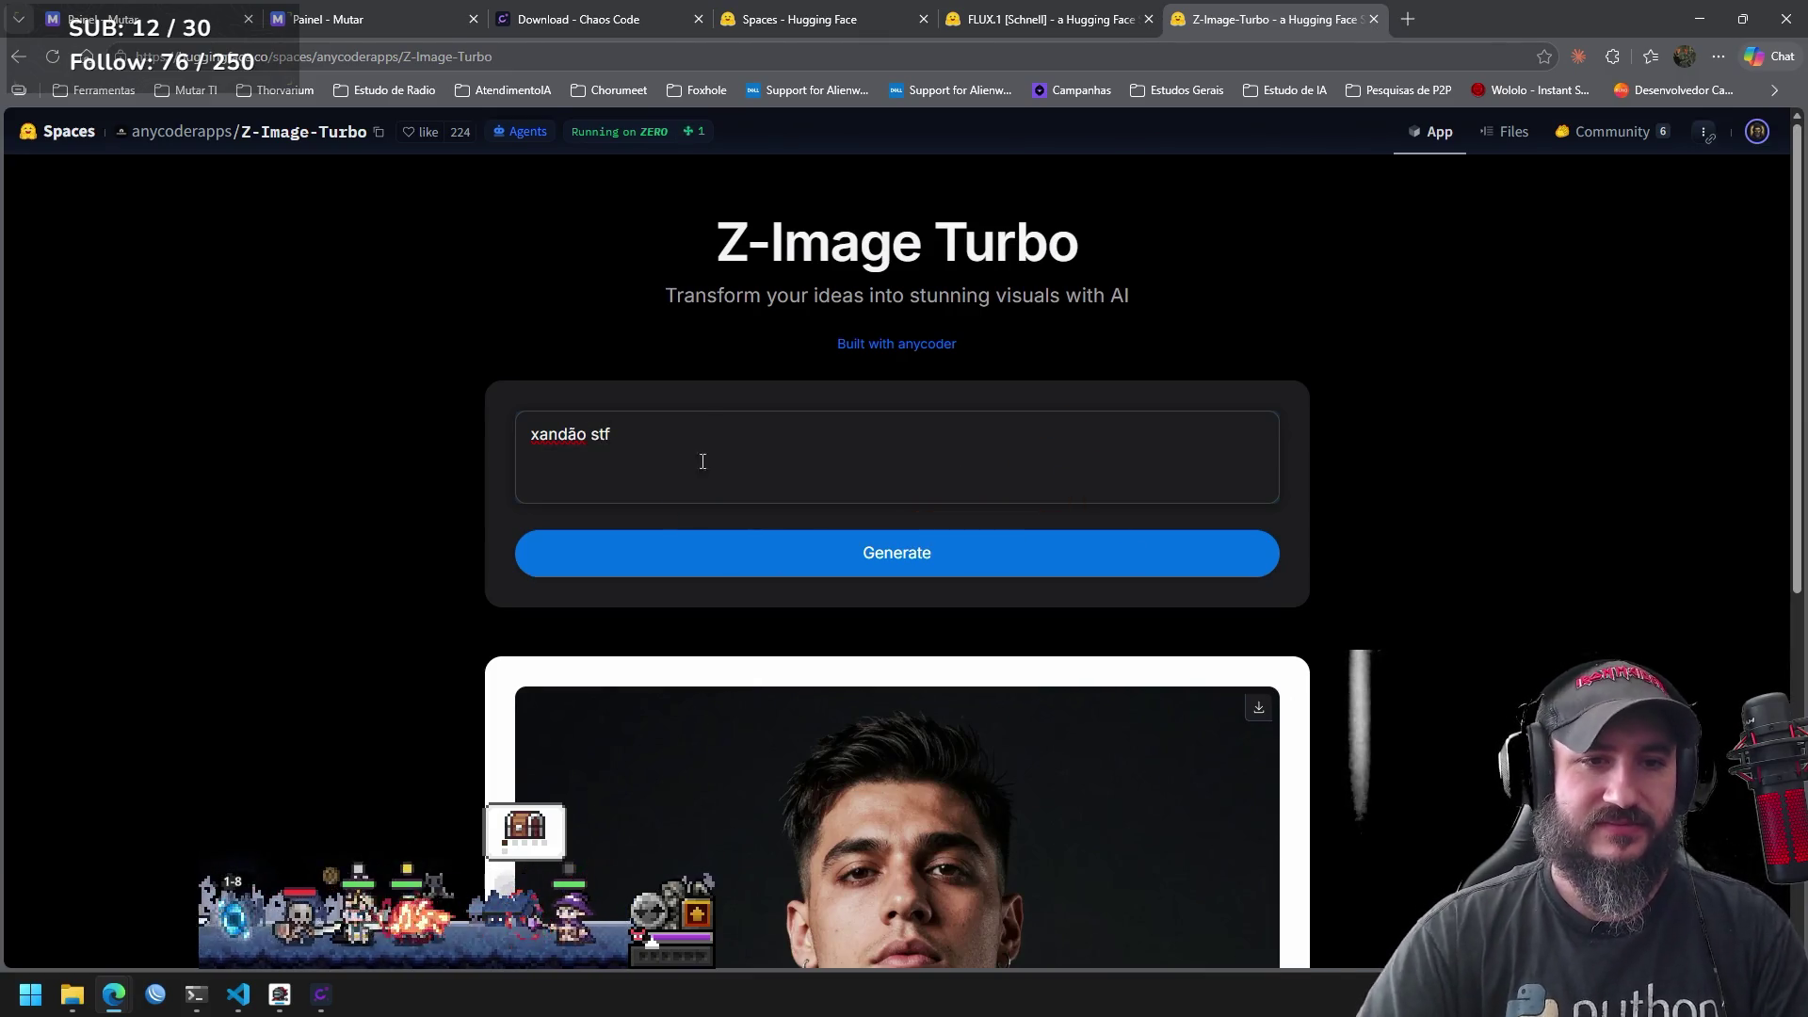
left_click(835, 555)
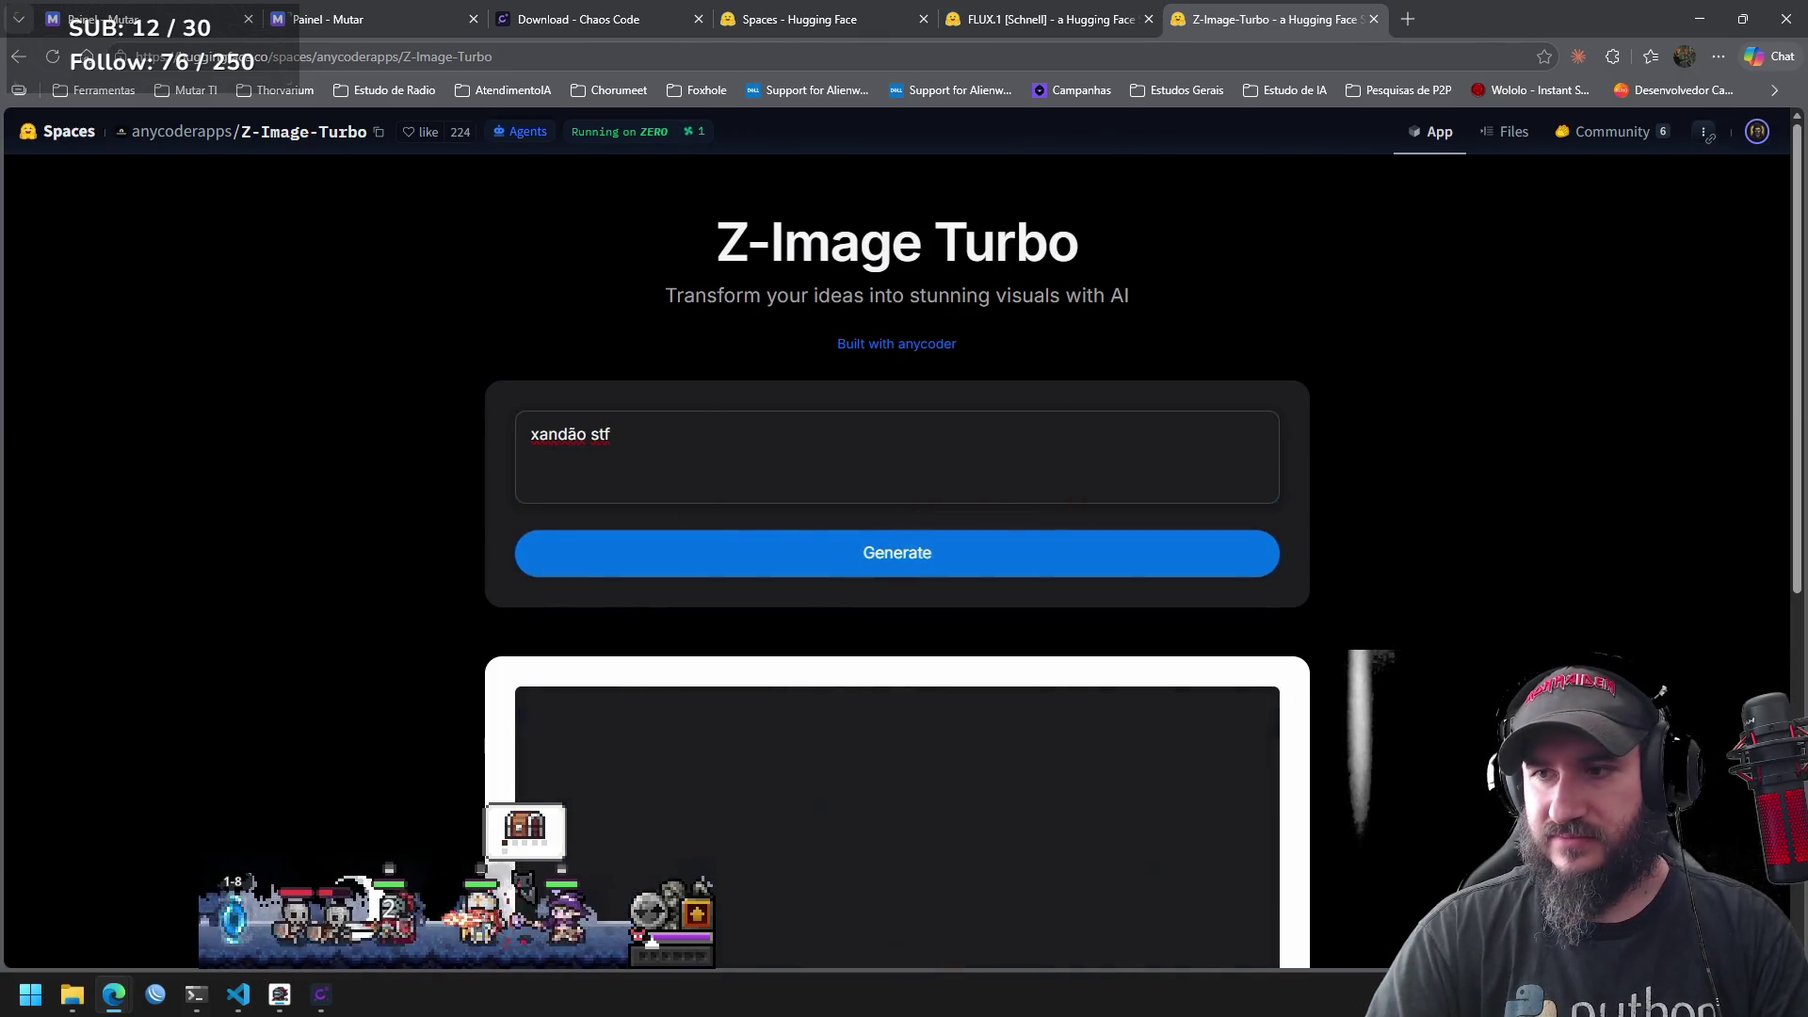
key("alt+Tab")
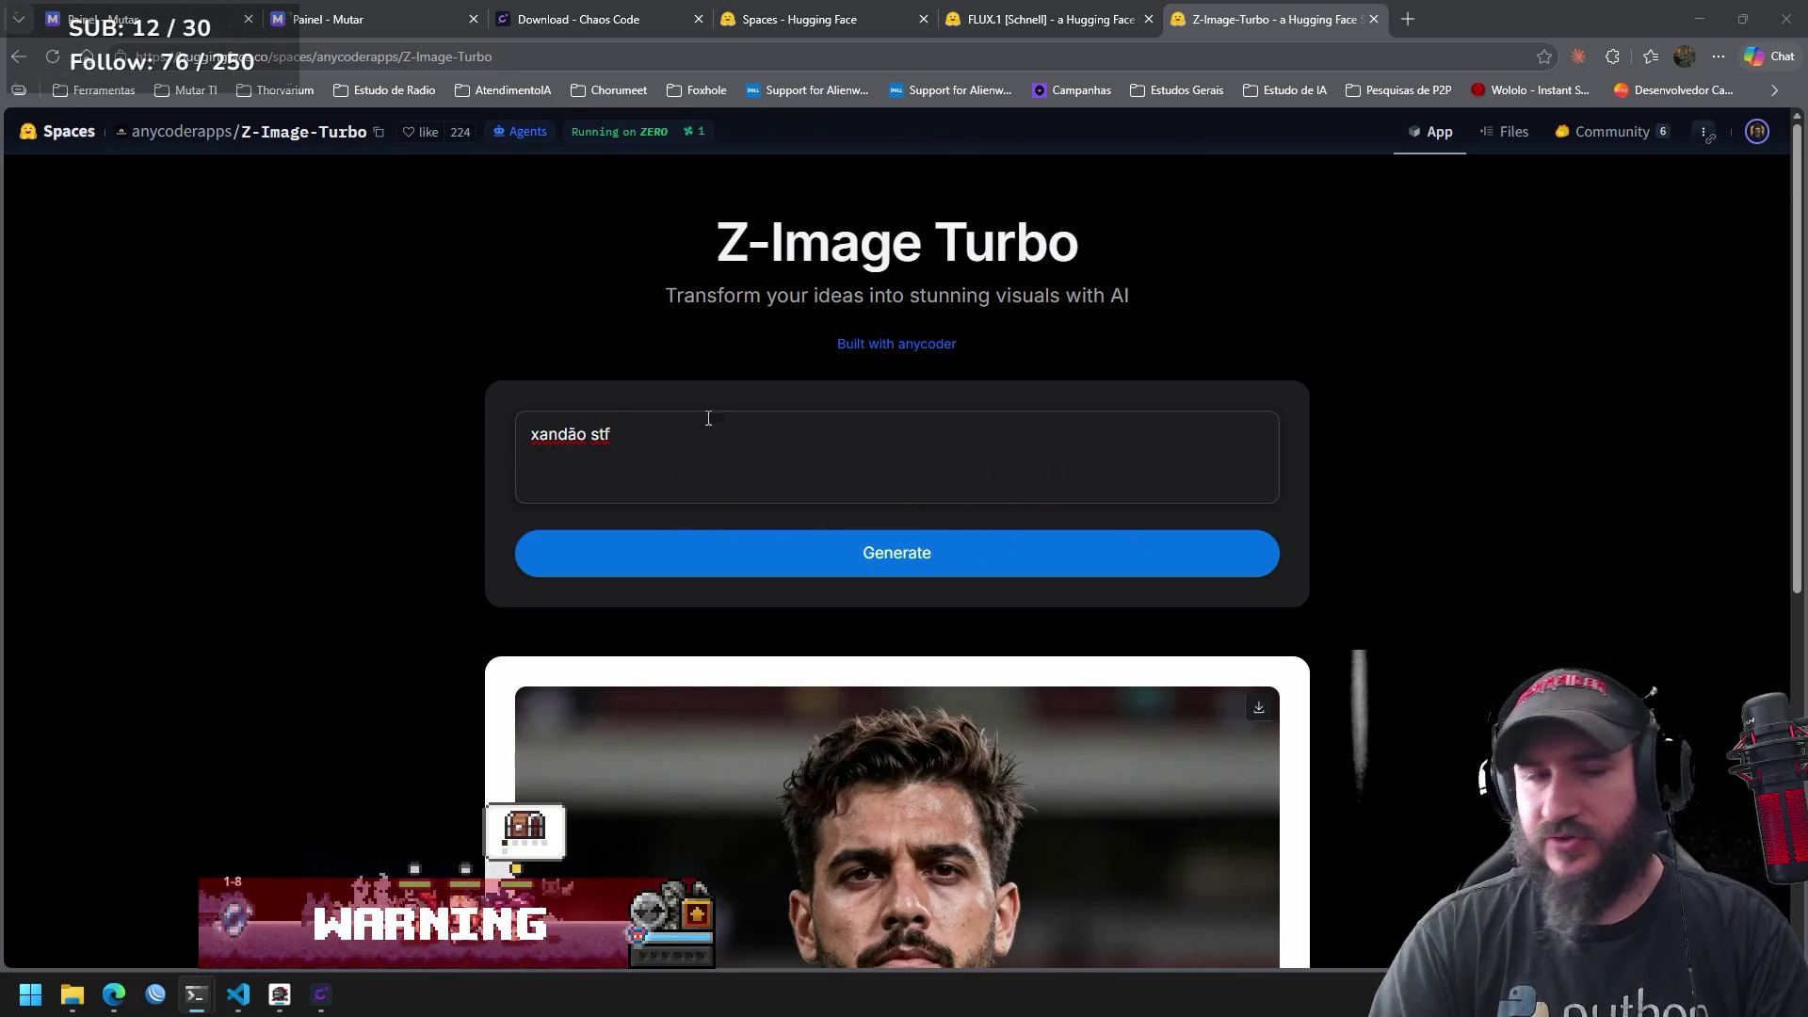
left_click_drag(619, 433, 487, 440)
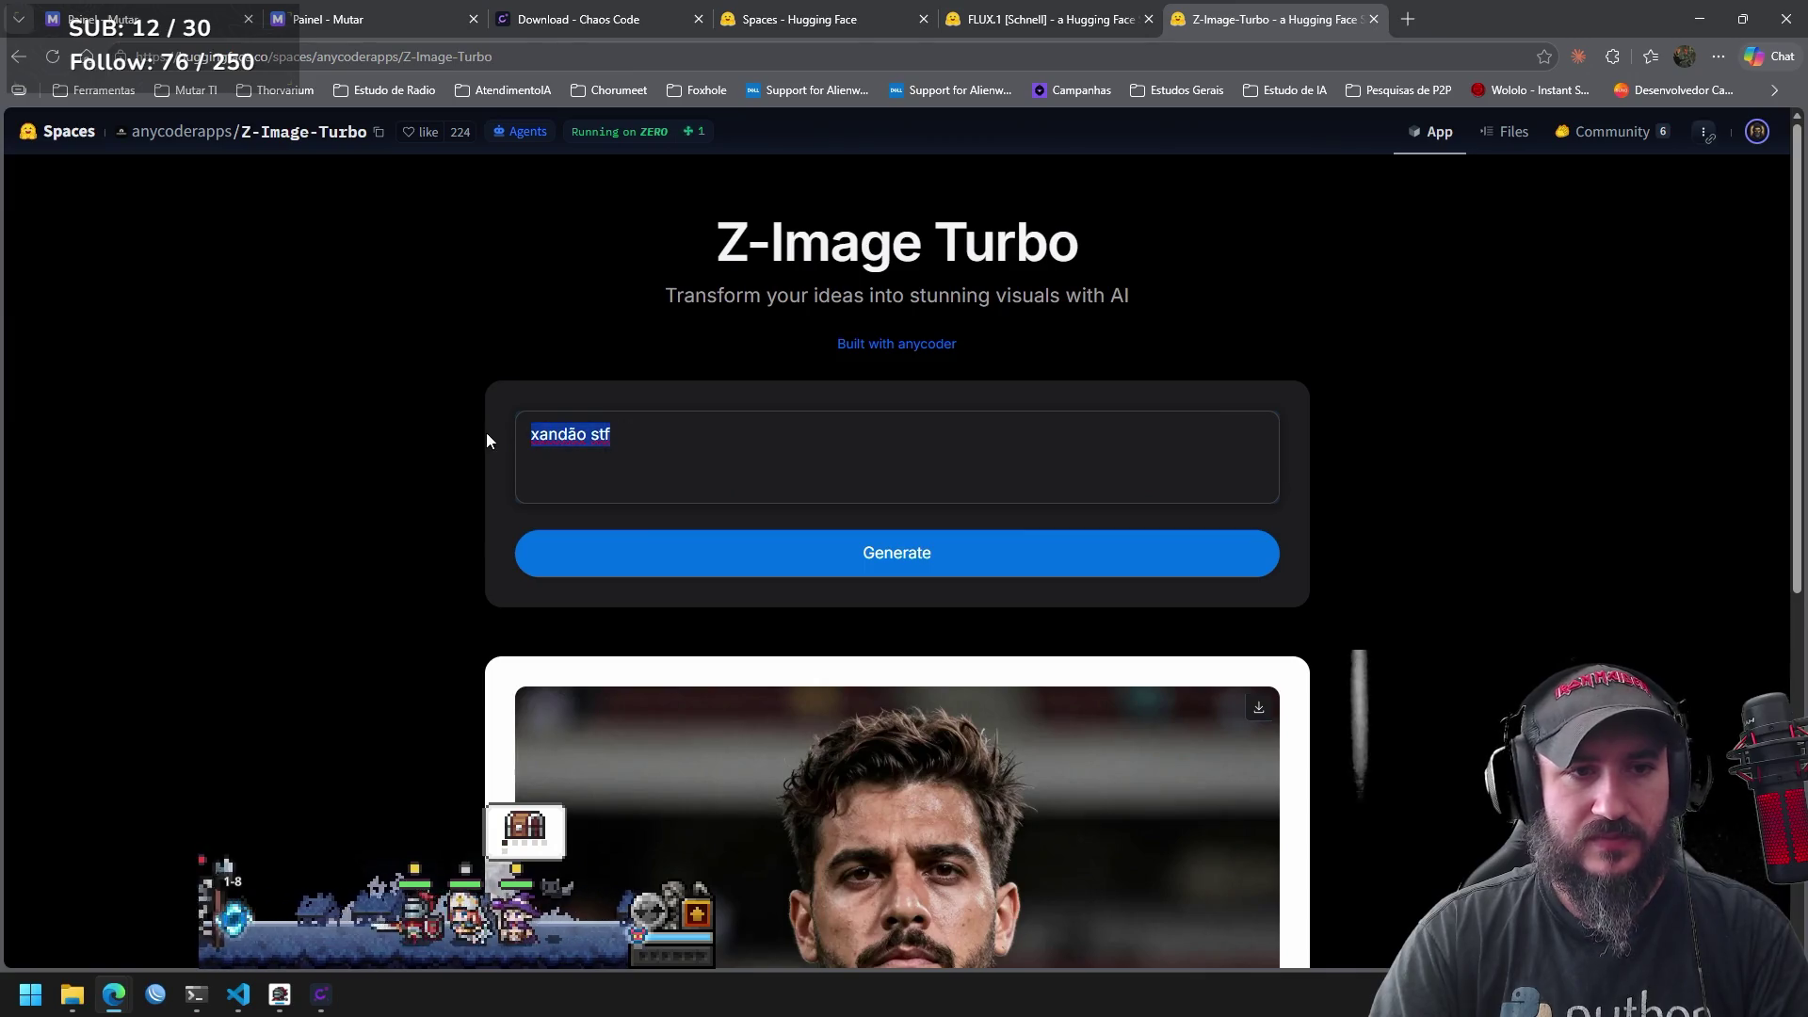
Replace the prompt with 'thrump' and generate an image that renders the text 'Thrmp'.
left_click(636, 436)
double_click(605, 435)
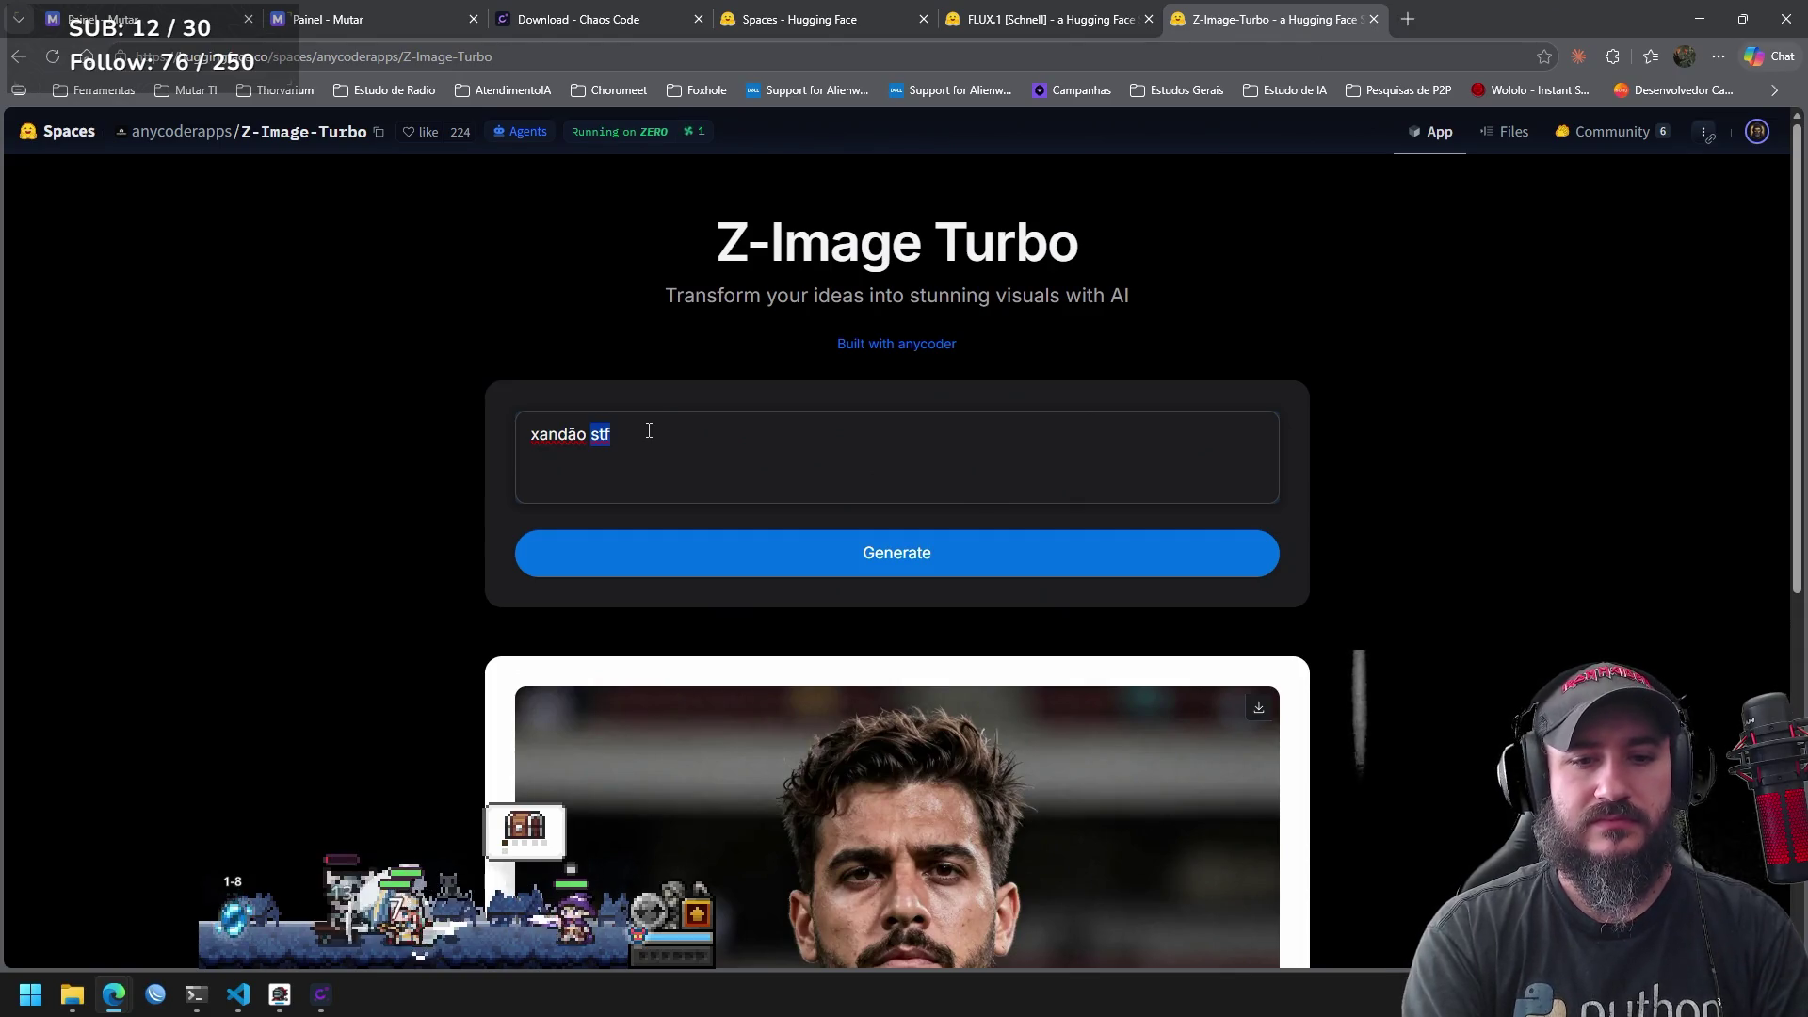
key("ctrl+a")
key("BackSpace")
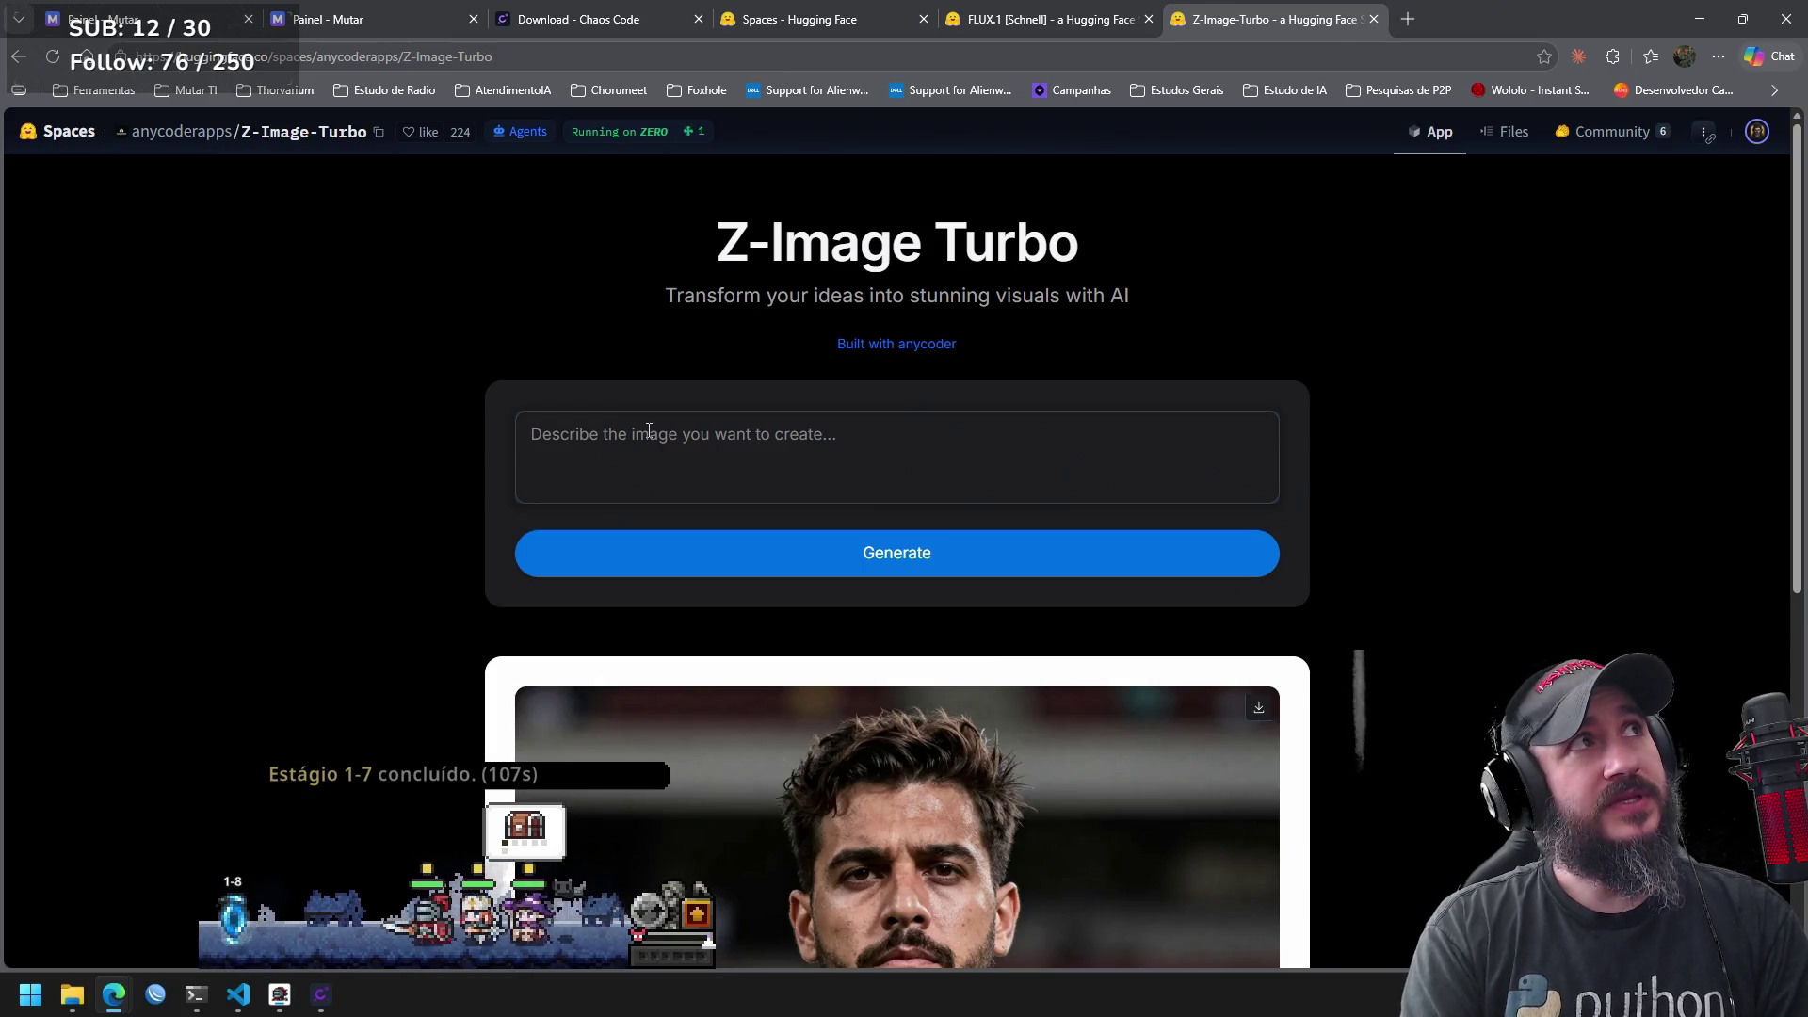
type("thrump")
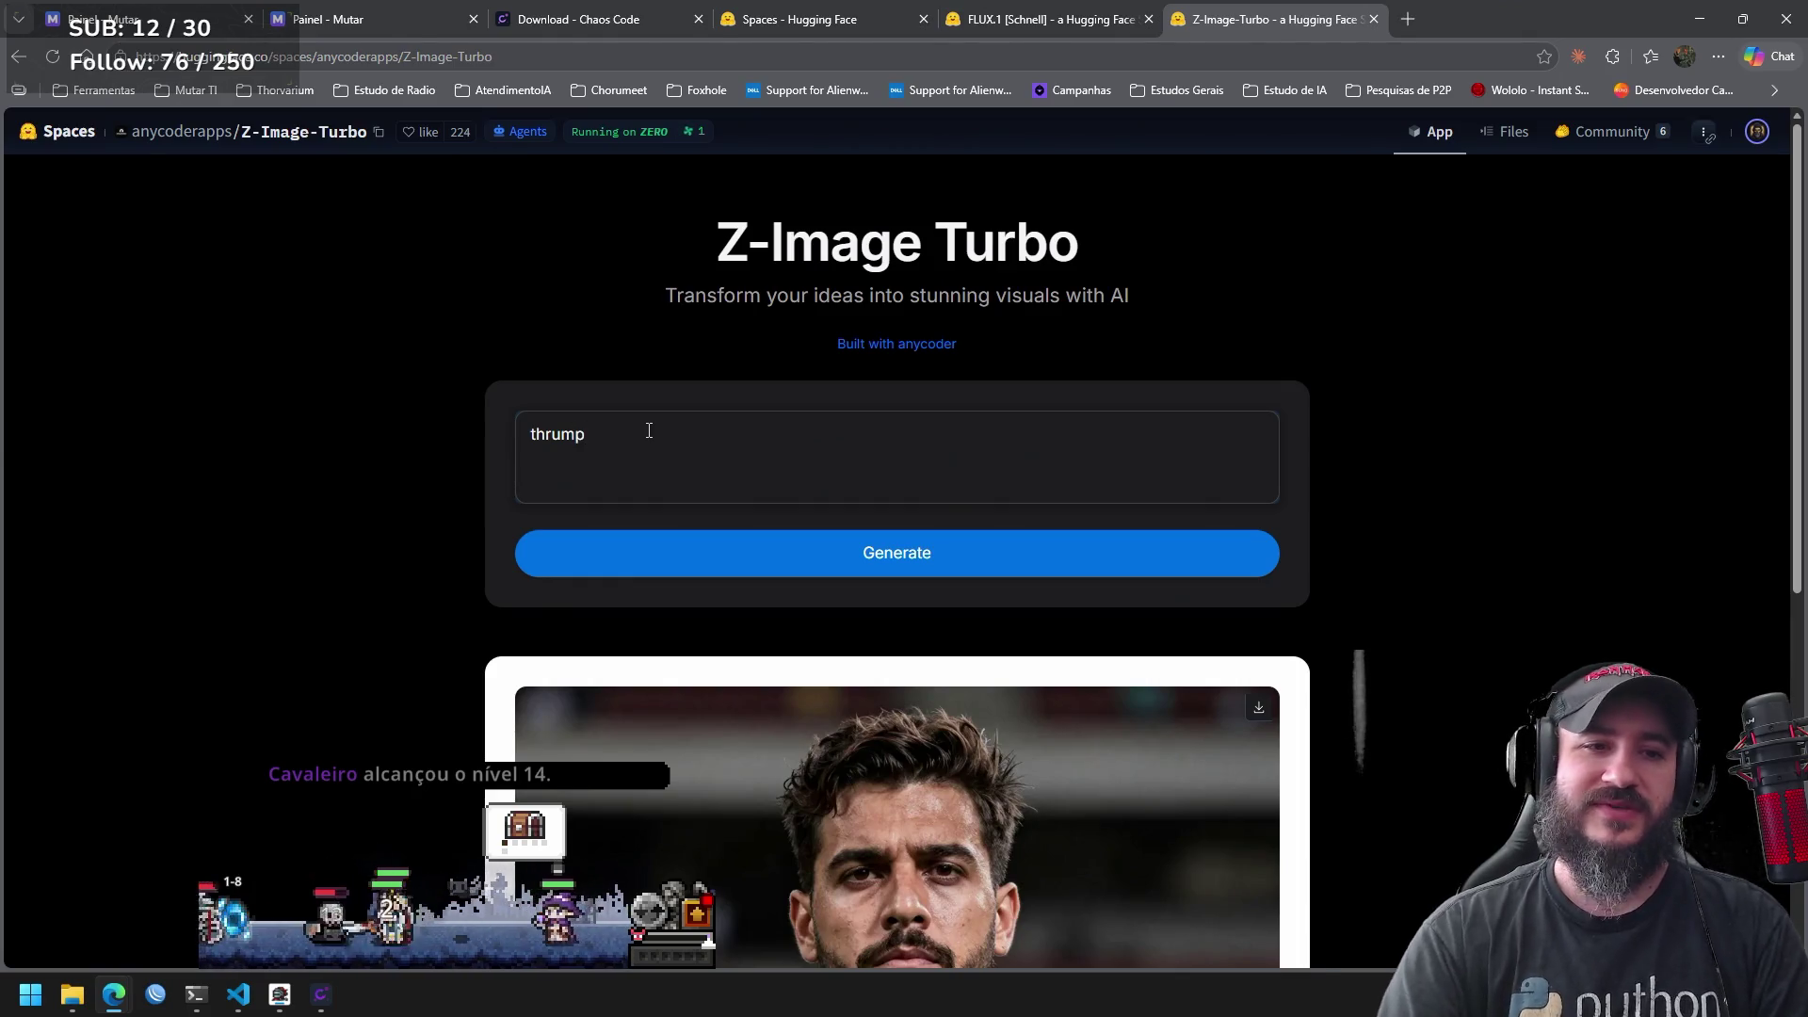
left_click(805, 565)
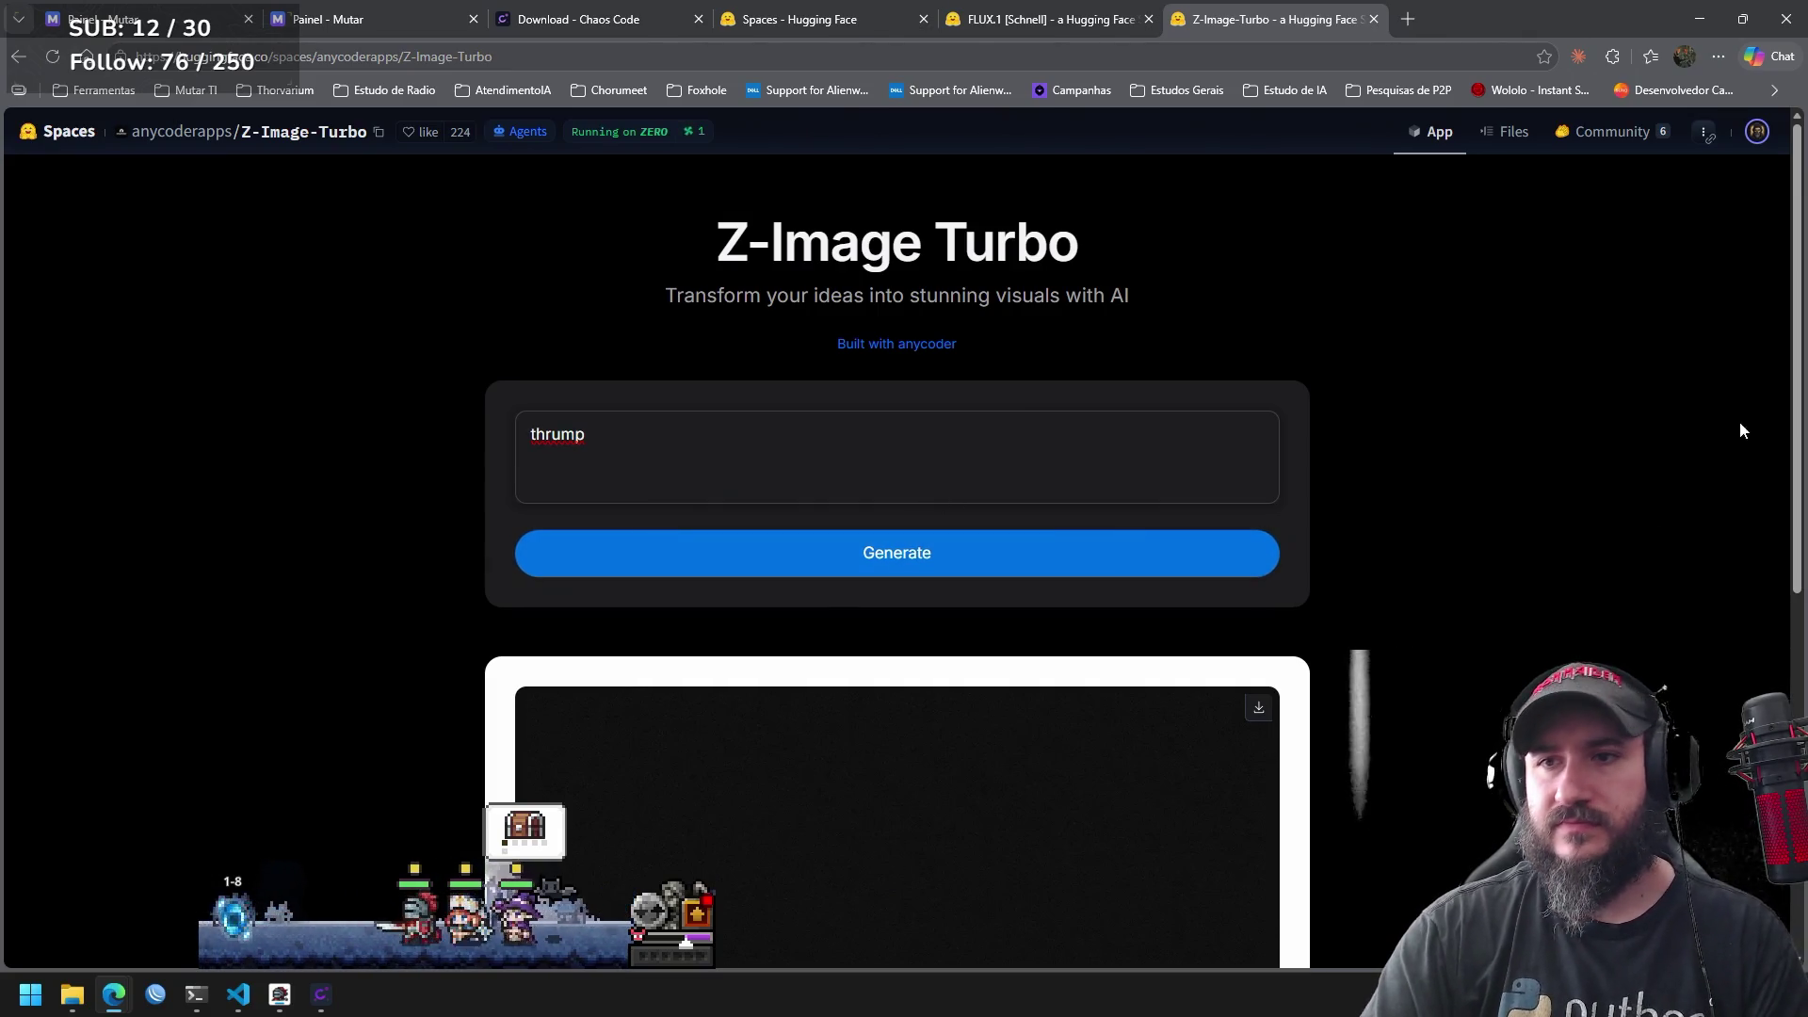
scroll(1742, 546, "down", 6)
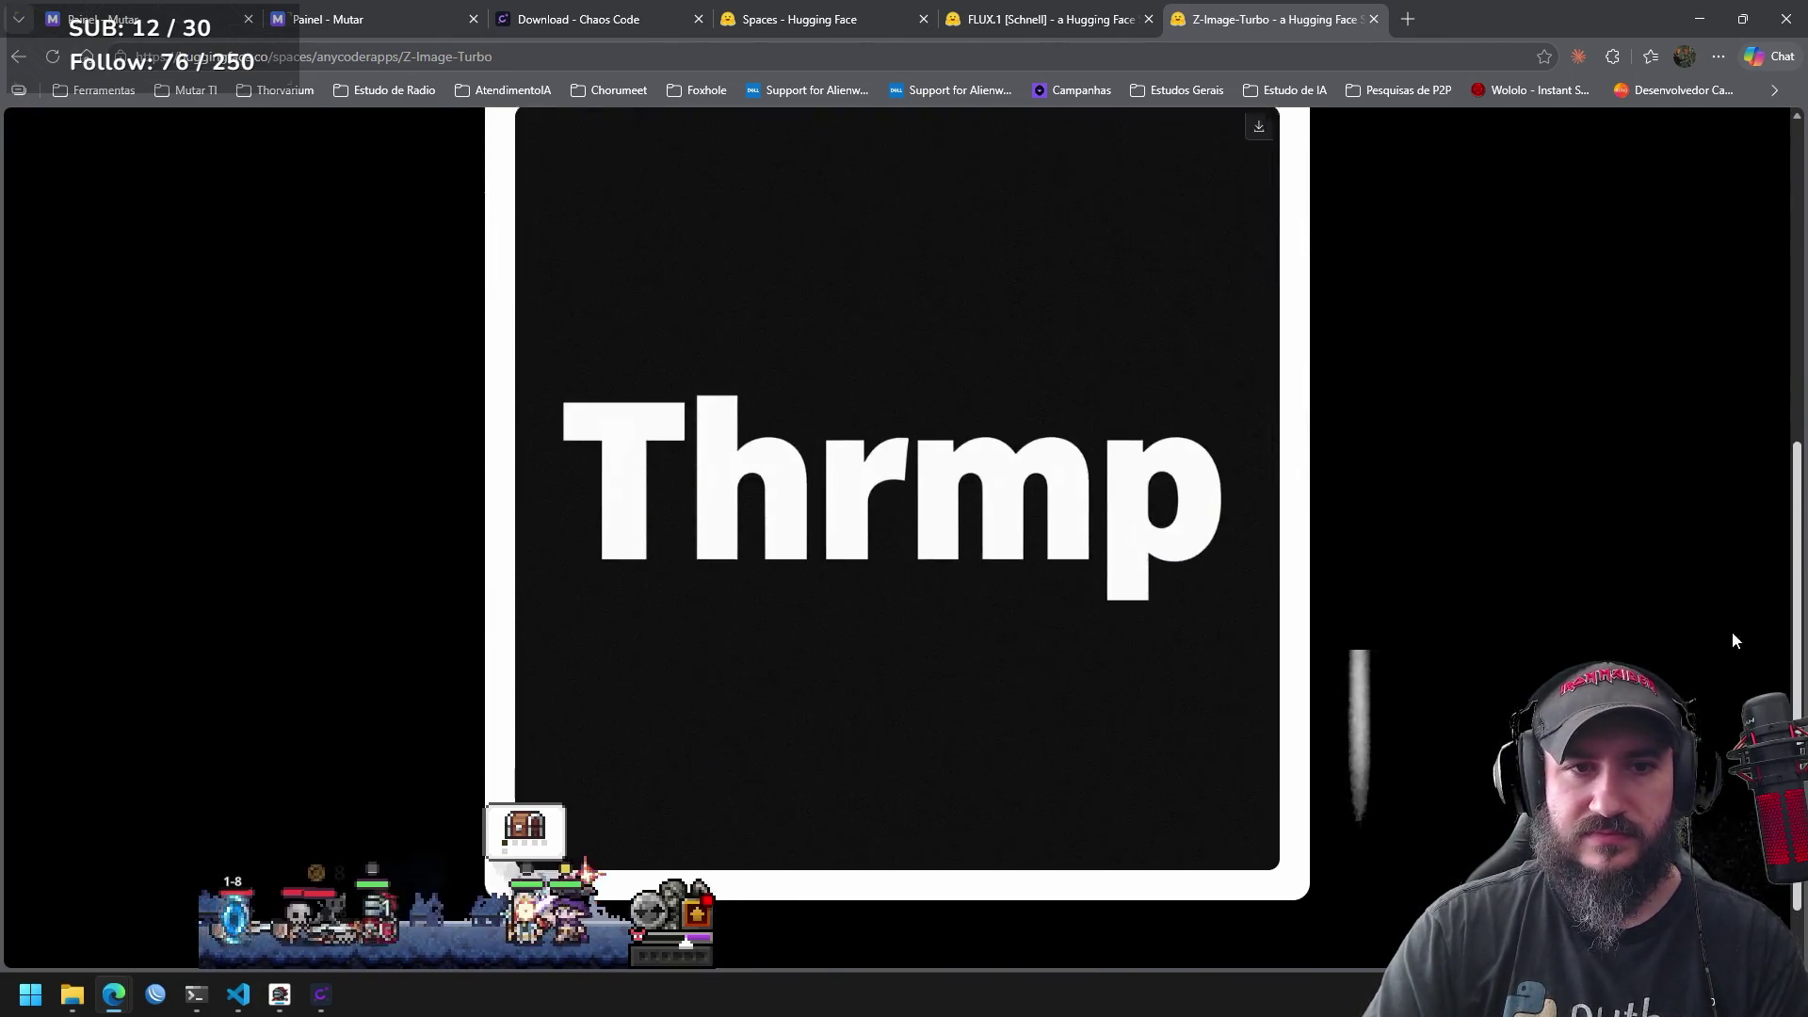
scroll(1732, 649, "up", 6)
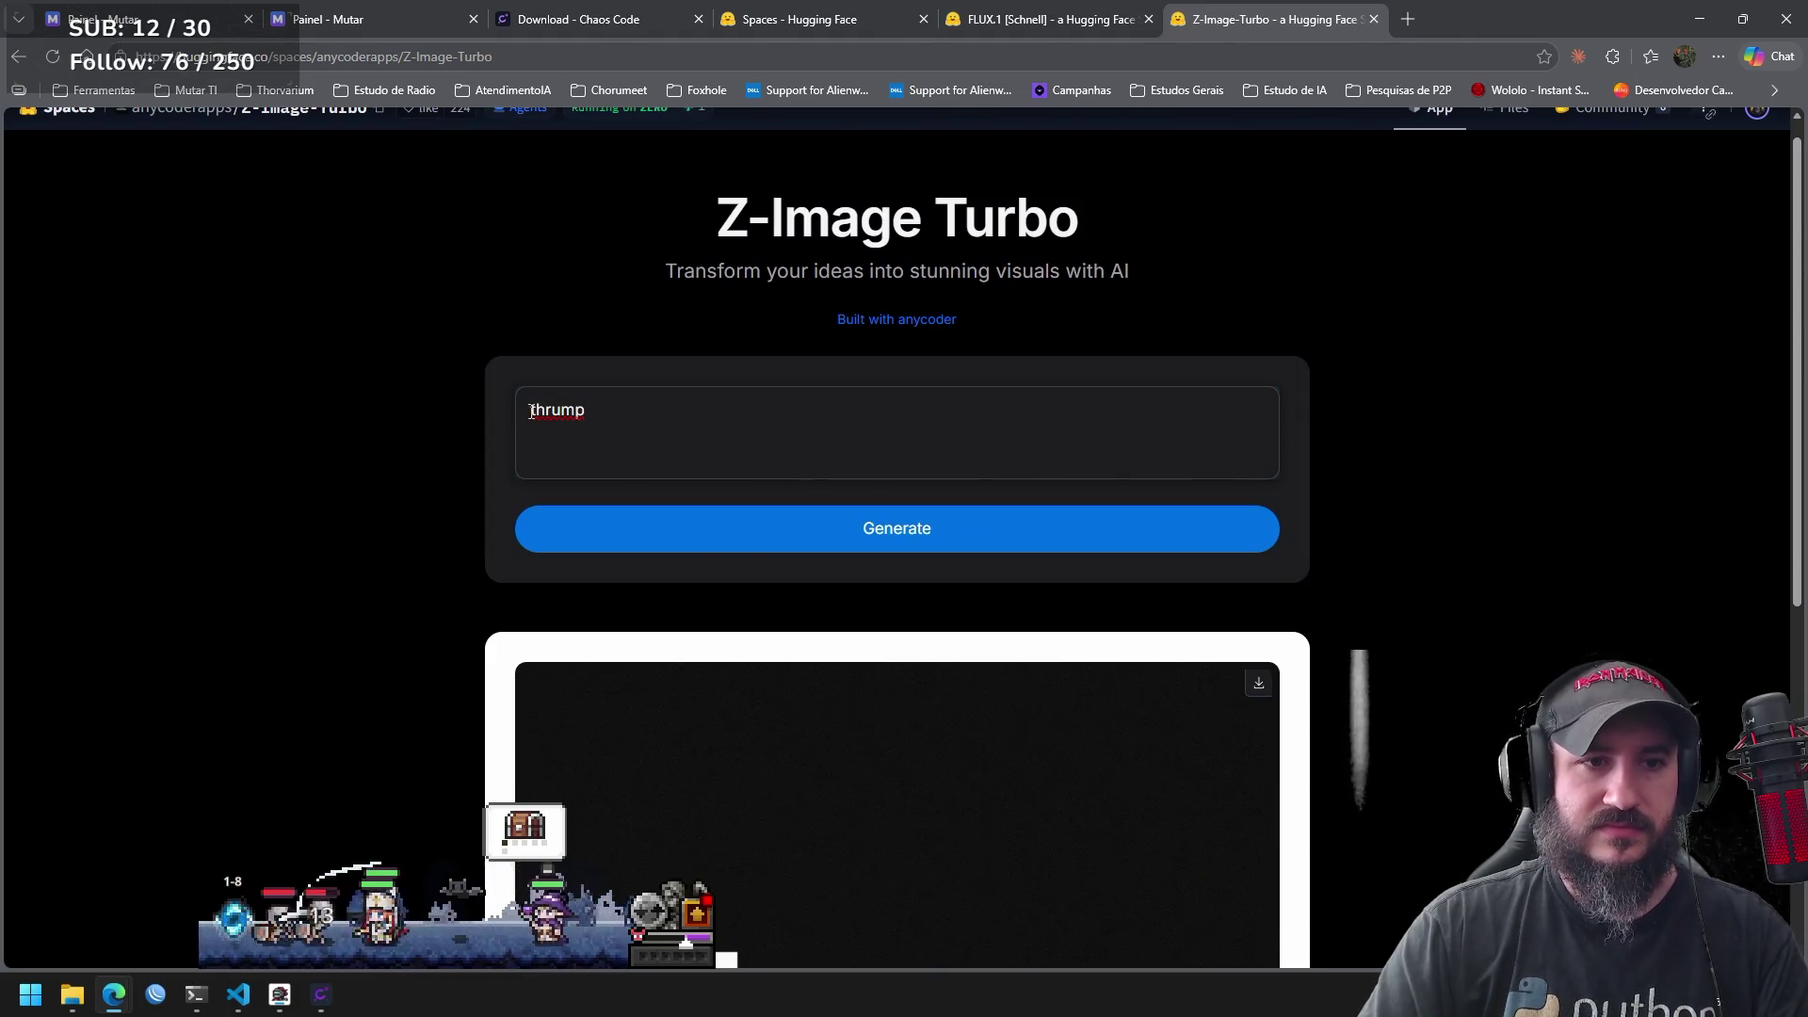
Prefix the prompt with 'donald' and generate a portrait of a blond older man in a suit.
left_click(531, 411)
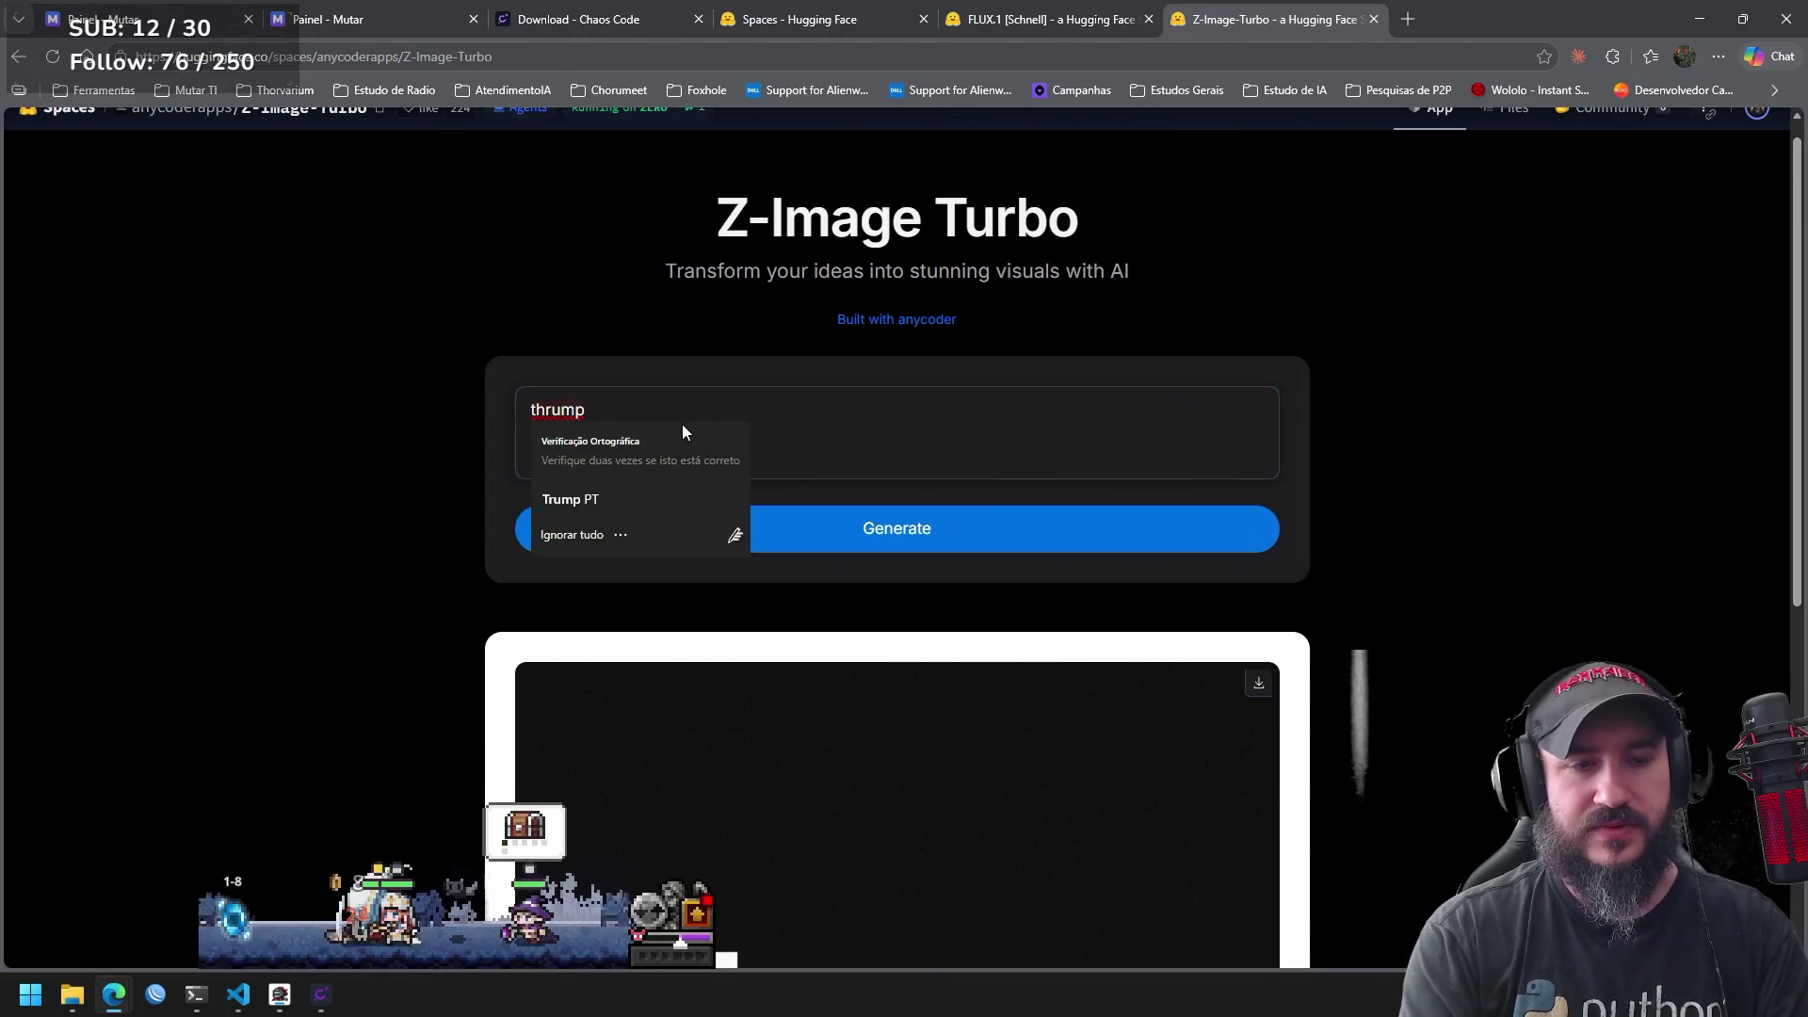
type("donald")
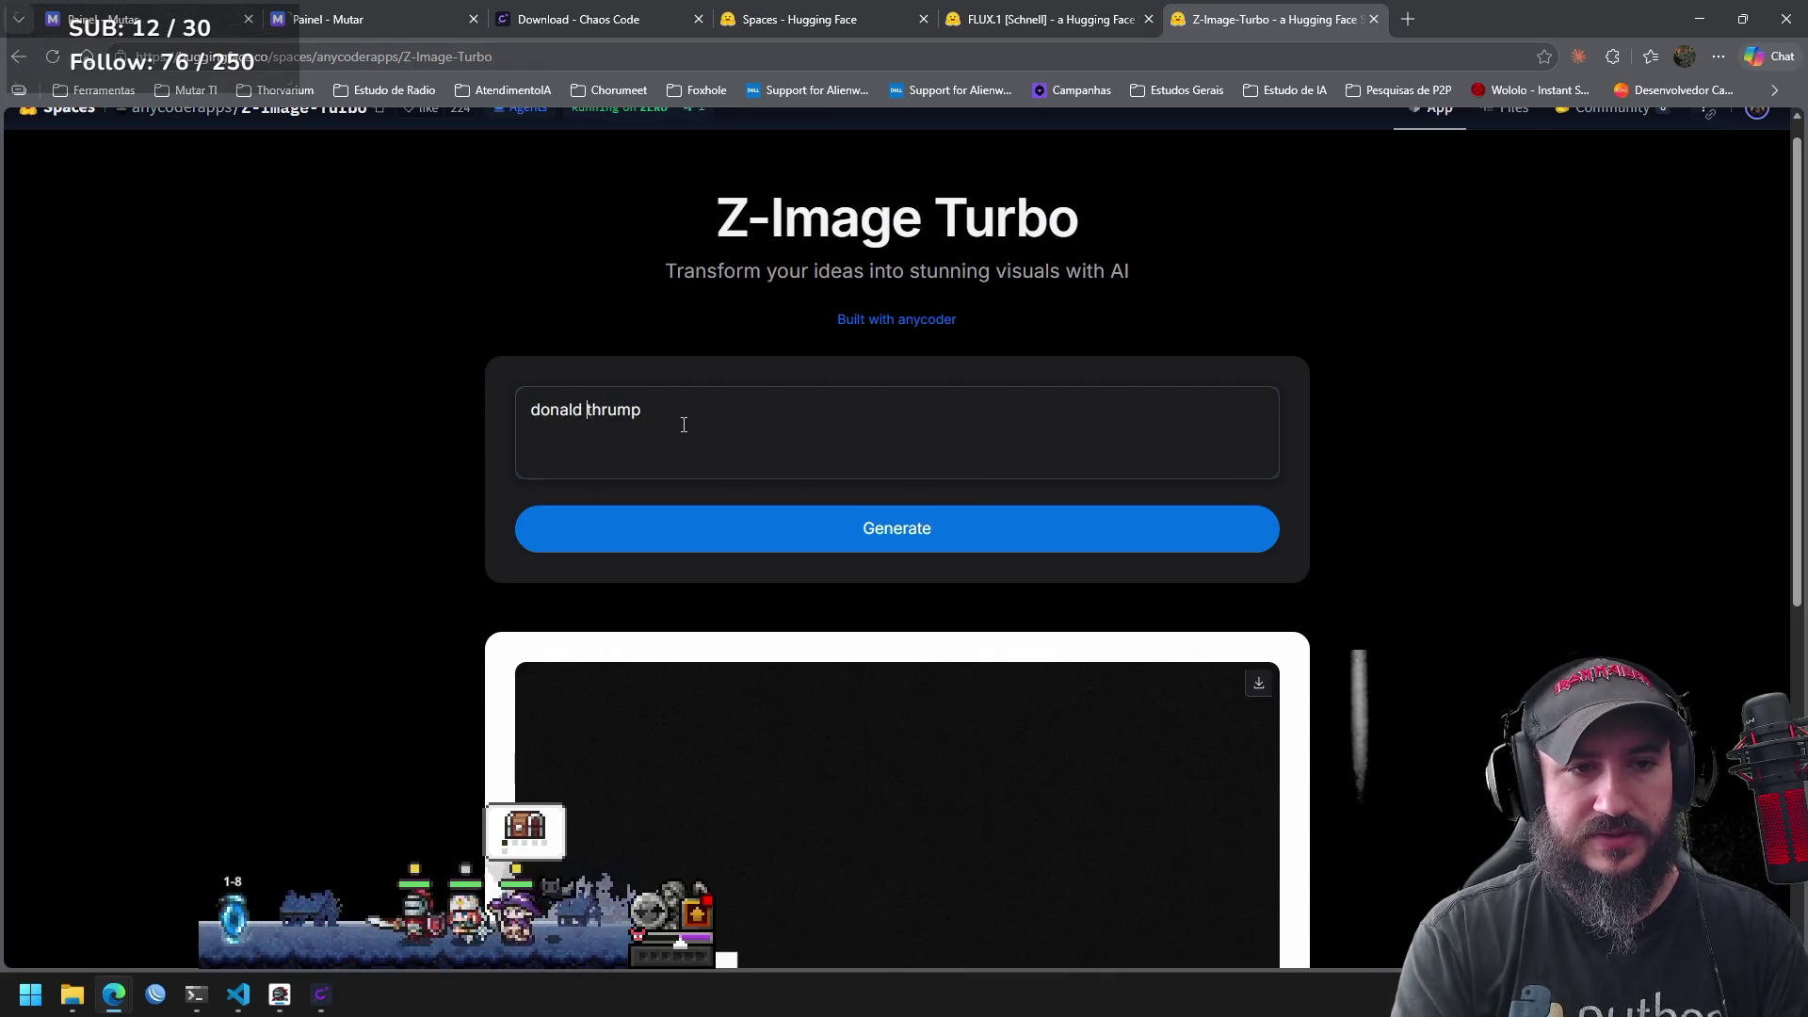
left_click(802, 535)
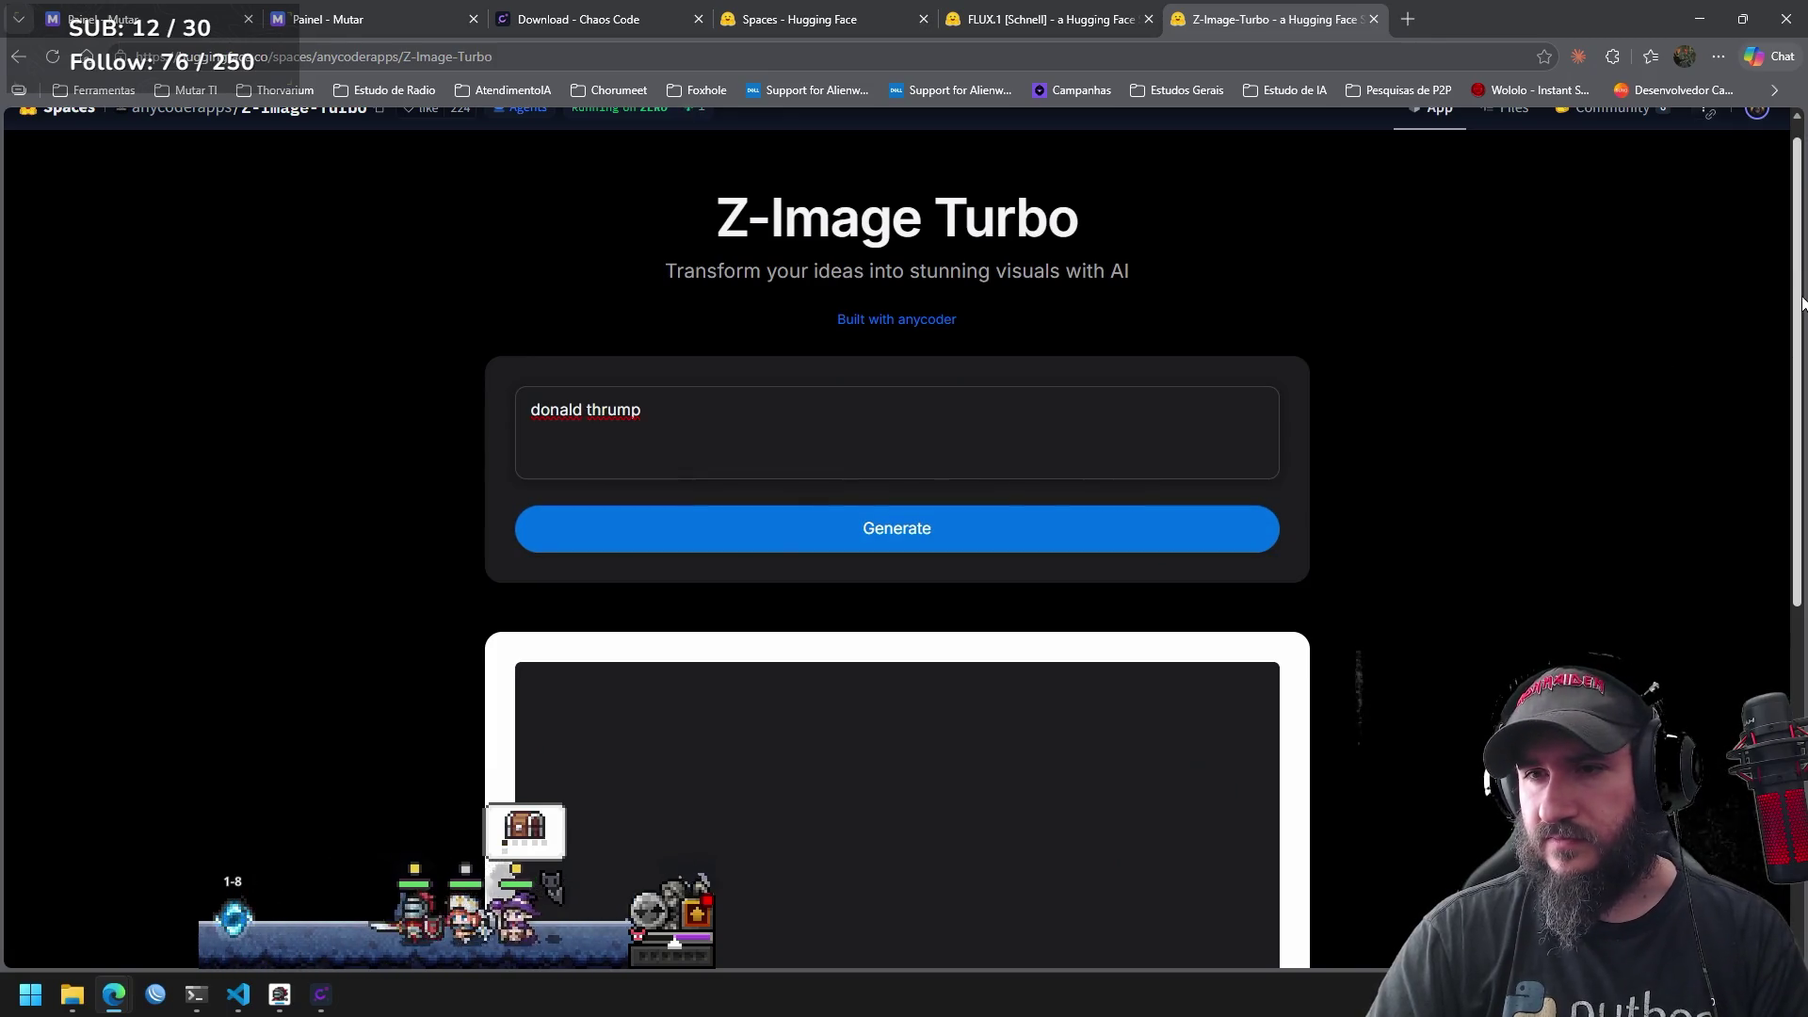
scroll(1769, 512, "down", 4)
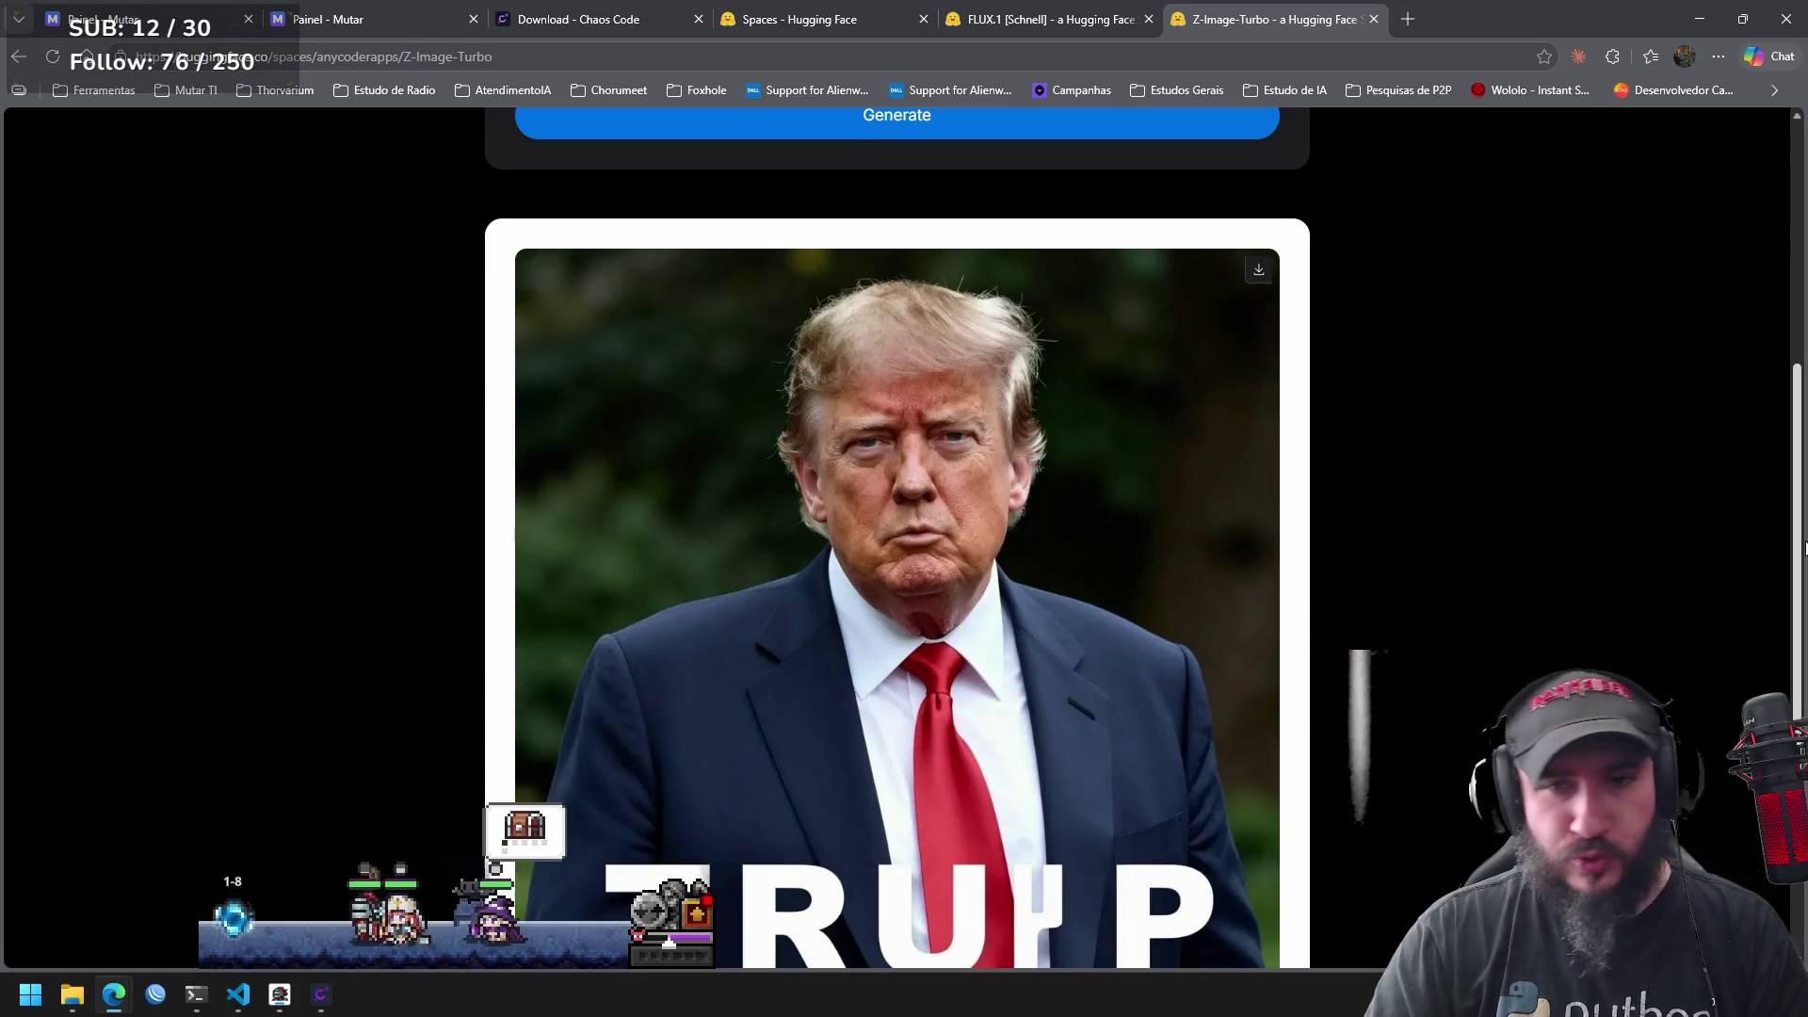
scroll(1038, 371, "up", 5)
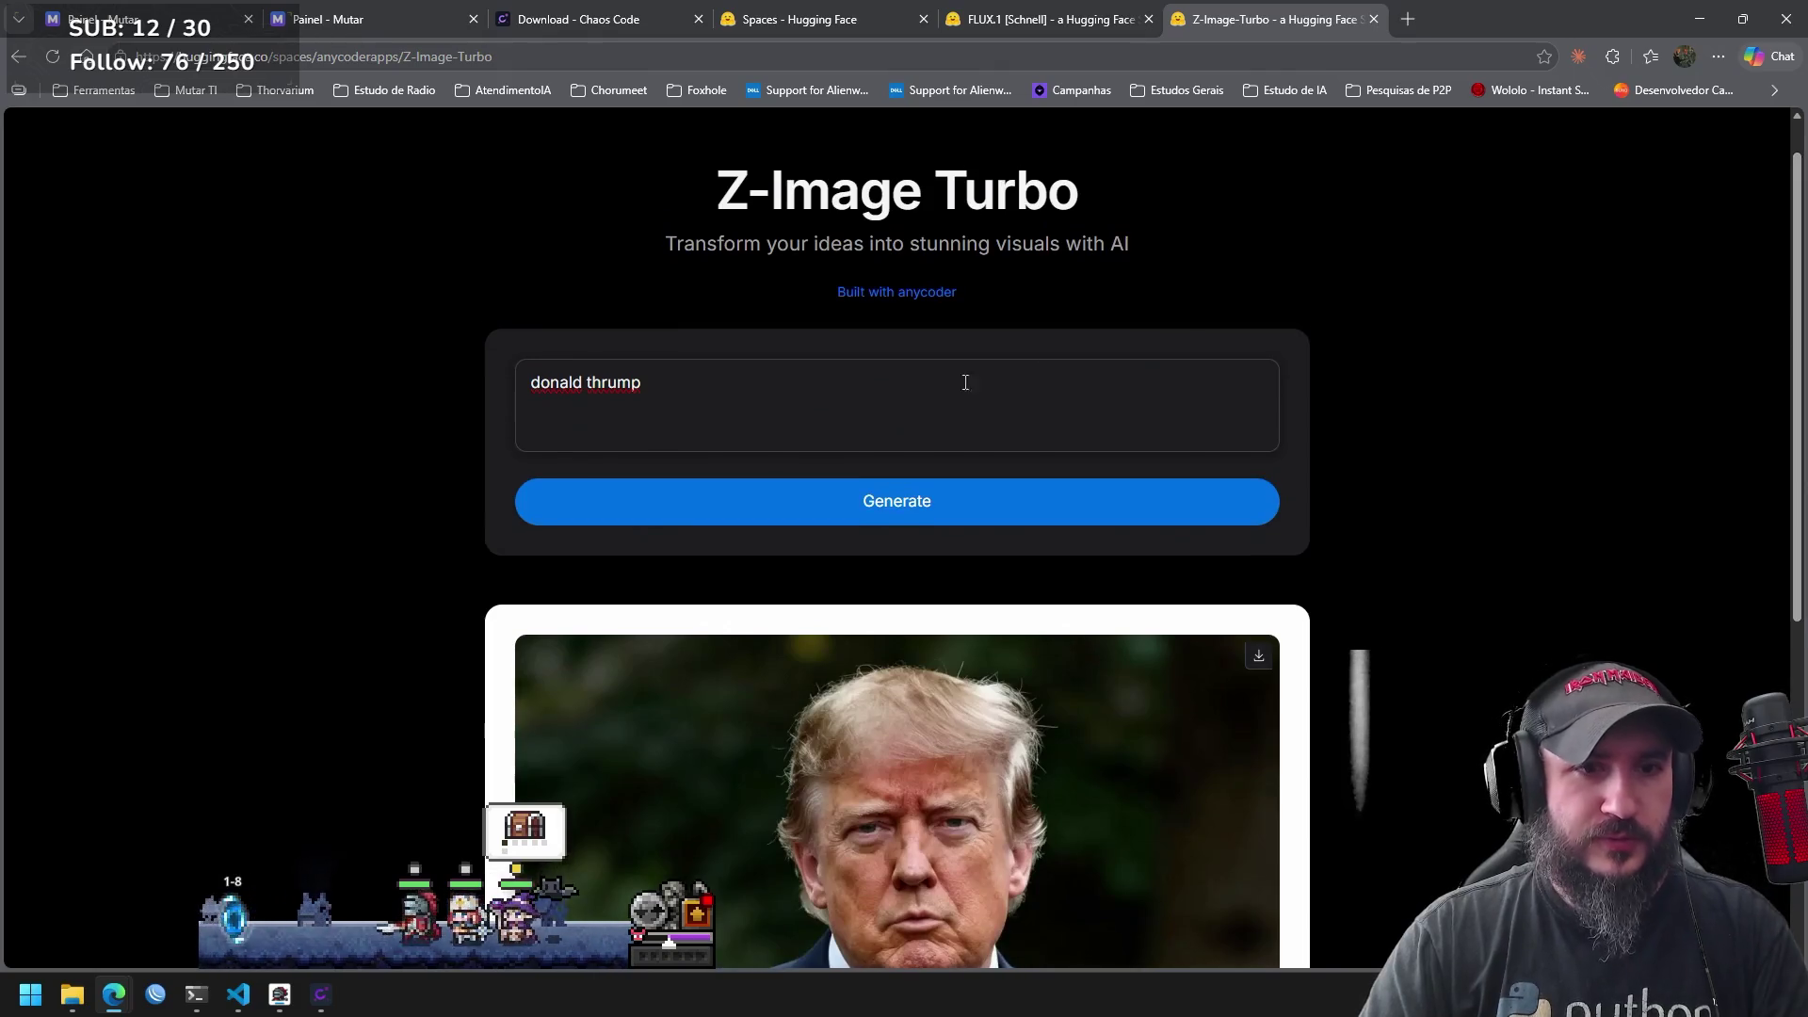
Delete the whole 'donald thrump' prompt, leaving the box empty.
left_click(799, 399)
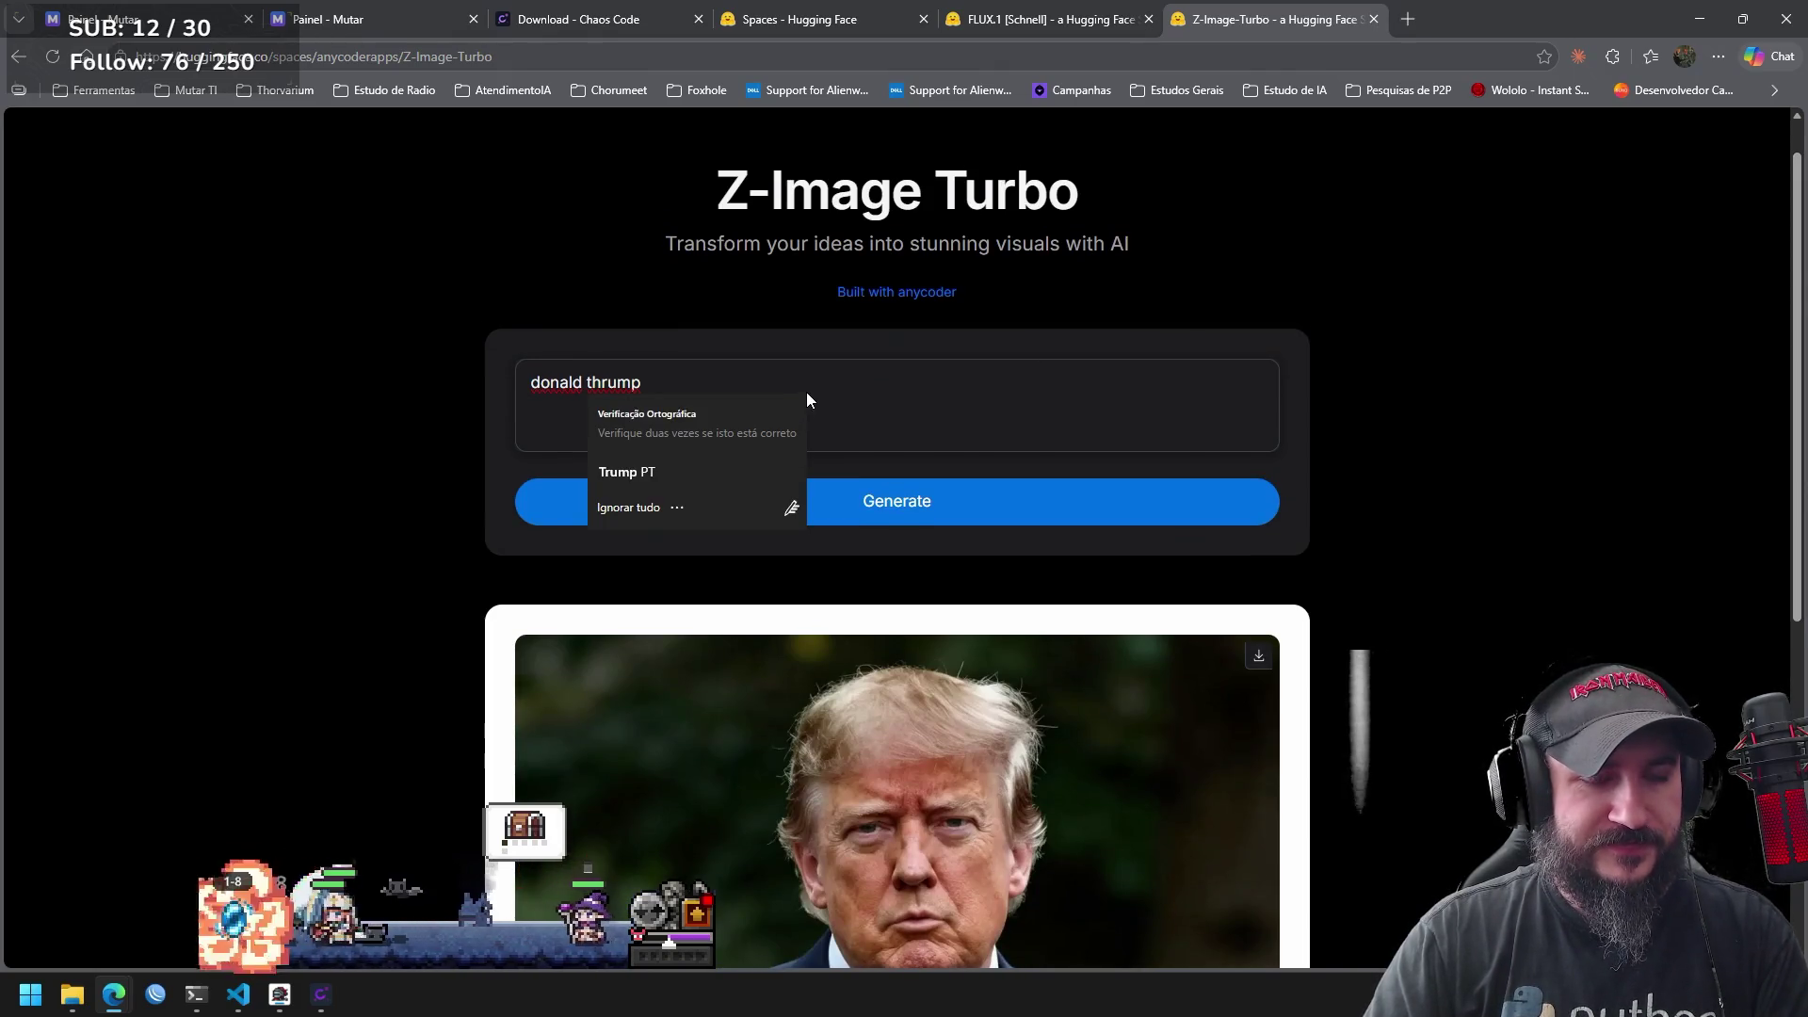
double_click(807, 393)
key("ctrl+a")
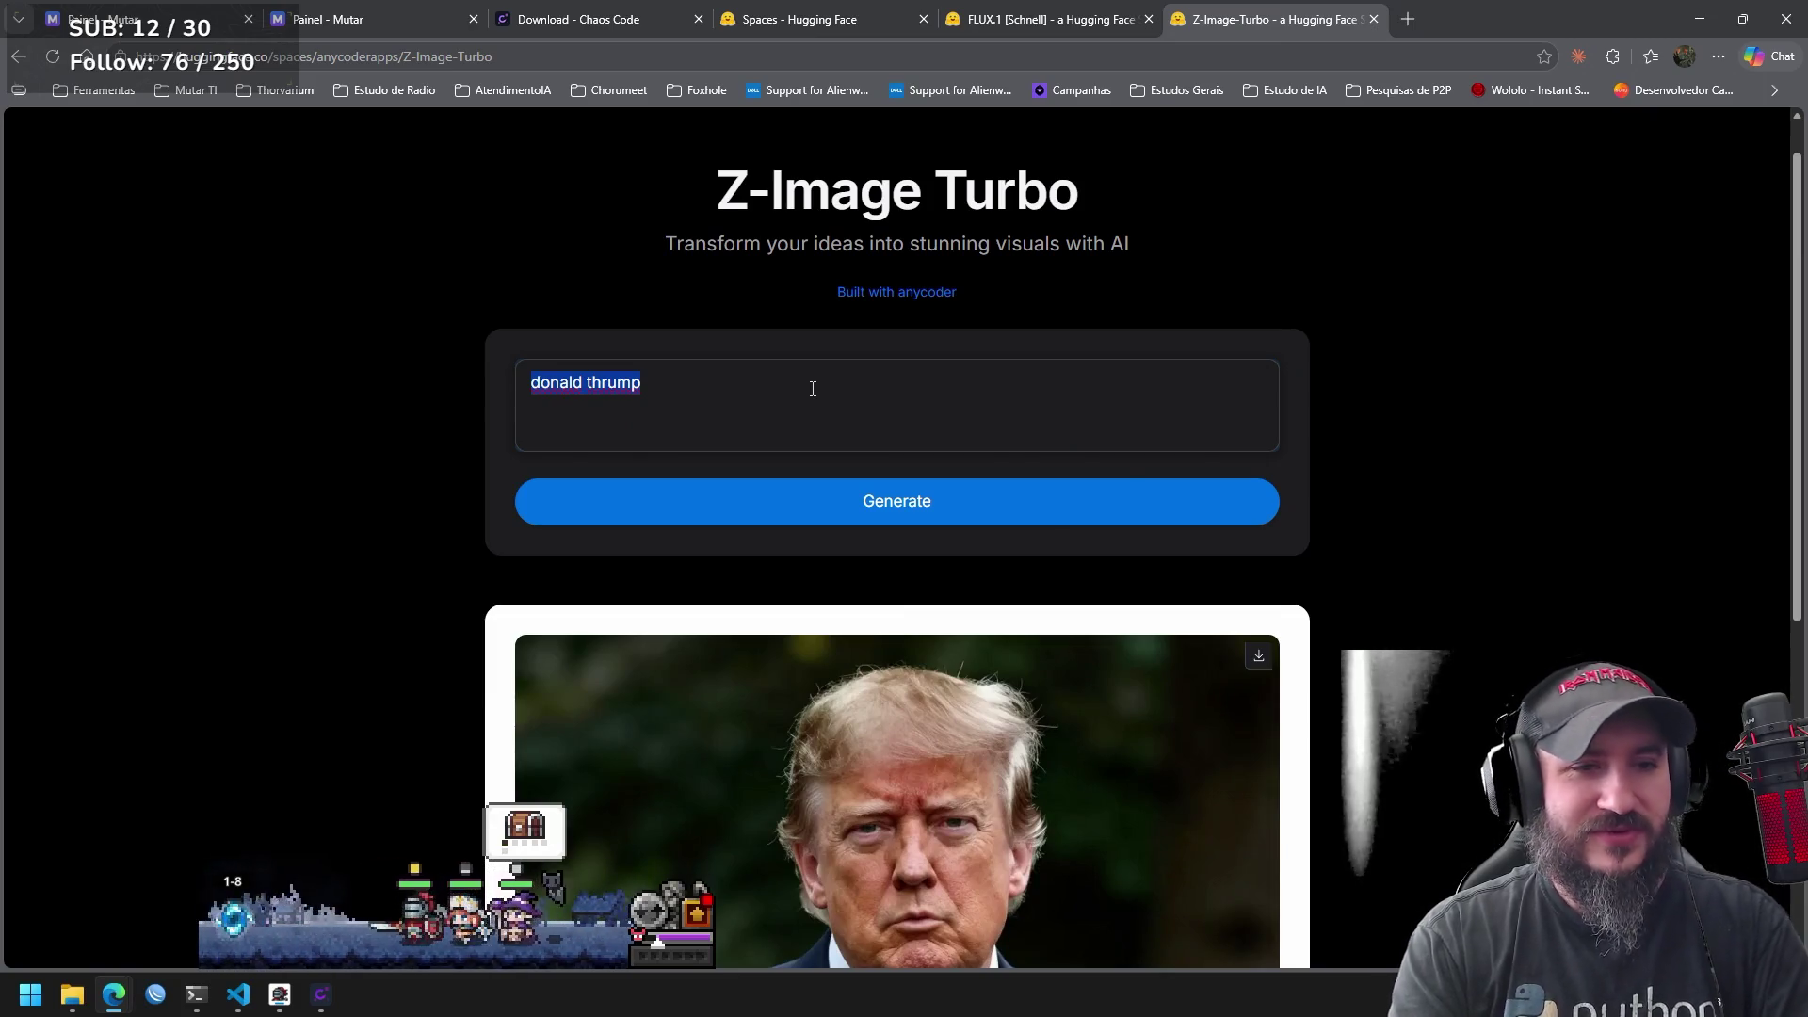
key("BackSpace")
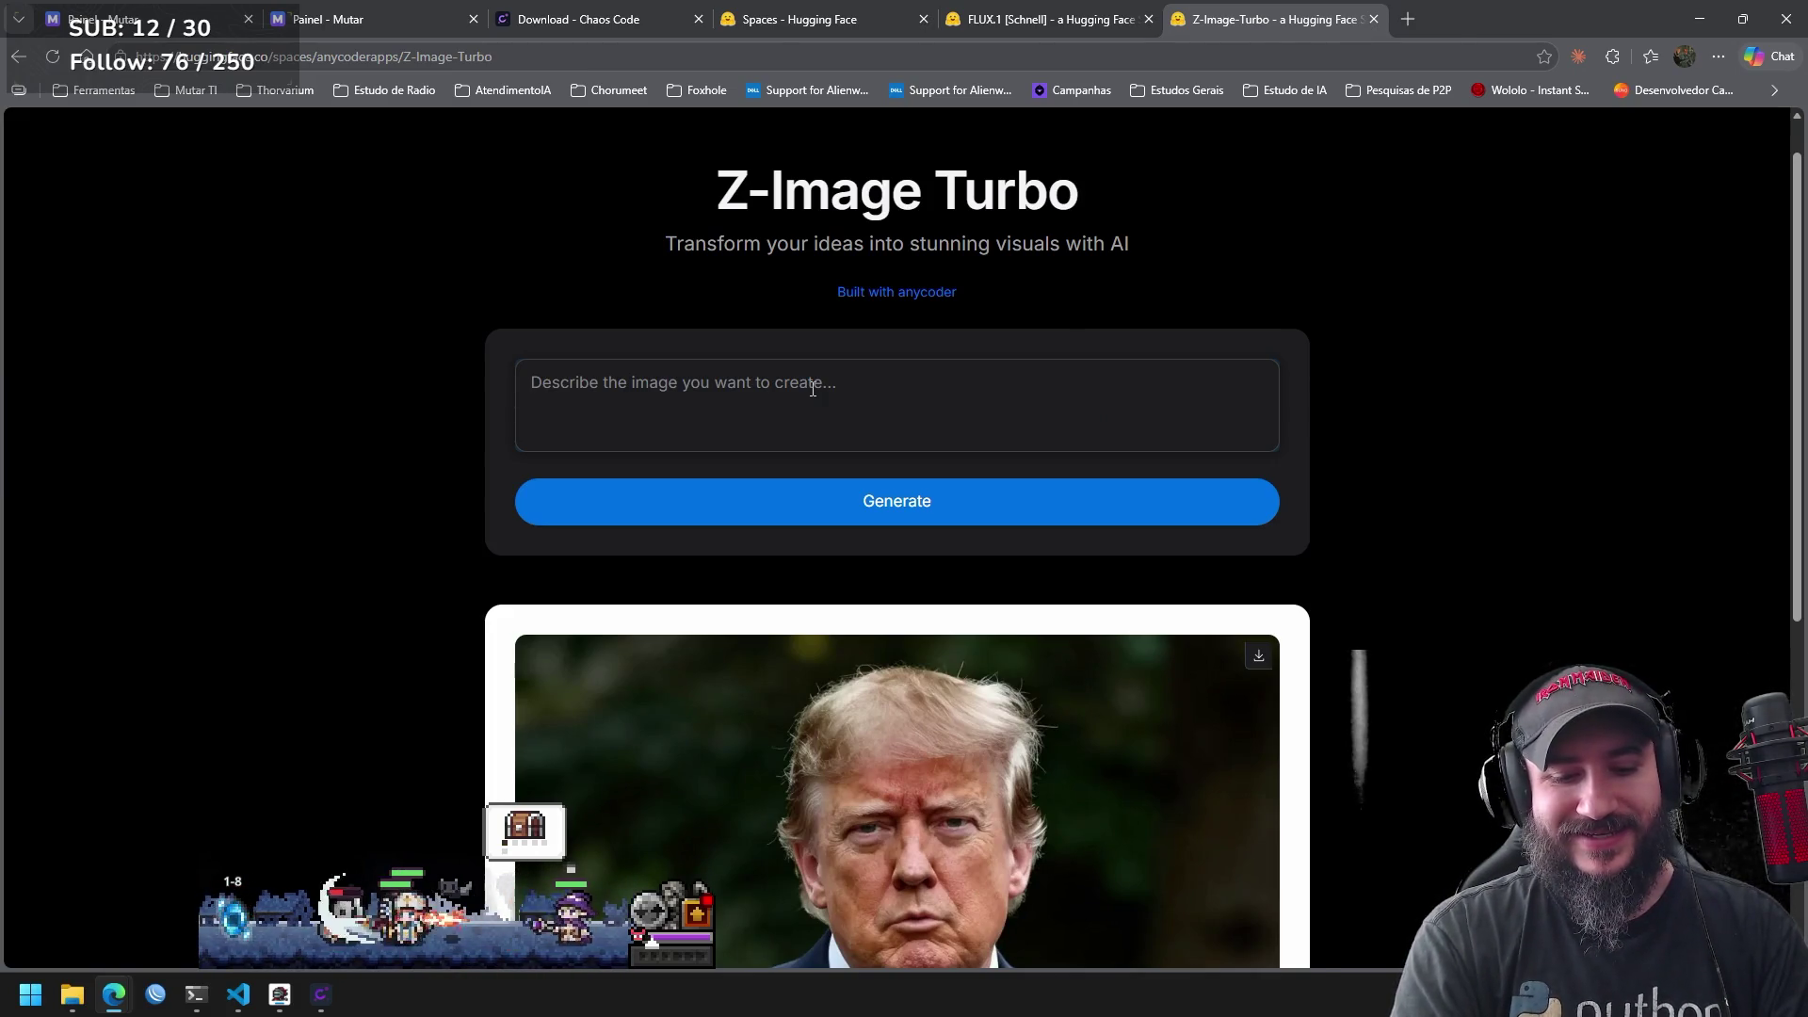
Generate an image from 'shingimpim comendo aimpim', then web-search 'shingimpim' in a new tab.
type("shingi")
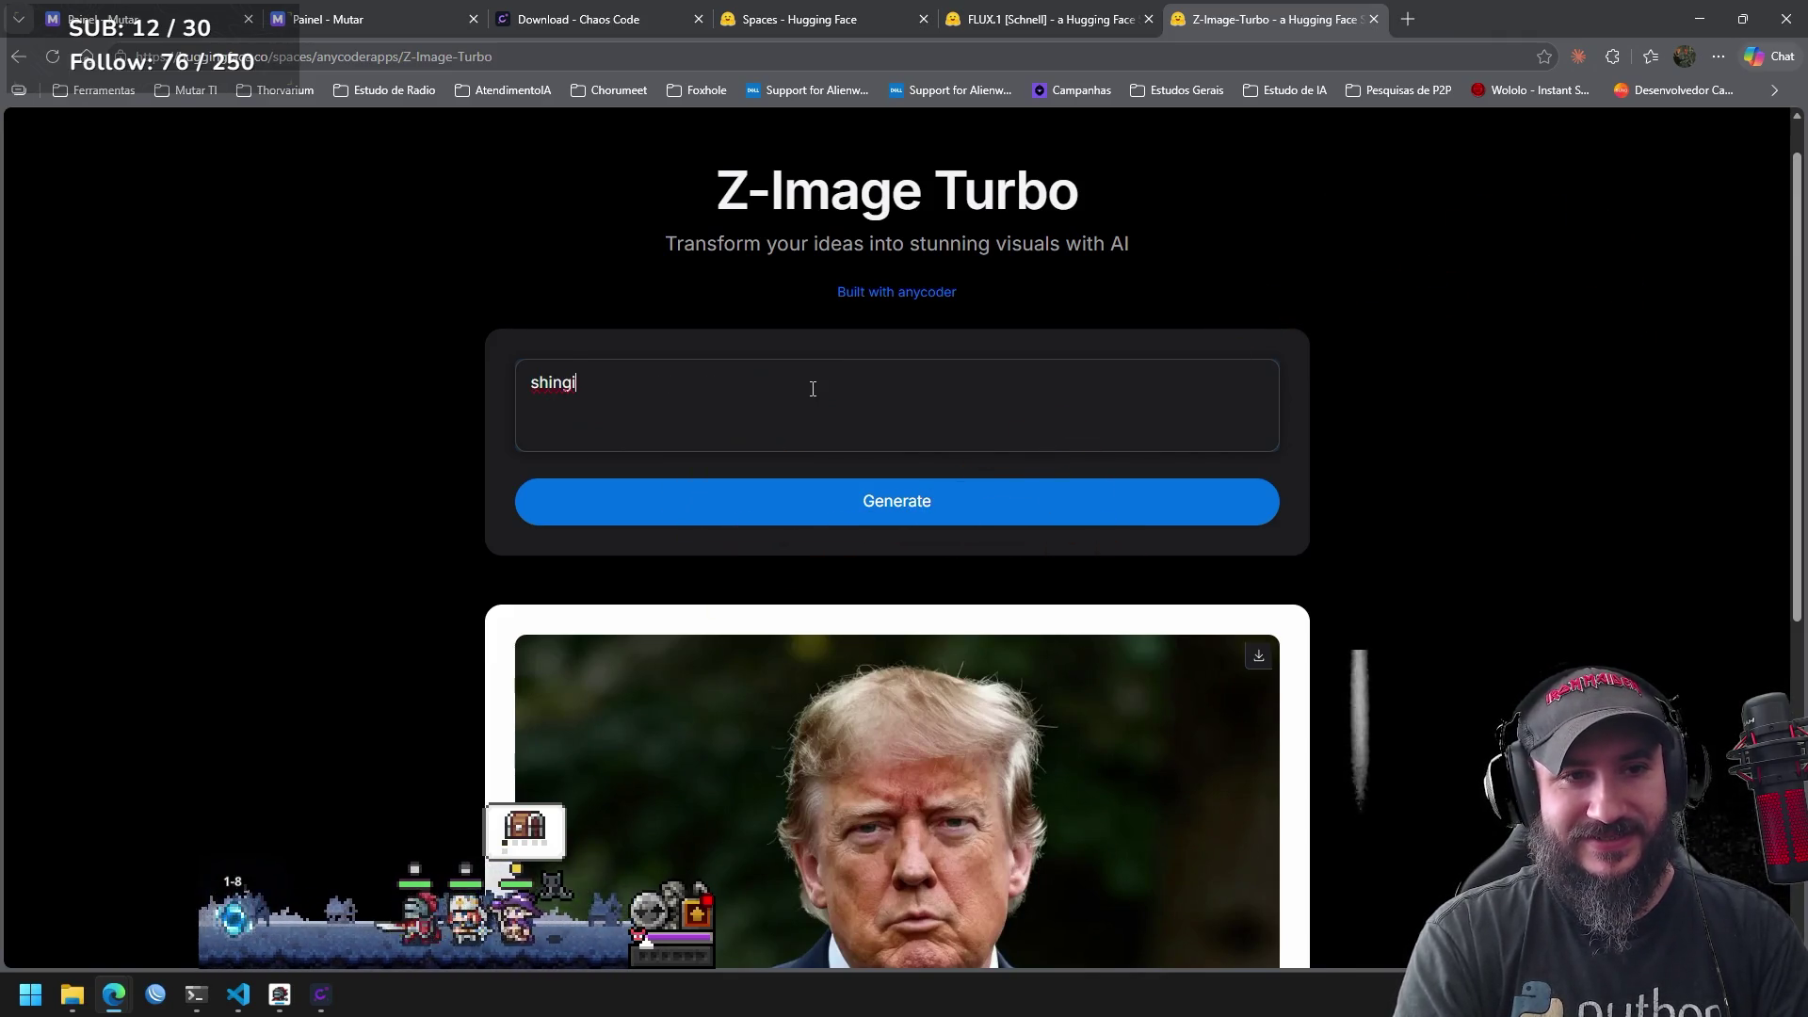
type("mpim")
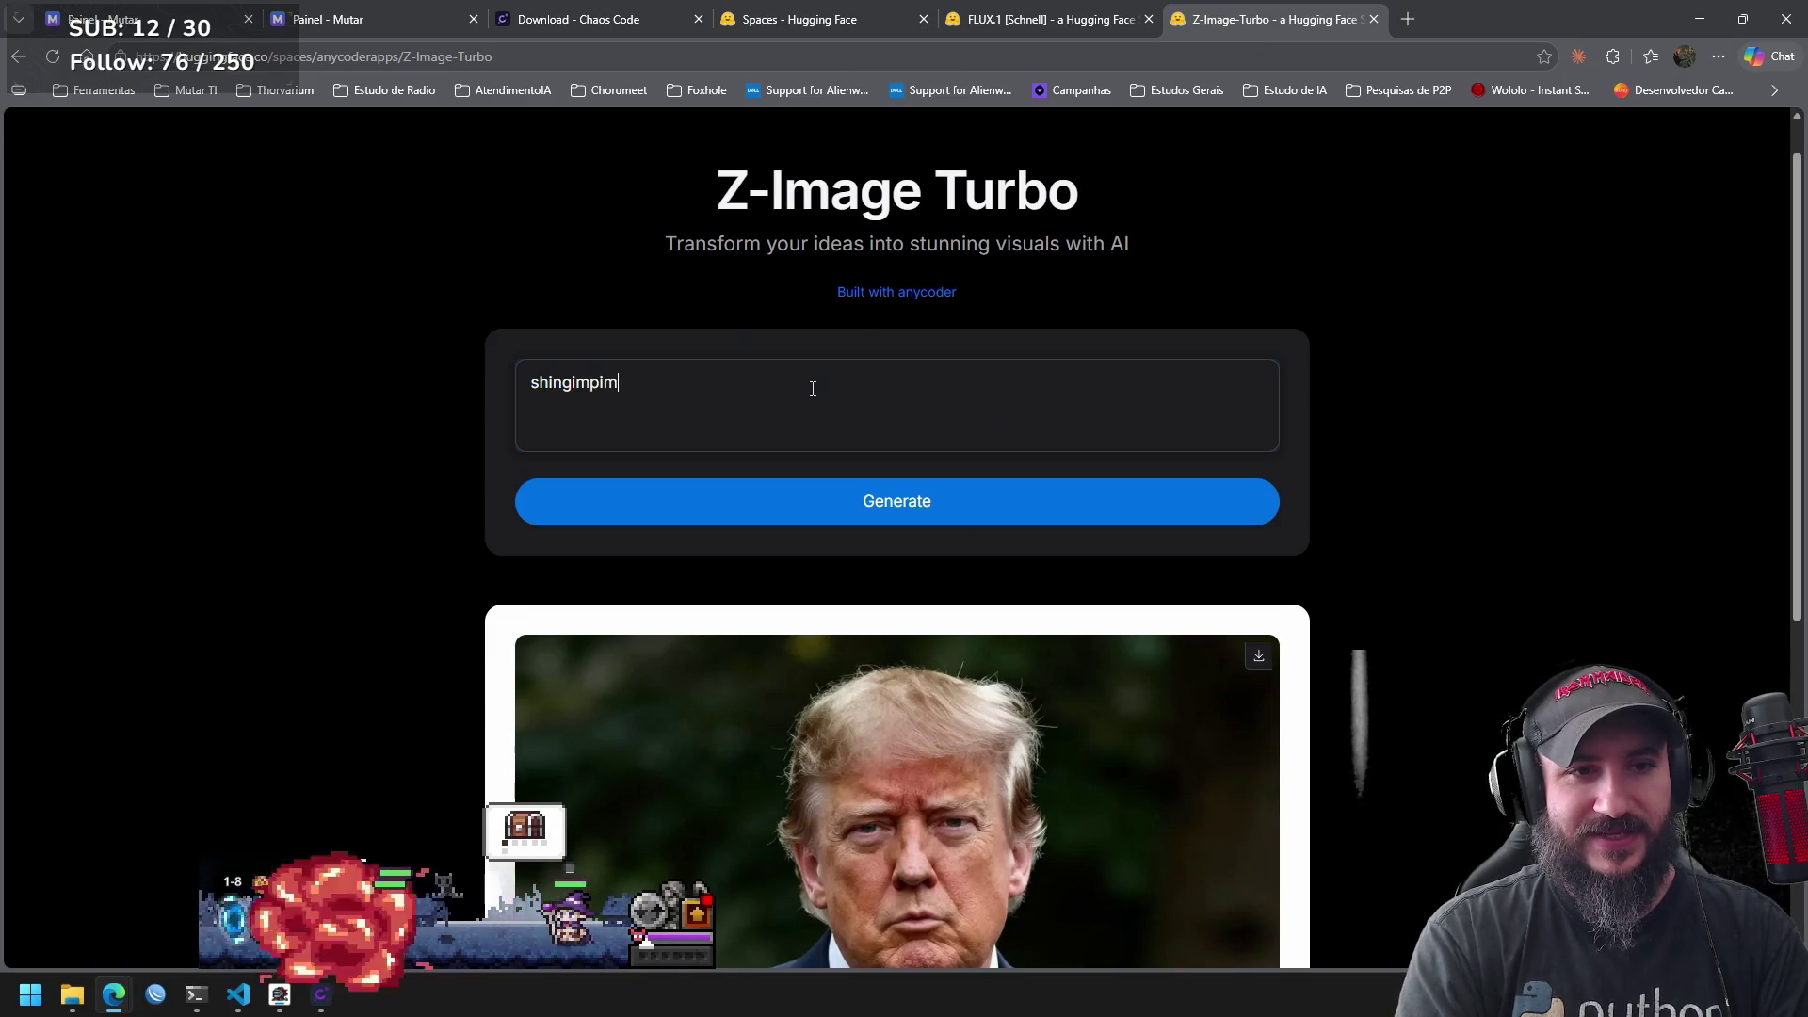
type(" comendo a")
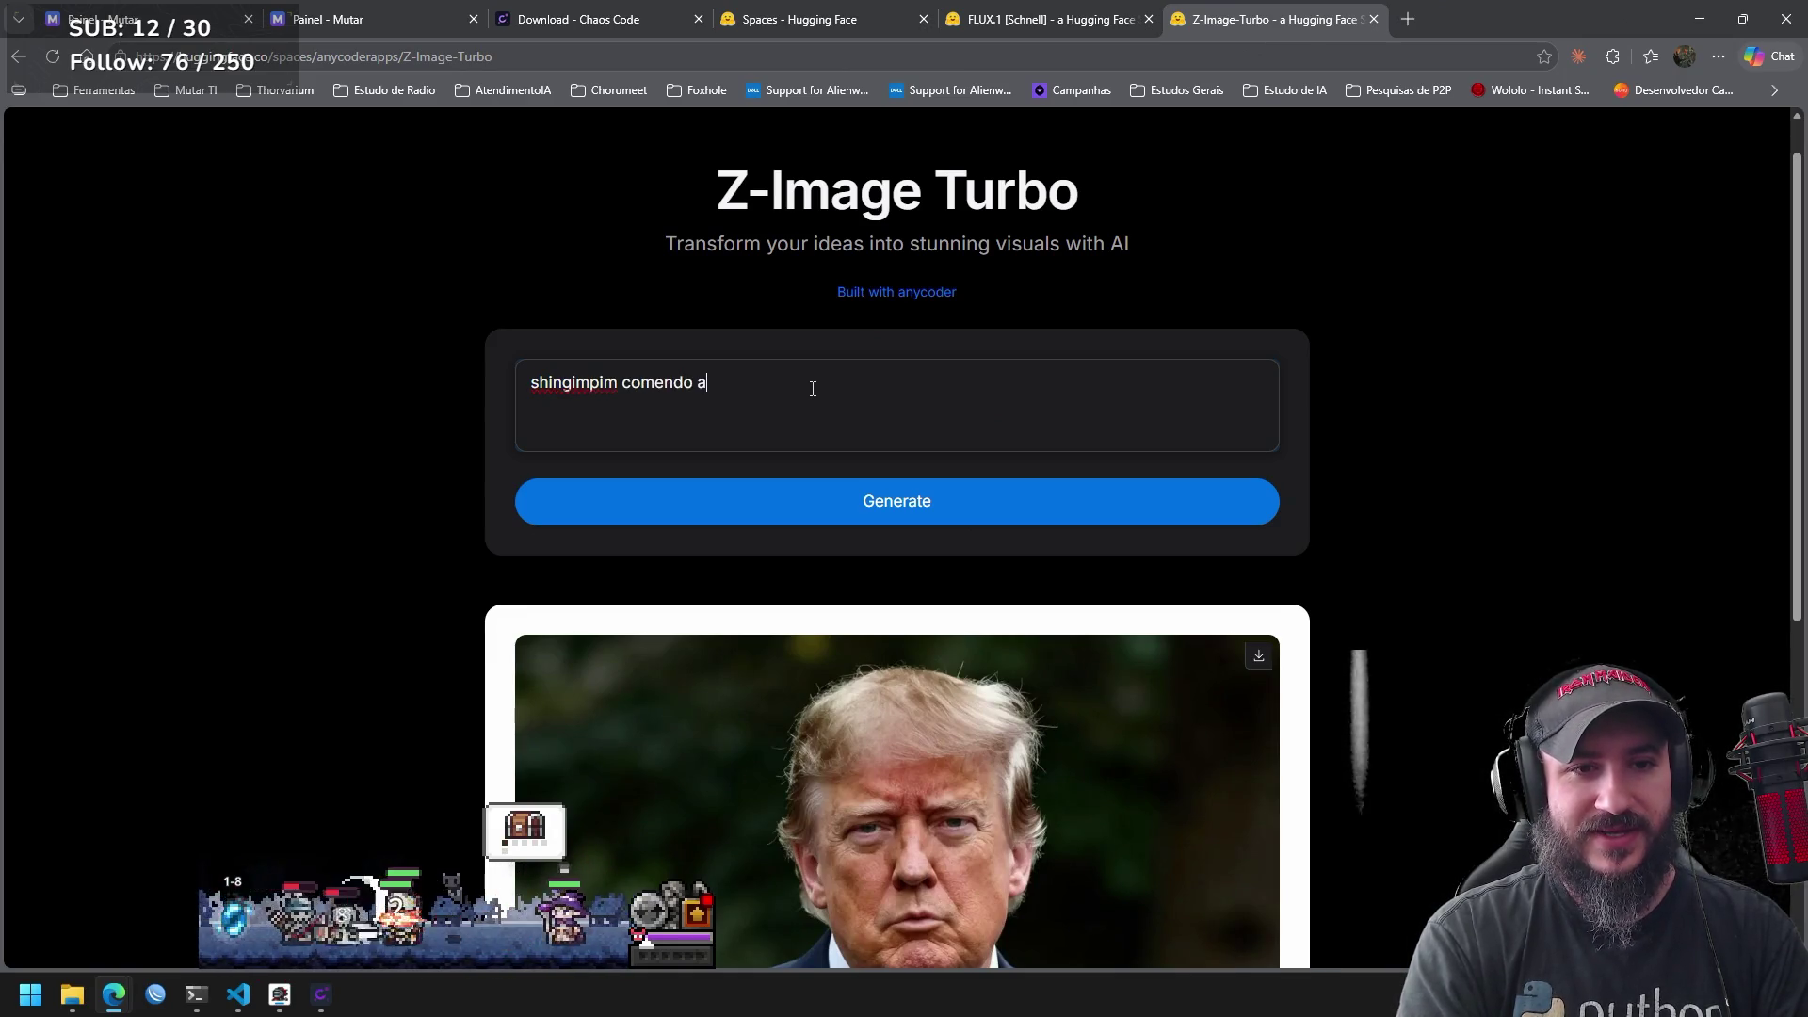
type("impim")
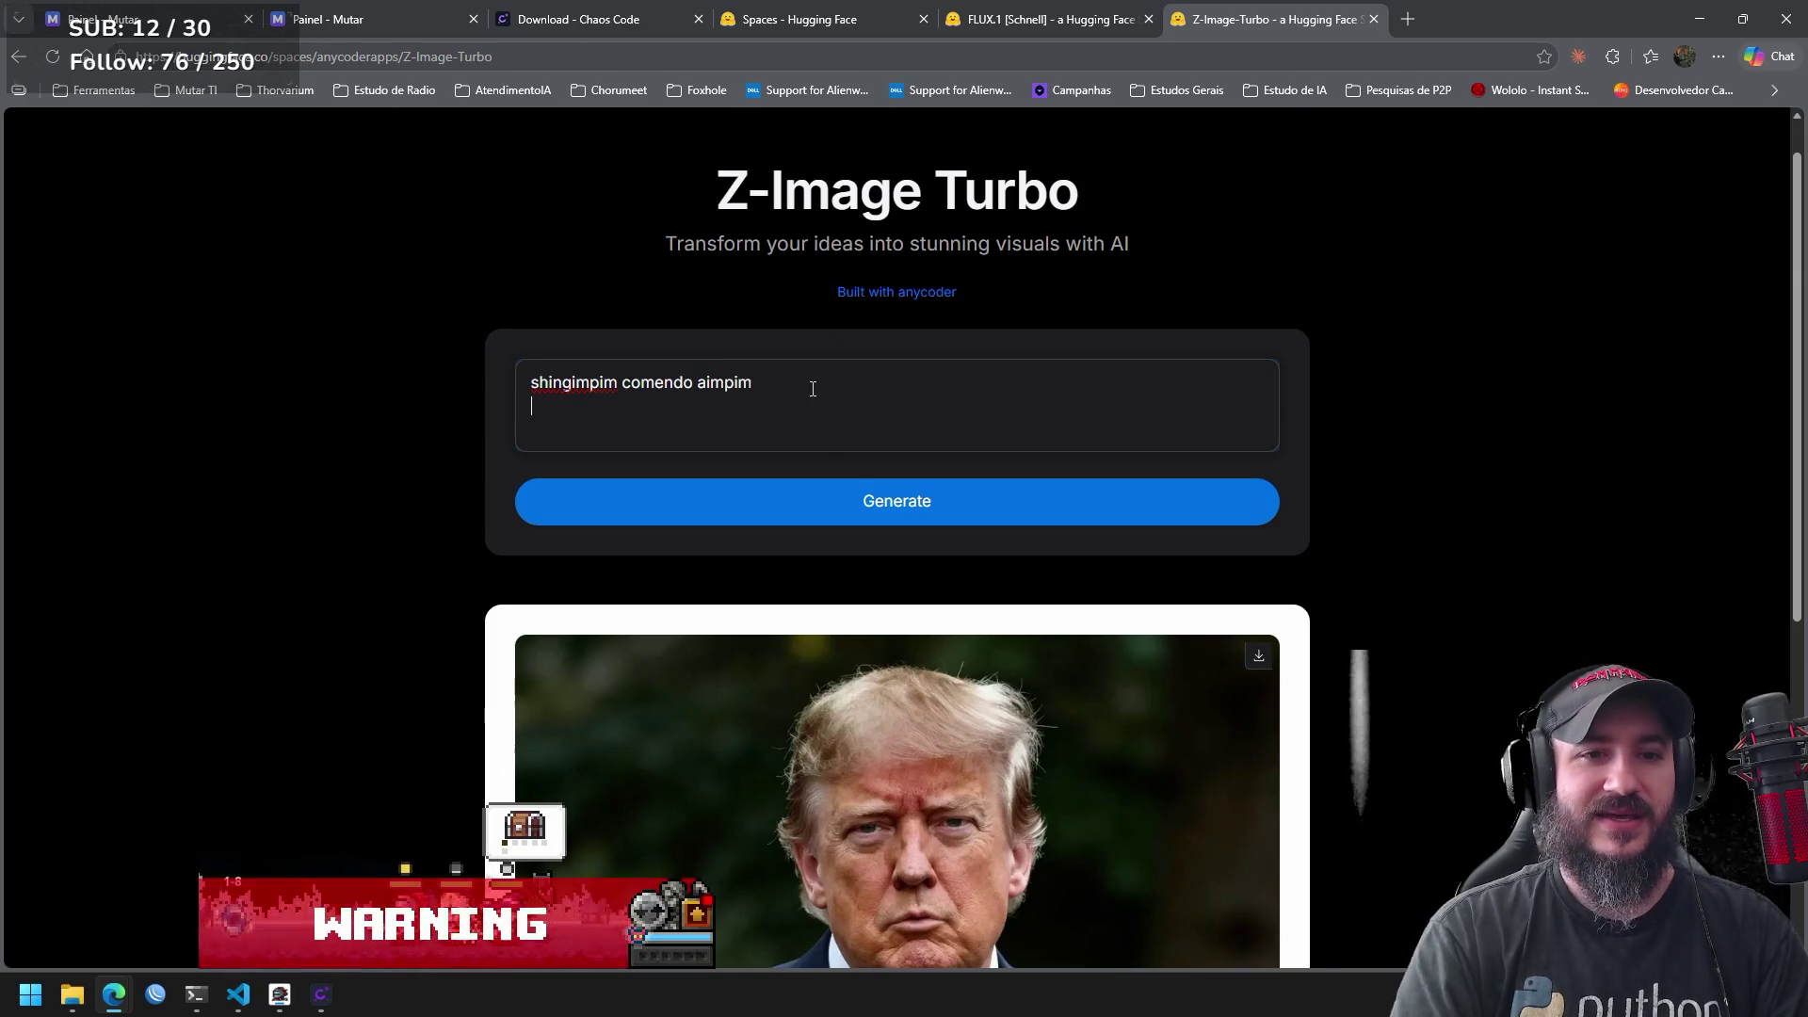
left_click(1023, 490)
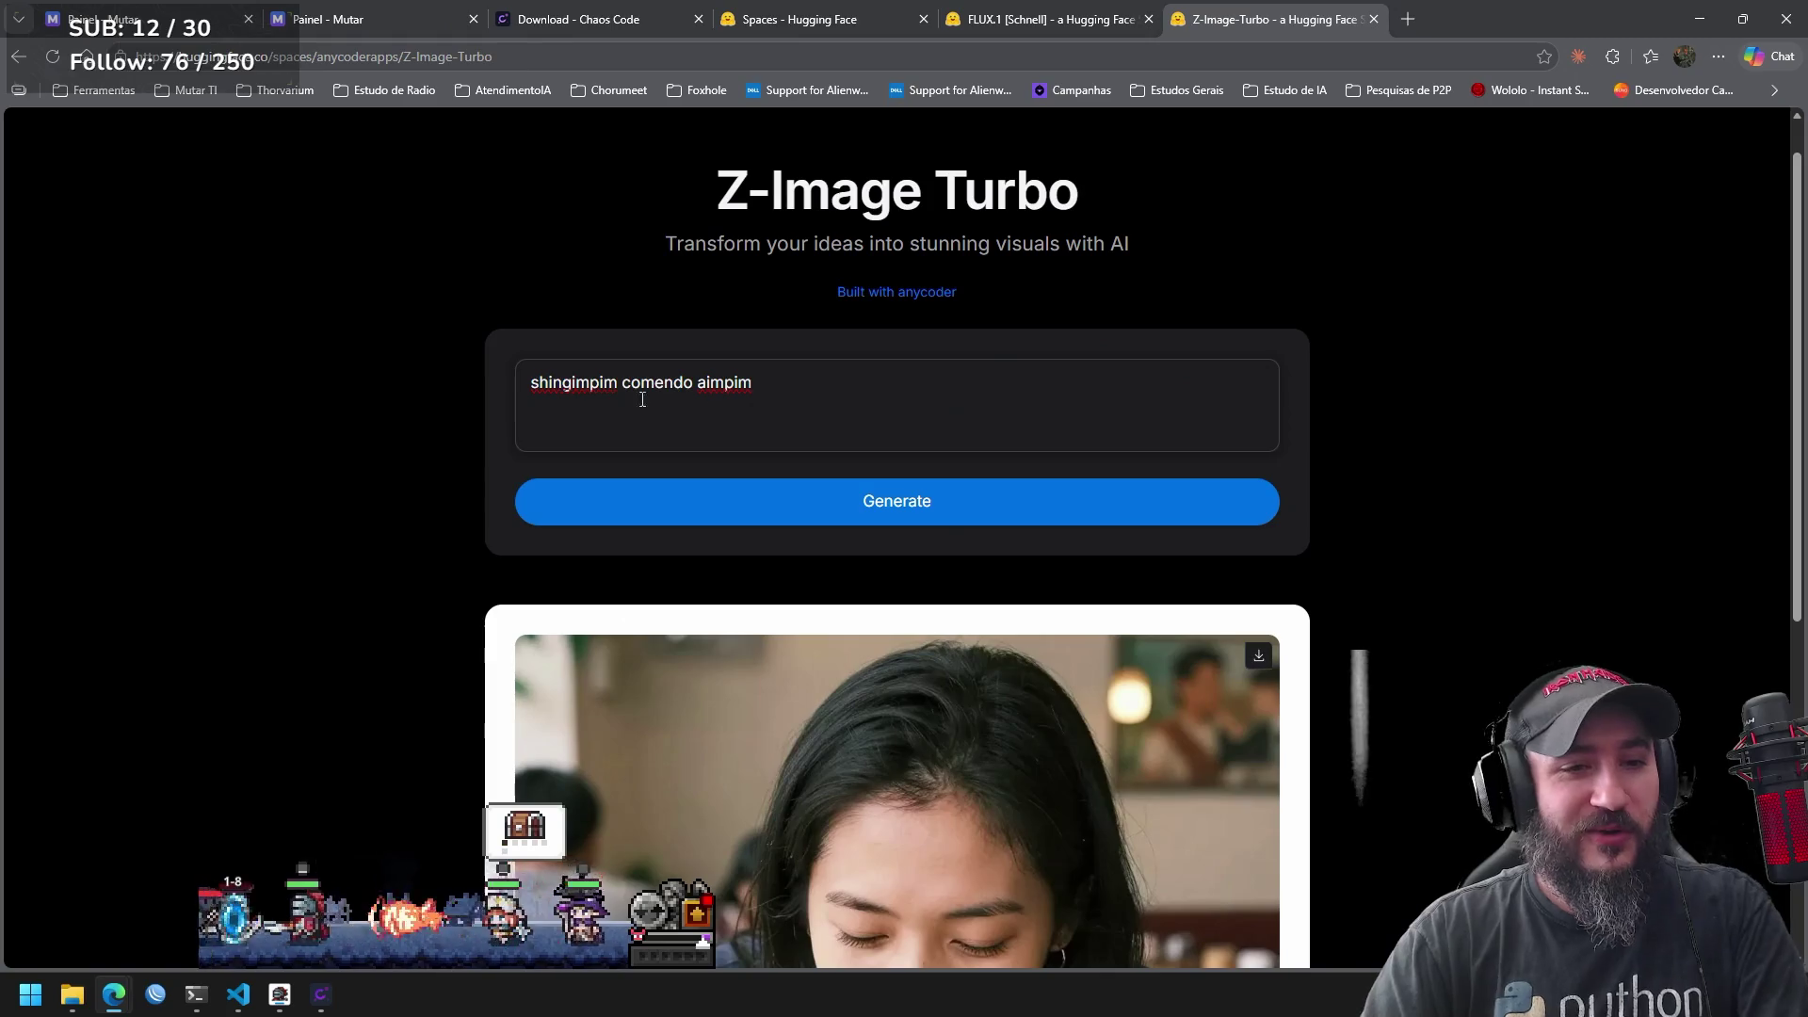
double_click(603, 384)
key("ctrl+c")
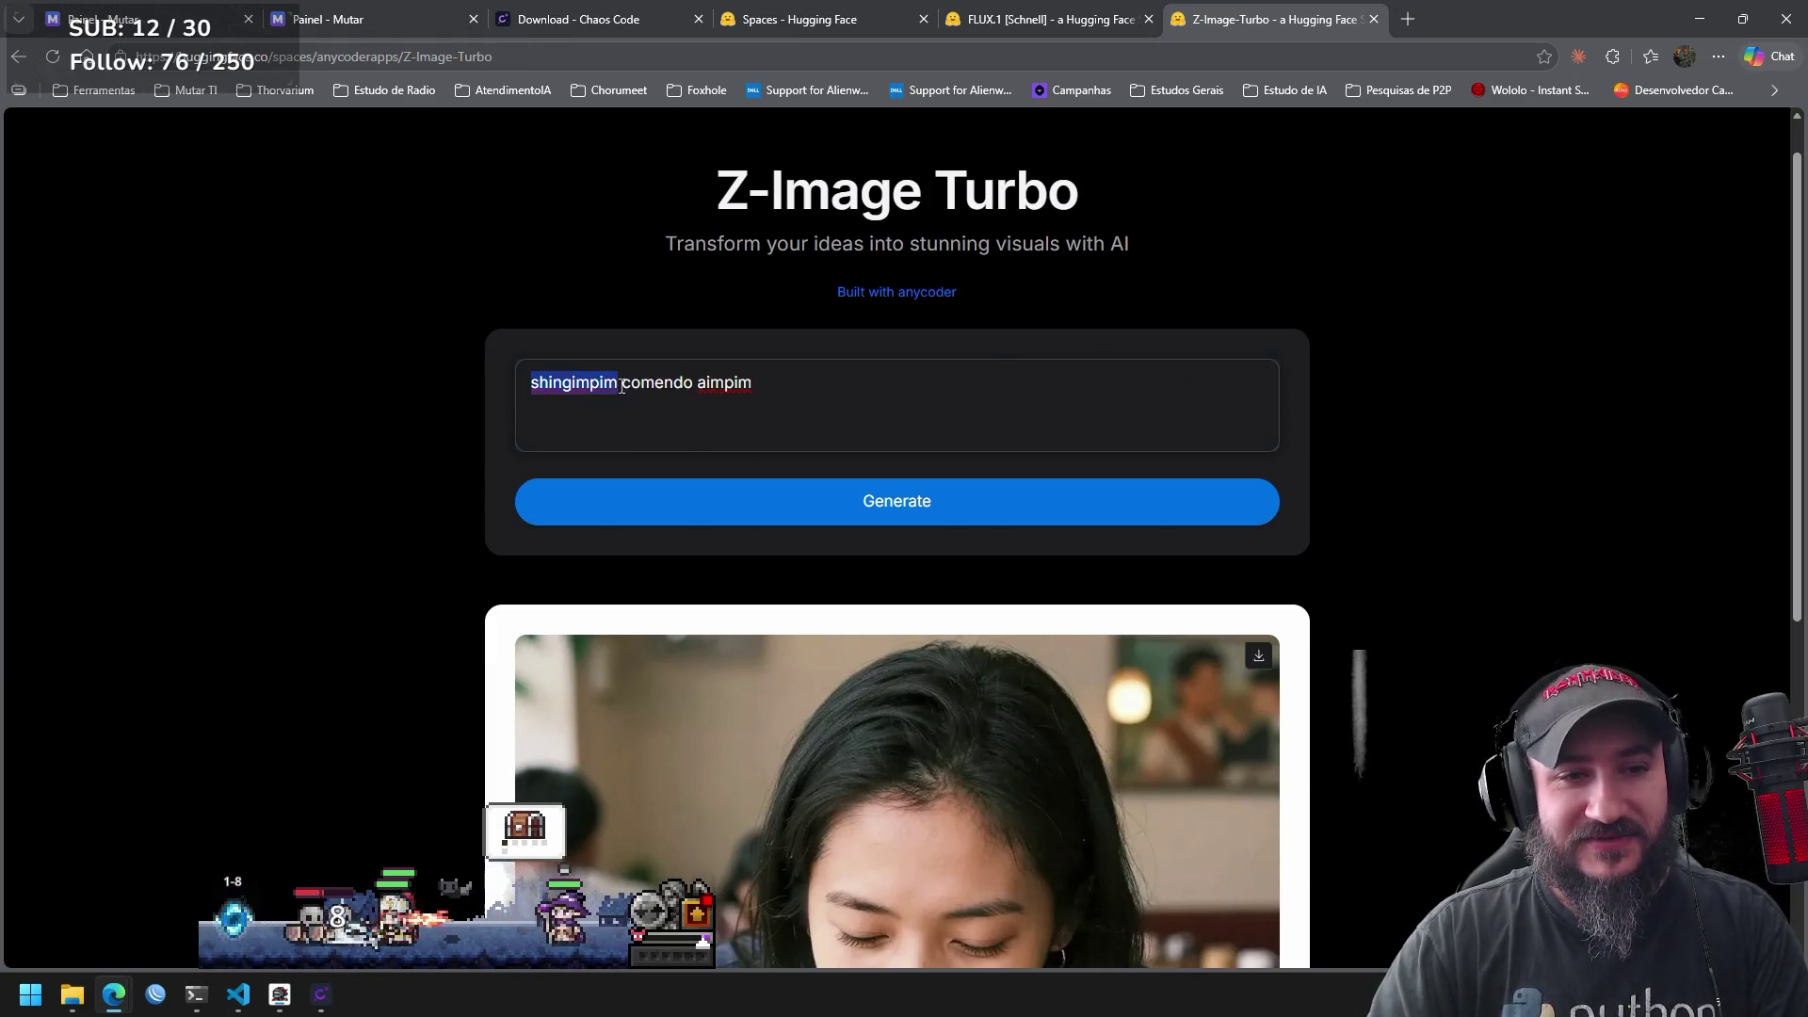
left_click(1405, 11)
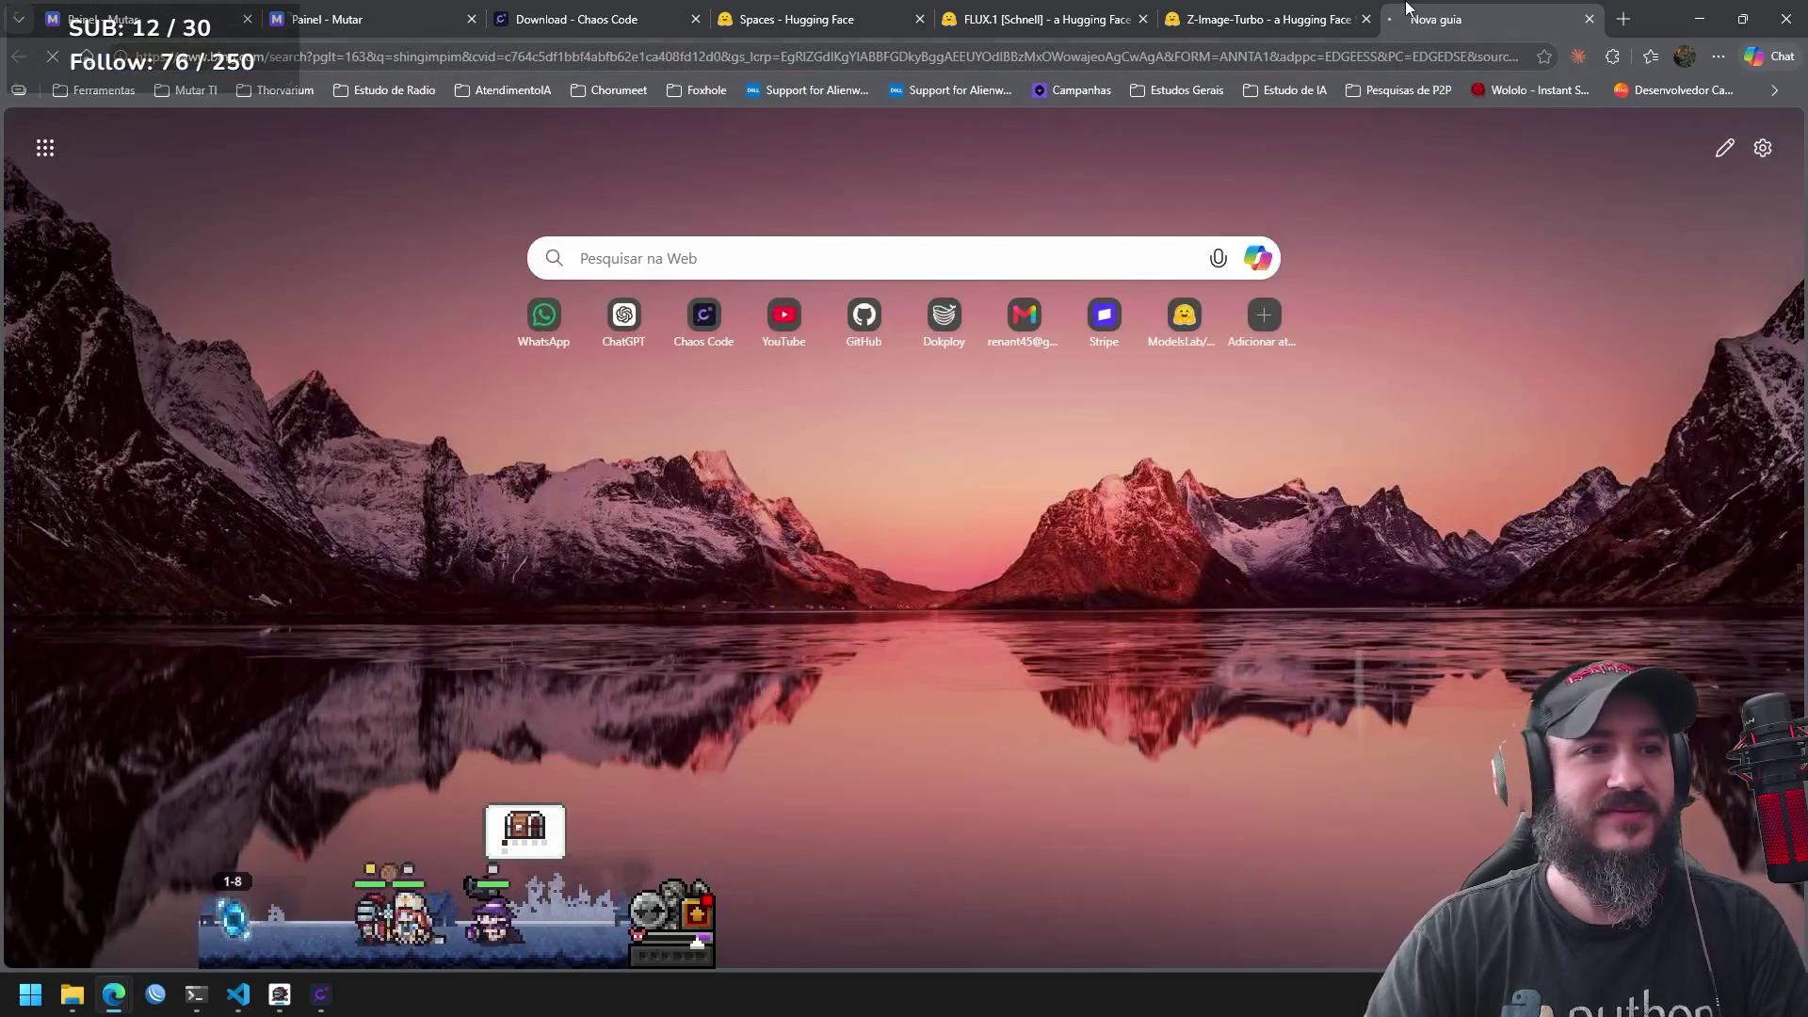
Search Bing for 'ditador da china' and open the Xi Jinping Wikipedia article in a new tab.
key("ctrl+v")
key("Return")
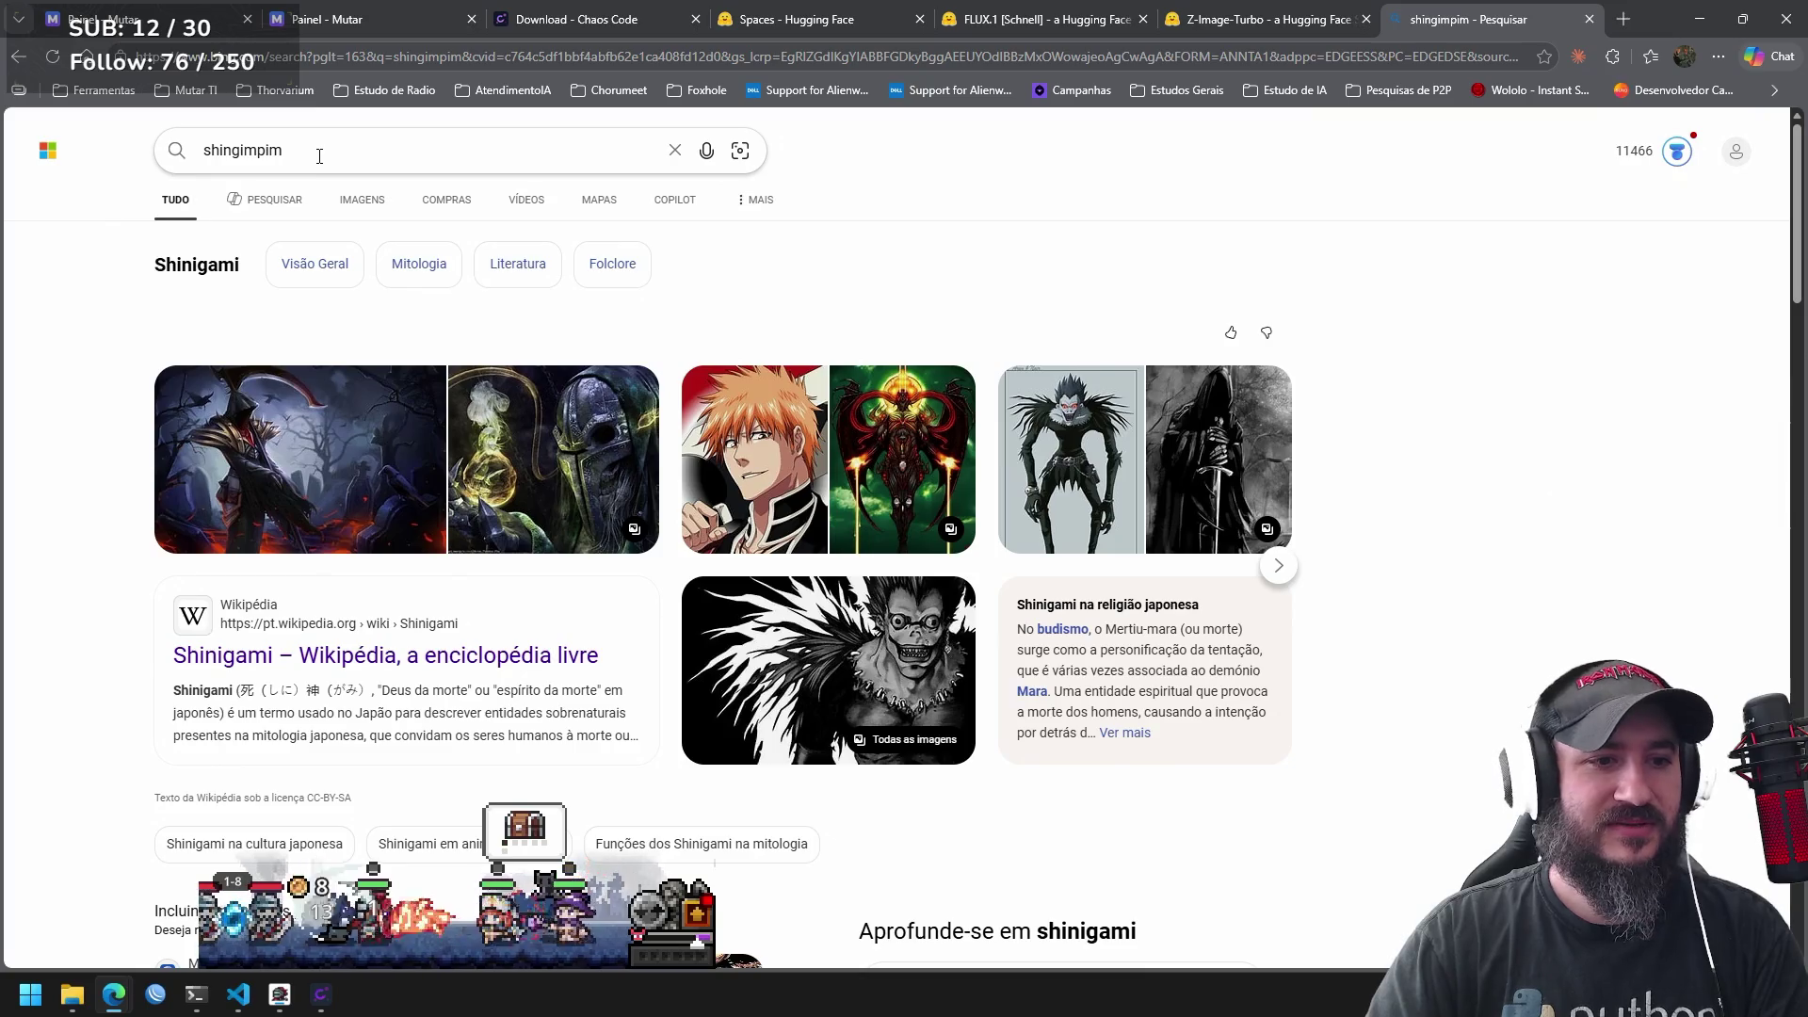
left_click(235, 150)
type("presiden")
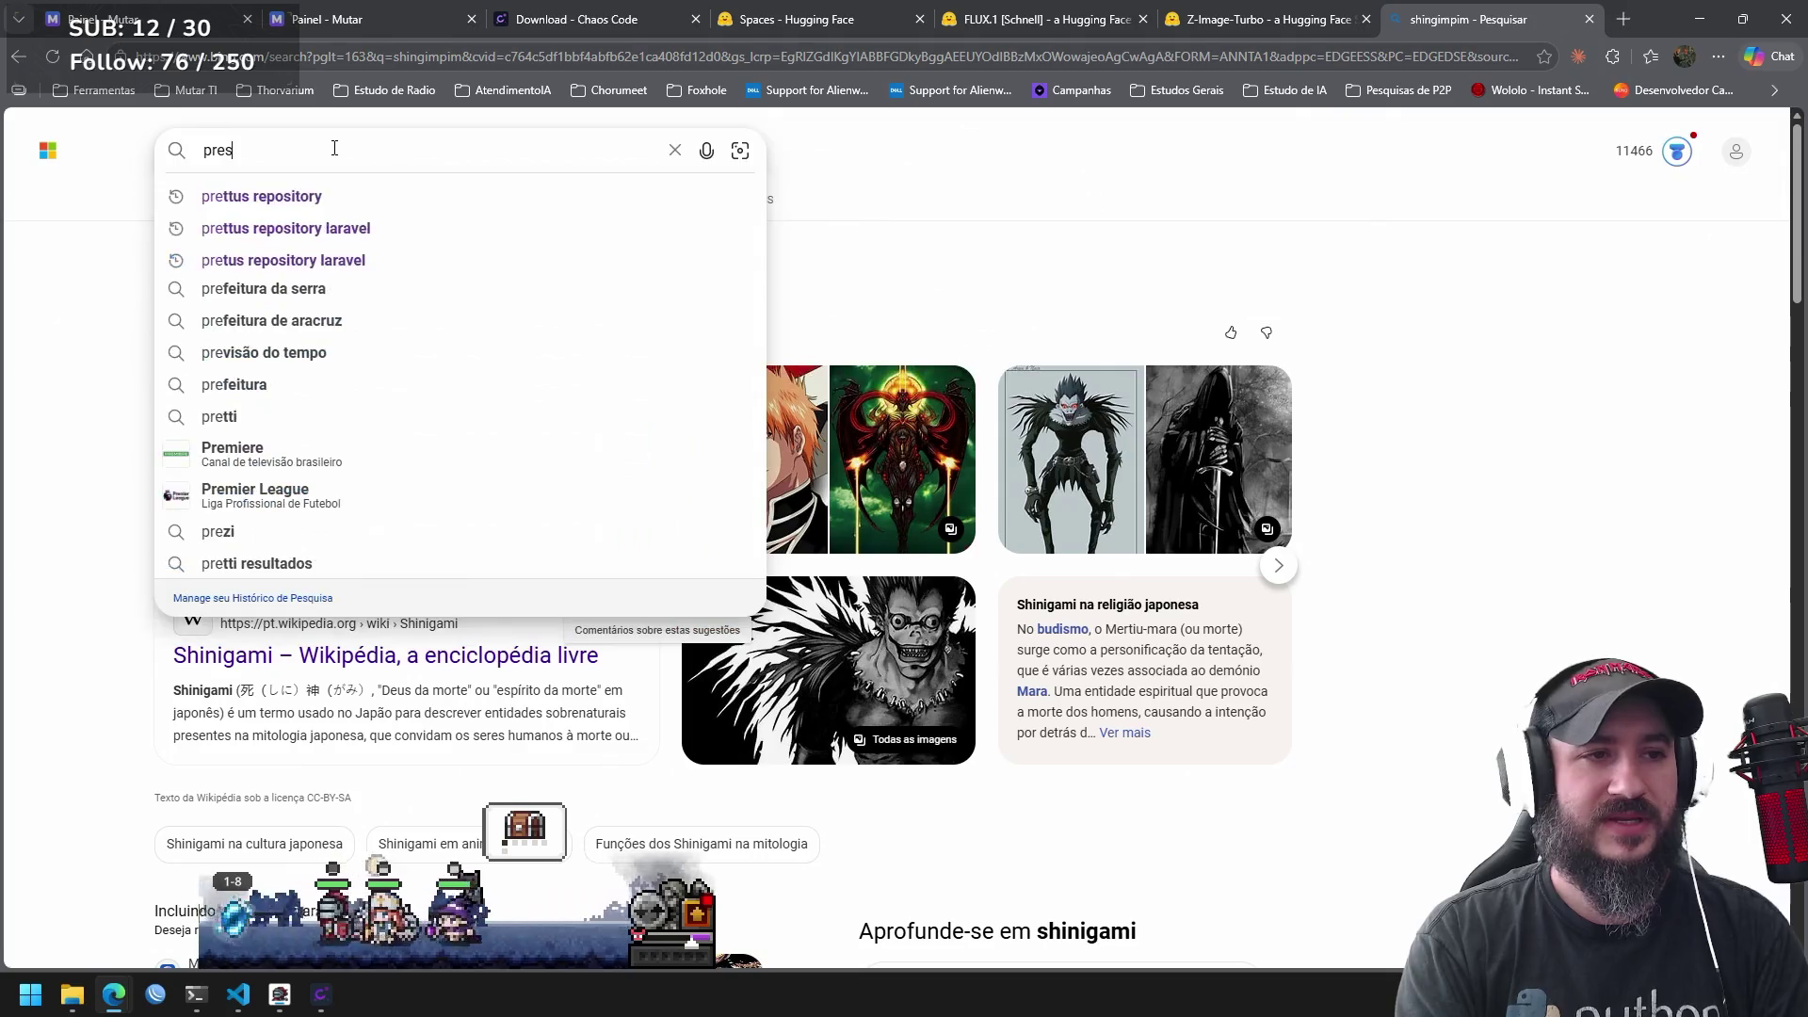
key("BackSpace")
key("BackSpace")
key("BackSpace")
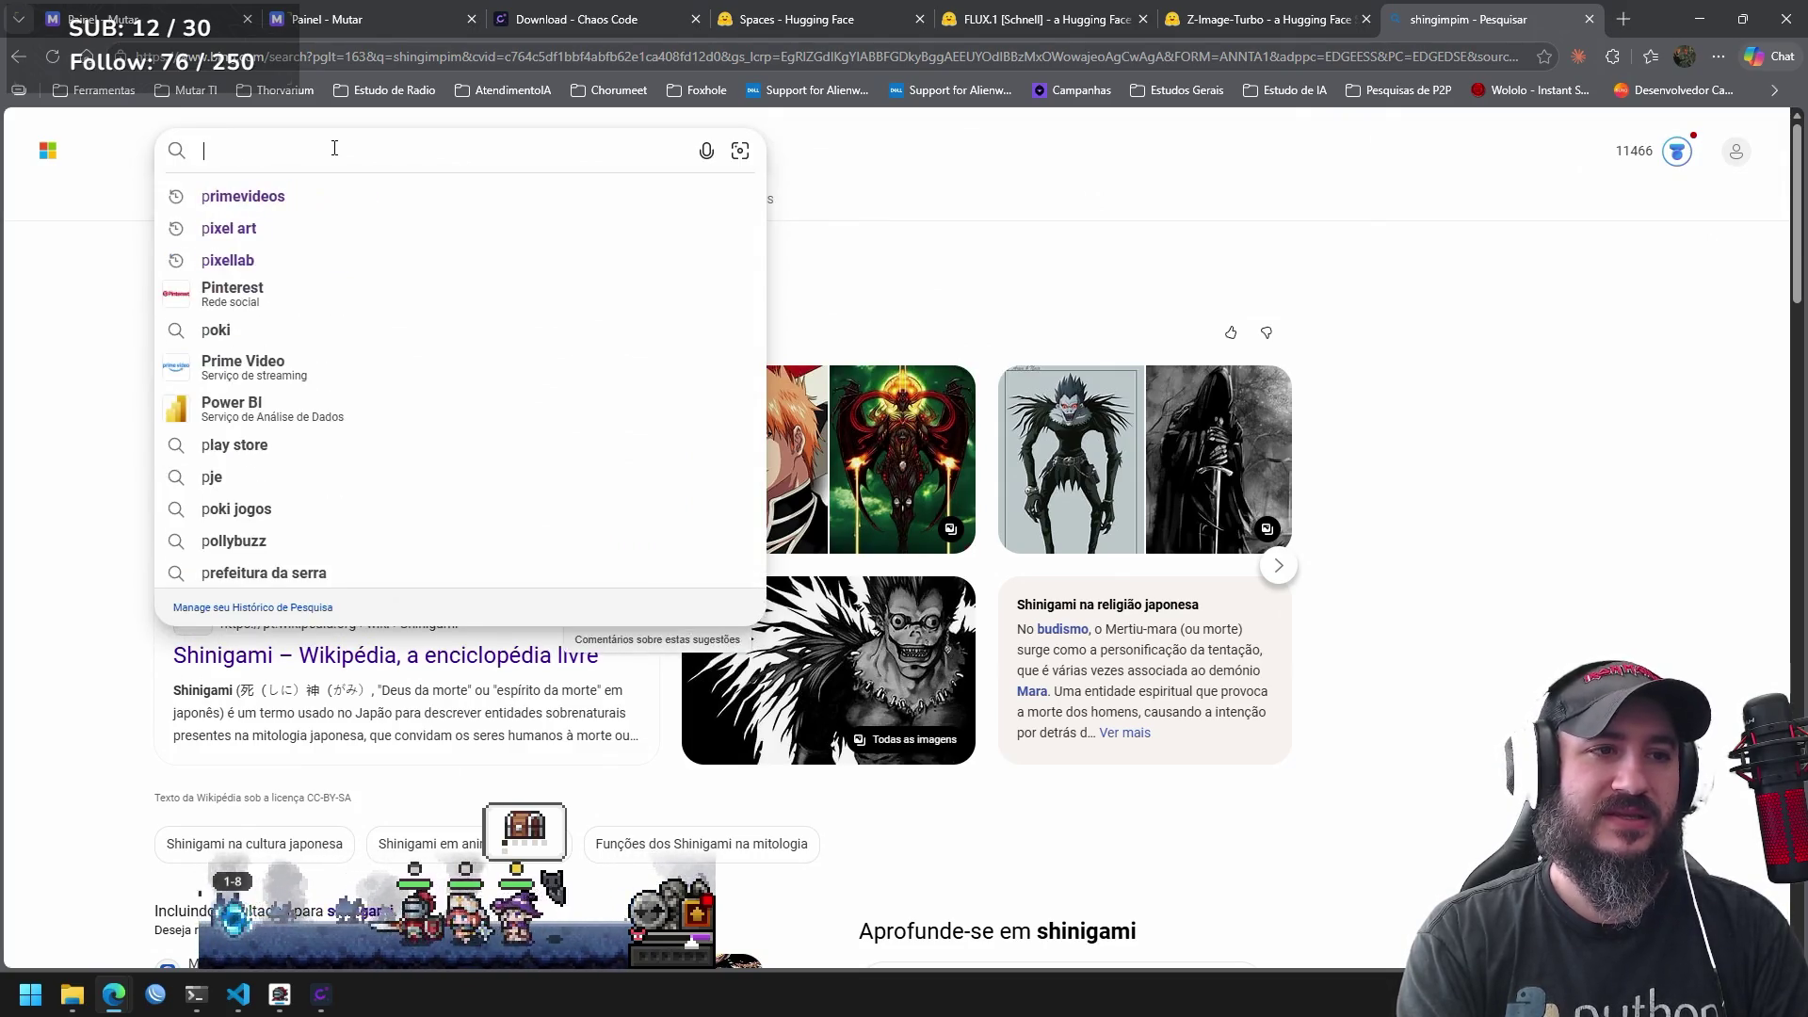
type("dtado")
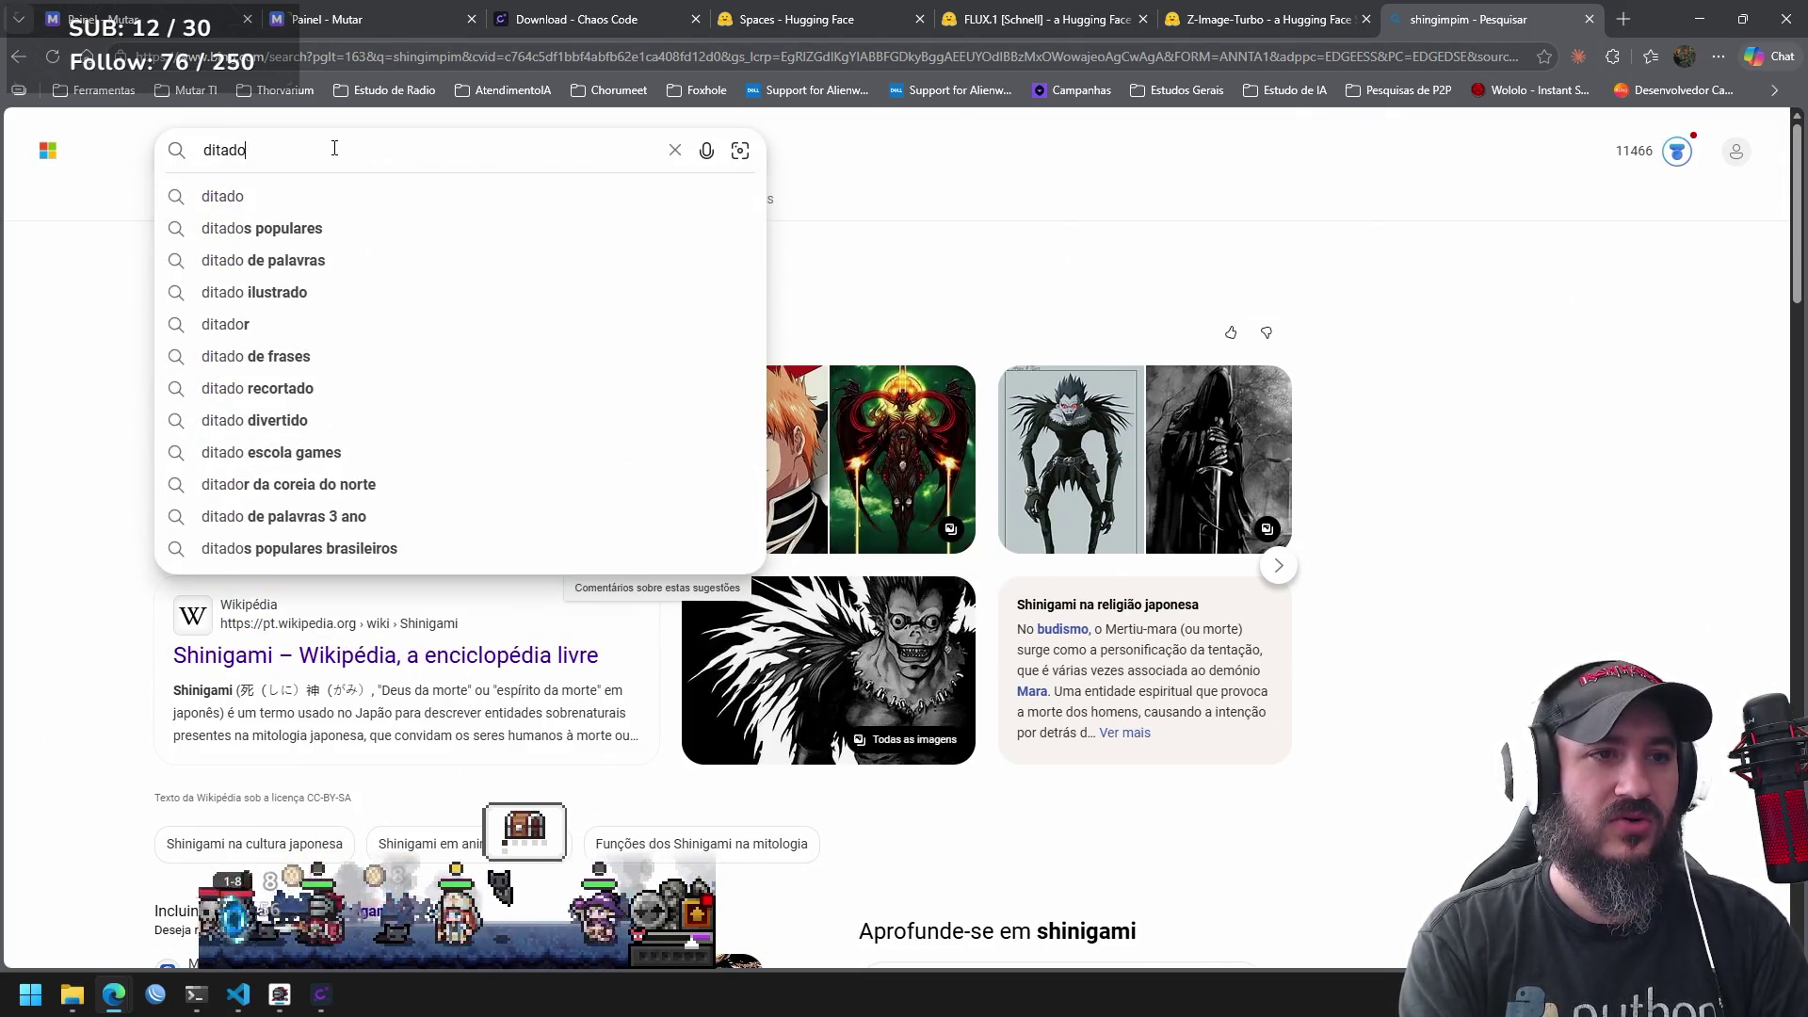
type("r da c")
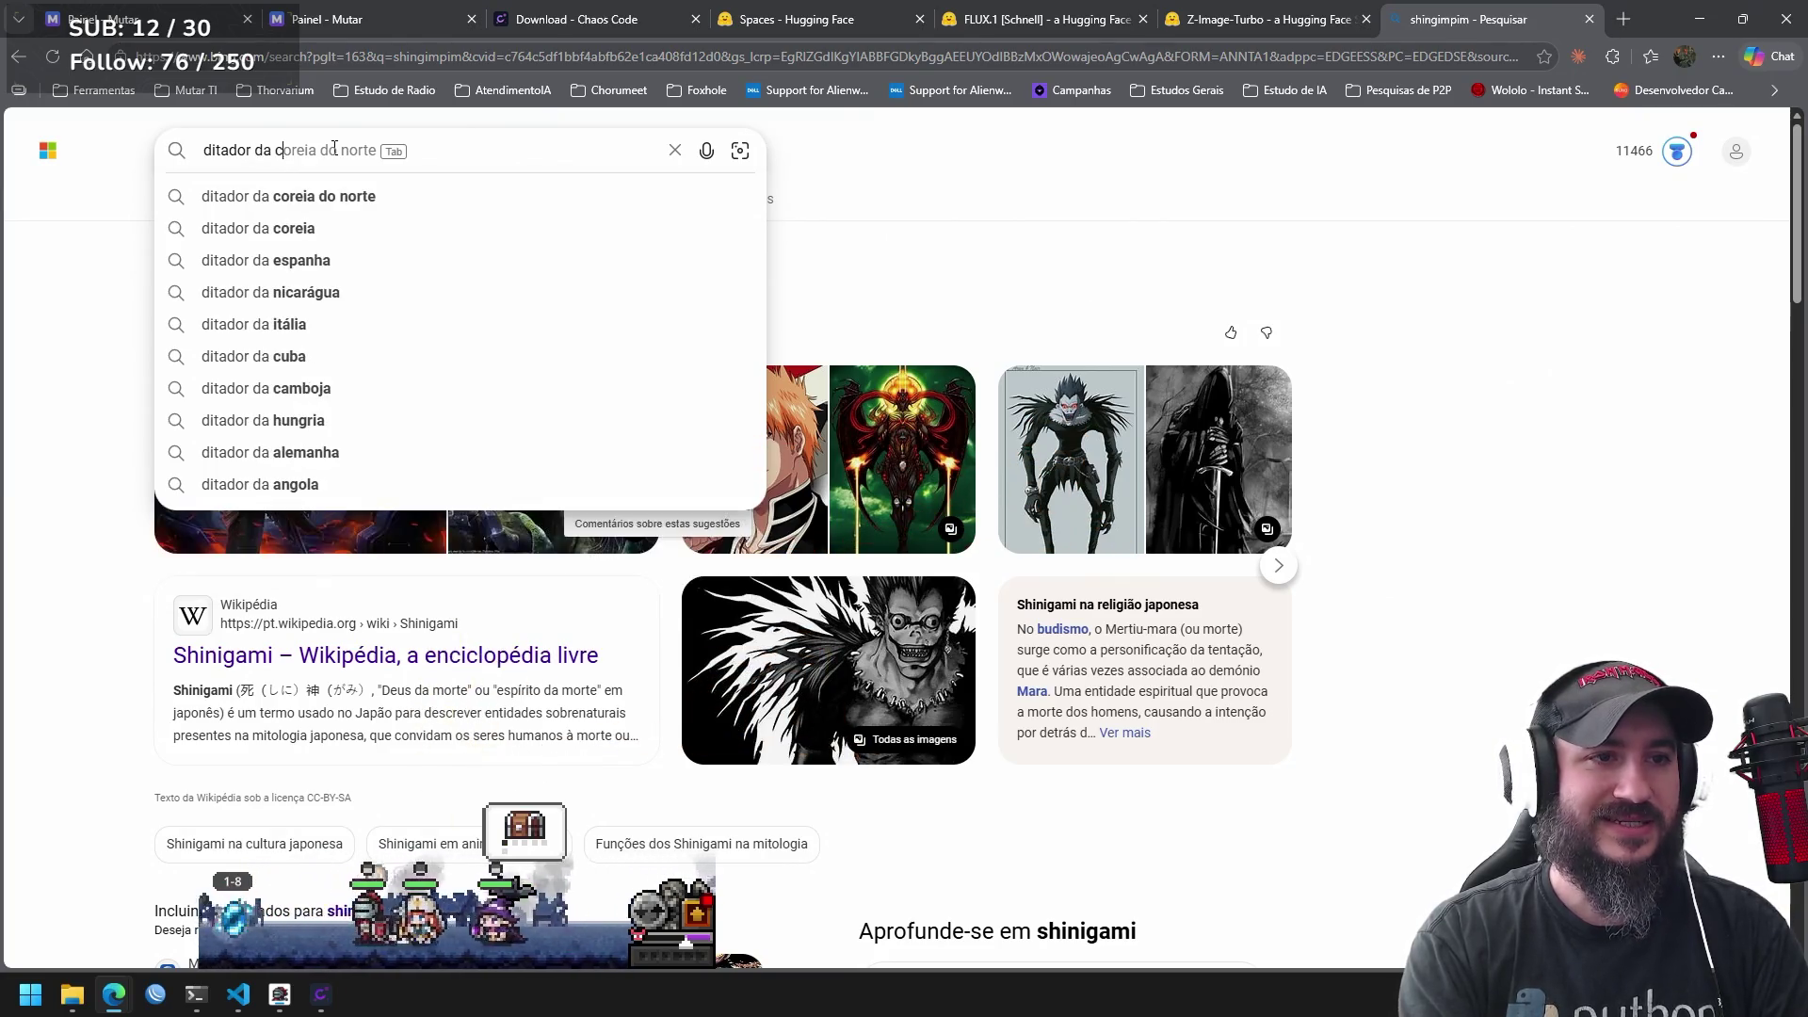
type("hina")
key("Return")
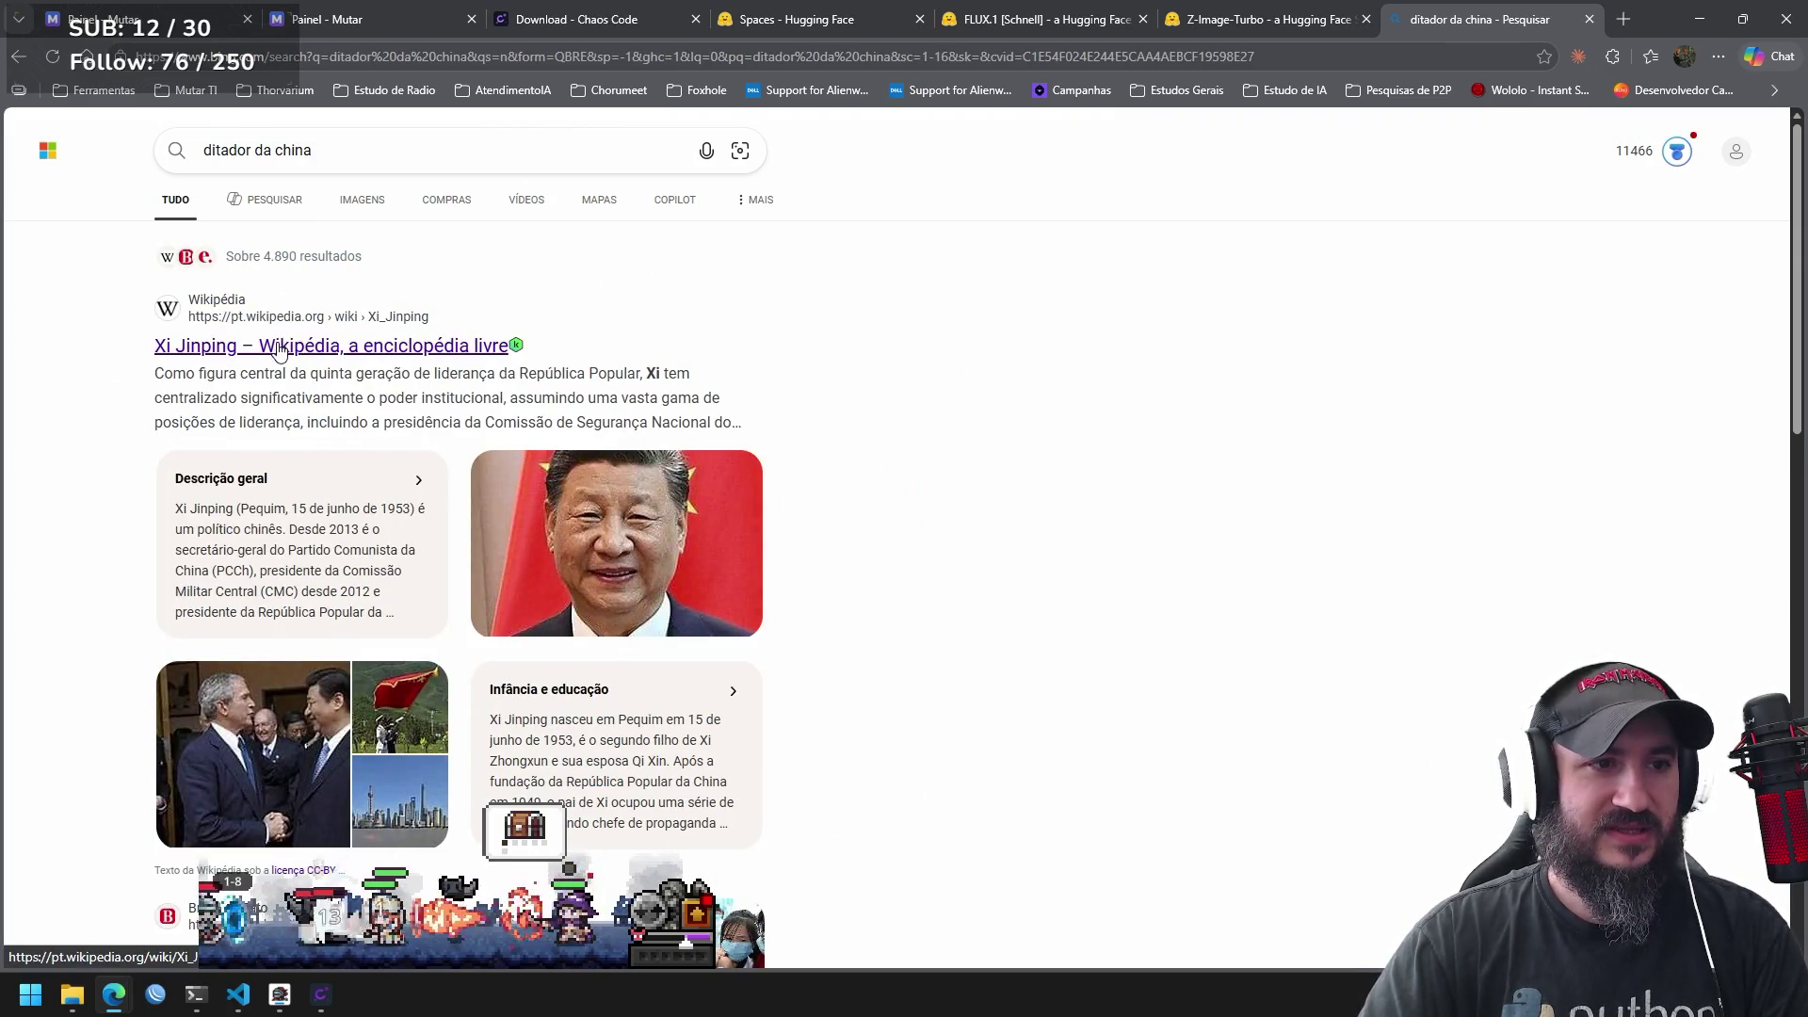
left_click(304, 354)
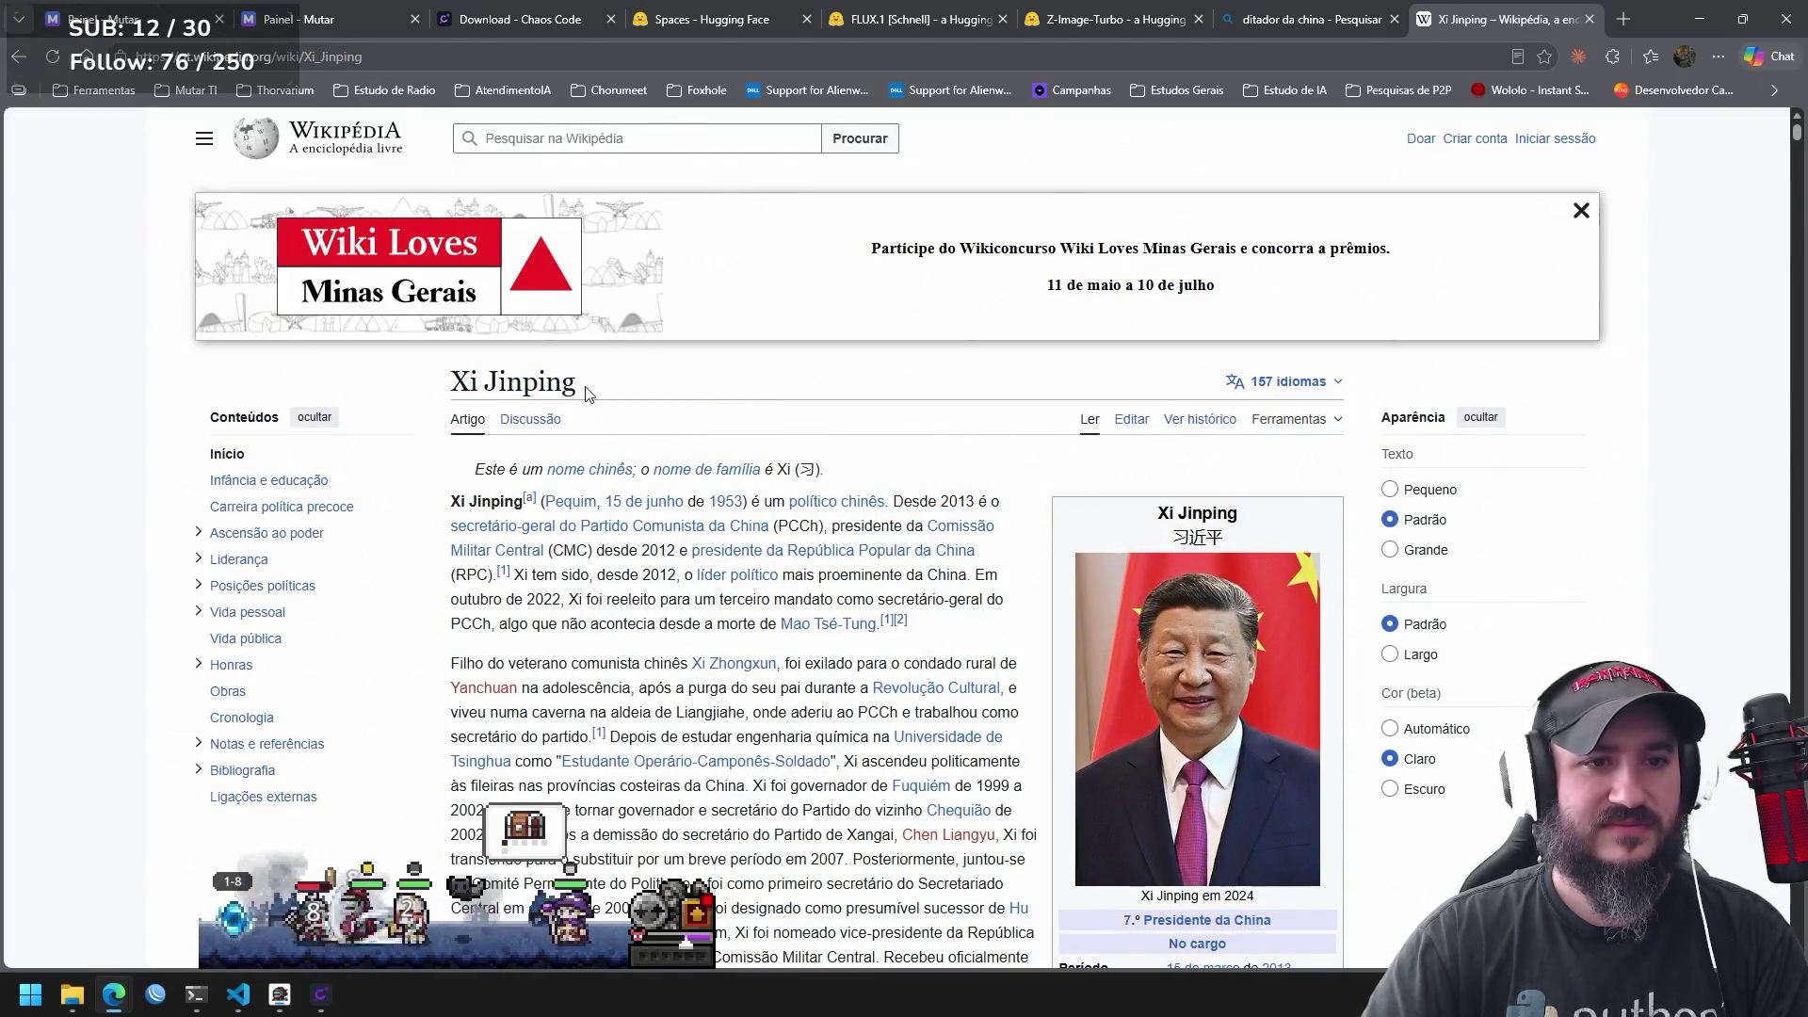
Paste 'Xi Jinping' from Wikipedia over 'shingimpim' in the prompt and generate.
left_click_drag(578, 386, 442, 384)
key("ctrl+c")
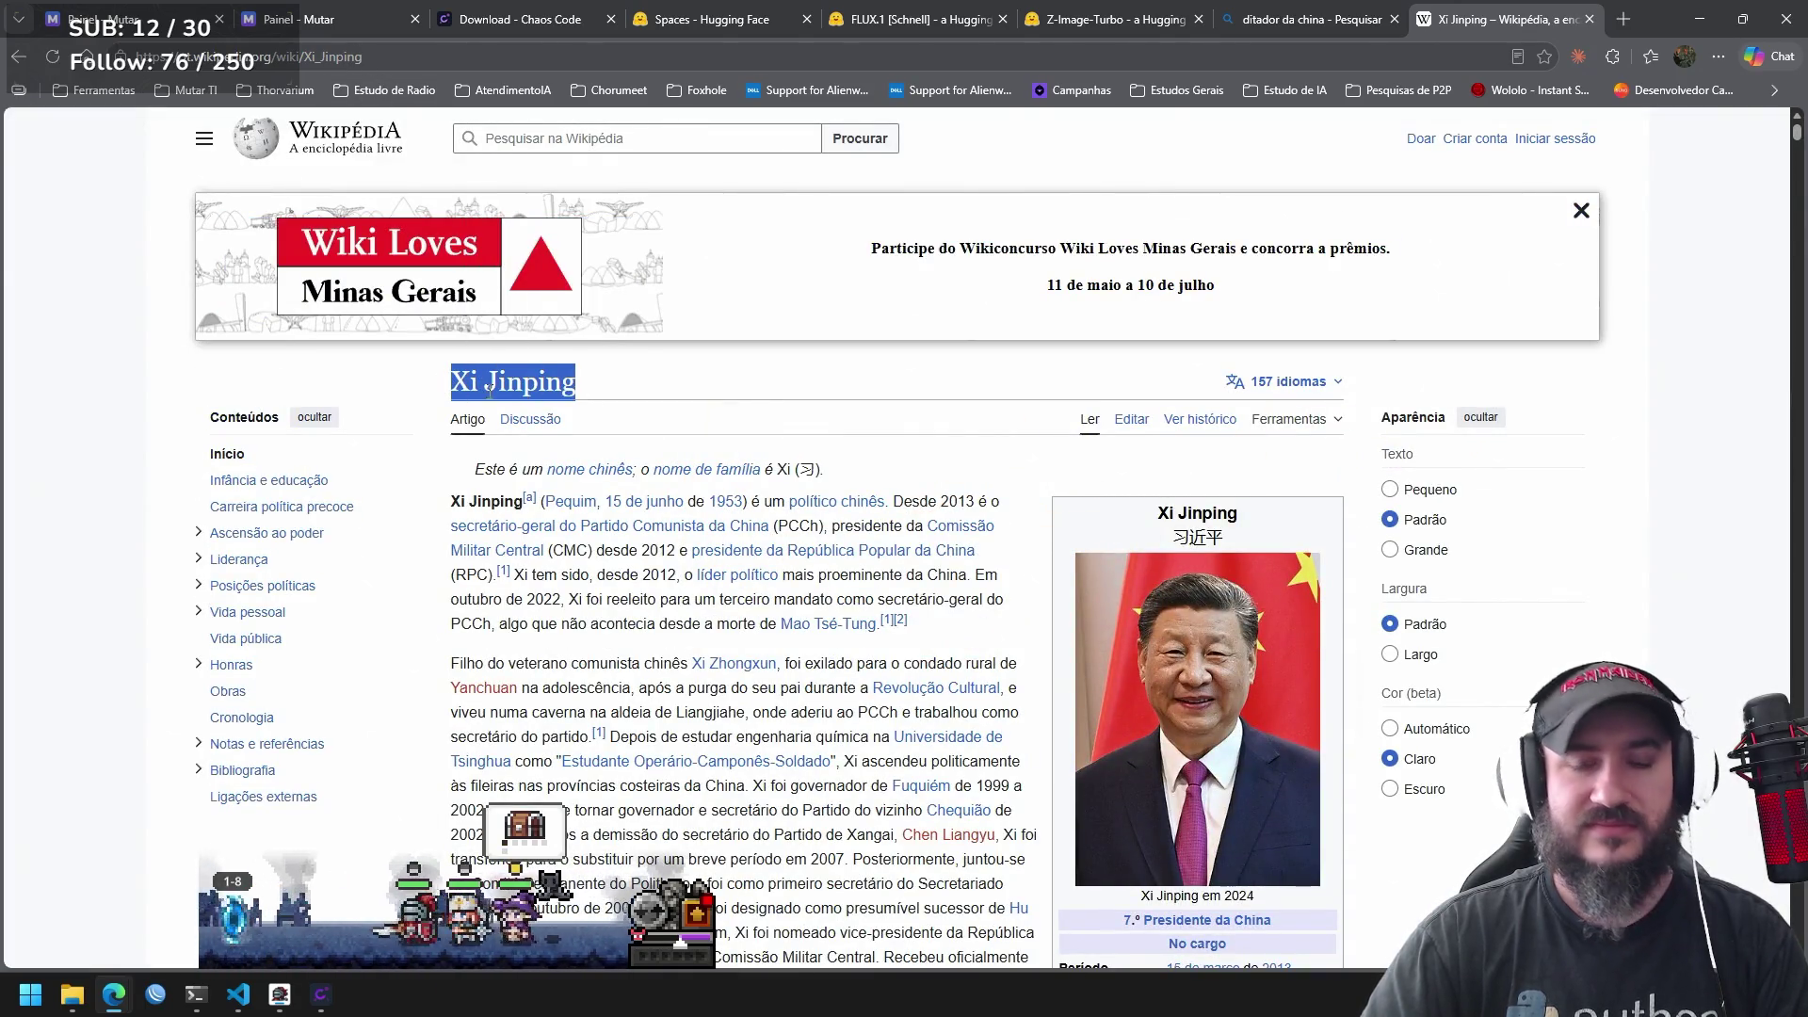
left_click(1337, 21)
left_click(1141, 19)
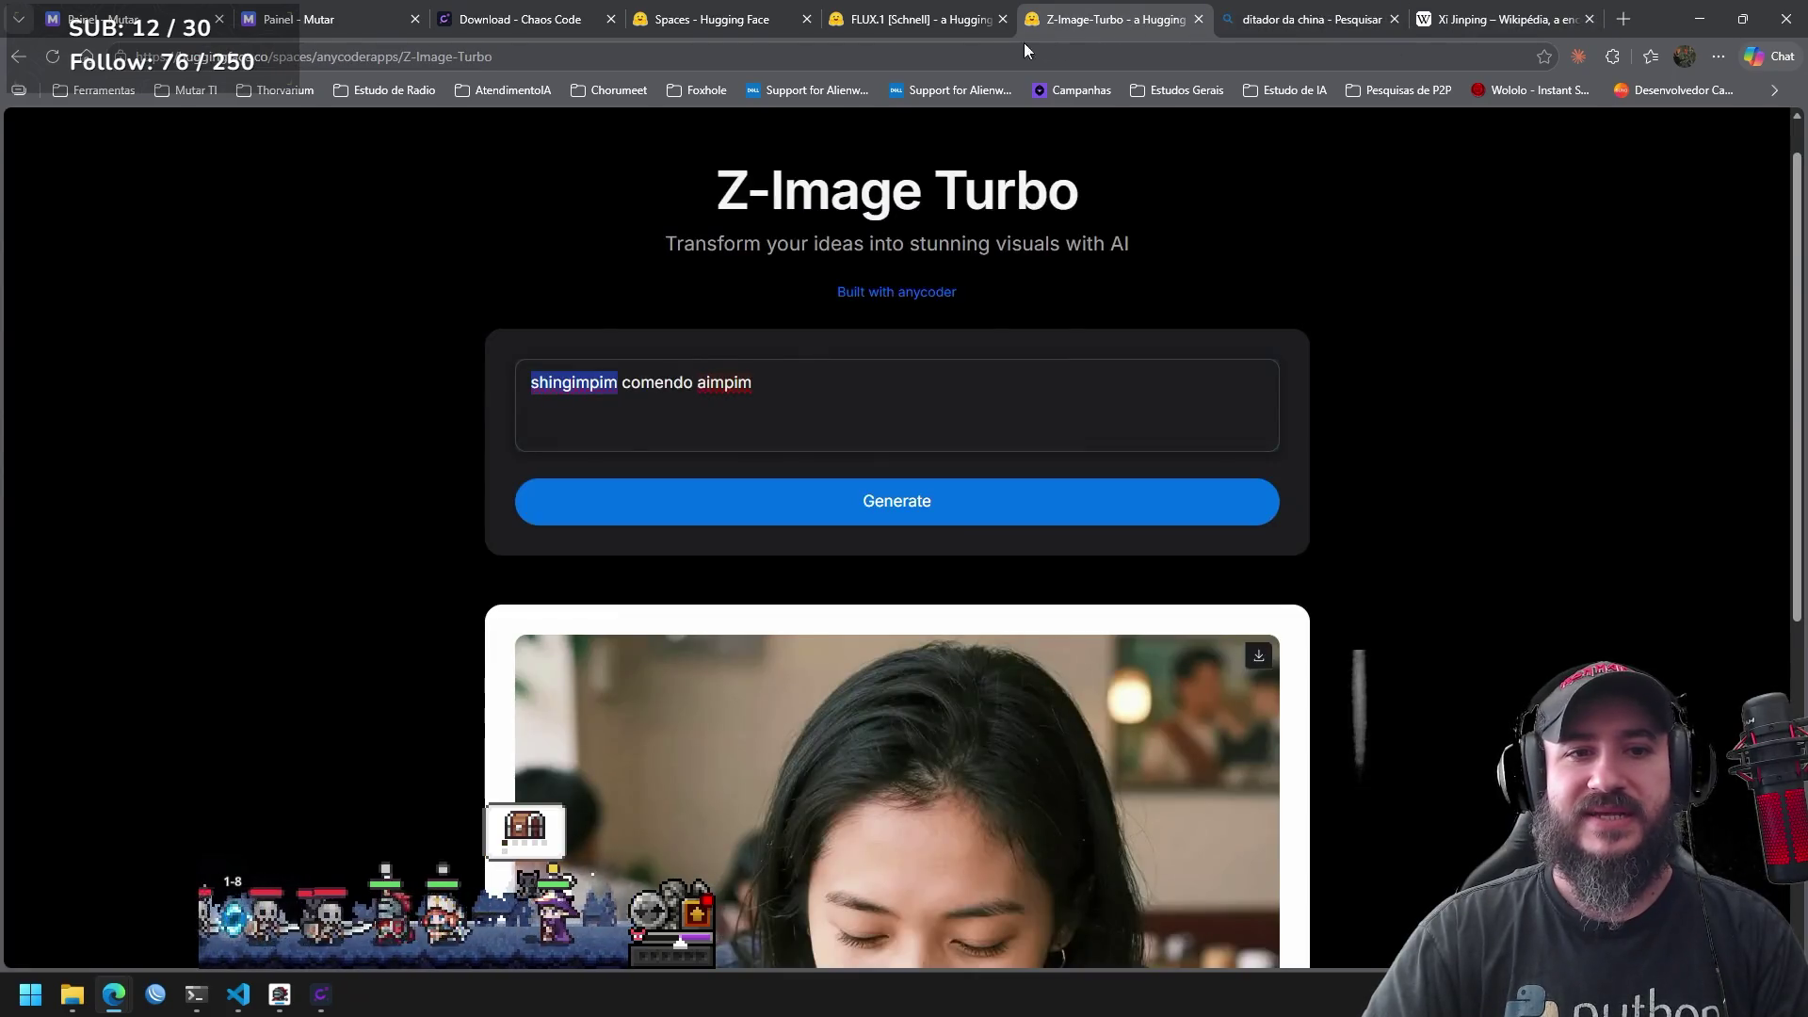
key("ctrl+v")
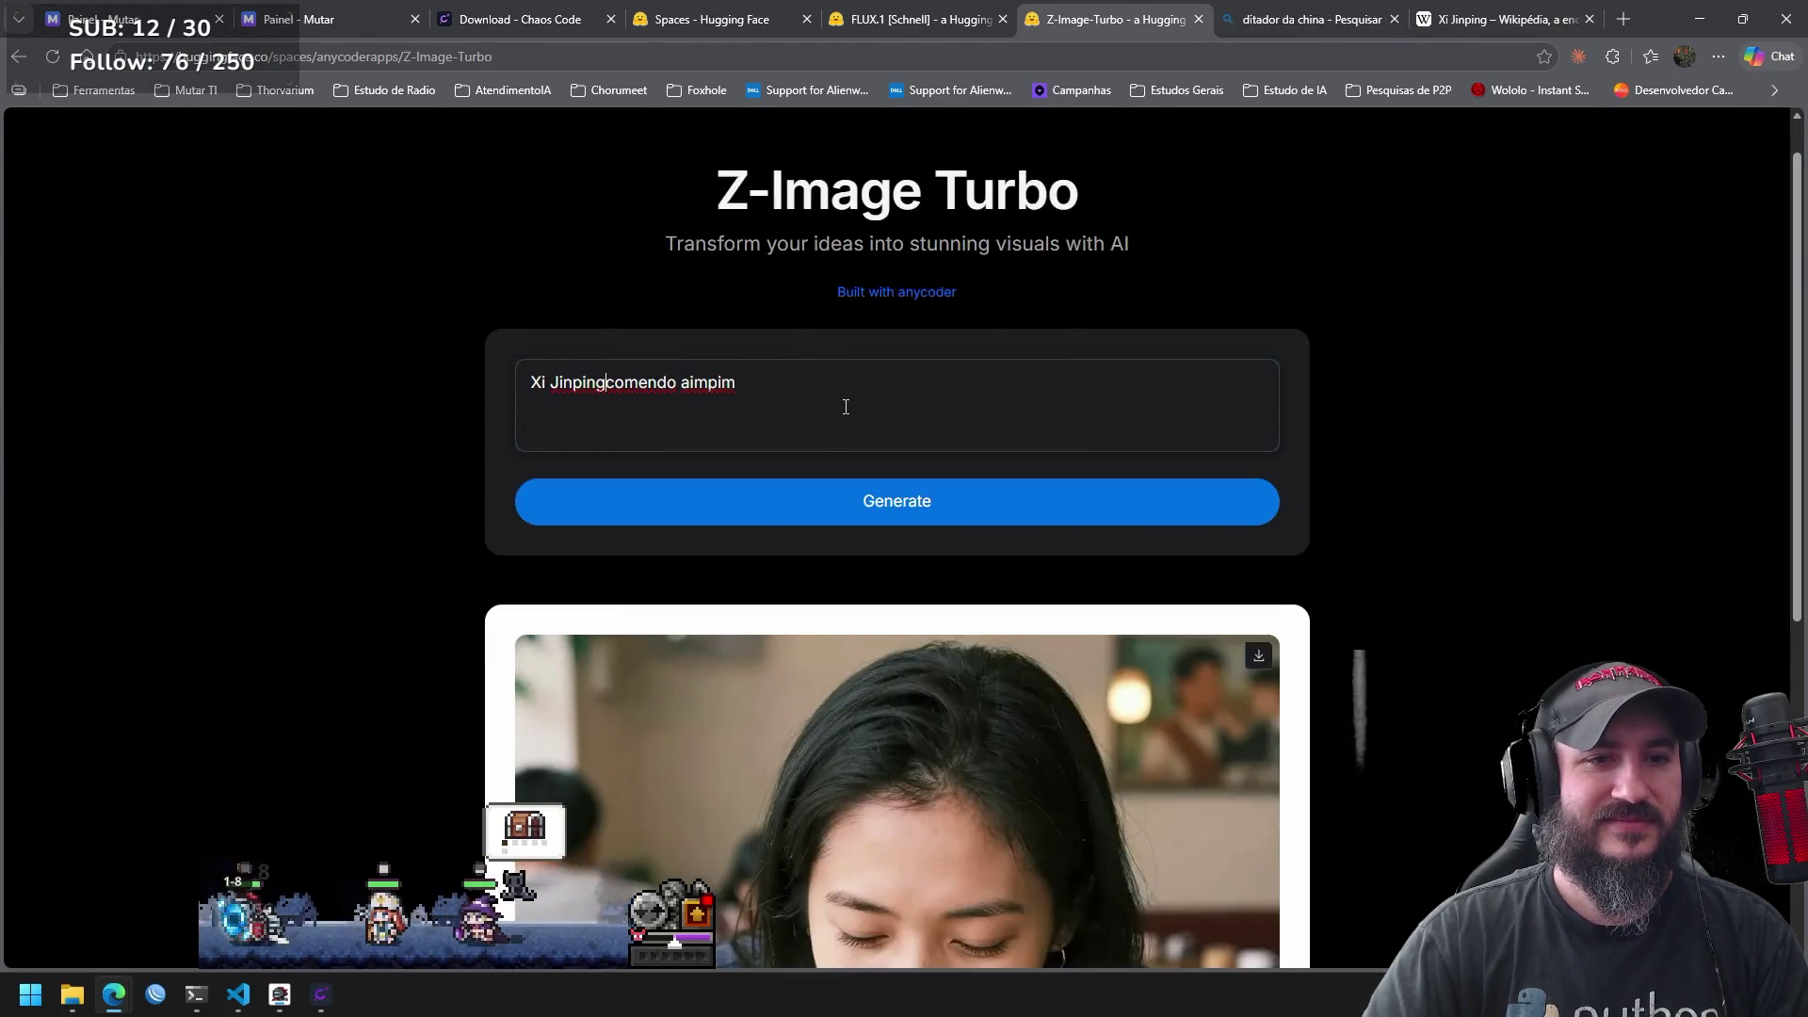
left_click(864, 505)
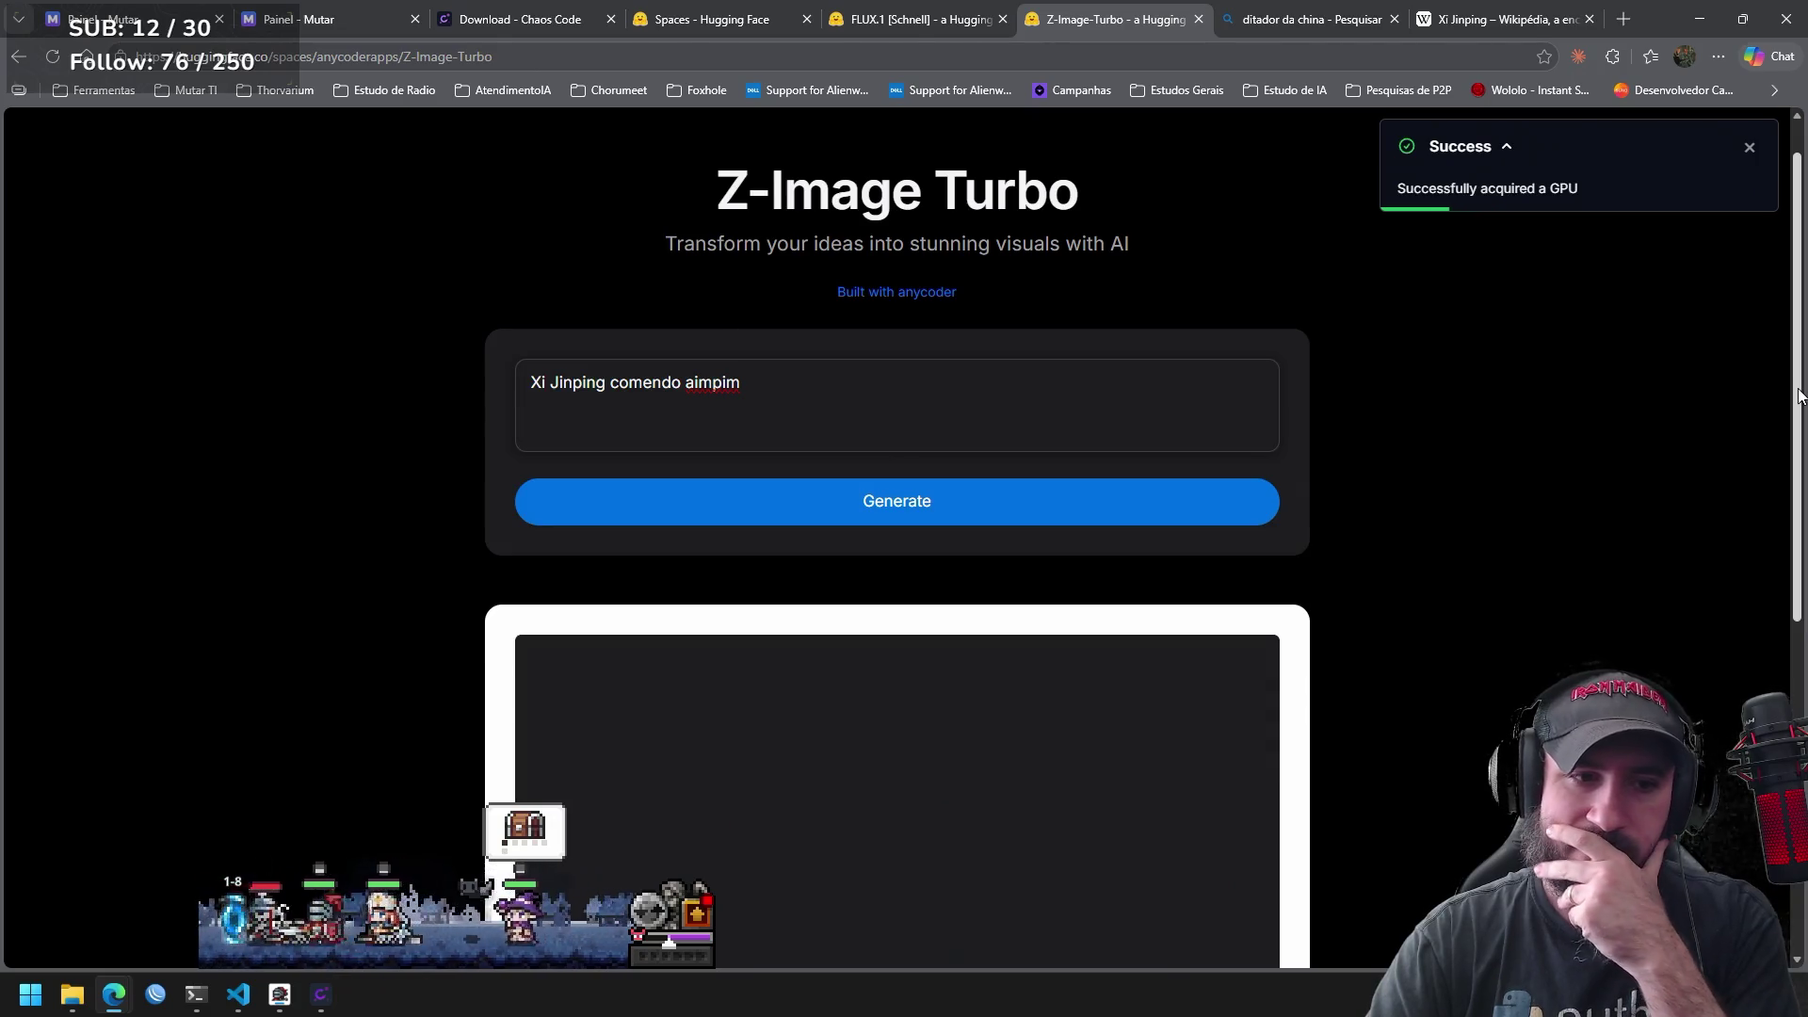
Scroll down to view the finished image of Xi Jinping eating pastries.
mouse_move(1798, 394)
left_mouse_down()
mouse_move(1794, 582)
mouse_move(1769, 686)
left_mouse_up()
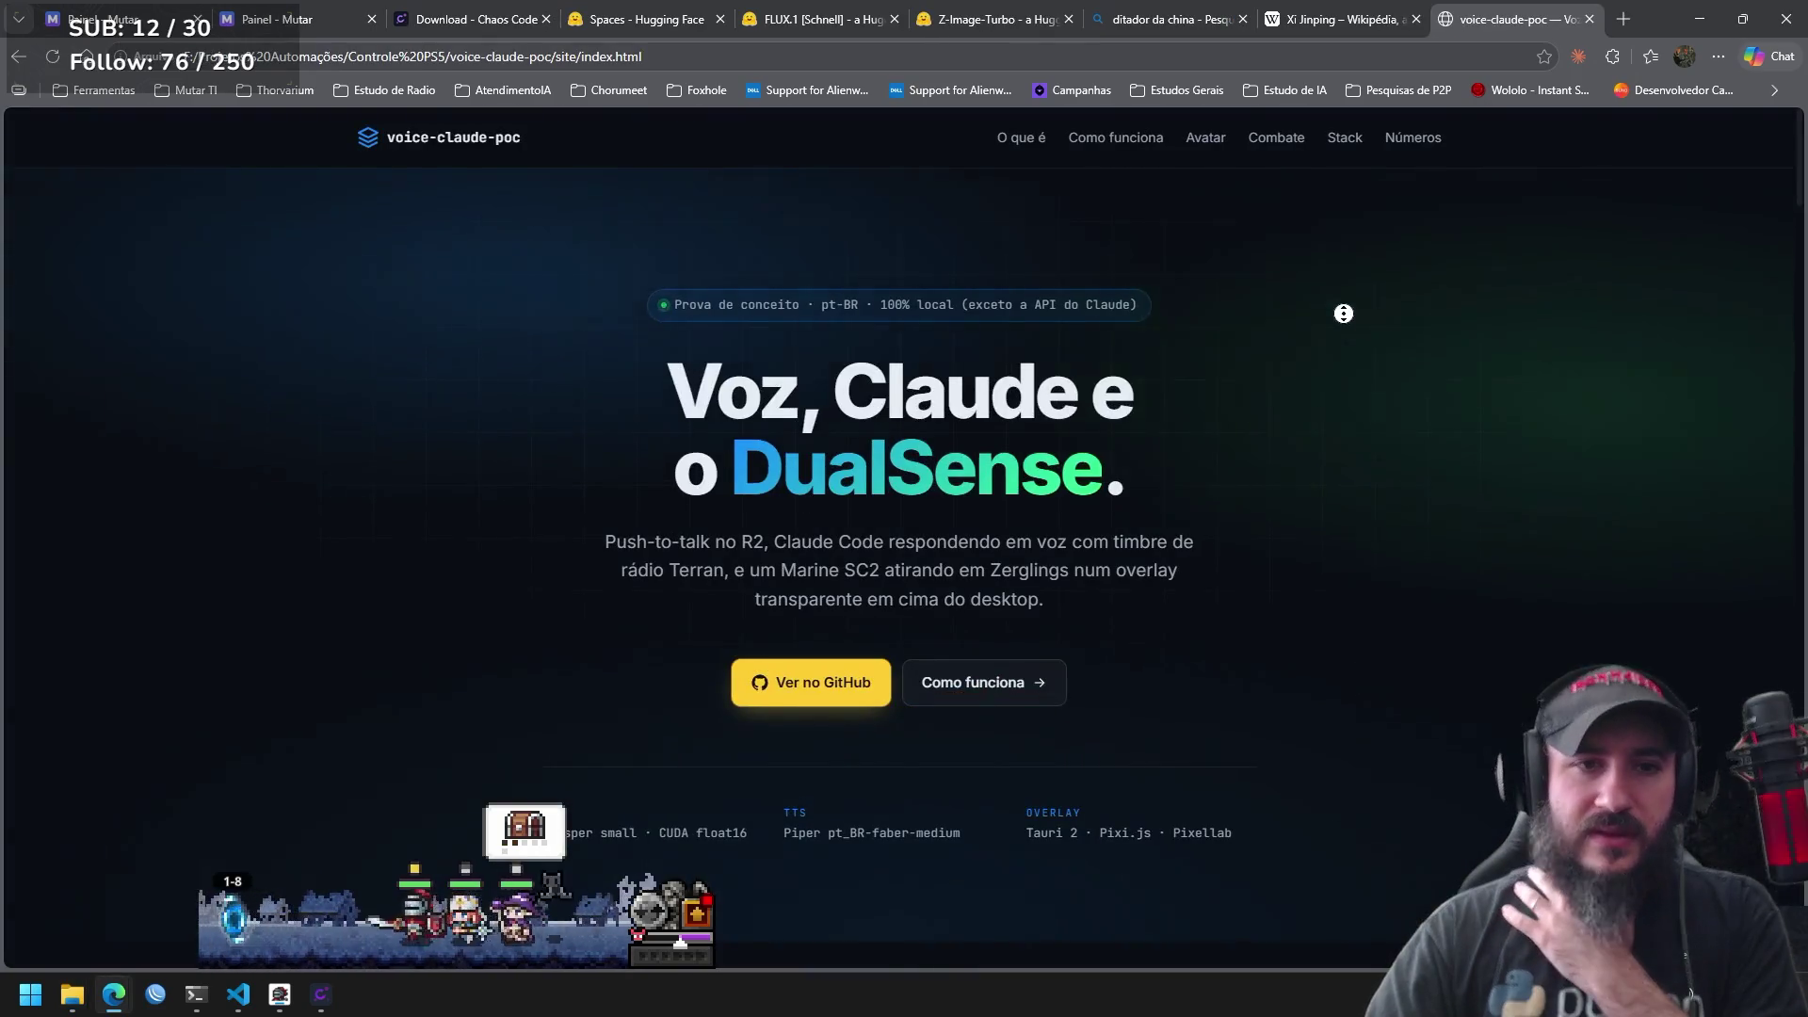
Scroll the voice-claude-poc page past Como funciona, Avatar and Combate to the Stack section.
scroll(1345, 310, "down", 15)
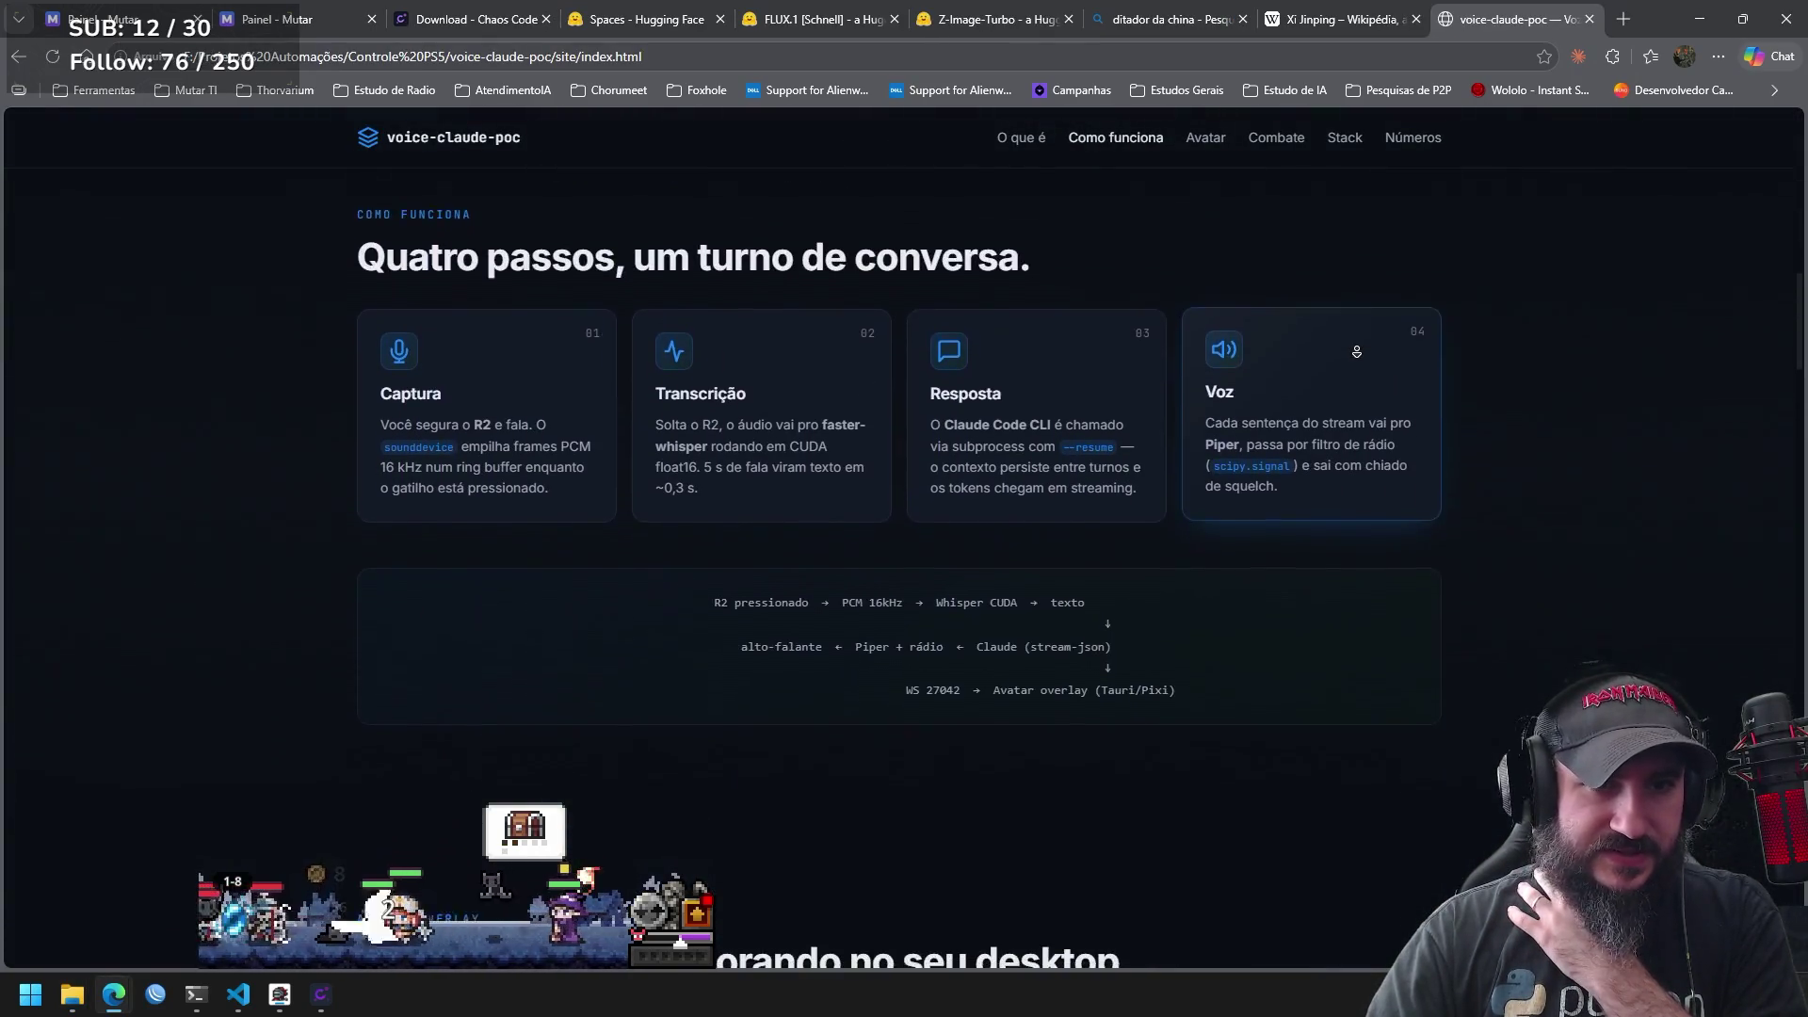
scroll(1356, 351, "down", 6)
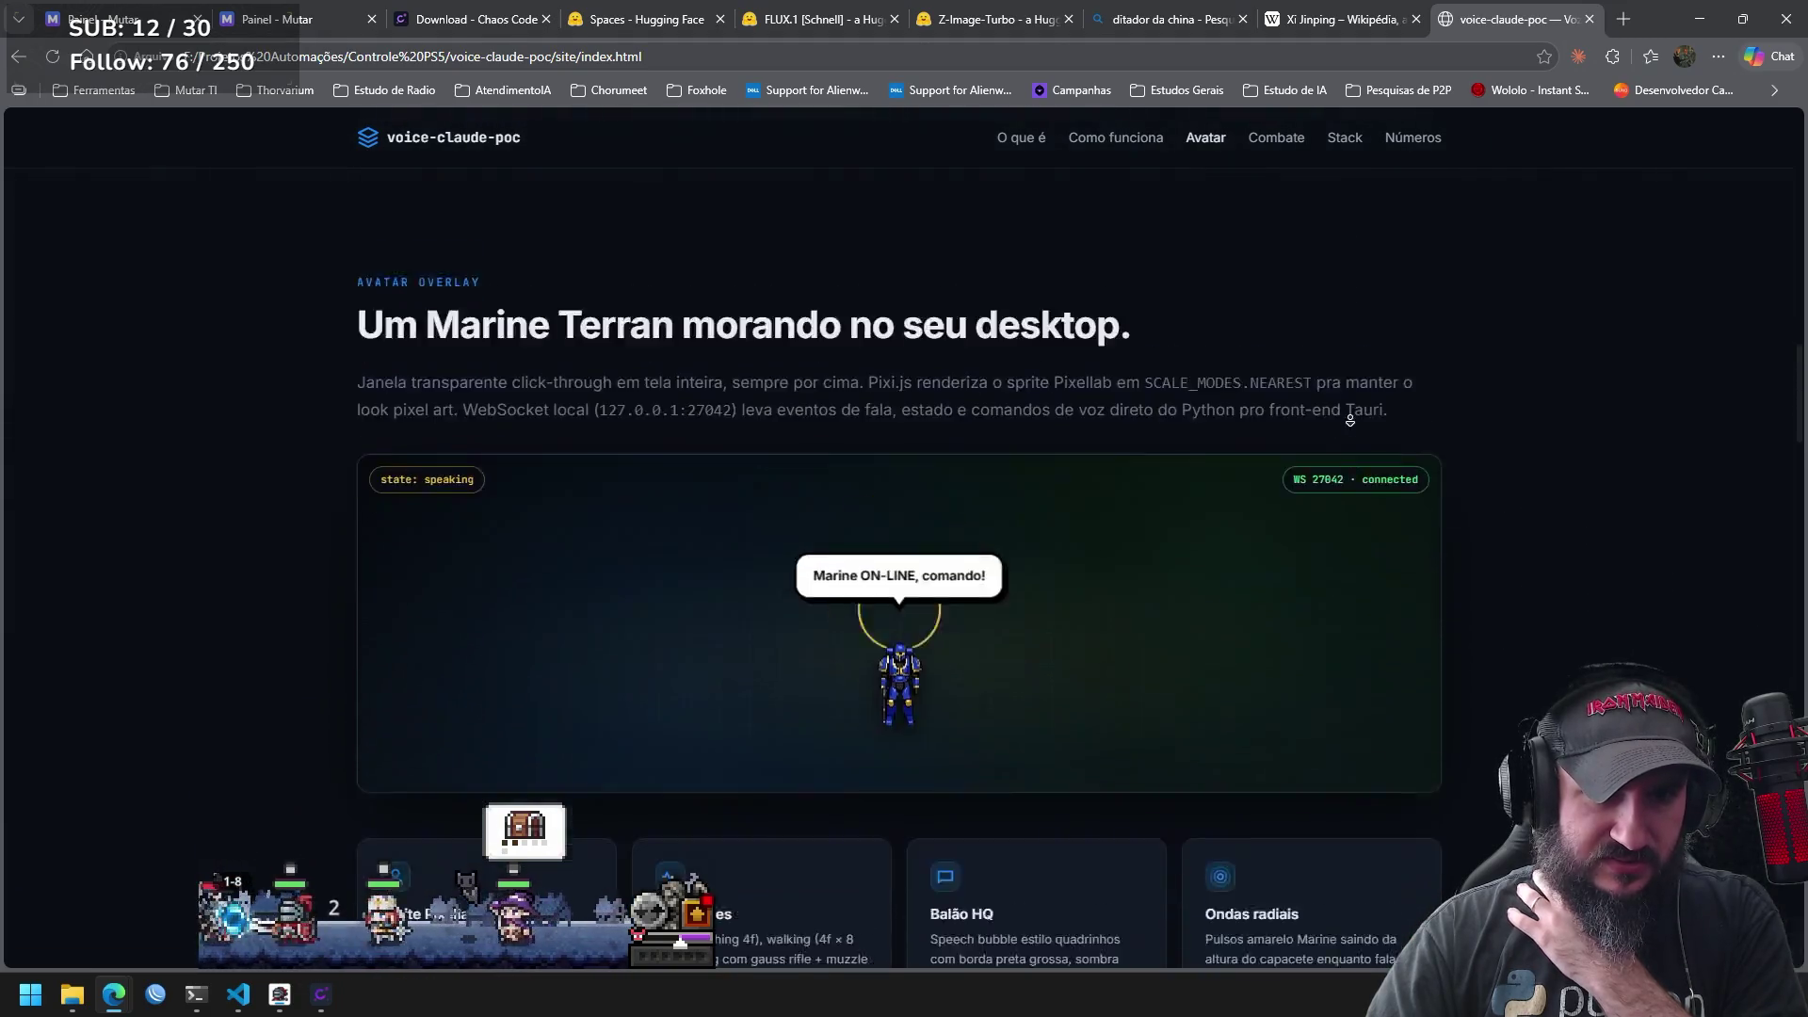
scroll(1350, 417, "down", 10)
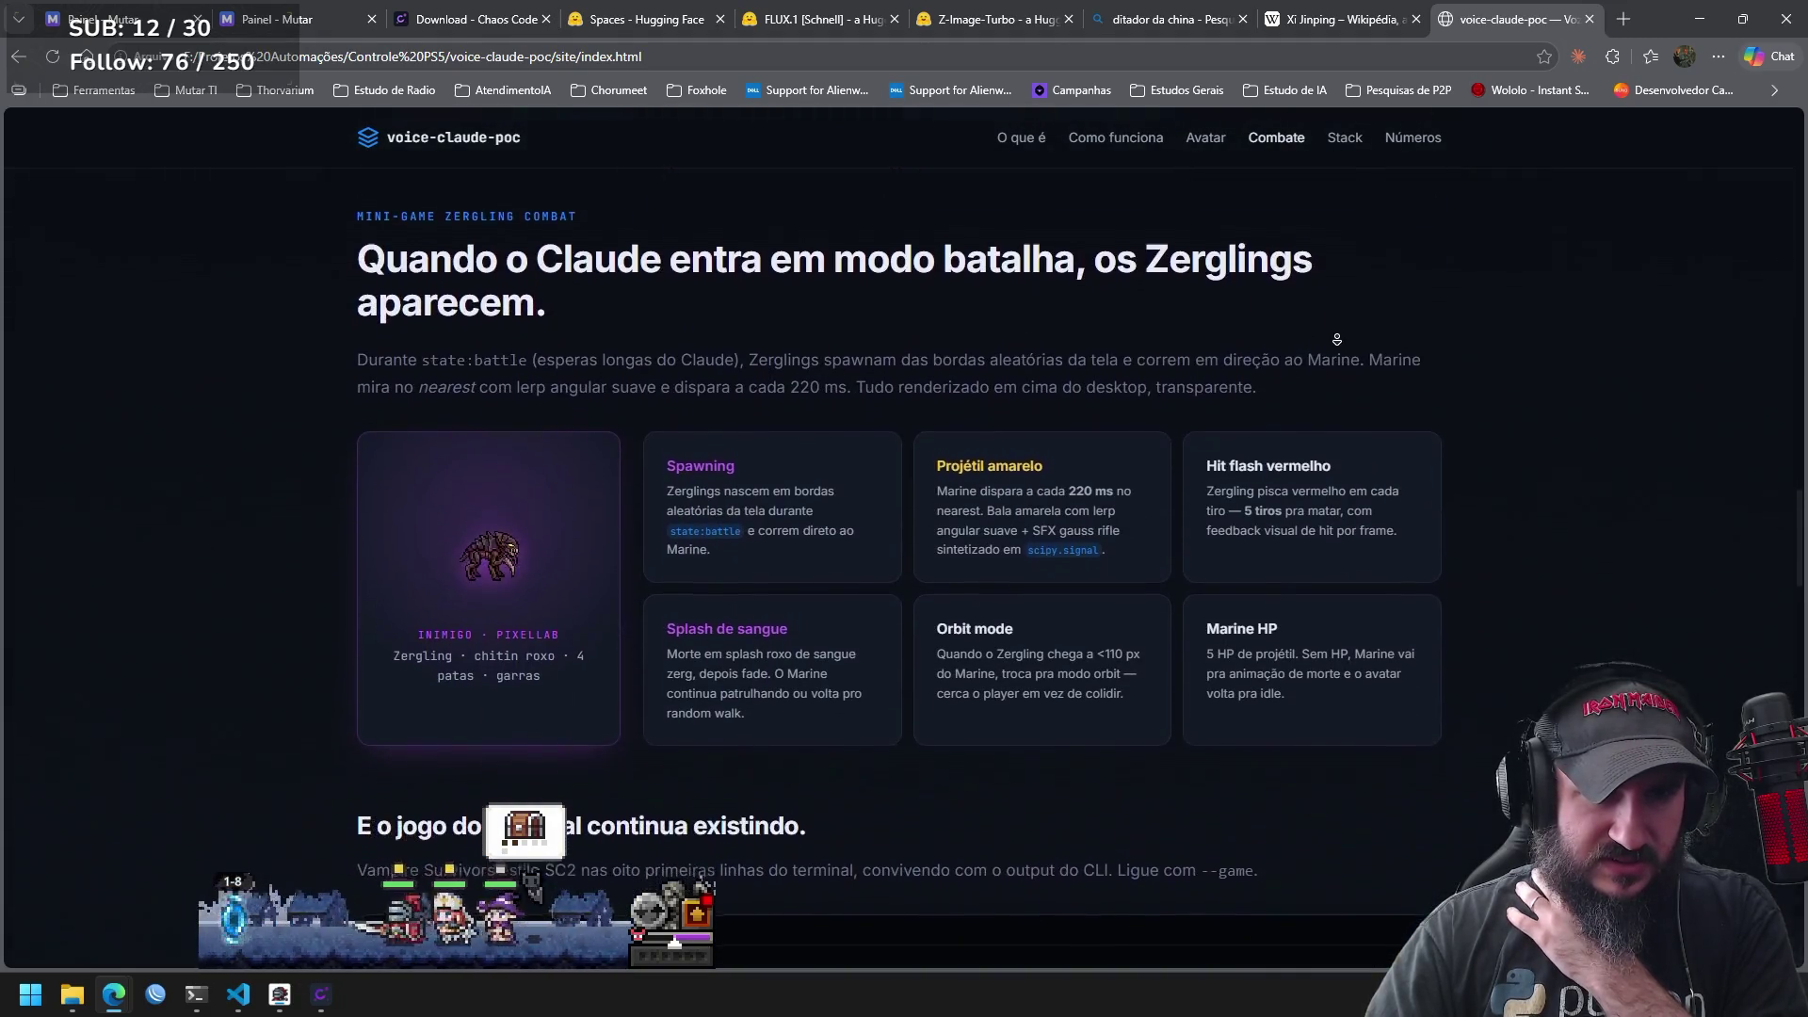
scroll(1336, 339, "down", 10)
scroll(1321, 391, "down", 3)
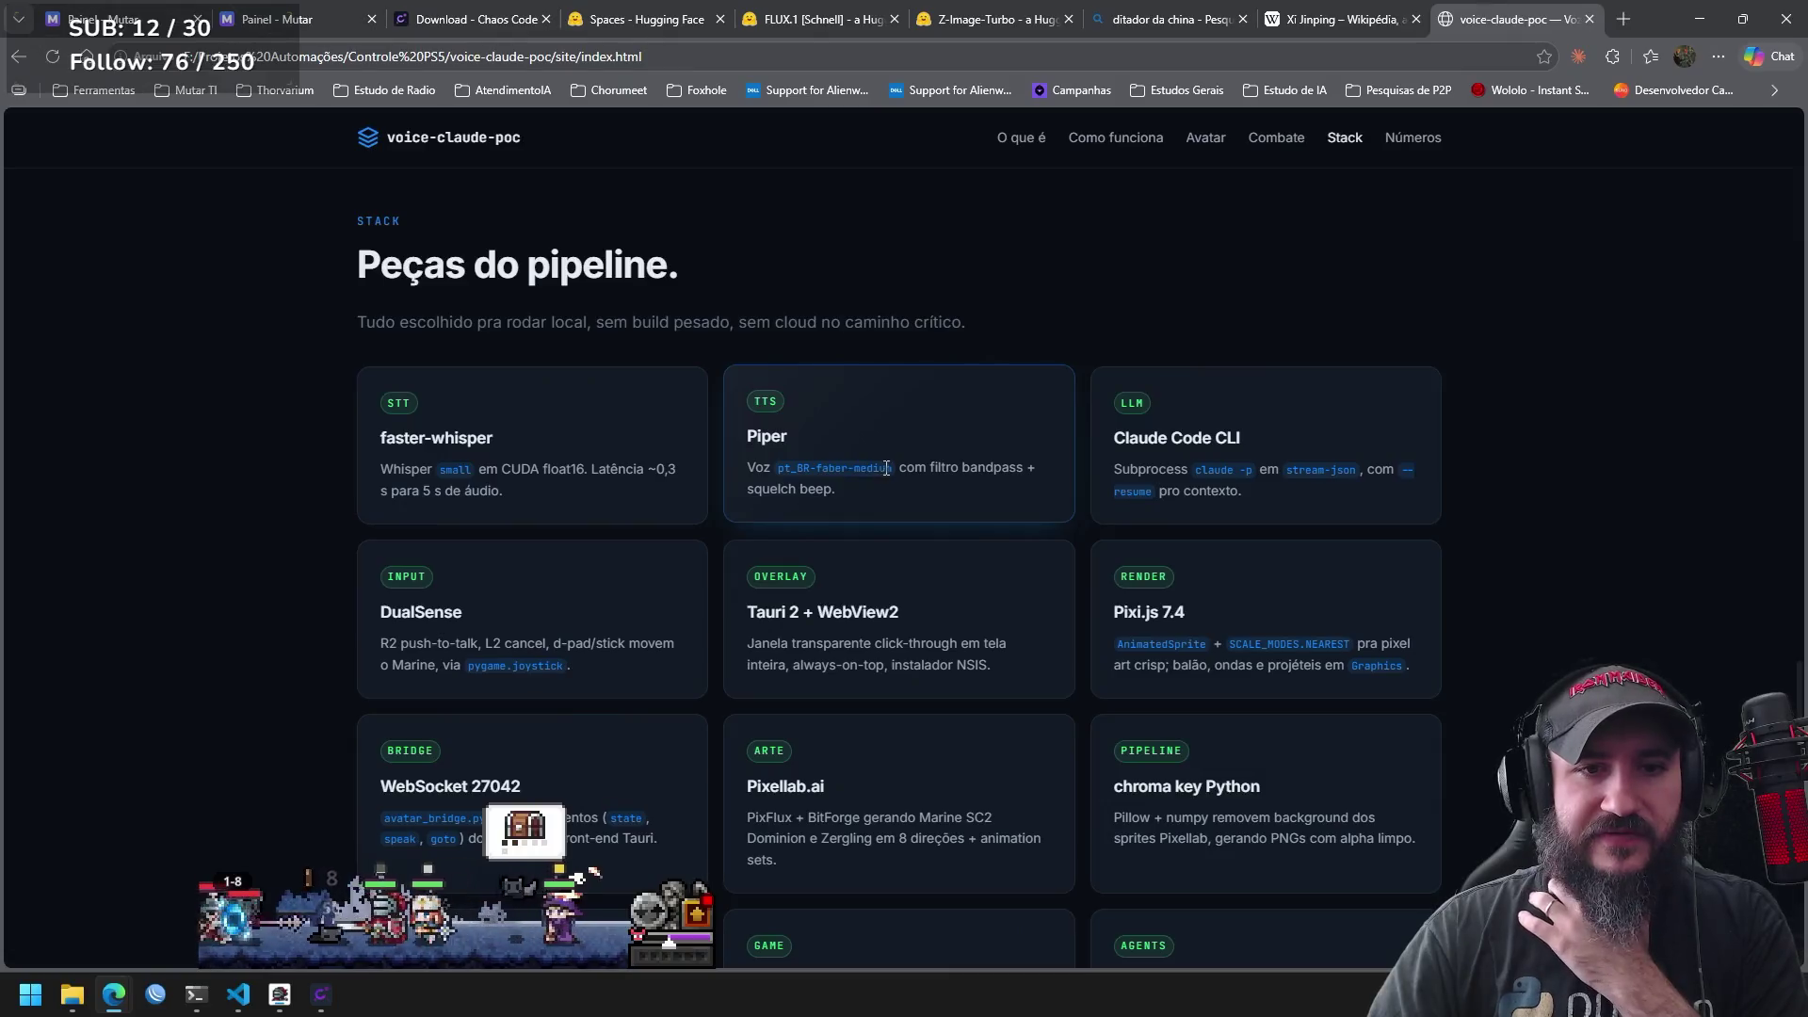
Highlight the Piper pt_BR-faber-medium voice name and card text, then switch to the Wikipedia tab.
left_click_drag(893, 471, 778, 468)
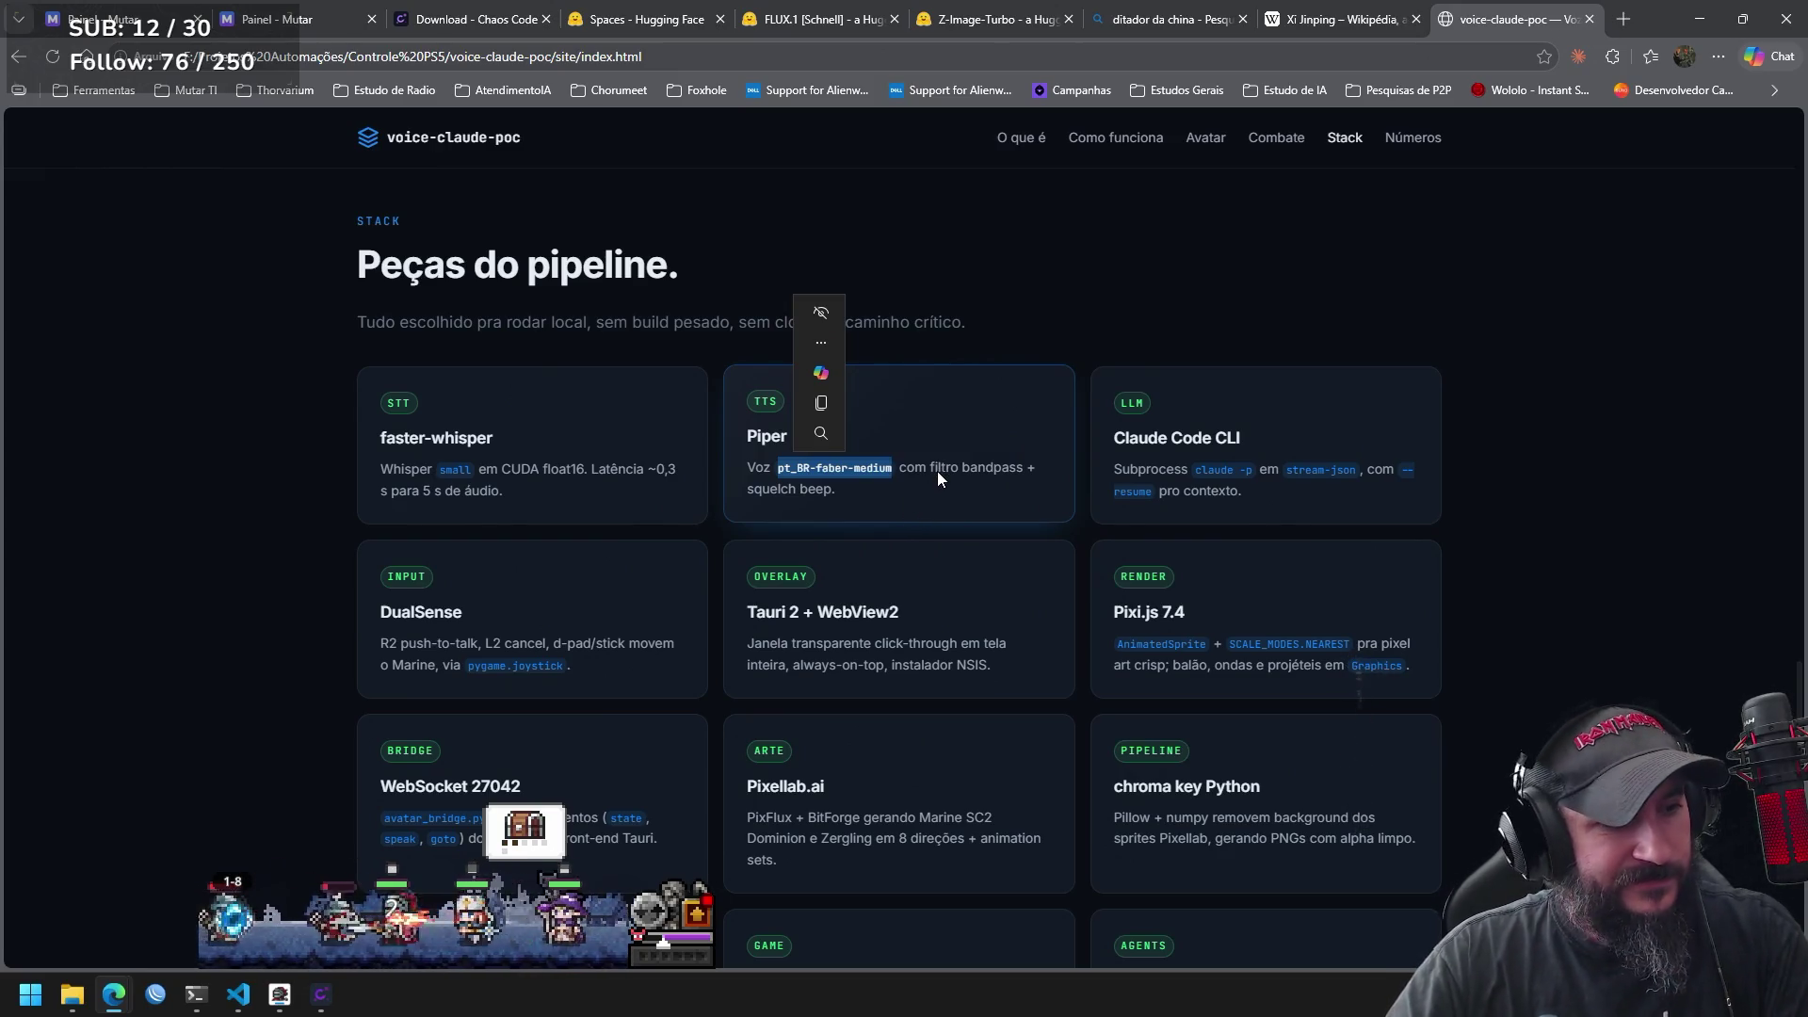
left_click(945, 439)
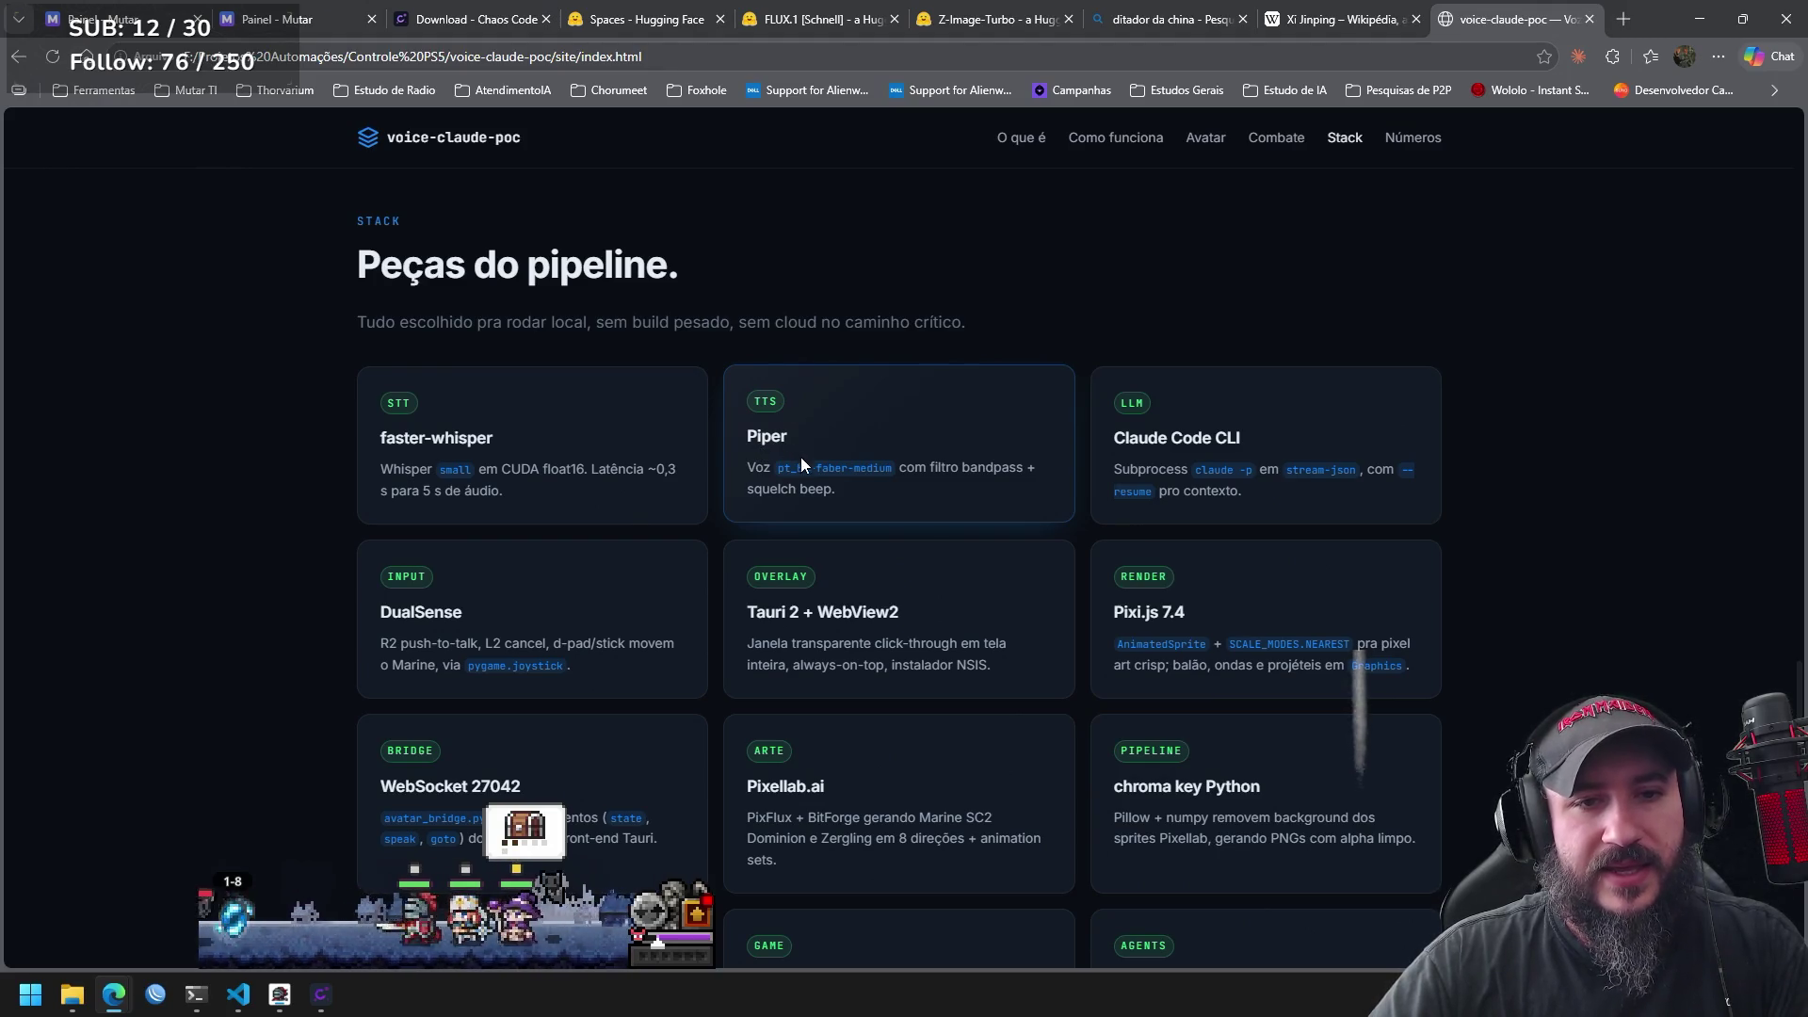
left_click_drag(897, 468, 777, 473)
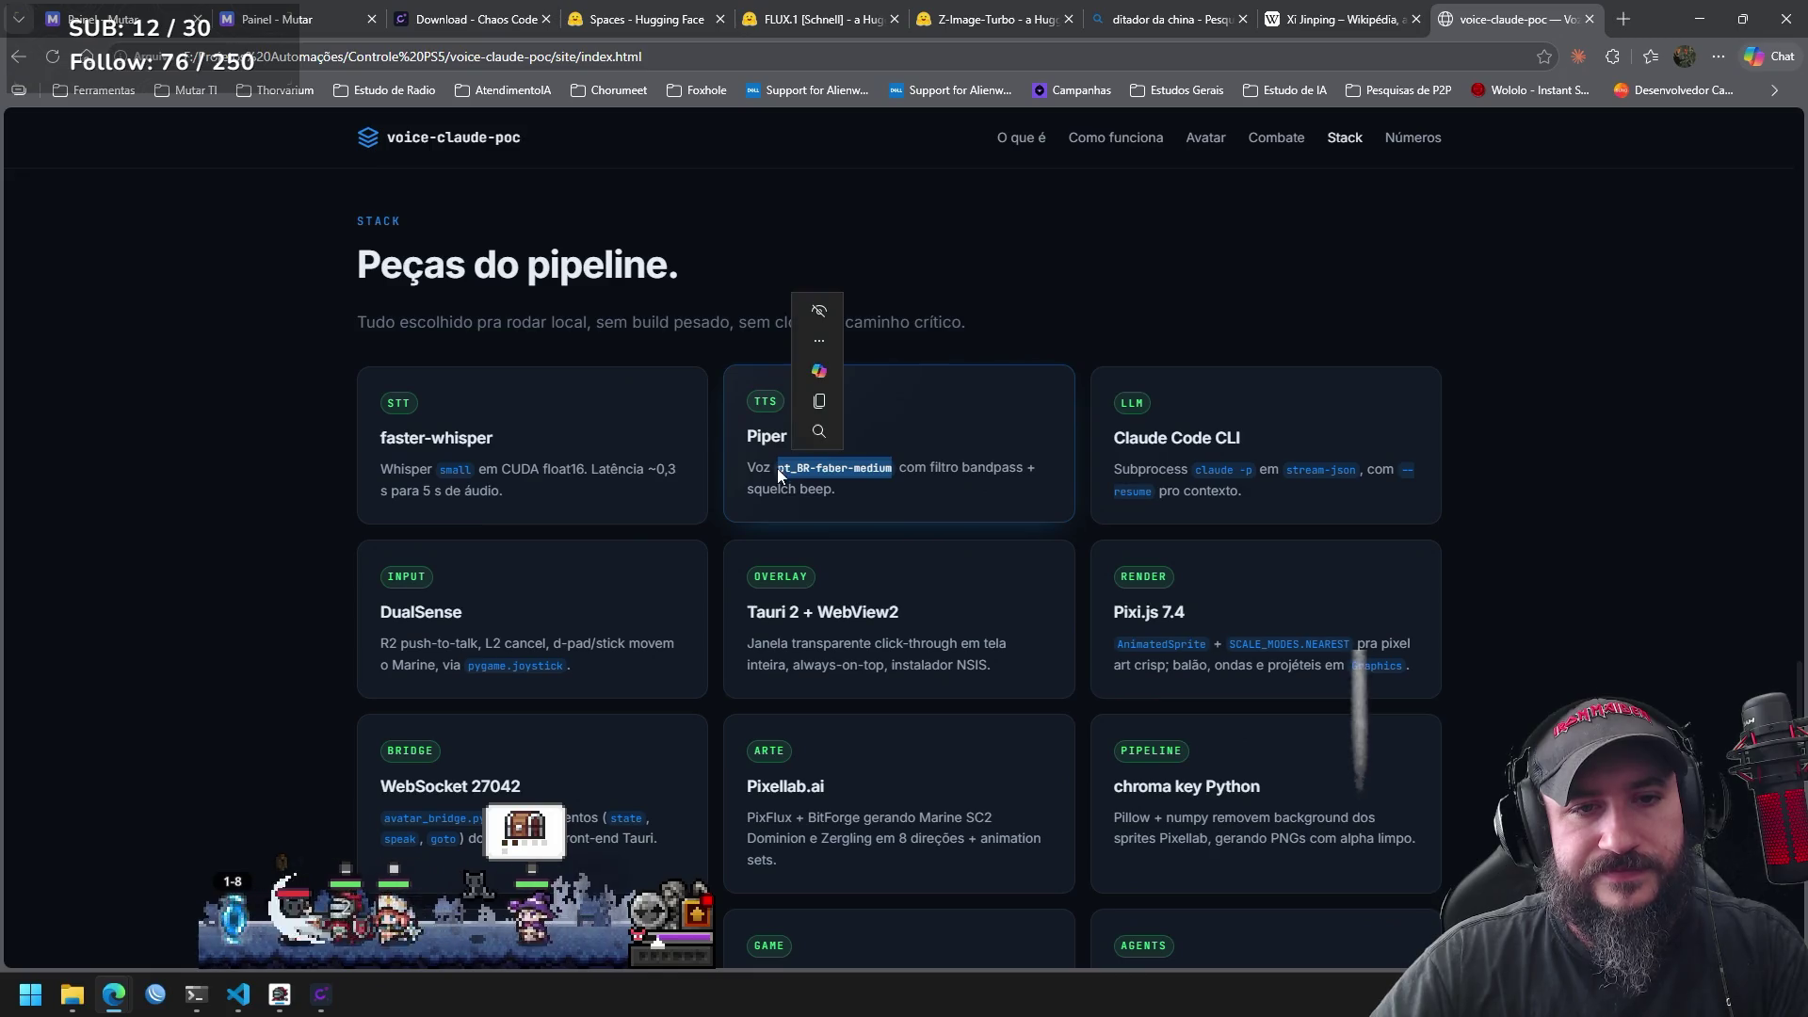
left_click(885, 491)
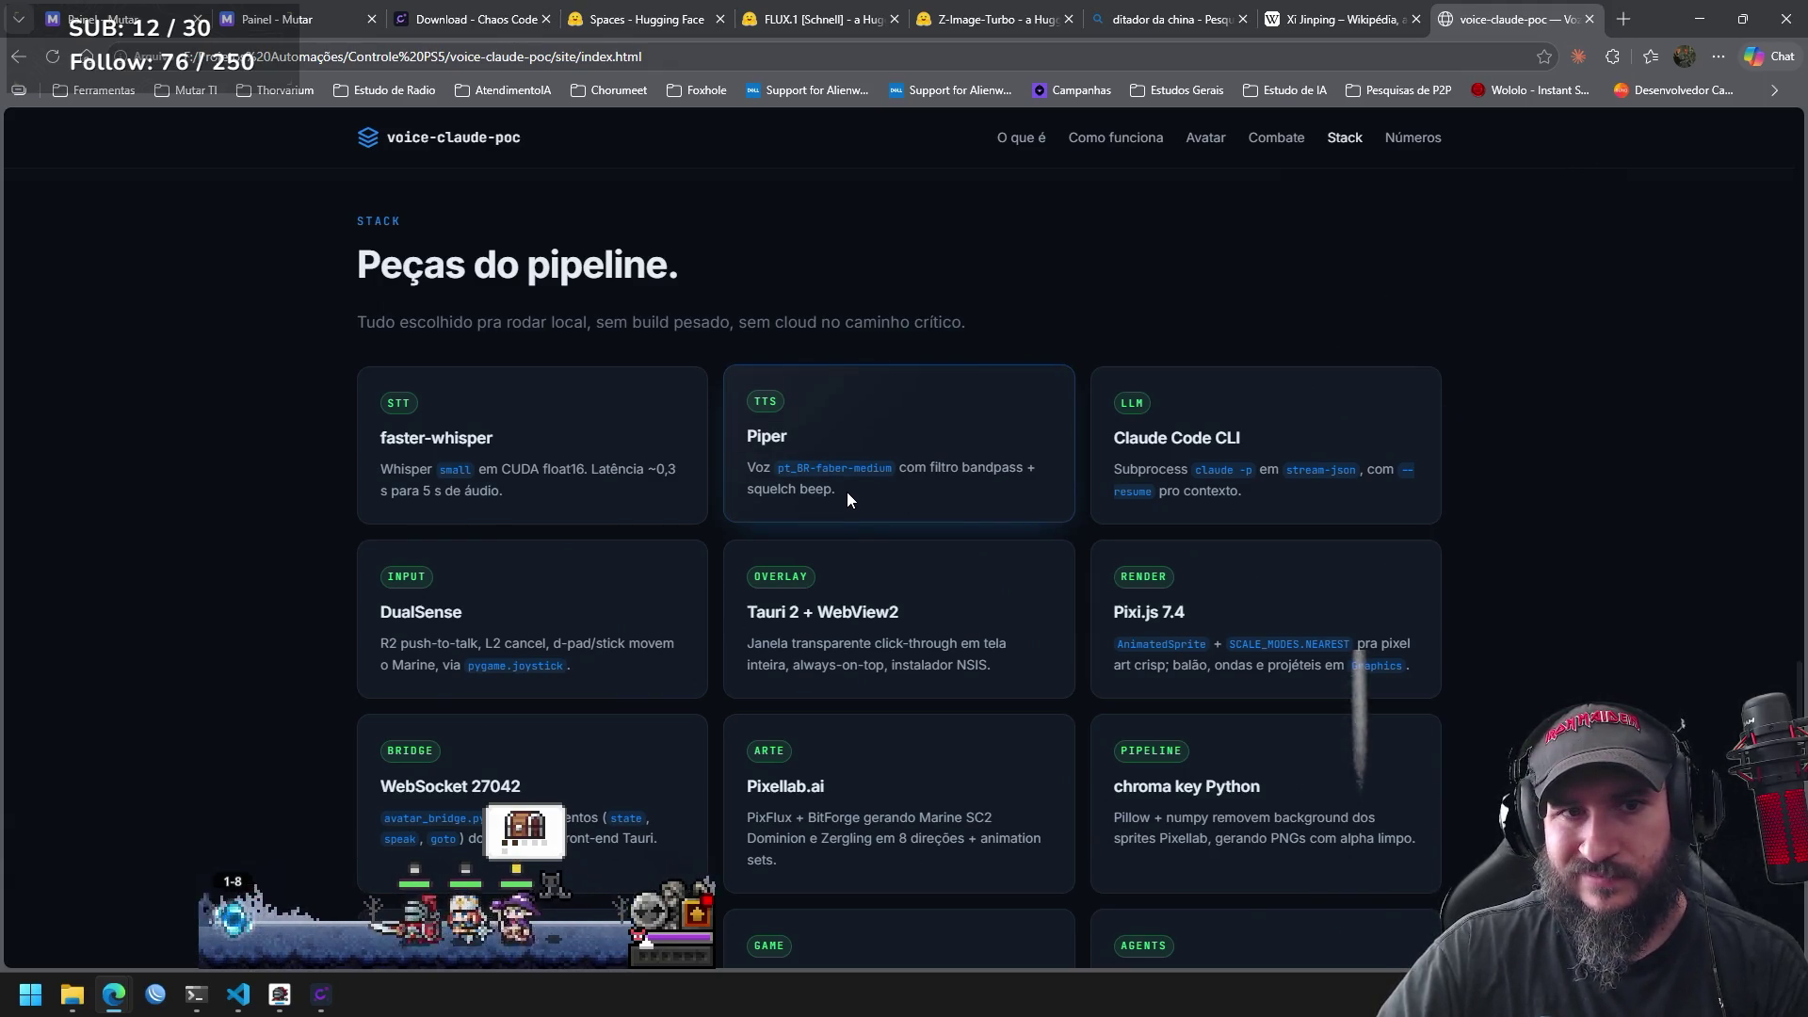
left_click_drag(843, 489, 747, 432)
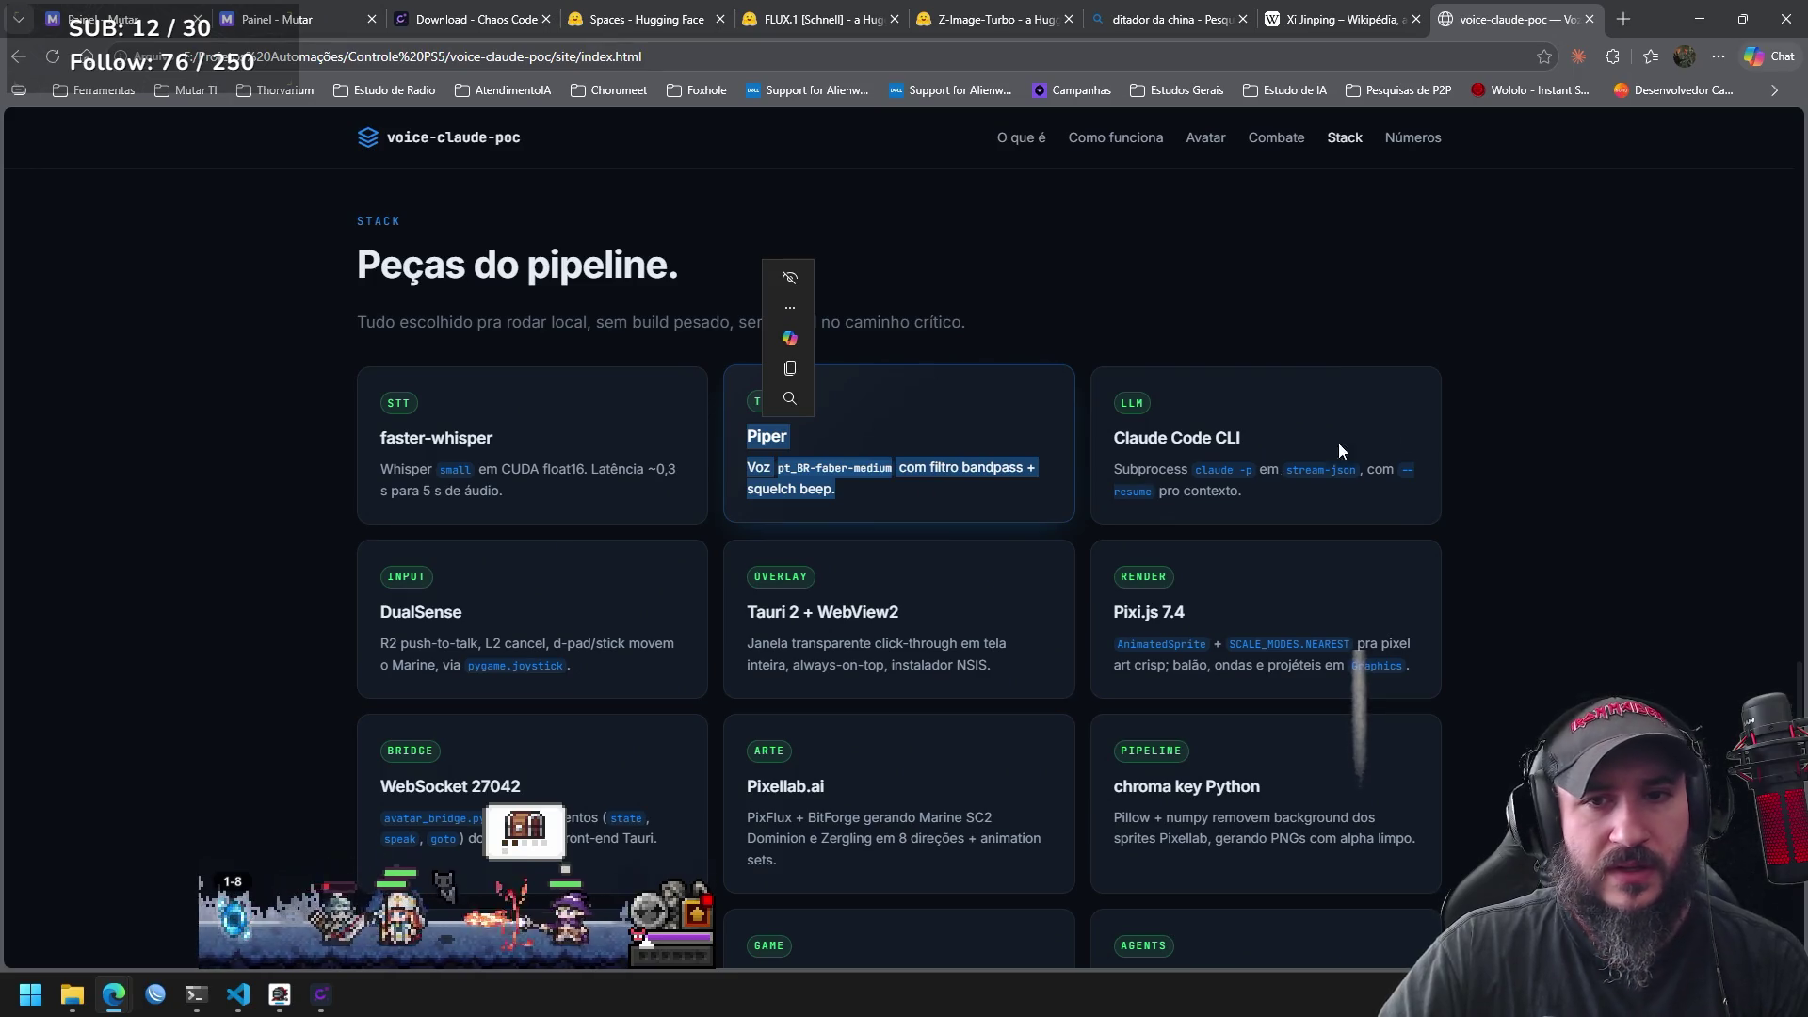
left_click(1341, 17)
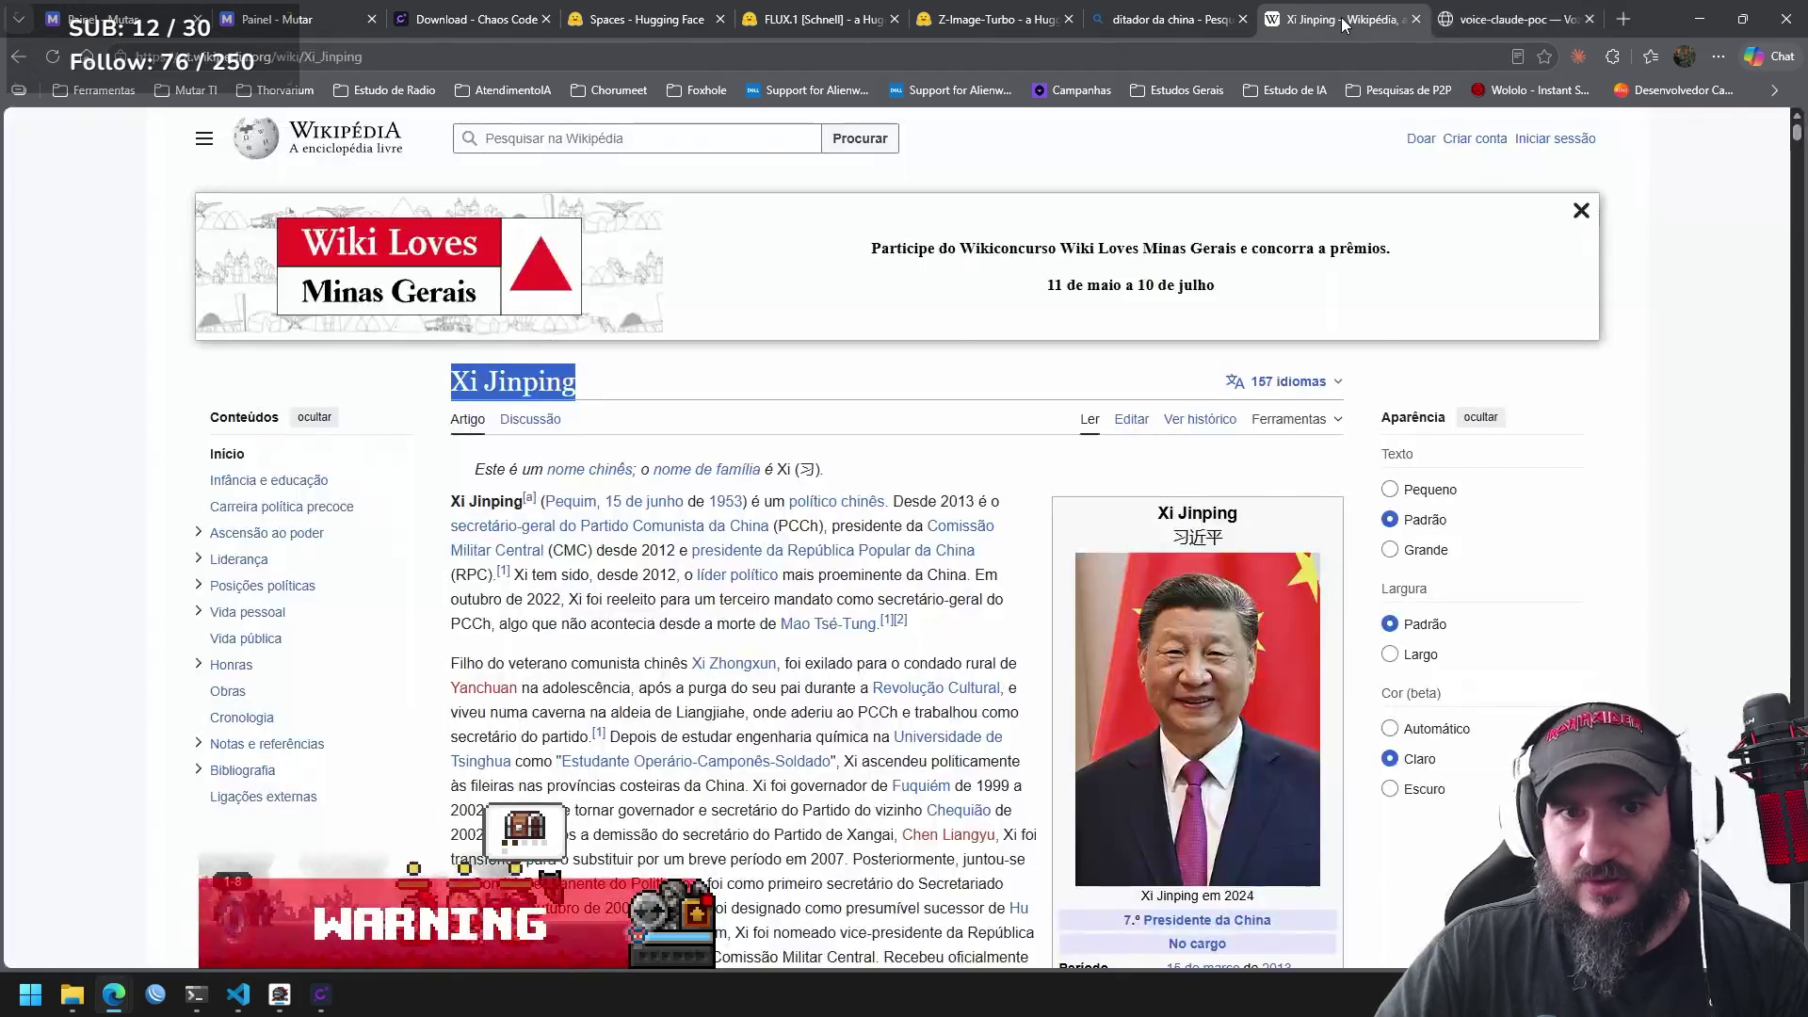
Close the Wikipedia tab and scroll Z-Image-Turbo up to the Xi Jinping prompt and portrait.
left_click(1415, 17)
left_click(1019, 17)
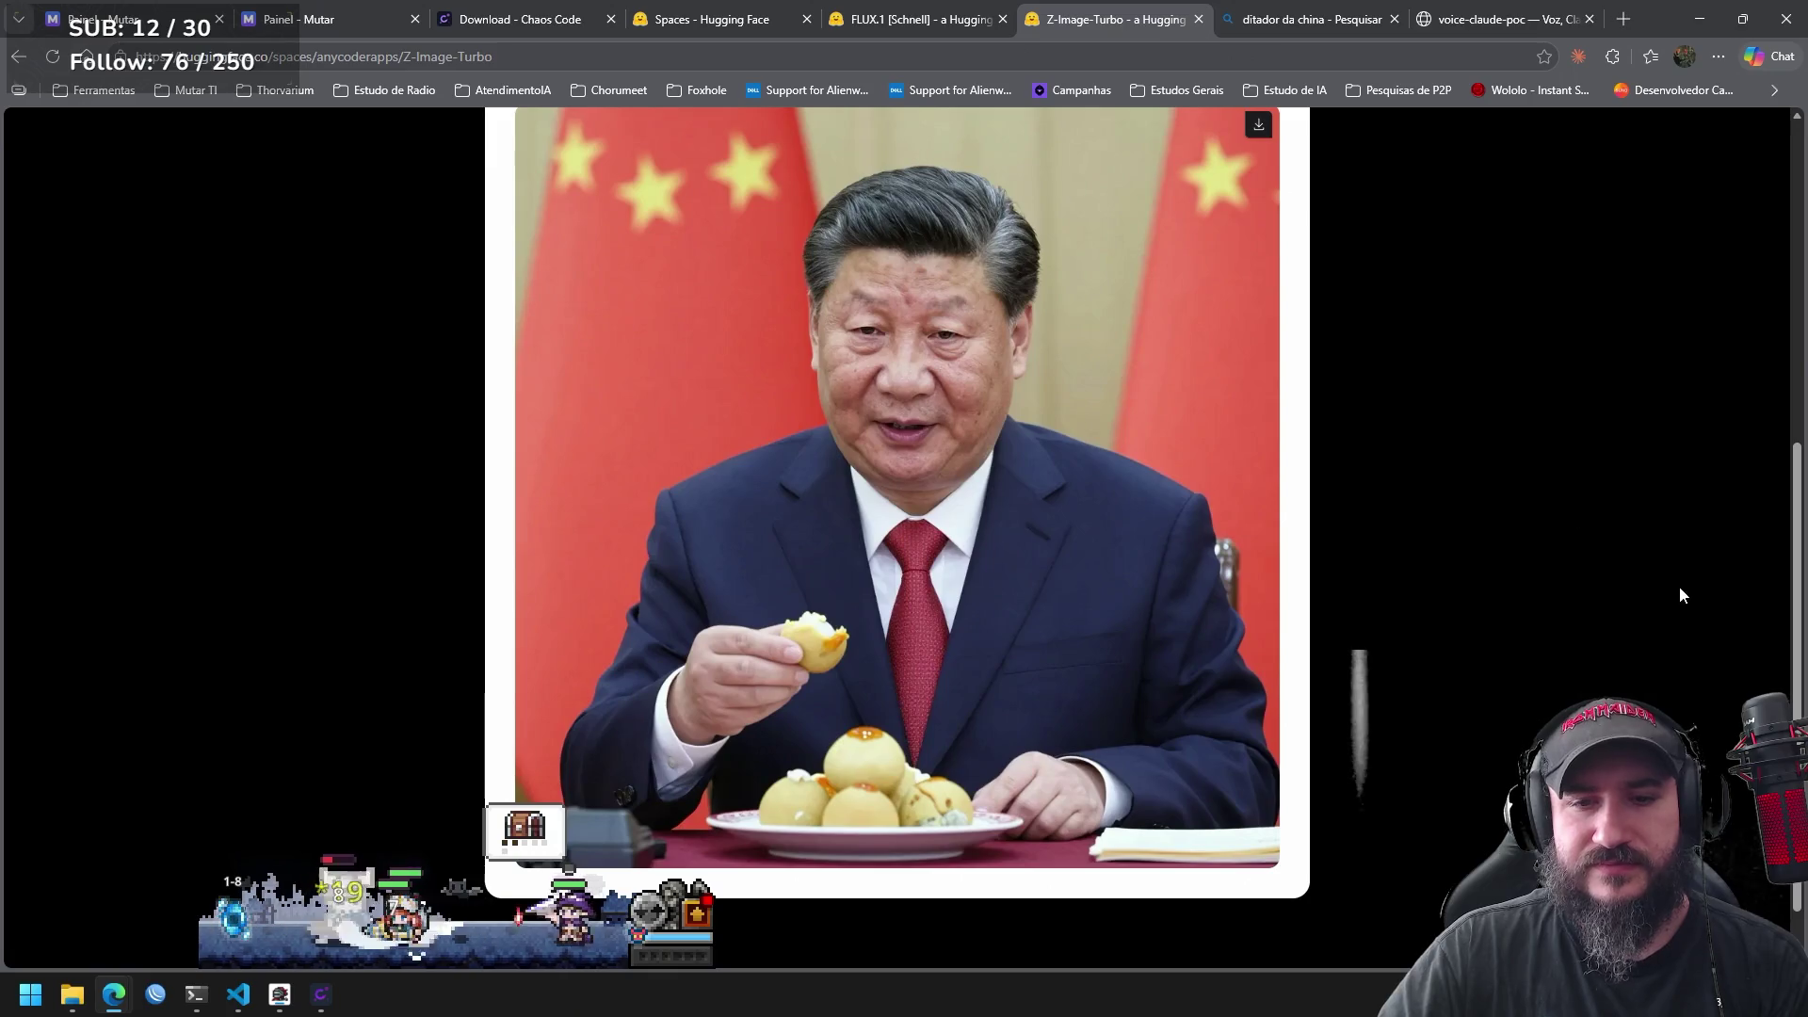
scroll(1795, 538, "up", 1)
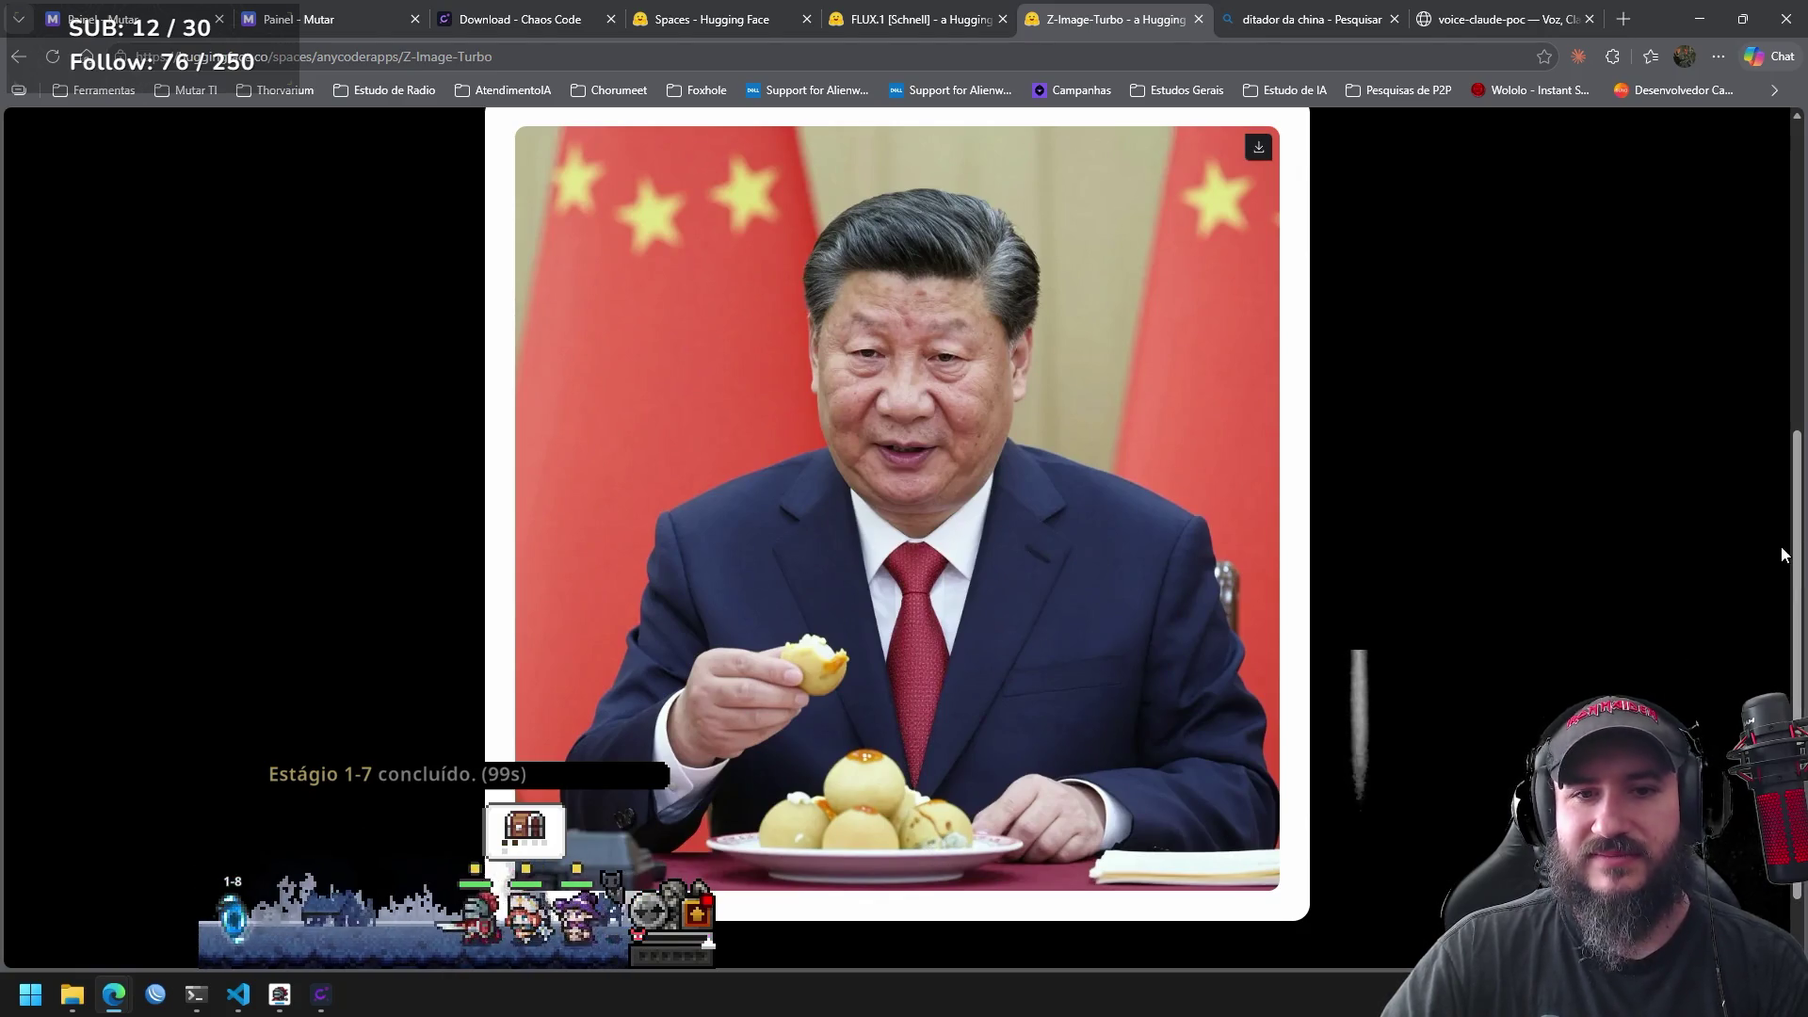
left_click_drag(1798, 473, 1777, 266)
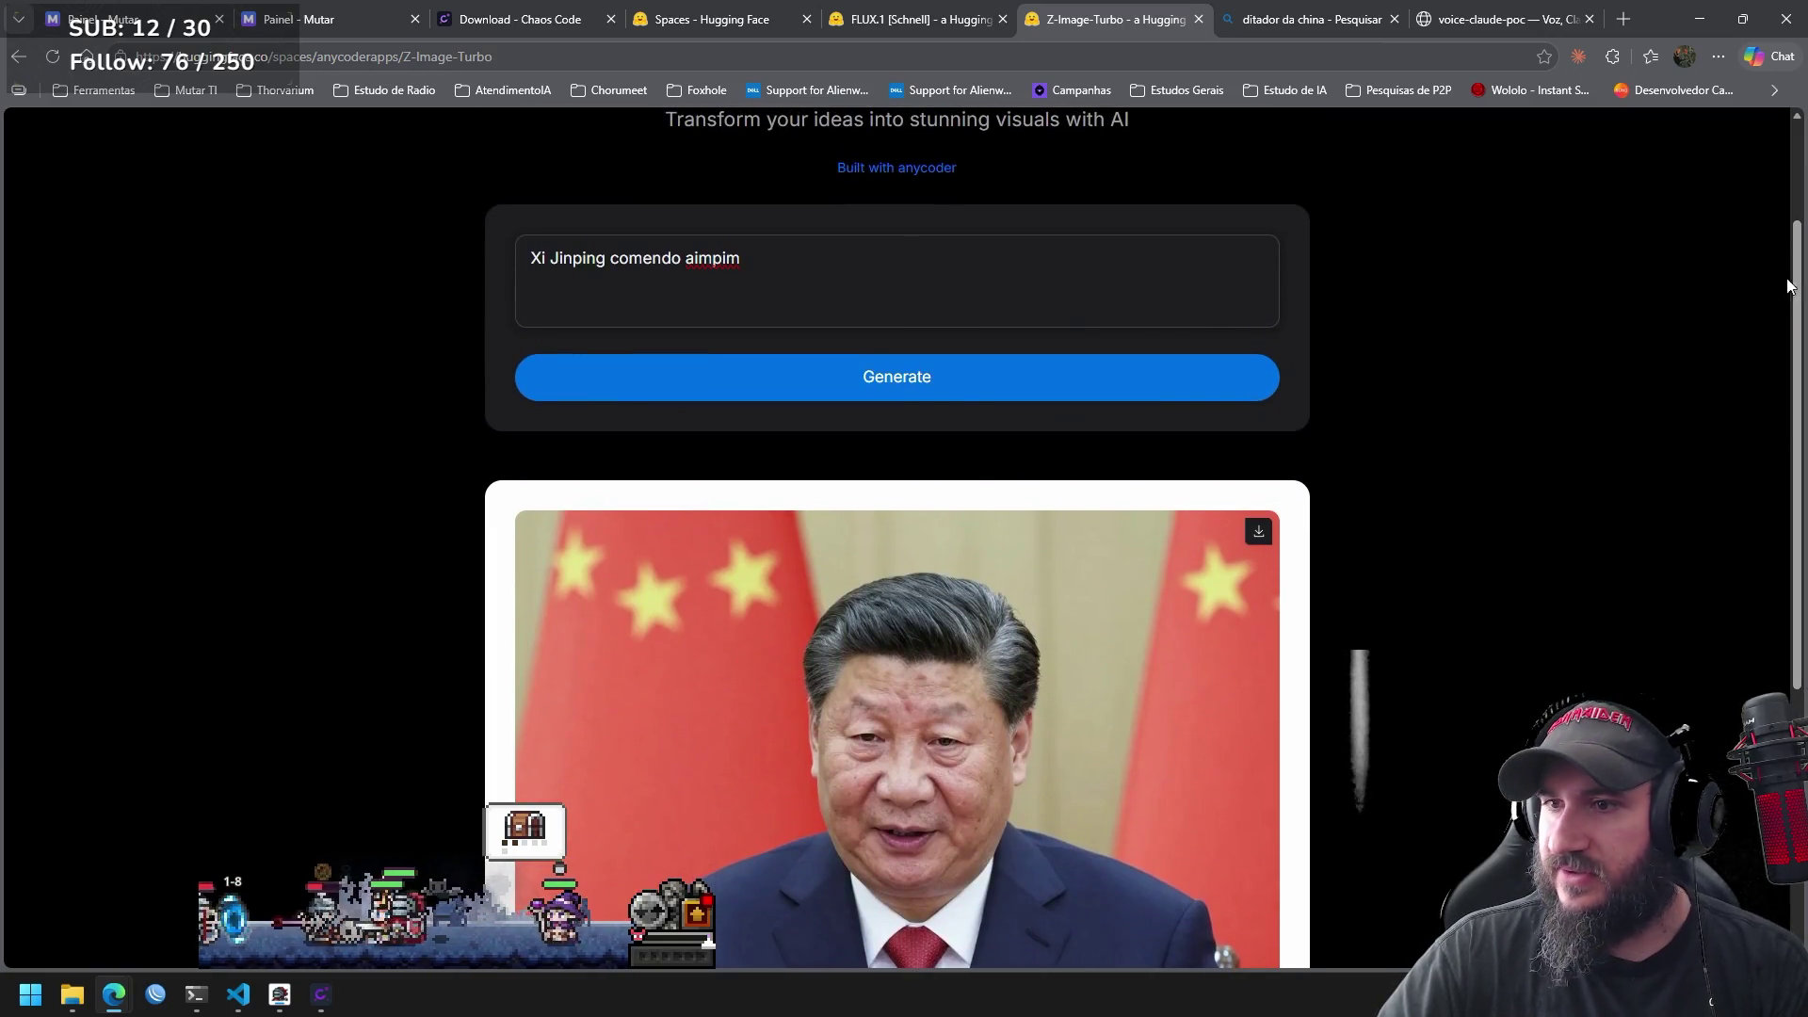
key("alt+Tab")
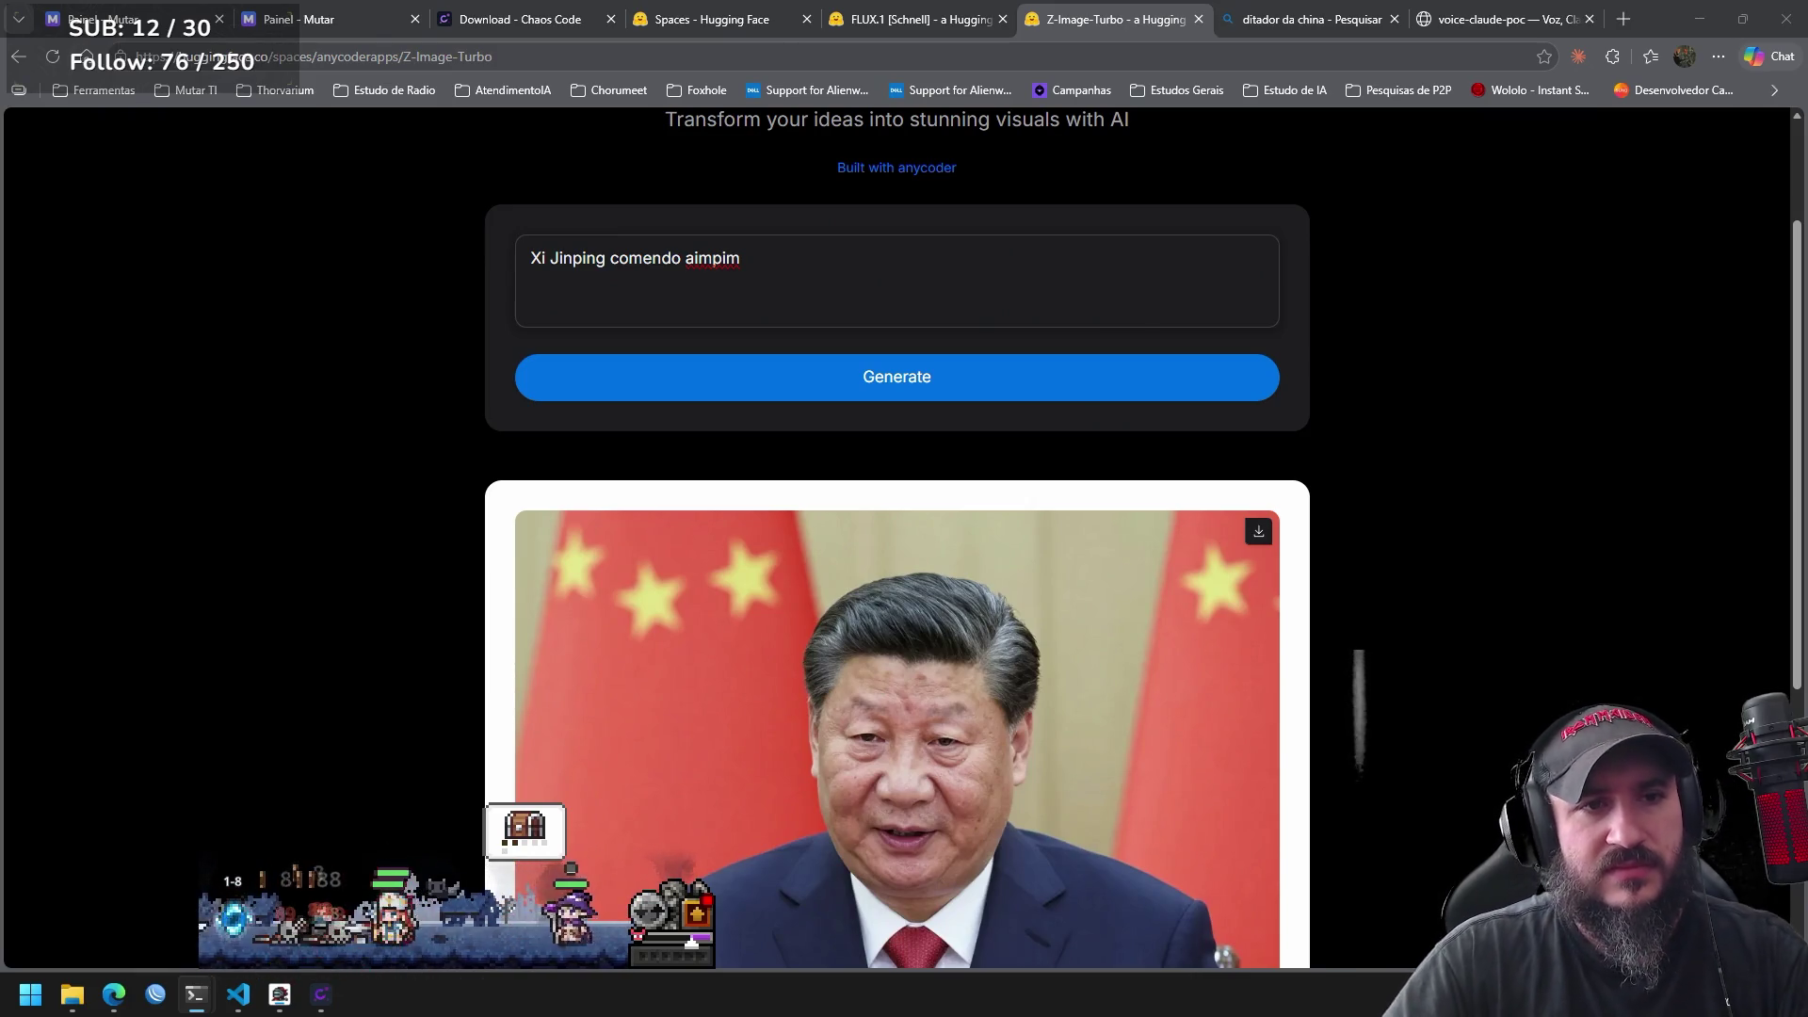
Delete the entire 'Xi Jinping comendo aimpim' prompt text.
left_click(662, 260)
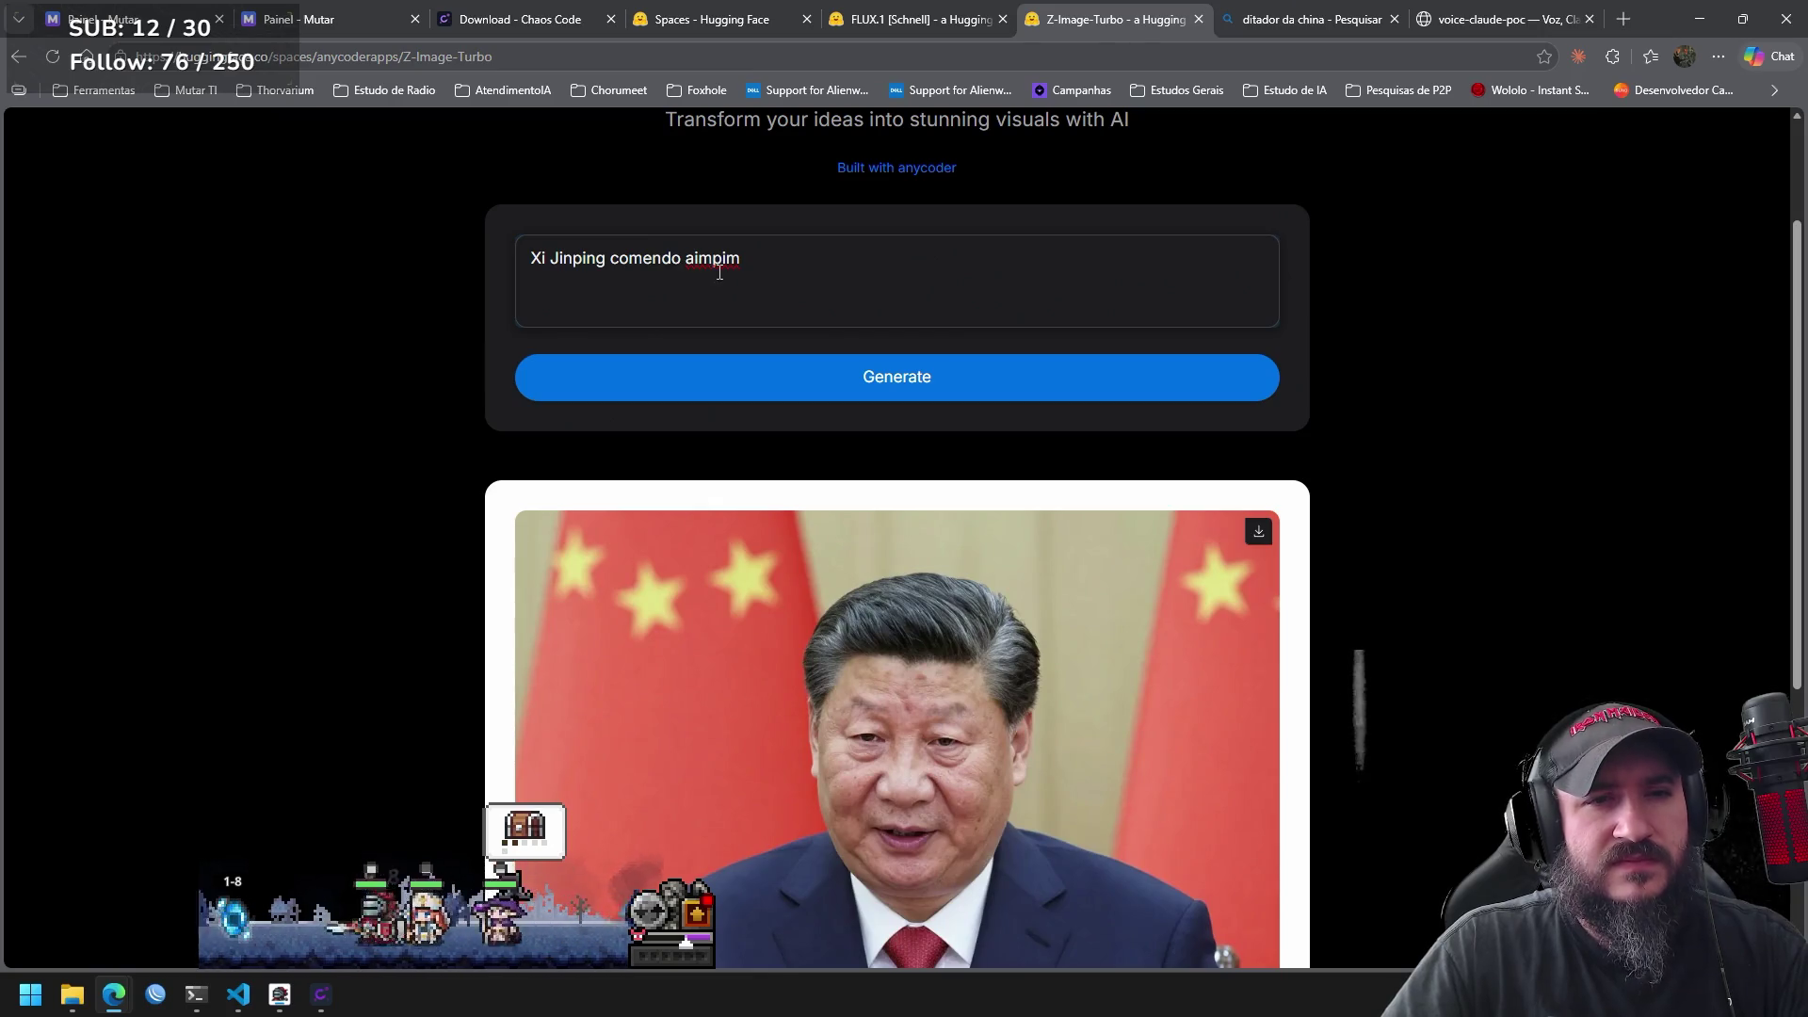
key("ctrl+a")
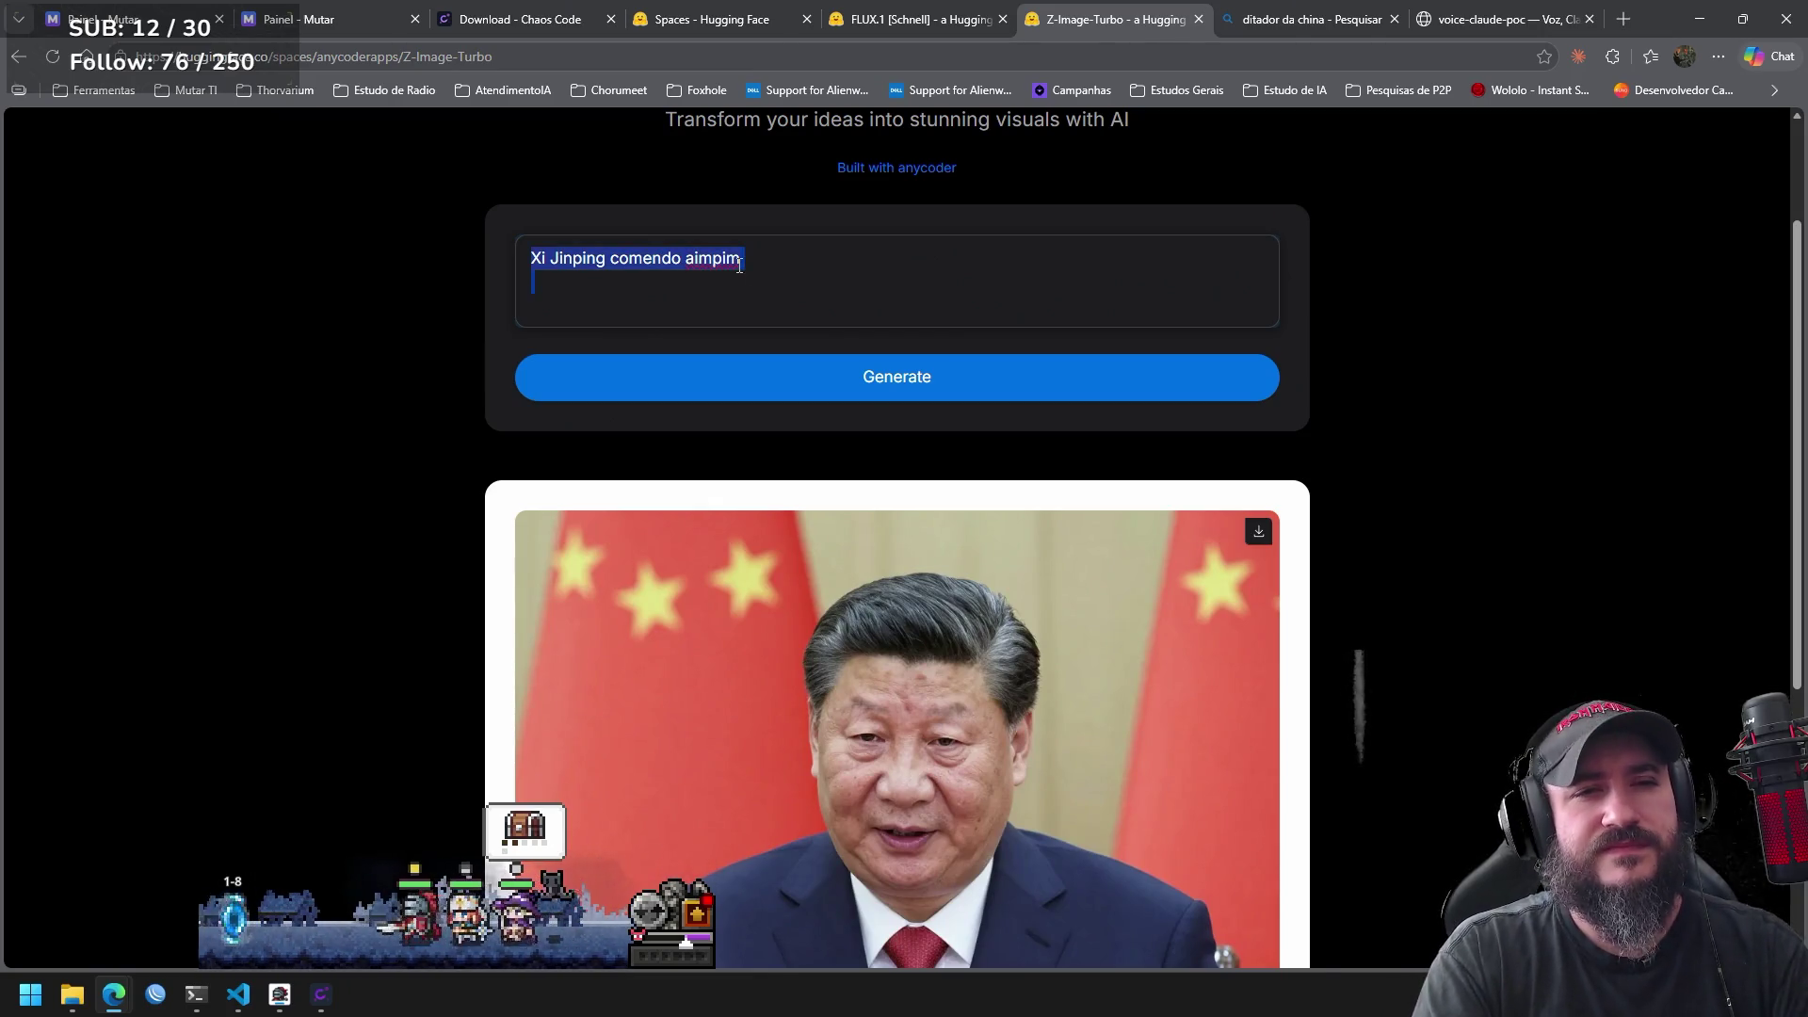
key("BackSpace")
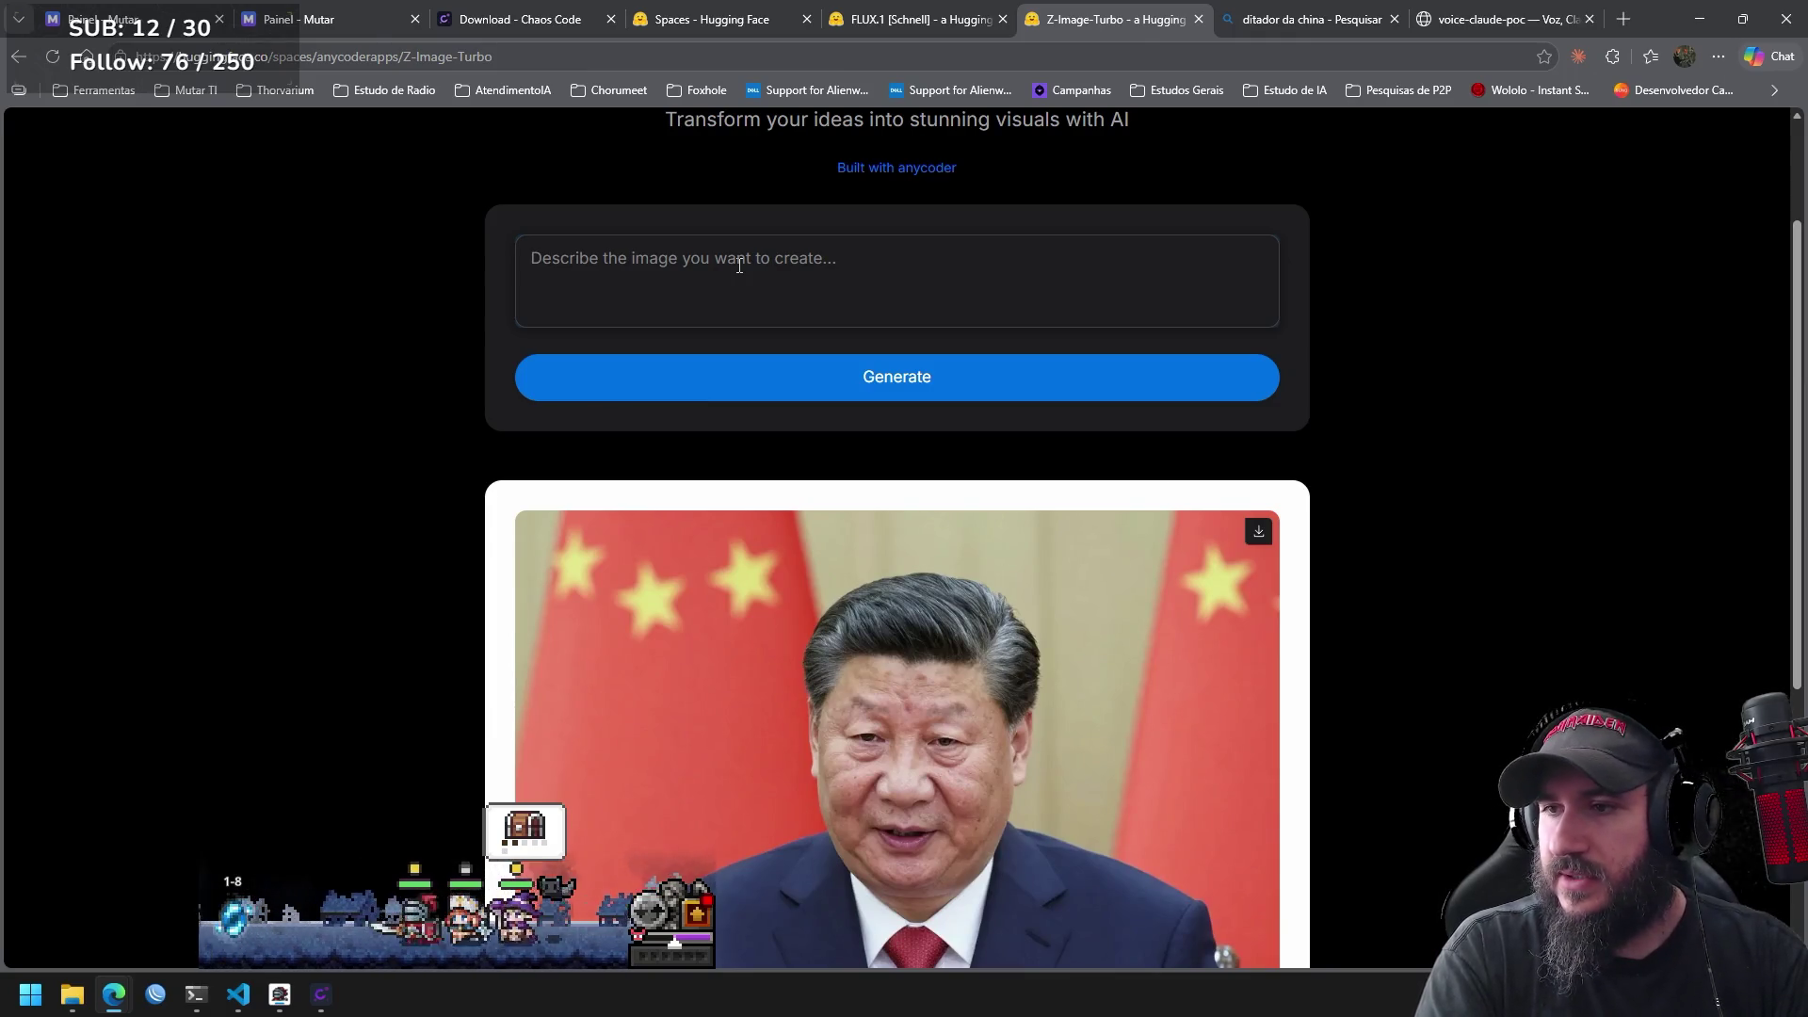
left_click(739, 267)
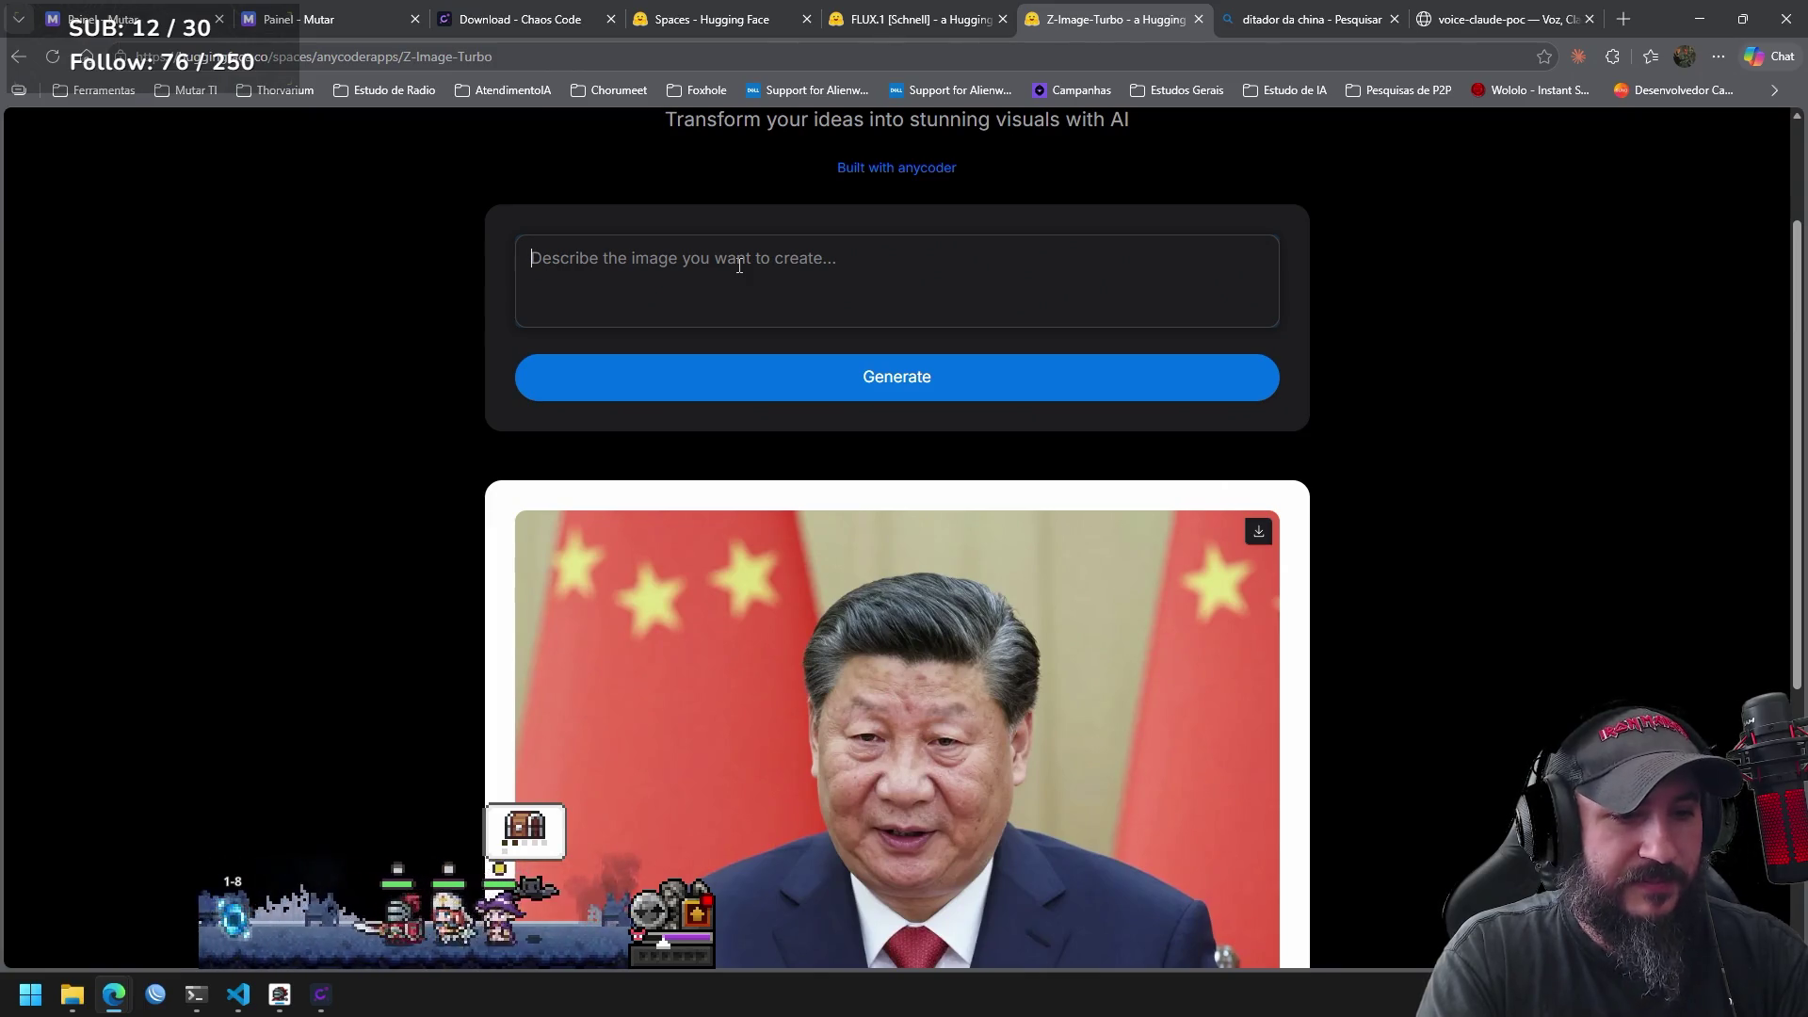
left_click(739, 265)
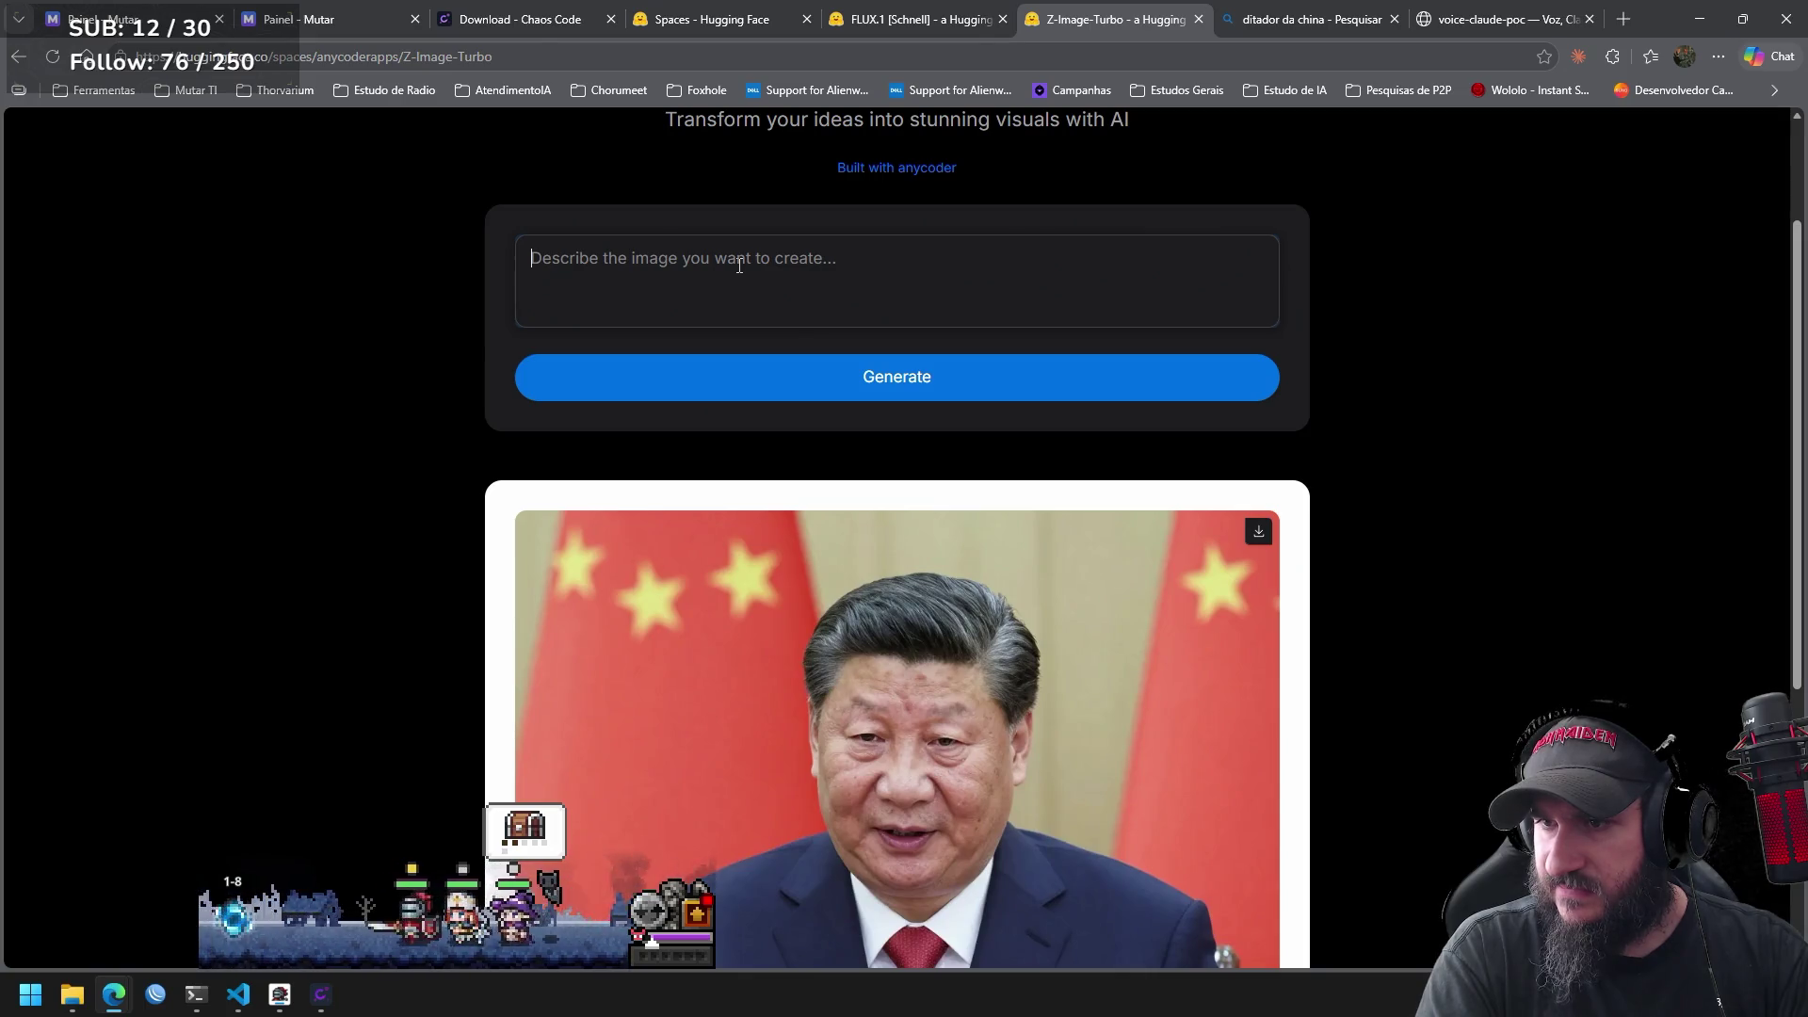
left_click(739, 266)
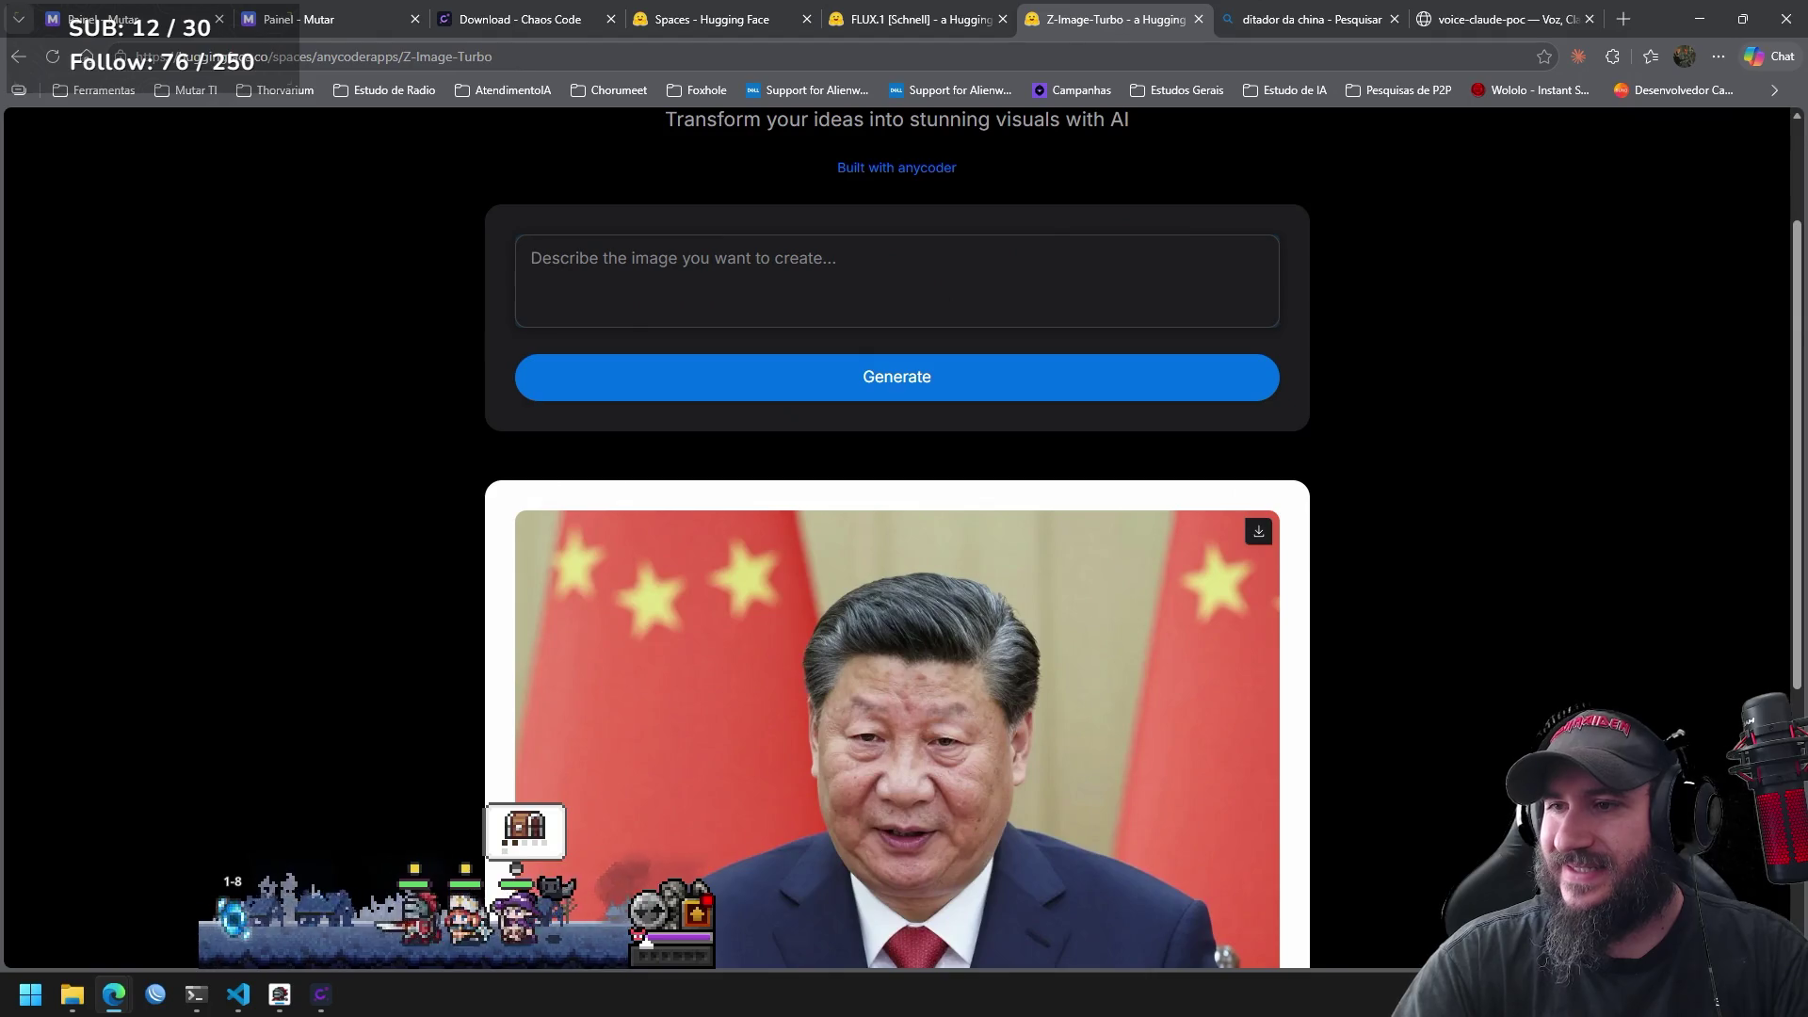
key("alt+Tab")
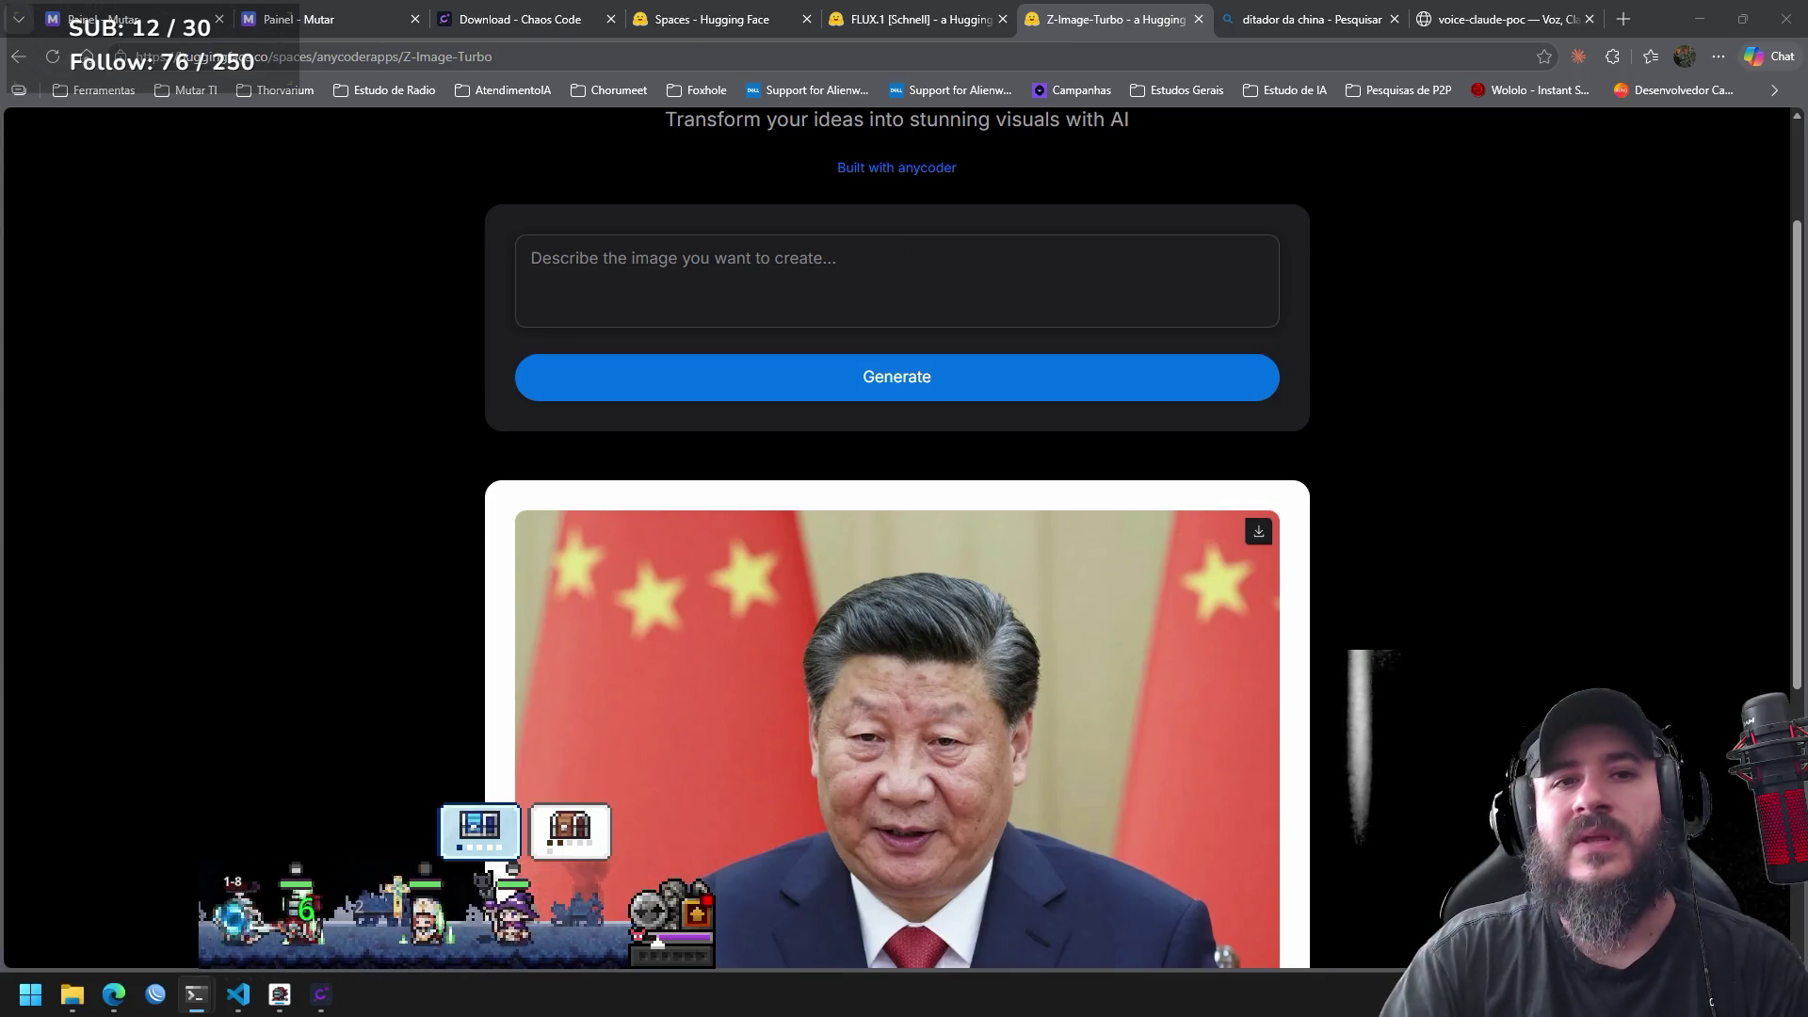
left_click(943, 30)
left_click(1110, 27)
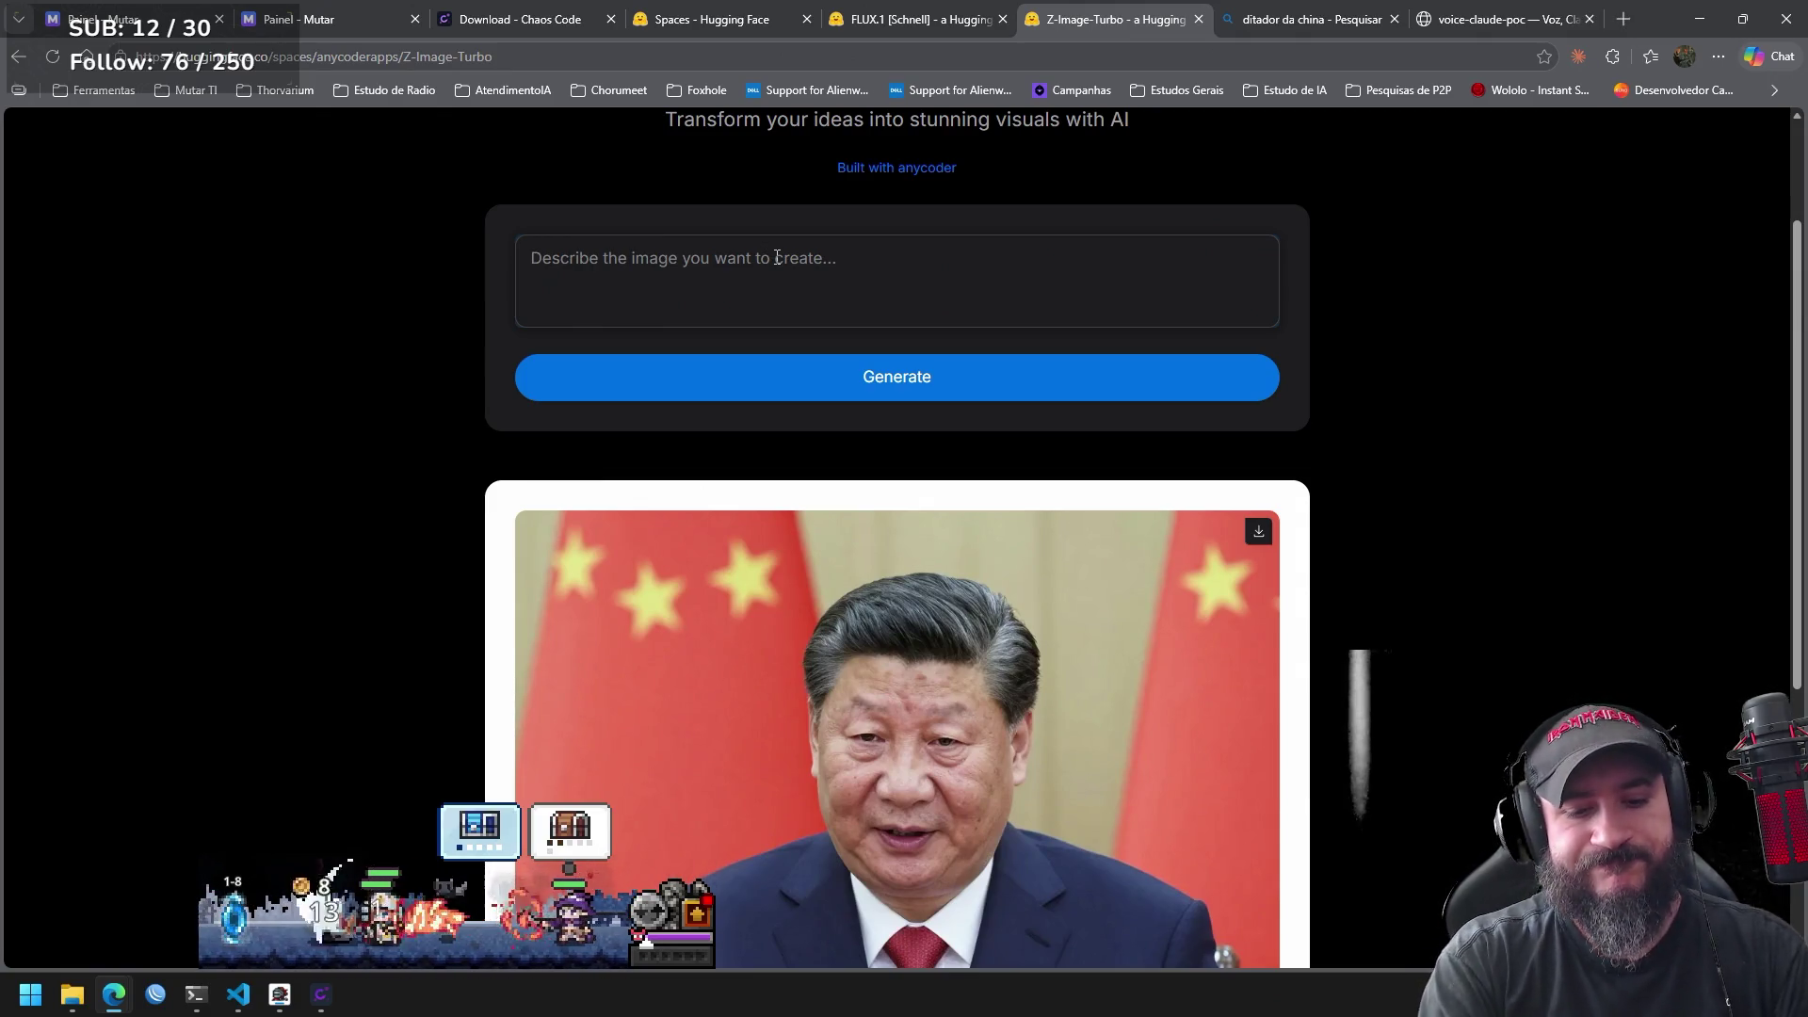
Enter the prompt 'sonic pulando' and generate the image.
type("sonic")
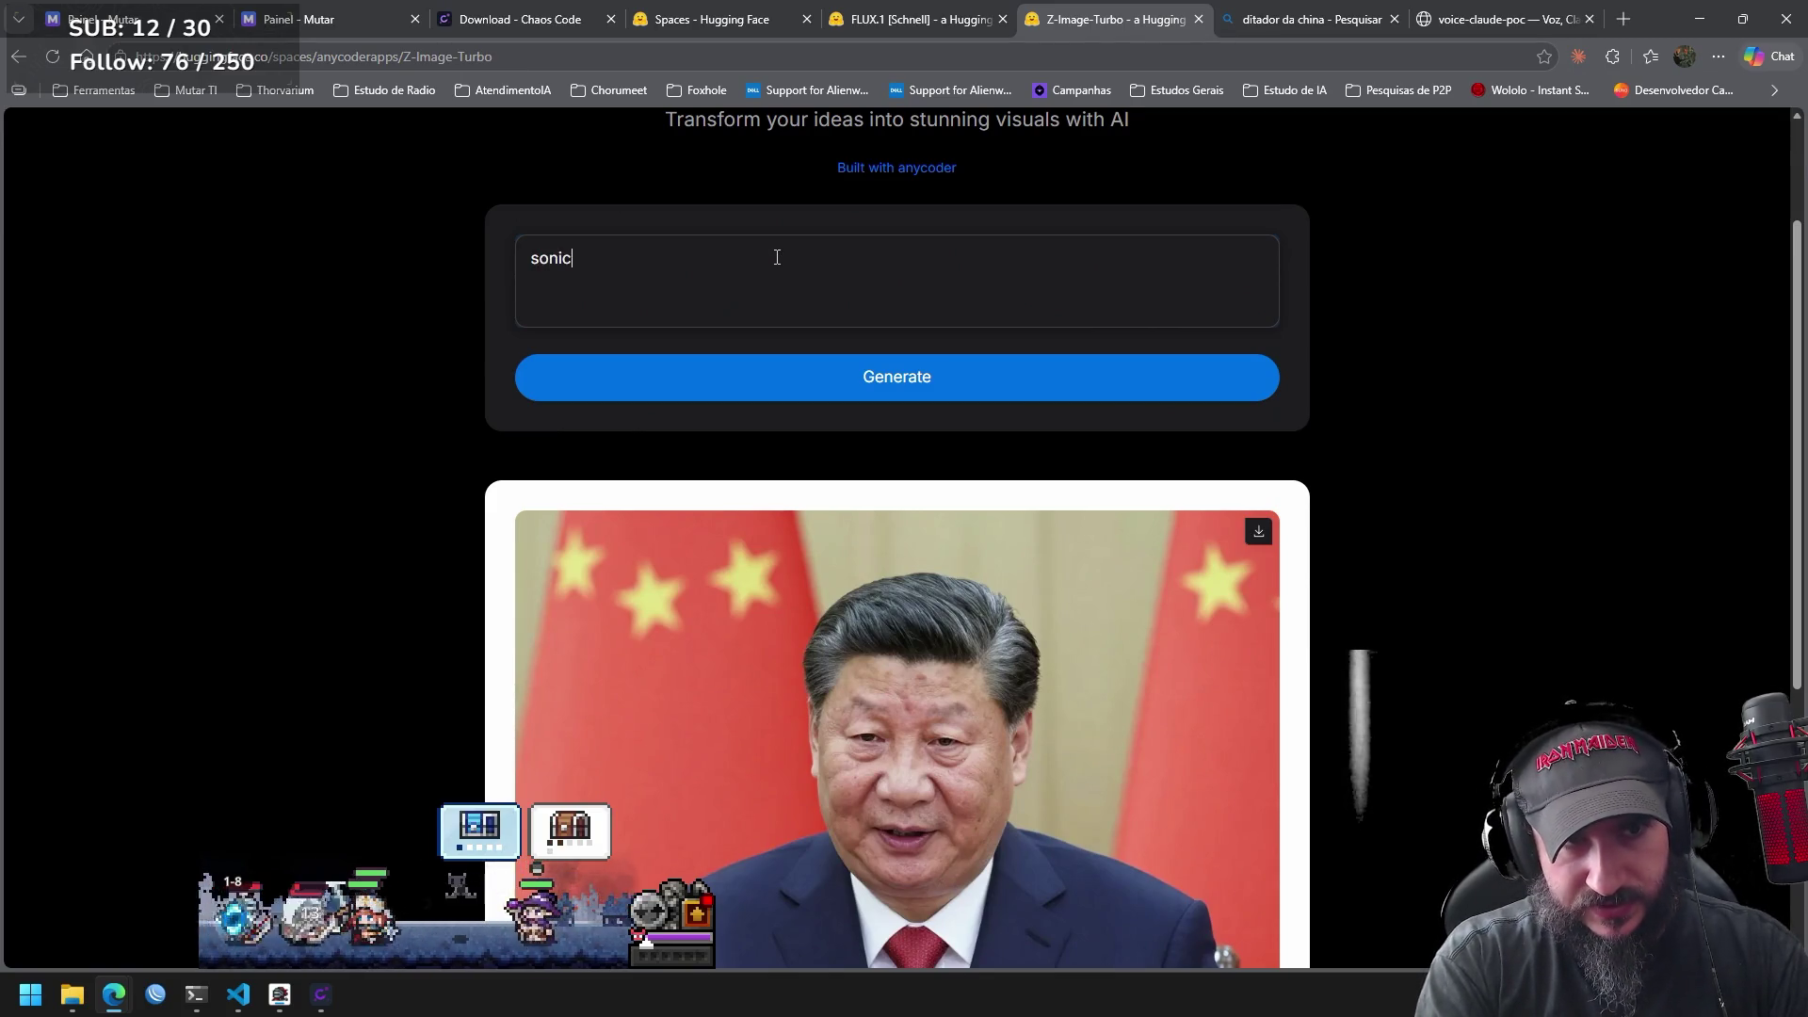
type(" pulando")
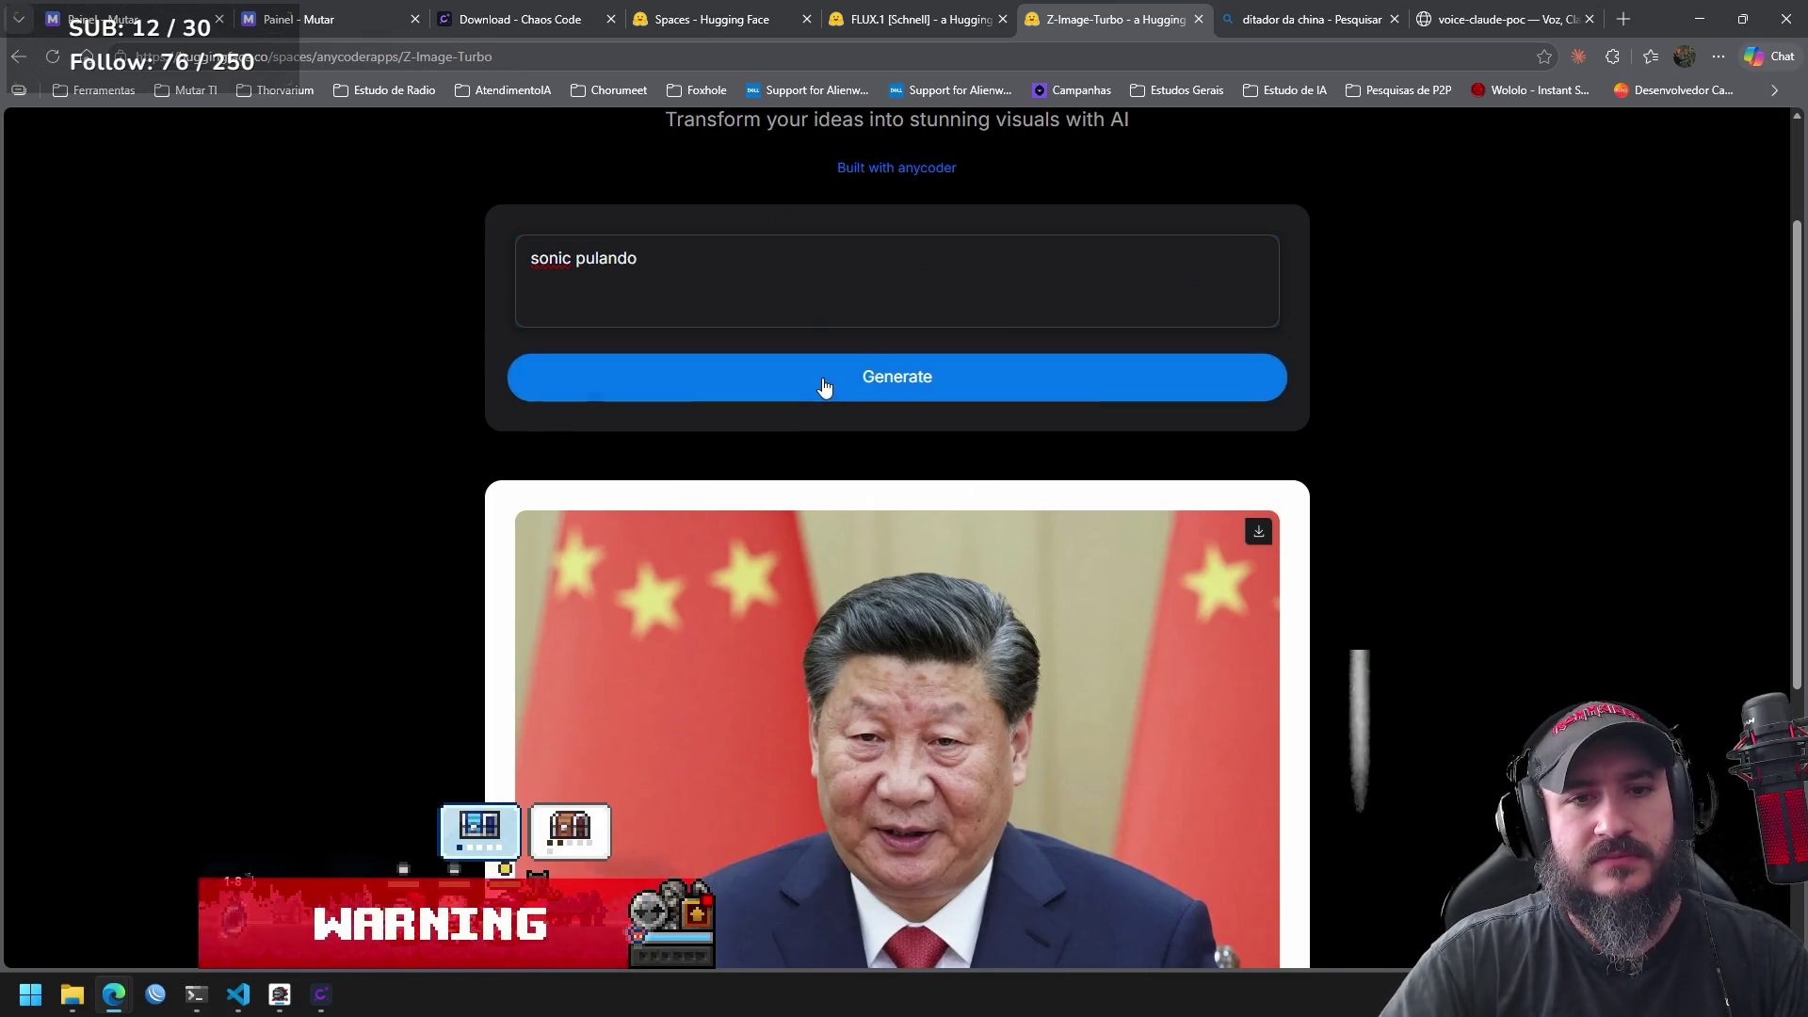
left_click(824, 386)
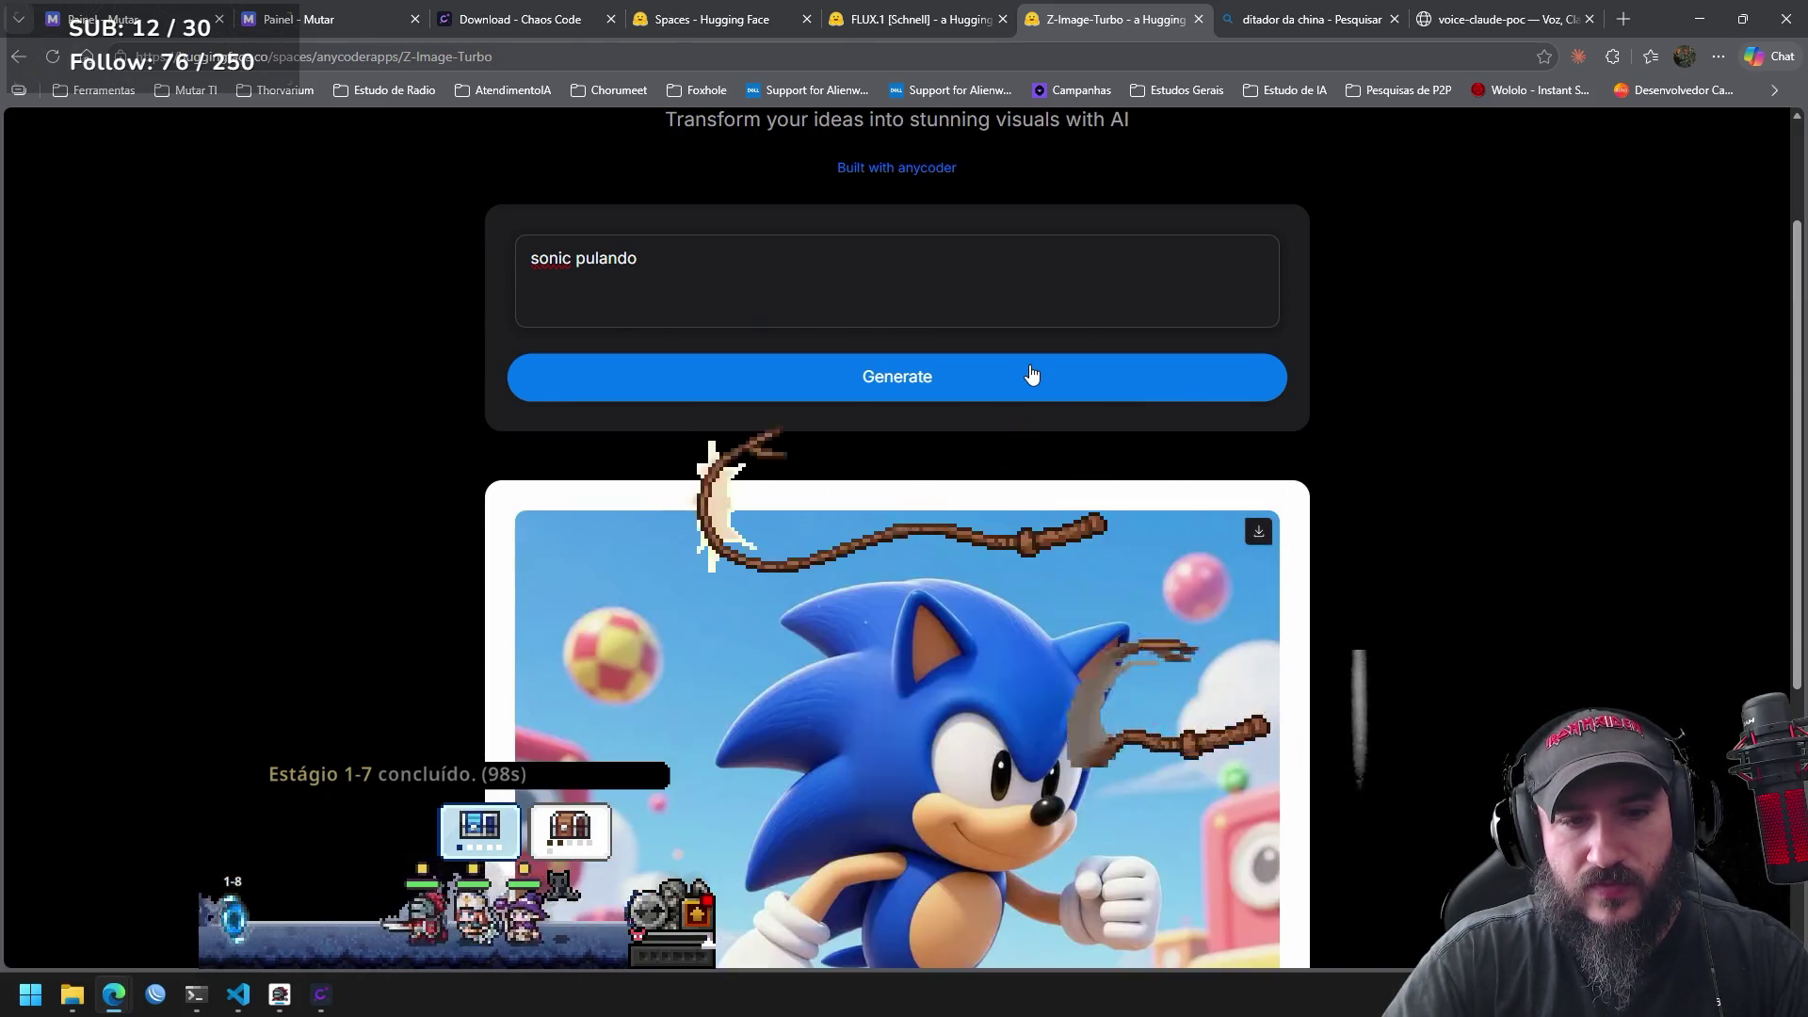
mouse_move(1794, 350)
left_mouse_down()
mouse_move(1791, 579)
mouse_move(1777, 371)
mouse_move(1765, 563)
left_mouse_up()
scroll(1764, 563, "down", 1)
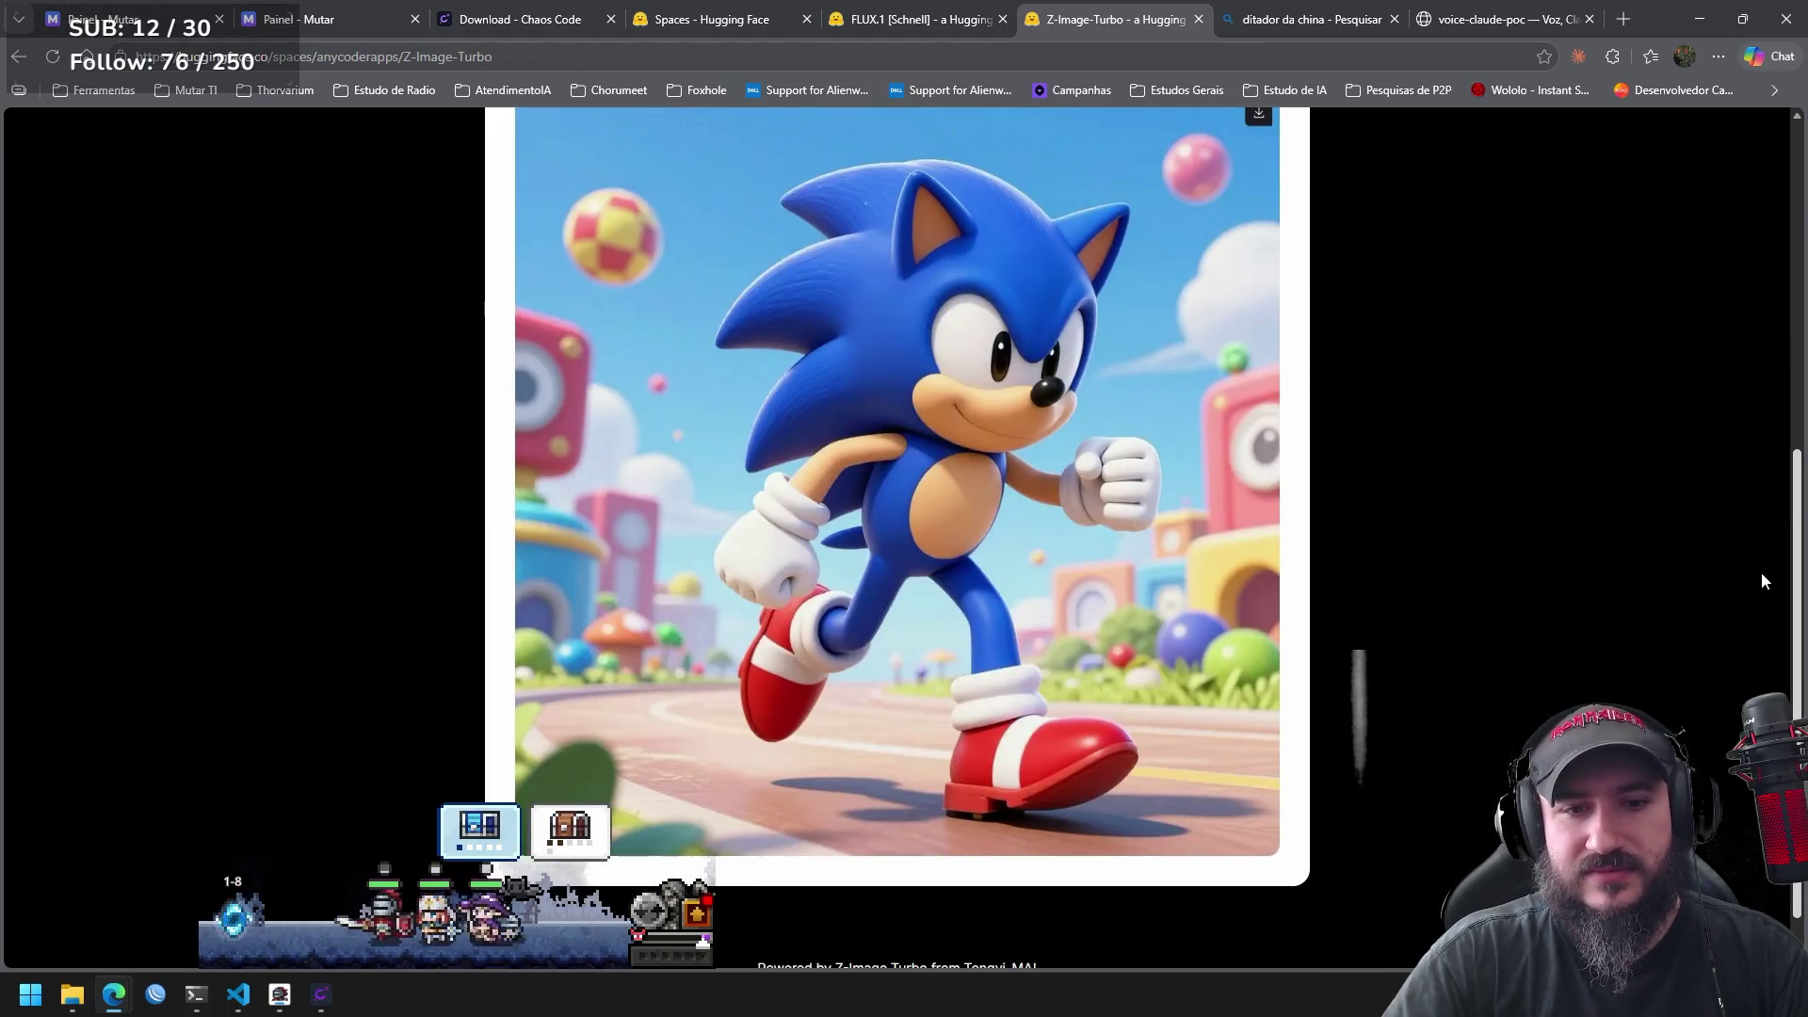
scroll(1760, 562, "up", 3)
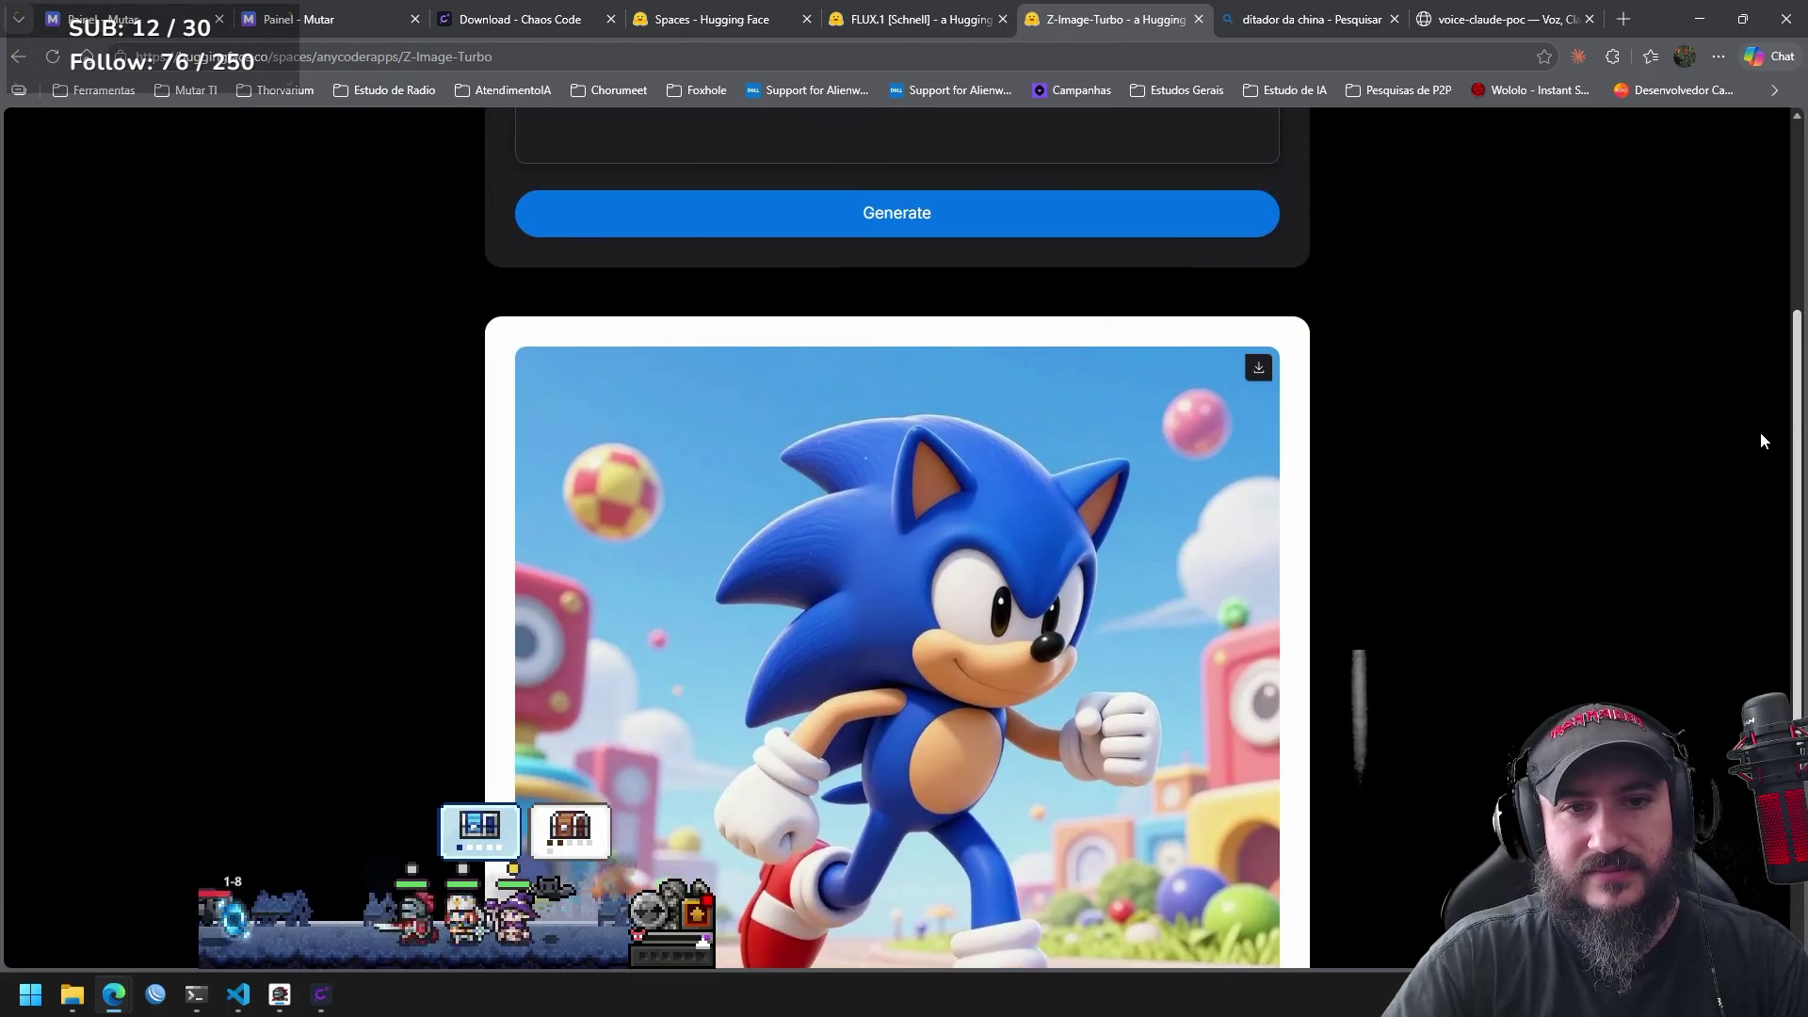
scroll(1761, 441, "down", 2)
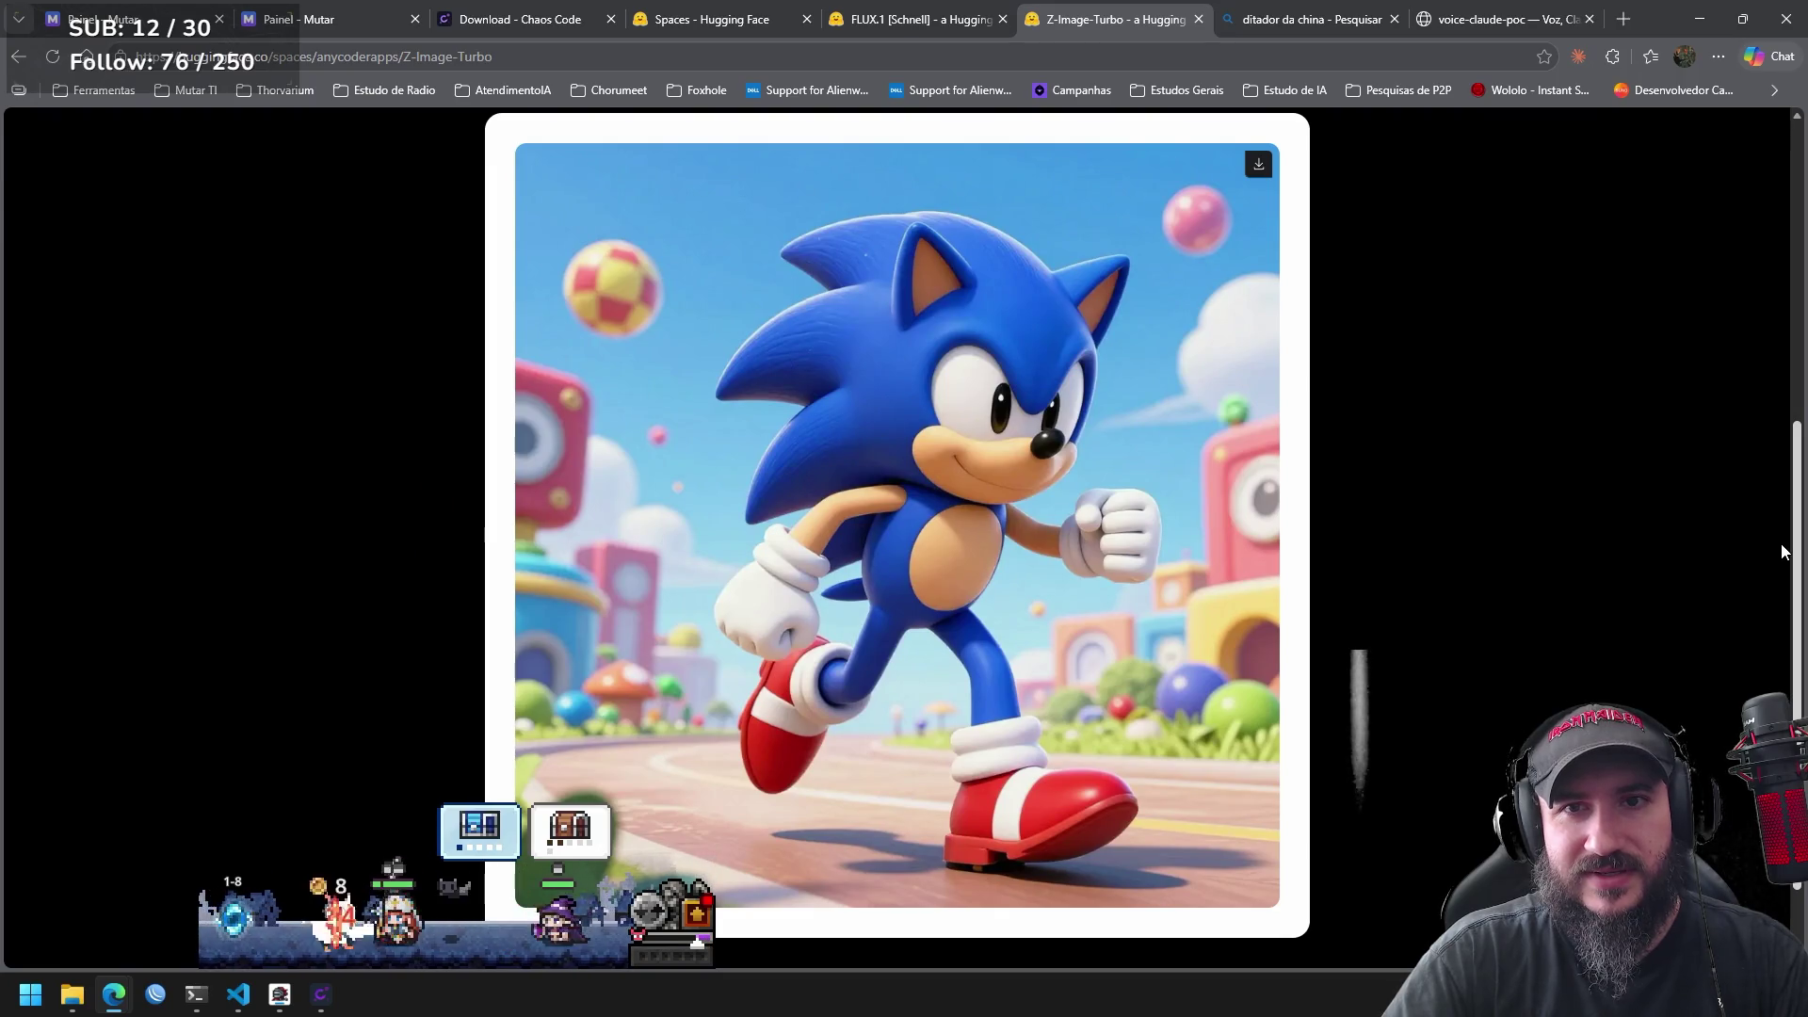
scroll(1780, 540, "up", 5)
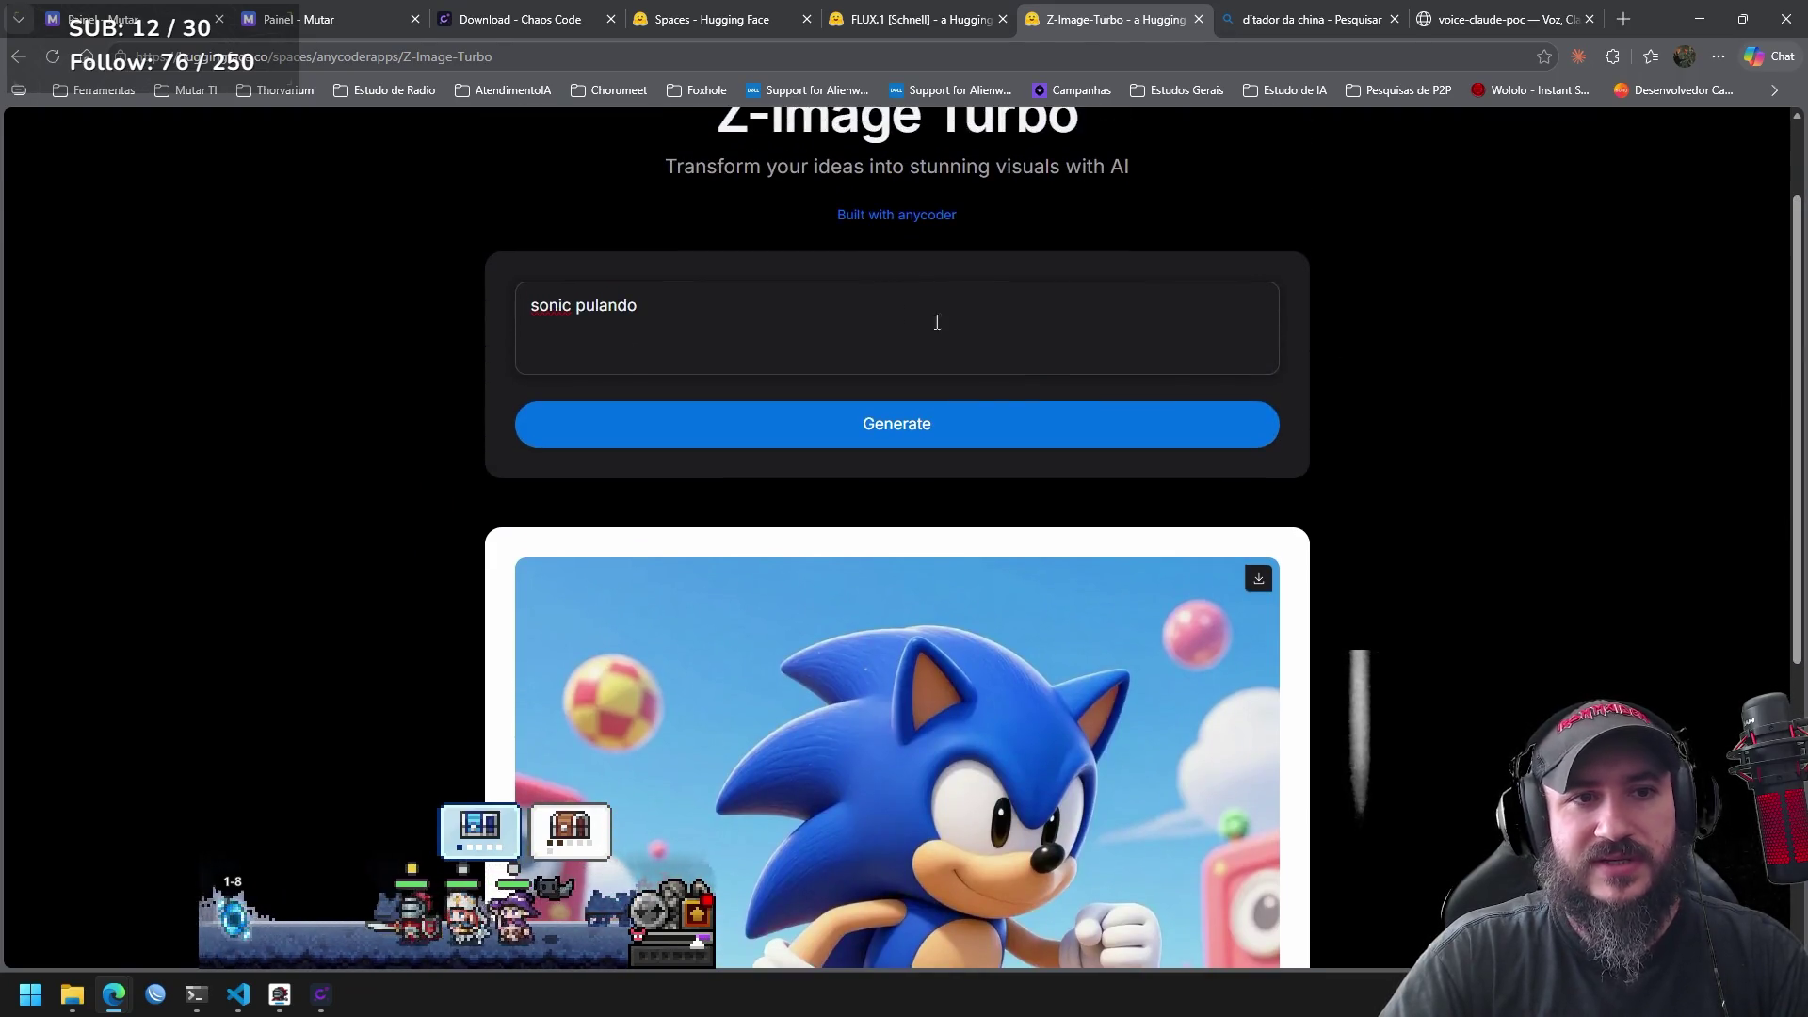
Replace 'pulando' with 'estilo estudios glimbli' and generate the new Sonic image.
double_click(591, 304)
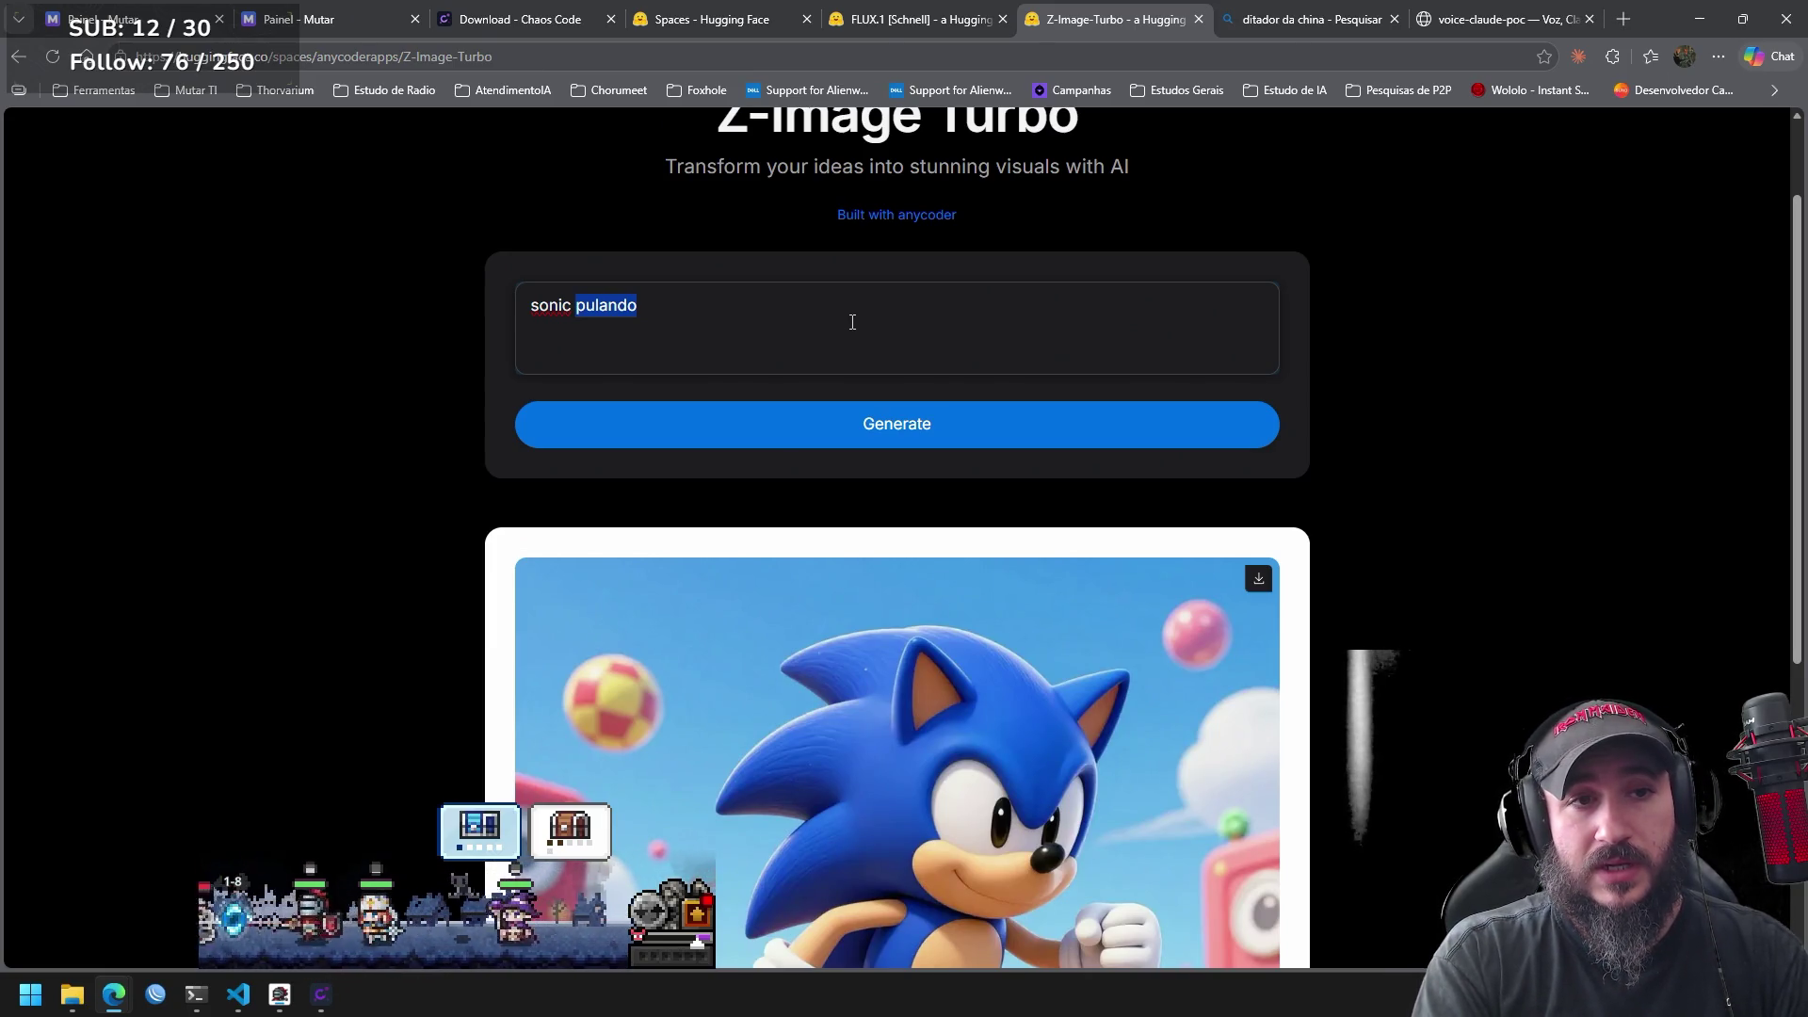
type("estilo ")
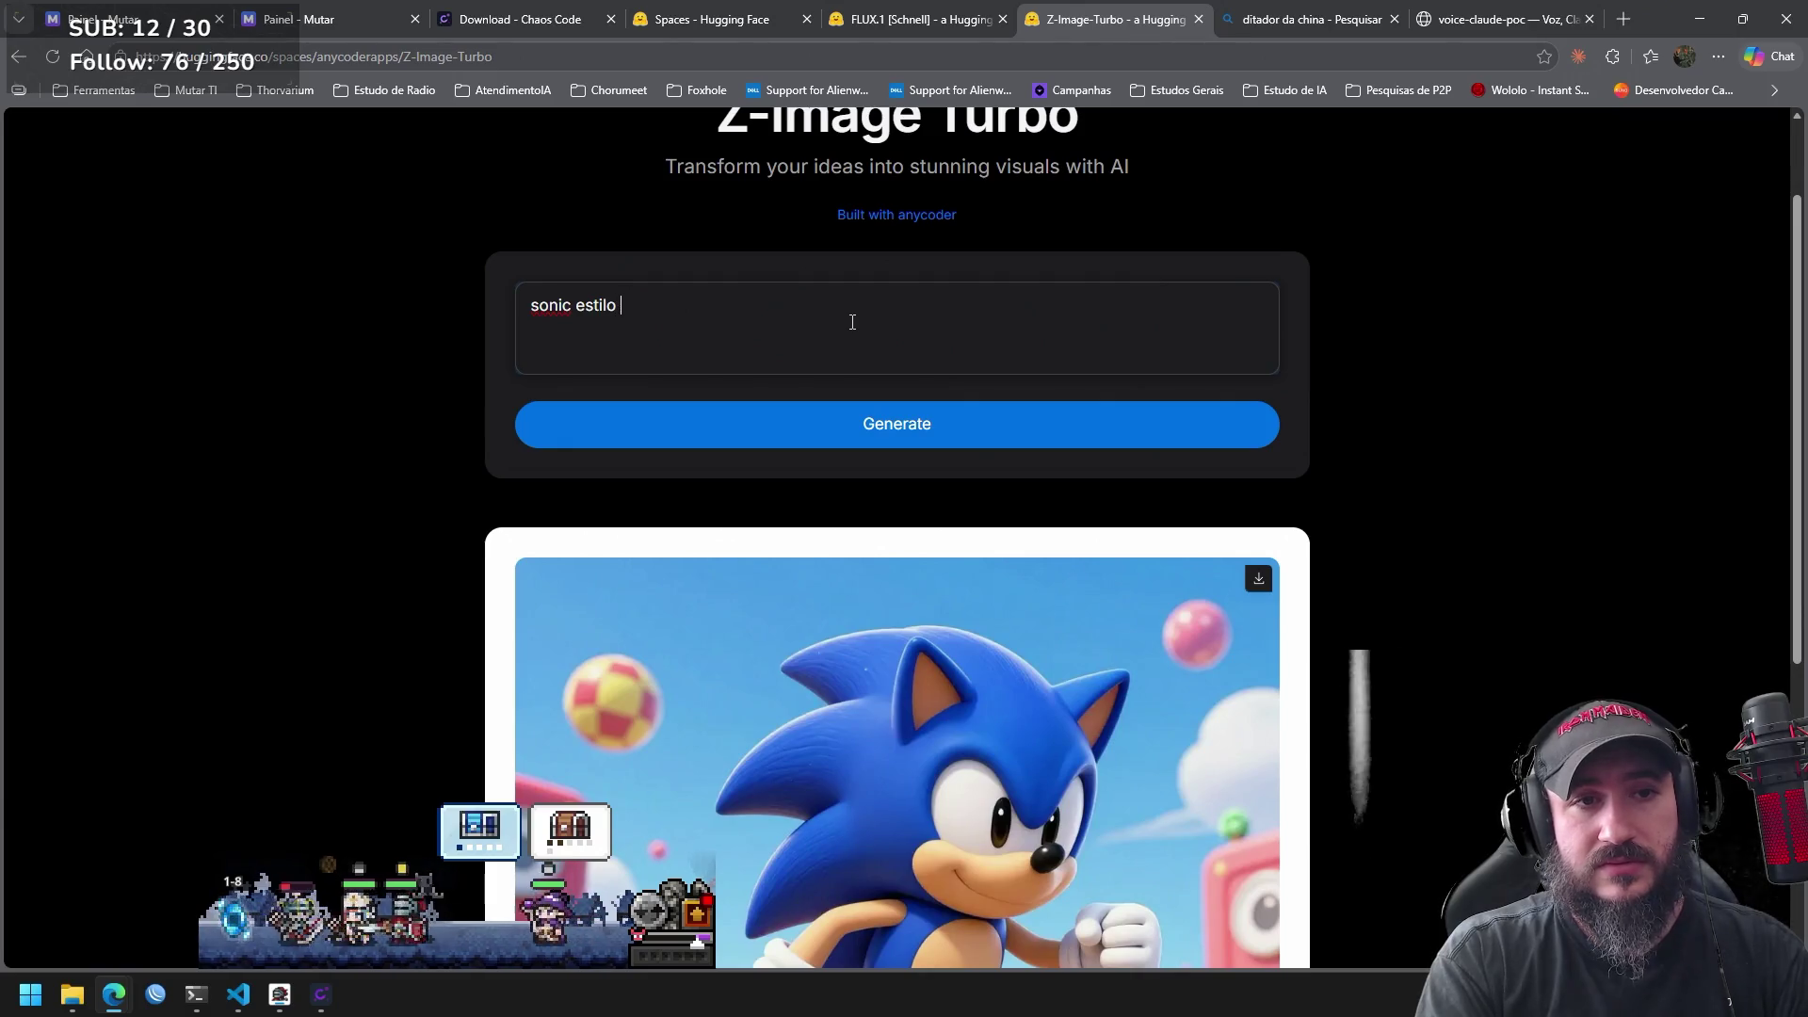
type("estu")
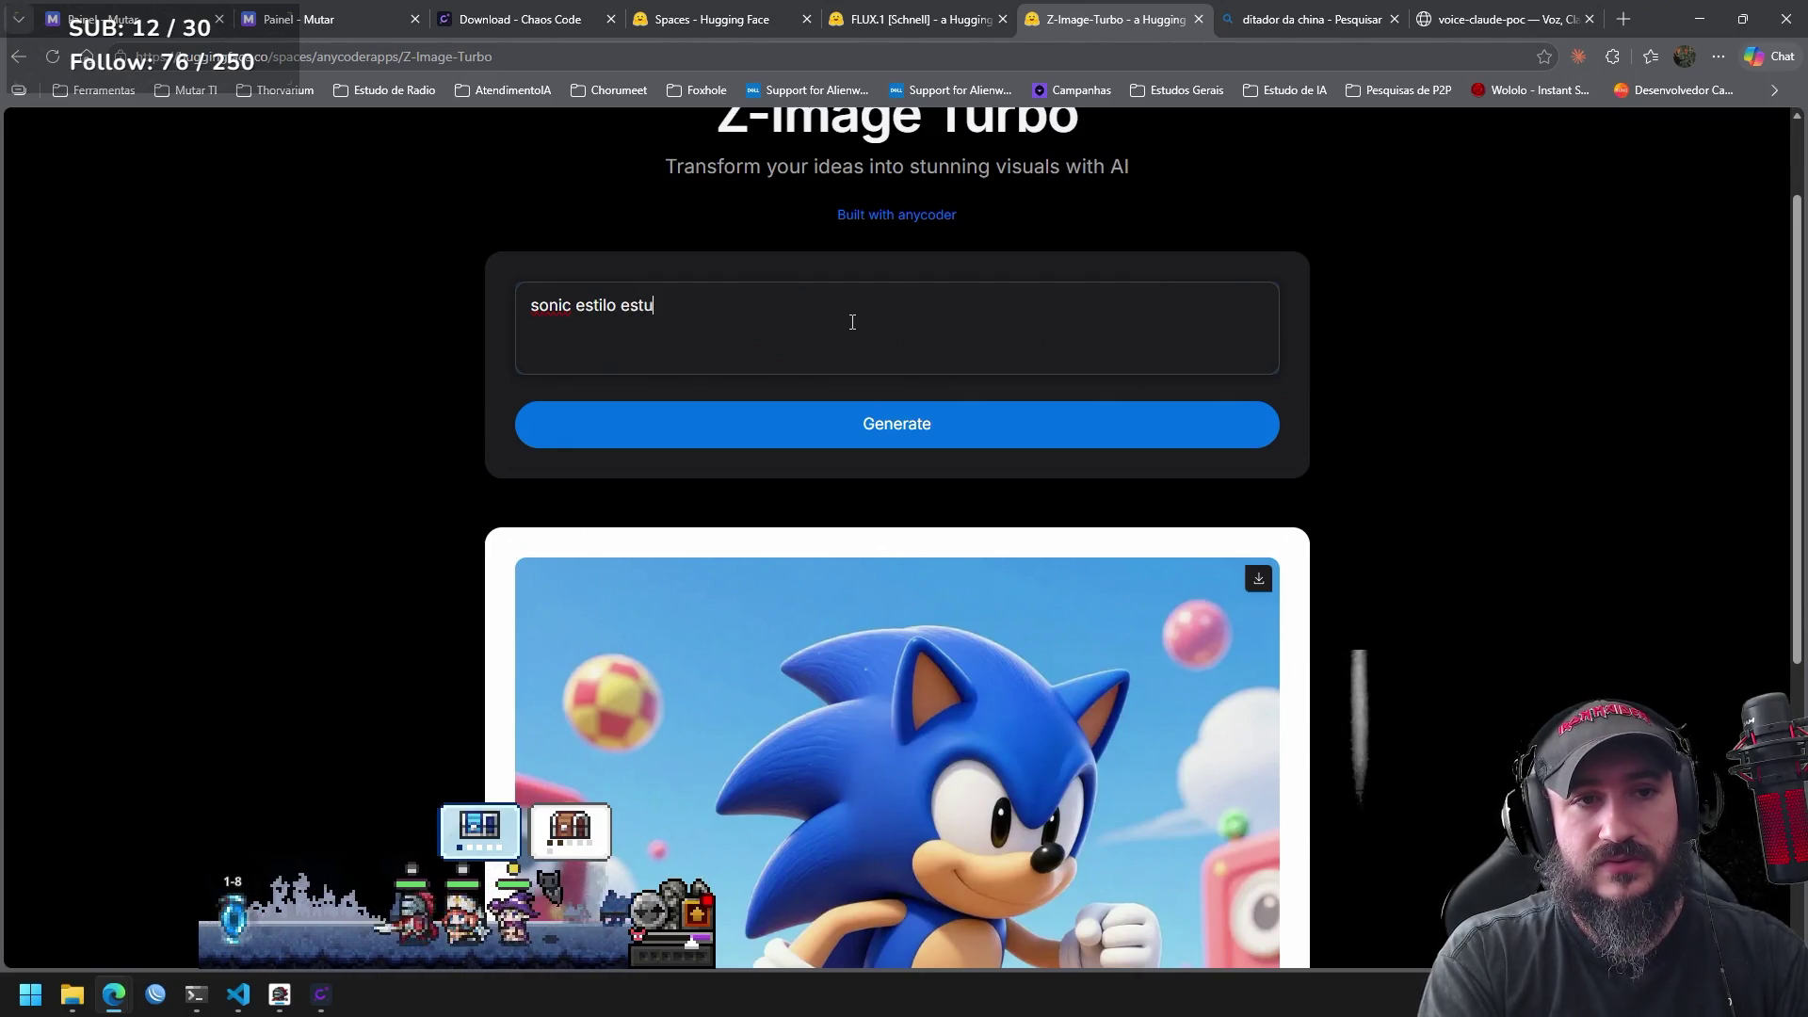
type("dios")
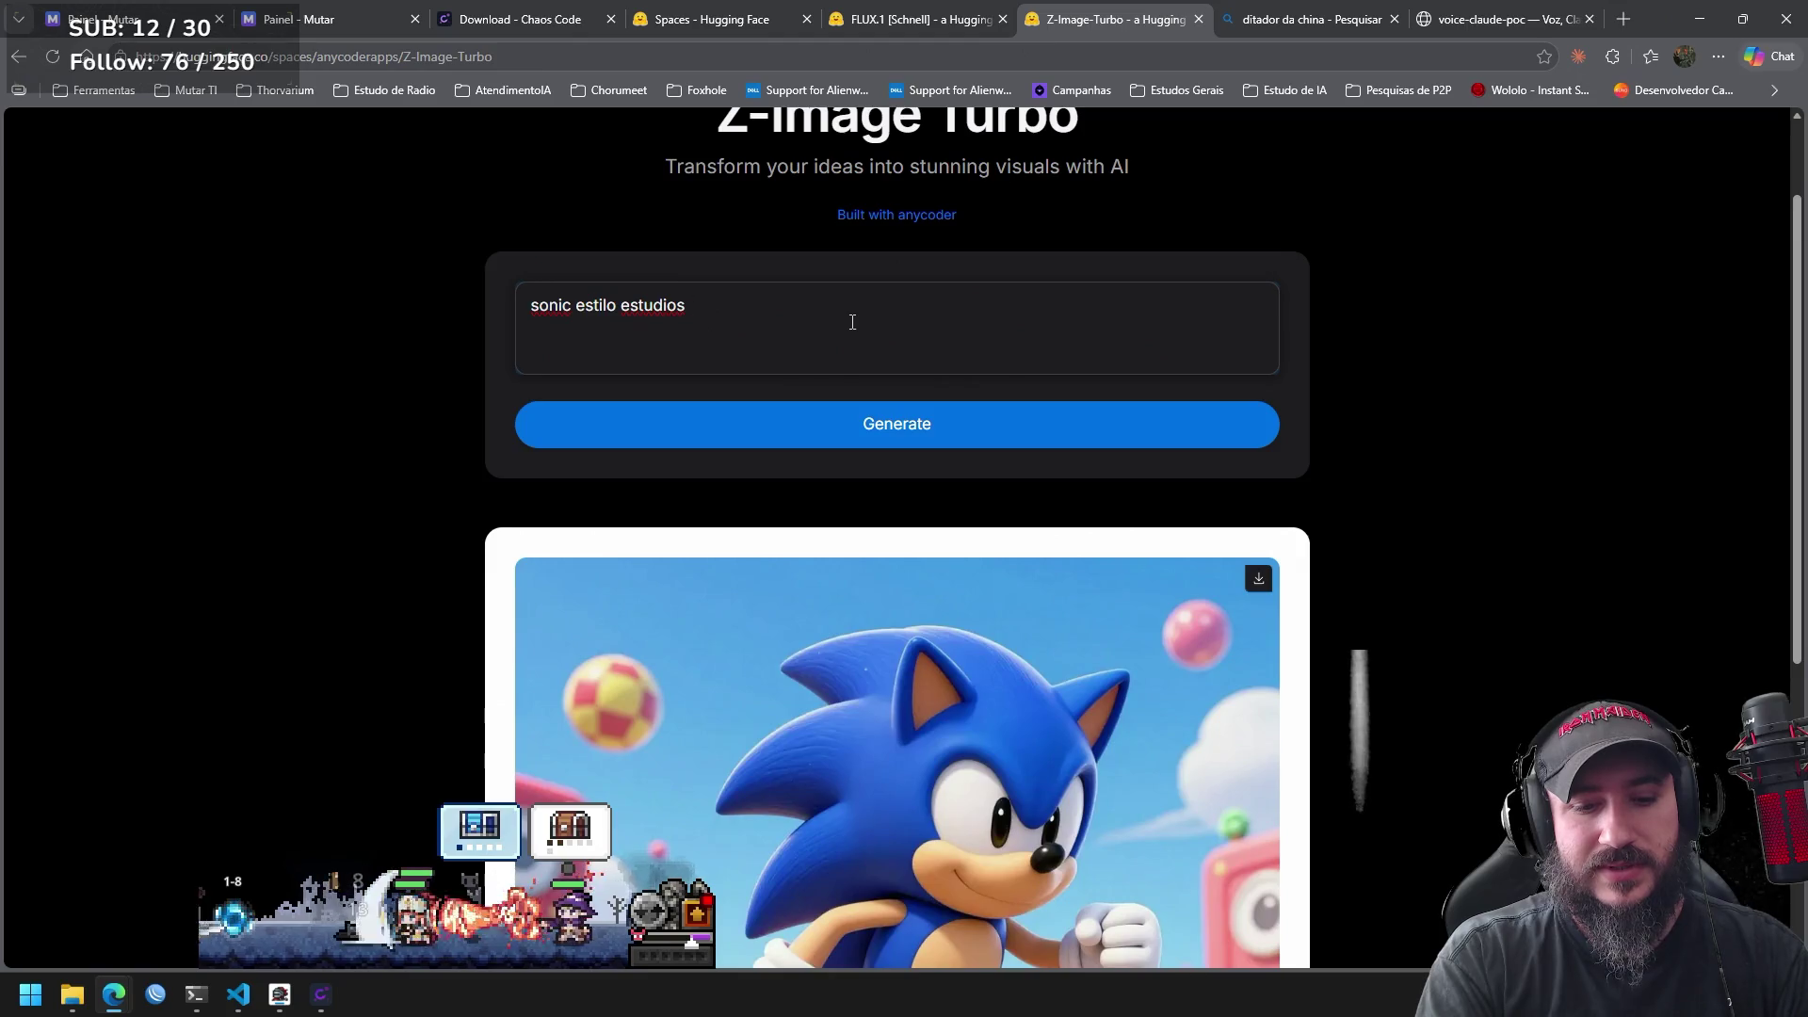
type(" glimbli")
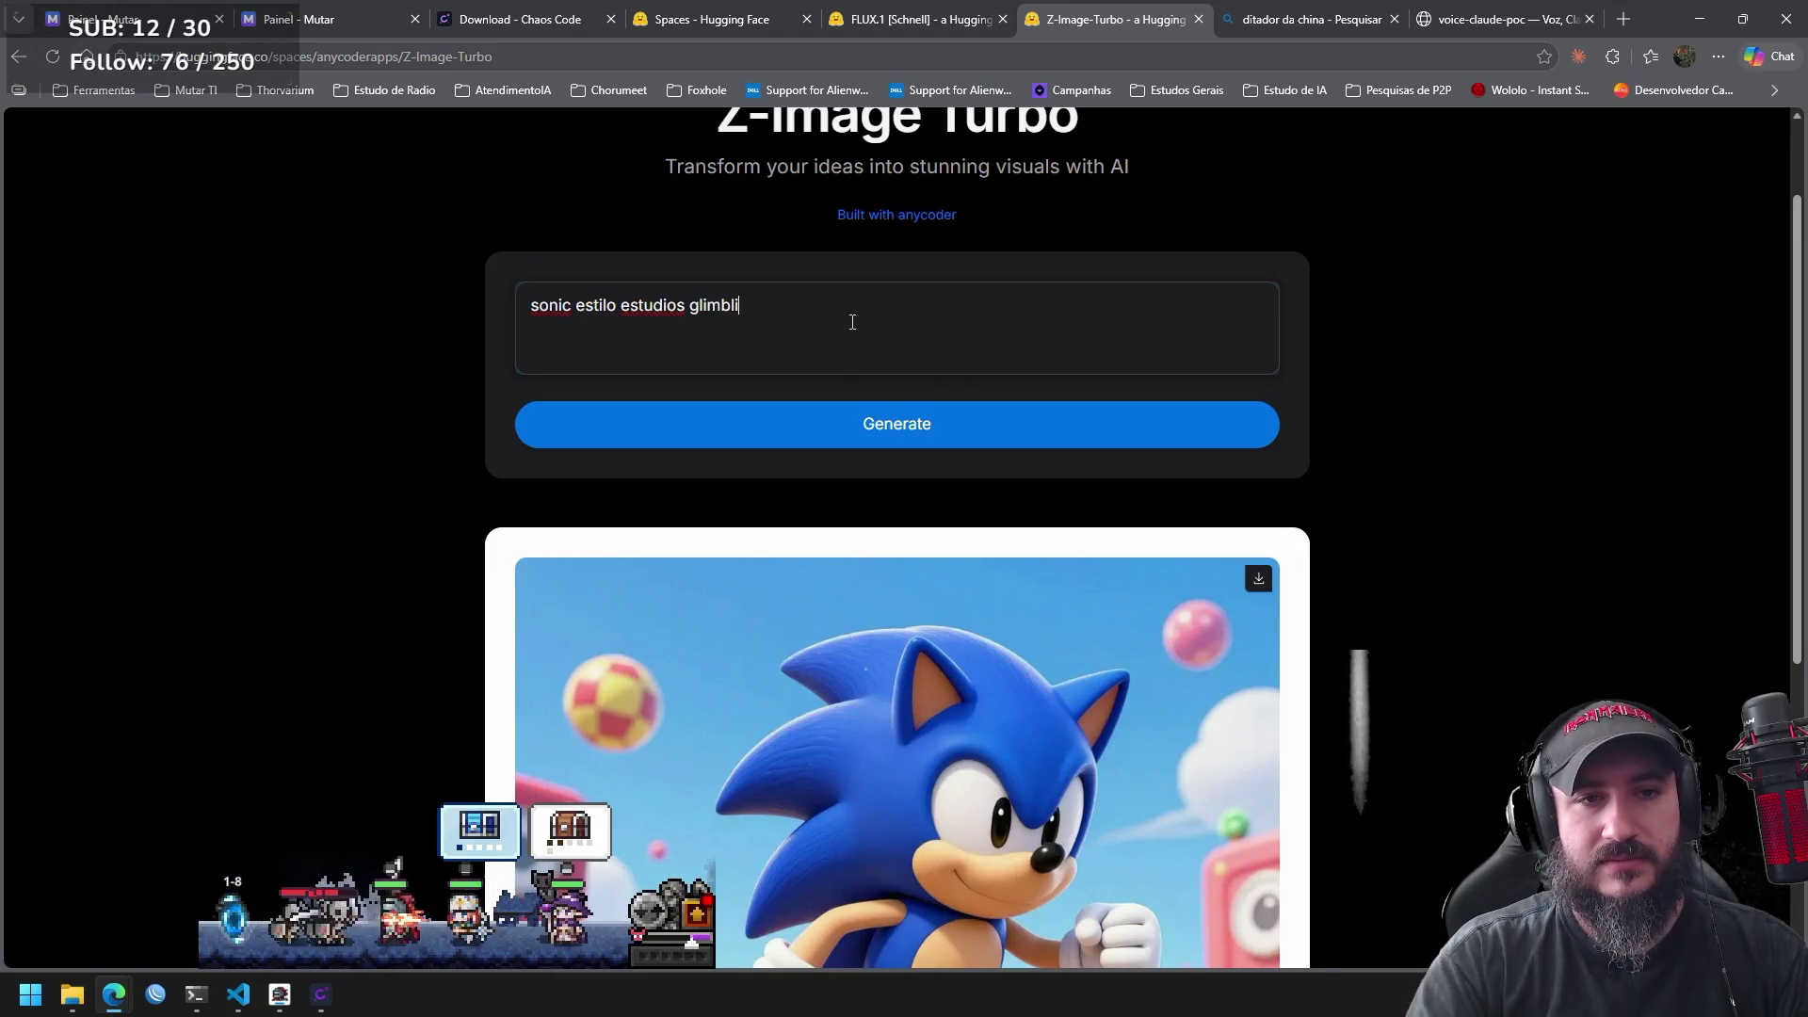
left_click(920, 425)
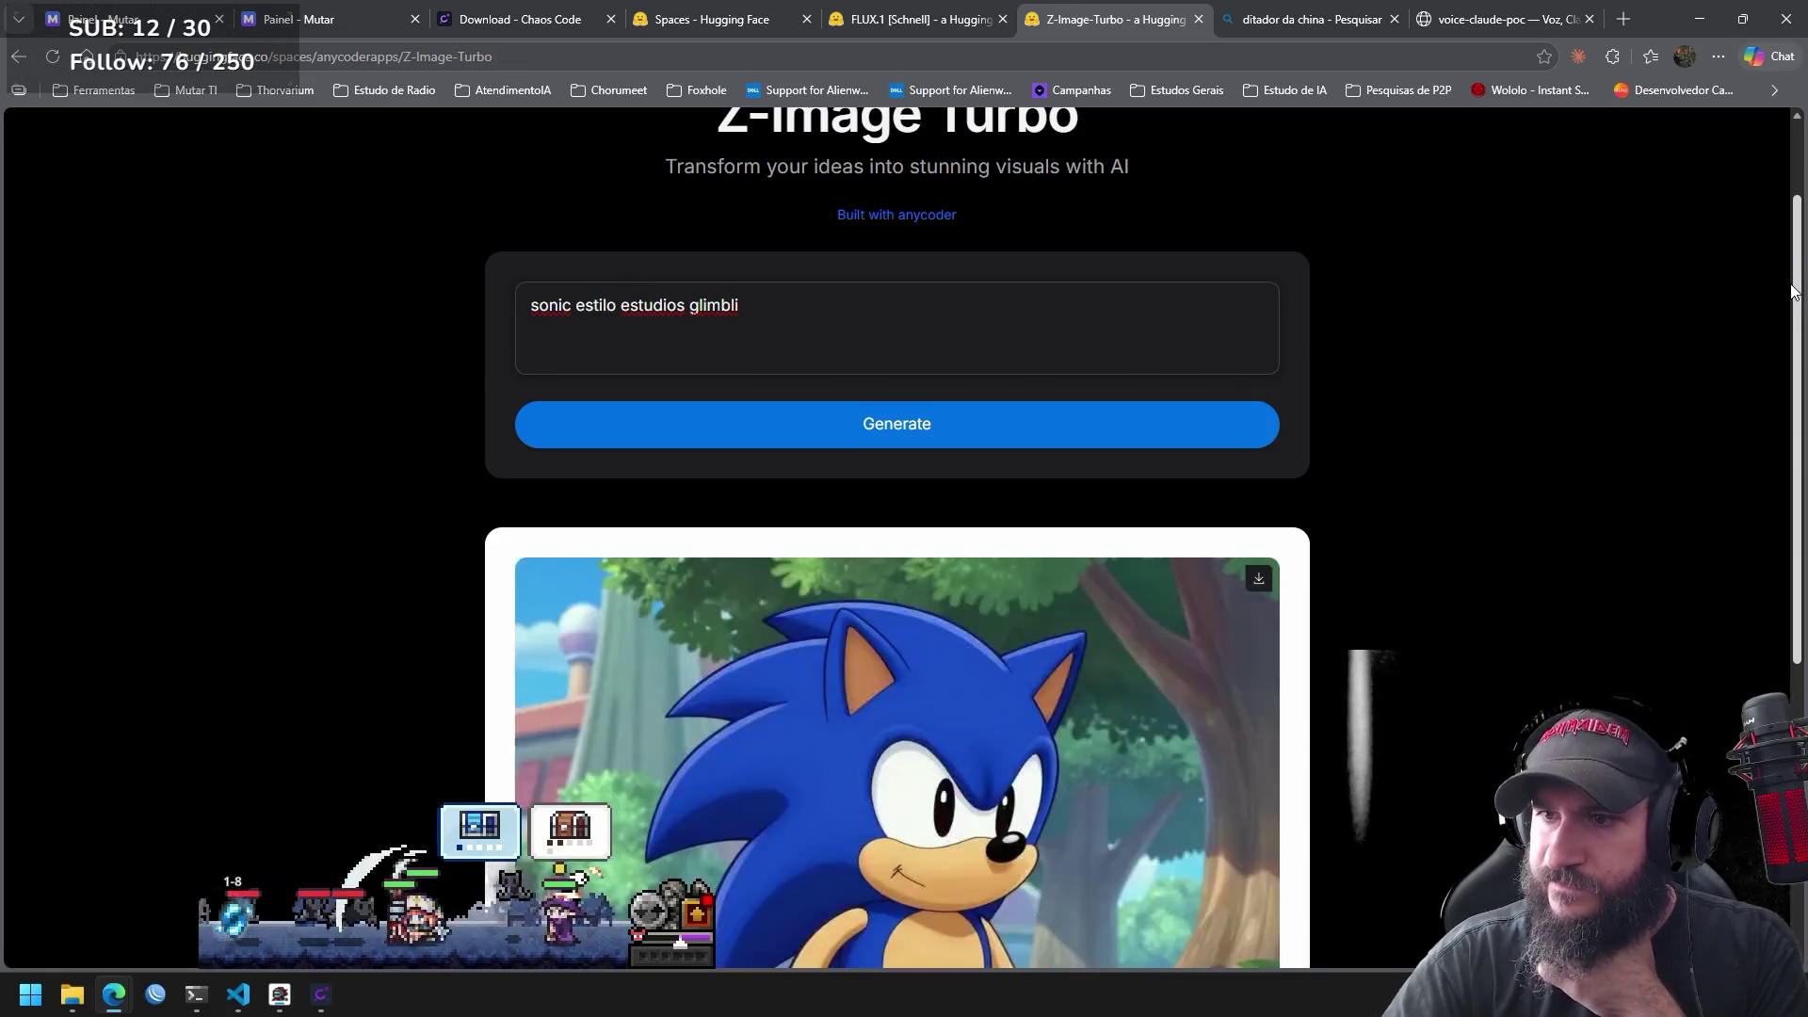
Insert 'fundido ao mega man,' after 'sonic' in the prompt and generate.
left_click_drag(1792, 292, 1771, 539)
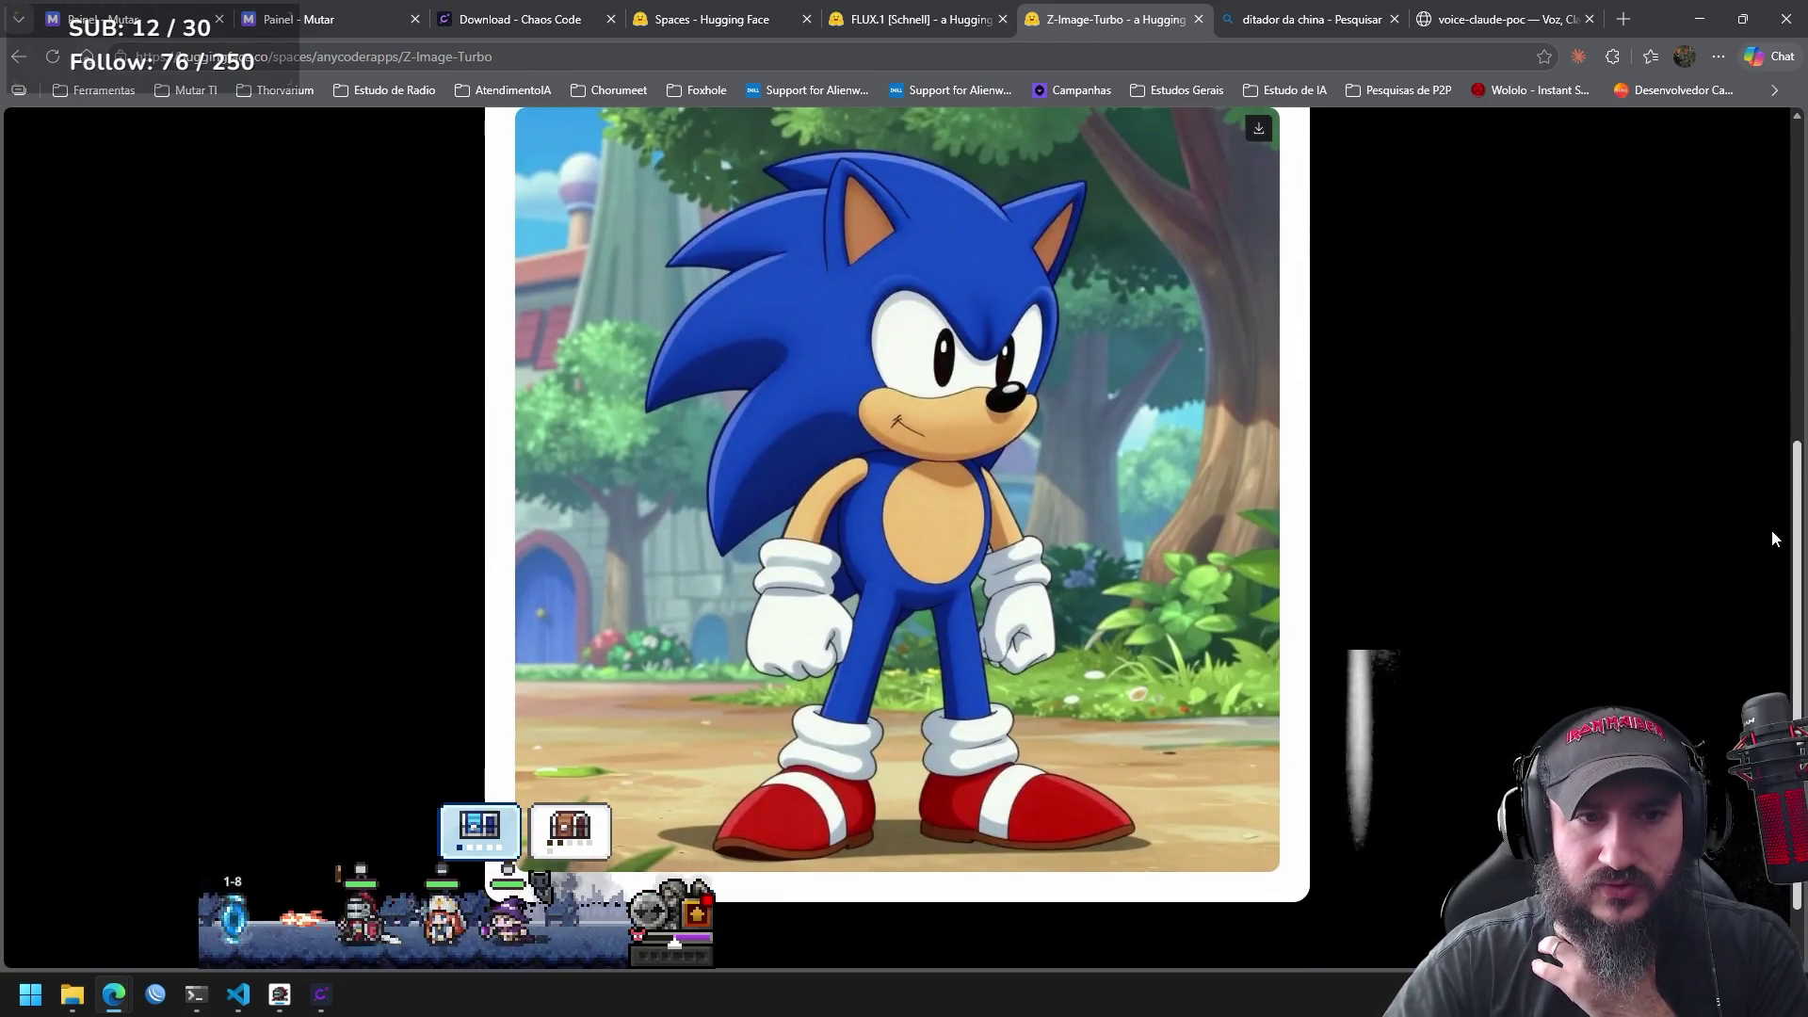
left_click_drag(1771, 529, 1776, 273)
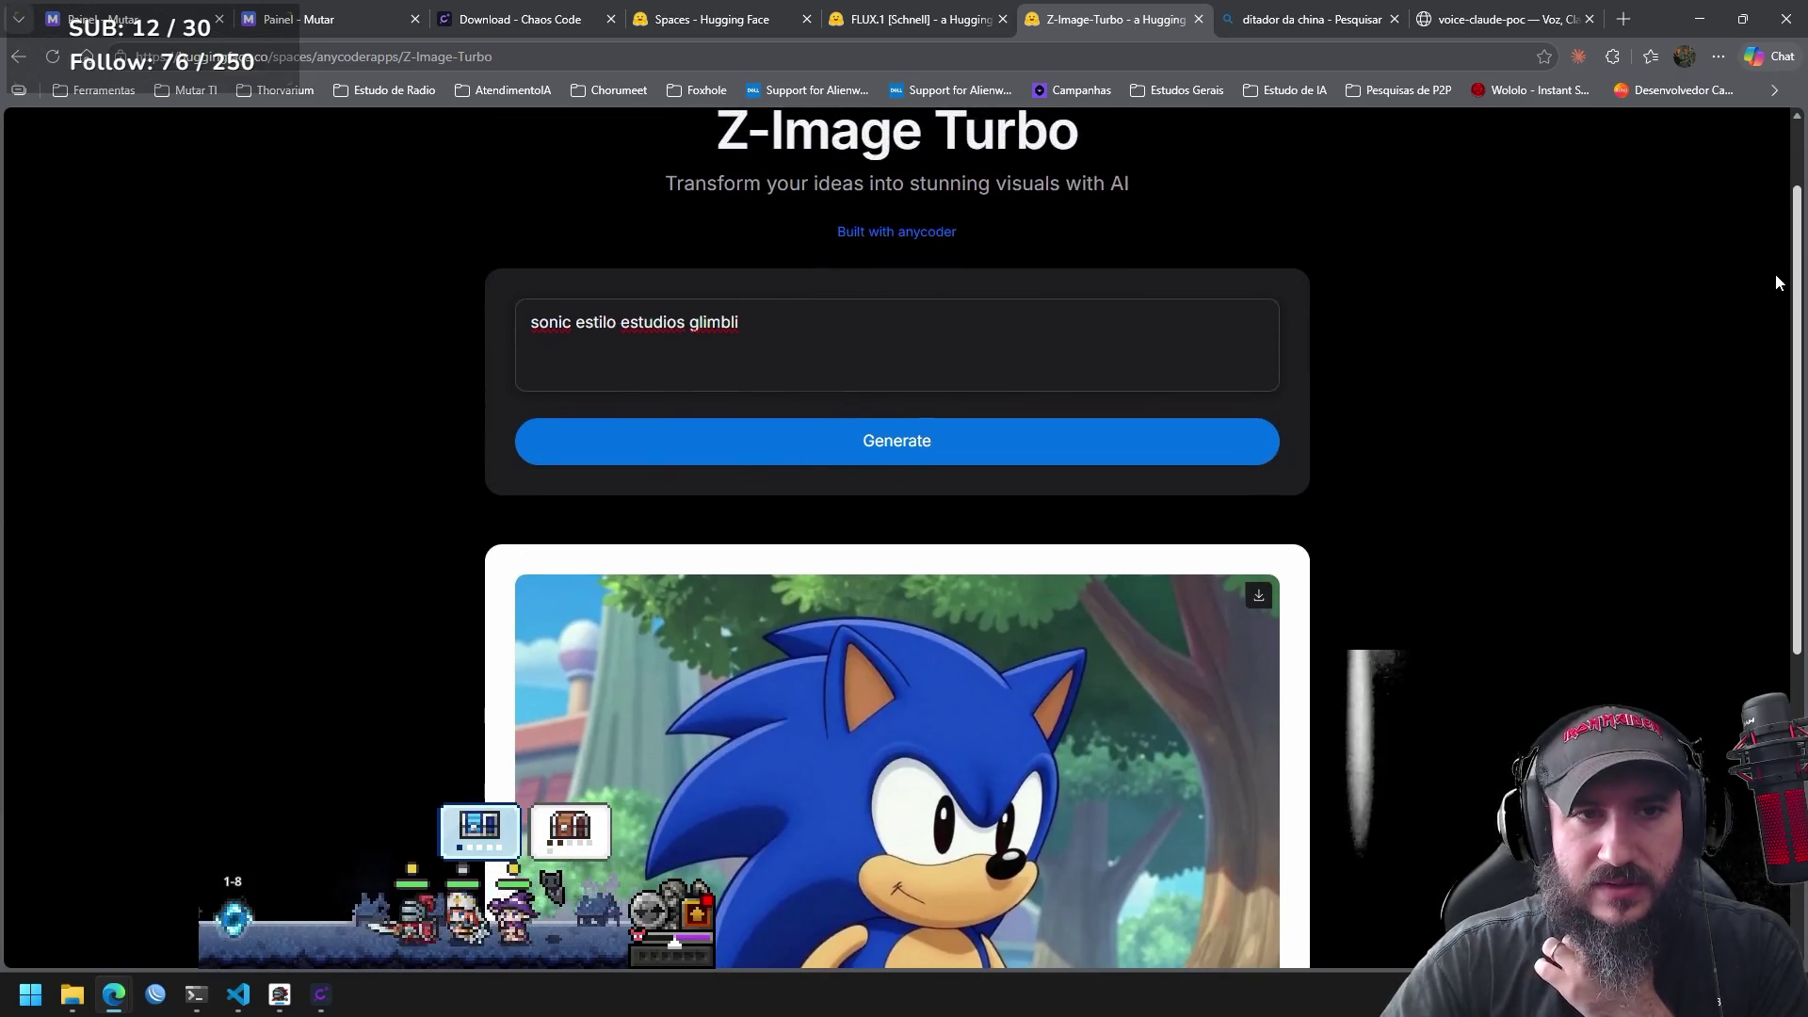
double_click(551, 323)
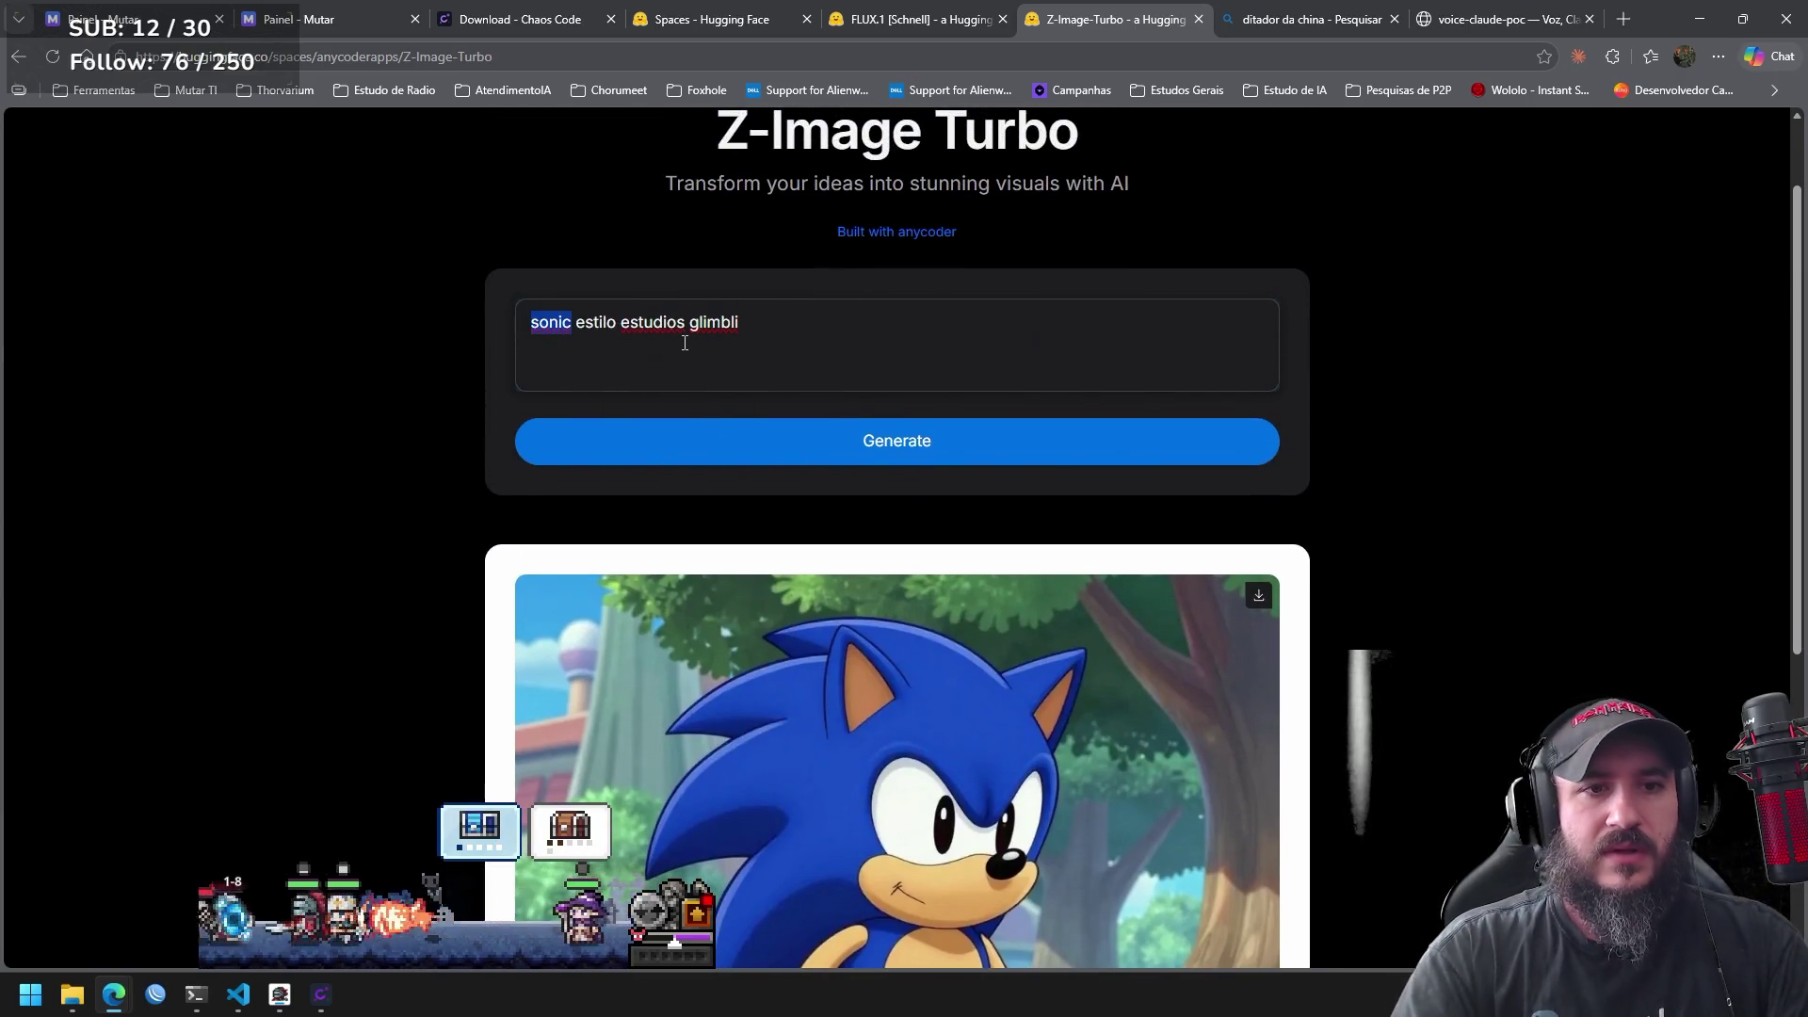
key("Right")
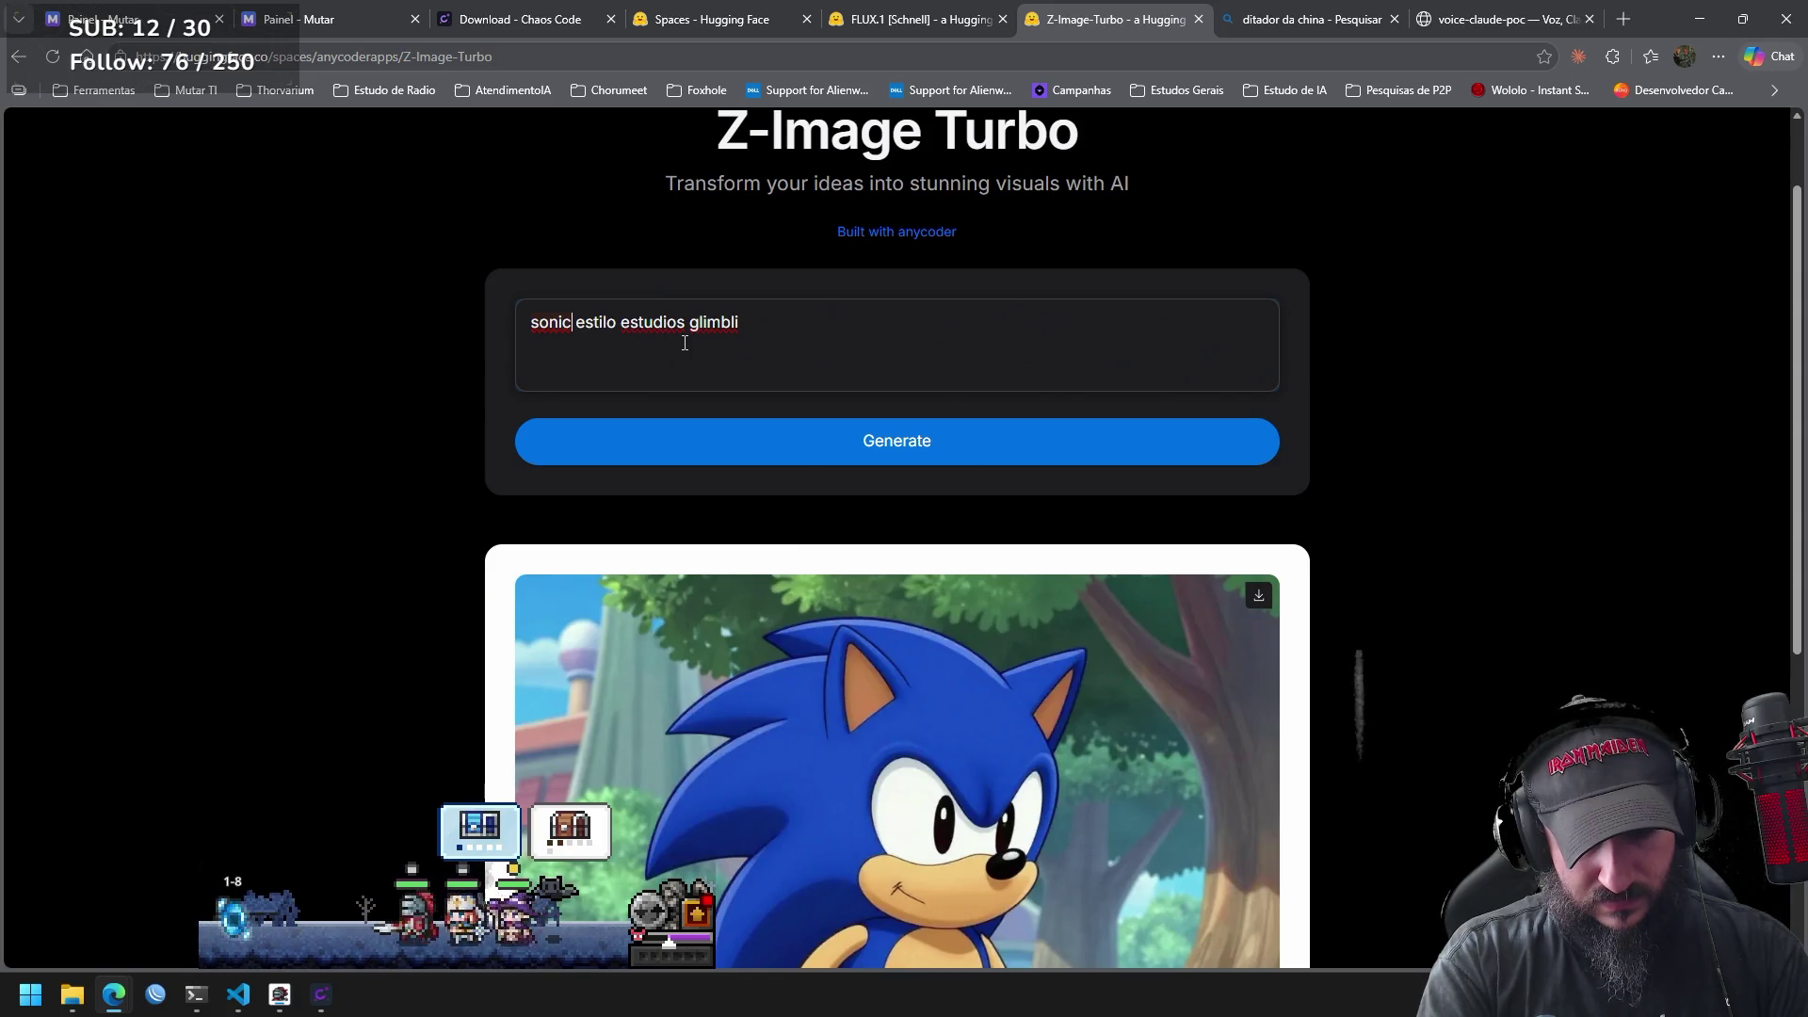
type("fundido ")
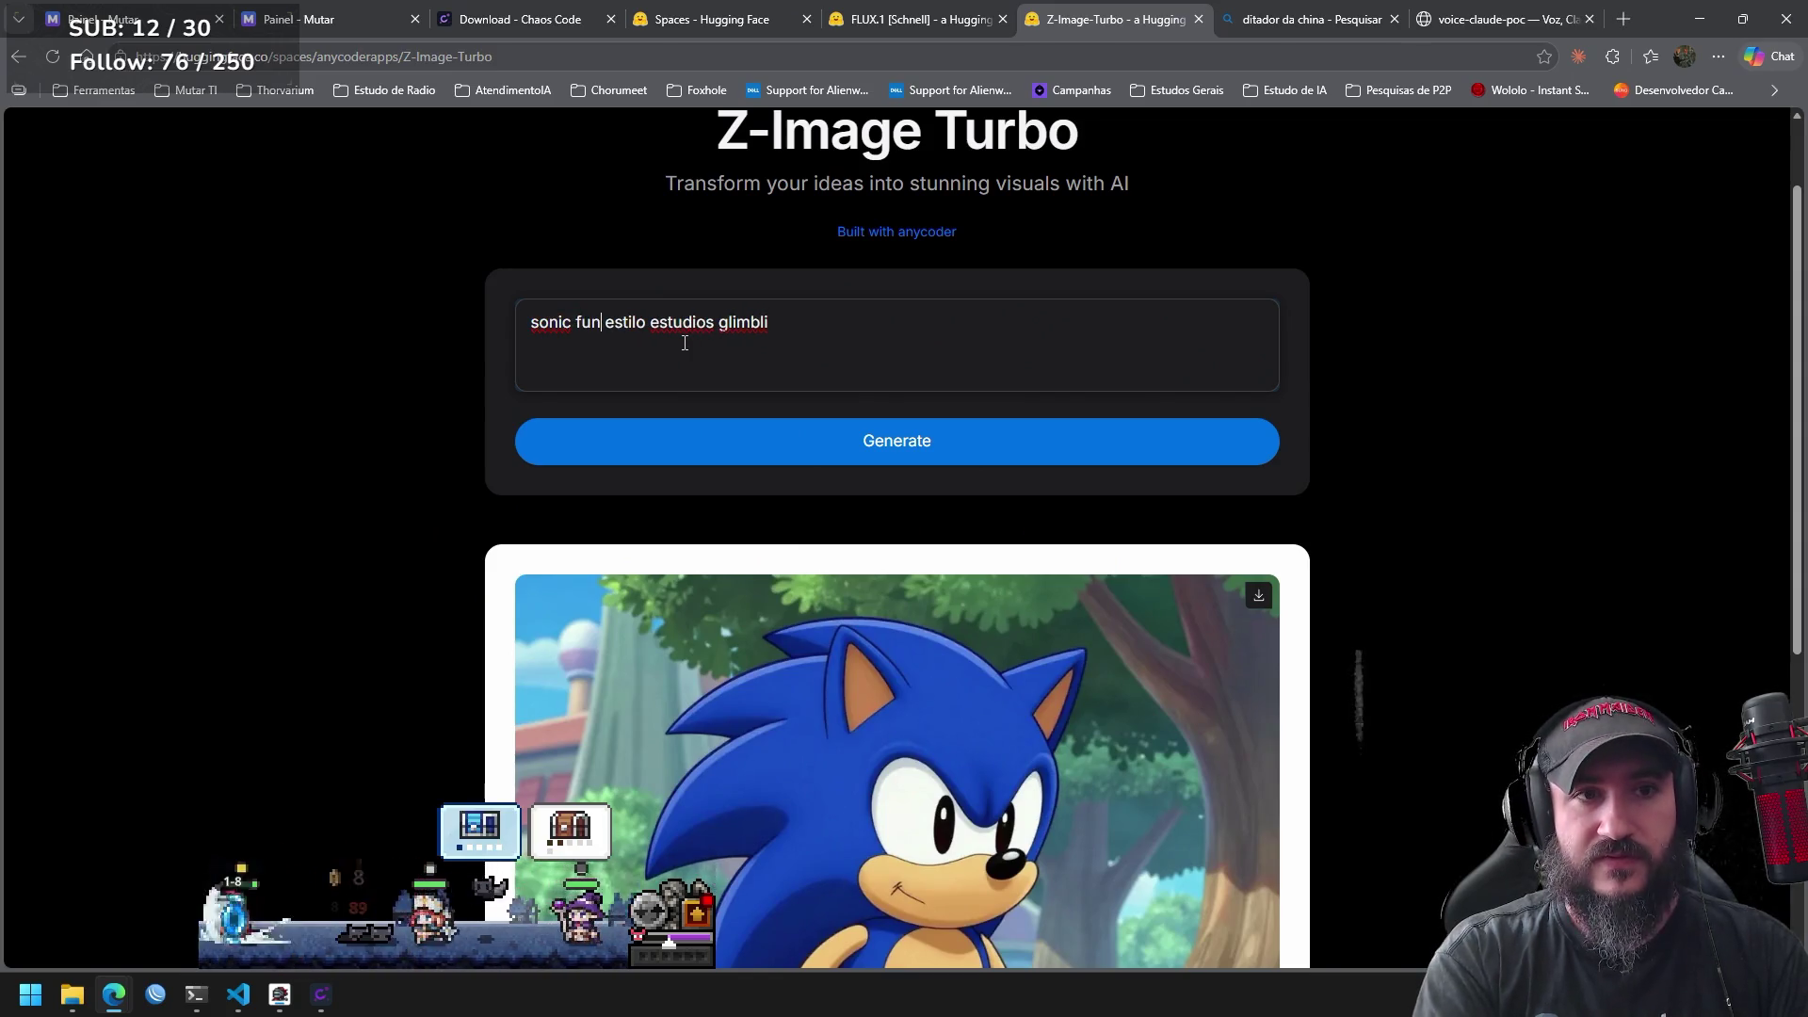
type("ao mega man")
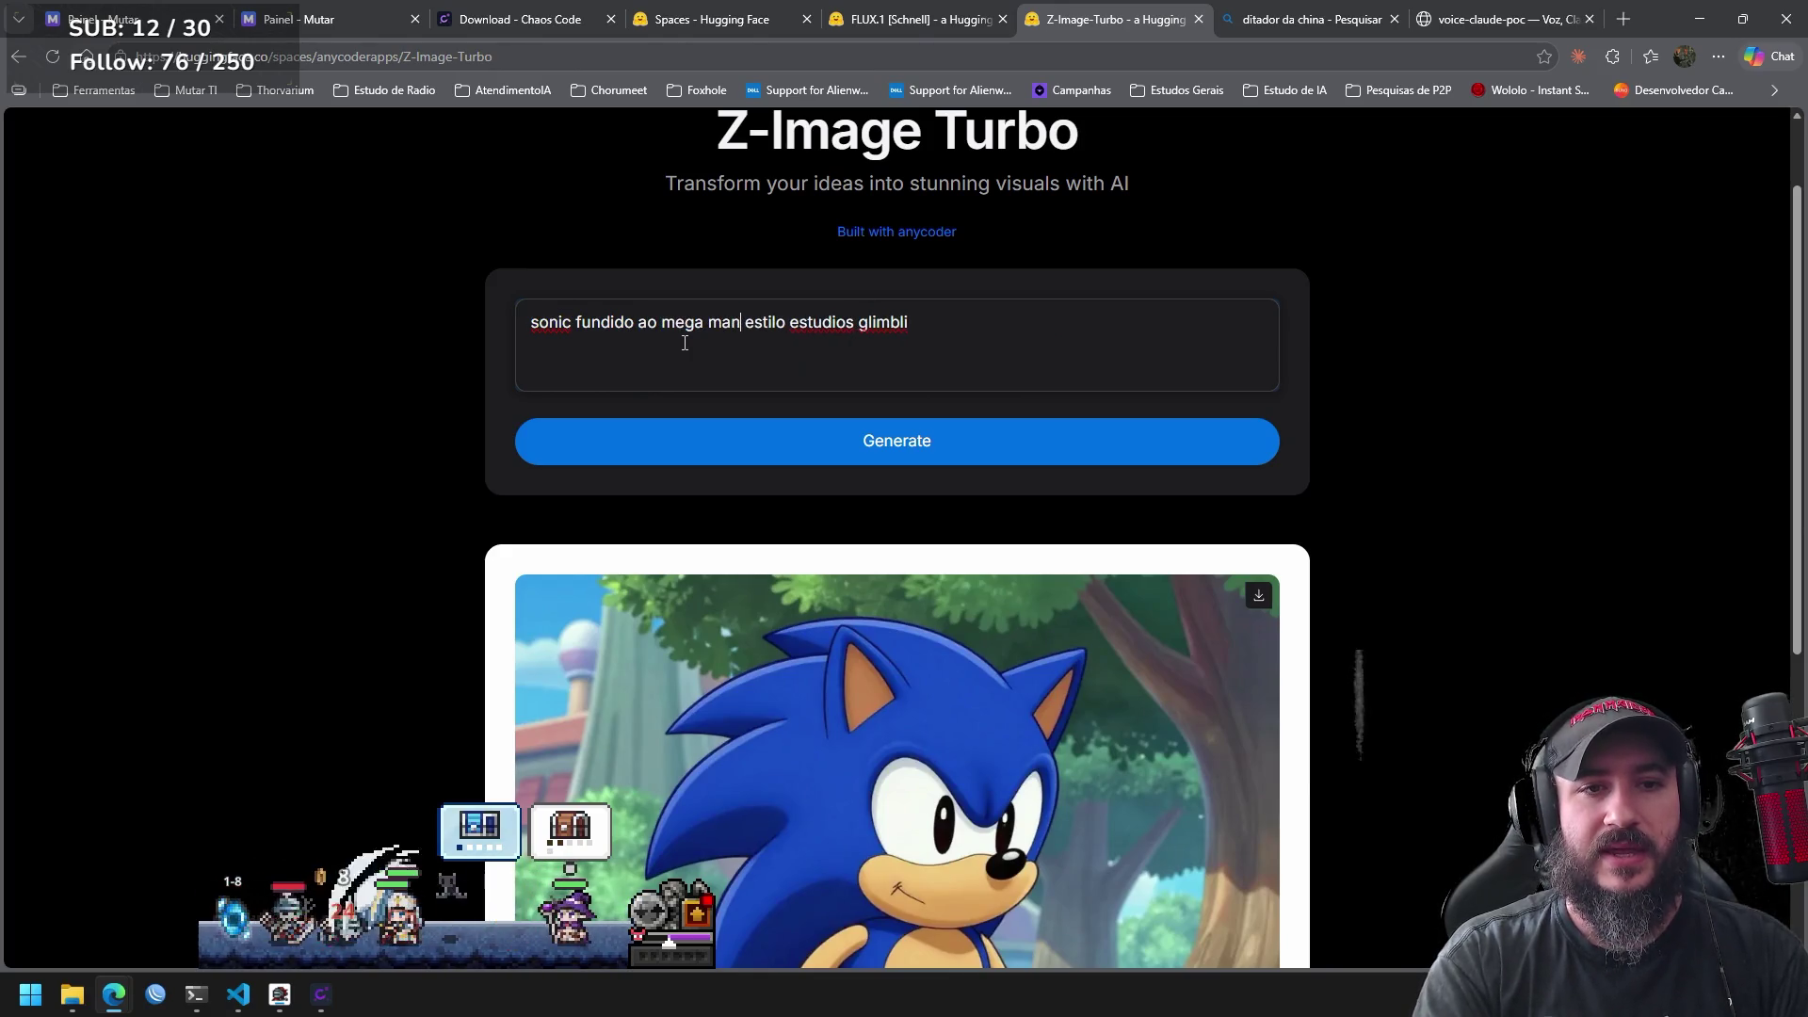
type(",")
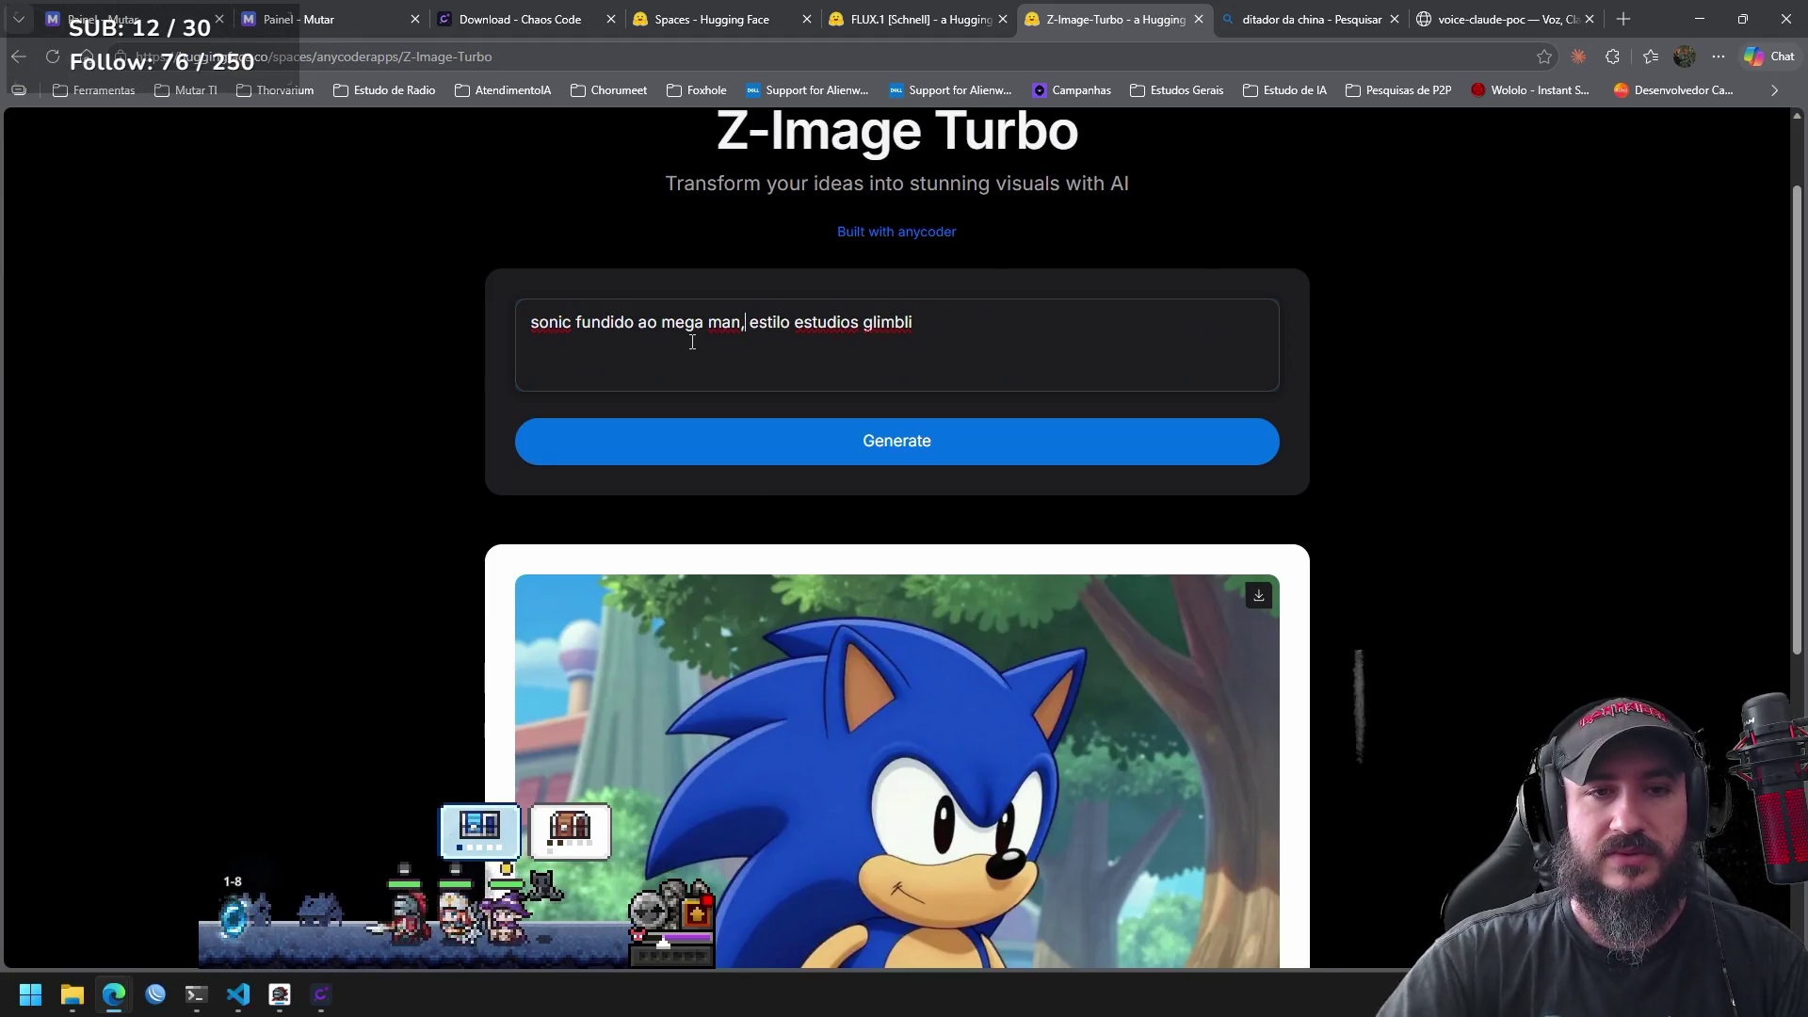
left_click(919, 441)
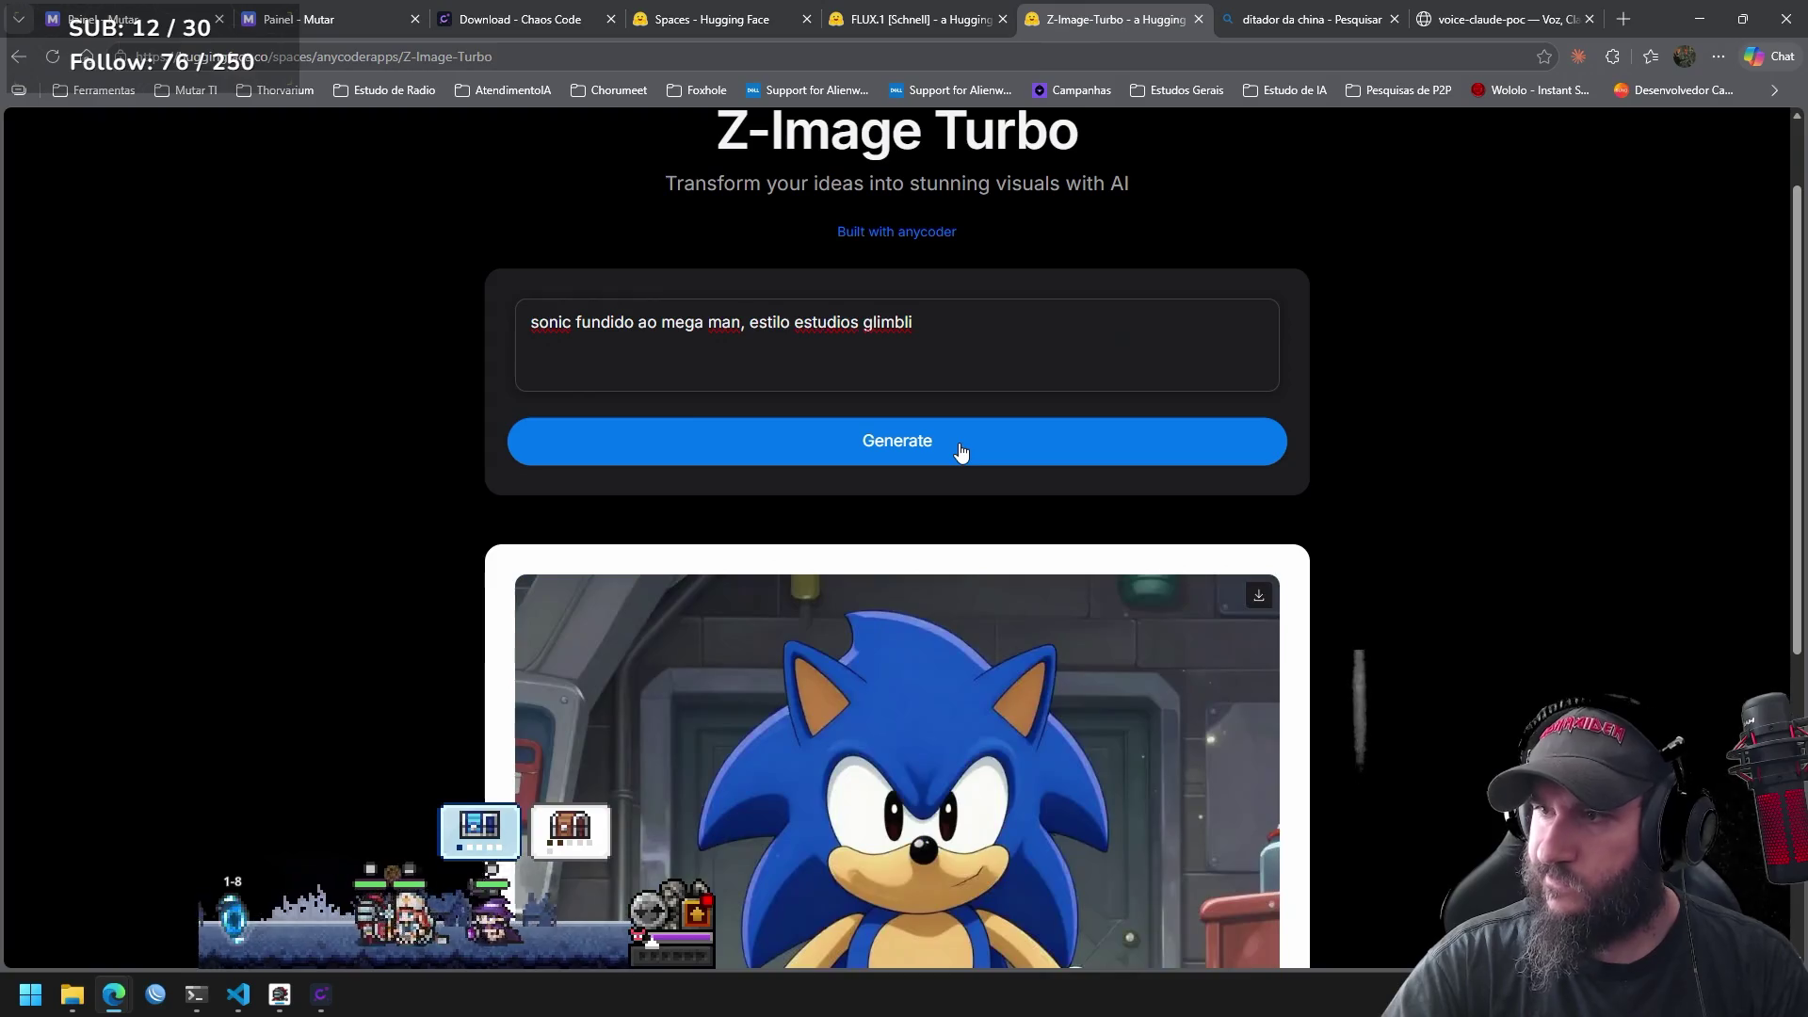
Scroll down to view the workshop Sonic image, then back up.
left_click_drag(1794, 288, 1761, 480)
scroll(1735, 670, "down", 2)
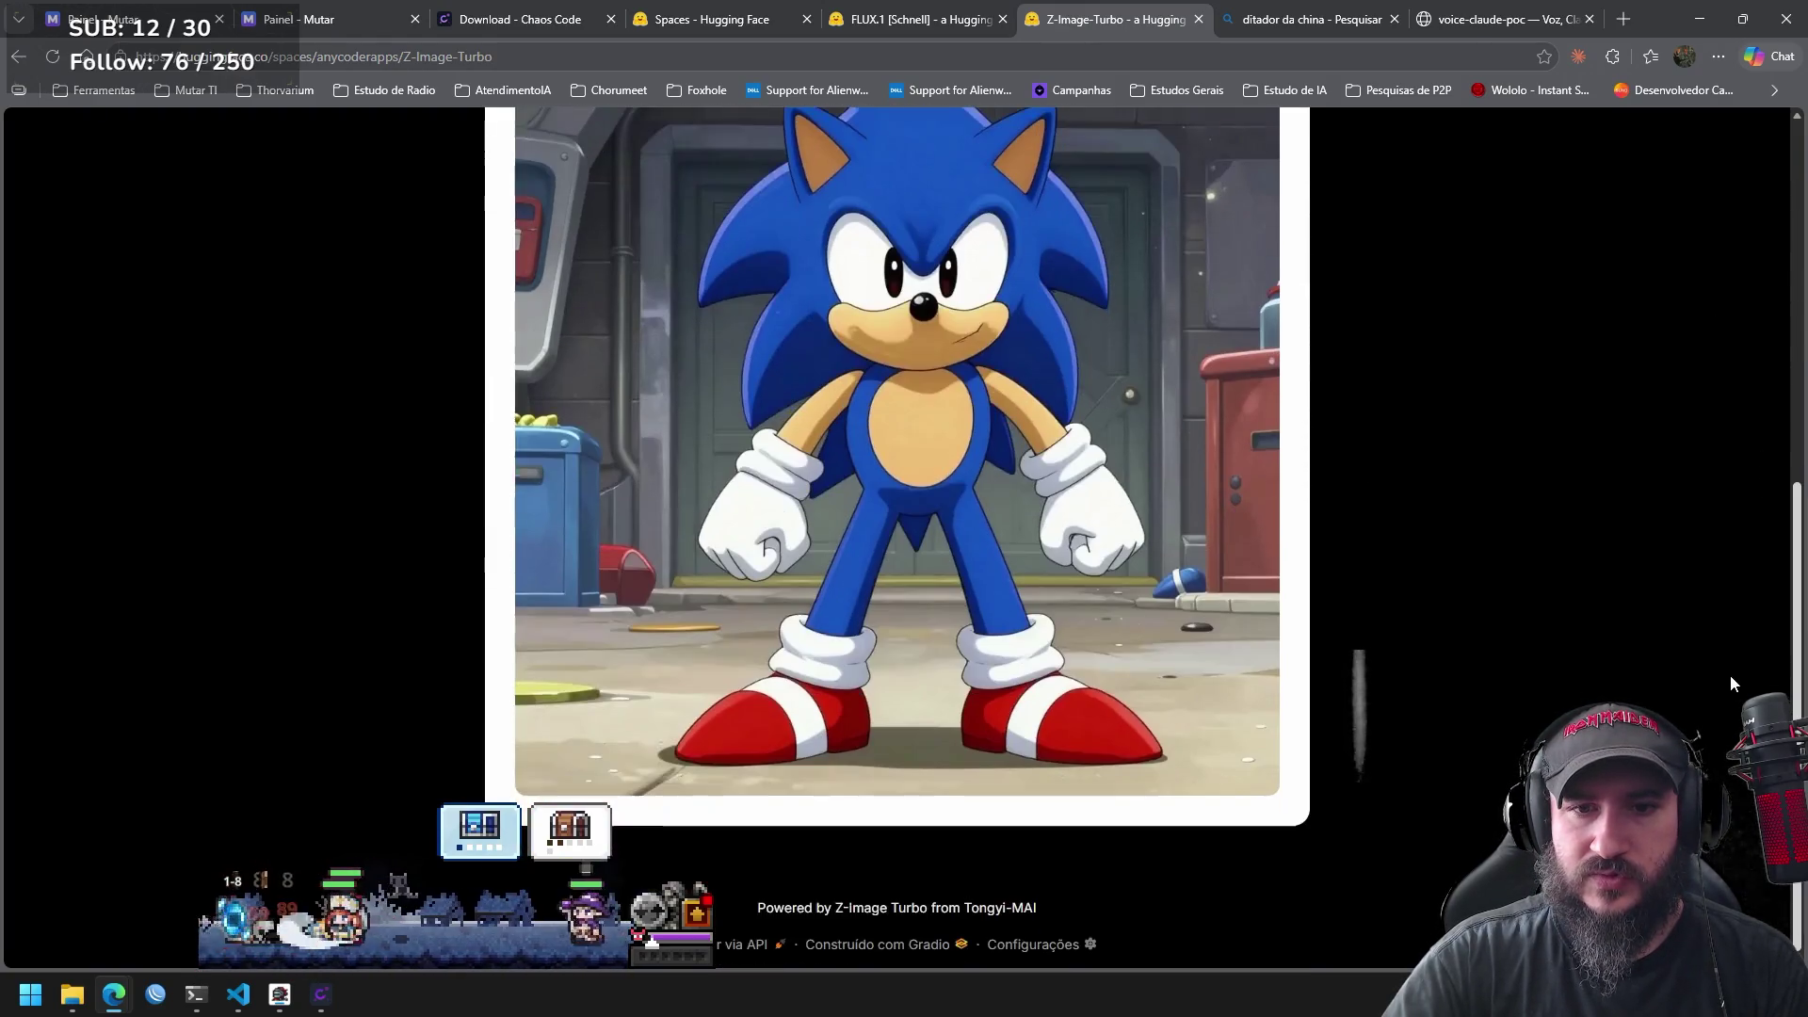
scroll(1729, 676, "up", 6)
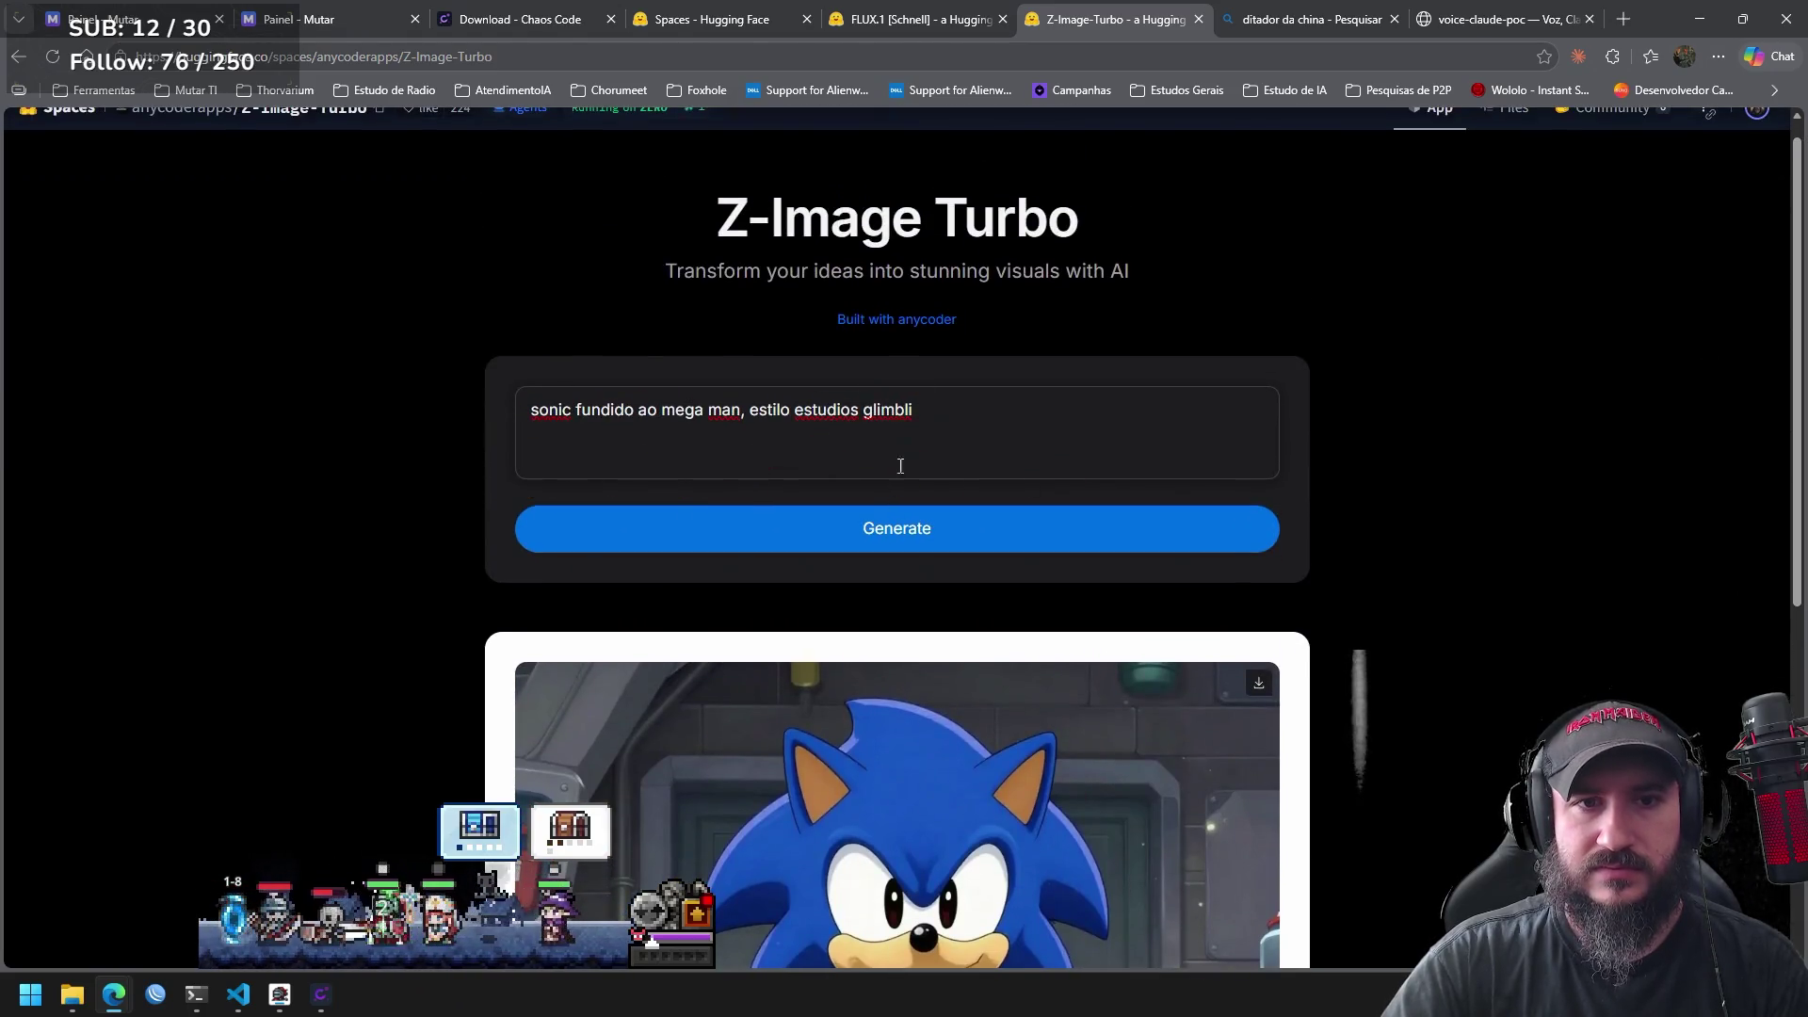
Replace 'fundido ao' with 'com caracteriscas do personagem' in the prompt.
left_click(971, 397)
key("Left")
key("Left")
key("Left")
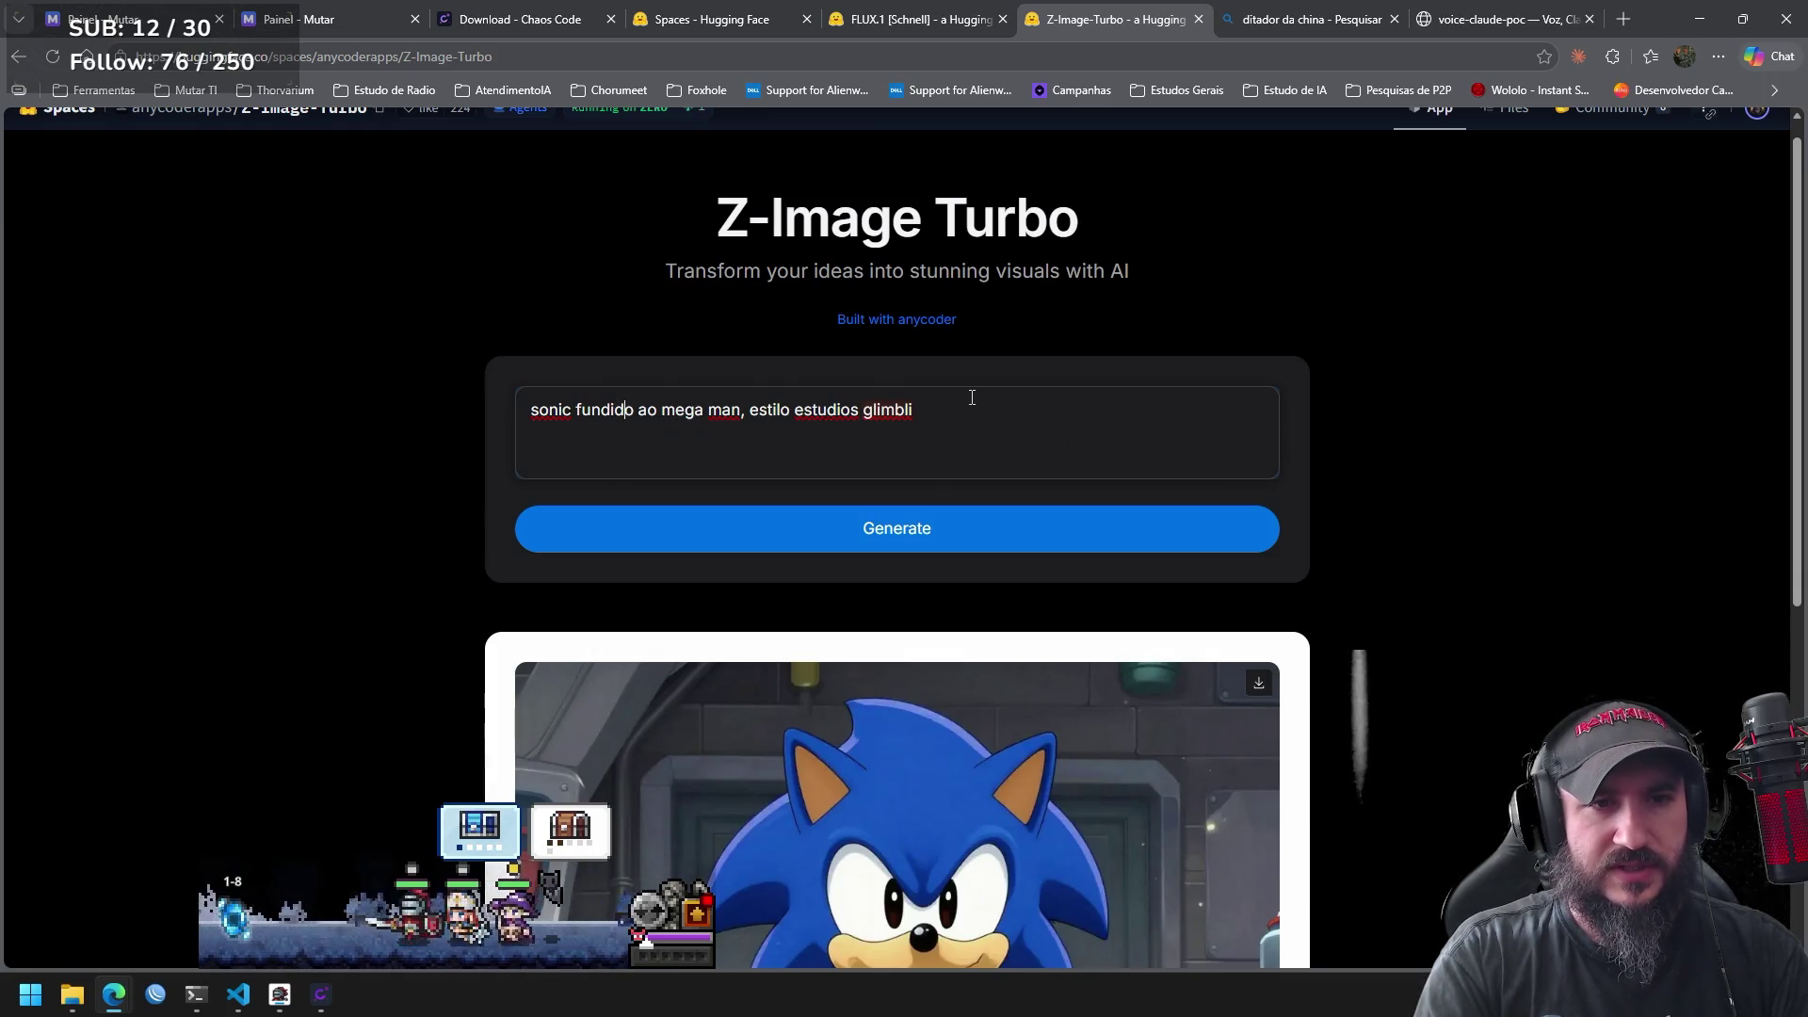
key("Delete")
key("Delete")
key("Delete")
key("BackSpace")
key("BackSpace")
key("BackSpace")
key("BackSpace")
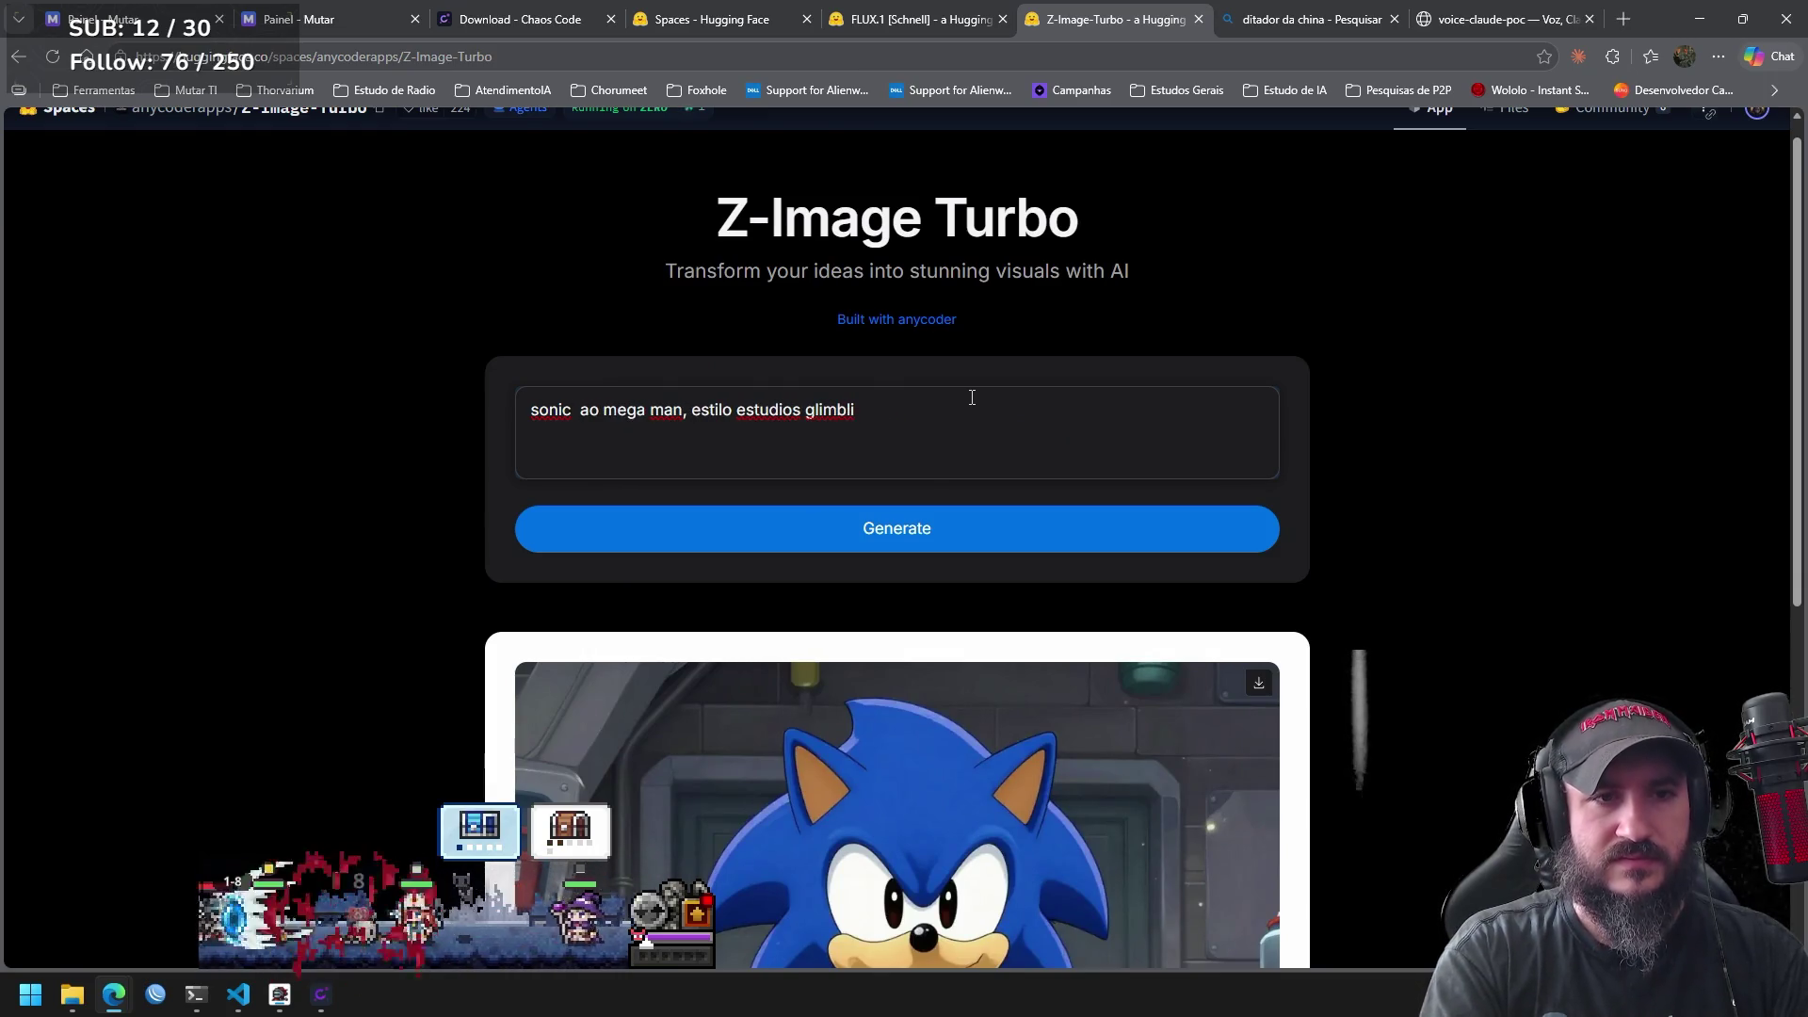
key("Delete")
key("Delete")
type("com caracteri")
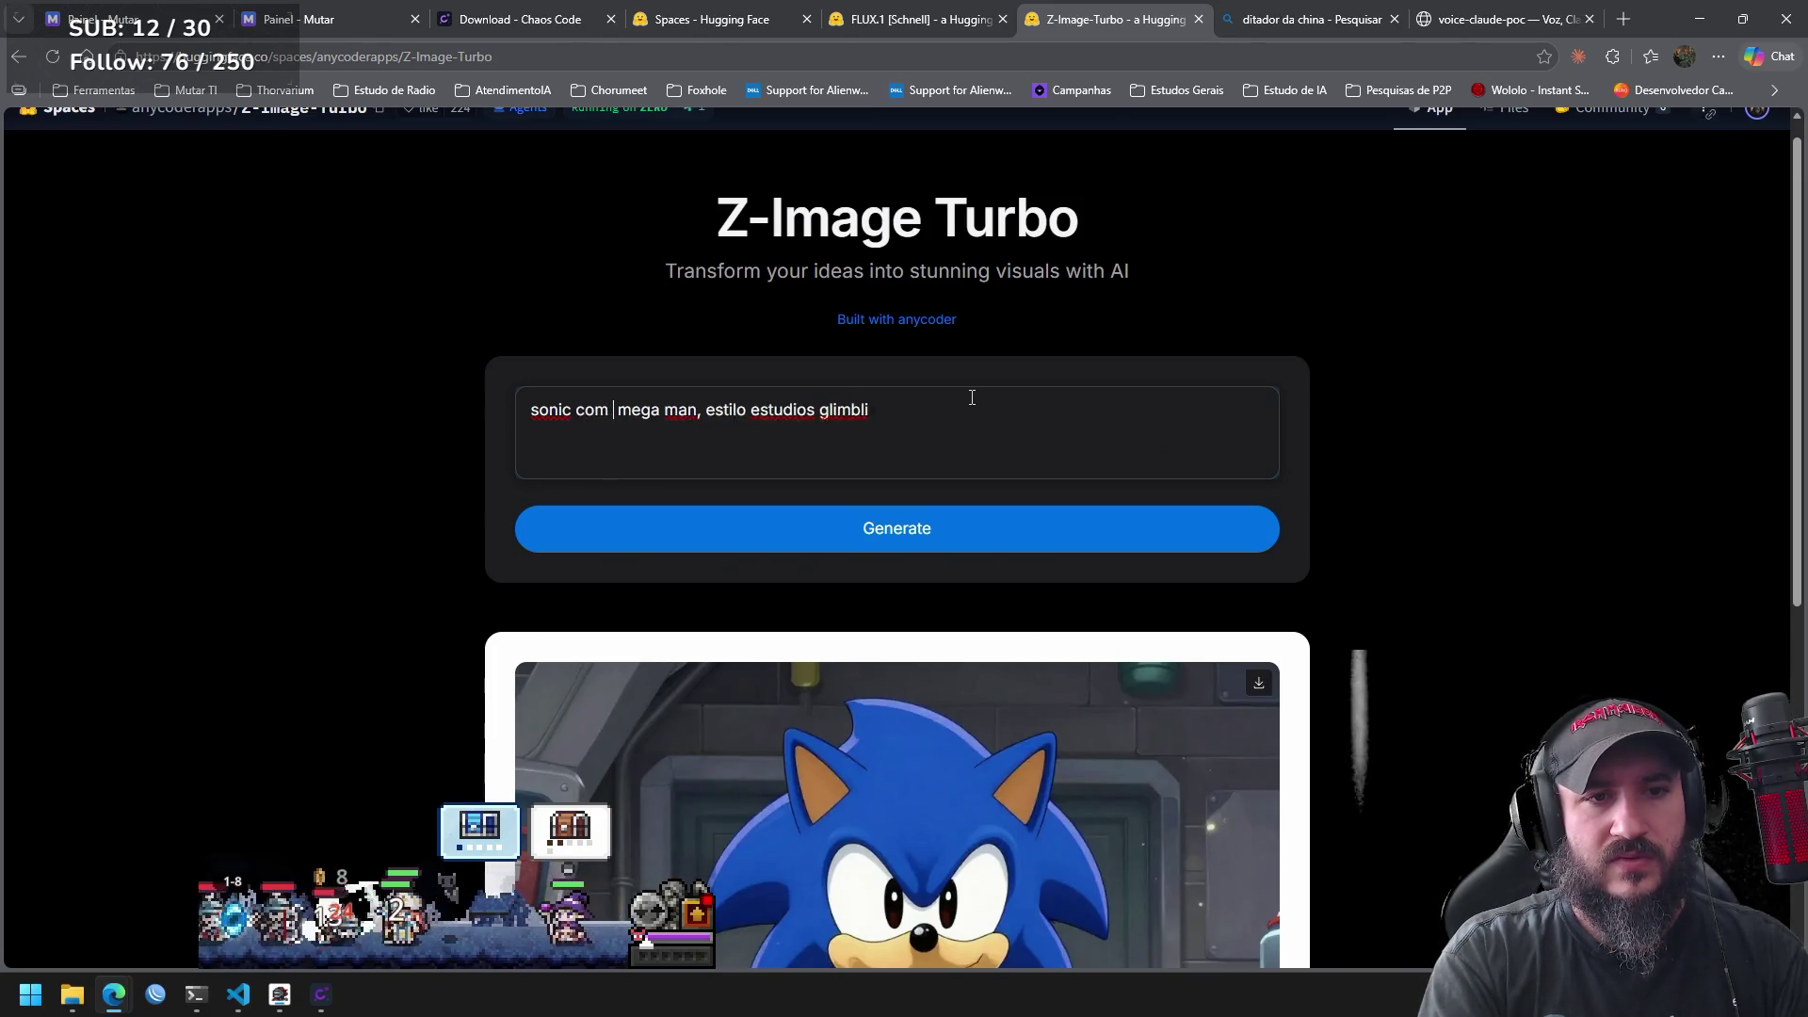
type("scas ")
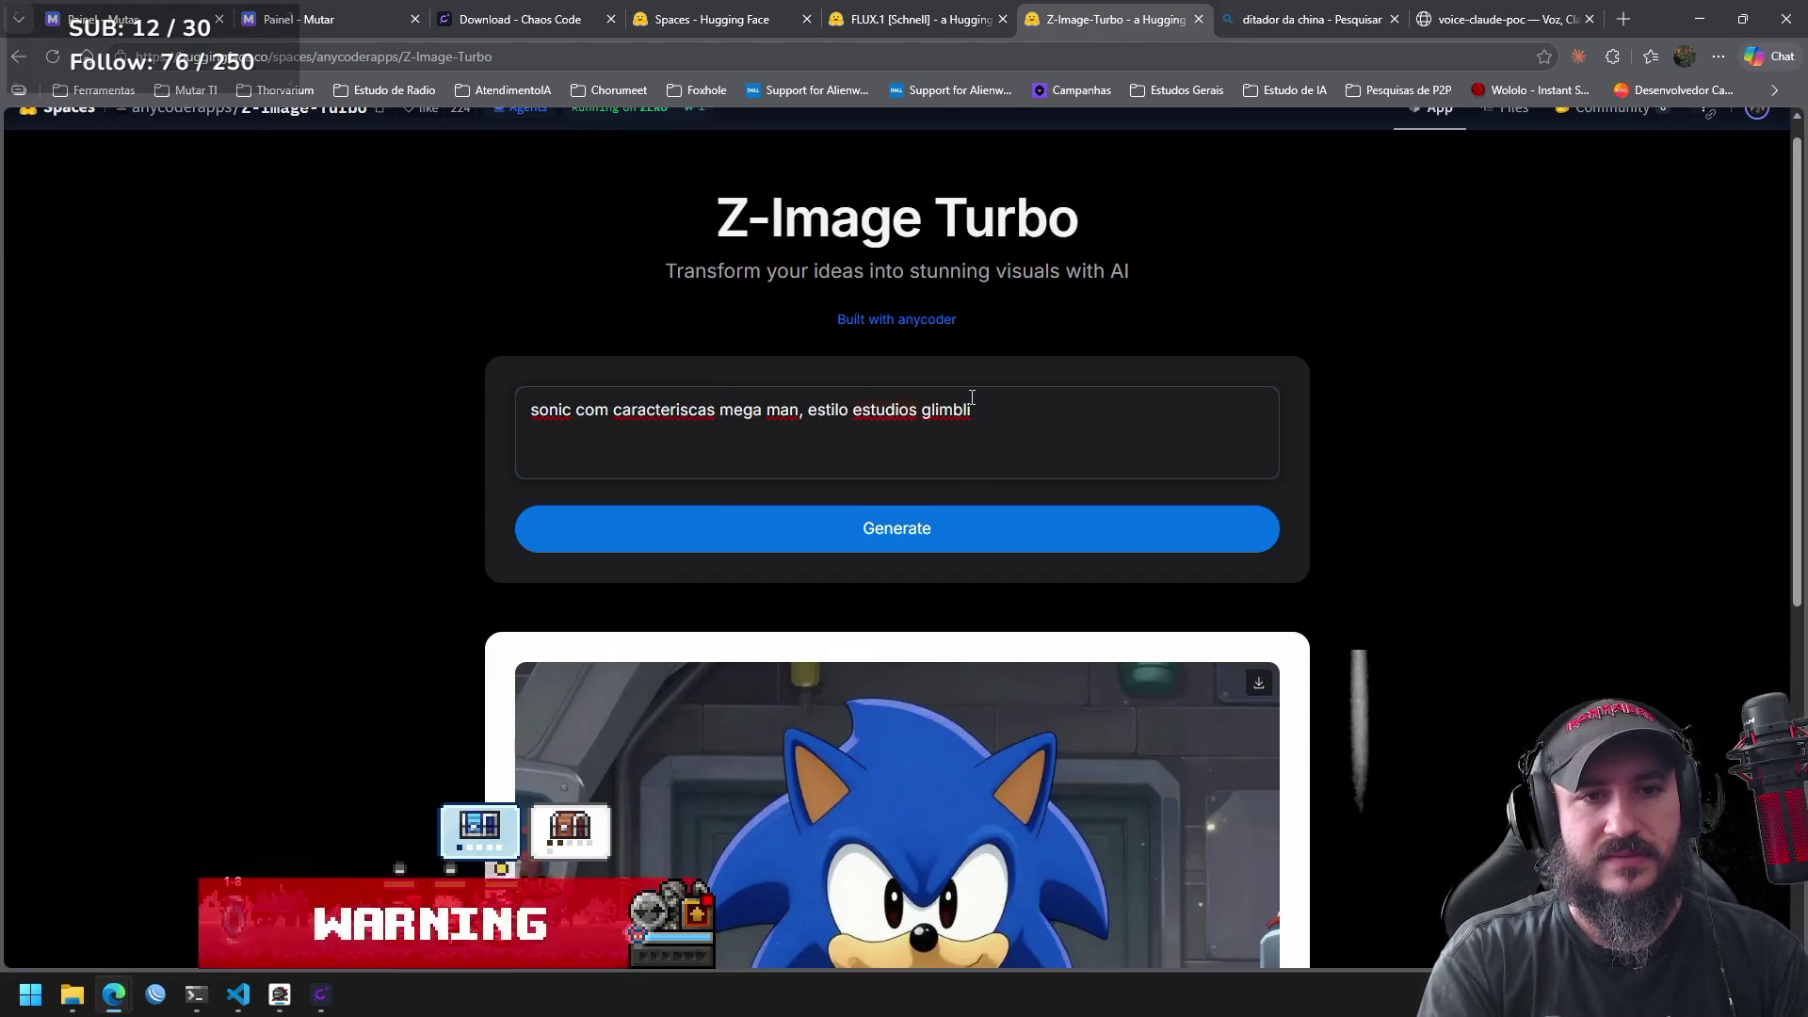
type("do personagem")
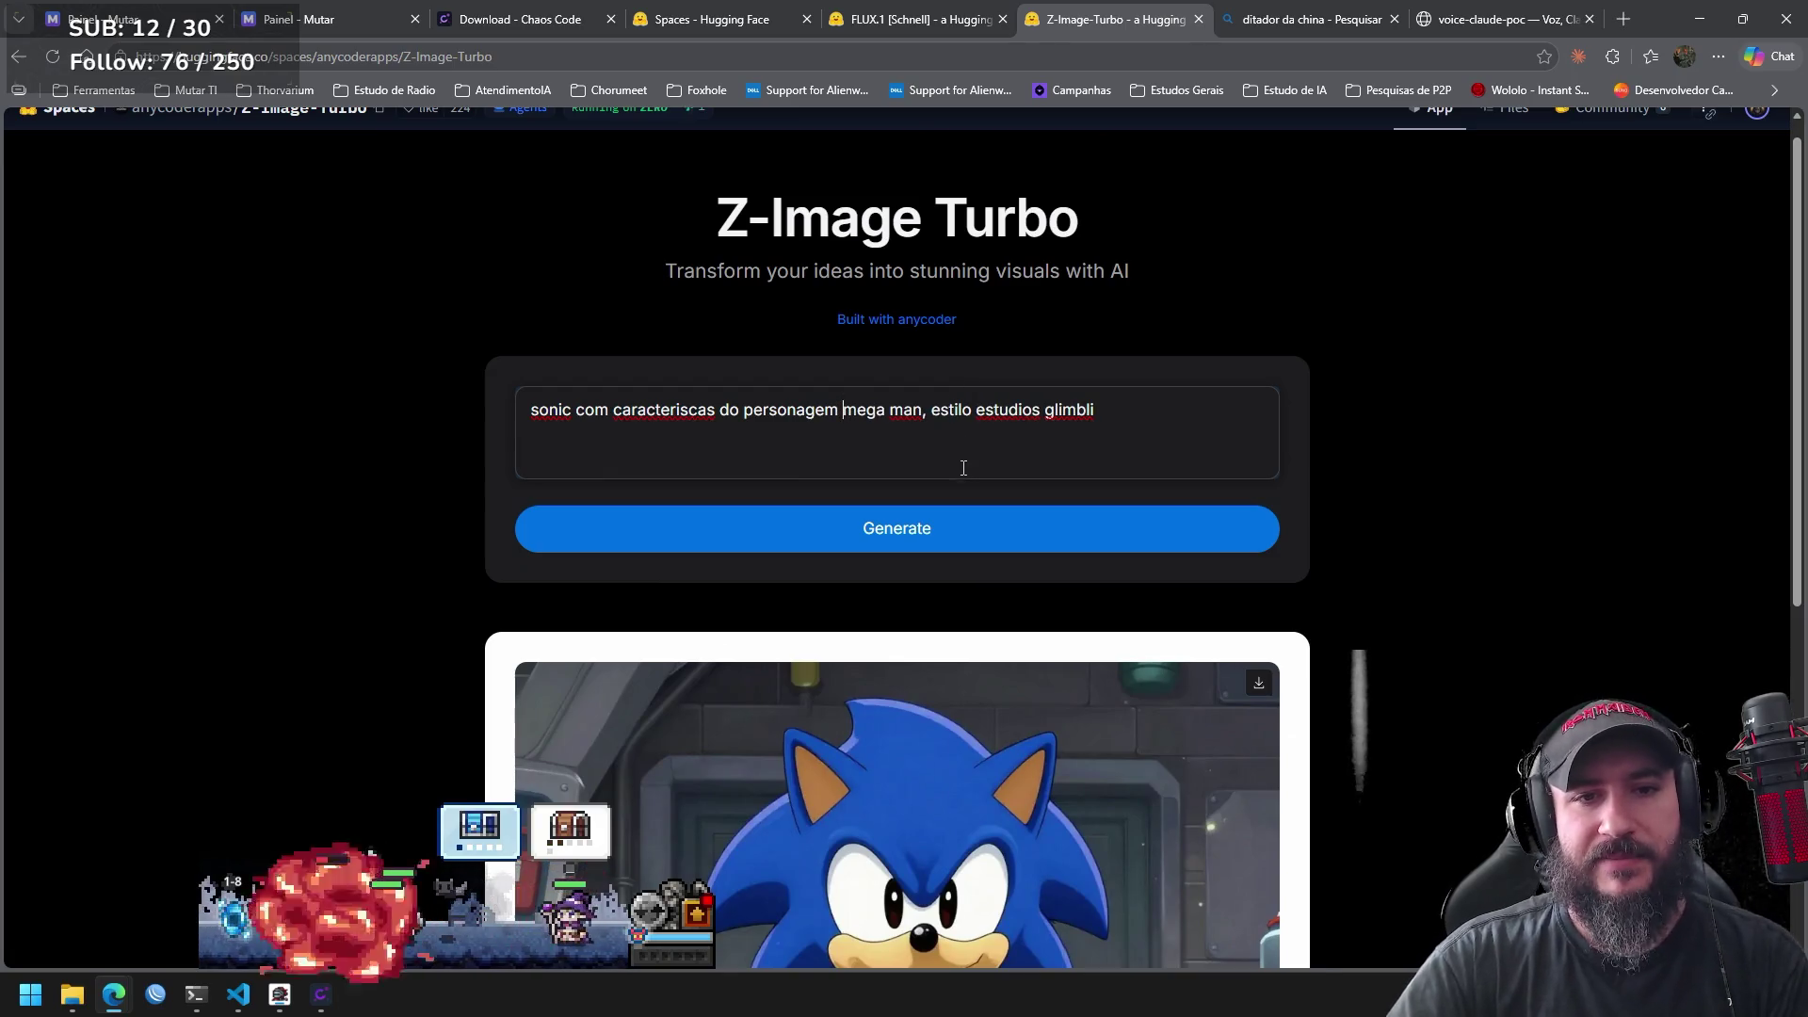
Accept the 'mega-man' spelling correction and generate the new image.
right_click(892, 416)
left_click(941, 435)
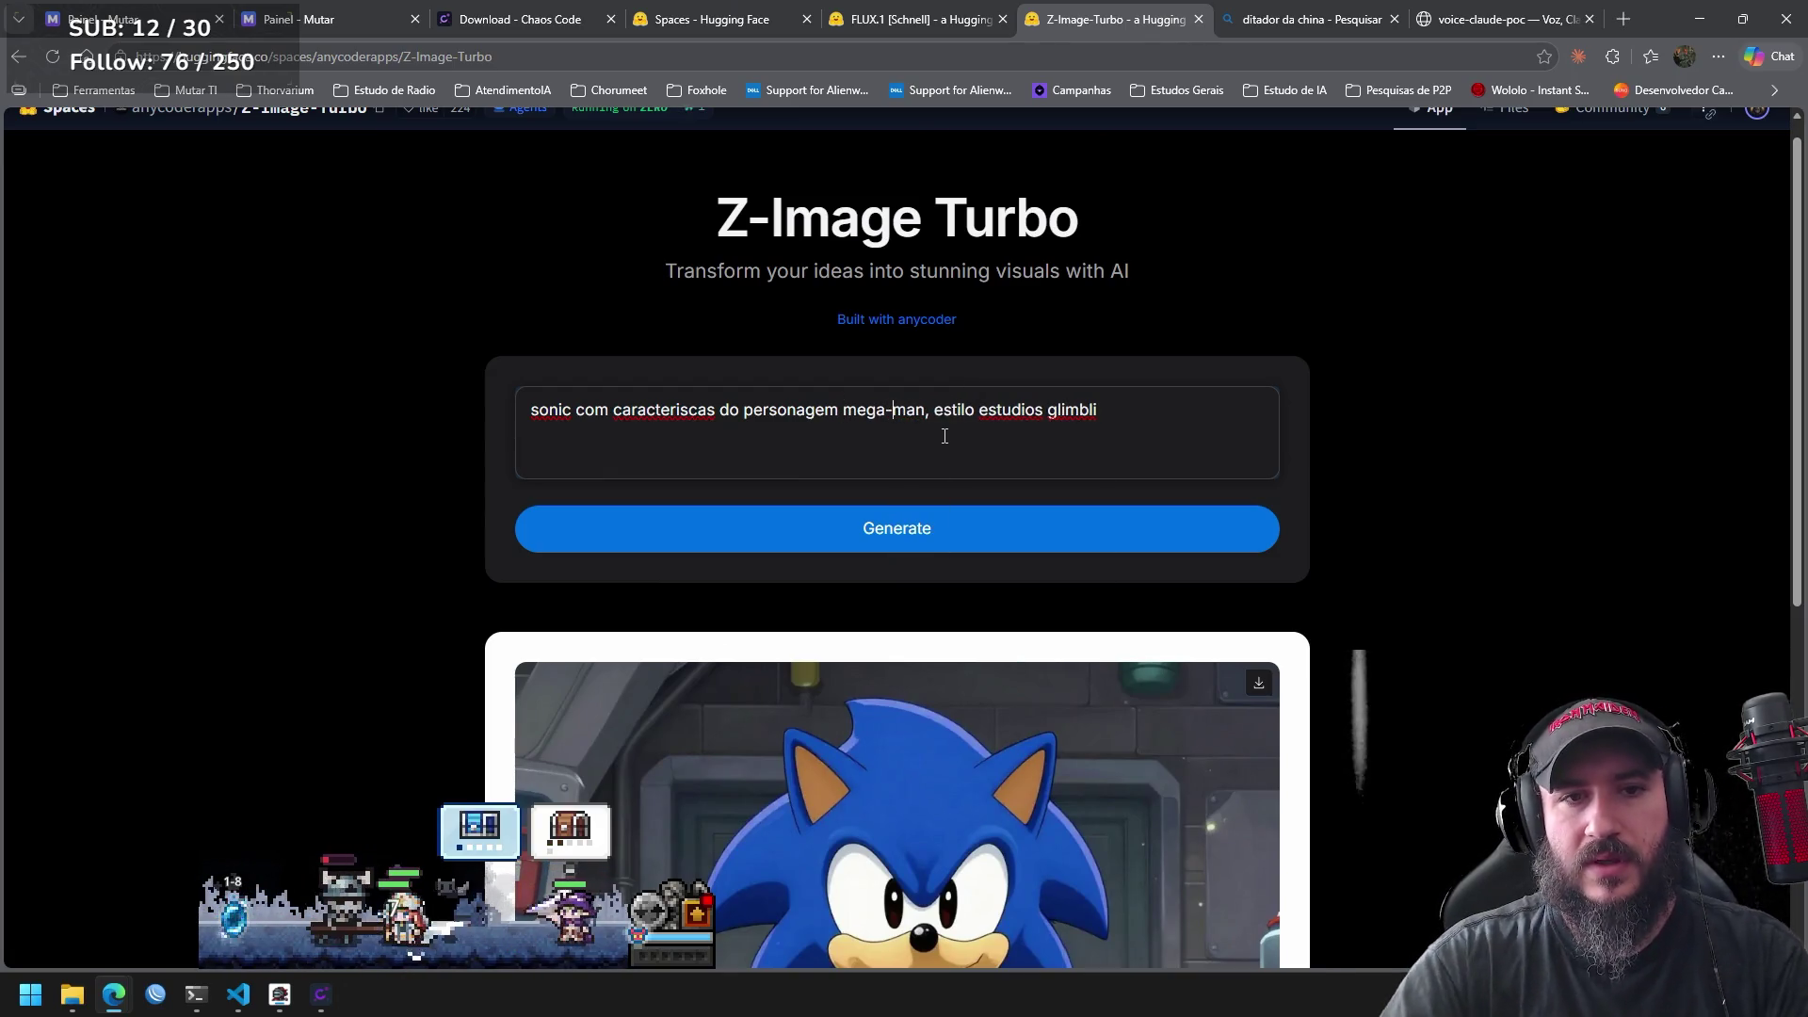
left_click(1152, 527)
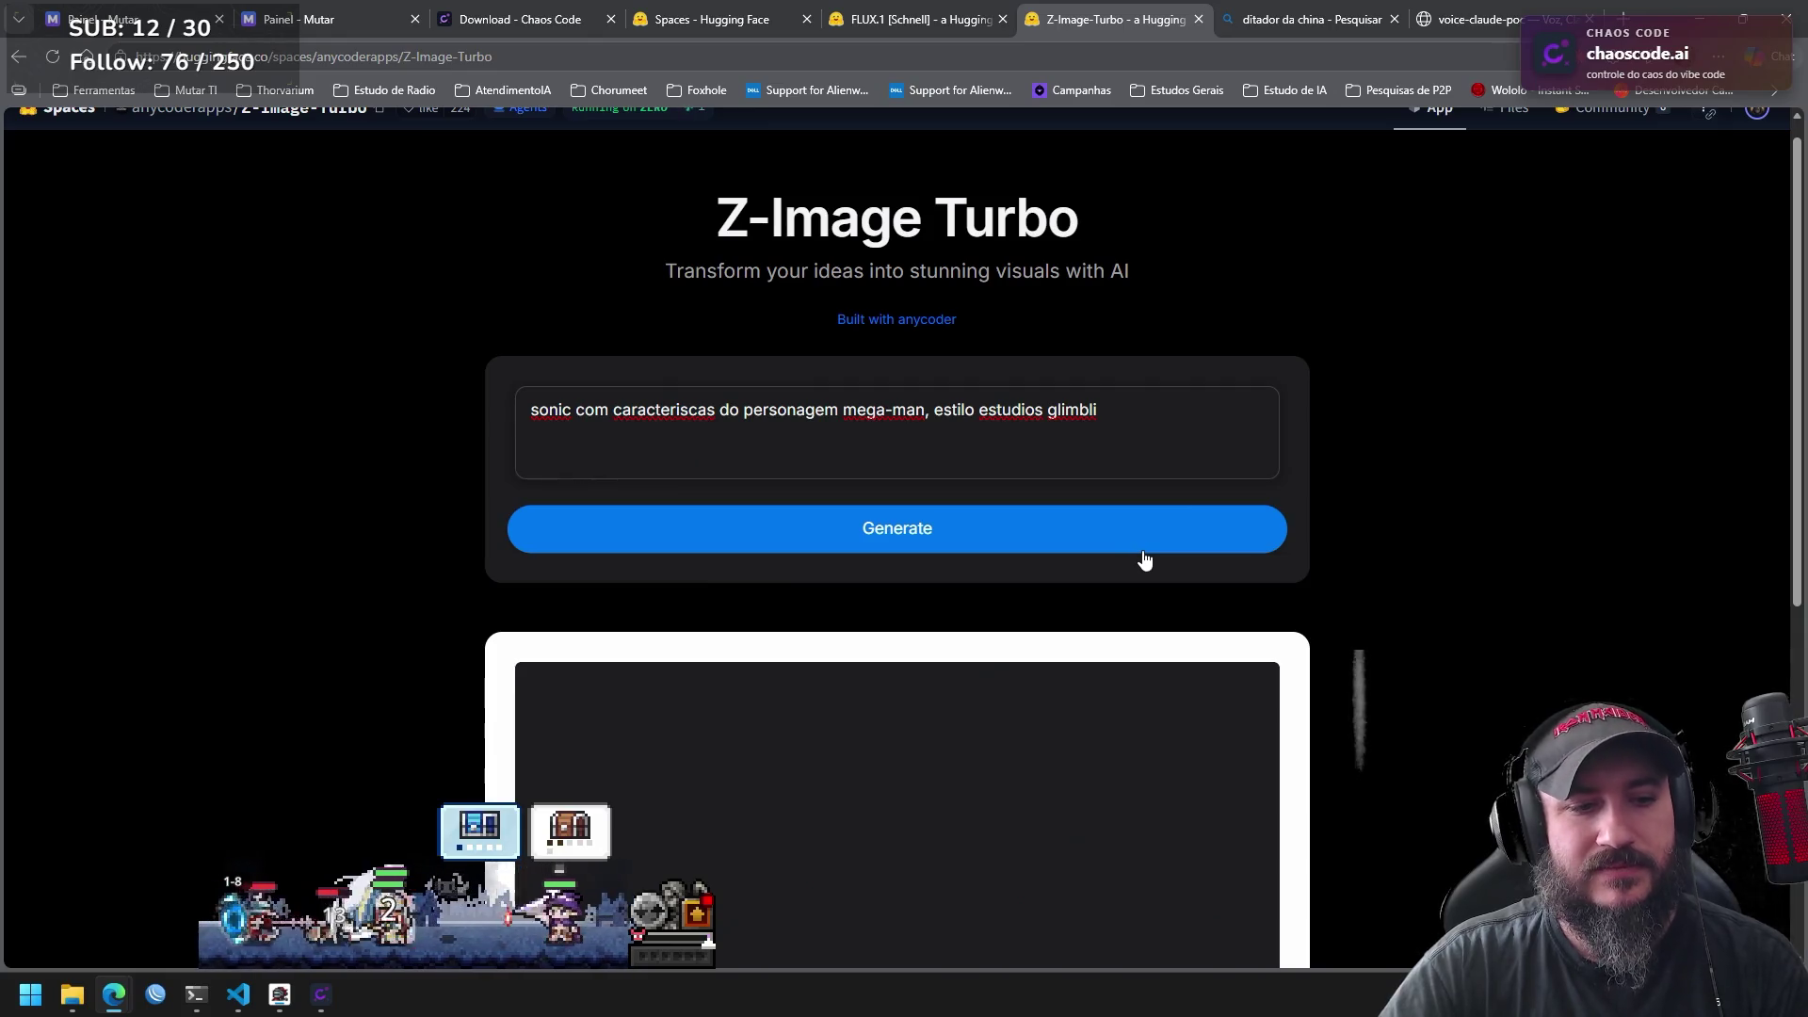
left_click(480, 838)
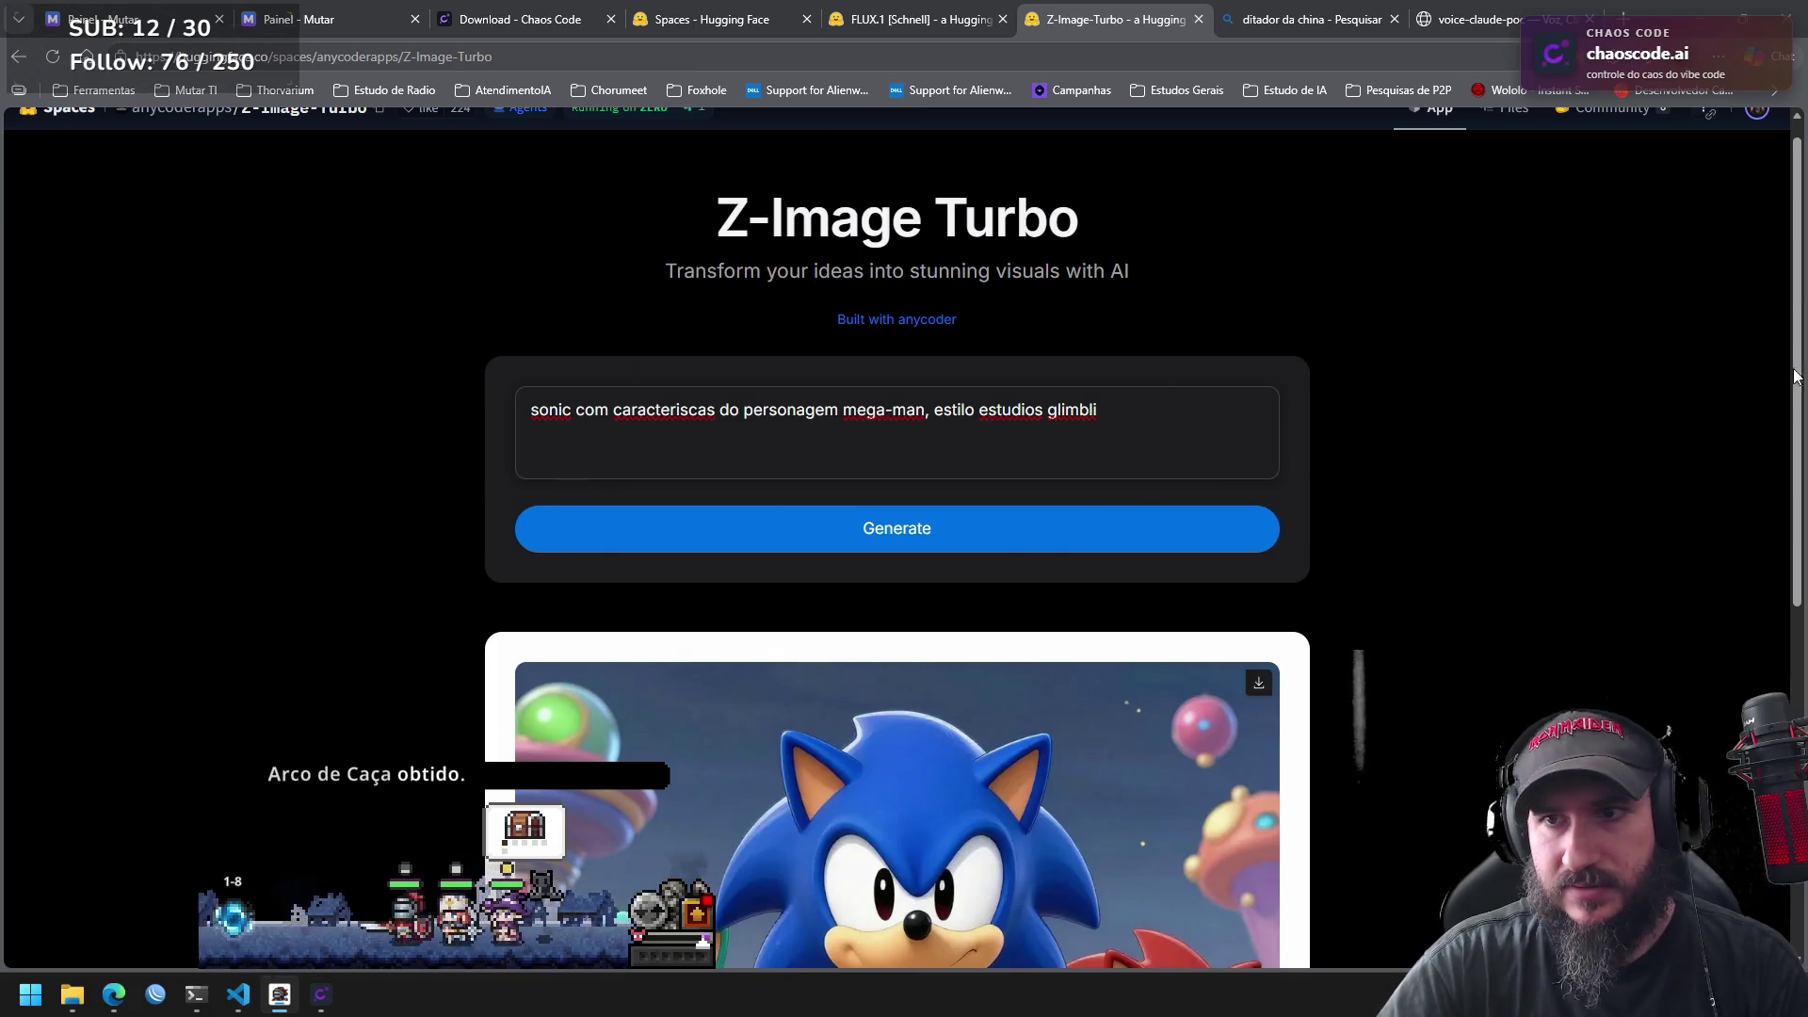
mouse_move(1799, 373)
left_mouse_down()
mouse_move(1801, 680)
mouse_move(1775, 351)
left_mouse_up()
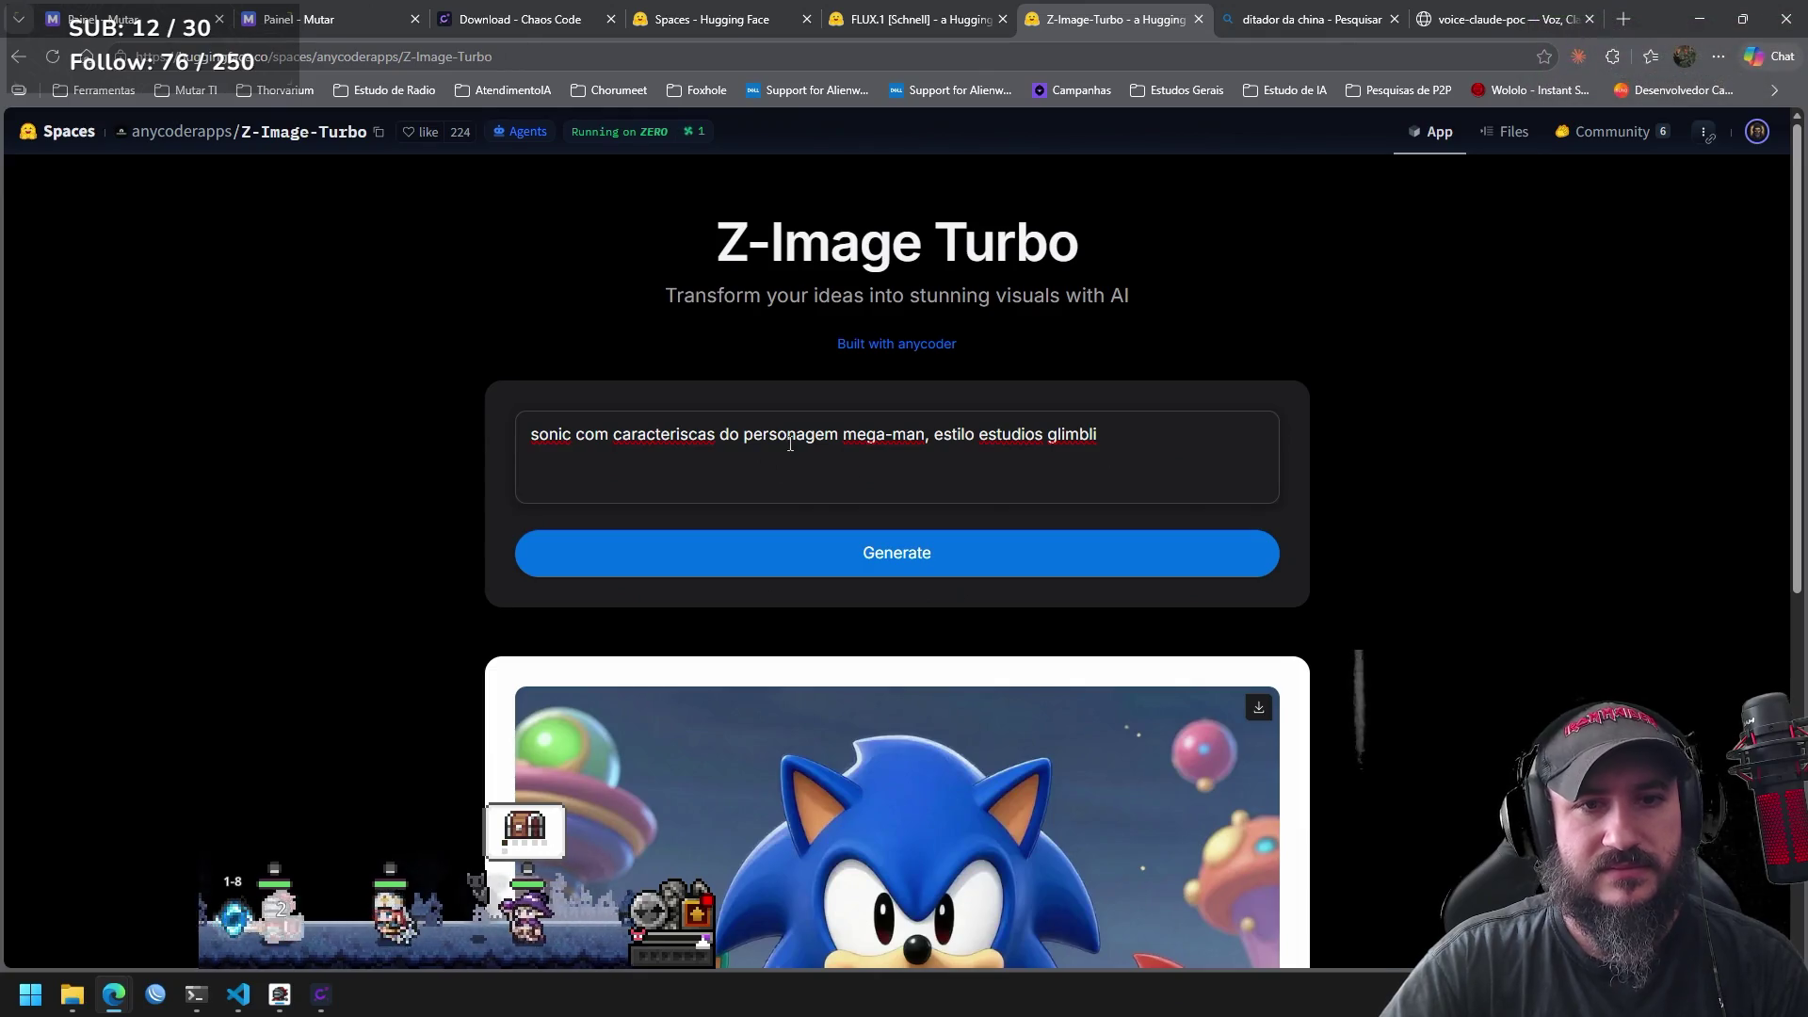
Clear the prompt text and minimise everything to show the desktop.
key("ctrl+a")
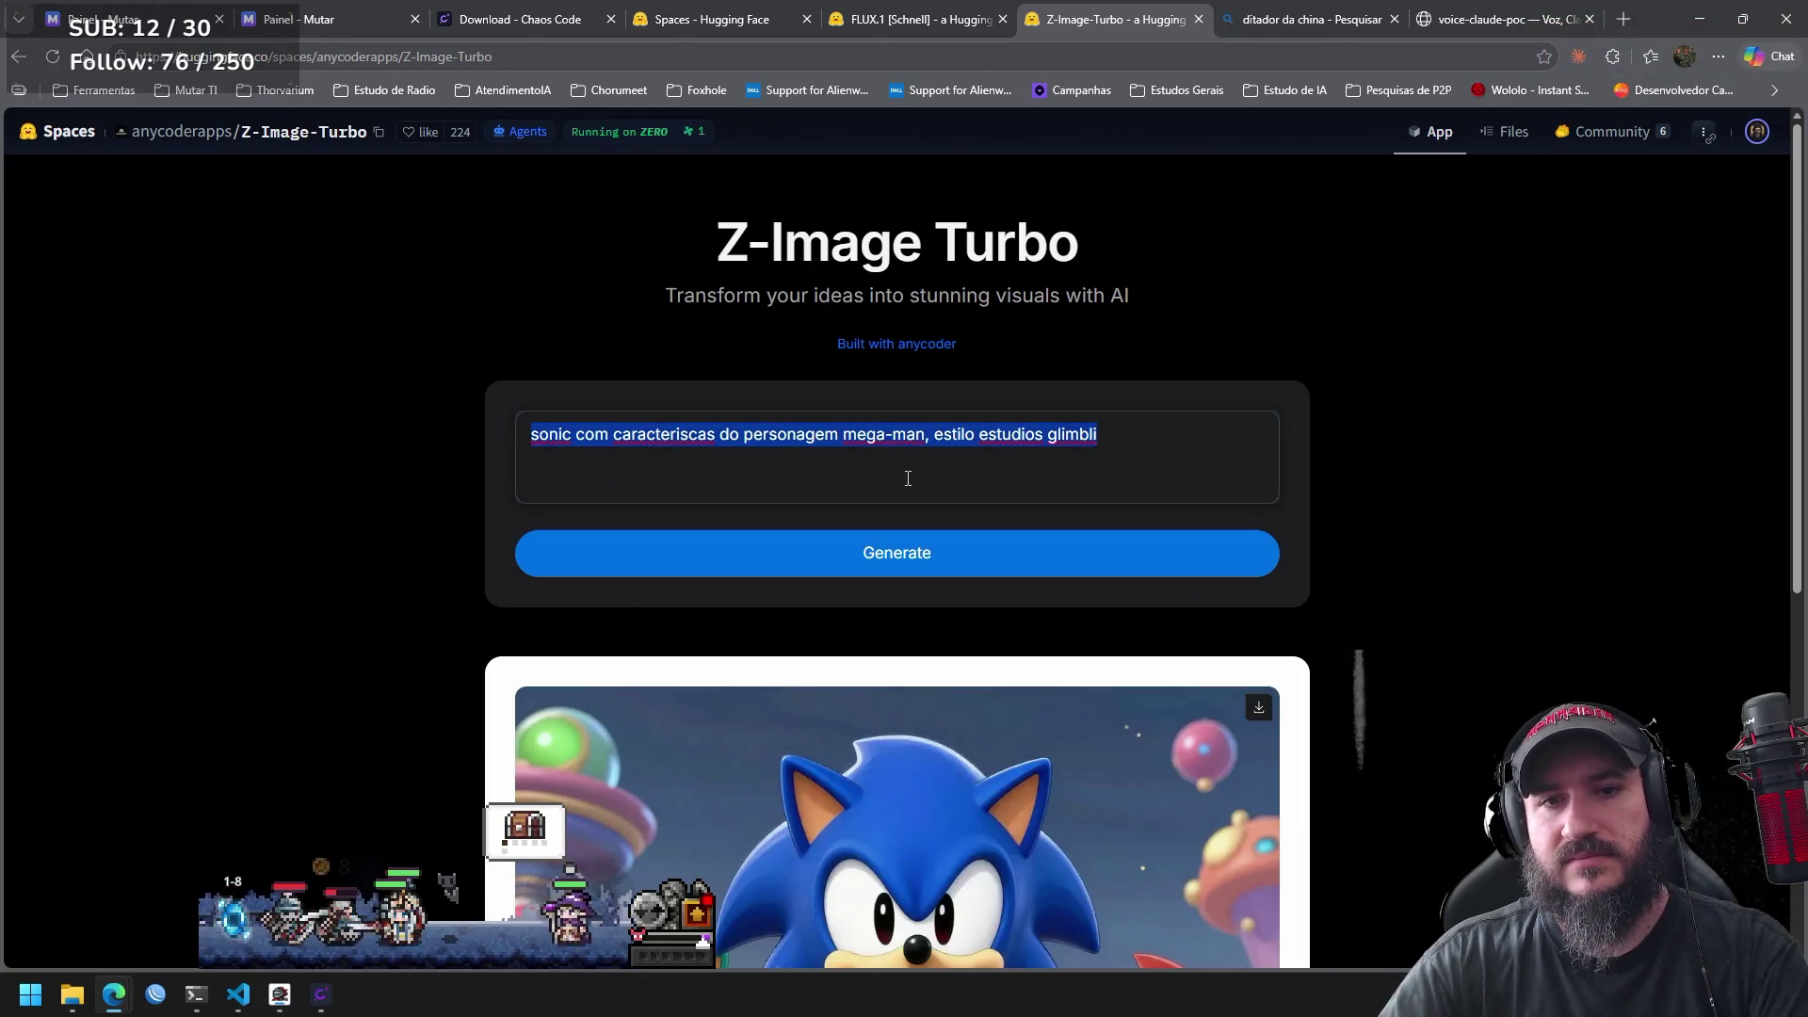
key("BackSpace")
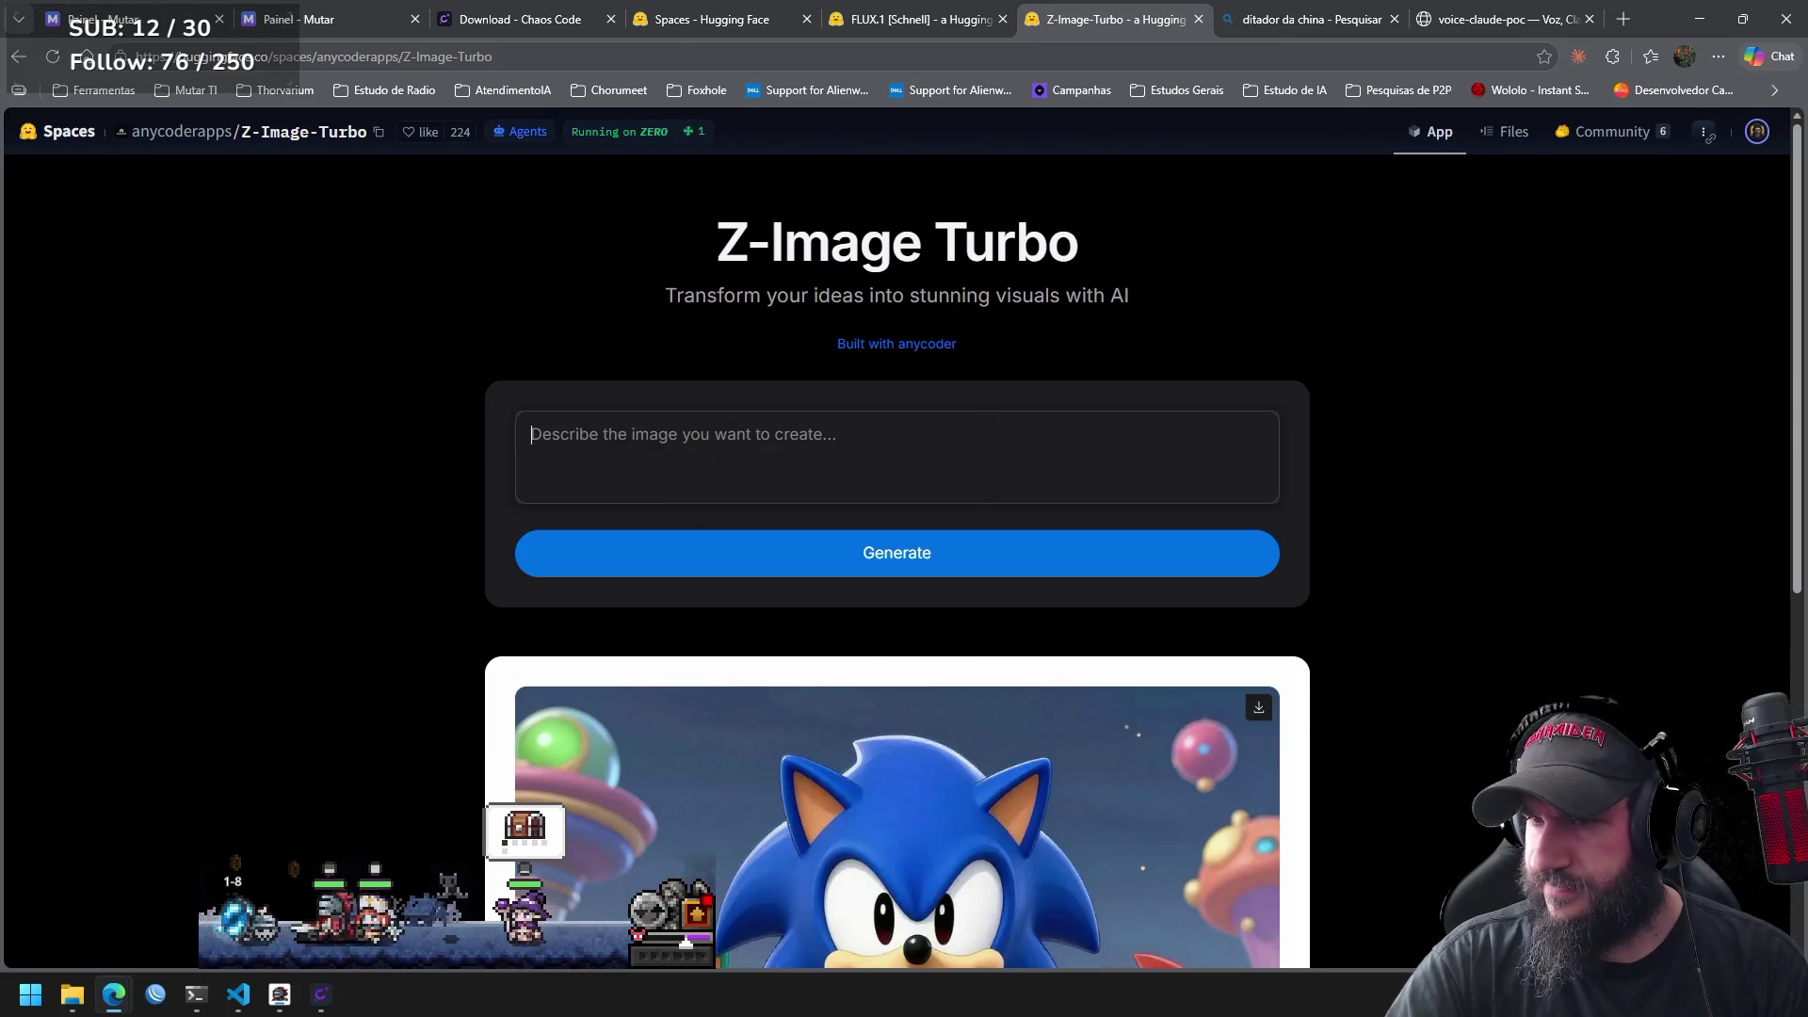
key("super+d")
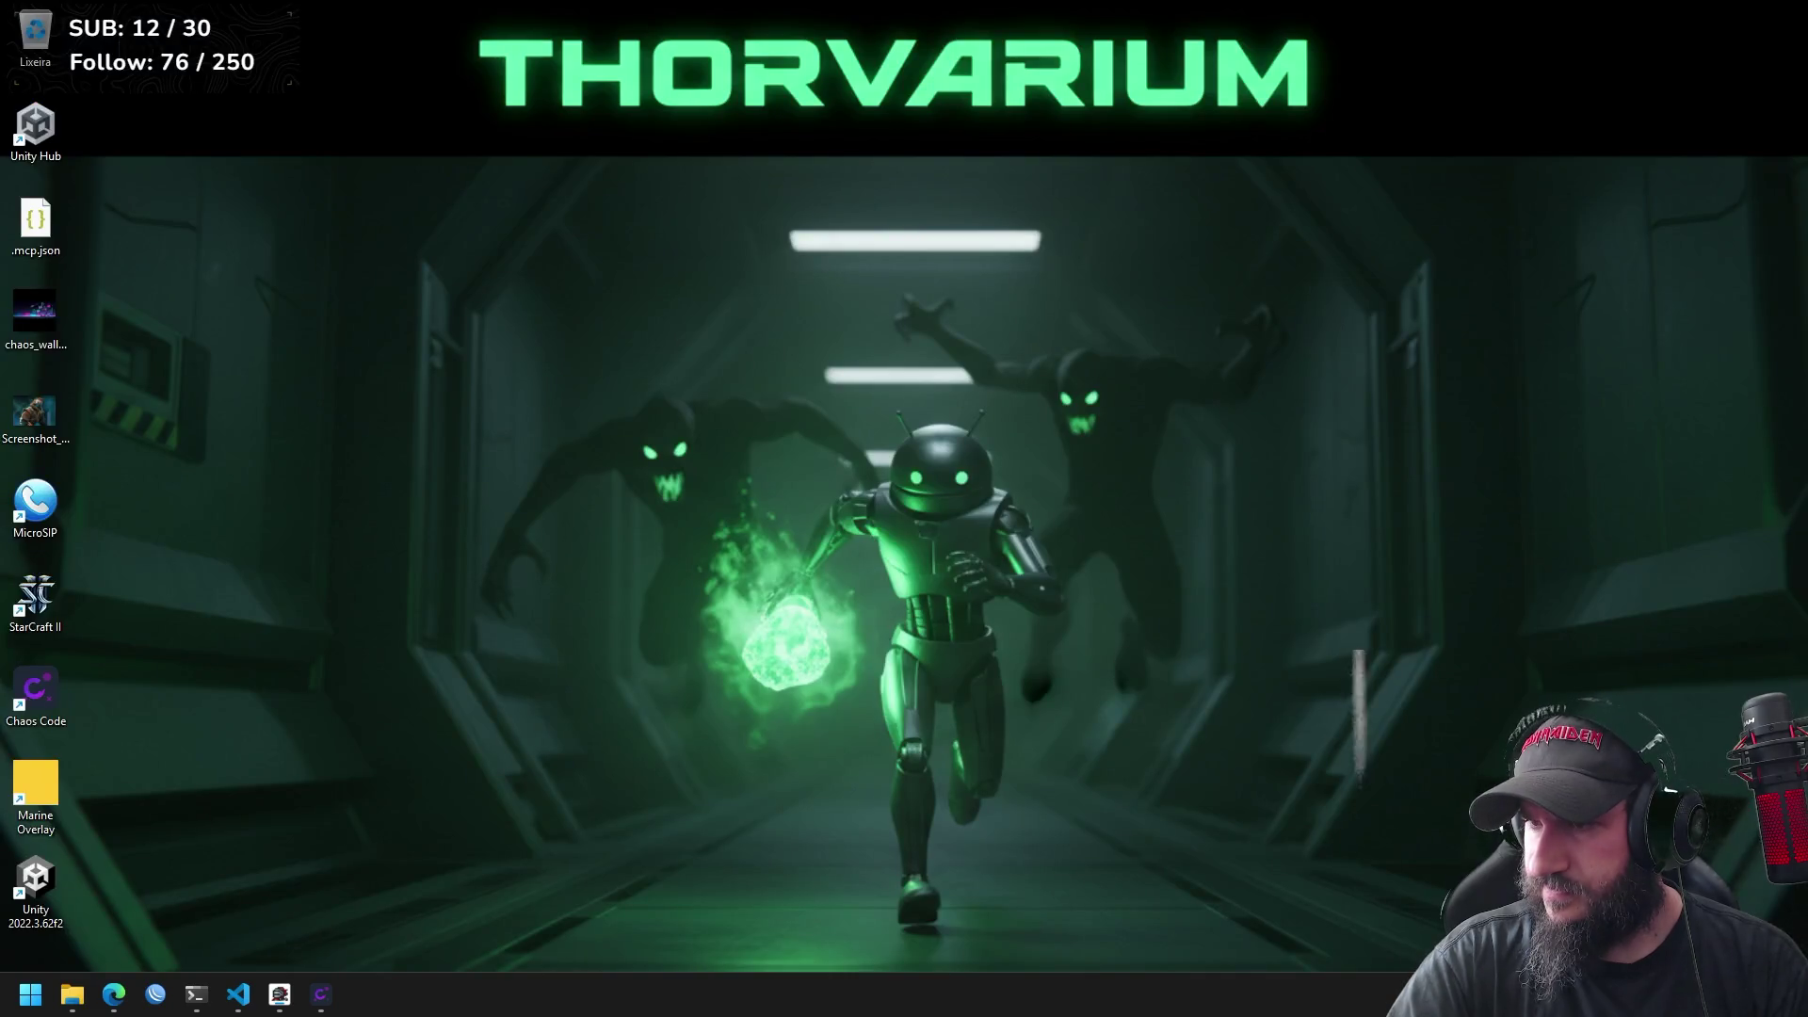
Restore the Edge window, then switch to the Chaos Code app.
key("super+d")
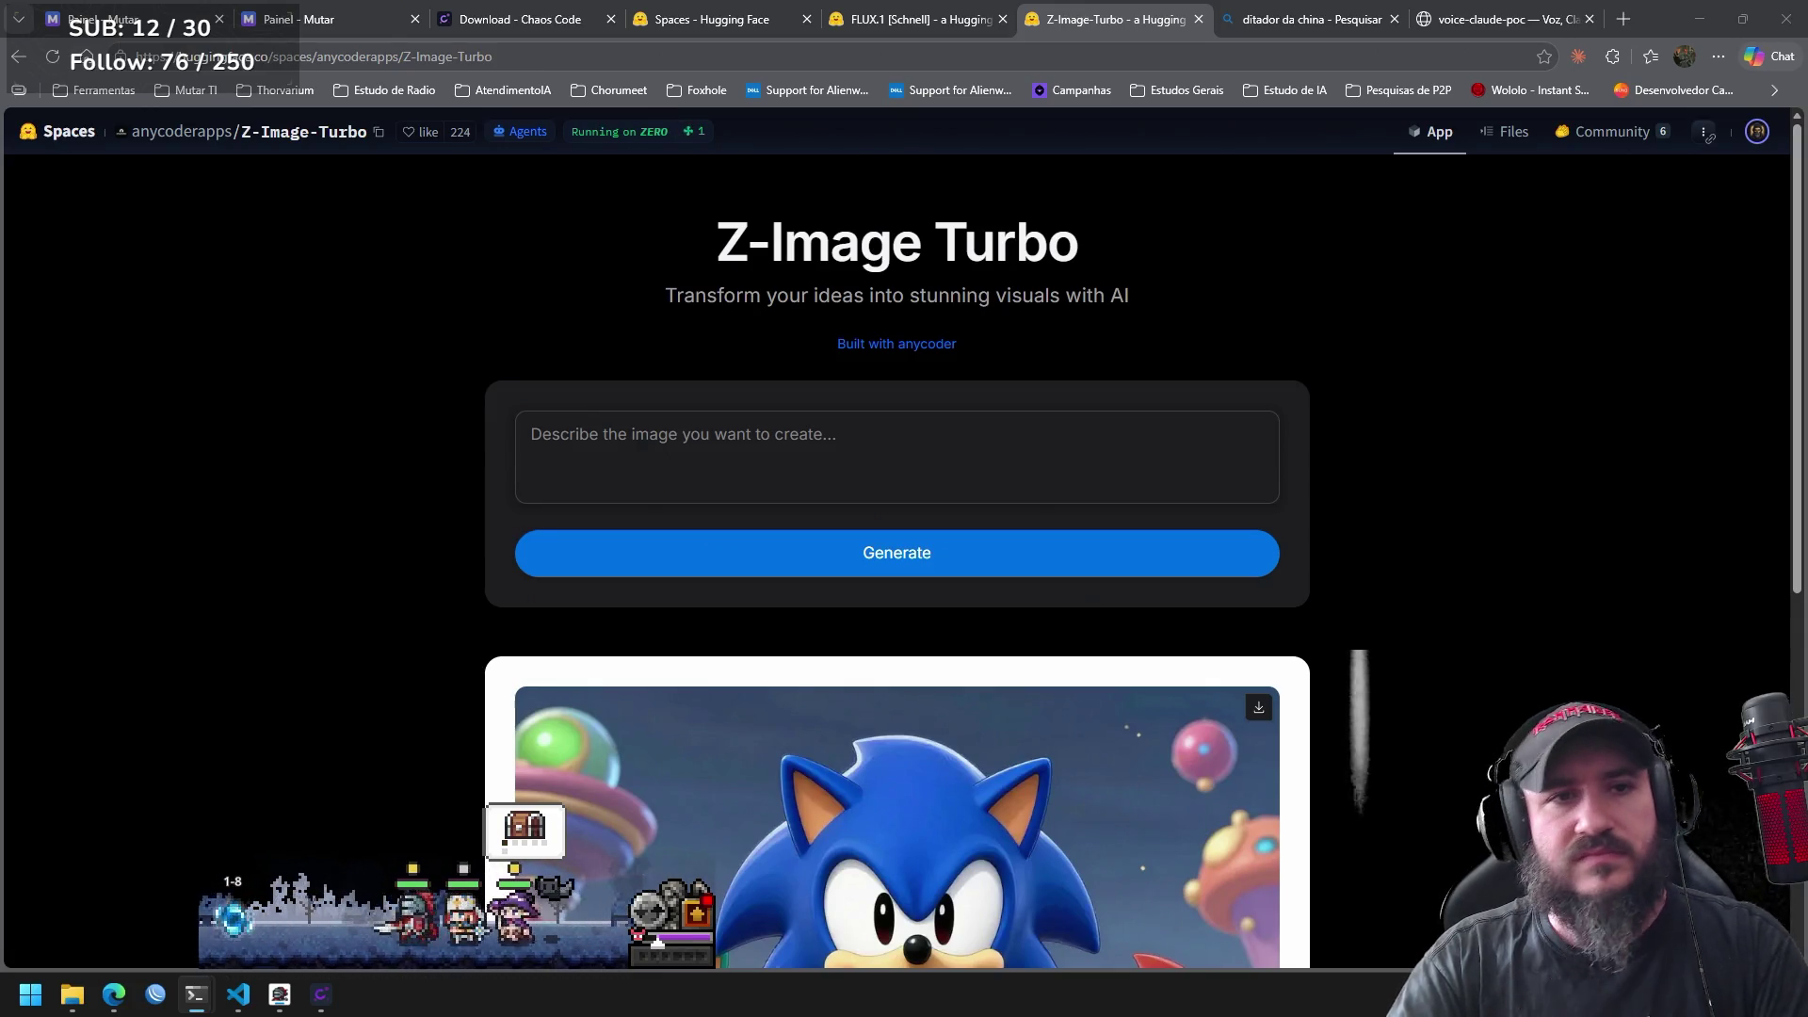
left_click(314, 1001)
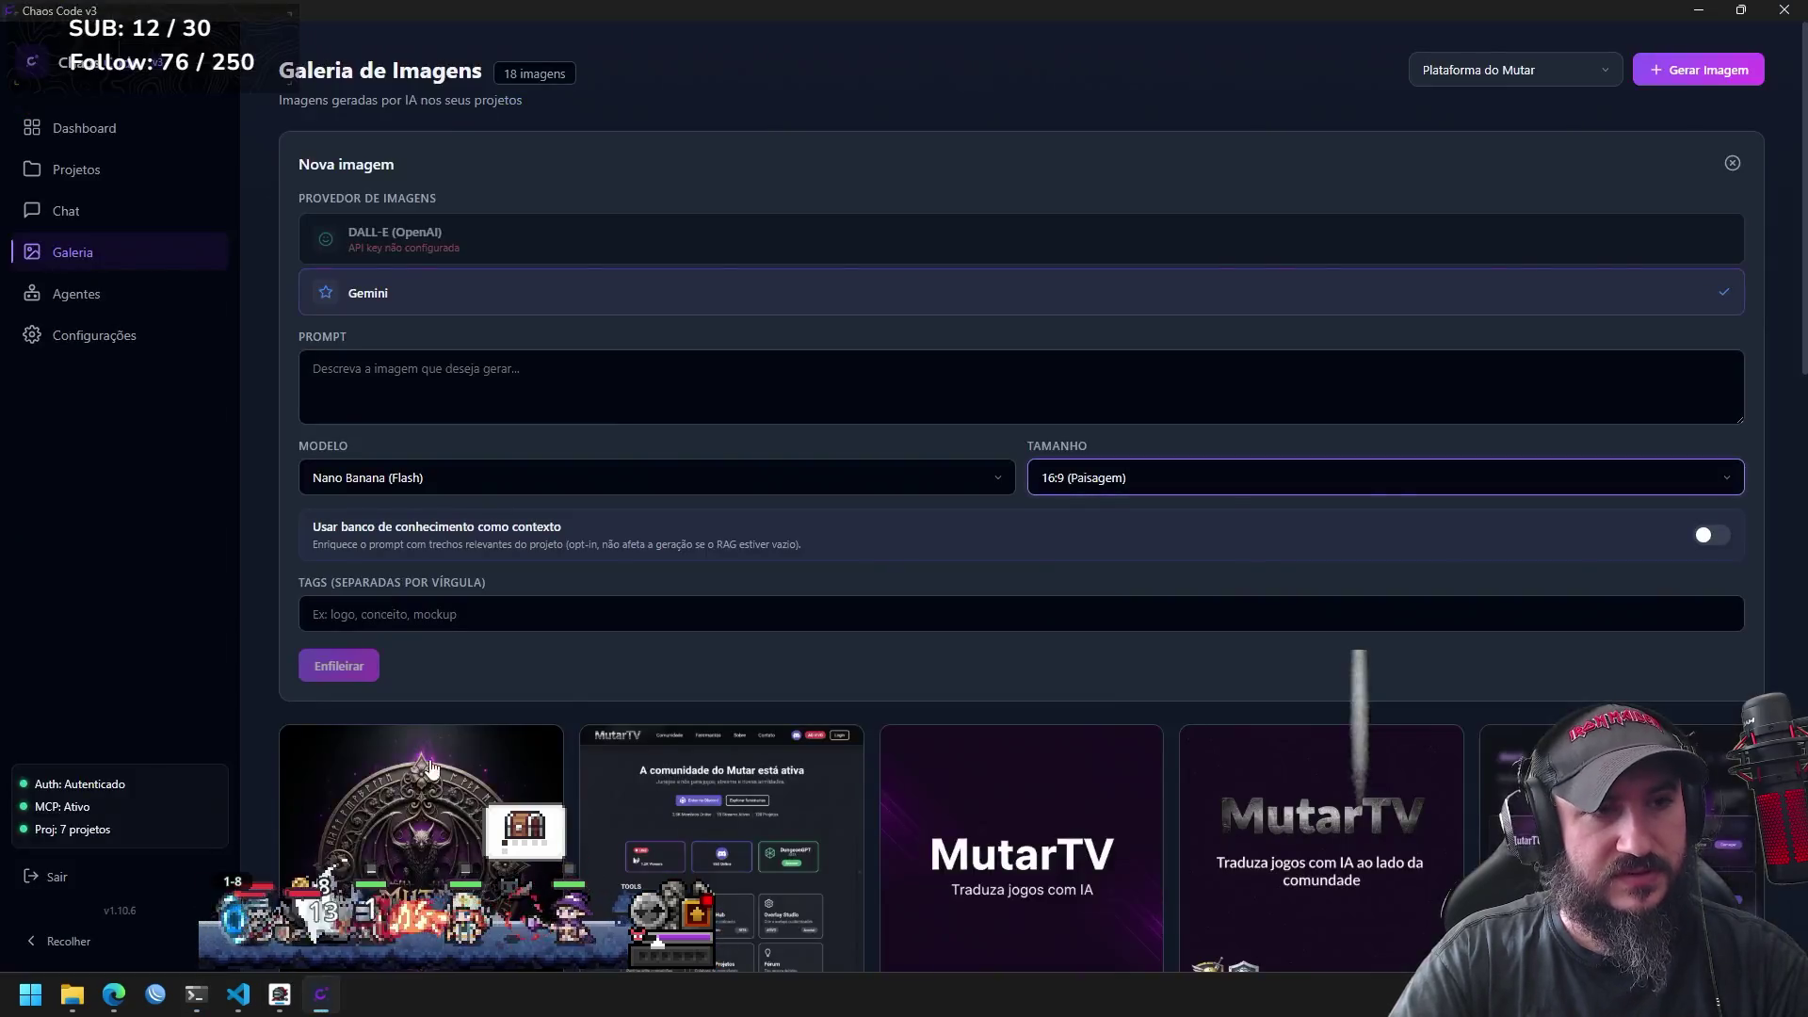
Select the Plataforma do Mutar project in the image gallery.
left_click(94, 292)
left_click(128, 258)
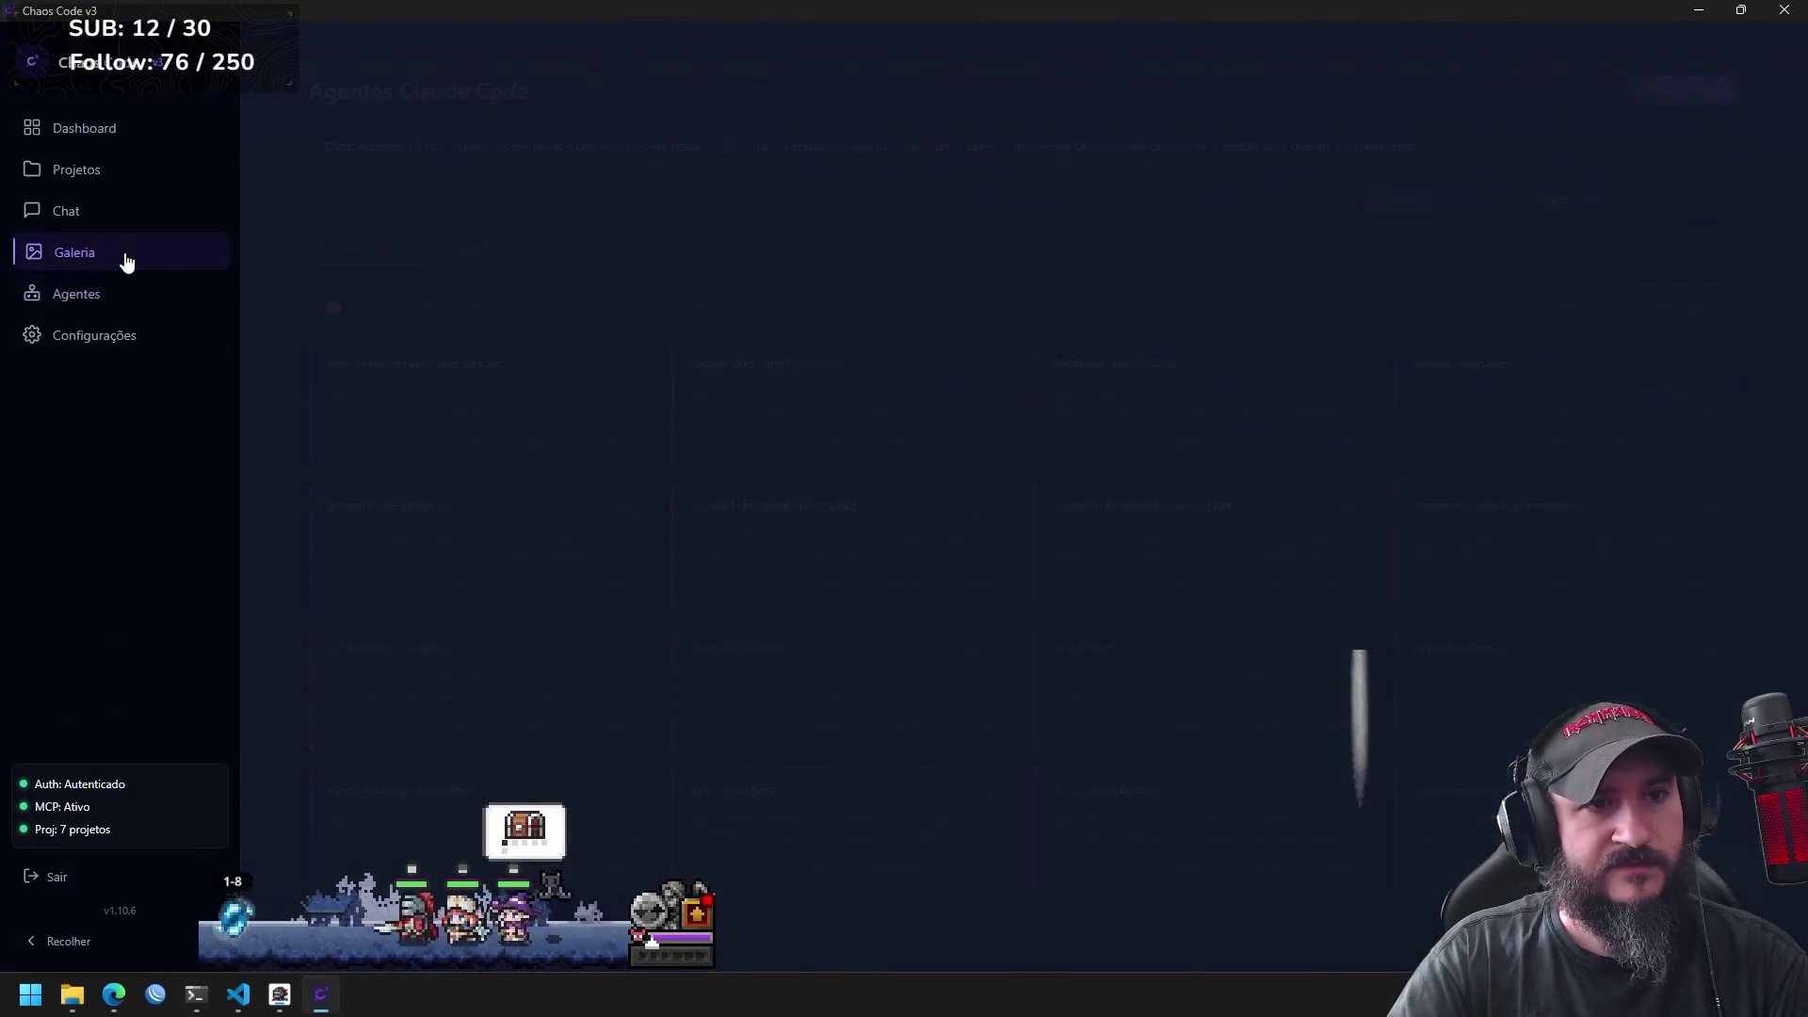
left_click(1502, 68)
left_click(1490, 270)
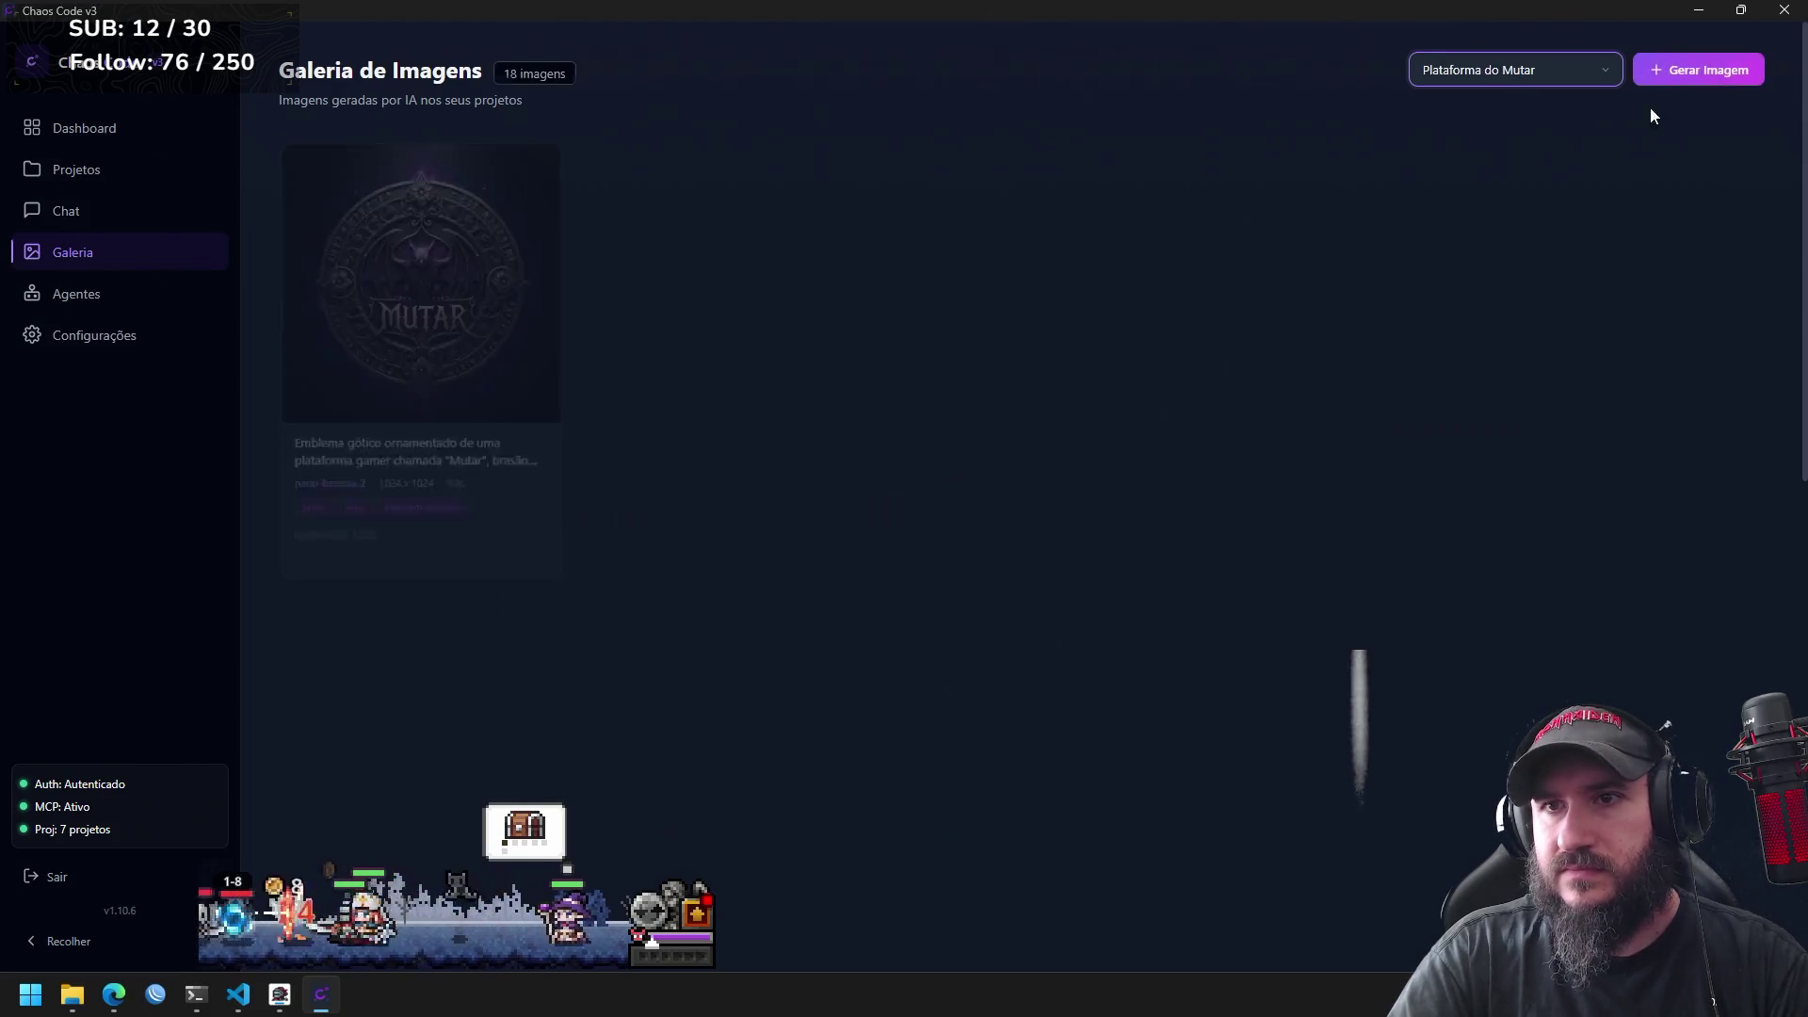
Queue a 'Logo caotica' image with Nano Banana (Flash) and tag 'teste', then go to the terminal.
left_click(1687, 71)
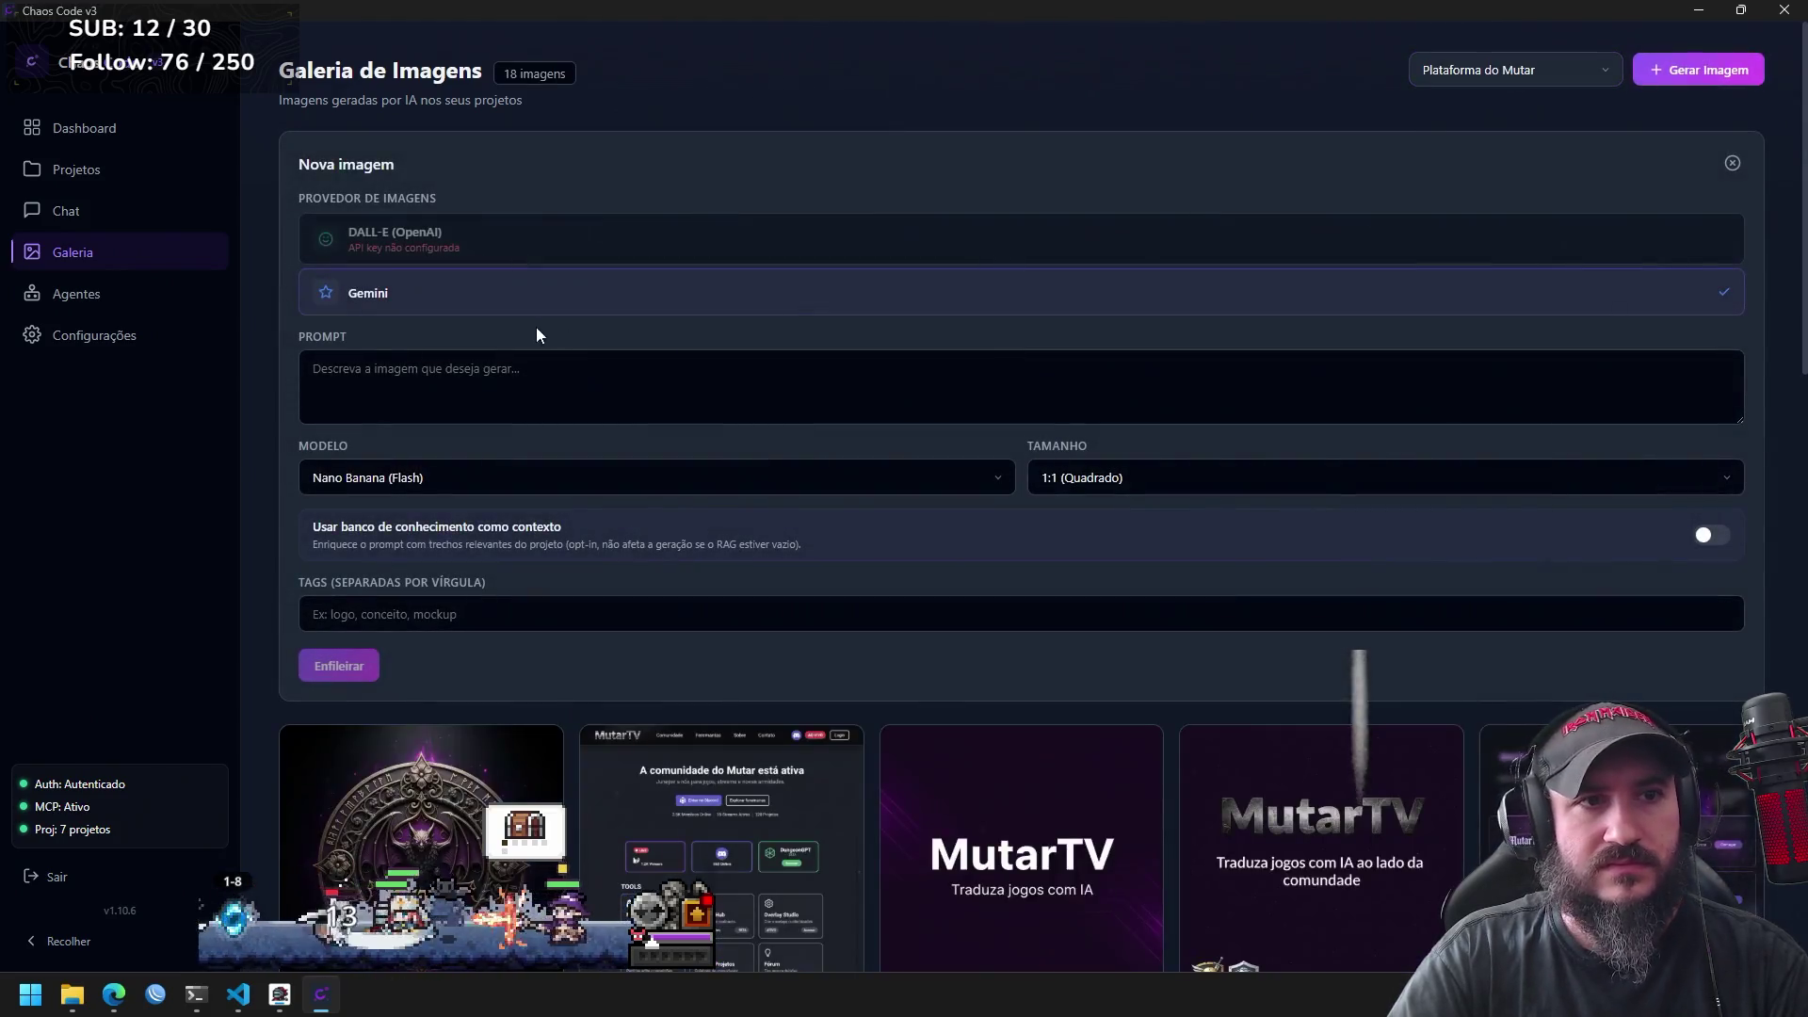
left_click(496, 391)
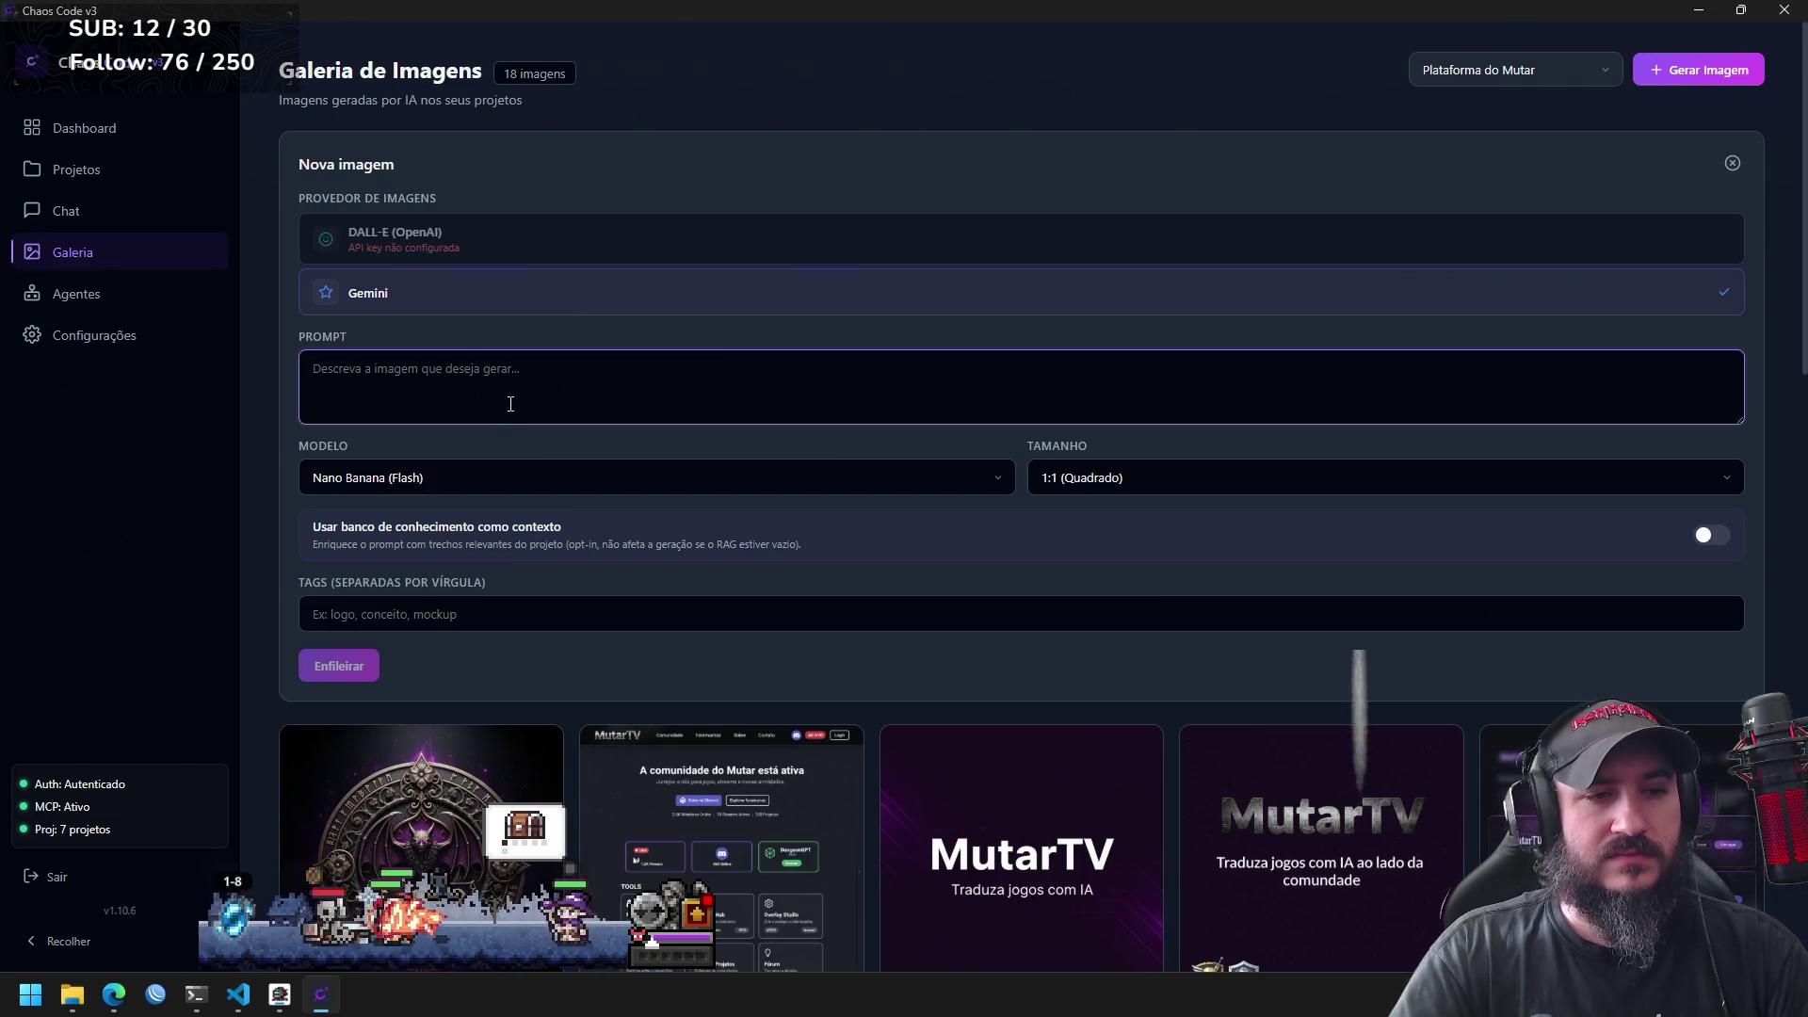
type("Lo")
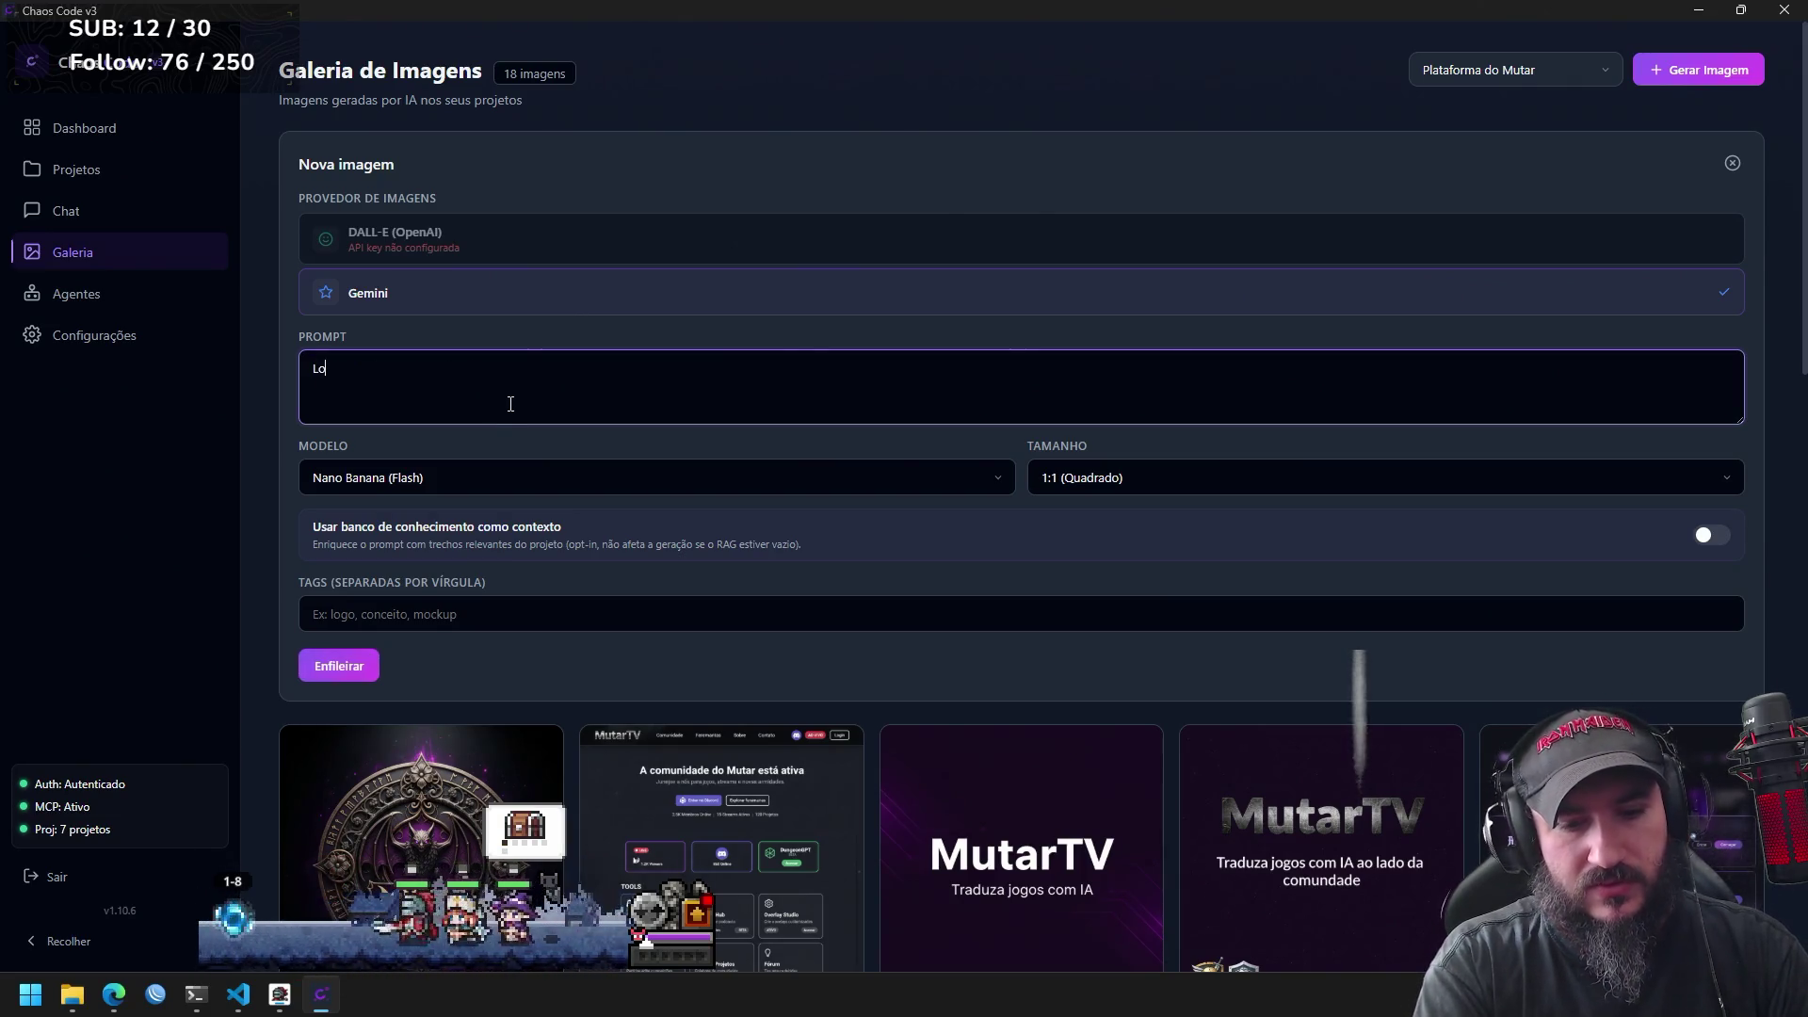
type("go caotica")
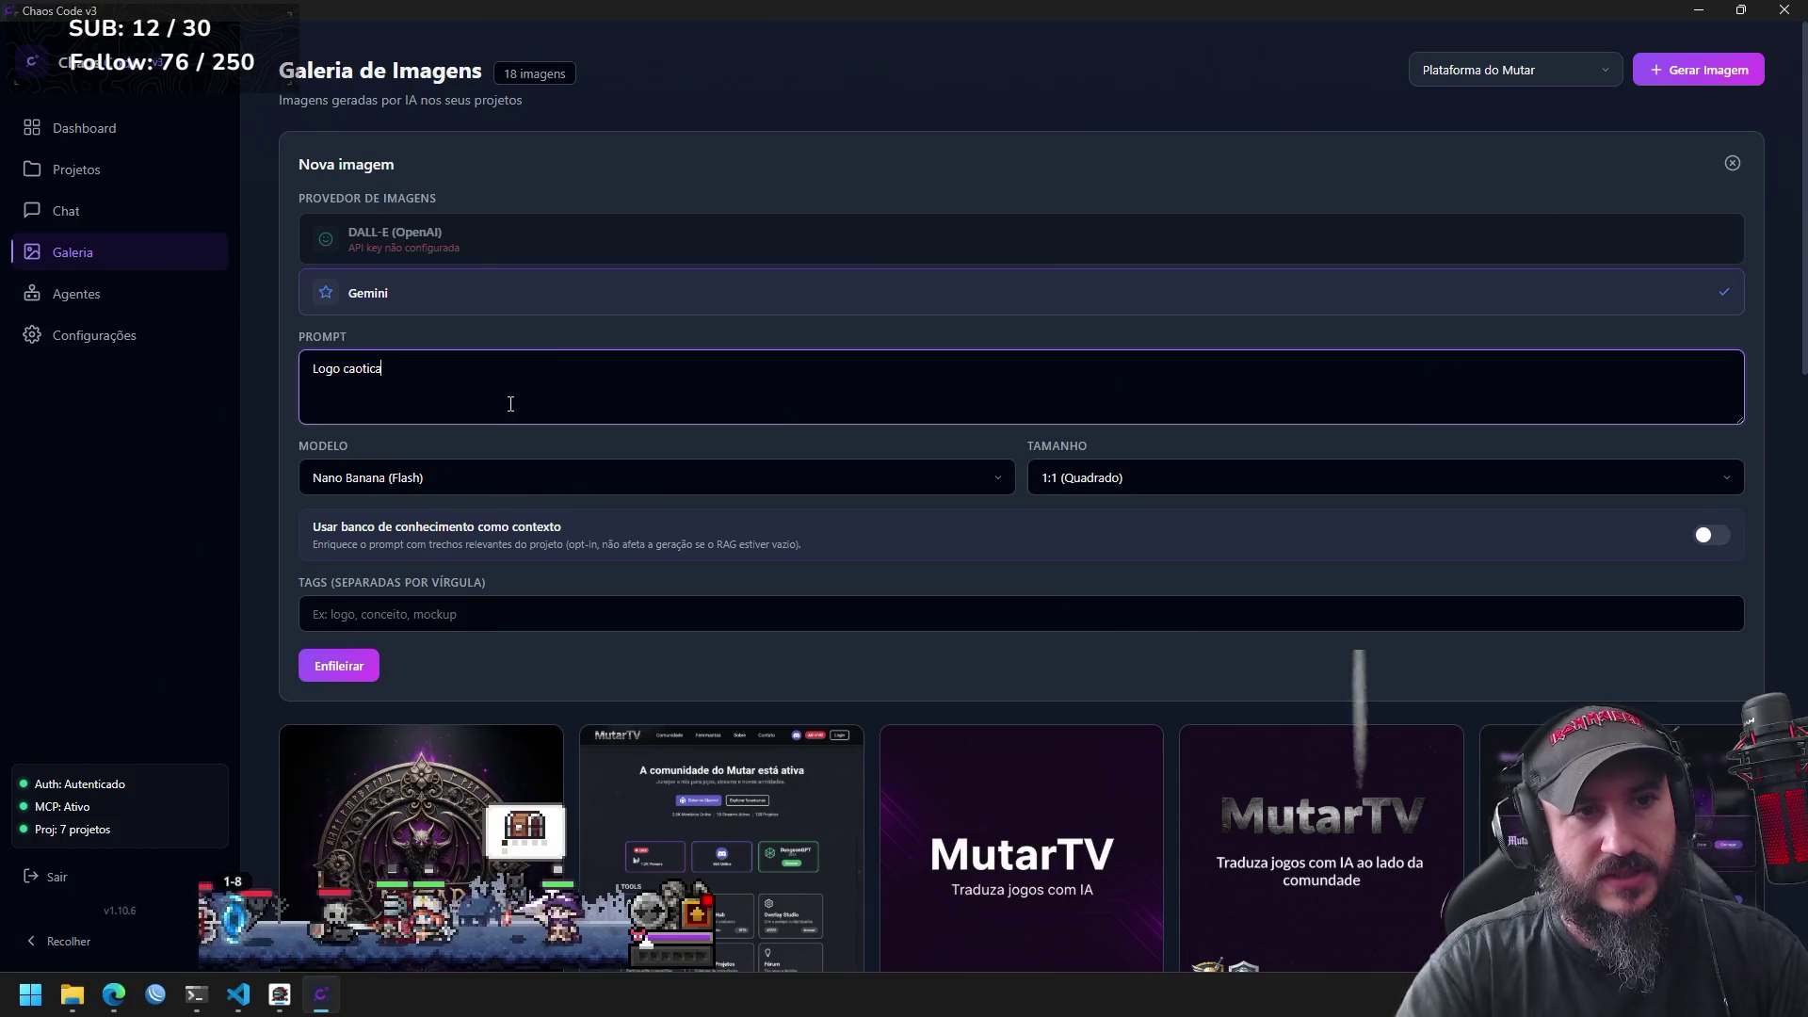
left_click(661, 480)
left_click(660, 490)
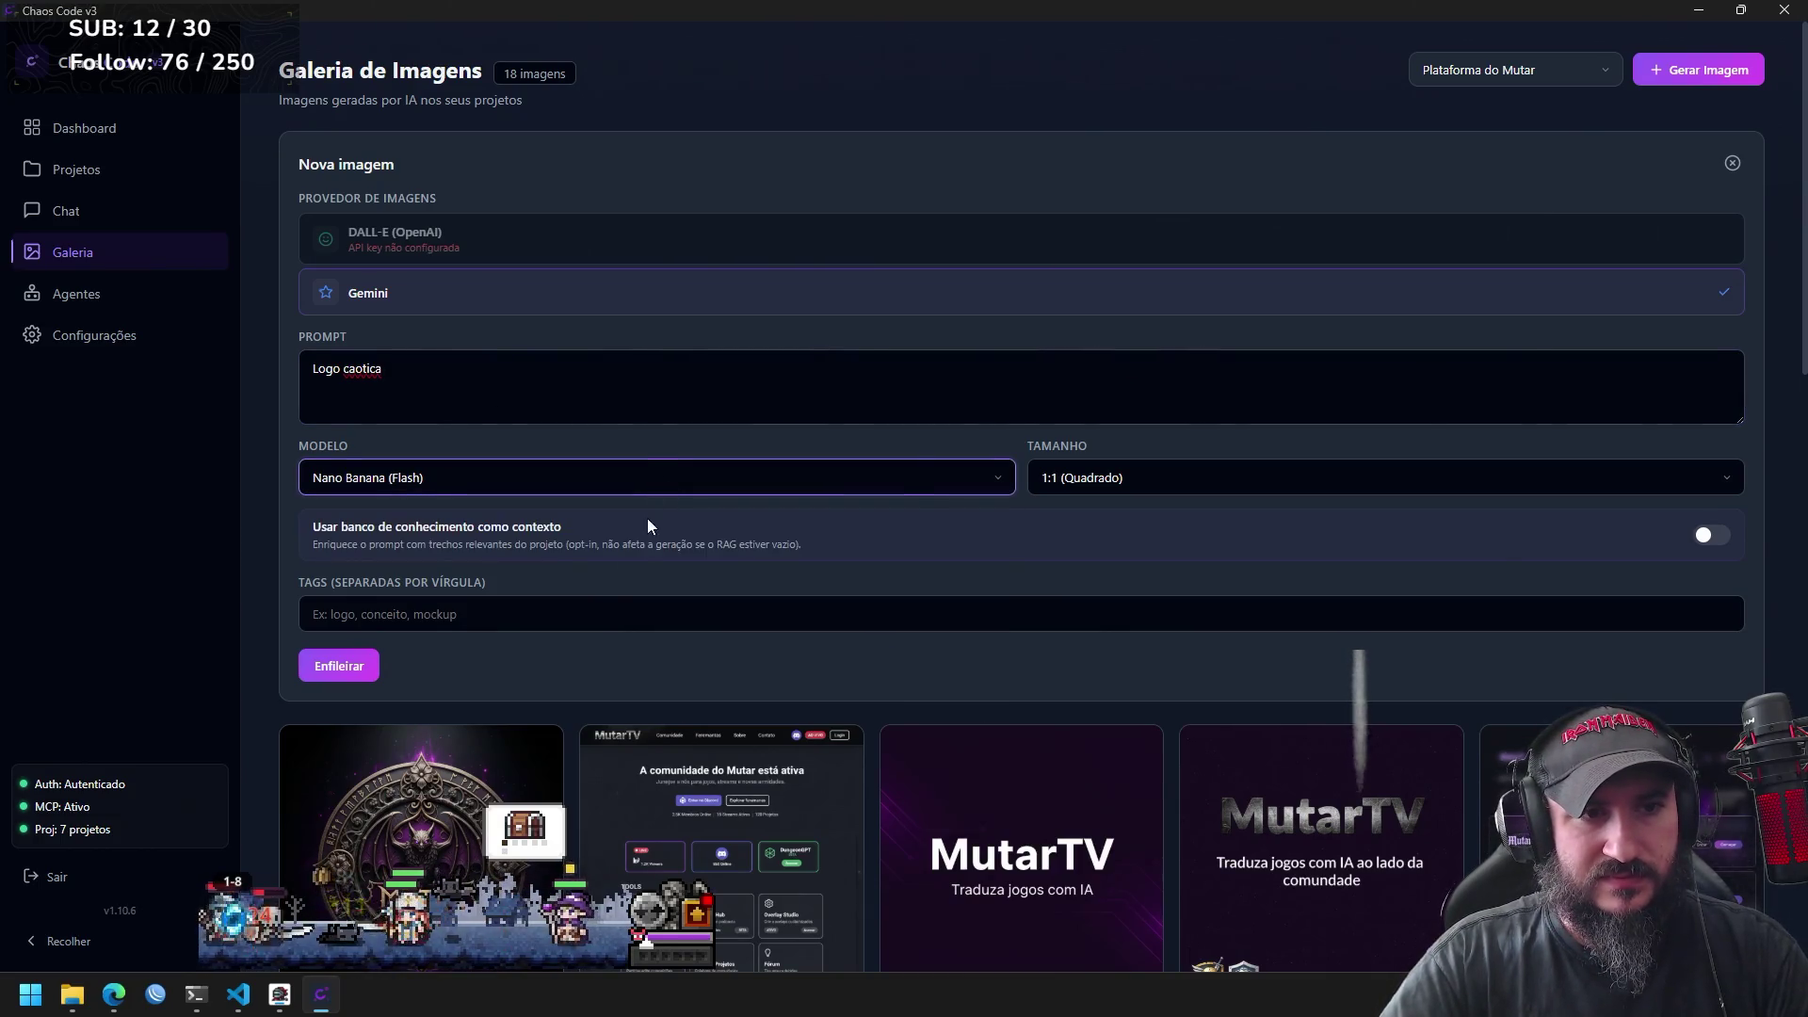
left_click(618, 612)
type("teste")
left_click(350, 670)
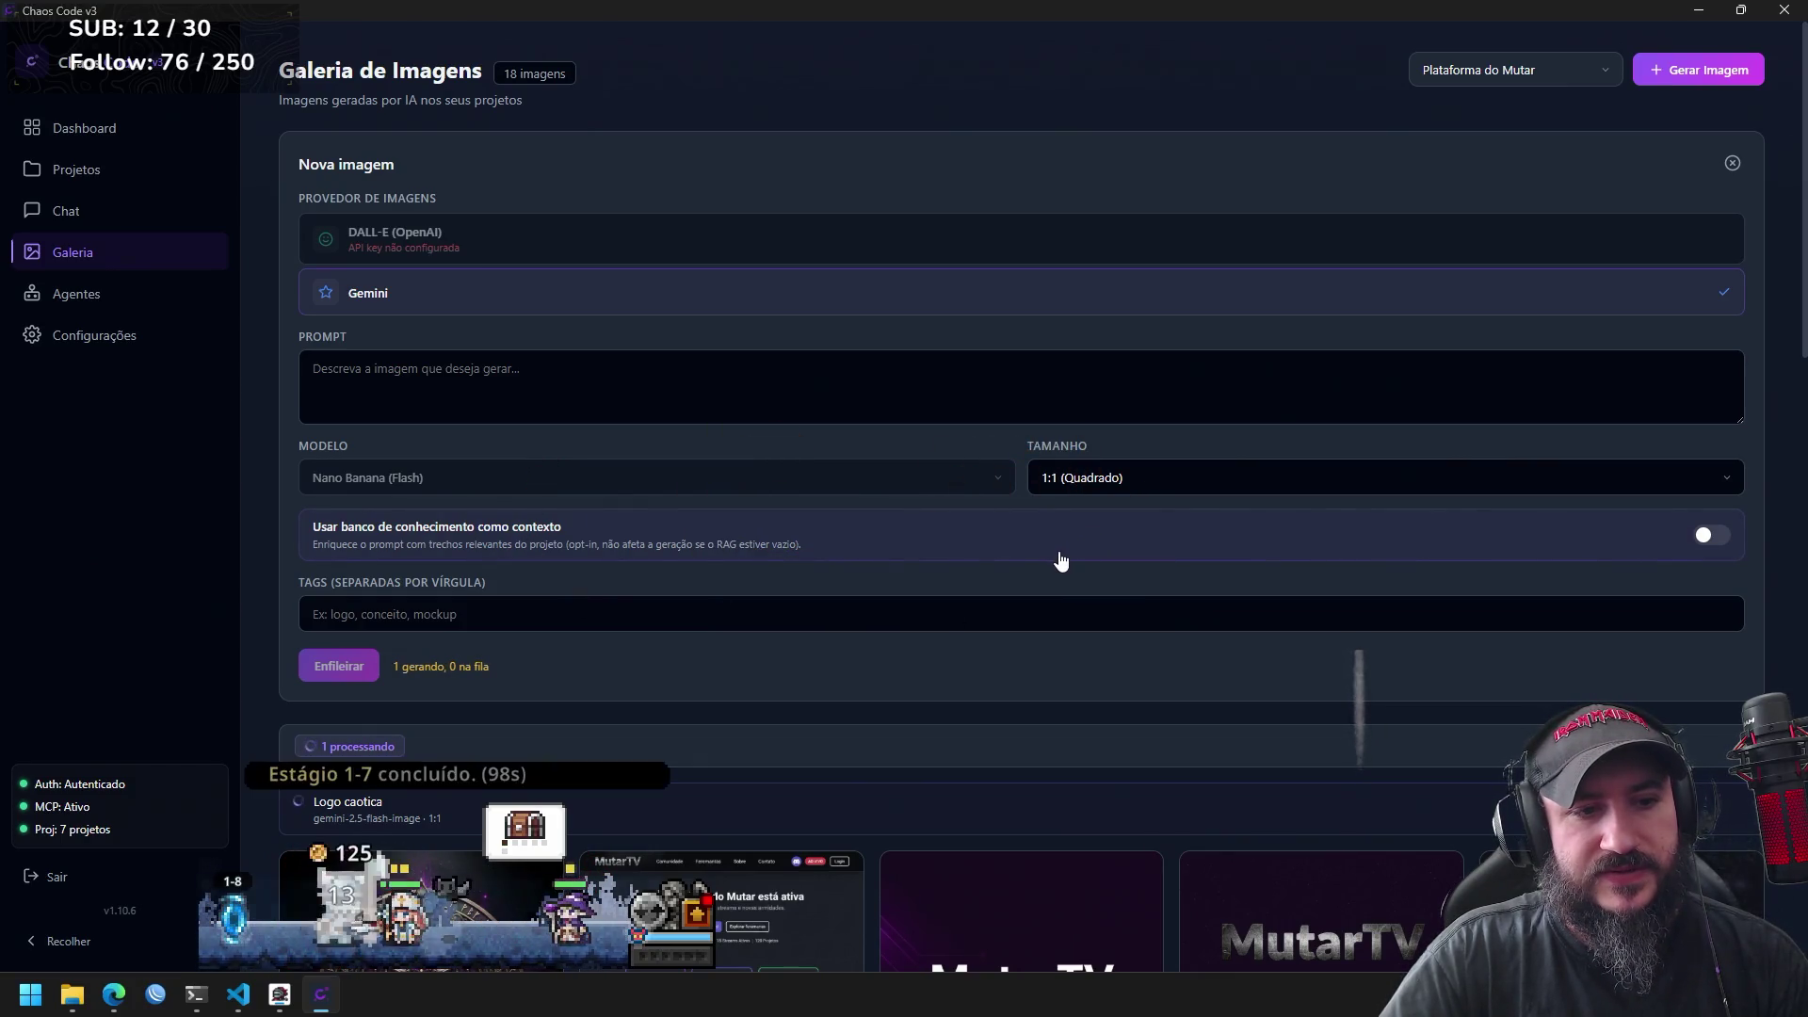
scroll(1055, 567, "down", 3)
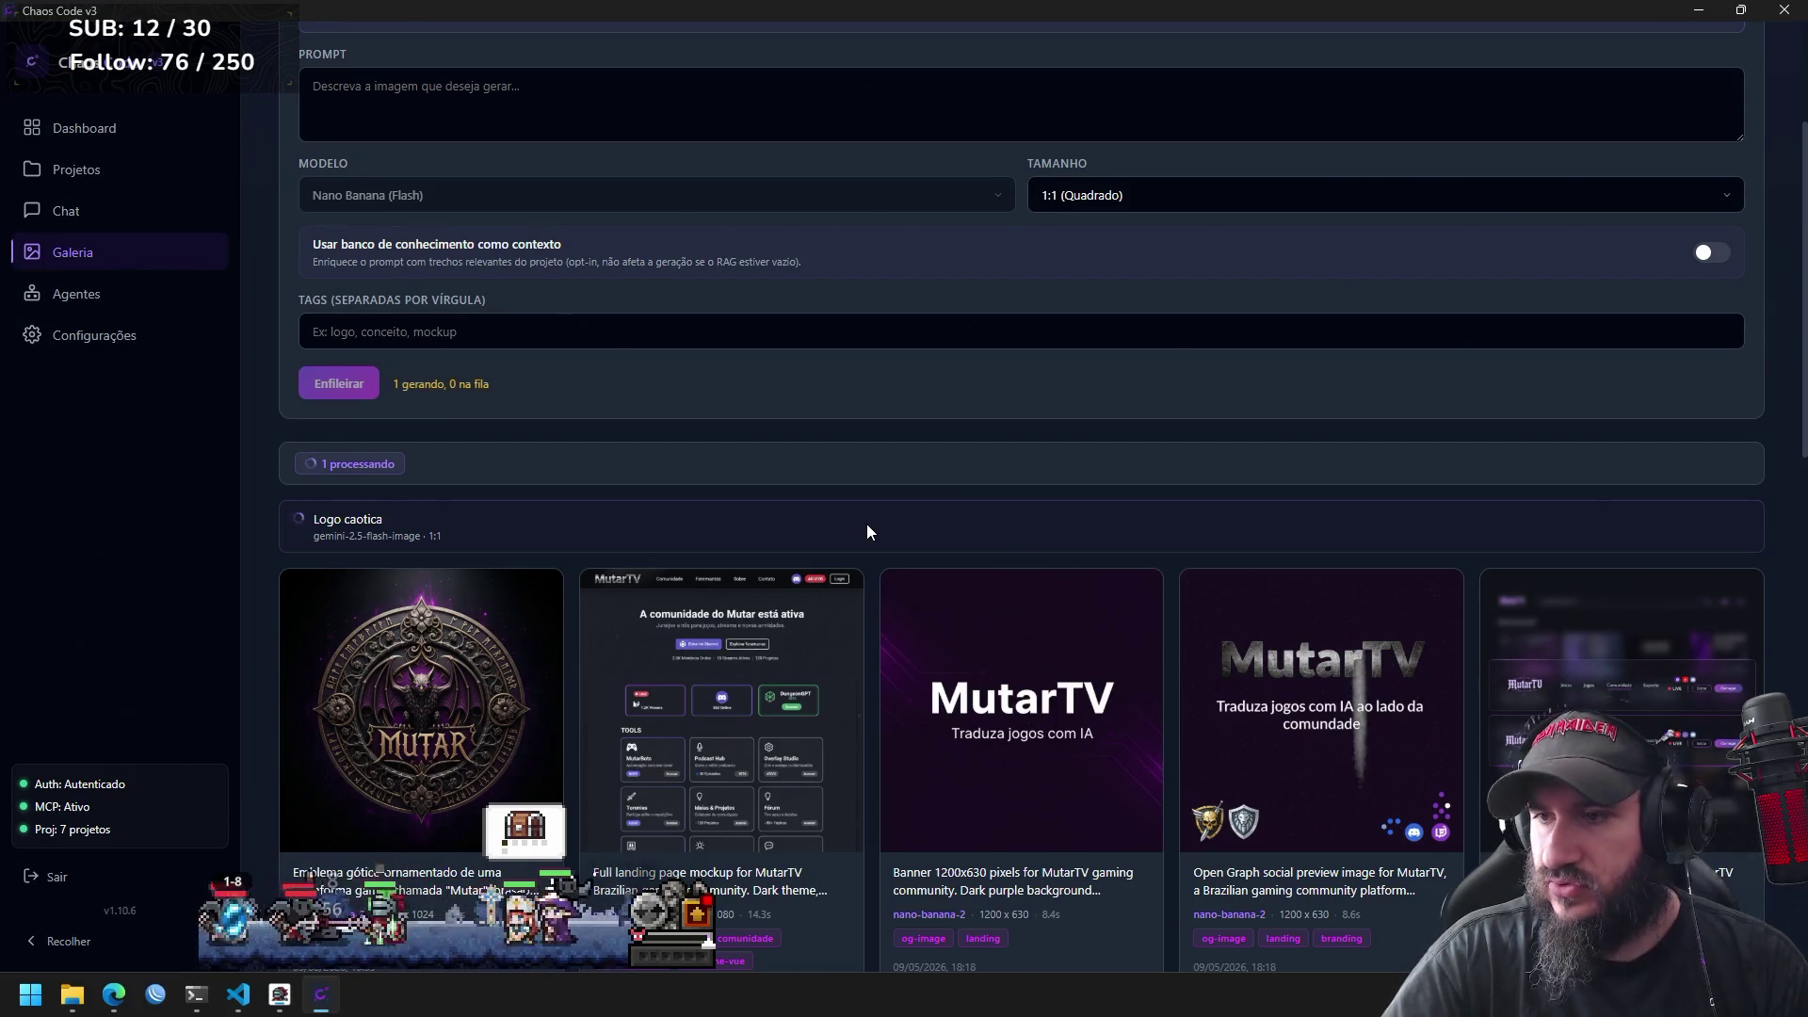
key("alt+Tab")
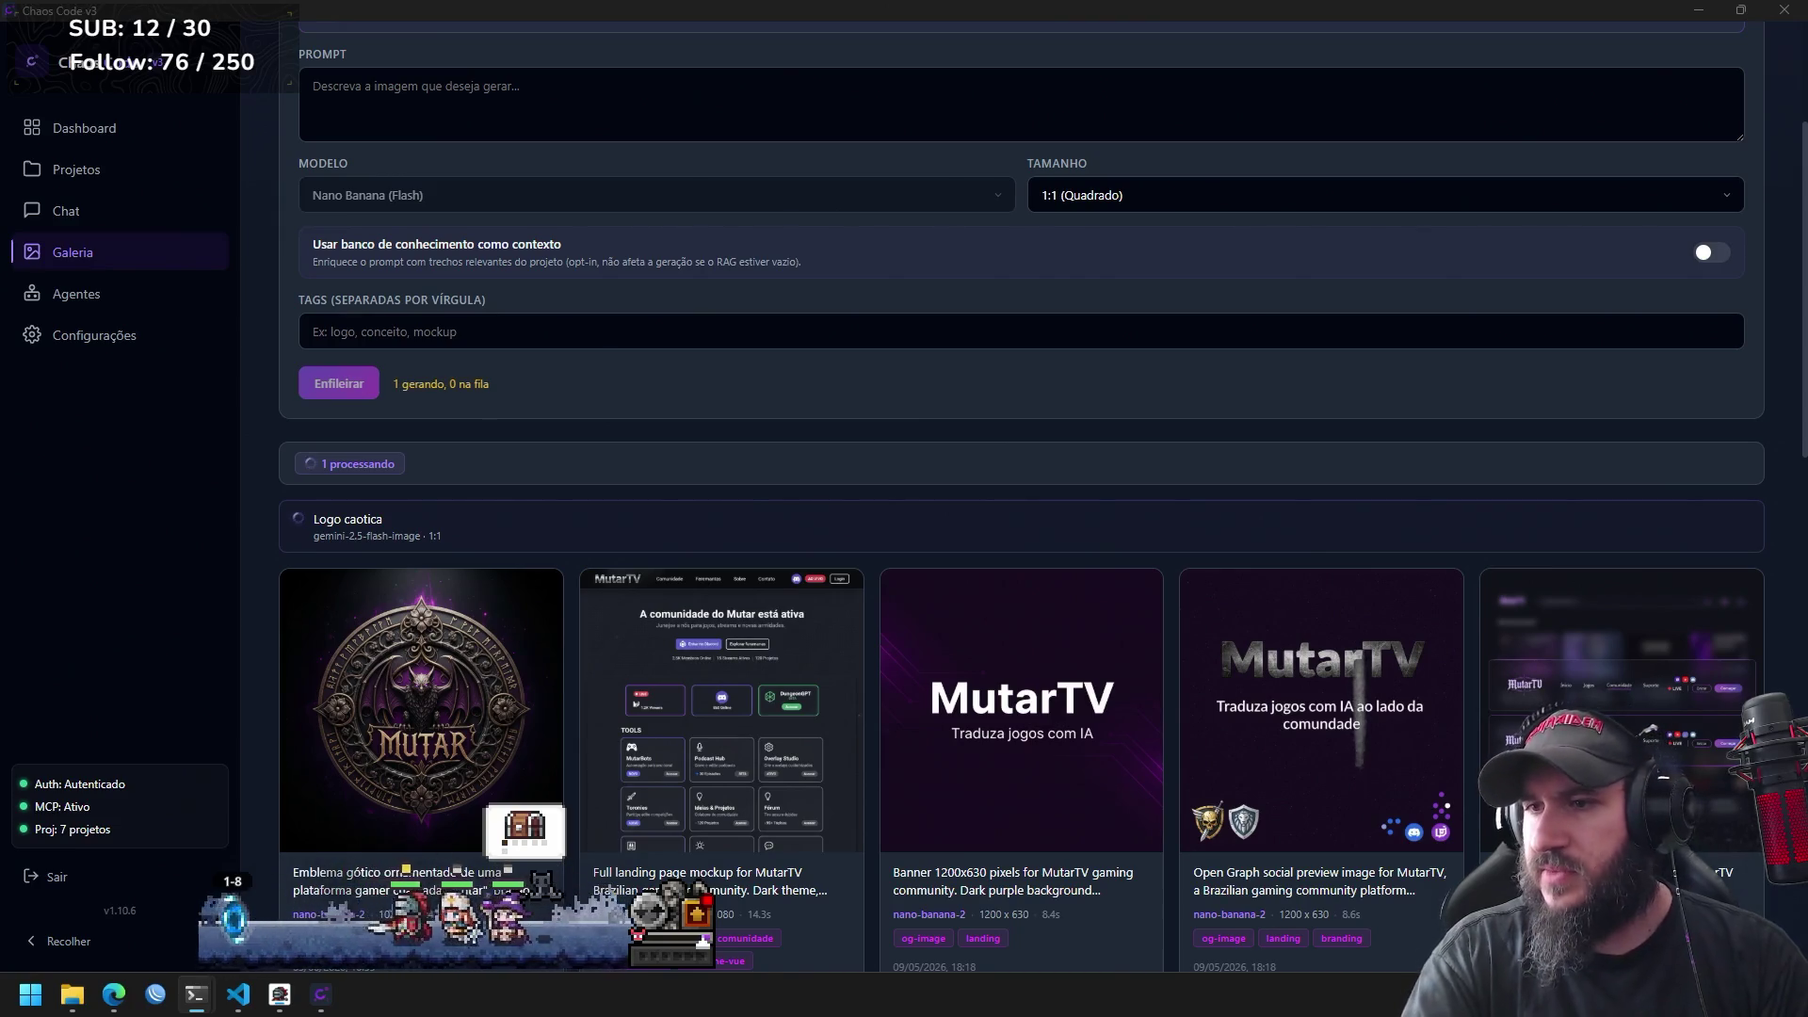
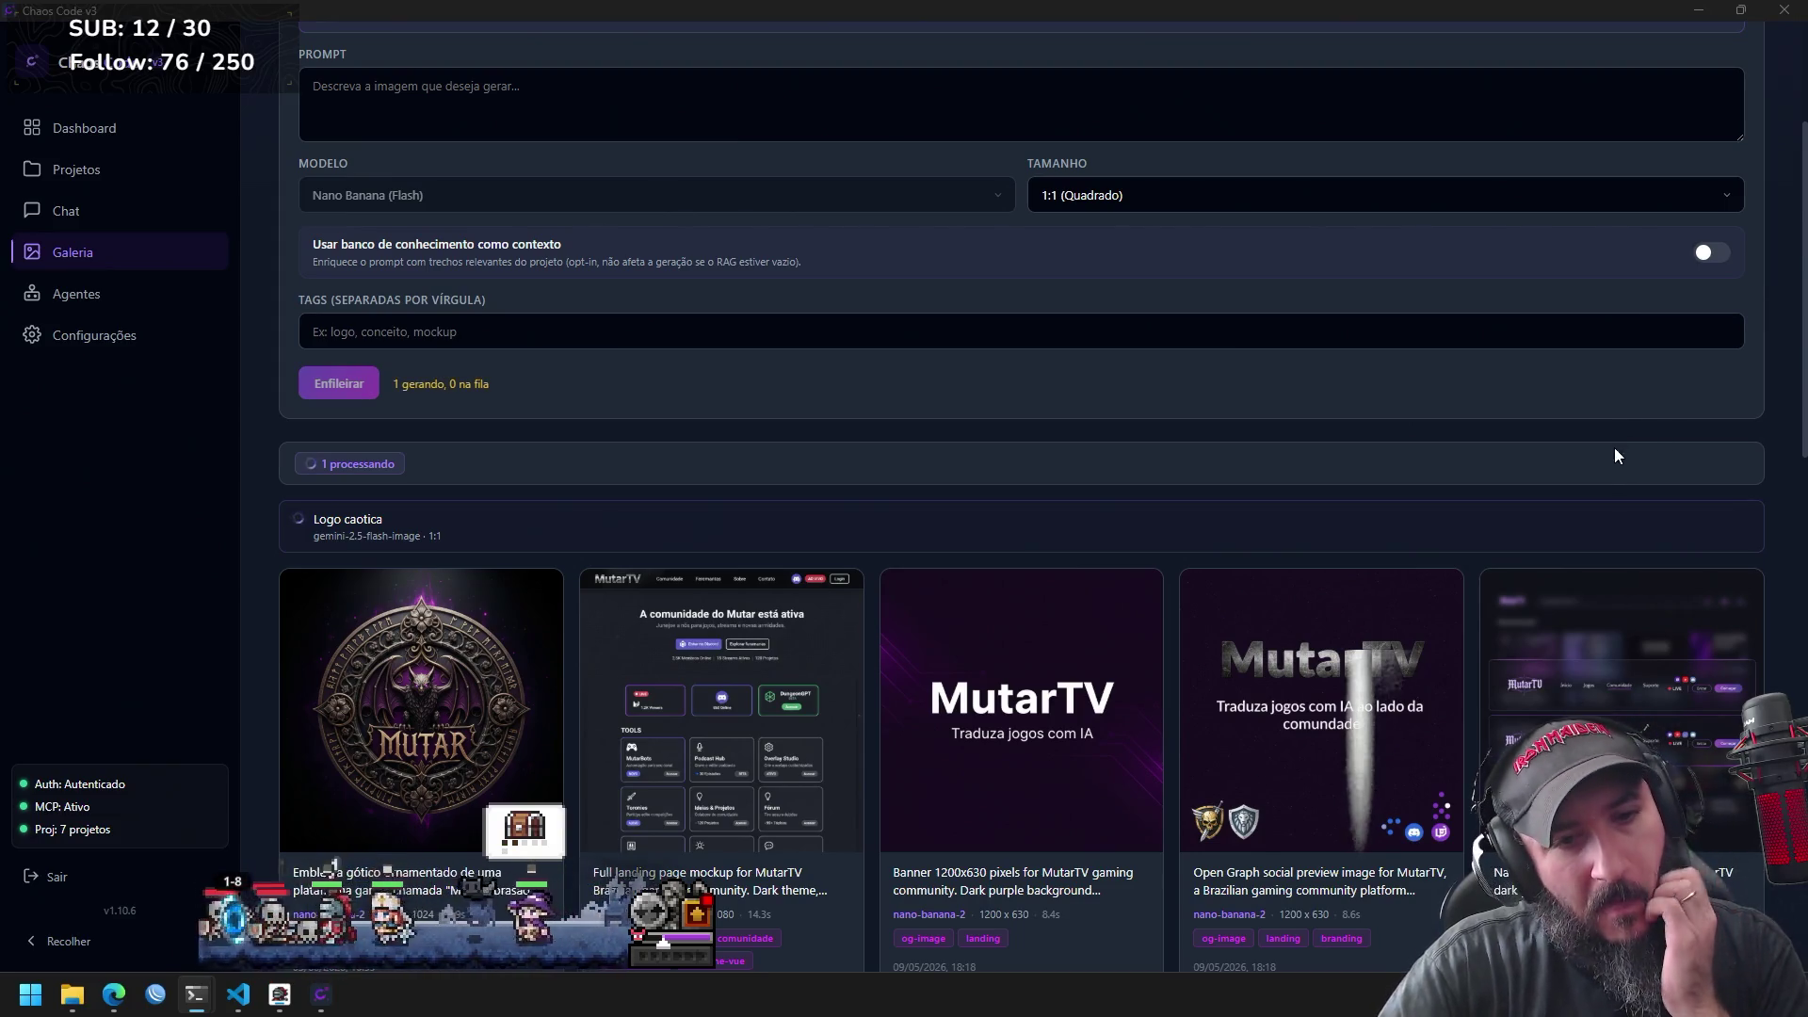
Return to the Dashboard listing the 8 synchronized projects with their article and entity counts.
mouse_move(731, 881)
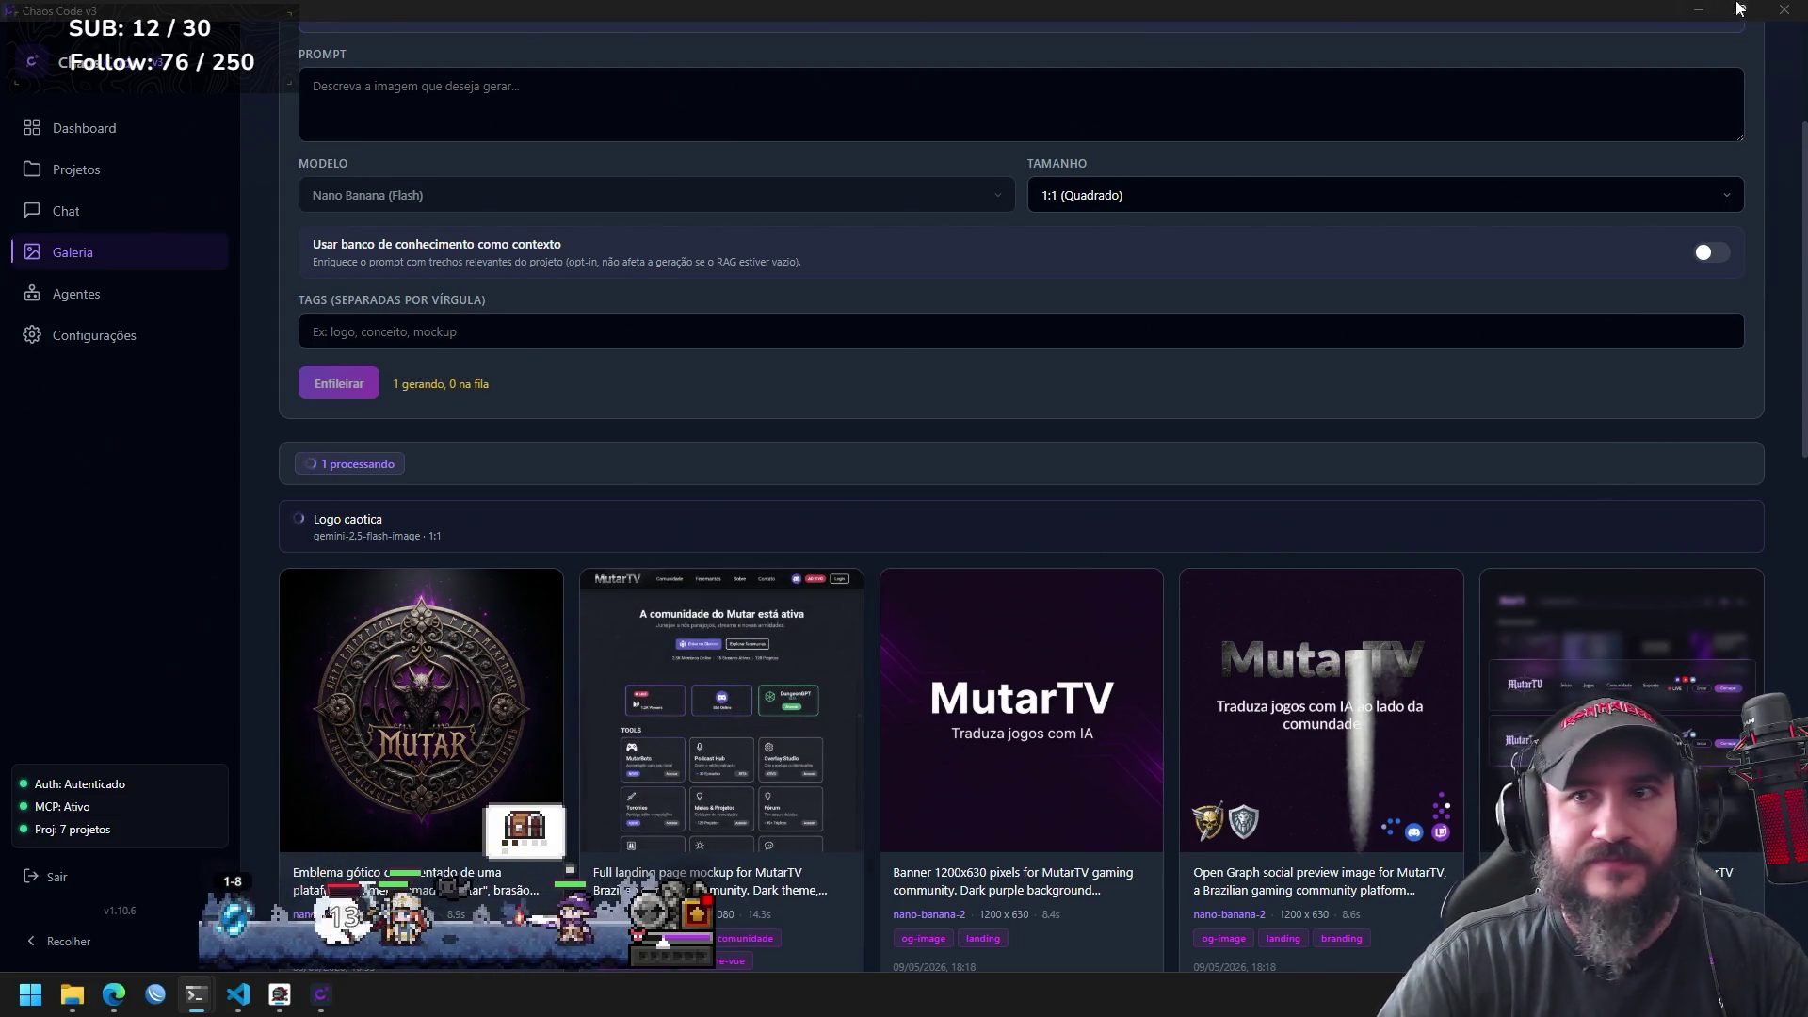
mouse_move(1763, 21)
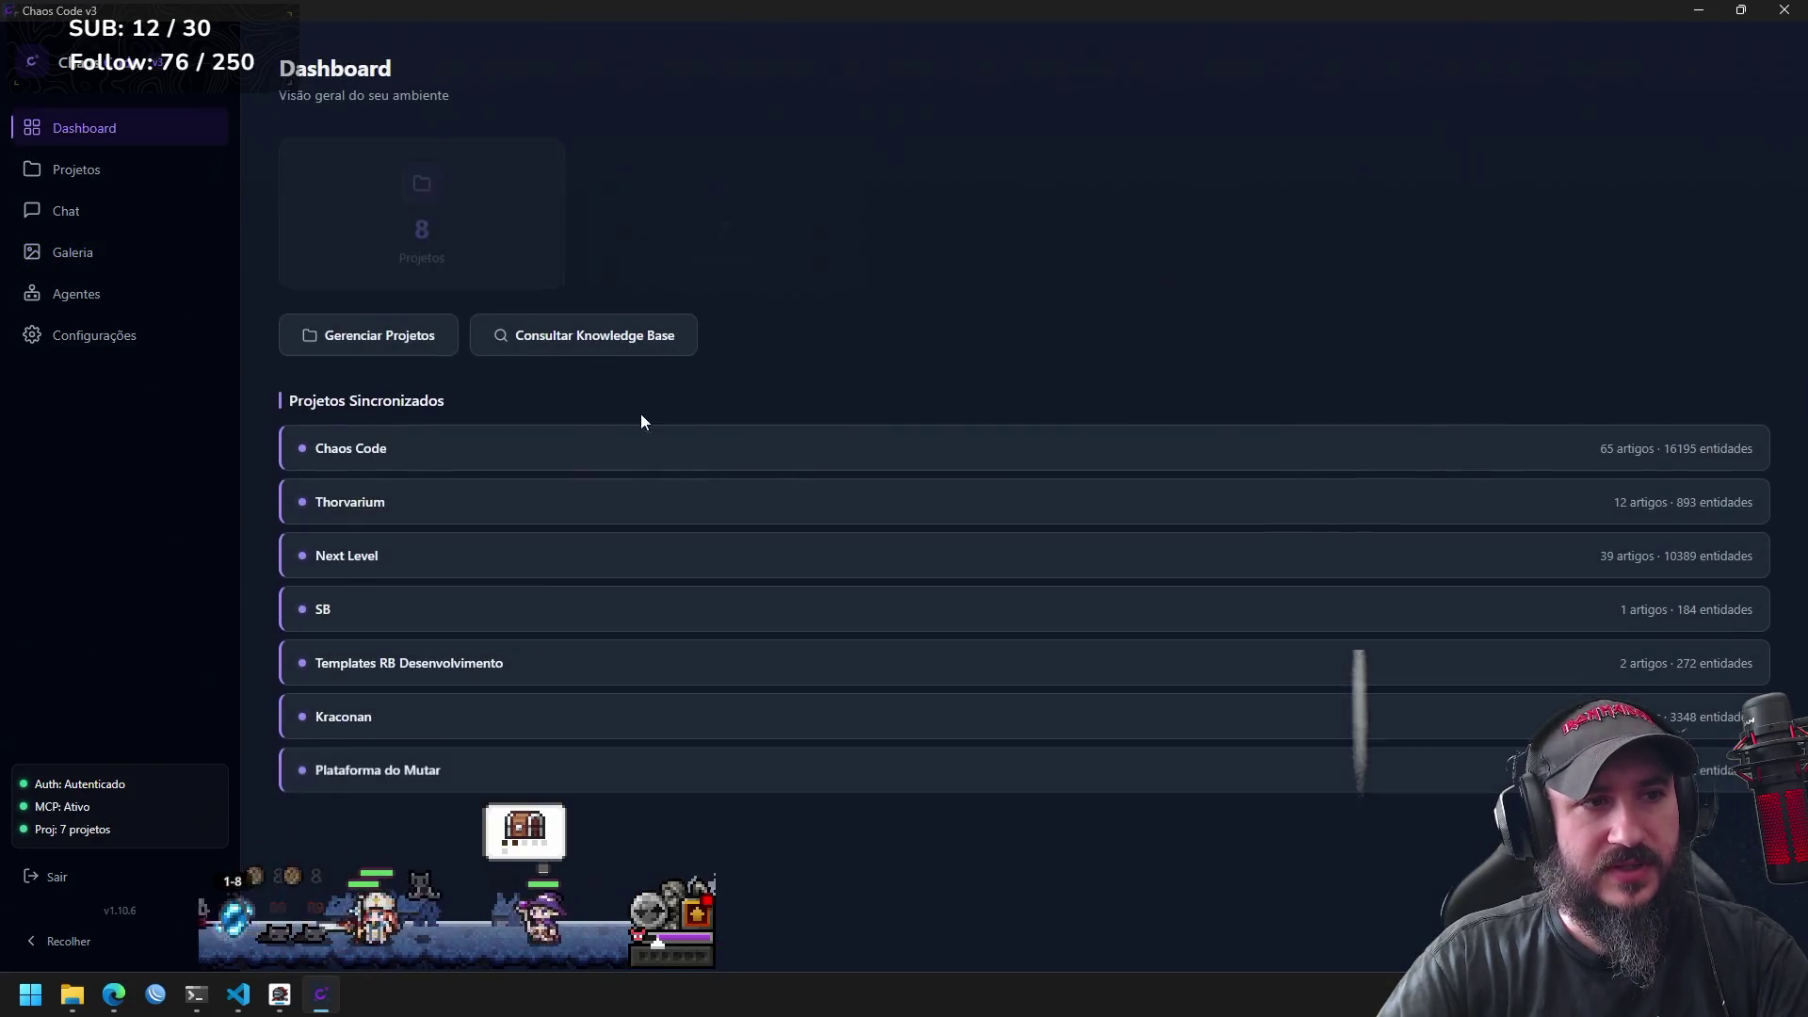
Check the image gallery's processing Logo caotica, then collect the game chest and open the hero inventory.
left_click(132, 256)
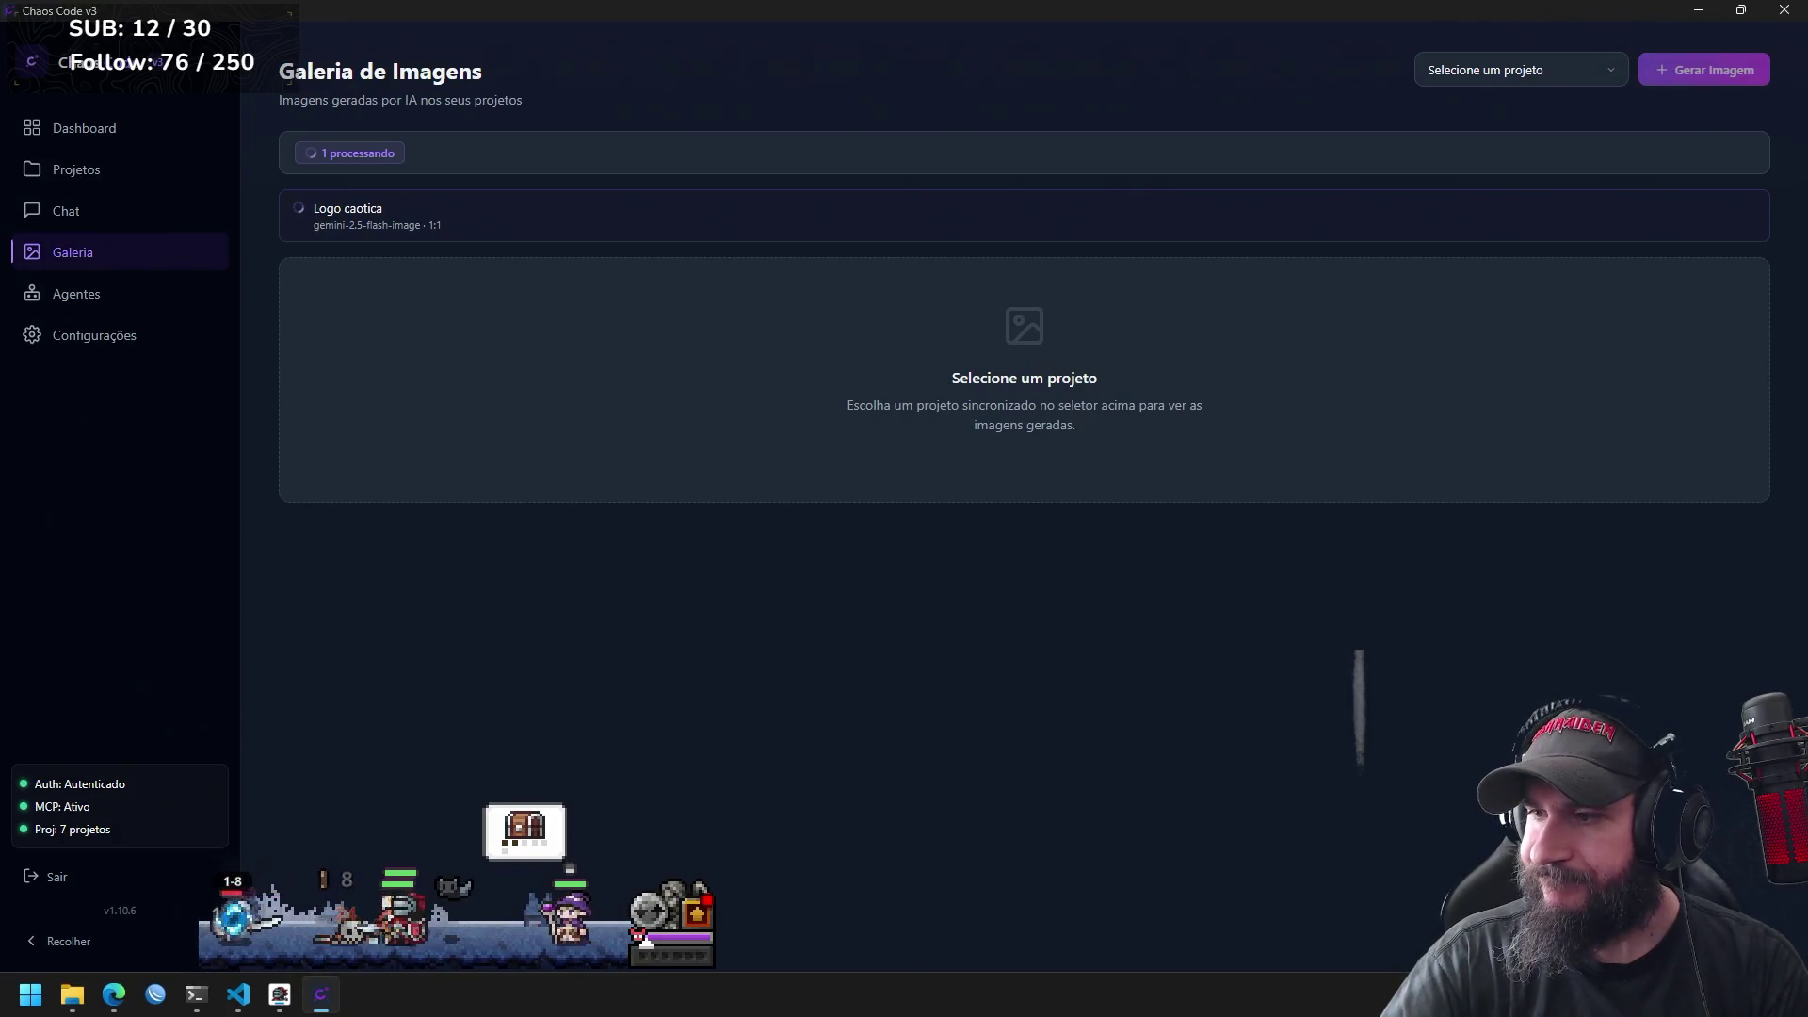
key("alt+Tab")
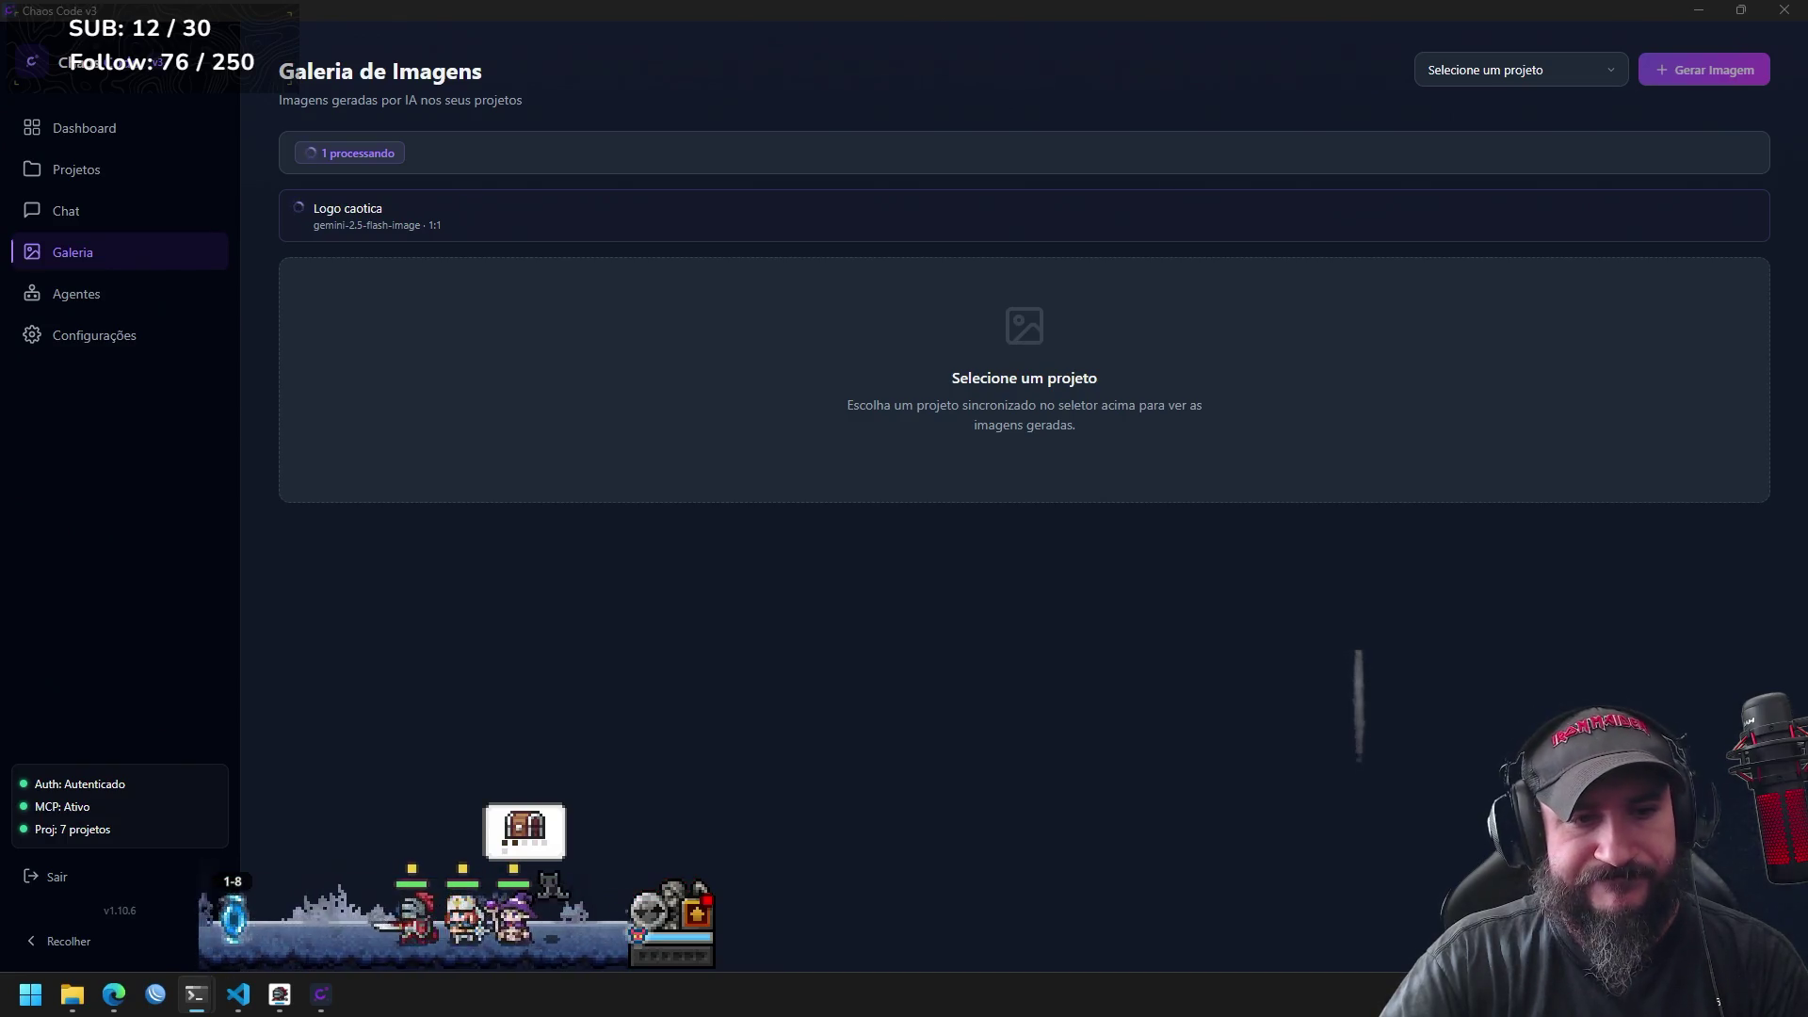
left_click(528, 829)
left_click(529, 830)
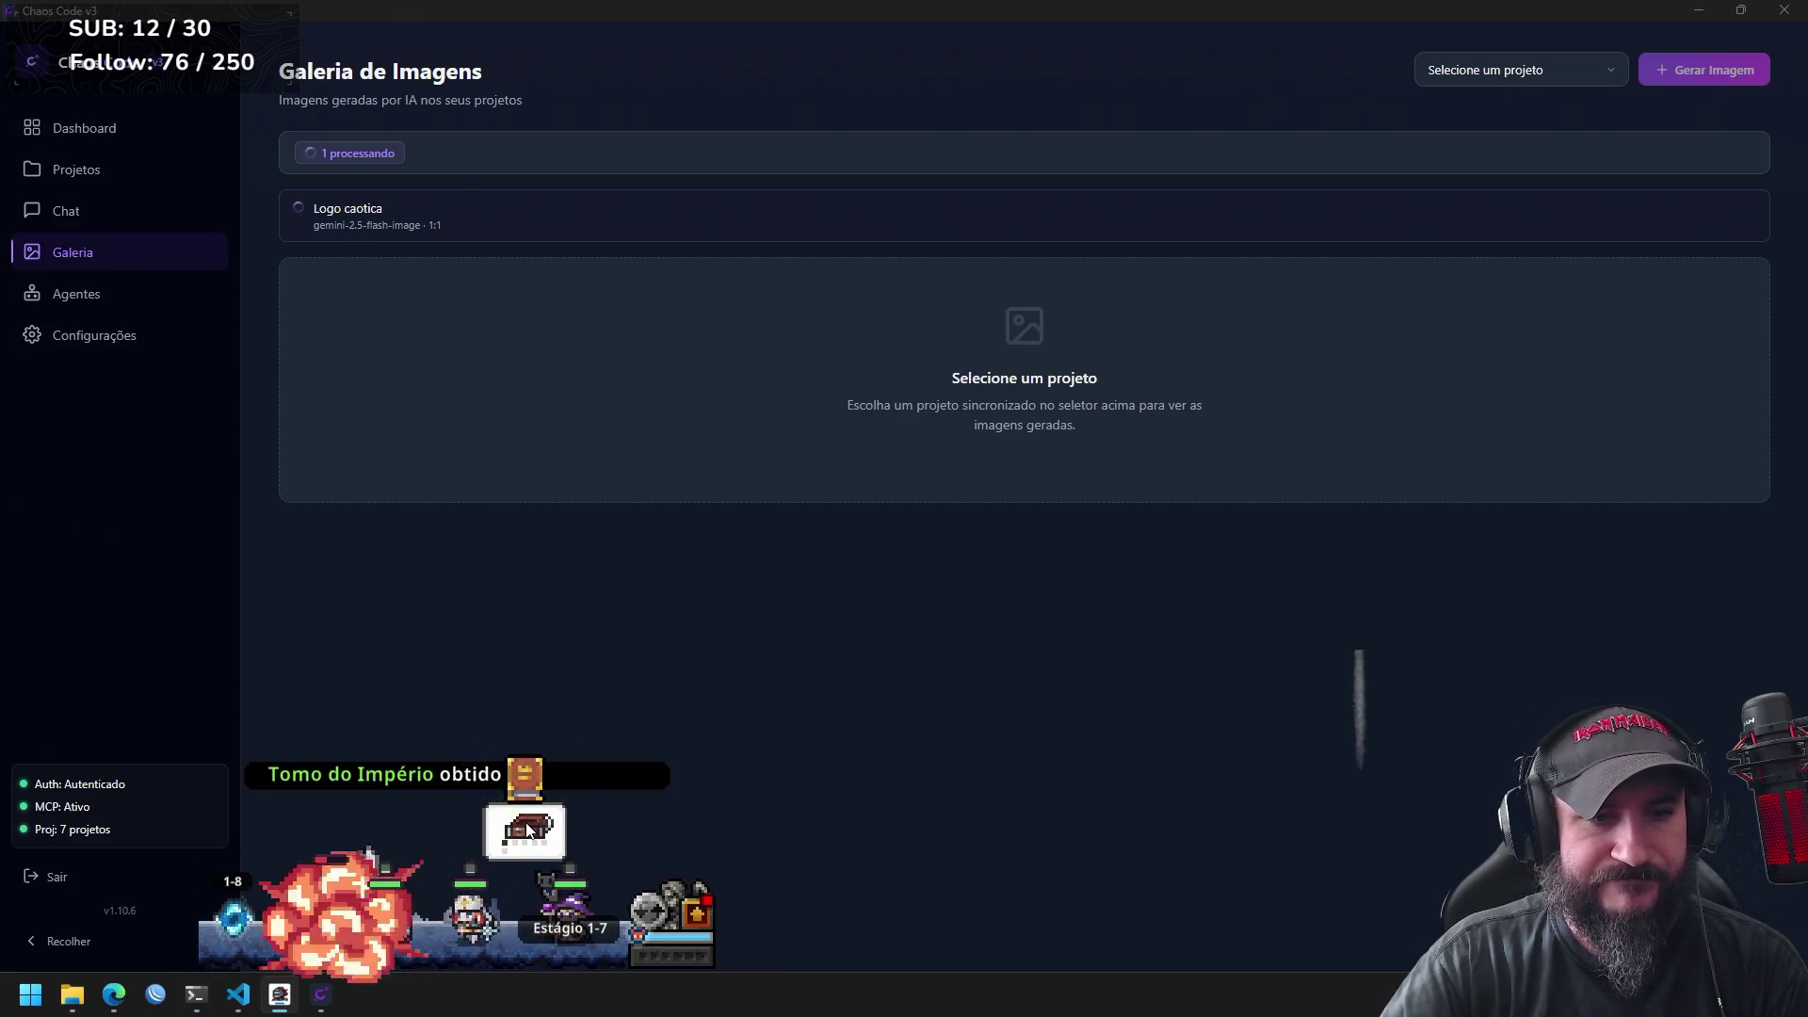
left_click(693, 913)
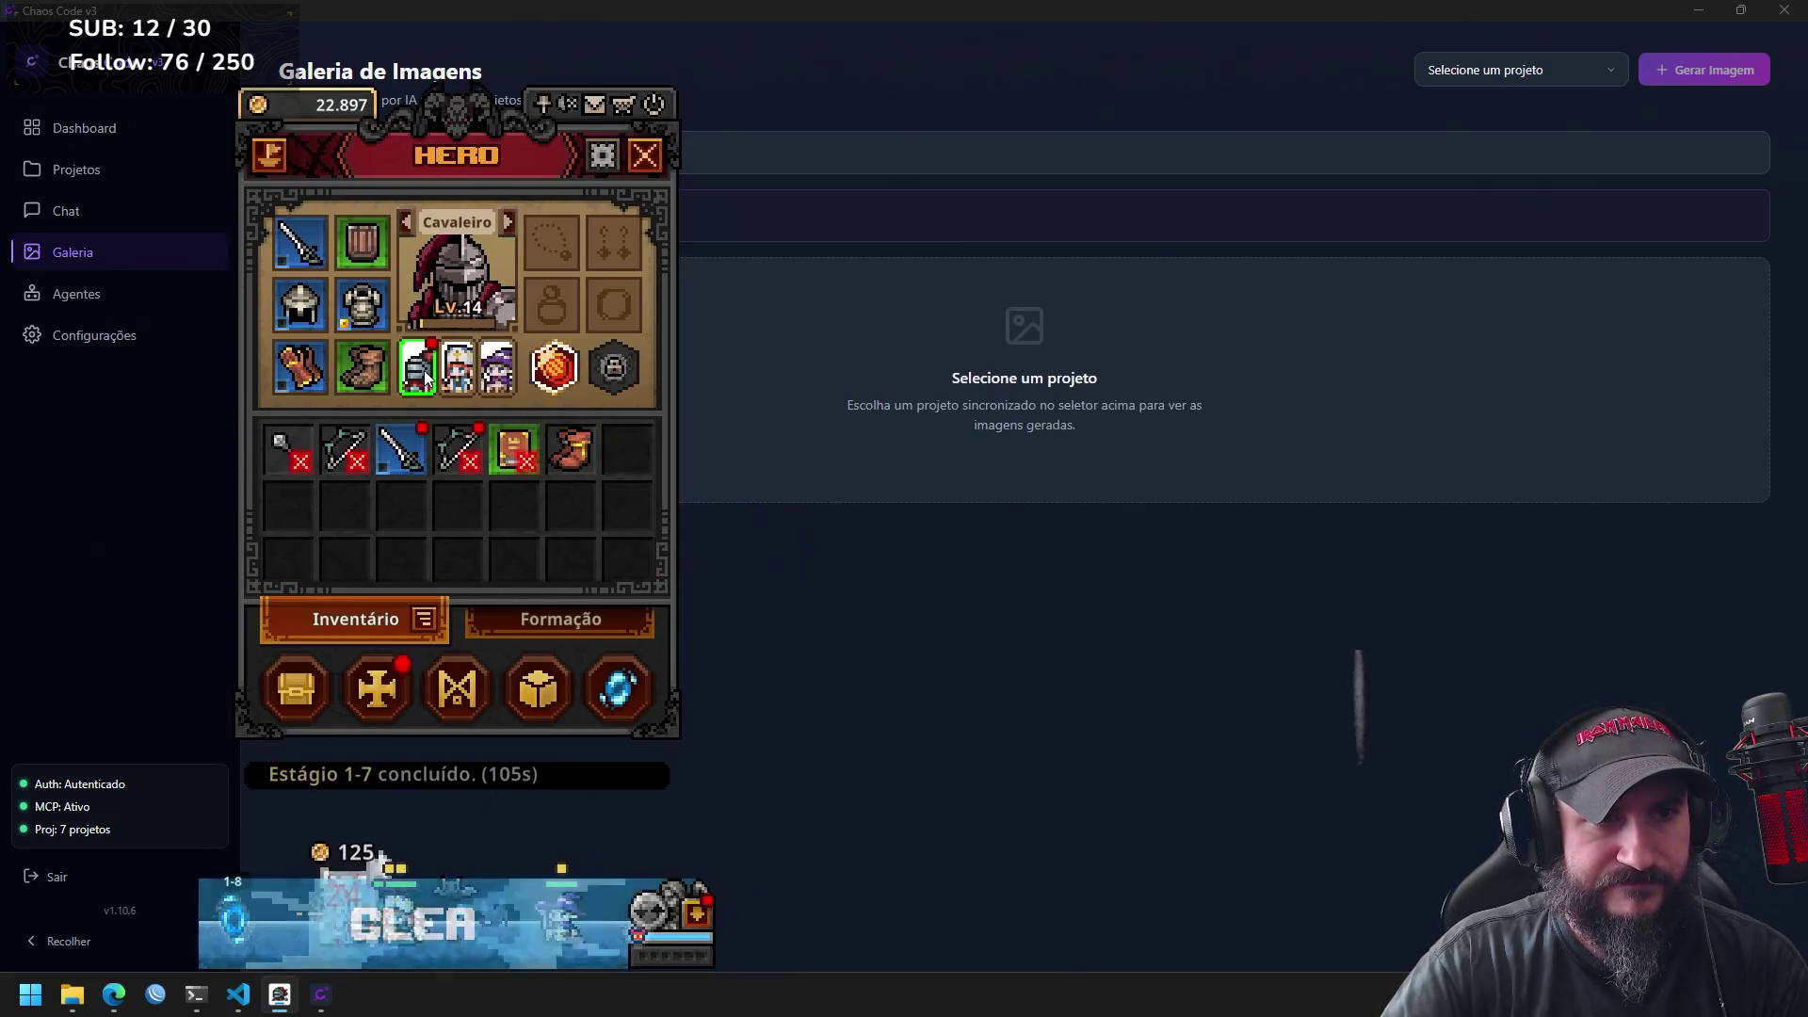
left_click(391, 663)
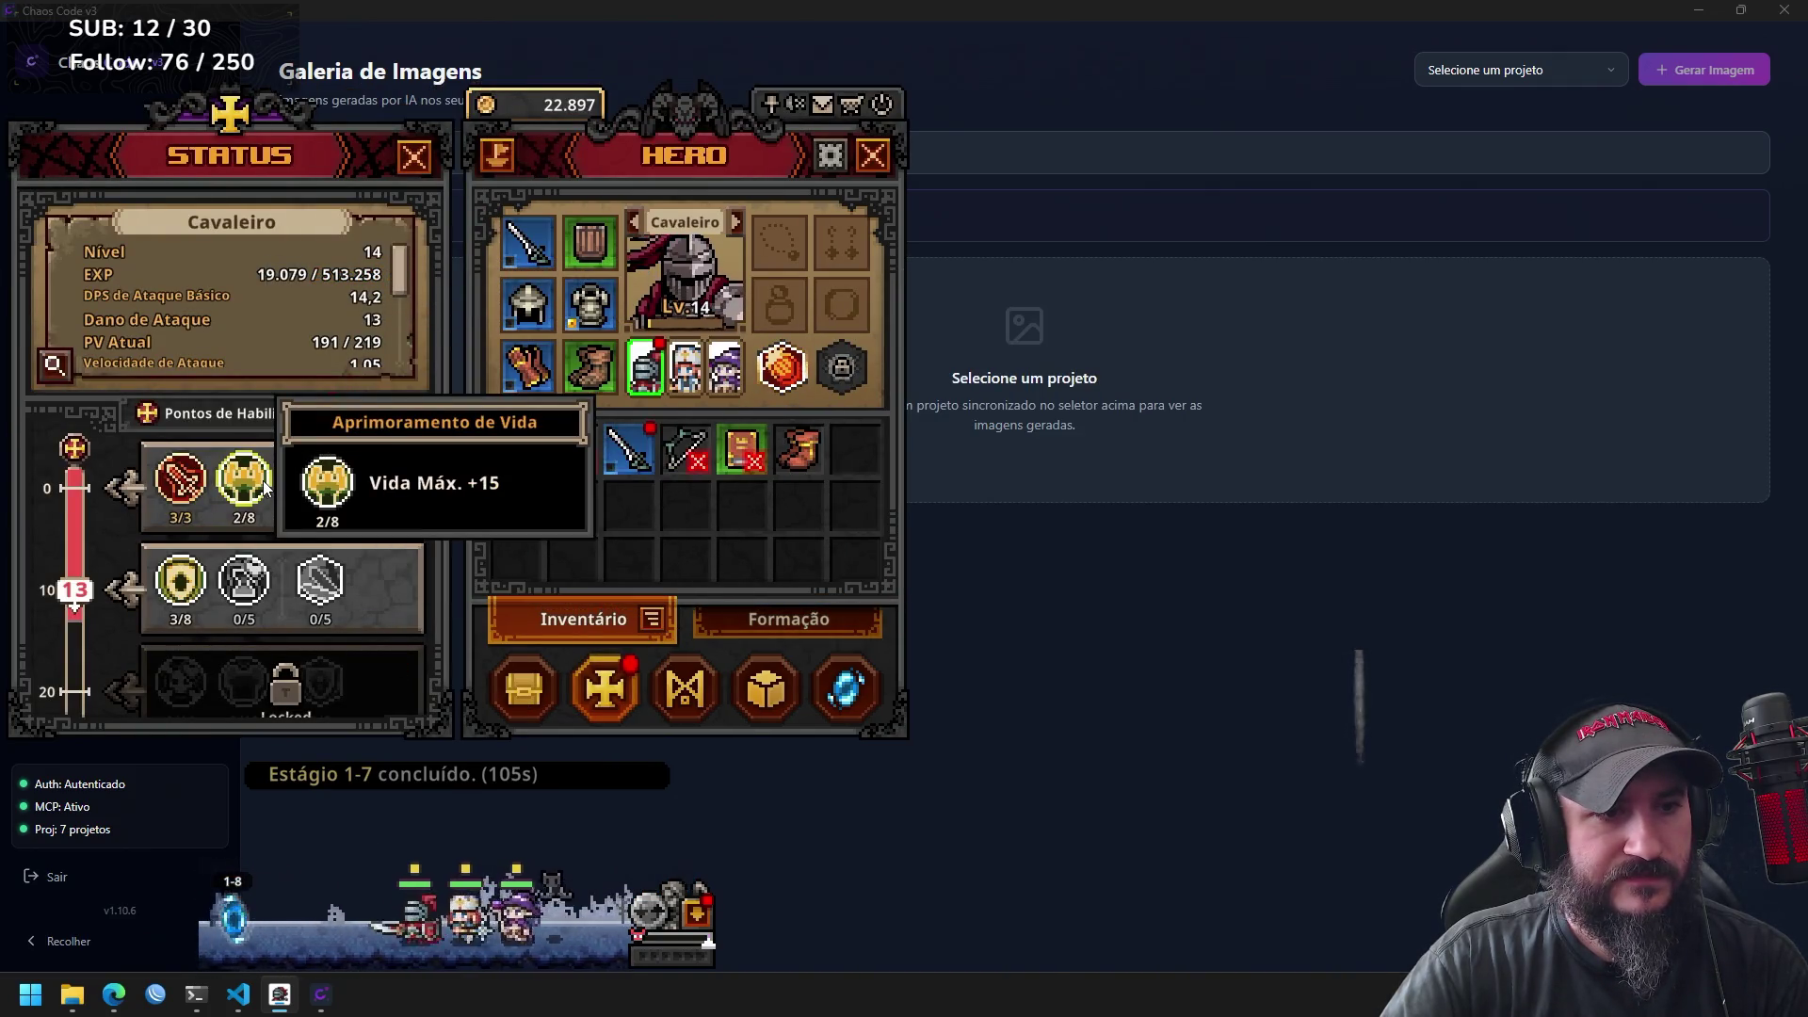
left_click(180, 581)
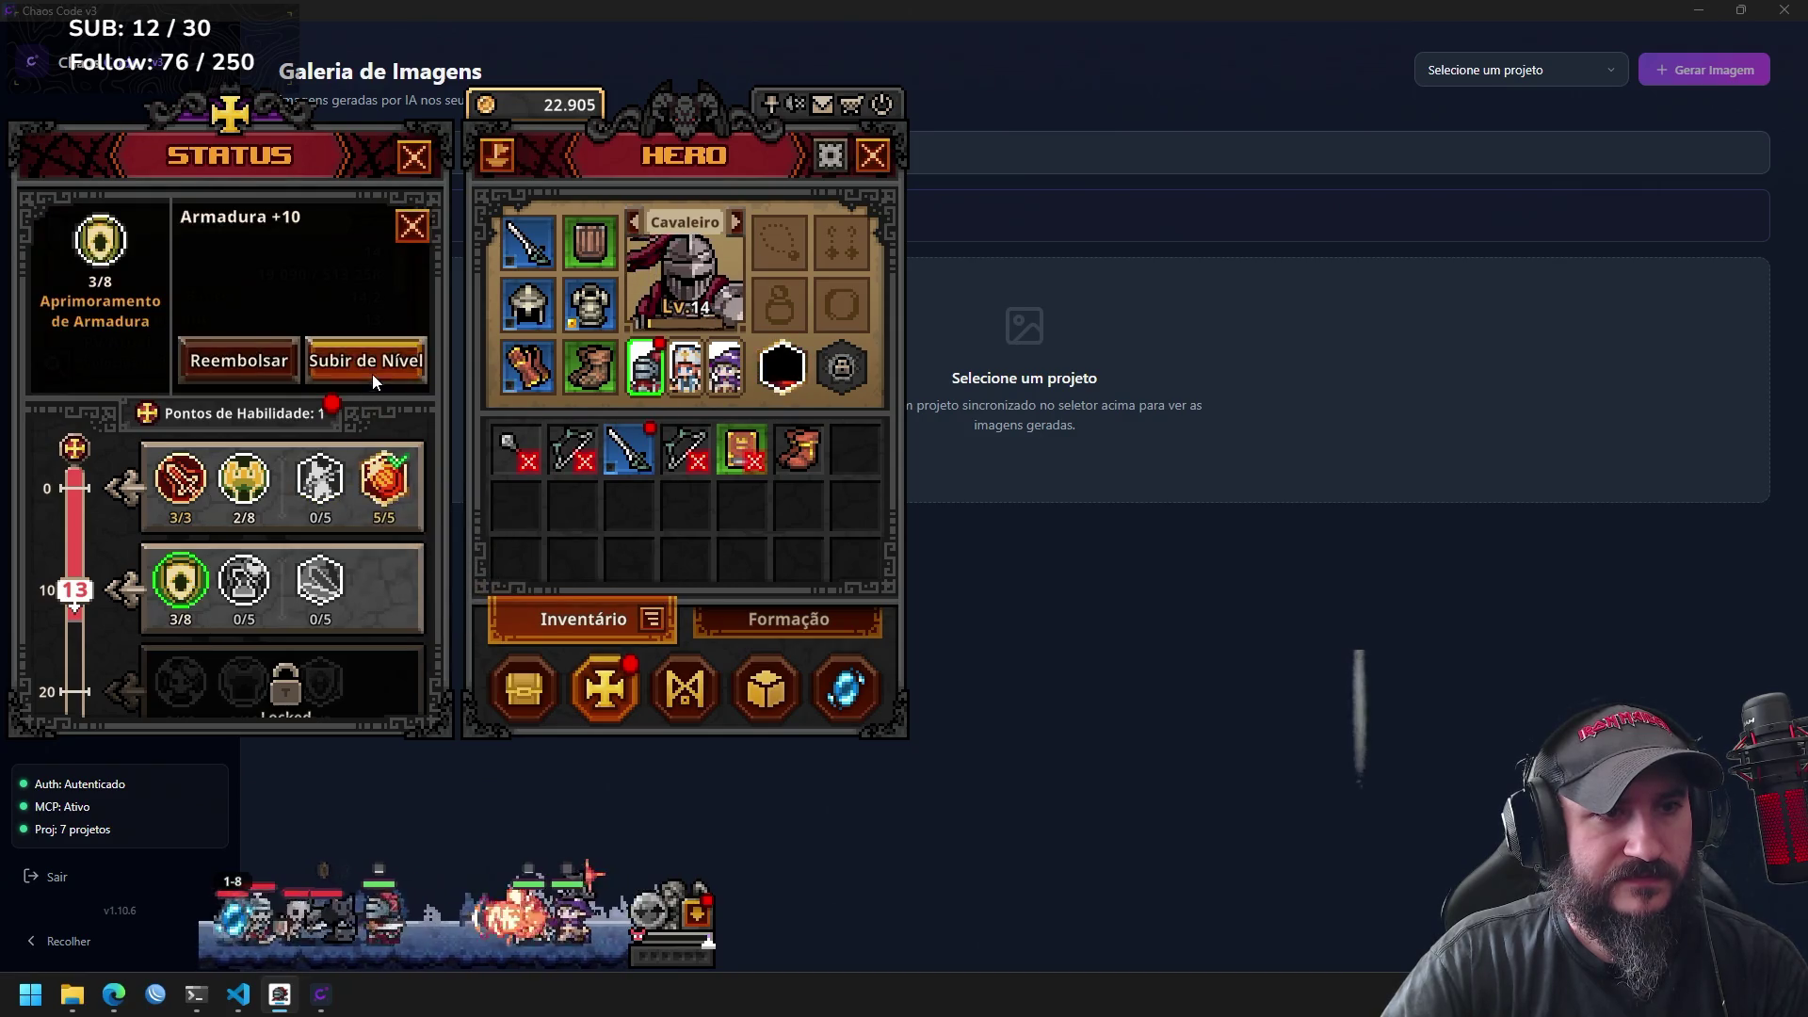
left_click(407, 236)
key("Escape")
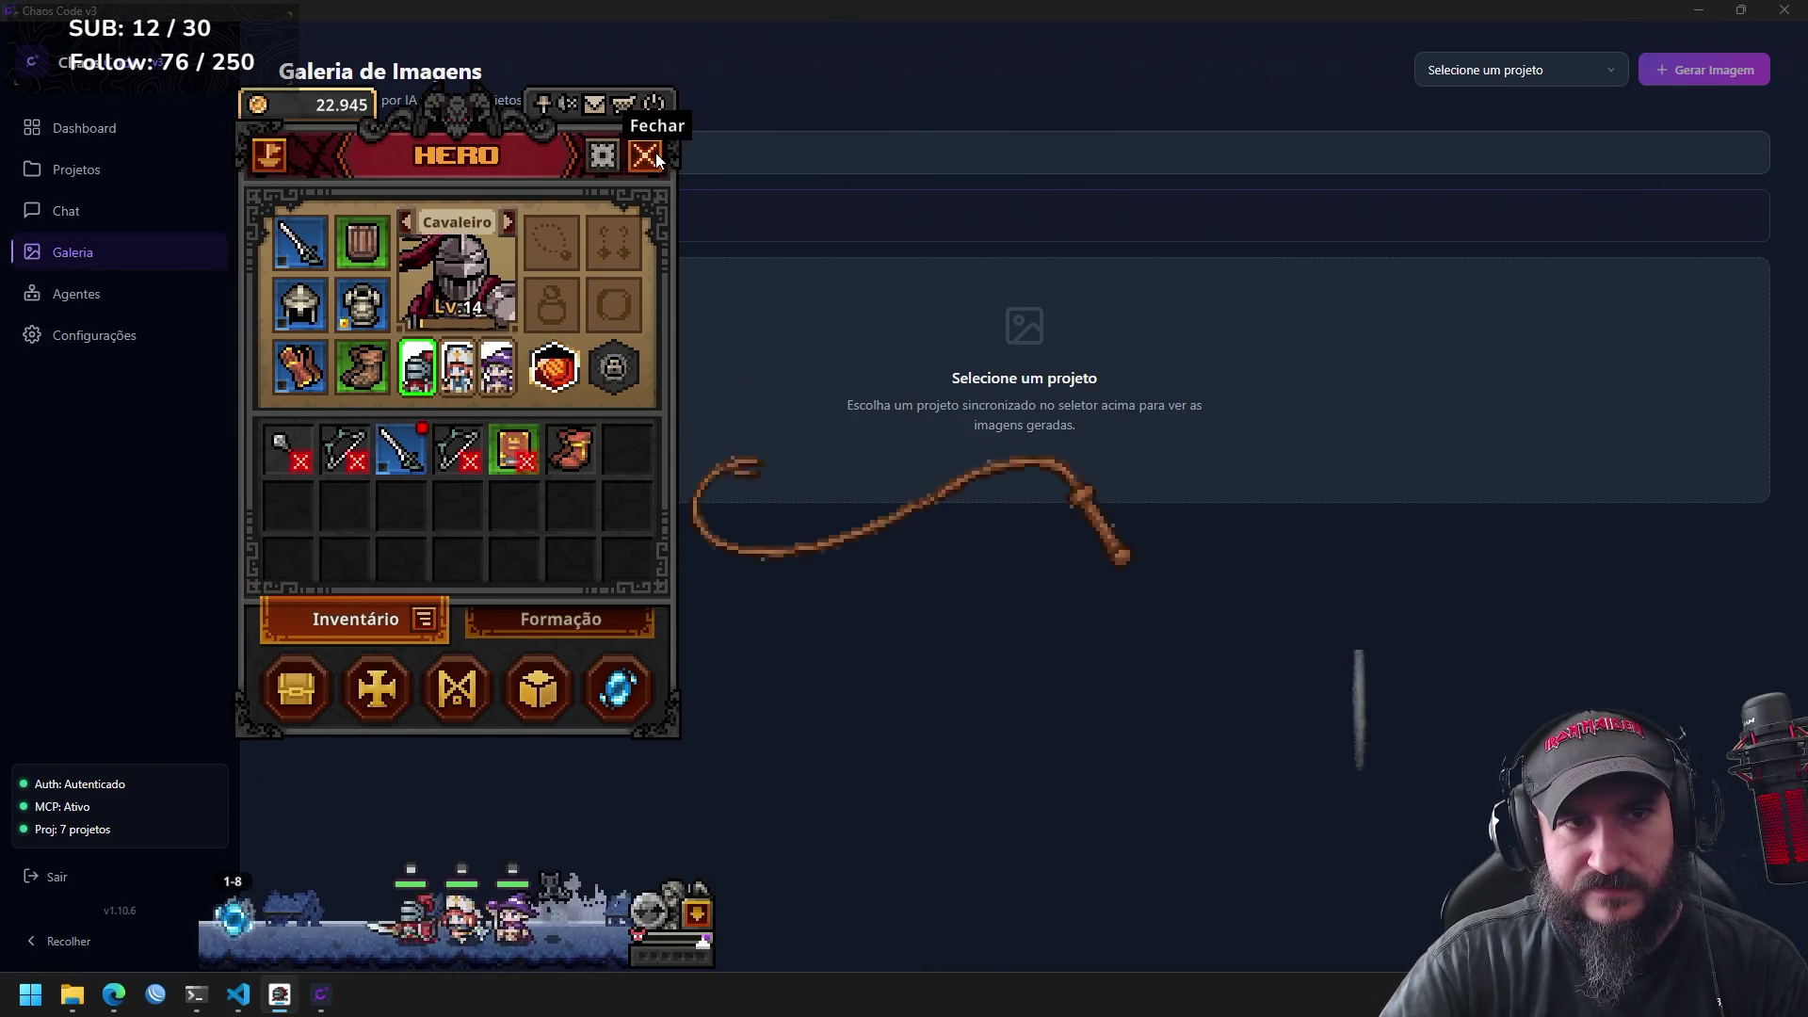
mouse_move(405, 471)
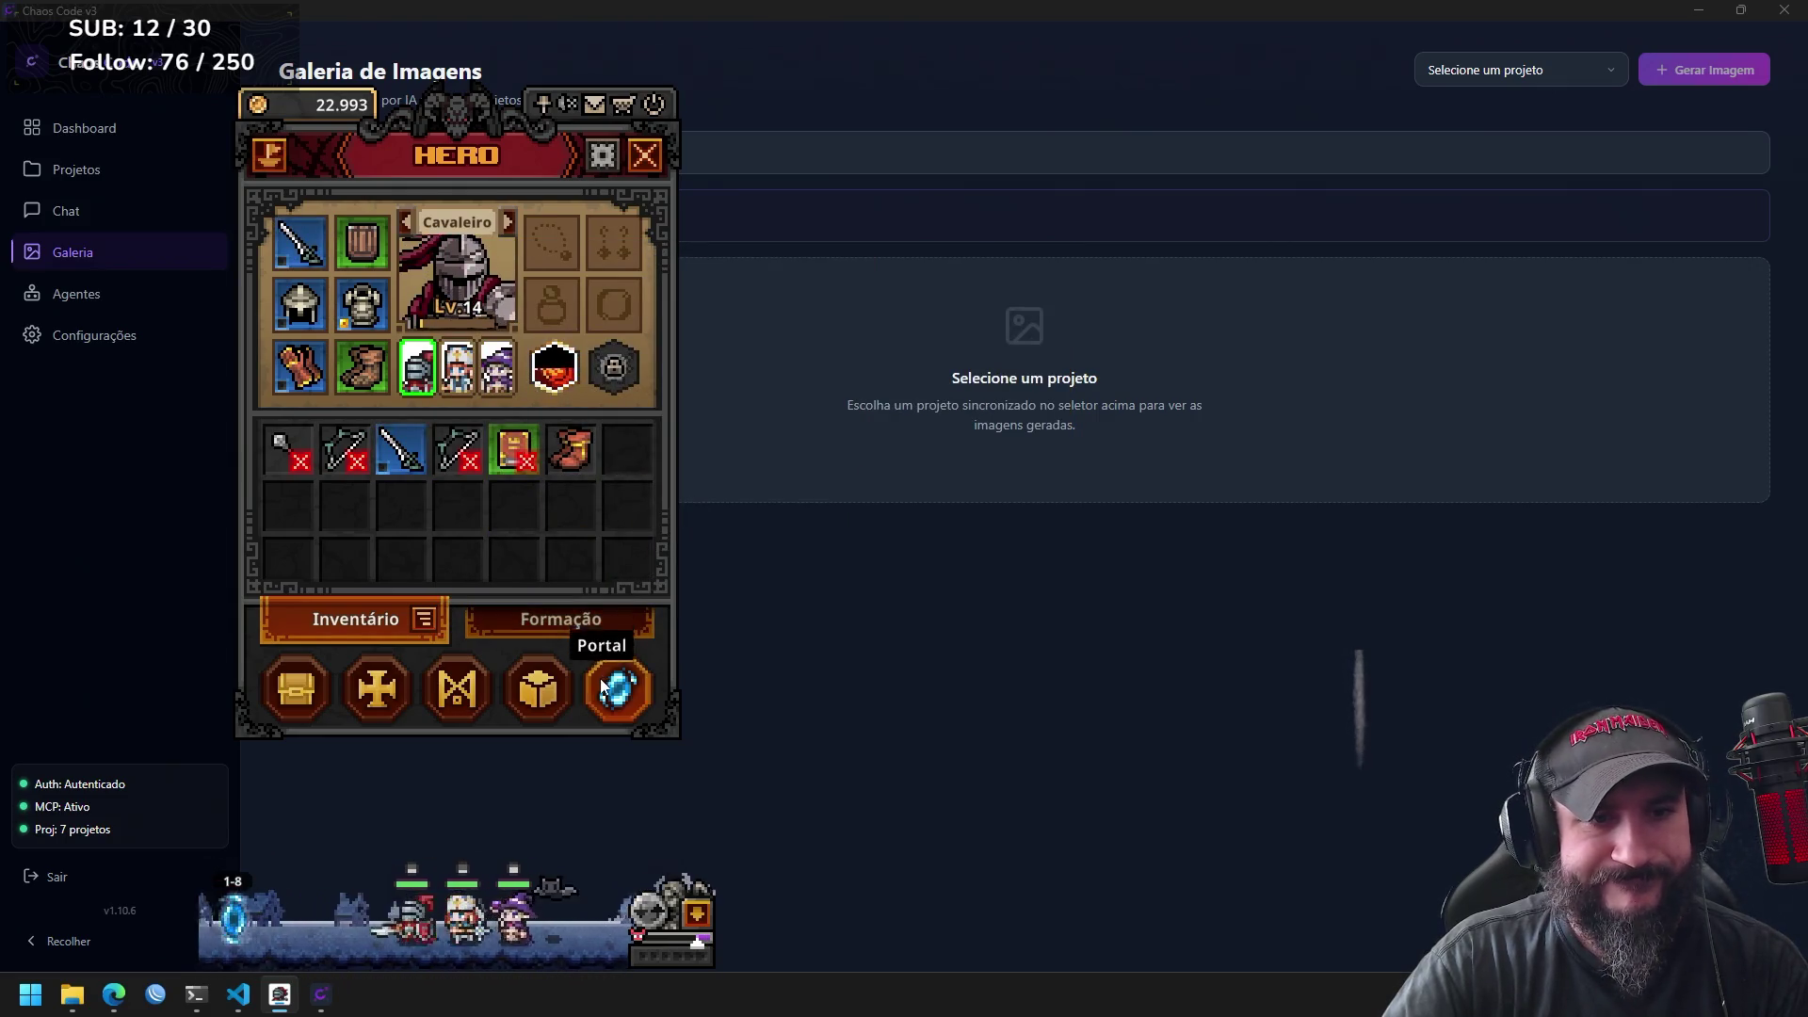
left_click(536, 689)
Auto-fill the cube, remove both purple sacks, the grey stone and the green tome, then convert the rest to gold.
left_click(876, 535)
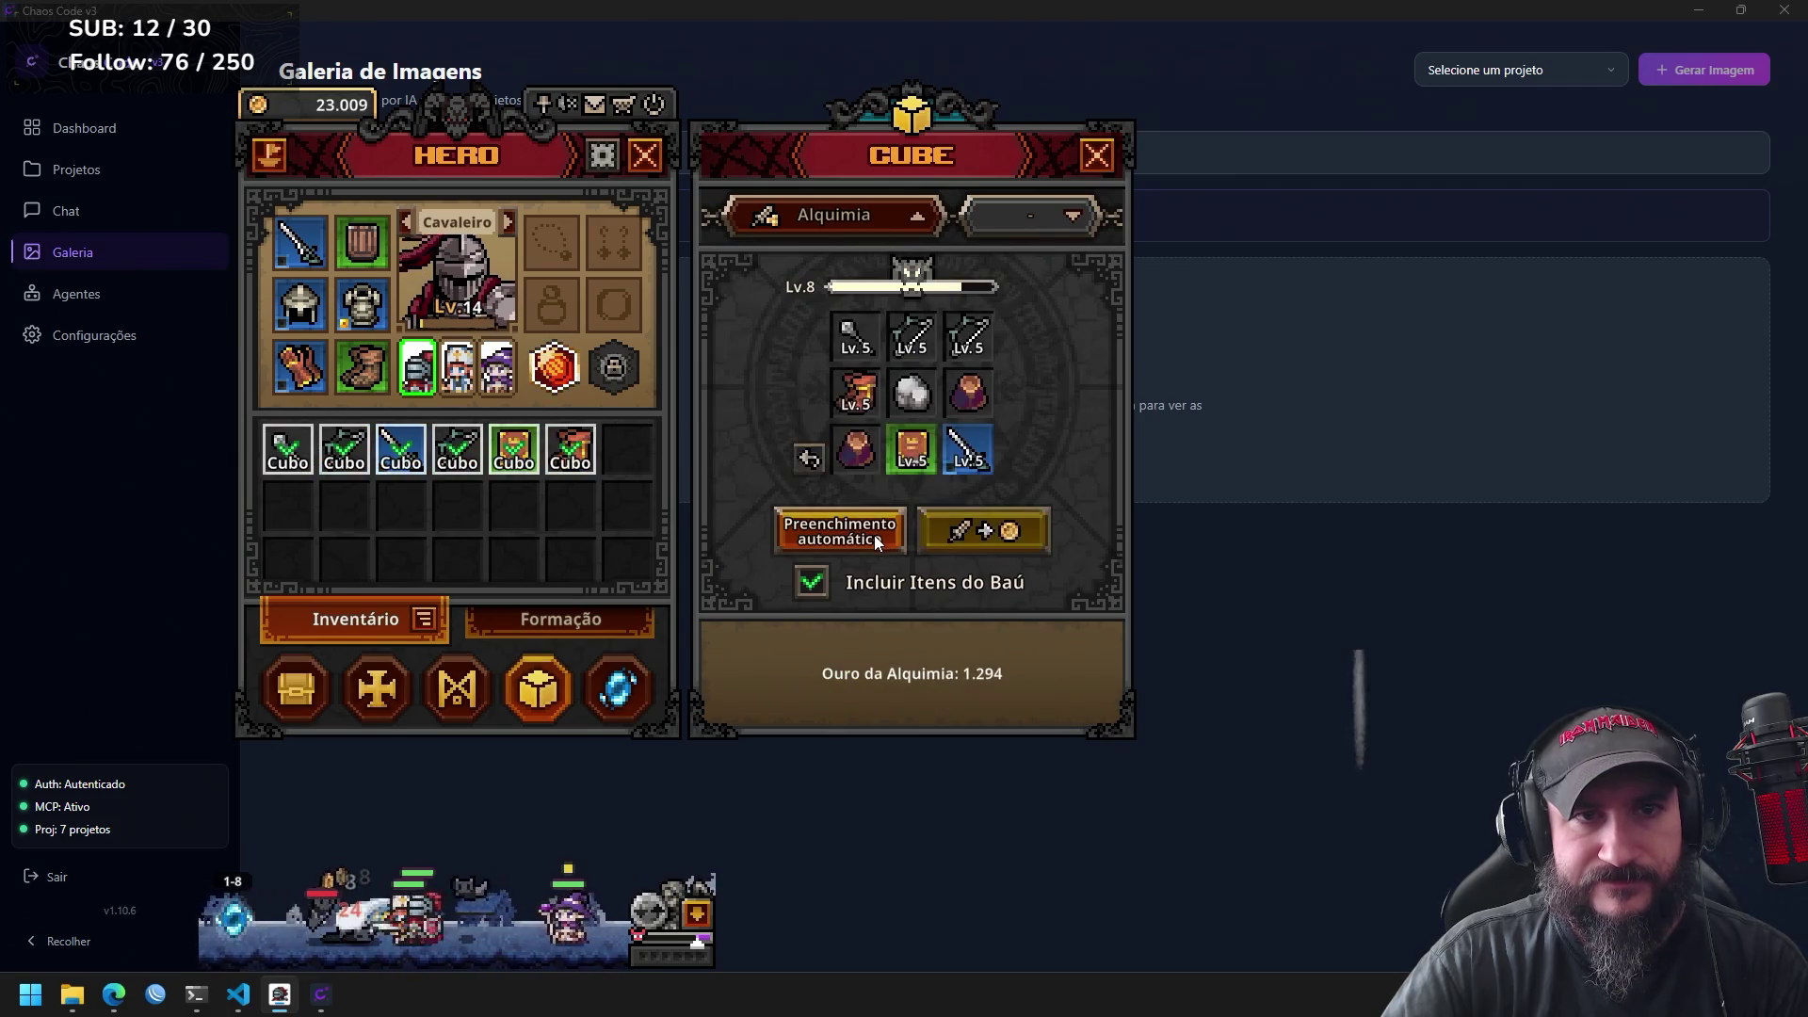
left_click(962, 388)
left_click(923, 416)
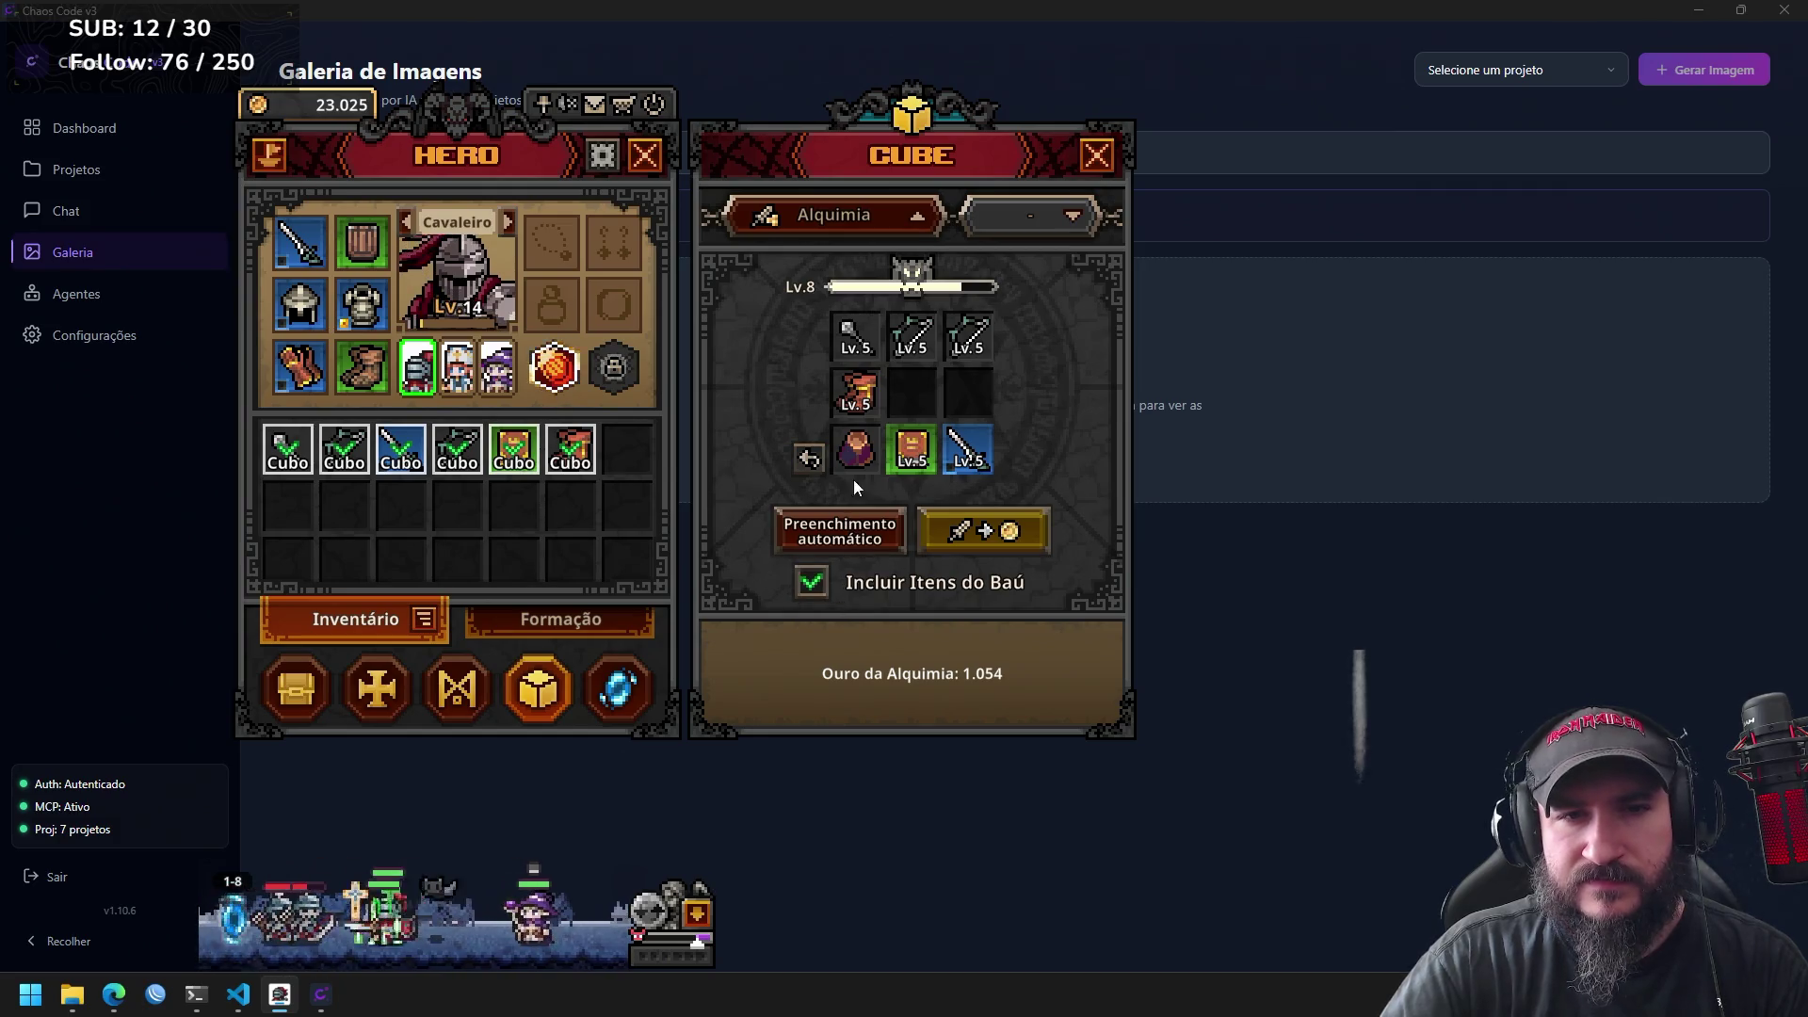
left_click(855, 452)
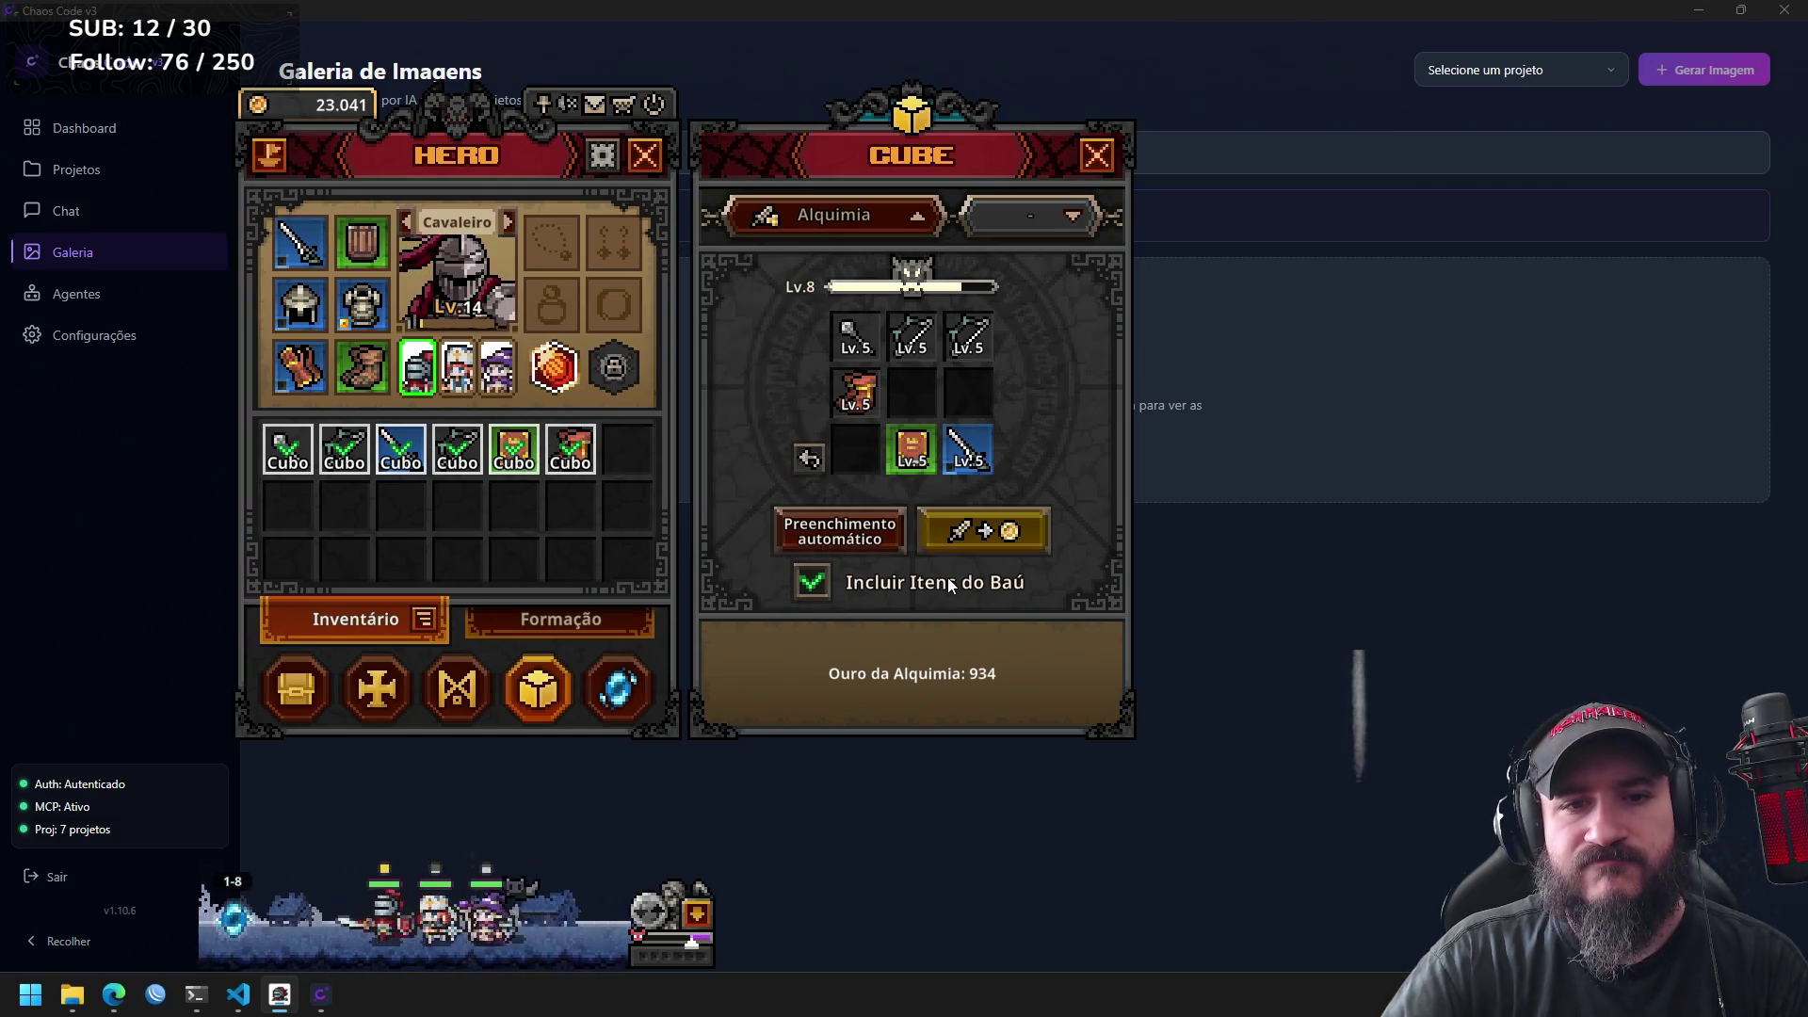
left_click(911, 450)
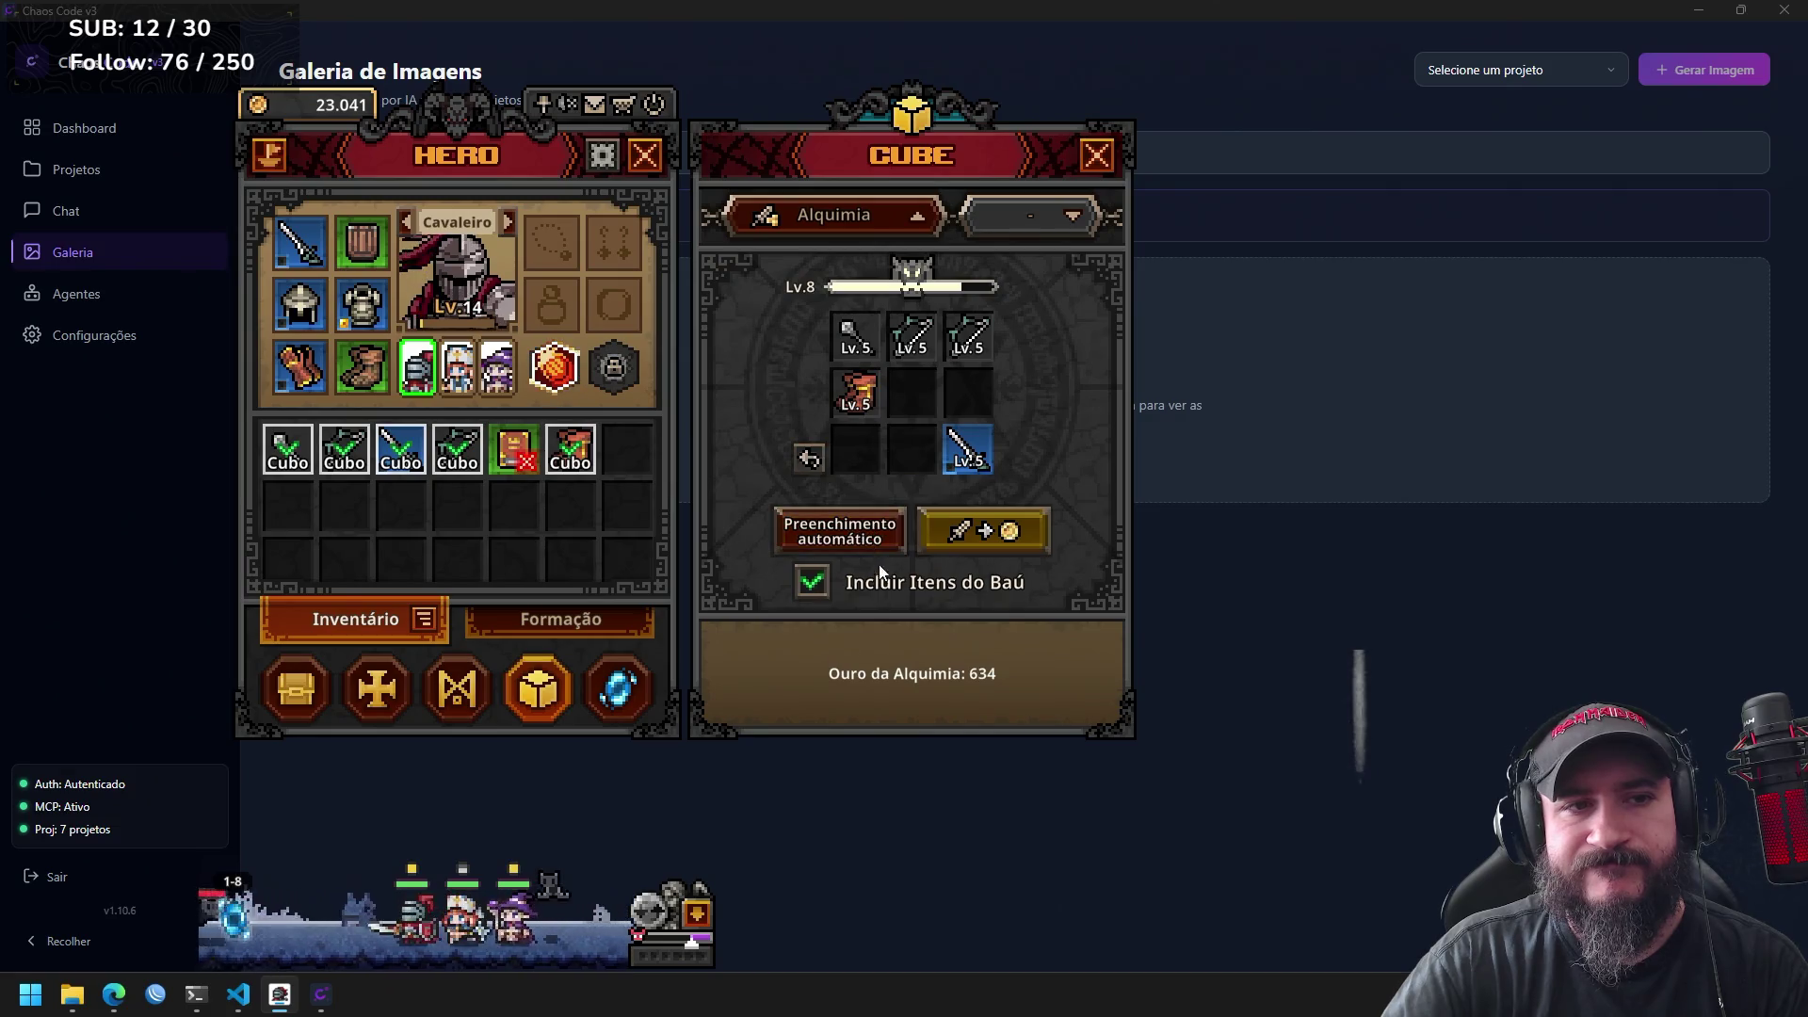
left_click(985, 542)
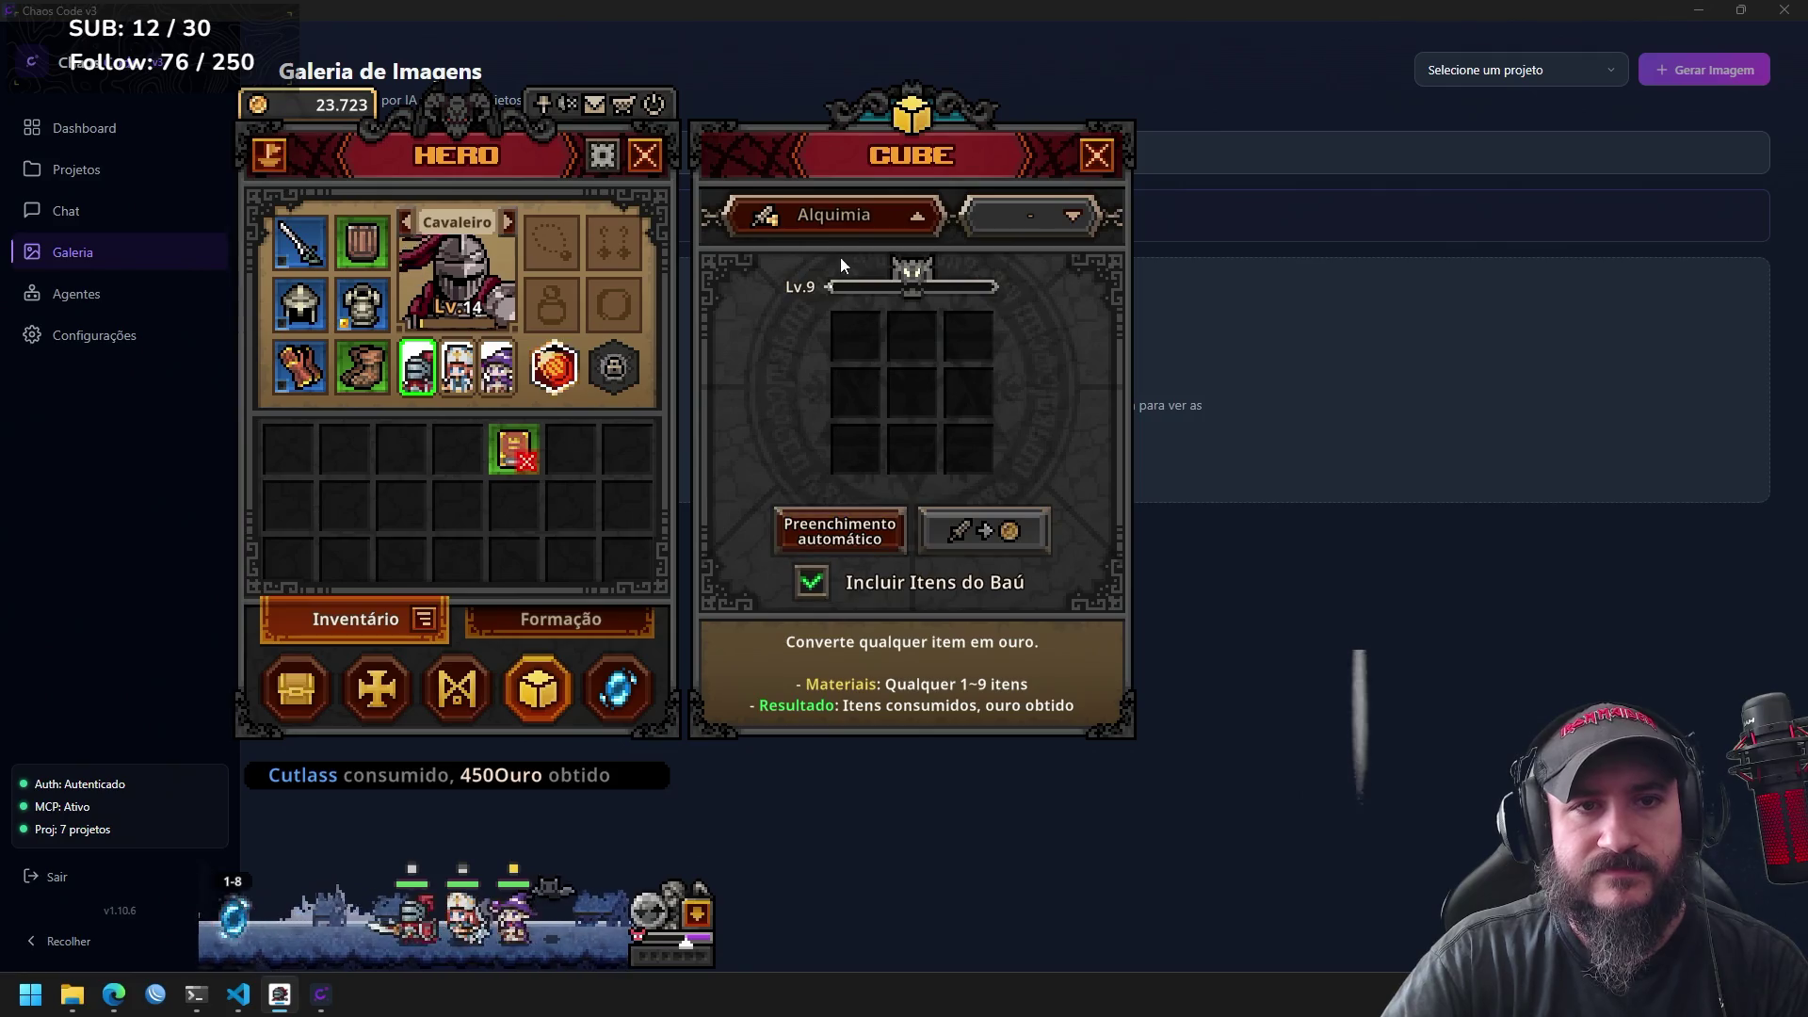
Try the cube's Criação and Decoração modes, restore Alquimia, close the cube and select the Sacerdote.
left_click(850, 214)
left_click(849, 217)
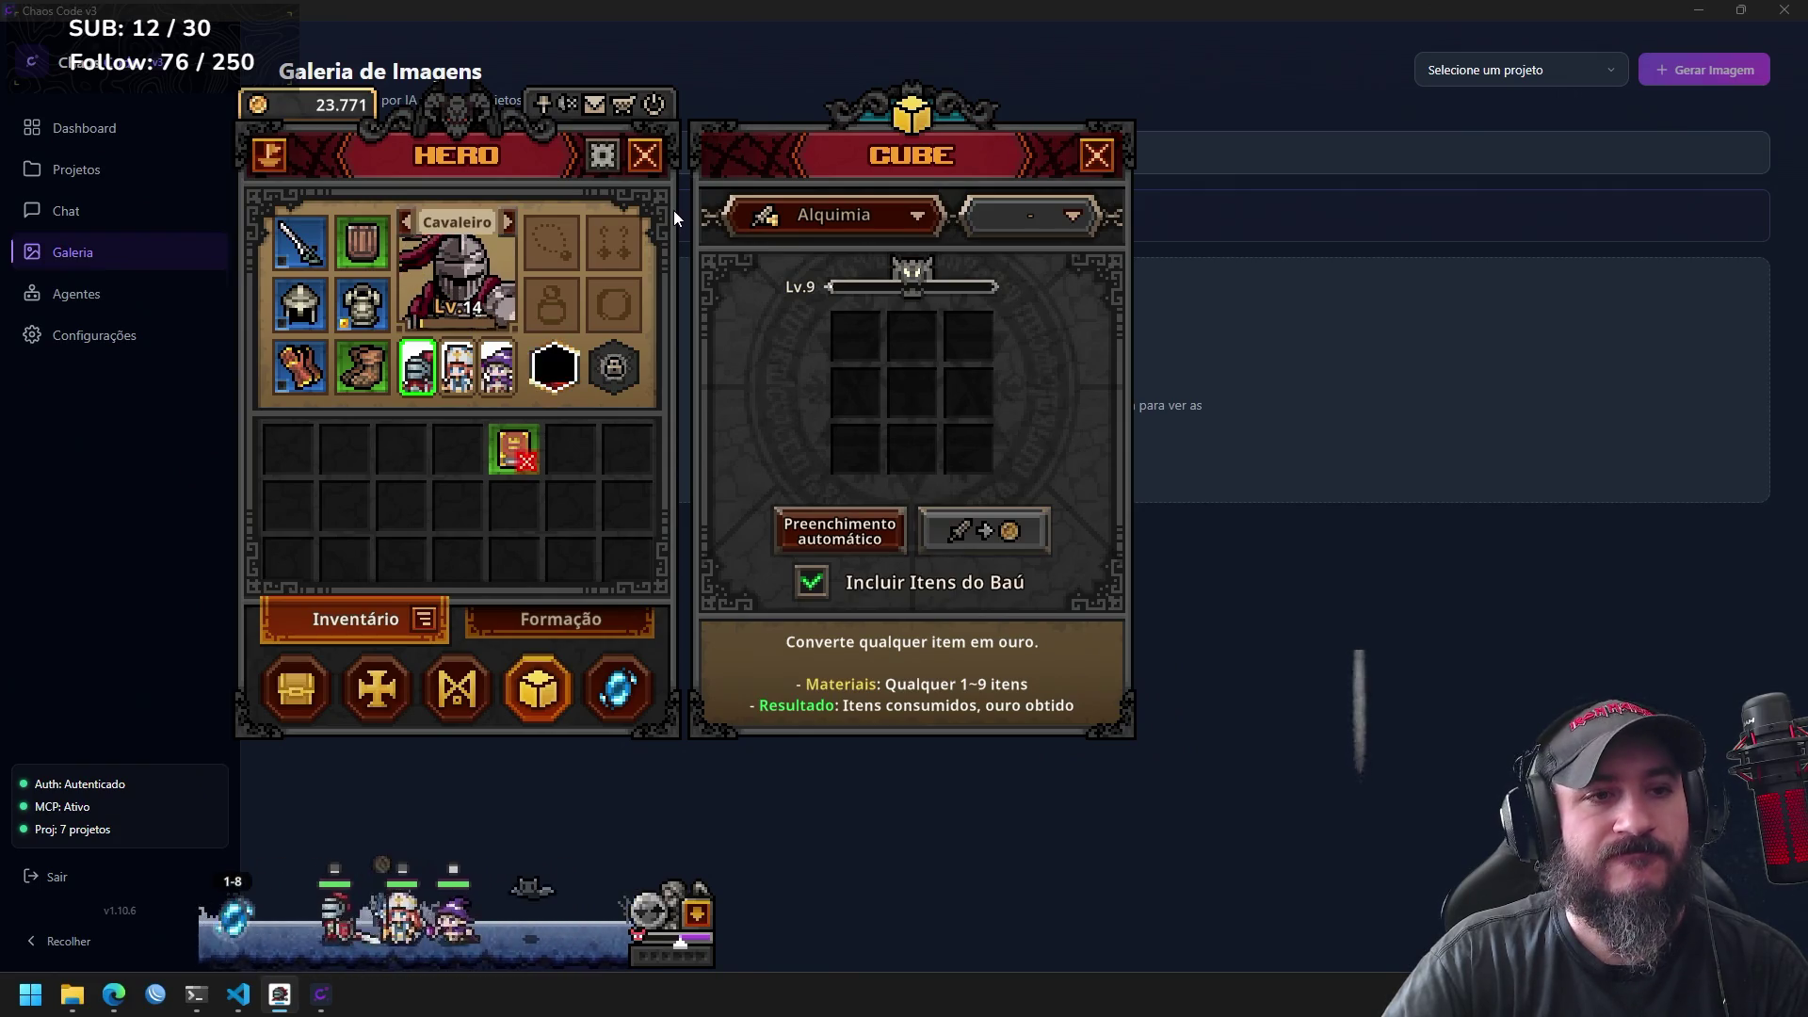
left_click(861, 214)
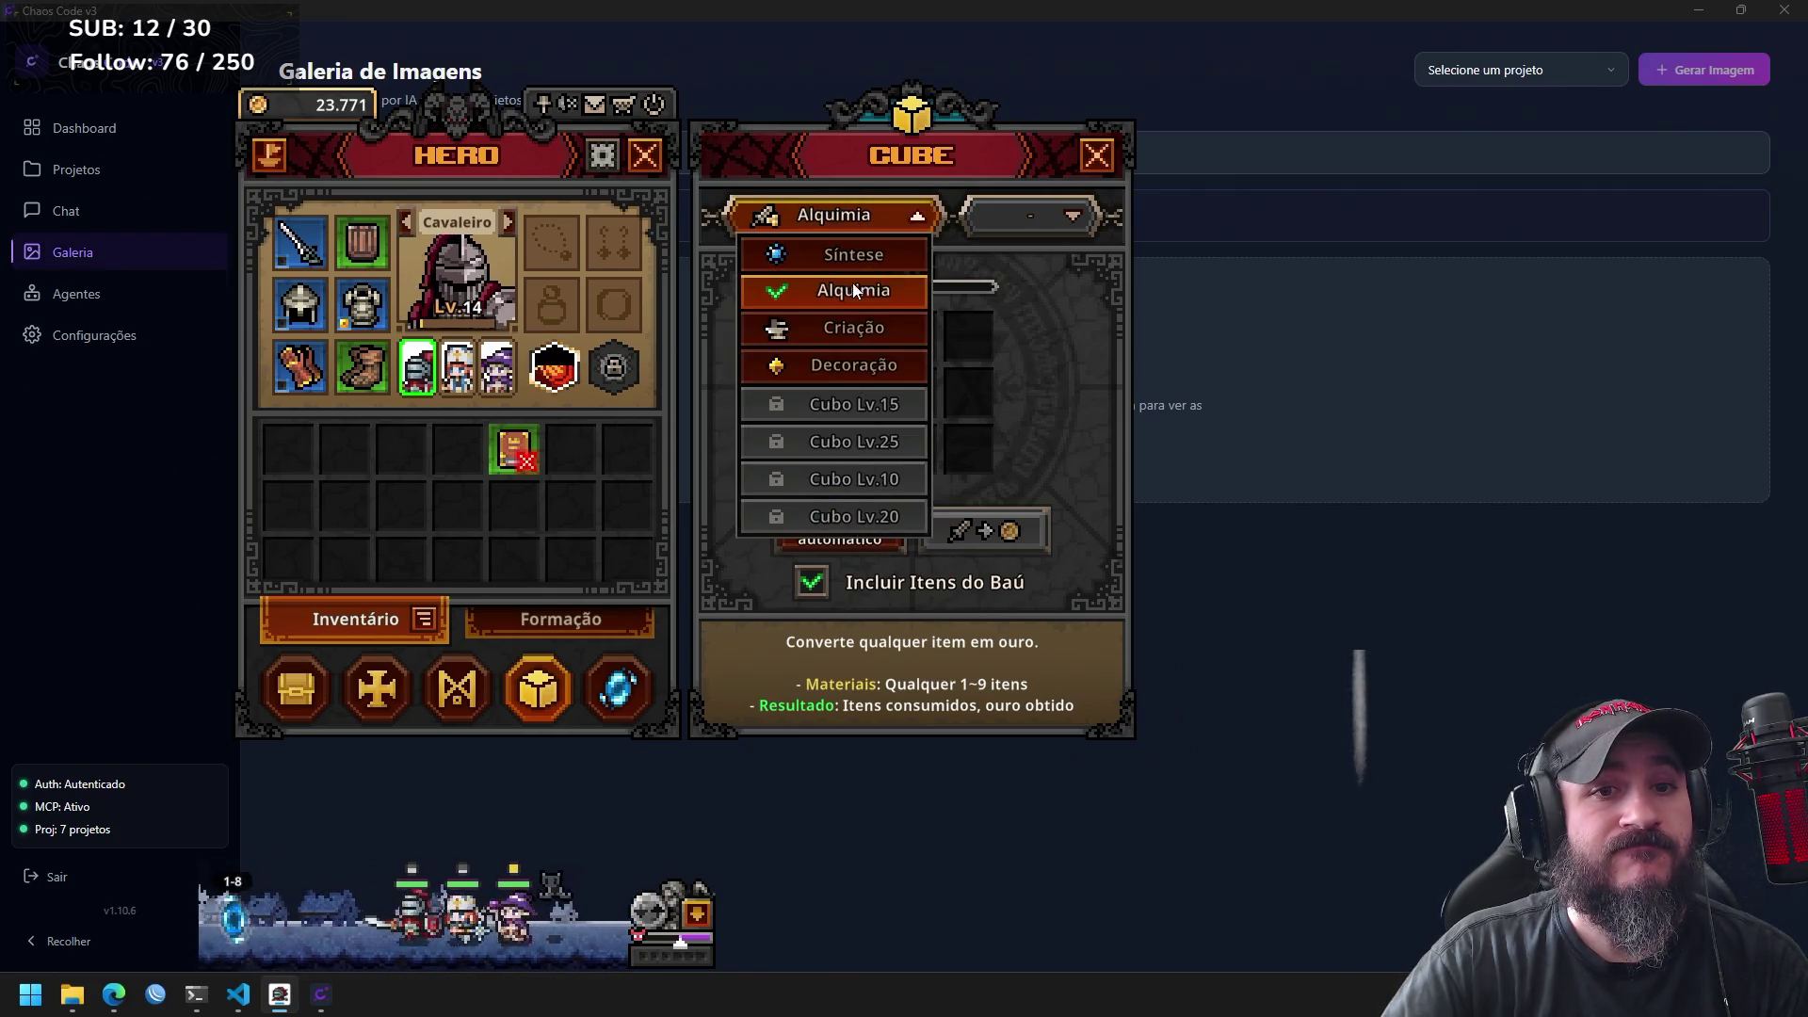
left_click(850, 335)
left_click(907, 219)
left_click(873, 358)
left_click(892, 217)
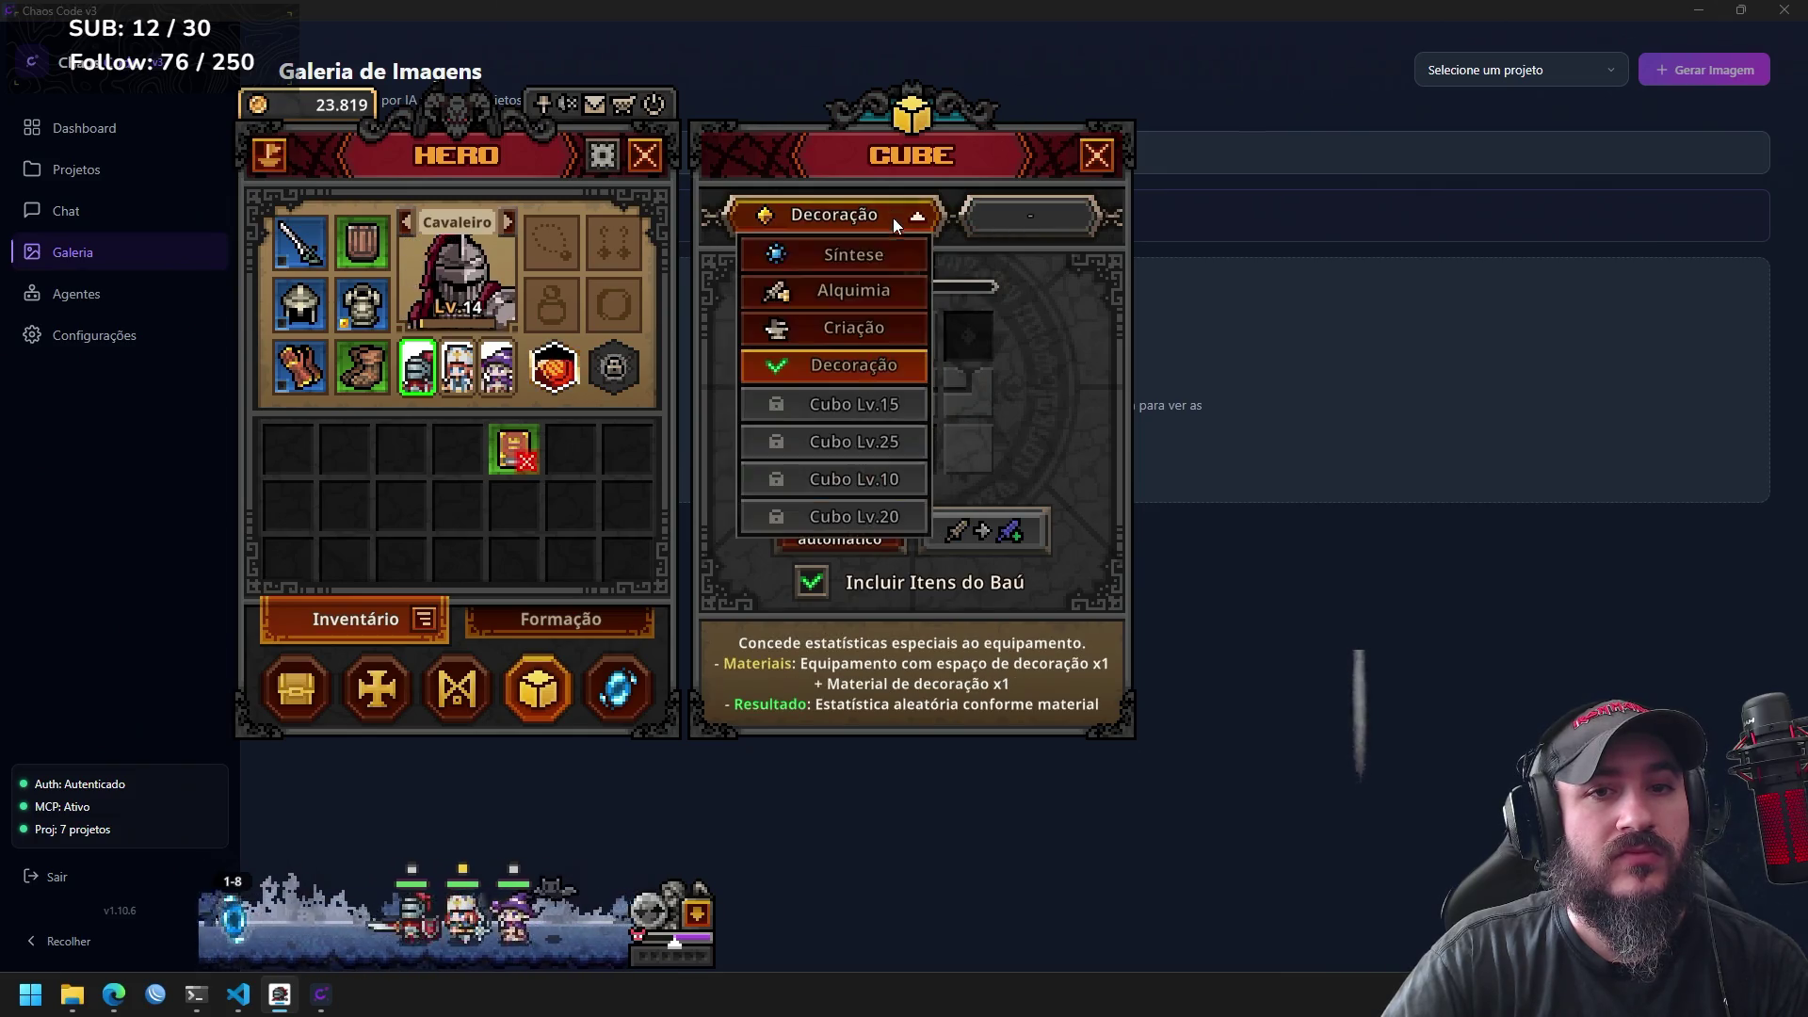
left_click(872, 288)
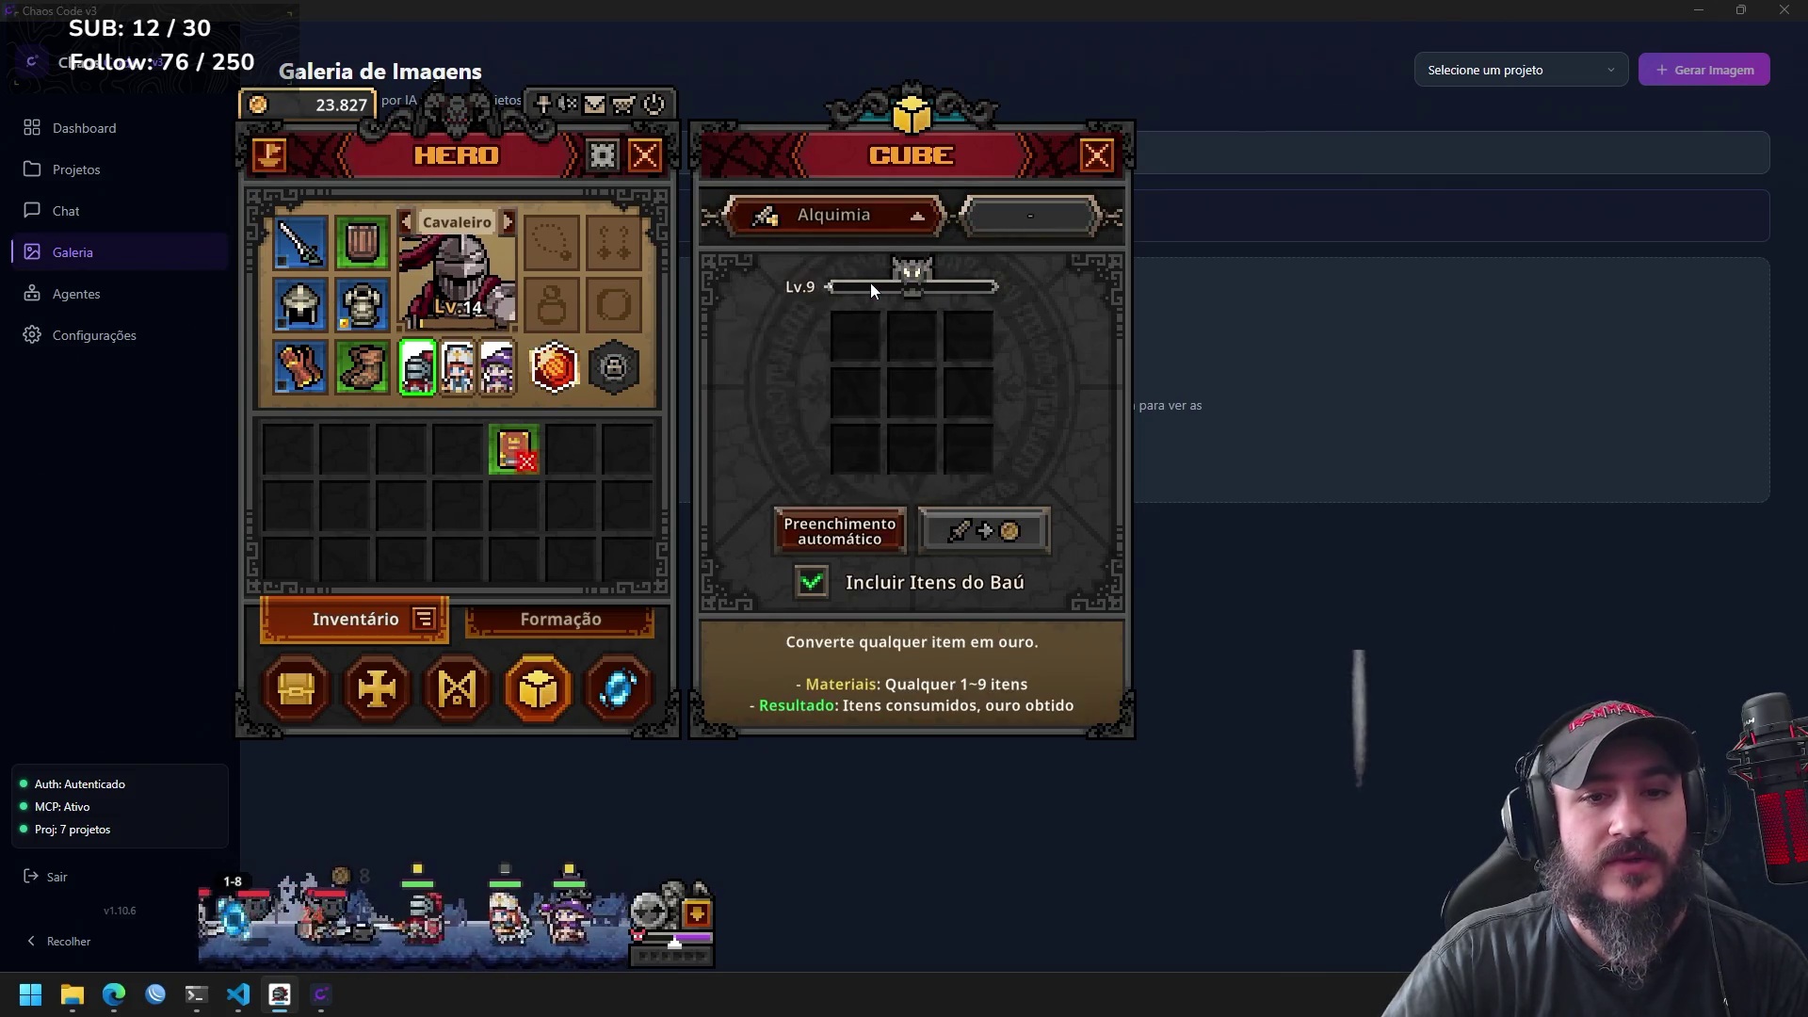
left_click(1098, 156)
left_click(506, 223)
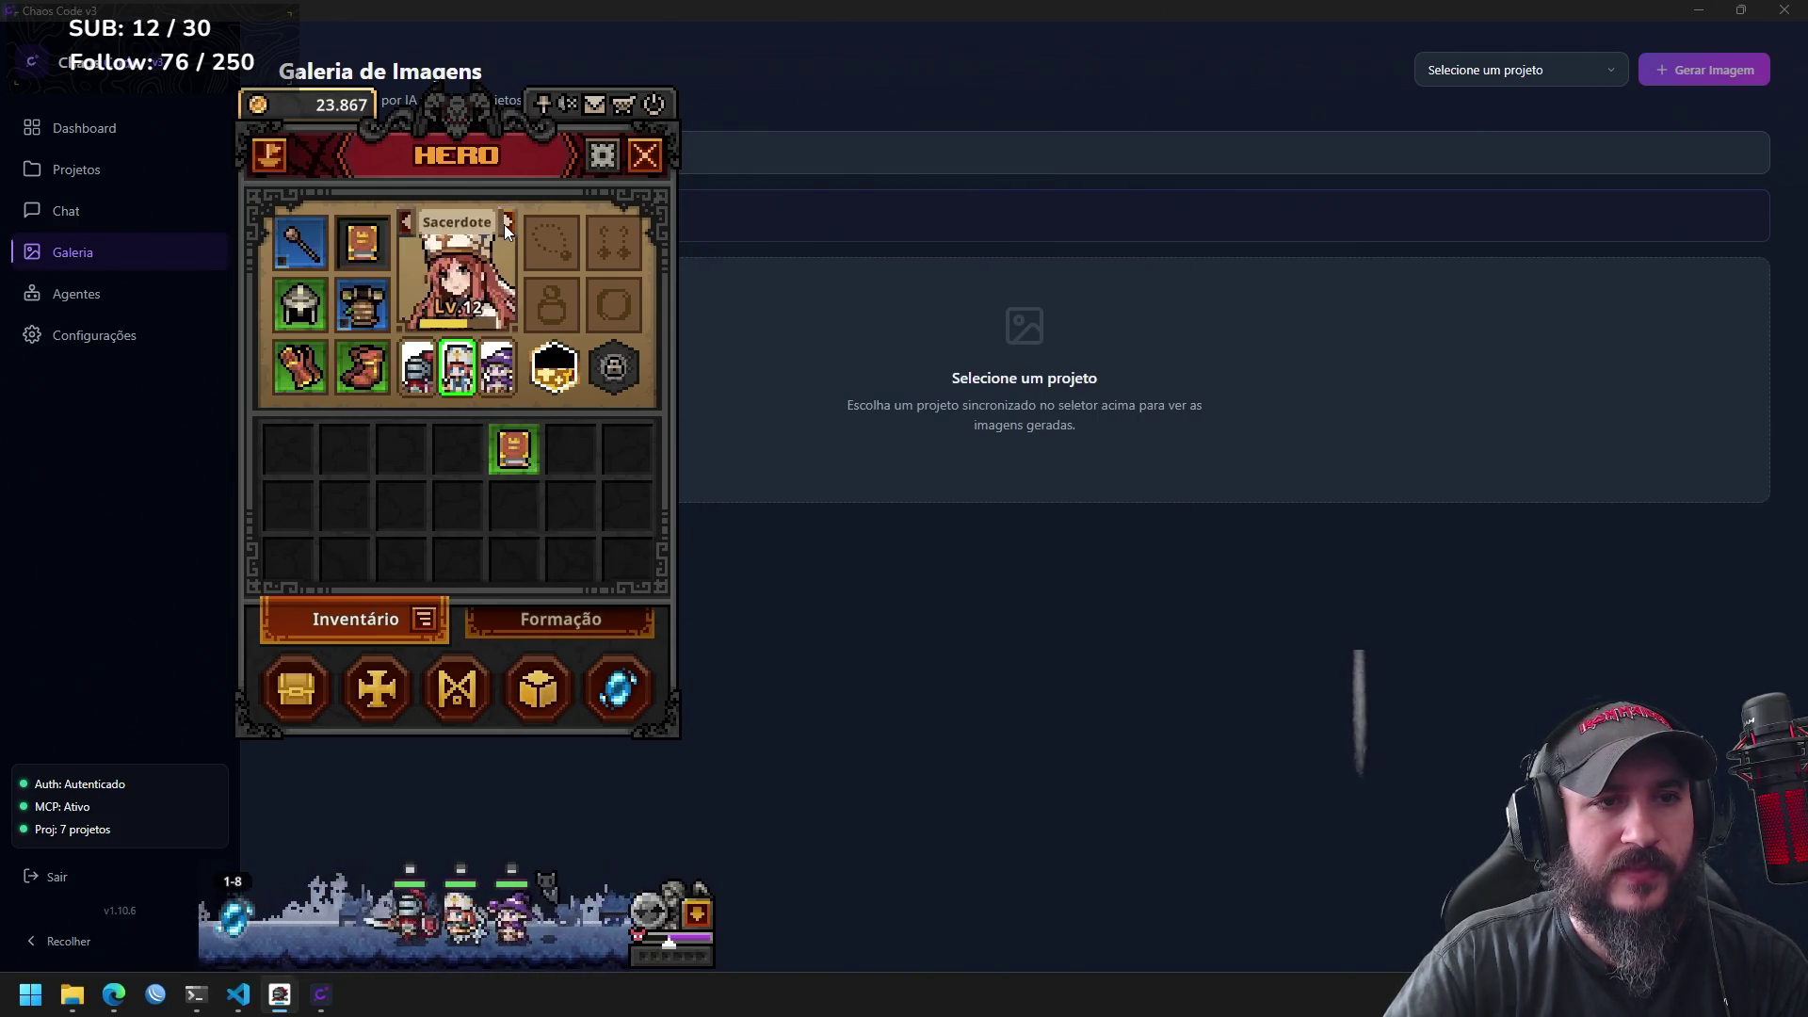
Equip the Tomo do Império on the Sacerdote and melt the old tome into gold.
right_click(517, 445)
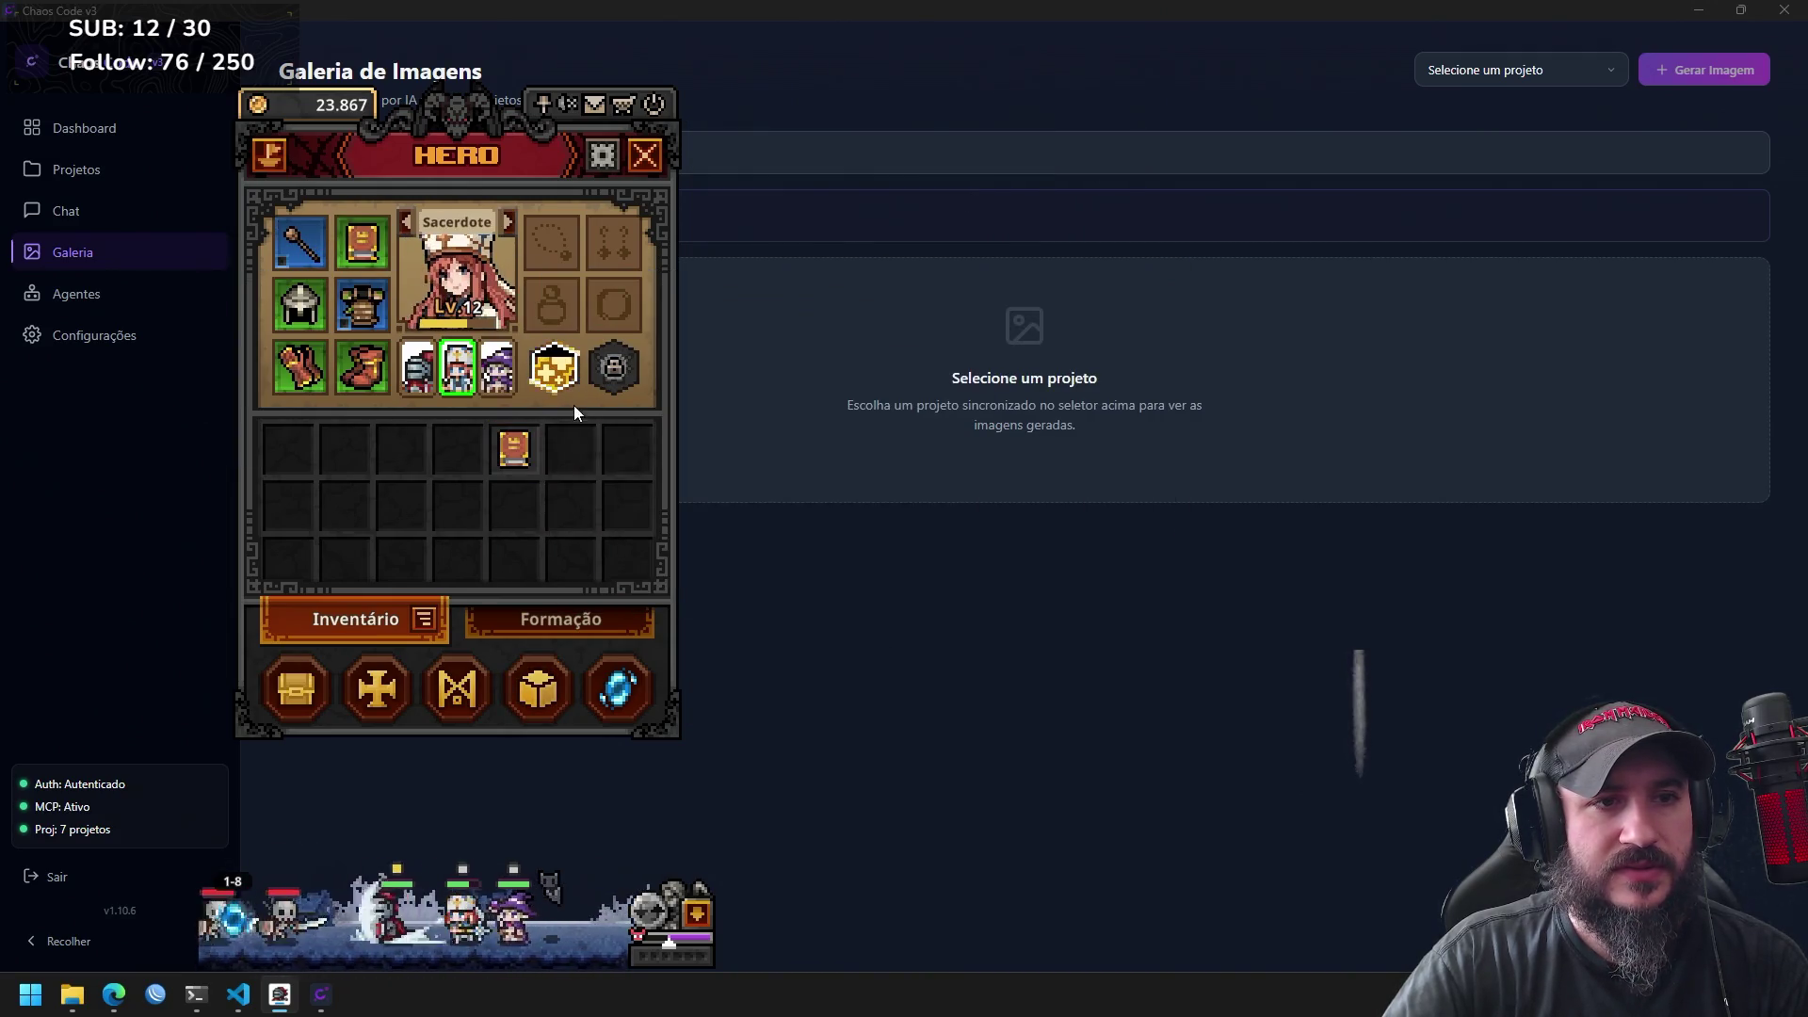
left_click(539, 688)
left_click(514, 448)
left_click(991, 533)
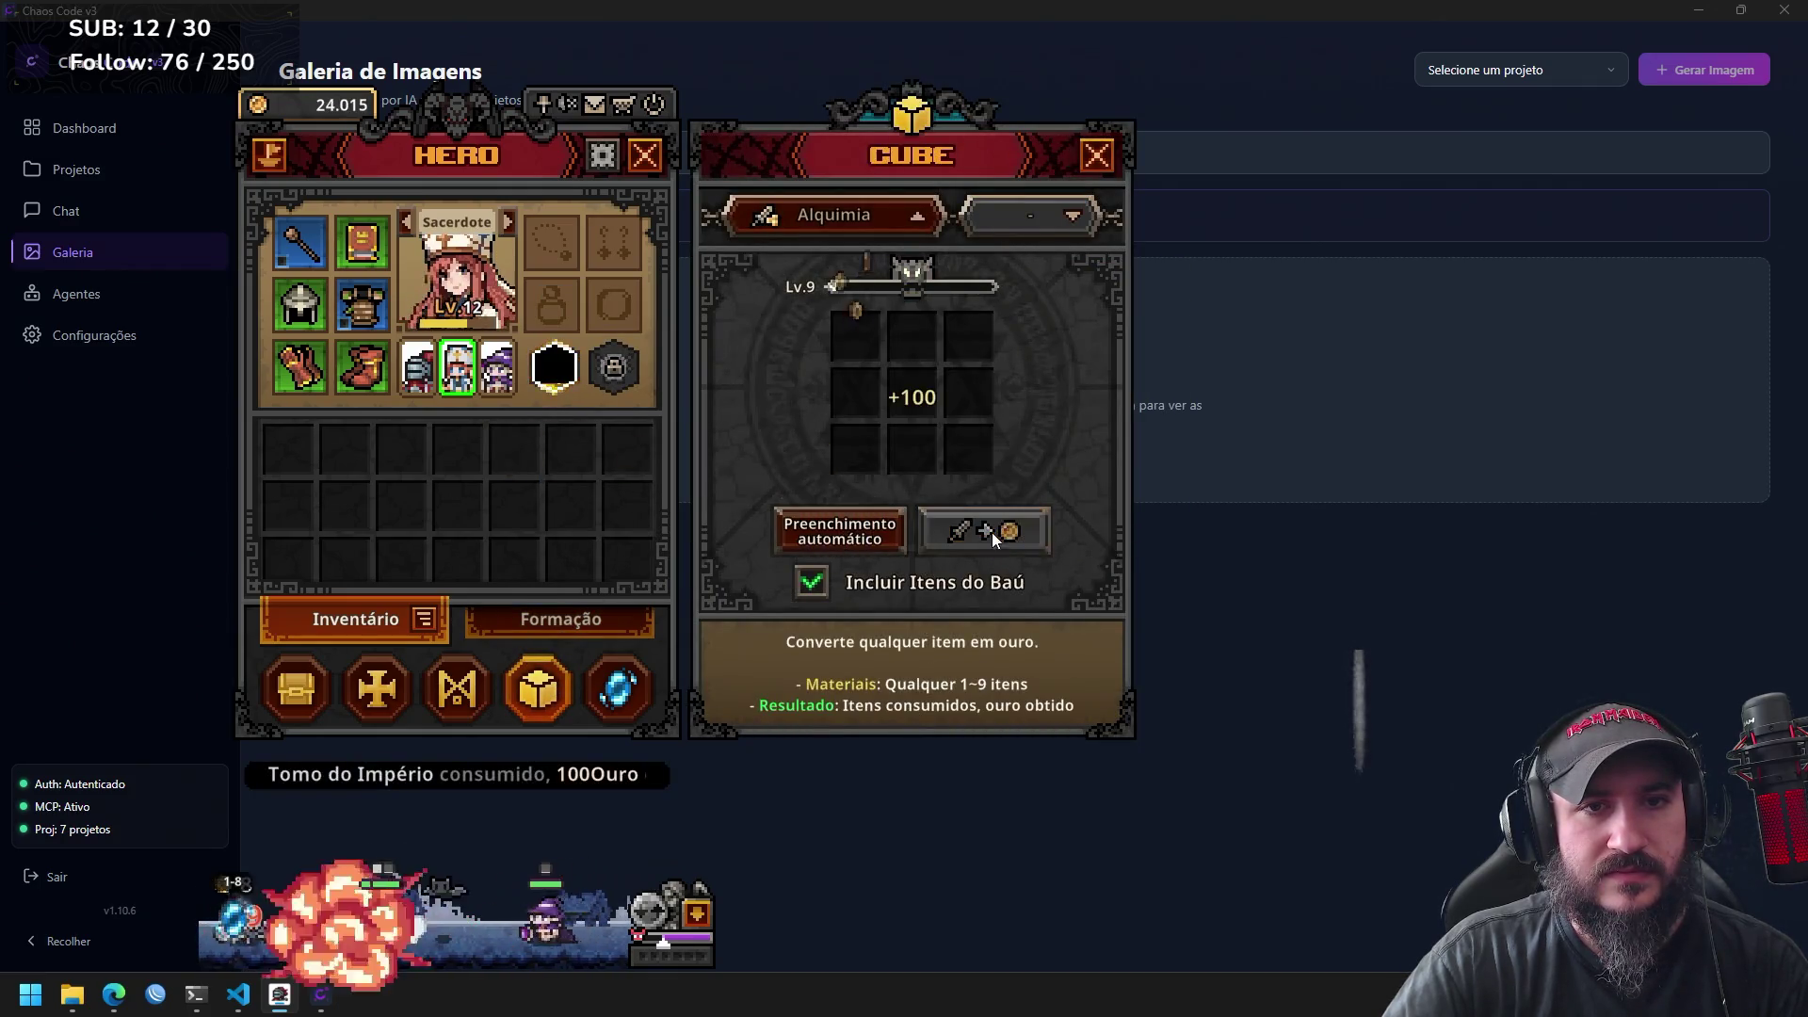
left_click(1085, 156)
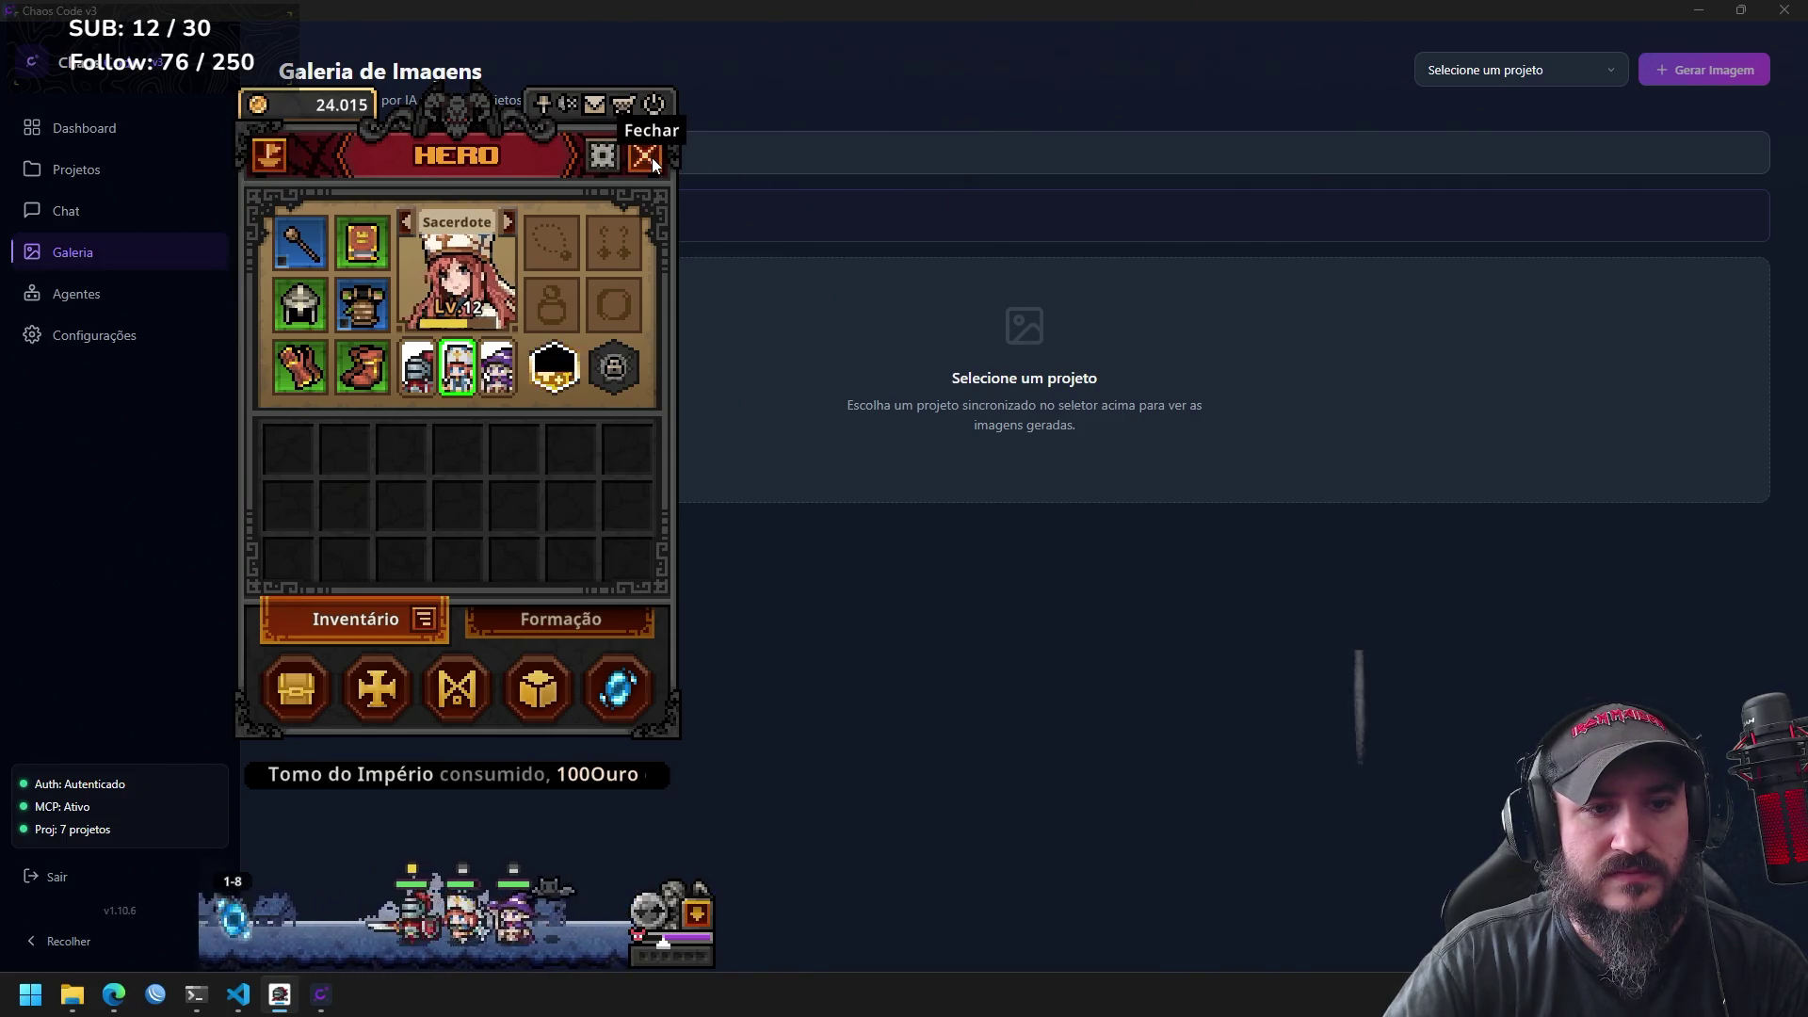
left_click(650, 156)
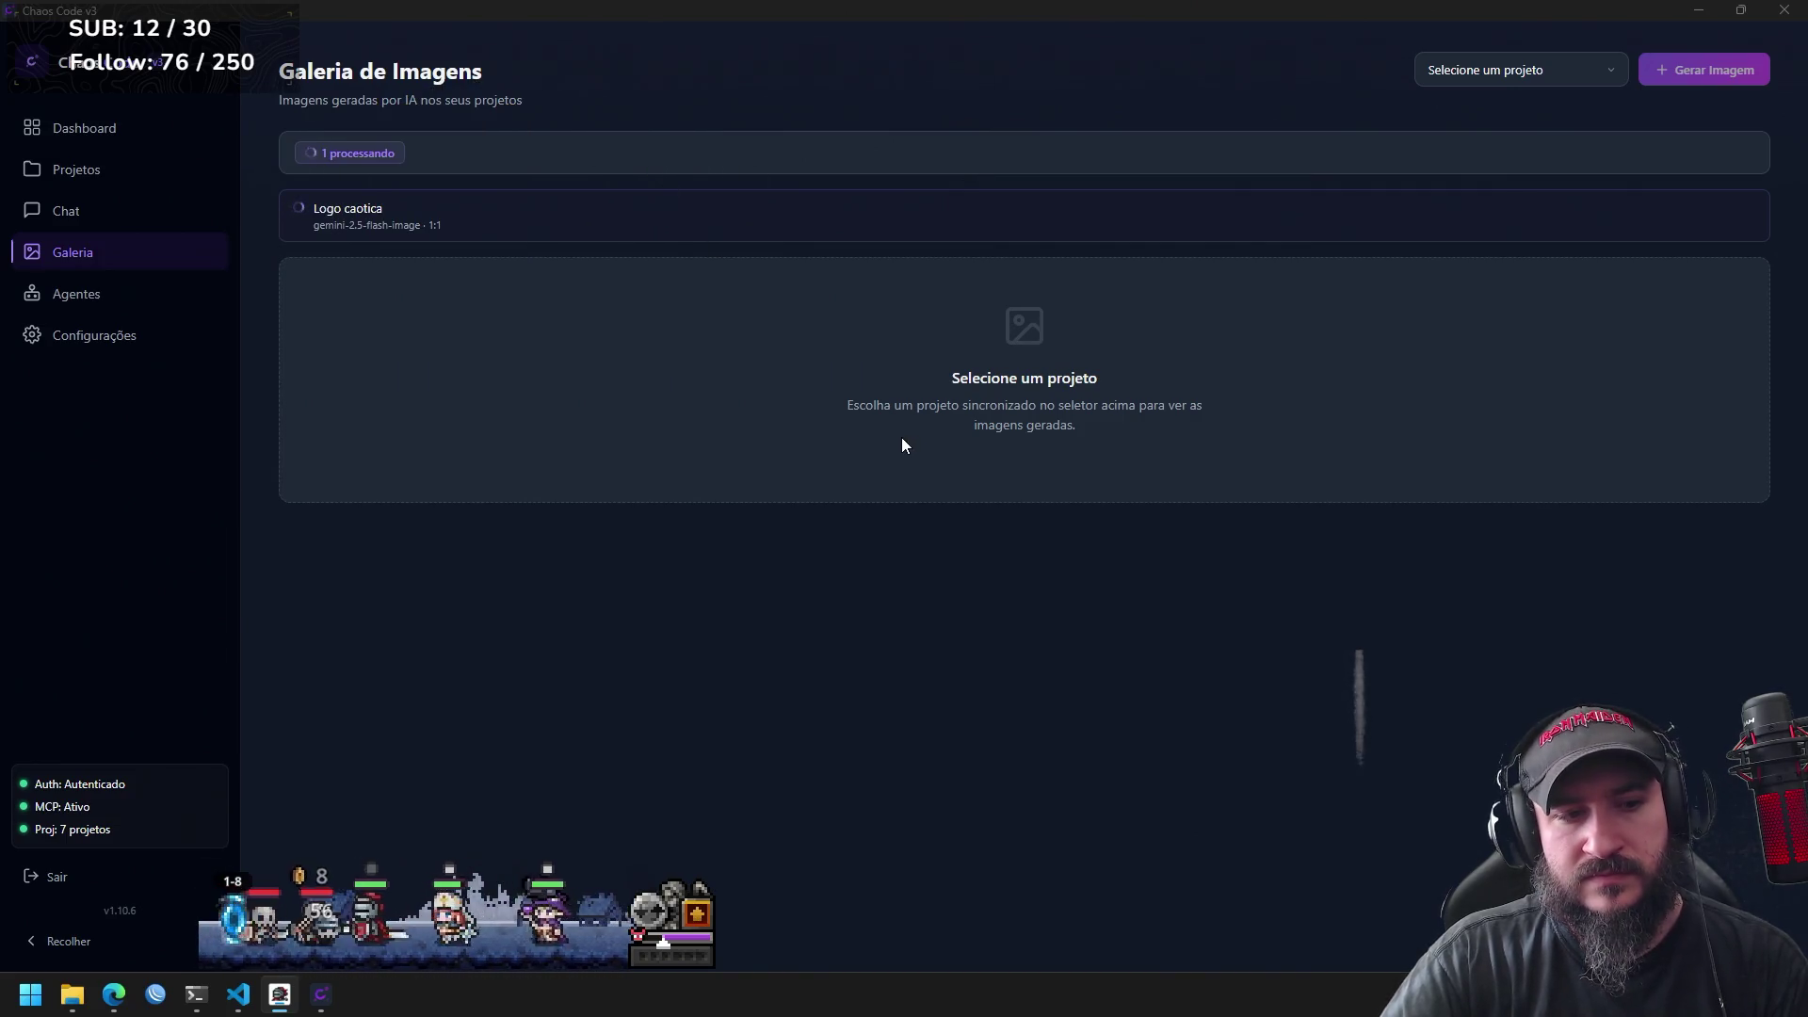
Open the Act 1 stage map and enter stage 1-9 Terra amaldiçoada.
left_click(697, 913)
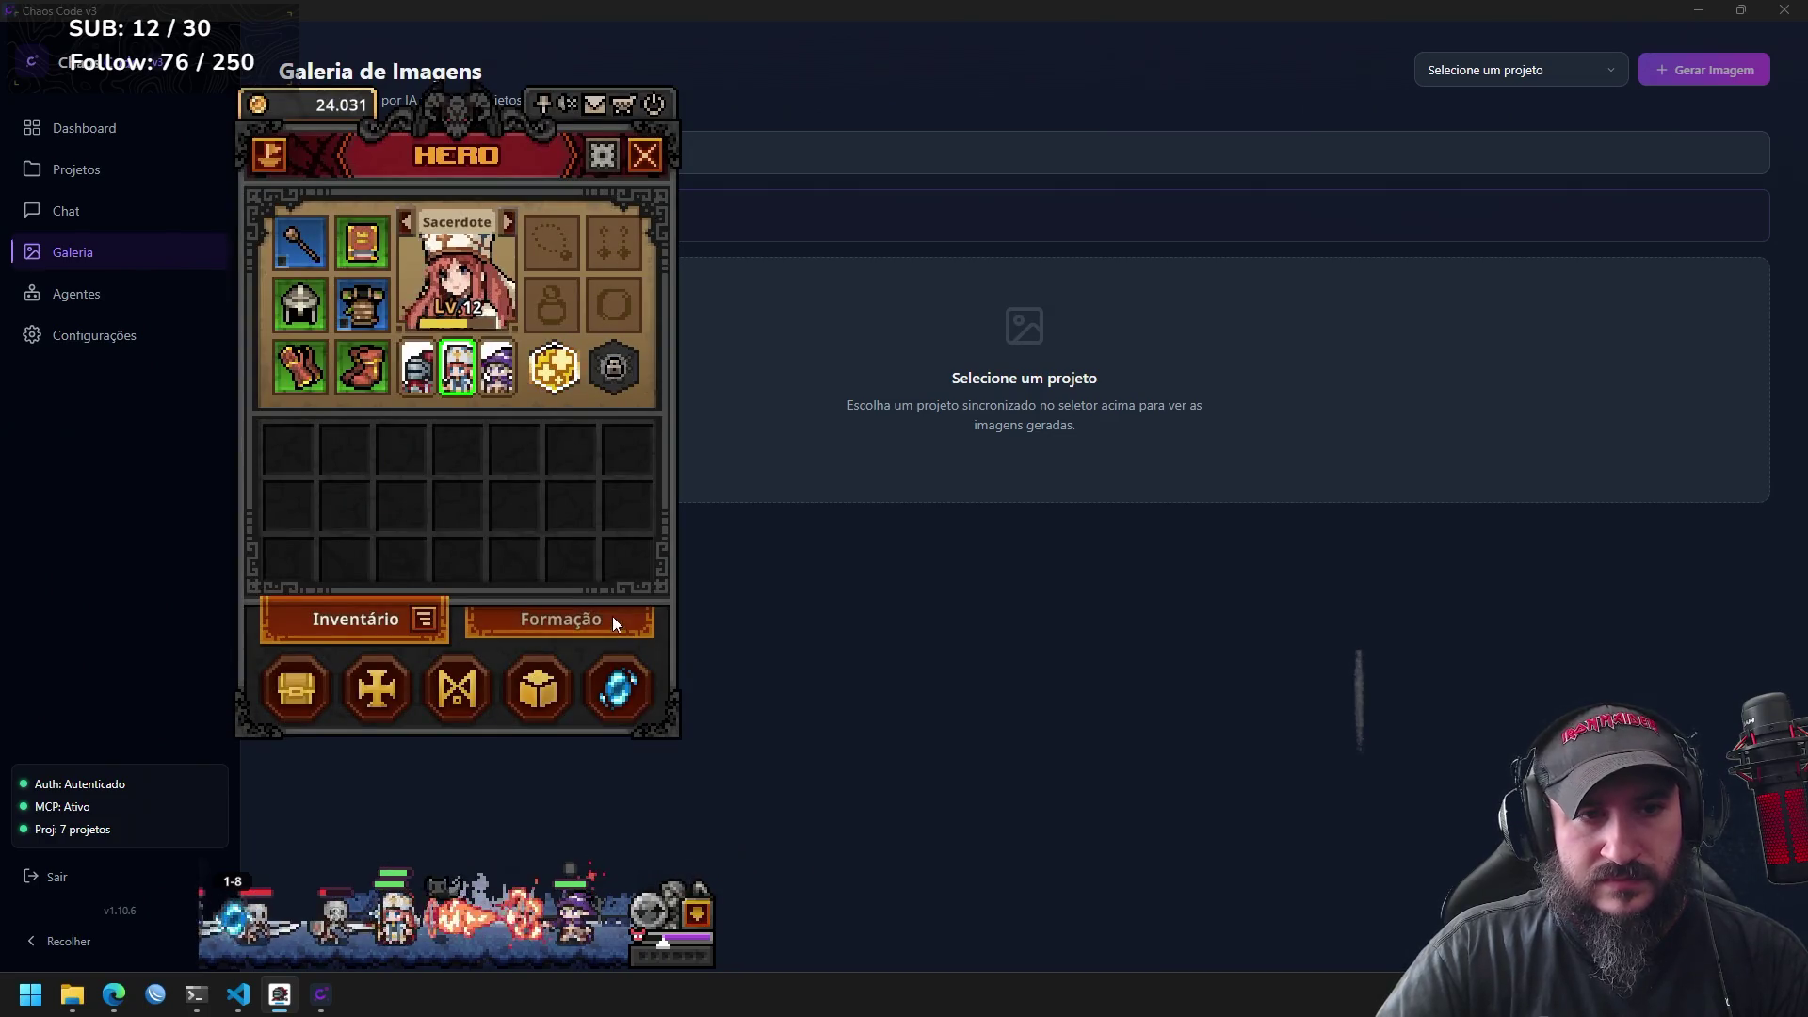
left_click(618, 686)
left_click_drag(1075, 412, 1068, 582)
left_click(887, 497)
left_click(861, 461)
left_click(855, 461)
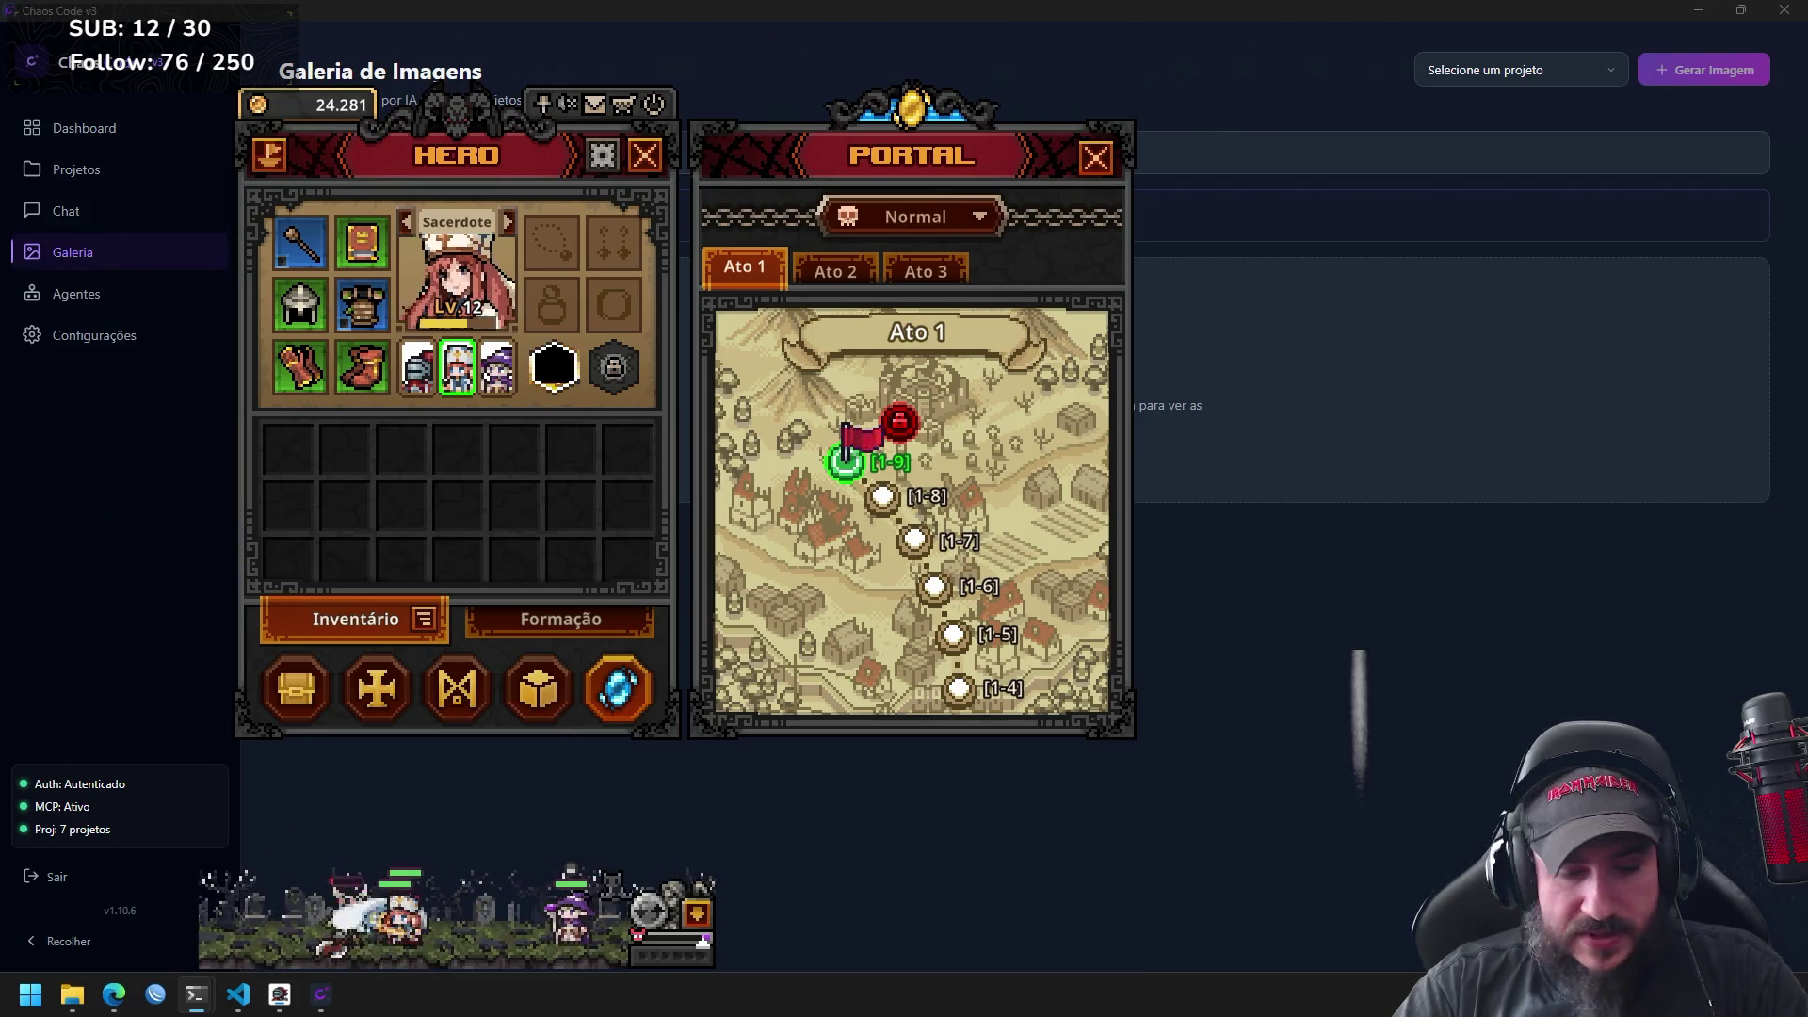
Launch the Debian terminal from the system search.
key("super")
type("debian")
key("Return")
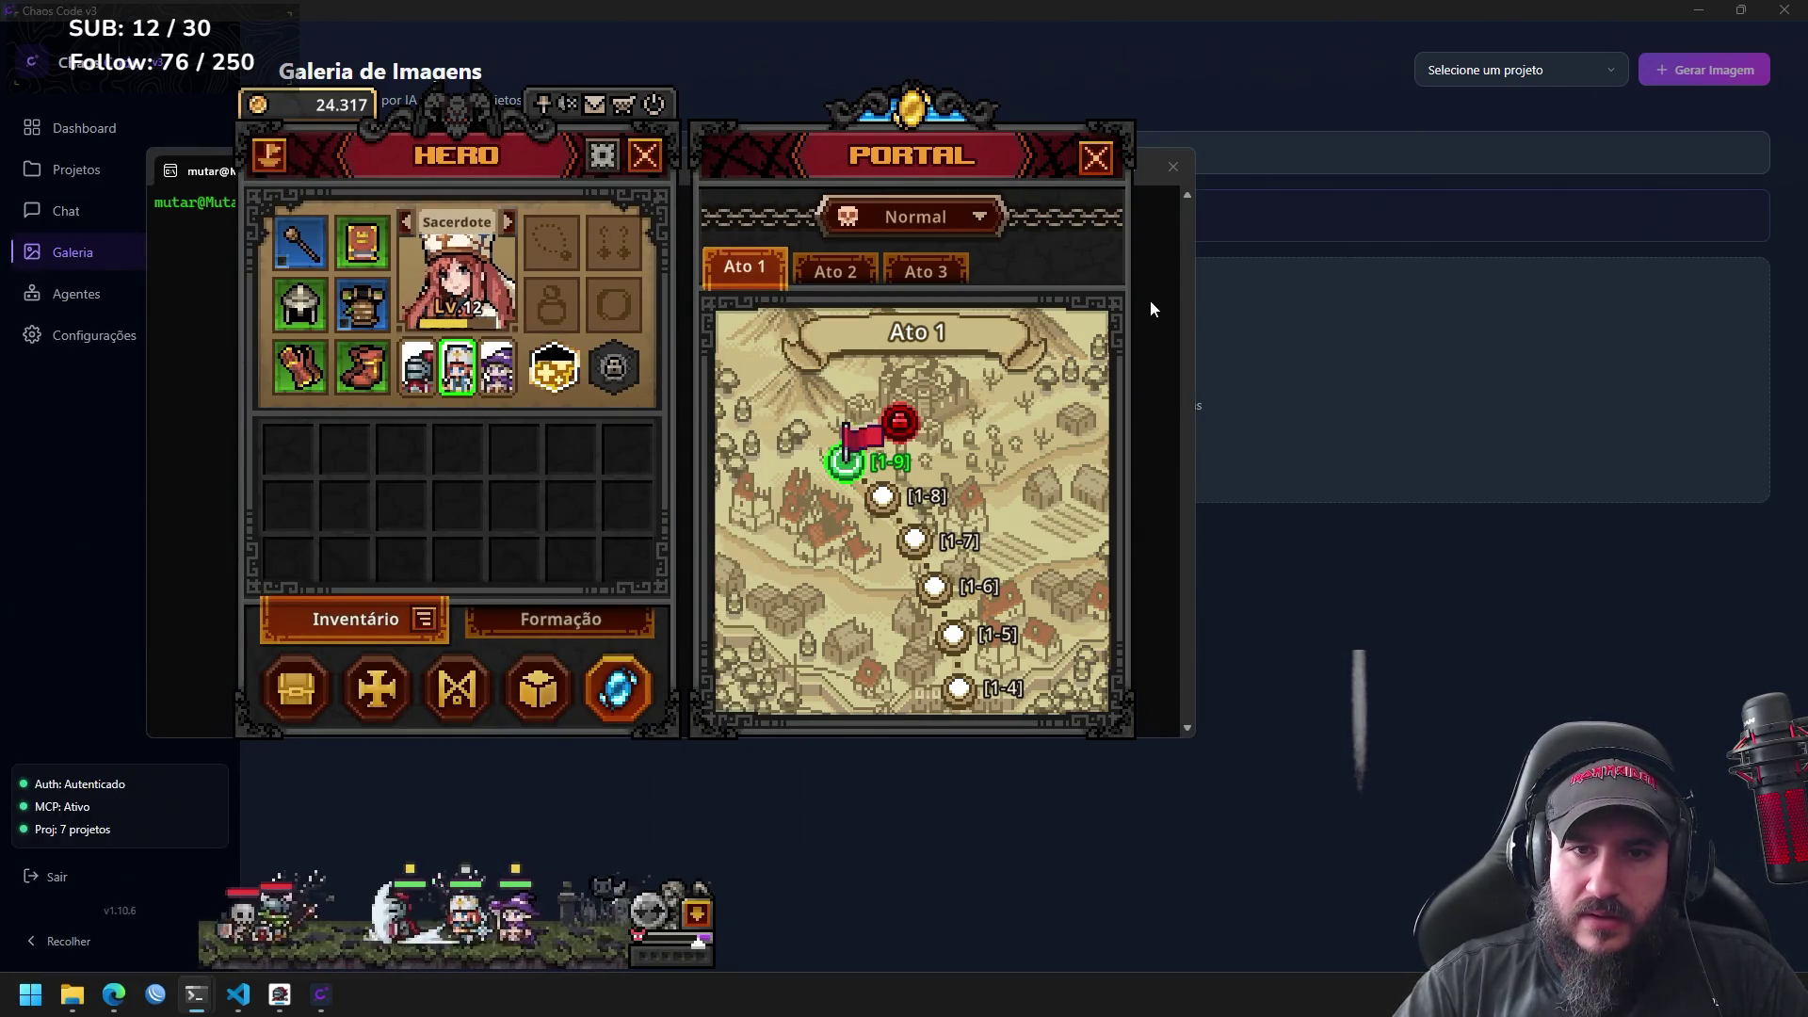
Close the game's stage map and hero panels, then close the Chaos Code window.
left_click(1095, 160)
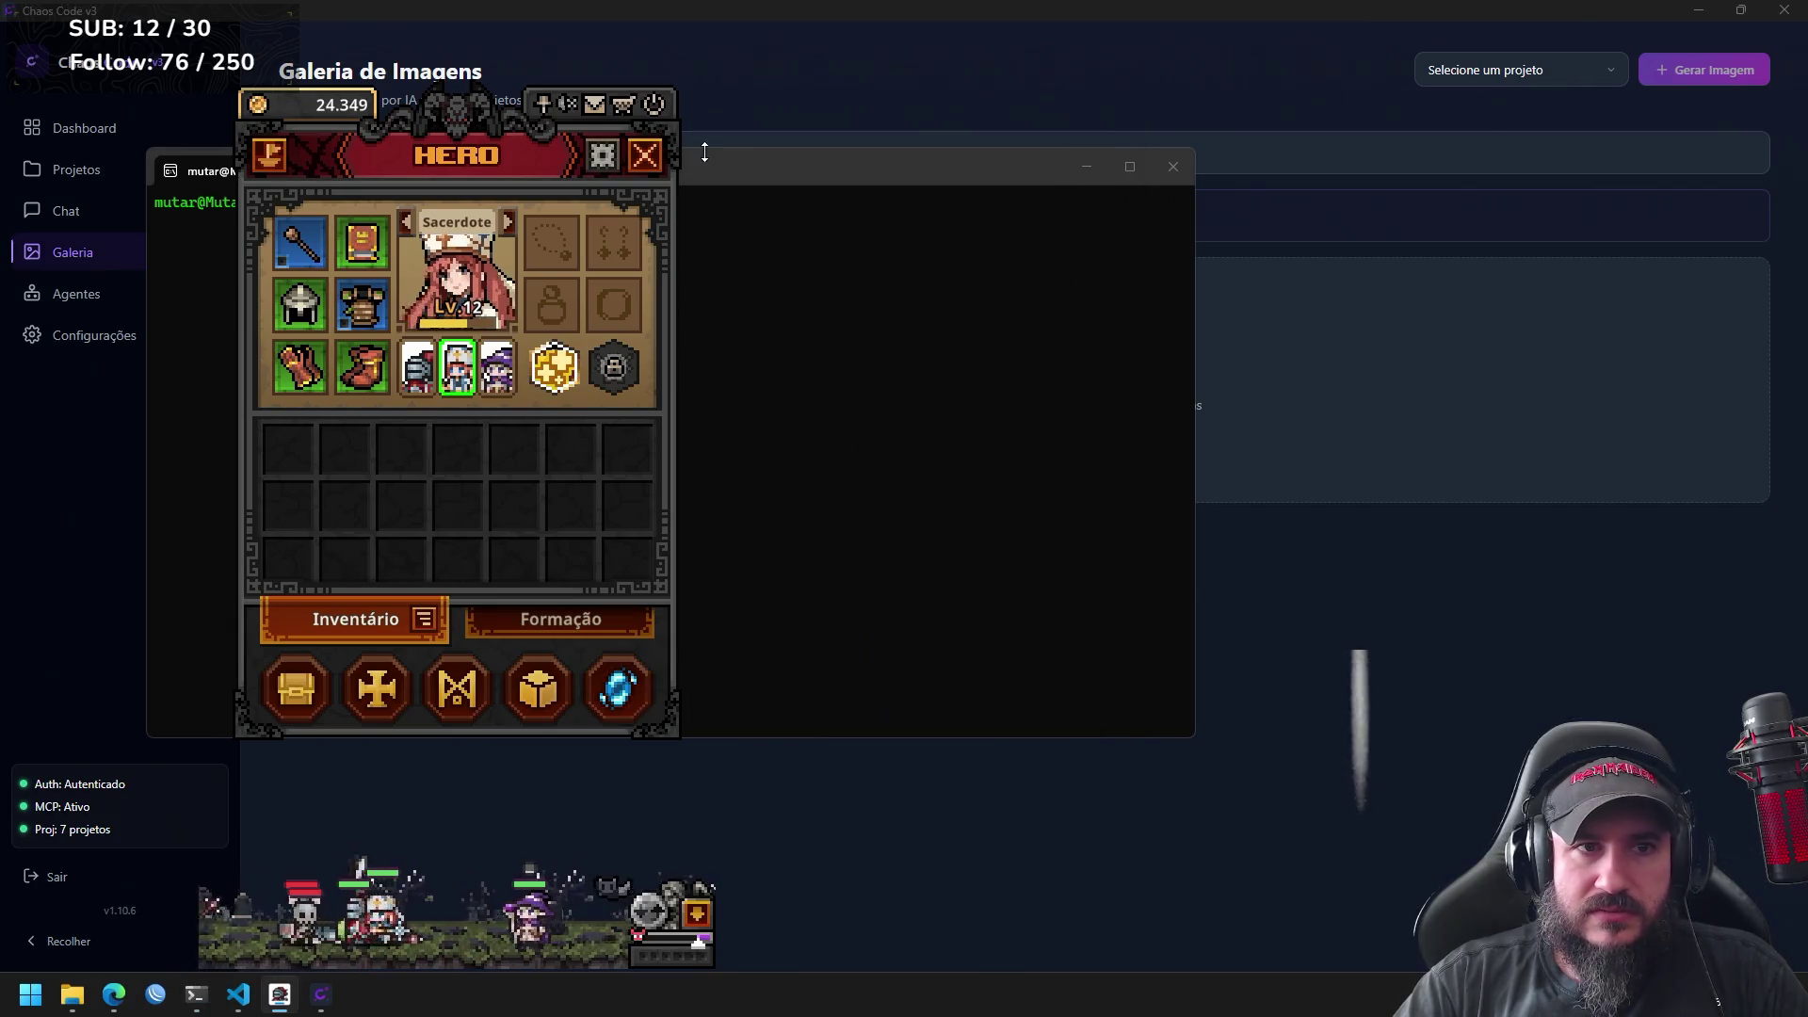
left_click(651, 156)
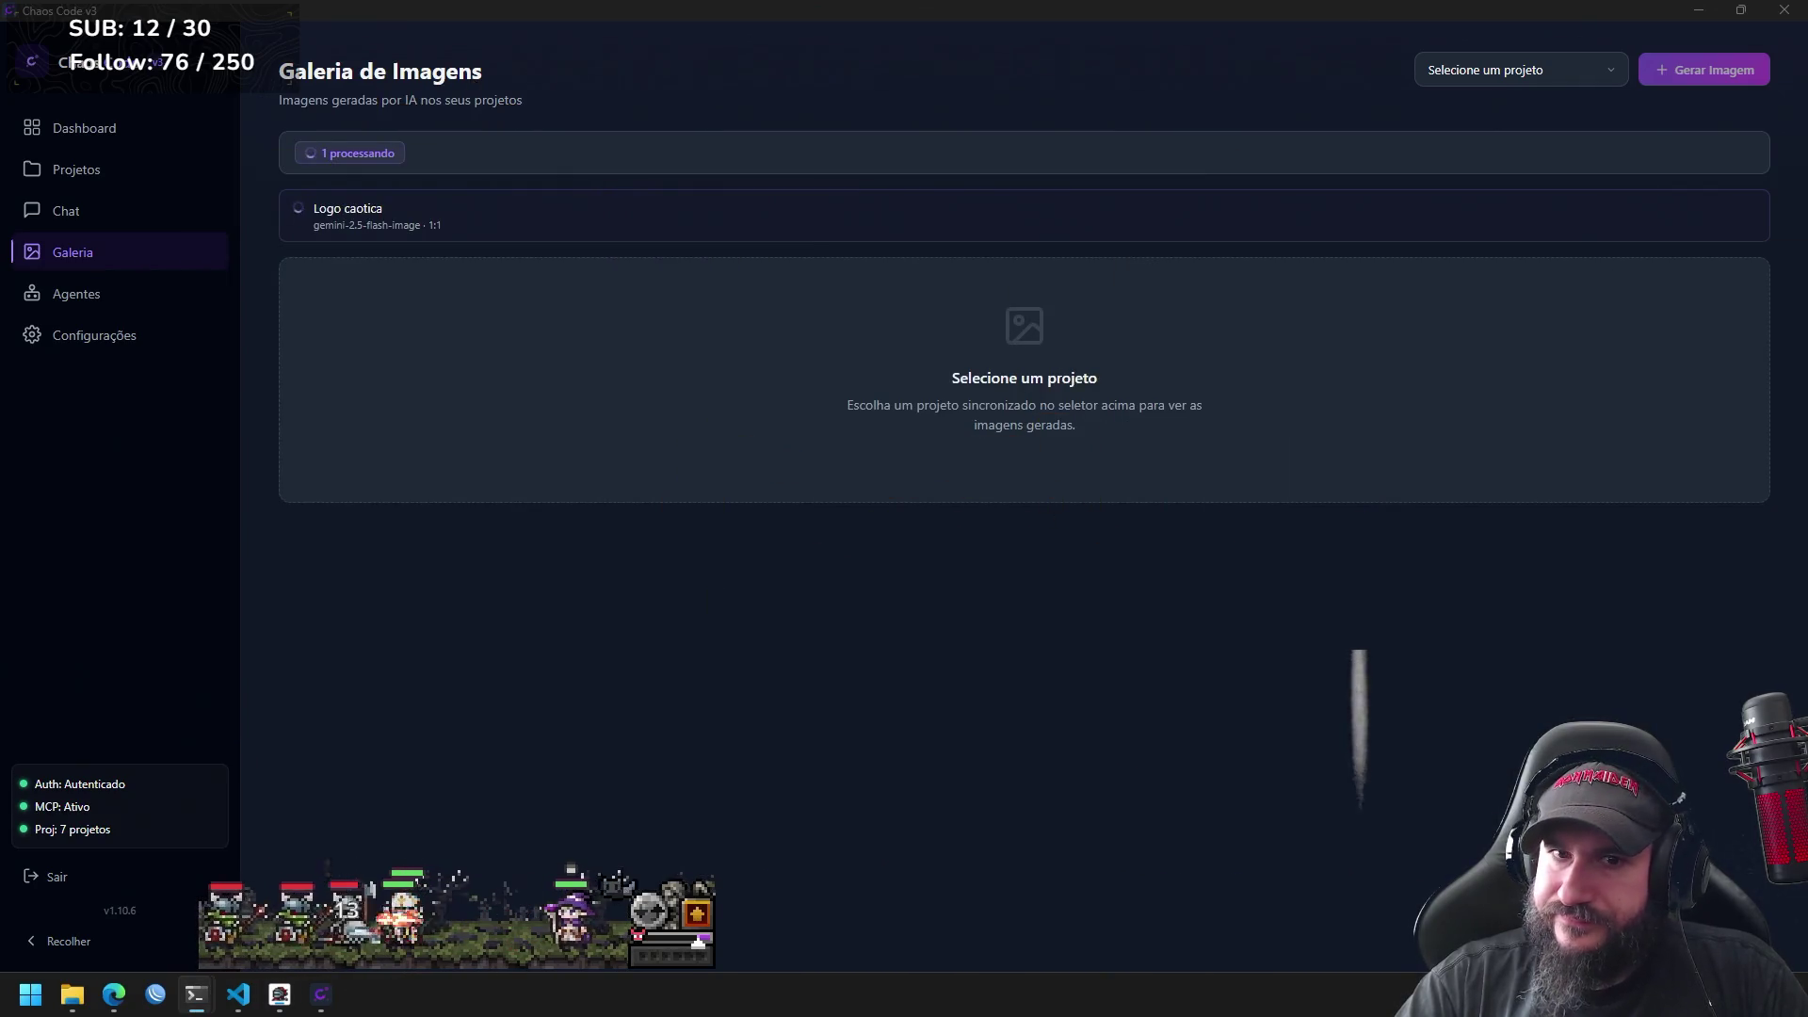
left_click(1790, 16)
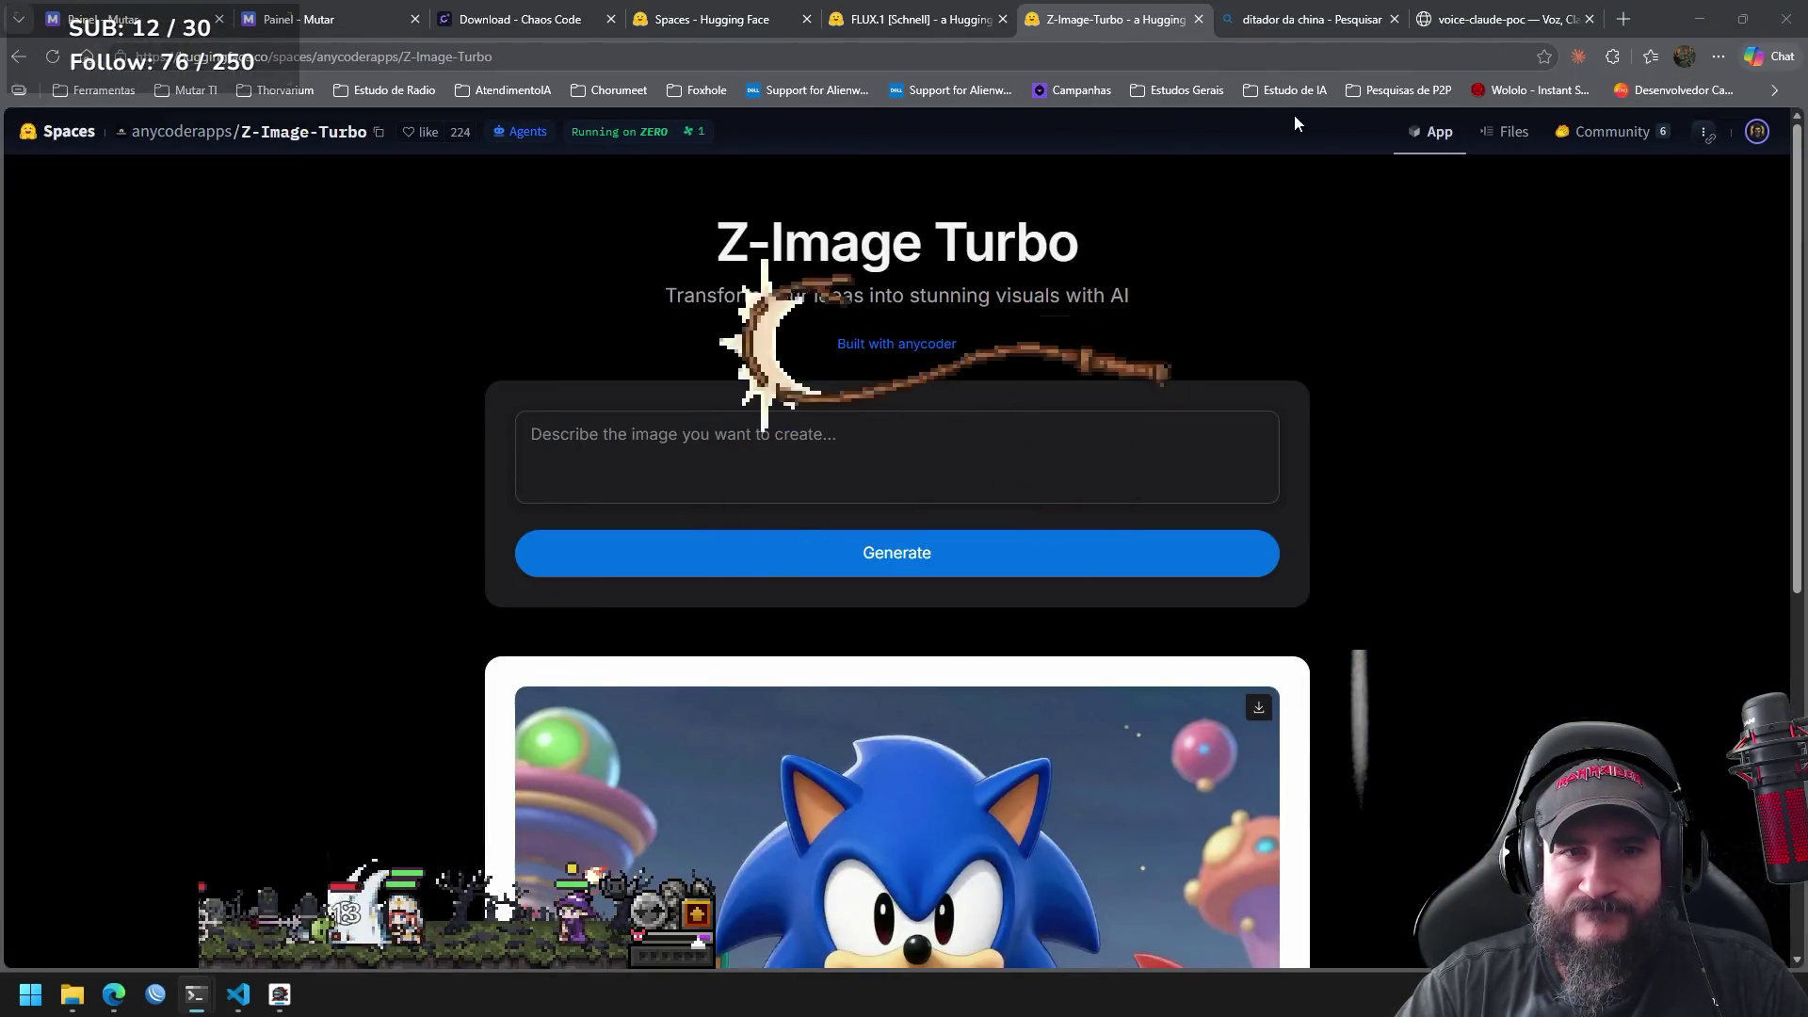